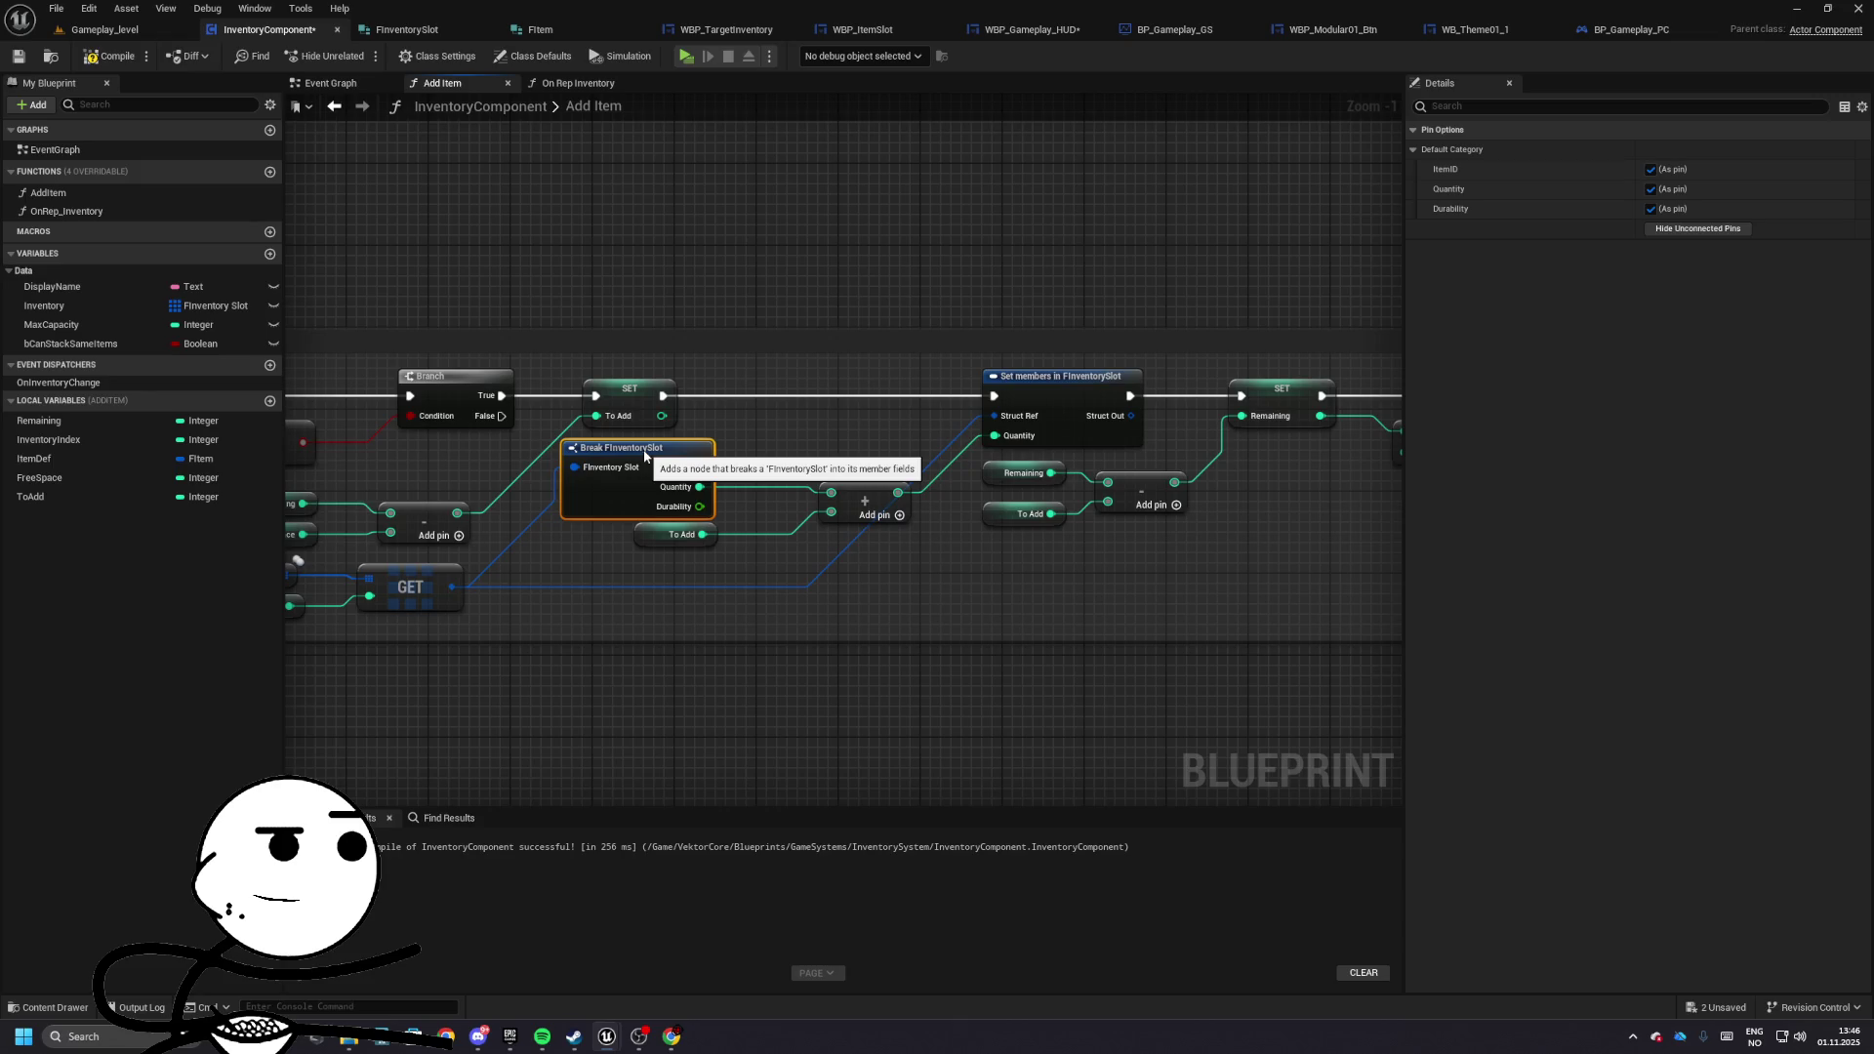
- Widen the [Add To ItemID] comment box to the left and move the exec reroute knot left
click(682, 534)
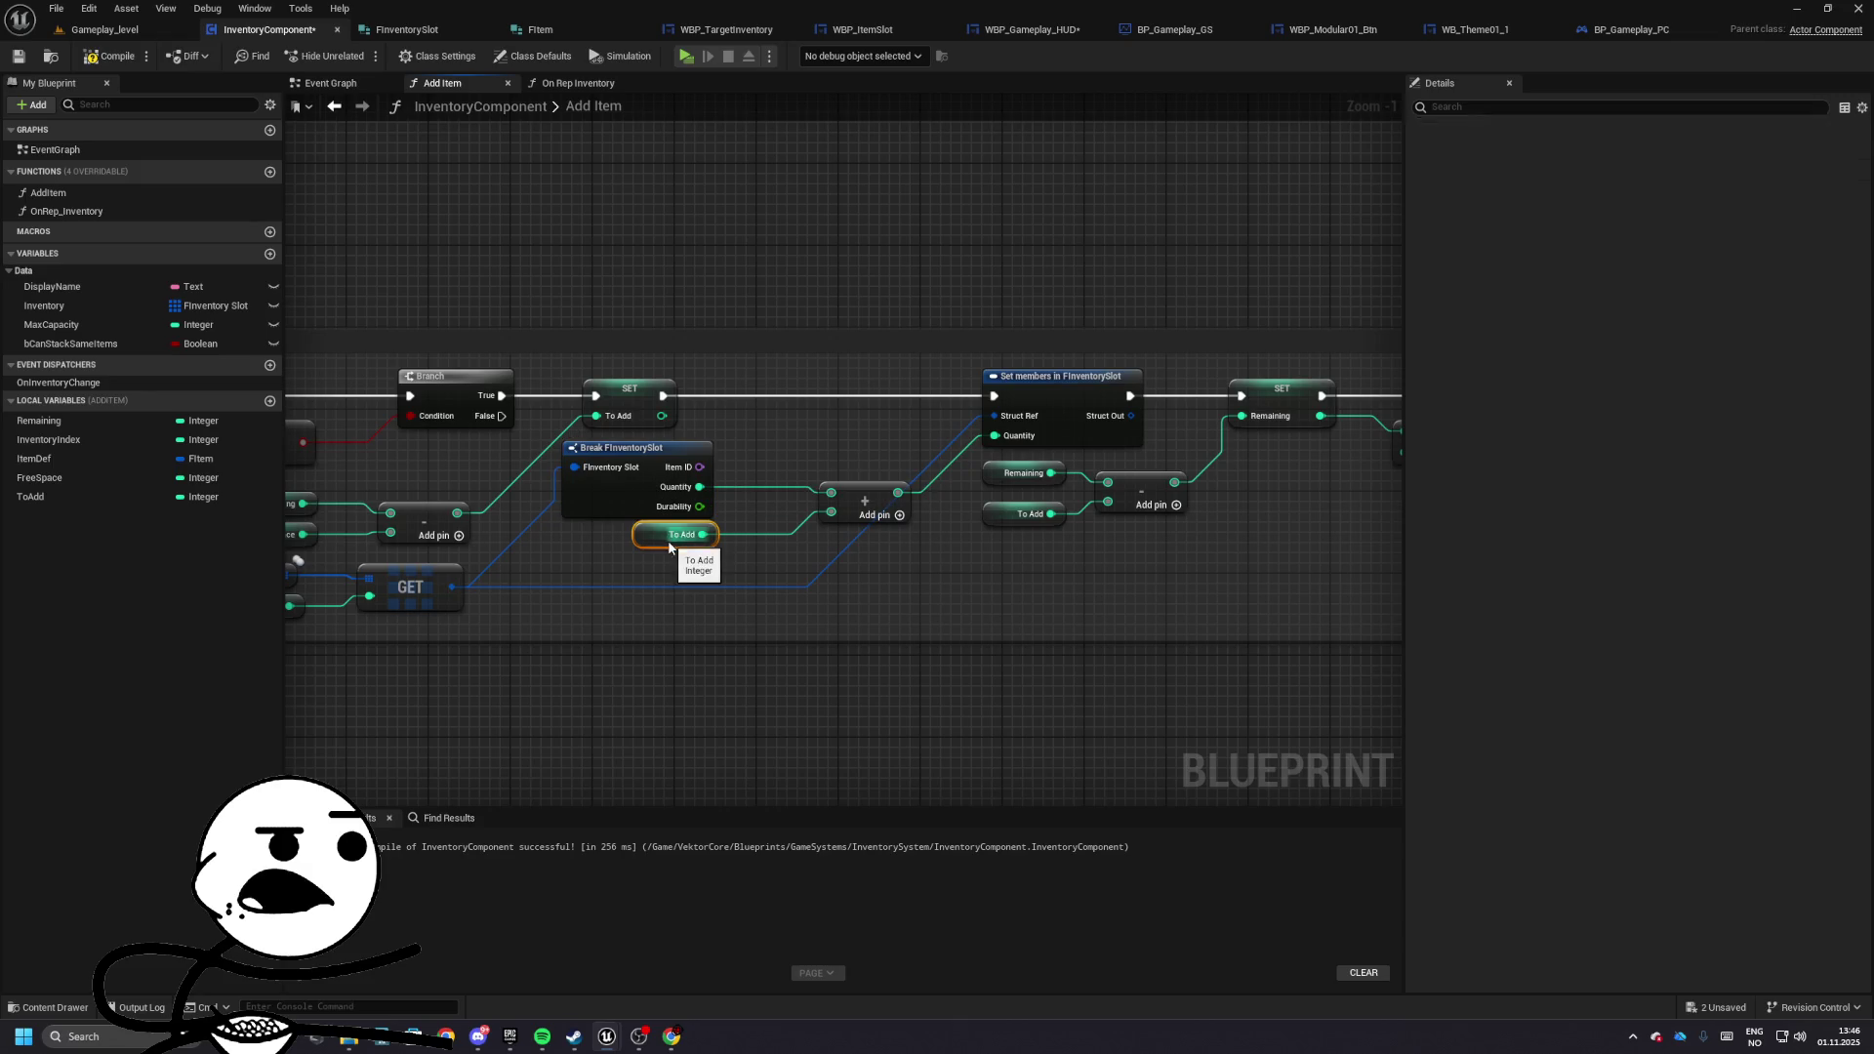
mouse_move(1047, 431)
mouse_down()
mouse_move(545, 447)
mouse_move(834, 467)
mouse_move(1005, 424)
mouse_move(882, 340)
mouse_move(538, 530)
mouse_move(795, 430)
mouse_up()
drag(674, 432, 674, 433)
mouse_move(807, 430)
mouse_down()
mouse_move(516, 430)
mouse_move(1386, 632)
mouse_move(1318, 491)
mouse_move(568, 486)
mouse_move(828, 482)
mouse_up()
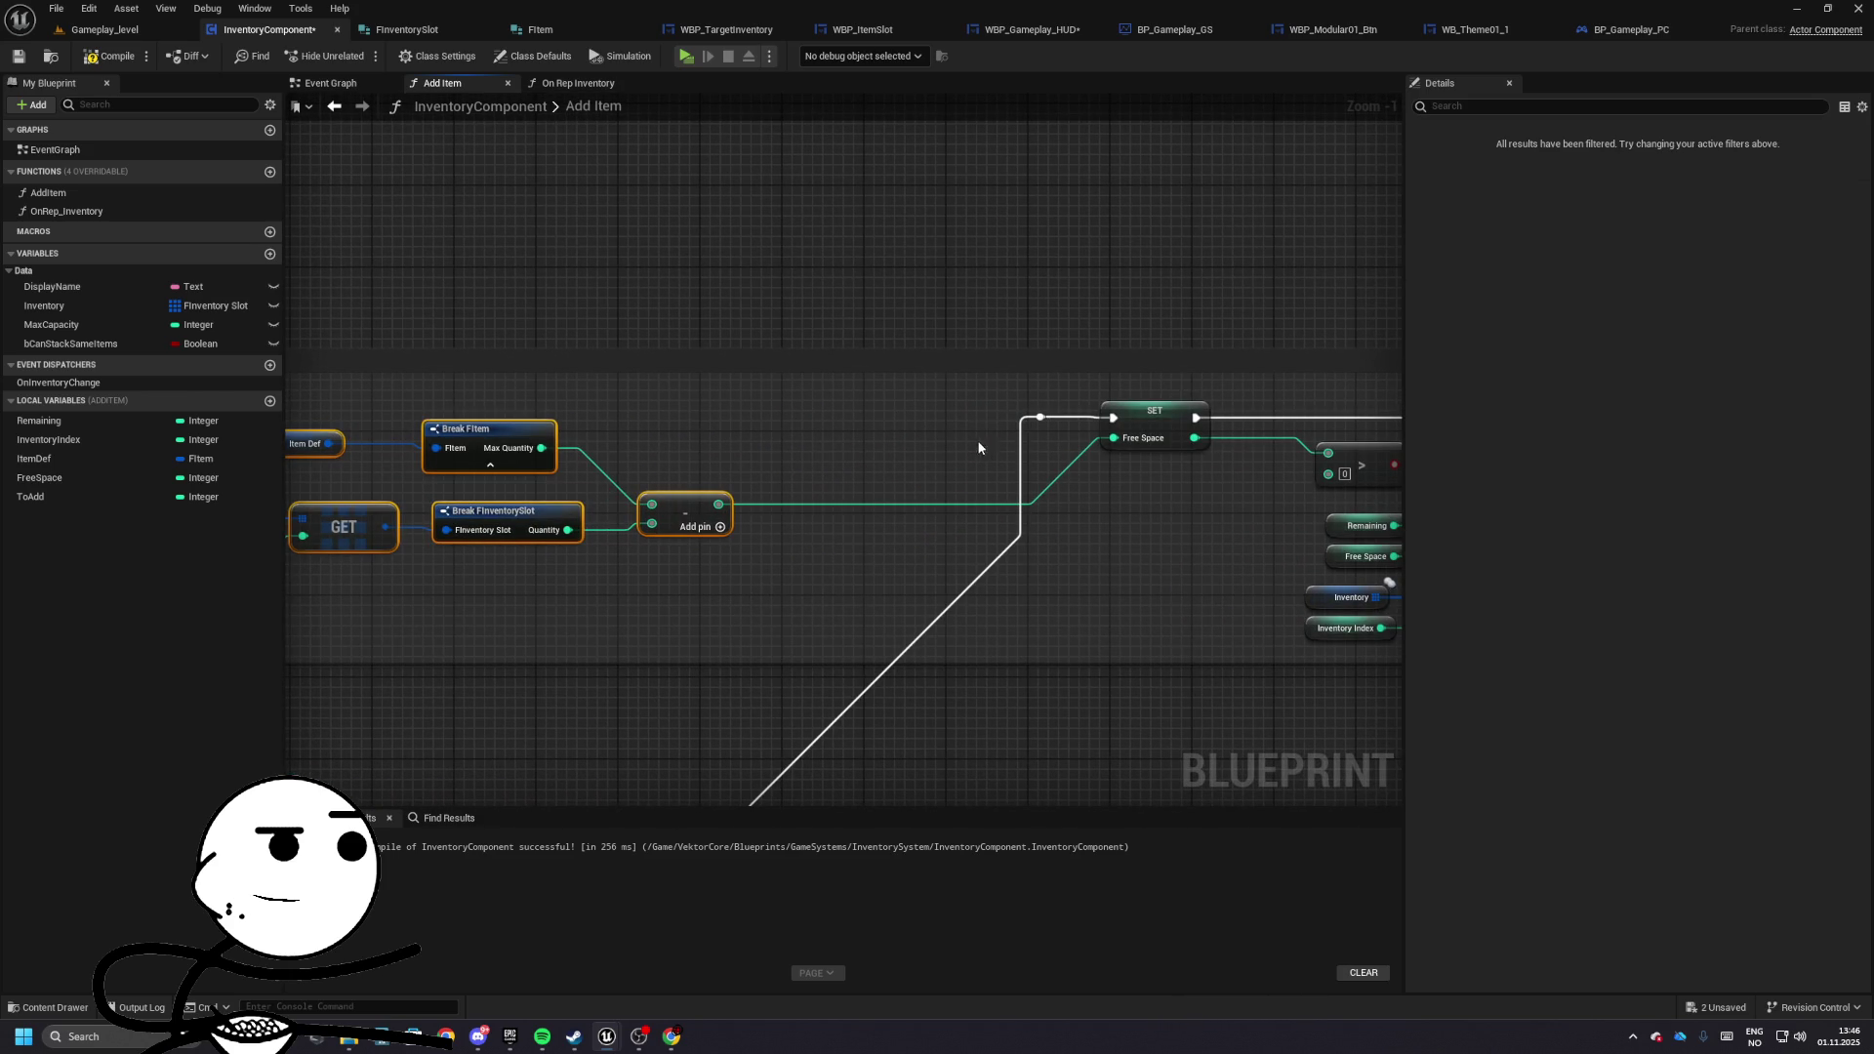
drag(1041, 422, 897, 435)
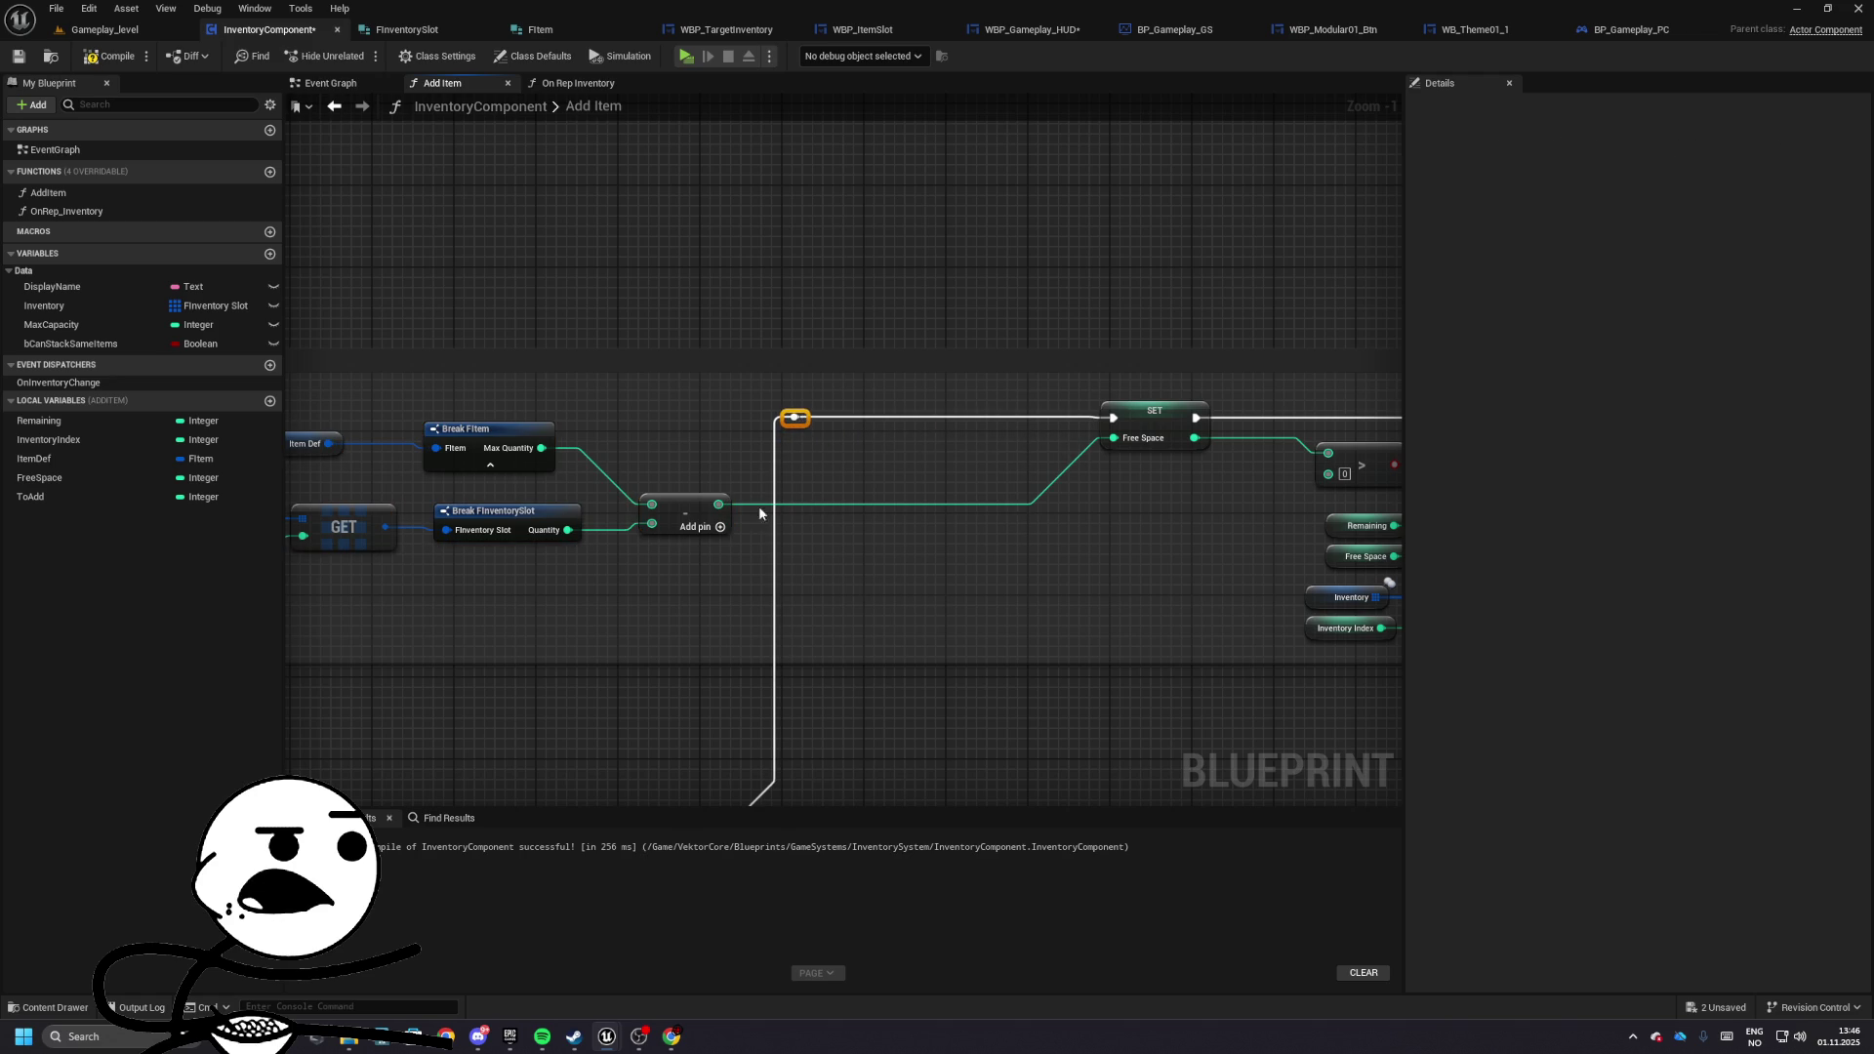
- Alt-drag ToAdd in as a SET node on the exec line and nudge the Item ID node
mouse_move(30, 496)
mouse_down()
mouse_move(1003, 426)
mouse_move(932, 408)
mouse_move(796, 421)
mouse_up()
mouse_move(977, 293)
mouse_down()
mouse_move(1068, 369)
mouse_move(976, 390)
mouse_move(740, 385)
mouse_up()
scroll(740, 385, down, 4)
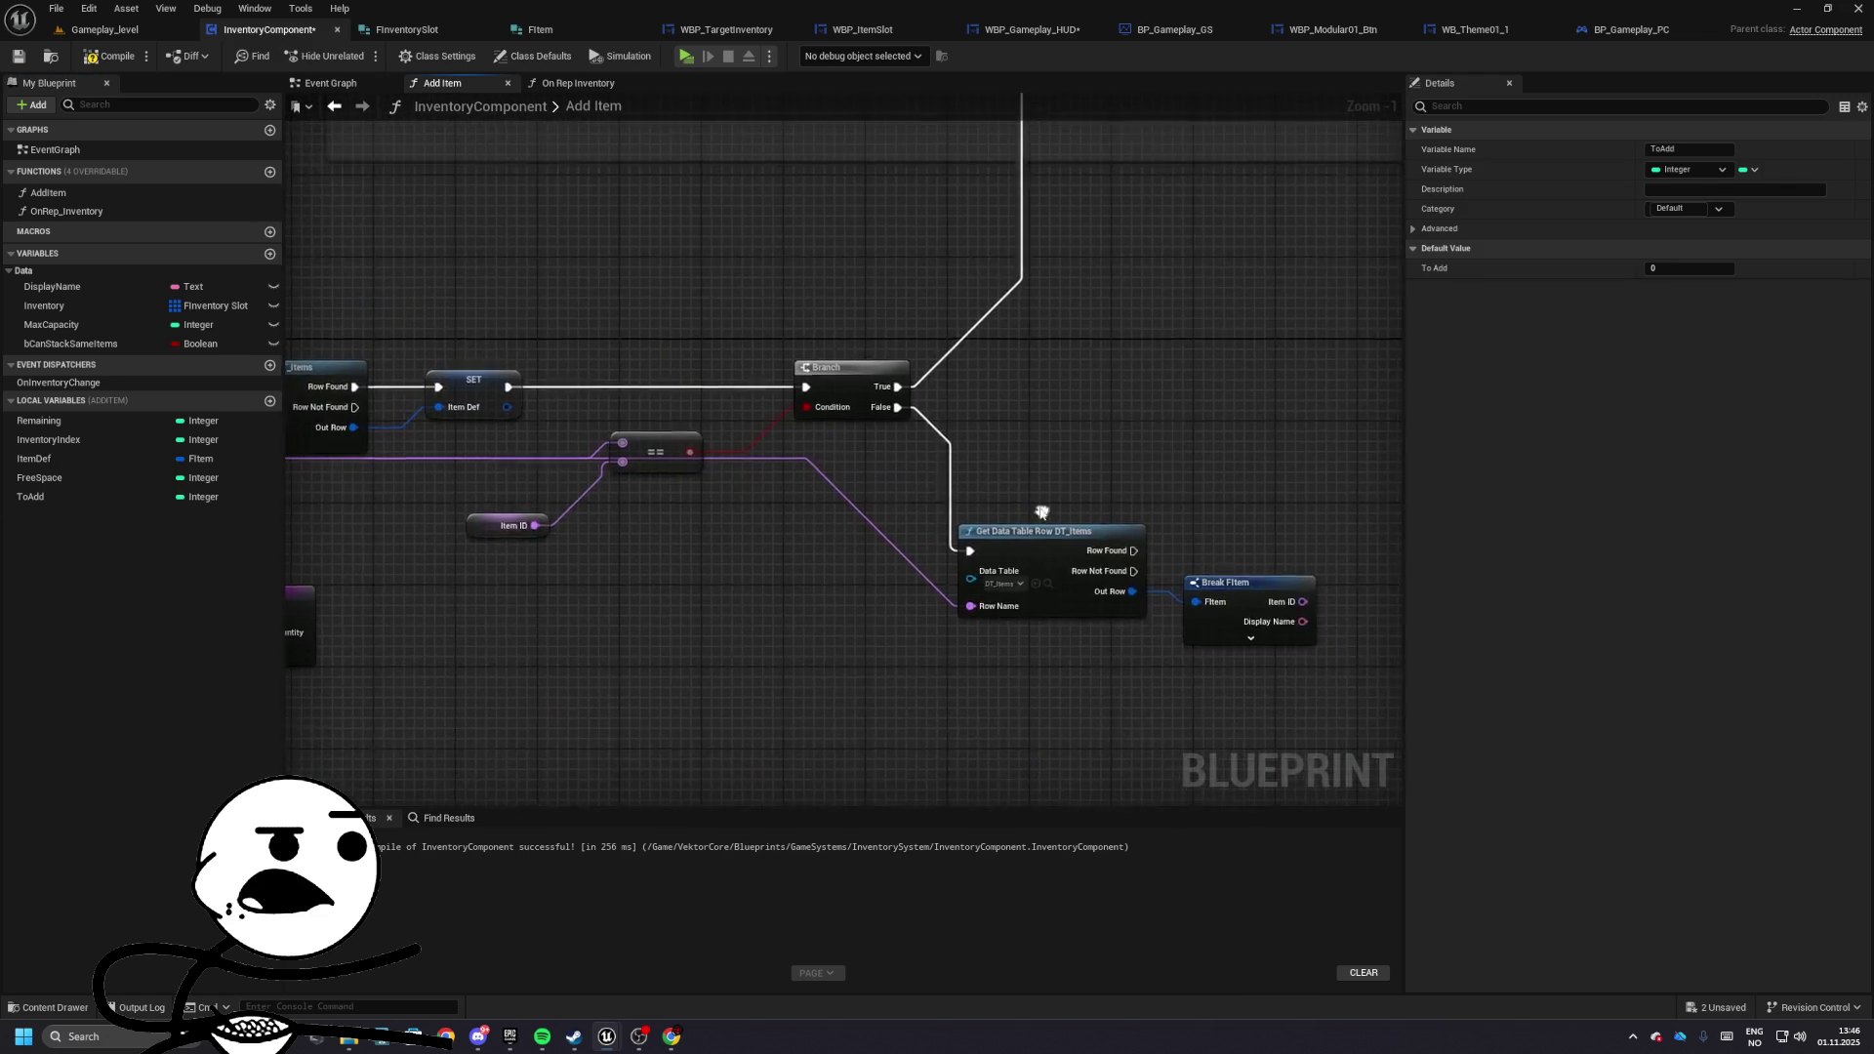
scroll(890, 499, up, 2)
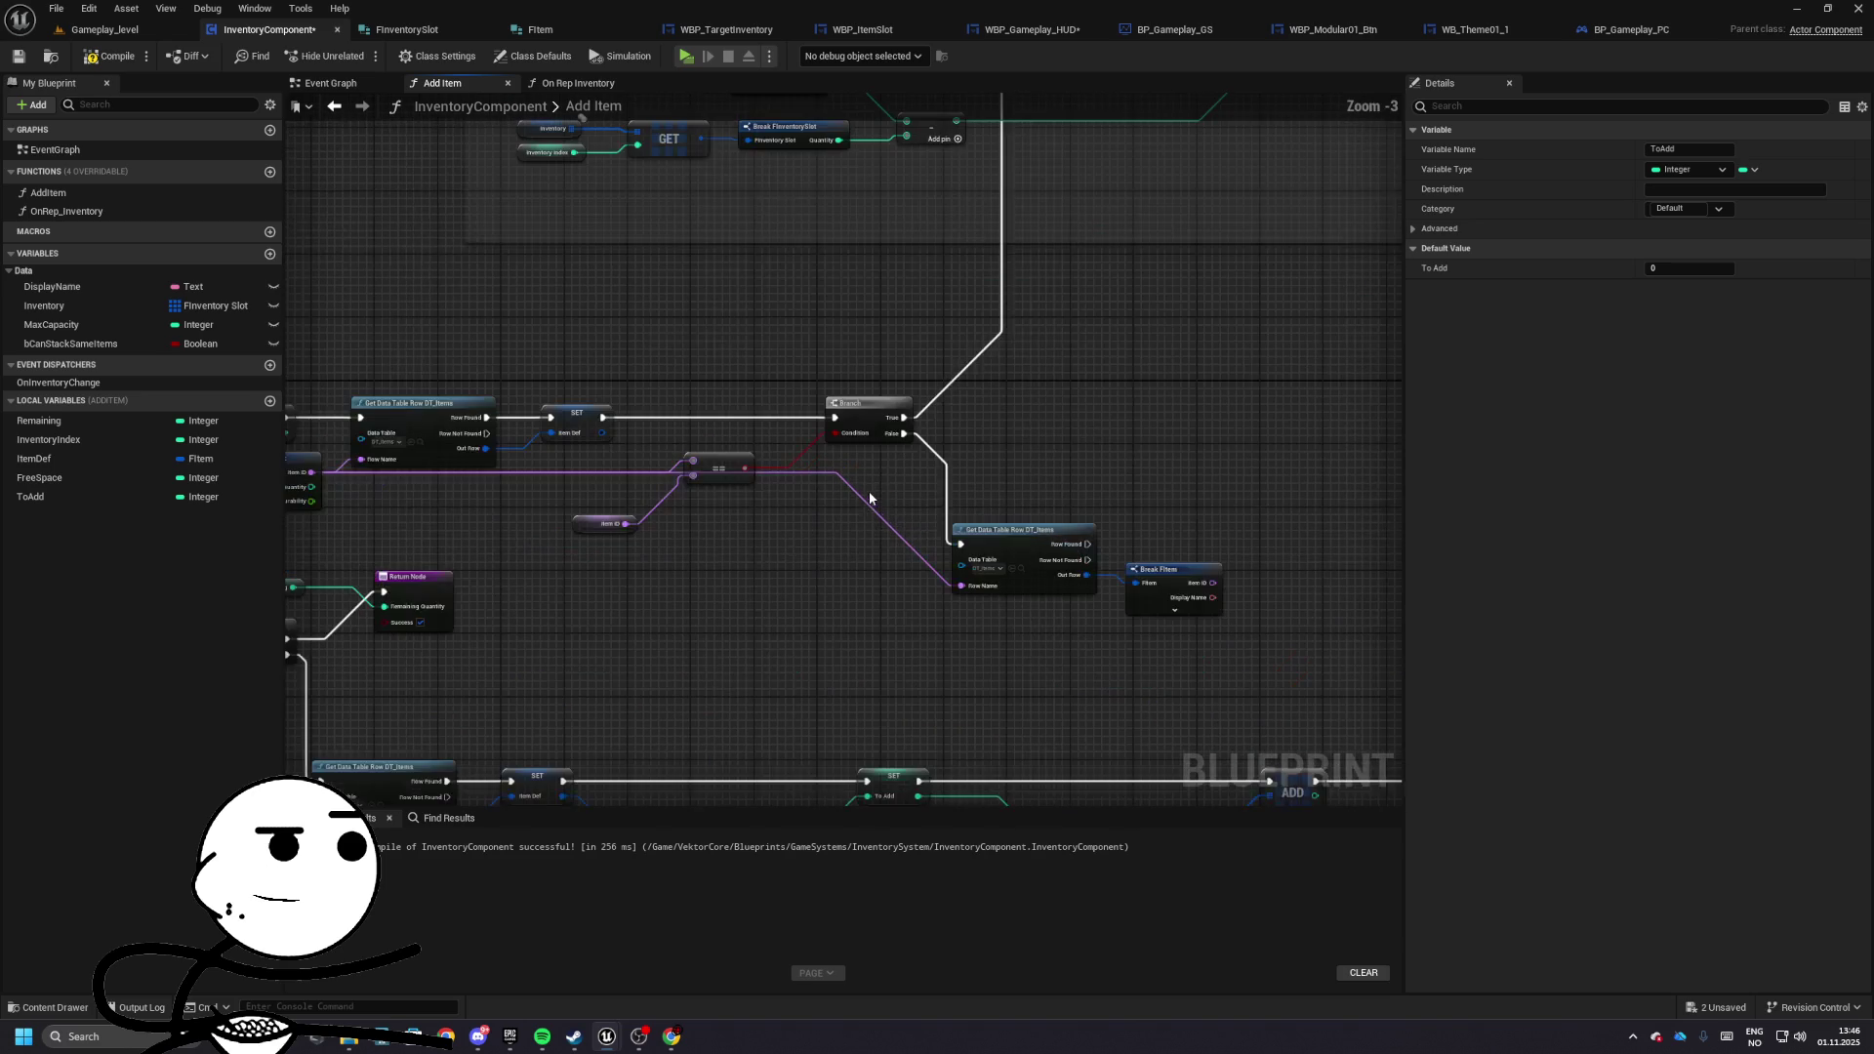
mouse_move(866, 498)
mouse_down()
mouse_move(1213, 515)
mouse_move(1276, 497)
mouse_move(823, 548)
mouse_move(1041, 552)
mouse_move(907, 557)
mouse_move(1131, 471)
mouse_move(1051, 554)
mouse_up()
mouse_move(812, 500)
mouse_down()
mouse_move(937, 556)
mouse_move(802, 439)
mouse_move(1046, 454)
mouse_move(1020, 543)
mouse_up()
scroll(869, 504, down, 3)
- Paste a SET ToAdd node and wire it before Get Data Table Row on the Branch False path
scroll(1082, 410, up, 3)
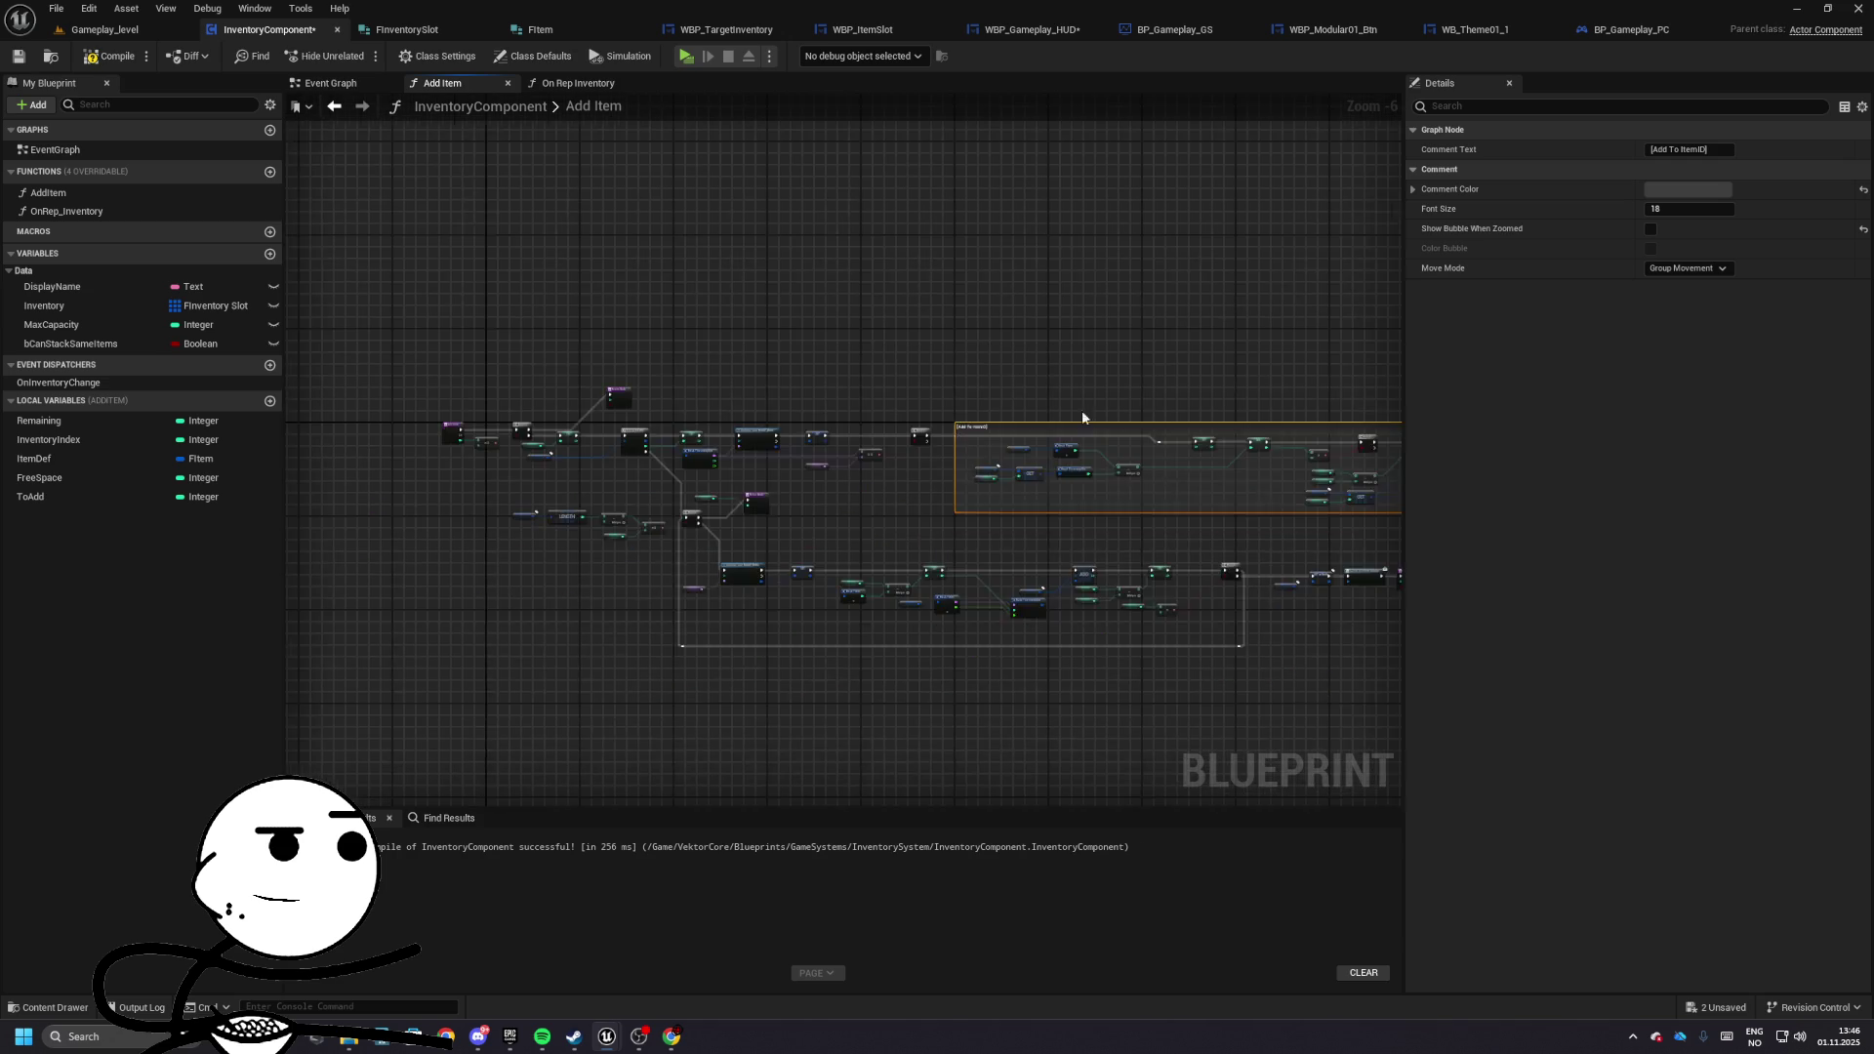
click(931, 428)
mouse_move(932, 428)
mouse_down()
mouse_move(824, 466)
mouse_move(791, 506)
mouse_move(807, 582)
mouse_move(705, 513)
mouse_up()
key(ctrl+v)
drag(1015, 610, 752, 551)
drag(994, 565, 1015, 572)
mouse_move(742, 514)
mouse_down()
mouse_move(726, 563)
mouse_move(769, 567)
mouse_move(717, 439)
mouse_up()
- Shift the bottom row of Add Item nodes right and set SET ToAdd slightly left
scroll(647, 509, down, 3)
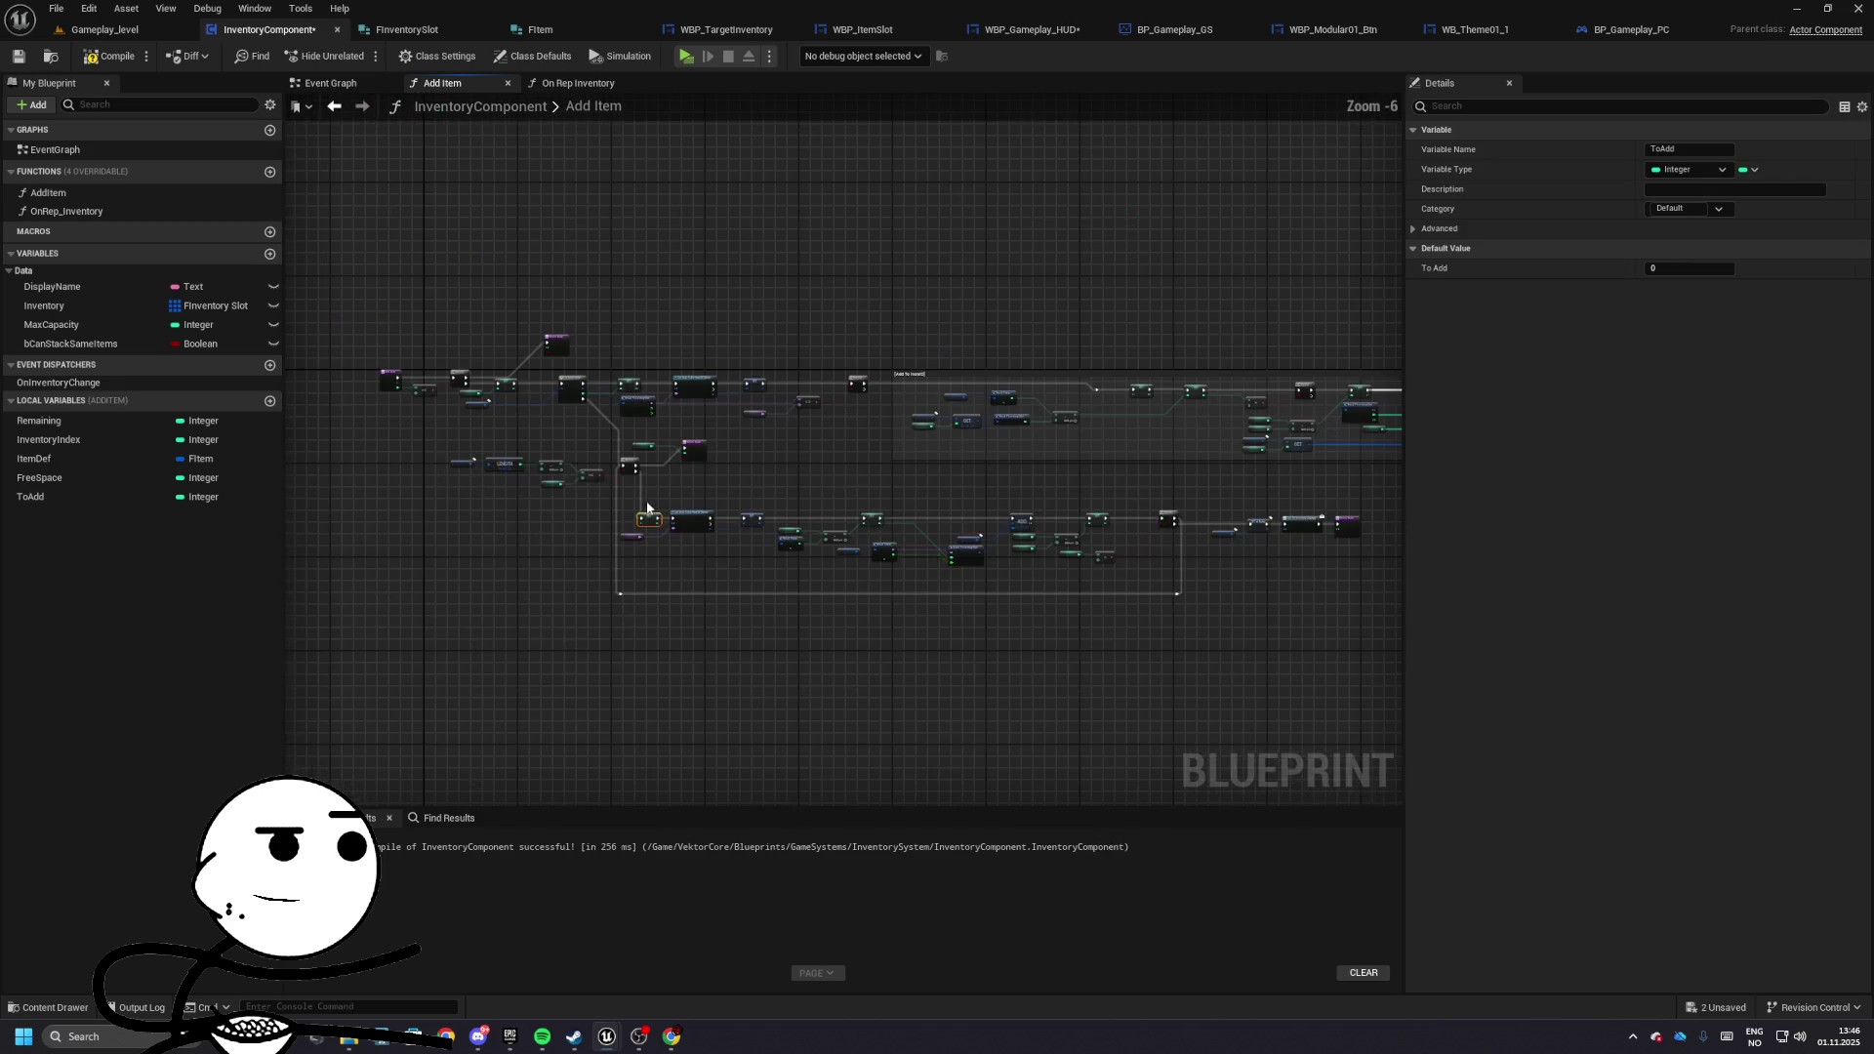
mouse_move(634, 495)
mouse_down()
mouse_move(769, 535)
mouse_move(1332, 594)
mouse_up()
drag(1316, 527, 1362, 529)
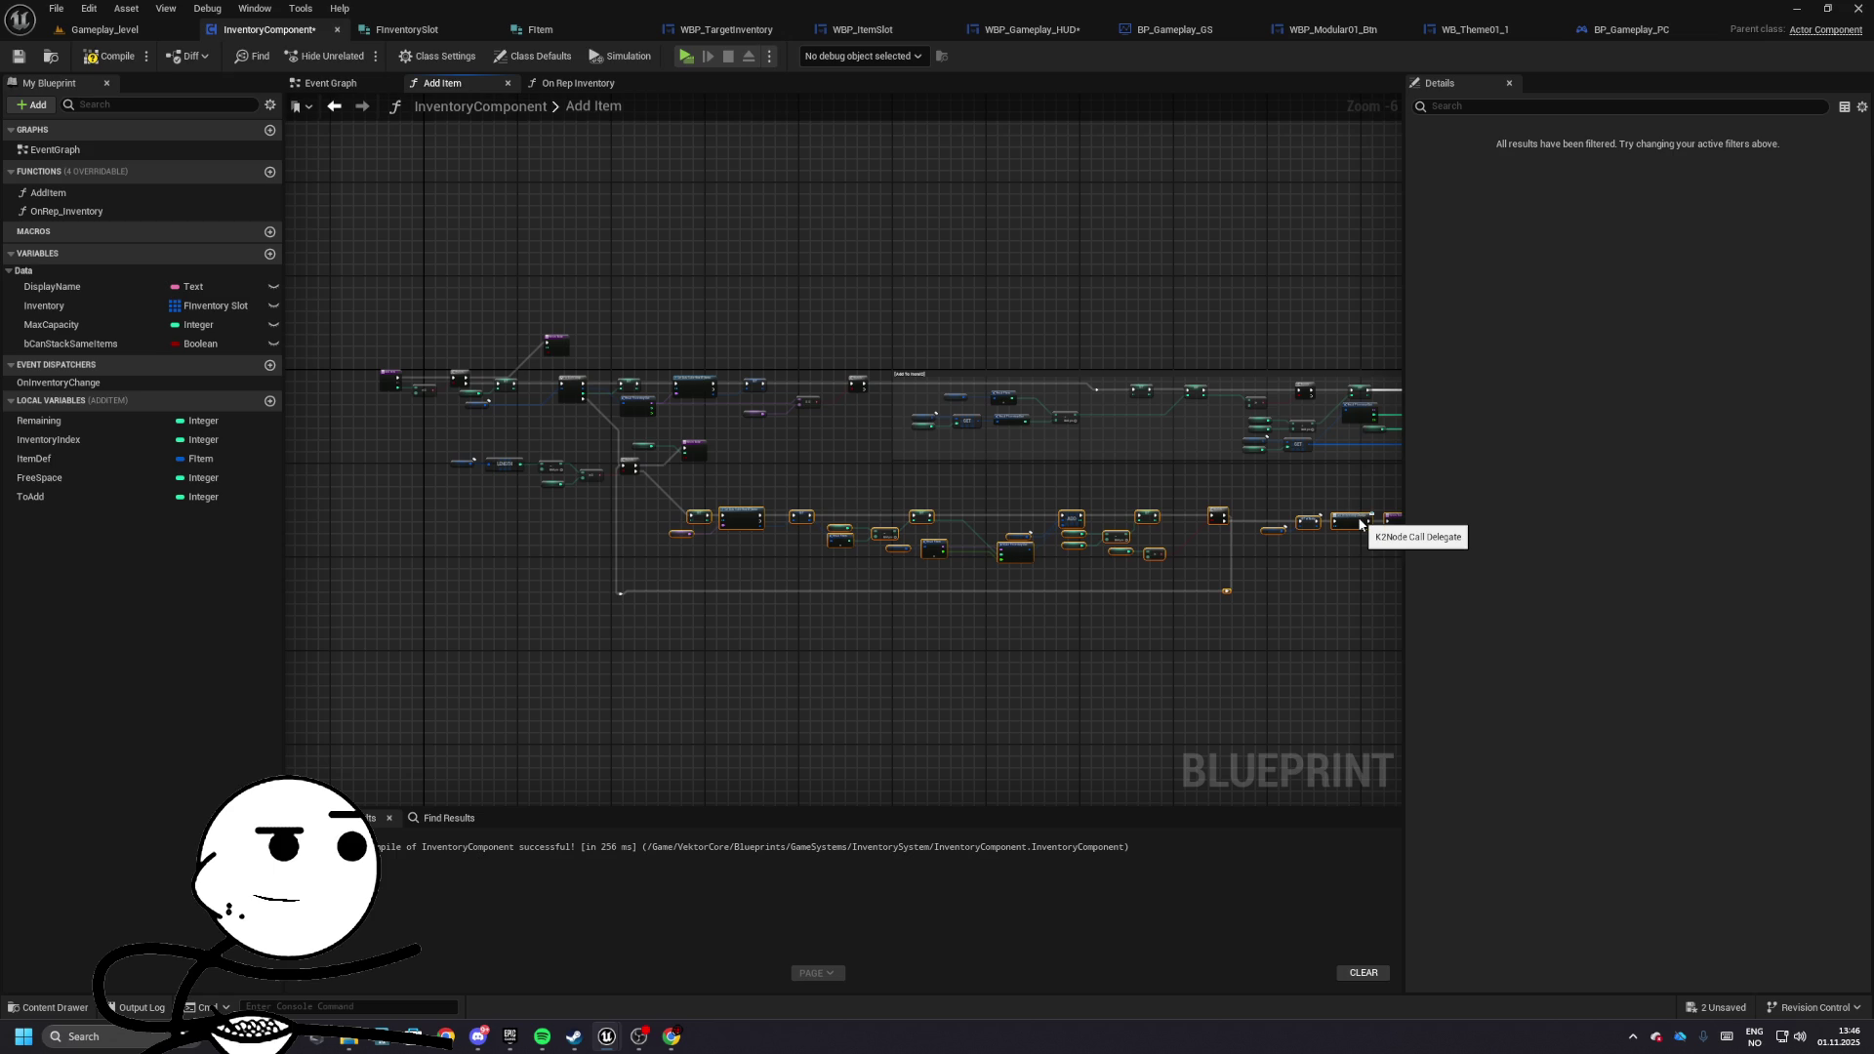
scroll(1057, 552, up, 3)
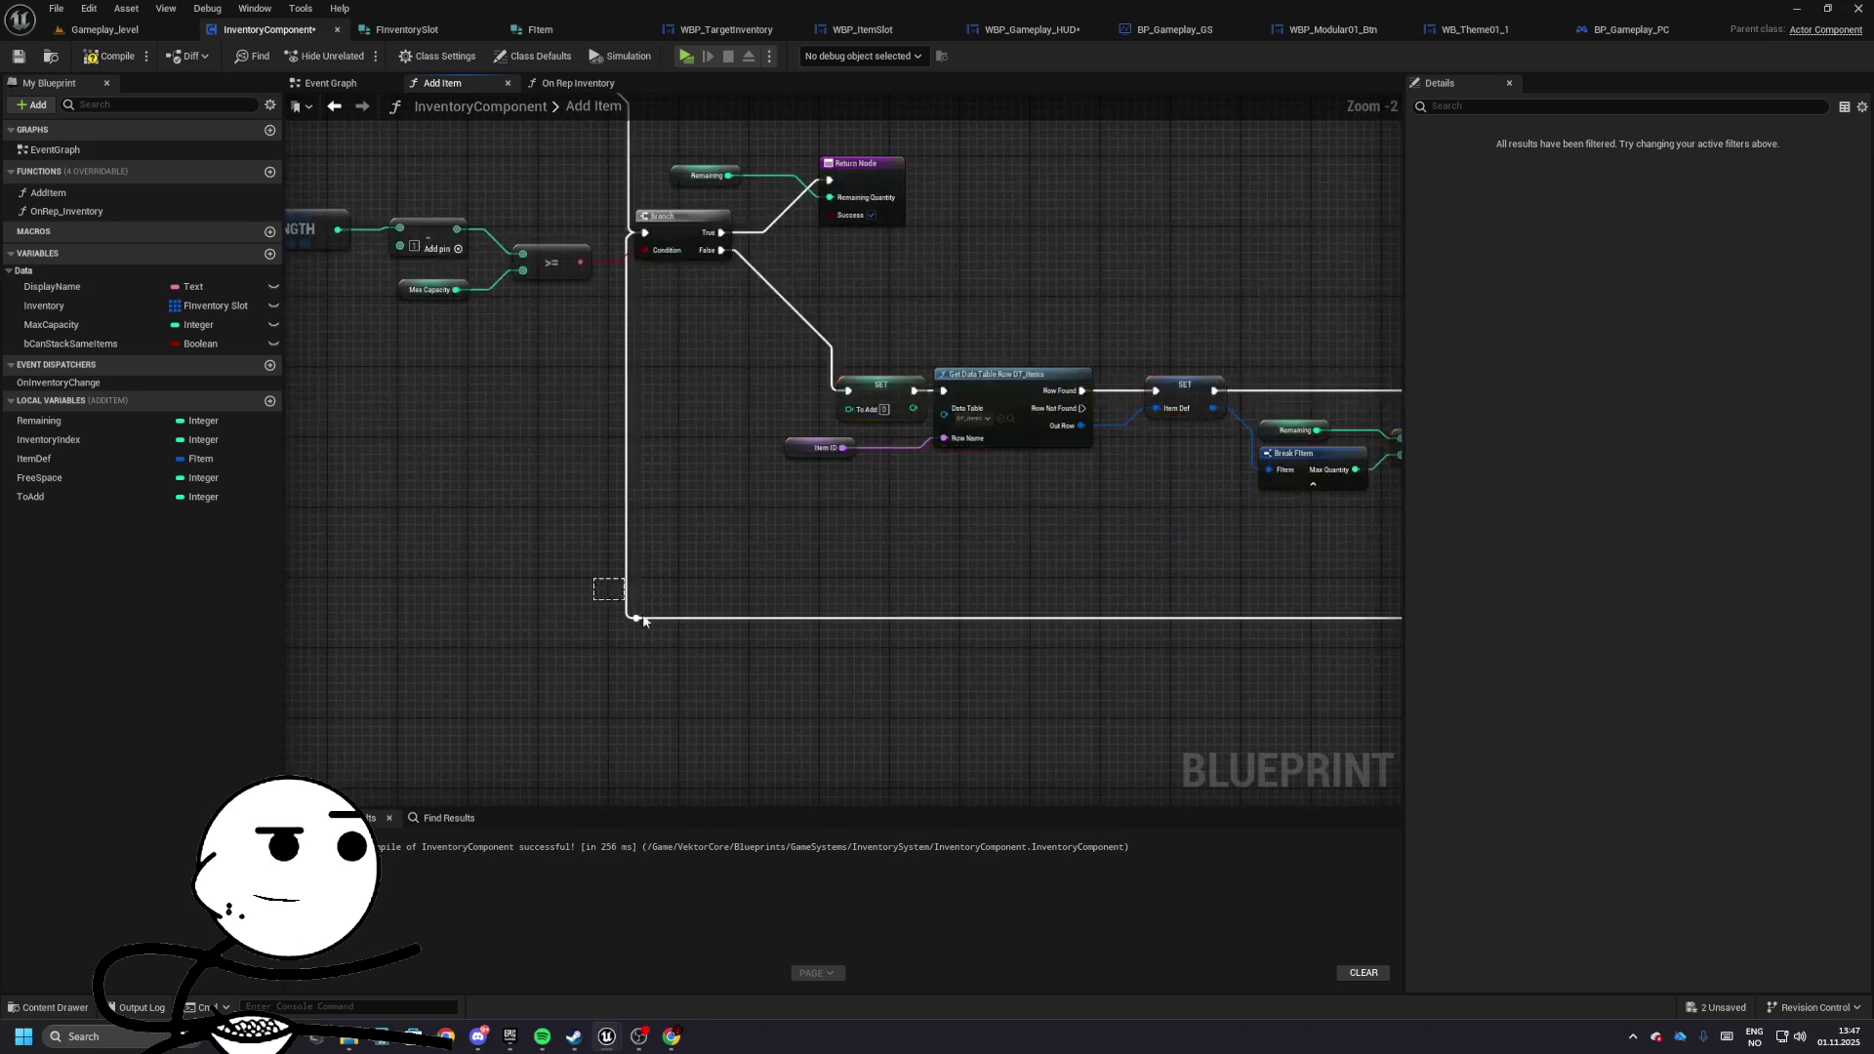
click(739, 512)
scroll(703, 508, up, 1)
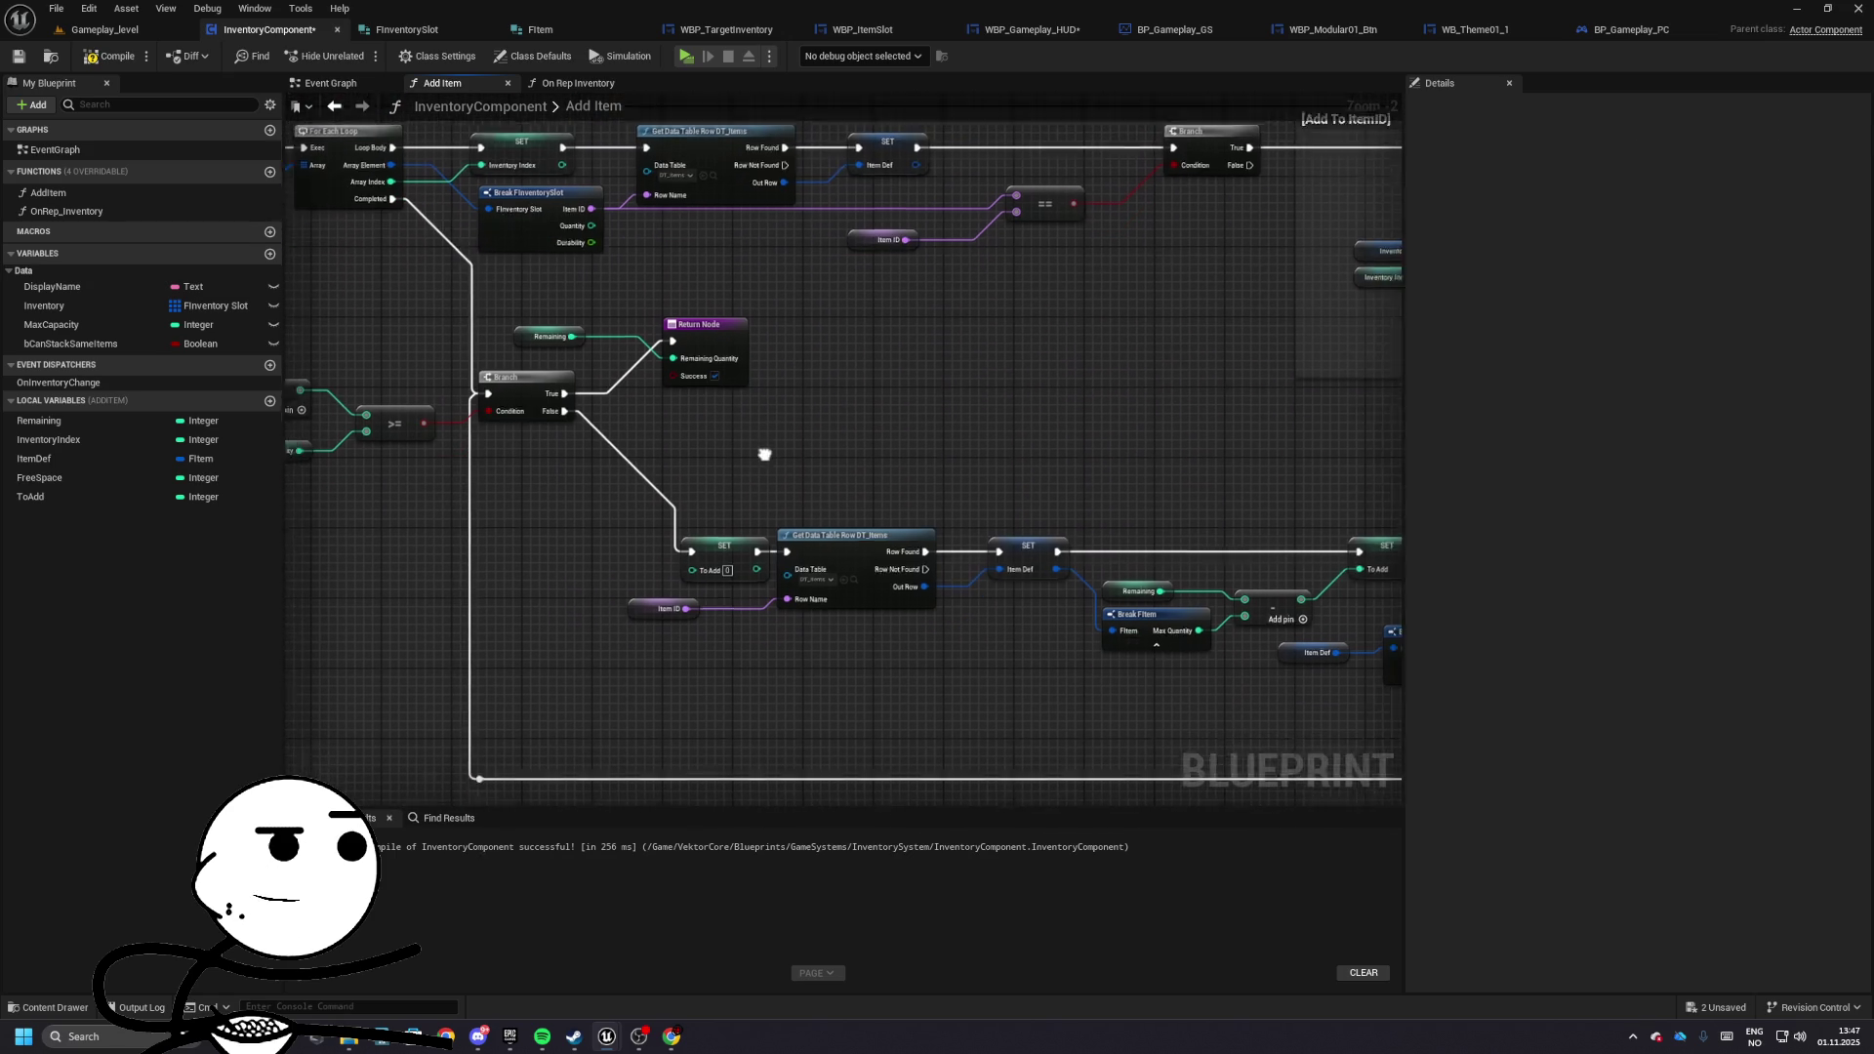
drag(763, 452, 738, 363)
click(644, 495)
mouse_move(645, 495)
mouse_down()
mouse_move(615, 495)
mouse_move(688, 486)
mouse_move(719, 619)
mouse_move(1041, 520)
mouse_move(477, 368)
mouse_move(658, 492)
mouse_move(954, 444)
mouse_move(605, 482)
mouse_up()
click(687, 486)
- Pan across the Add Item graph to review the Branch and Return Node
scroll(617, 271, down, 3)
scroll(767, 453, down, 1)
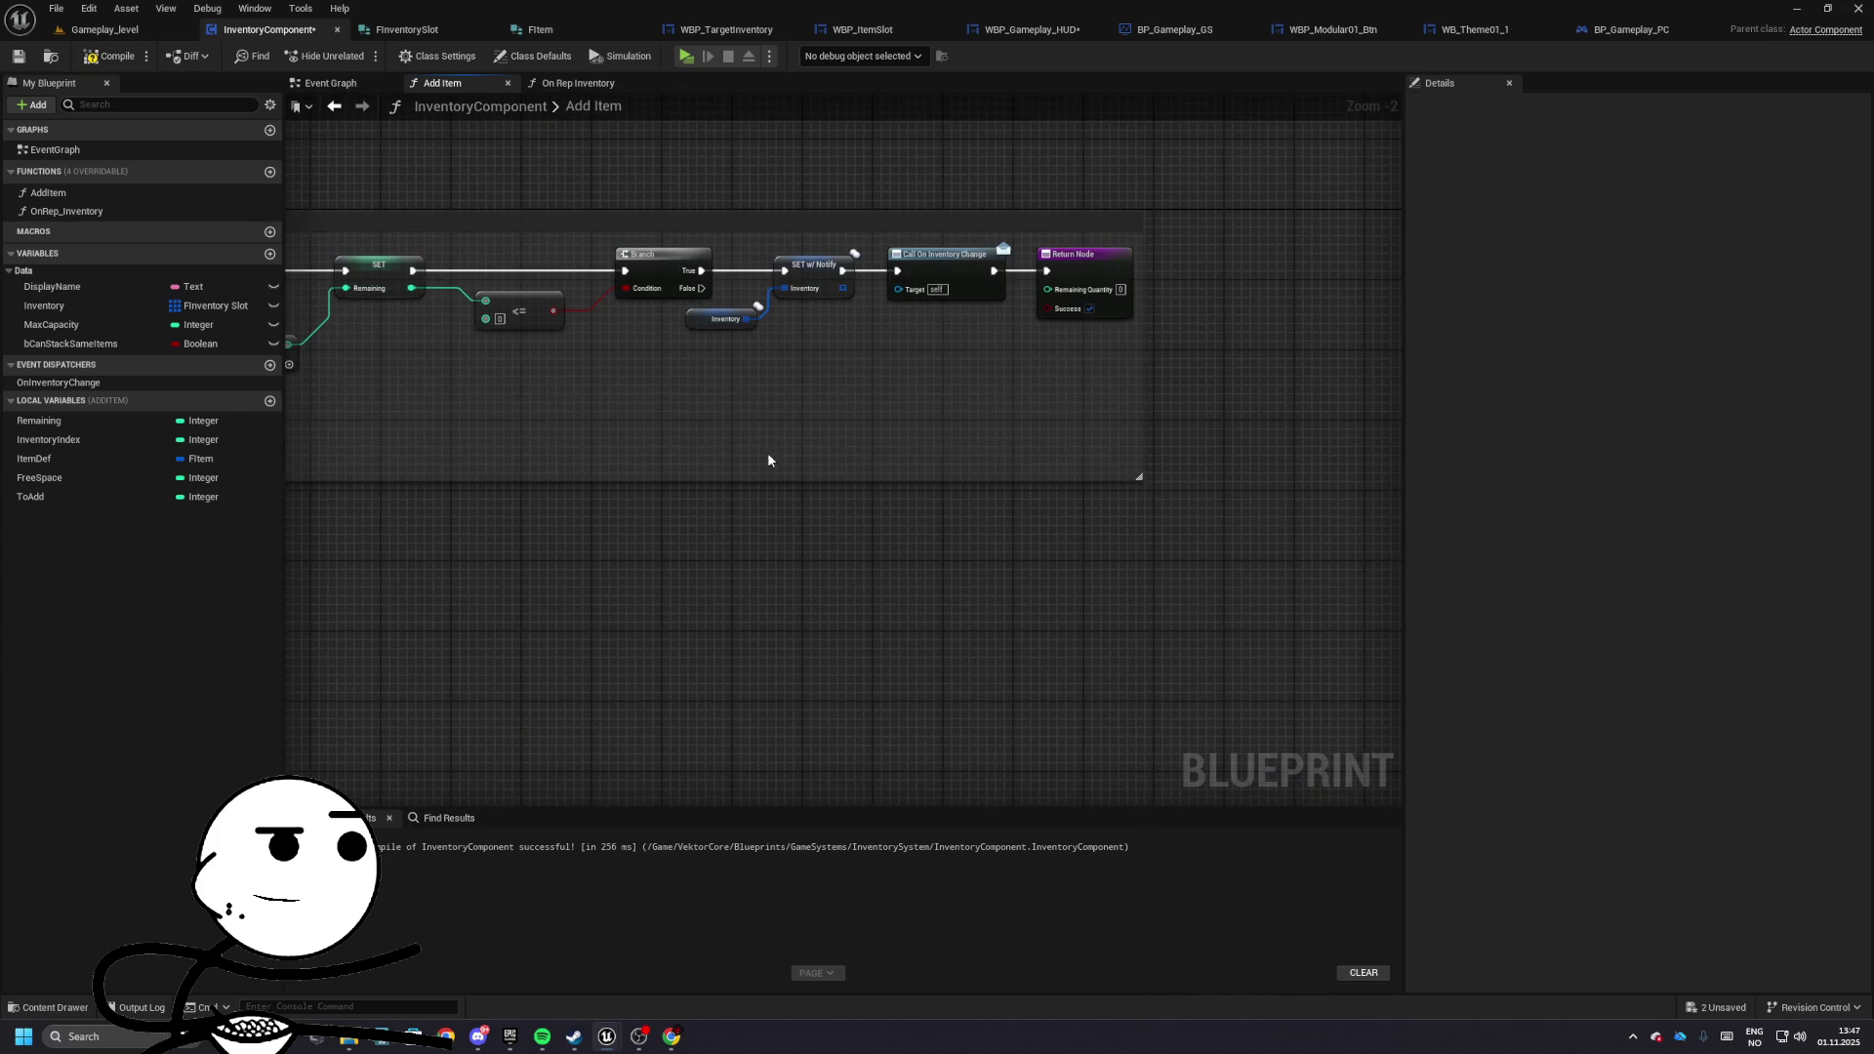
scroll(773, 445, up, 4)
drag(773, 445, 1366, 390)
mouse_move(1242, 164)
mouse_down()
mouse_move(1275, 162)
mouse_move(1357, 230)
mouse_up()
drag(636, 370, 729, 387)
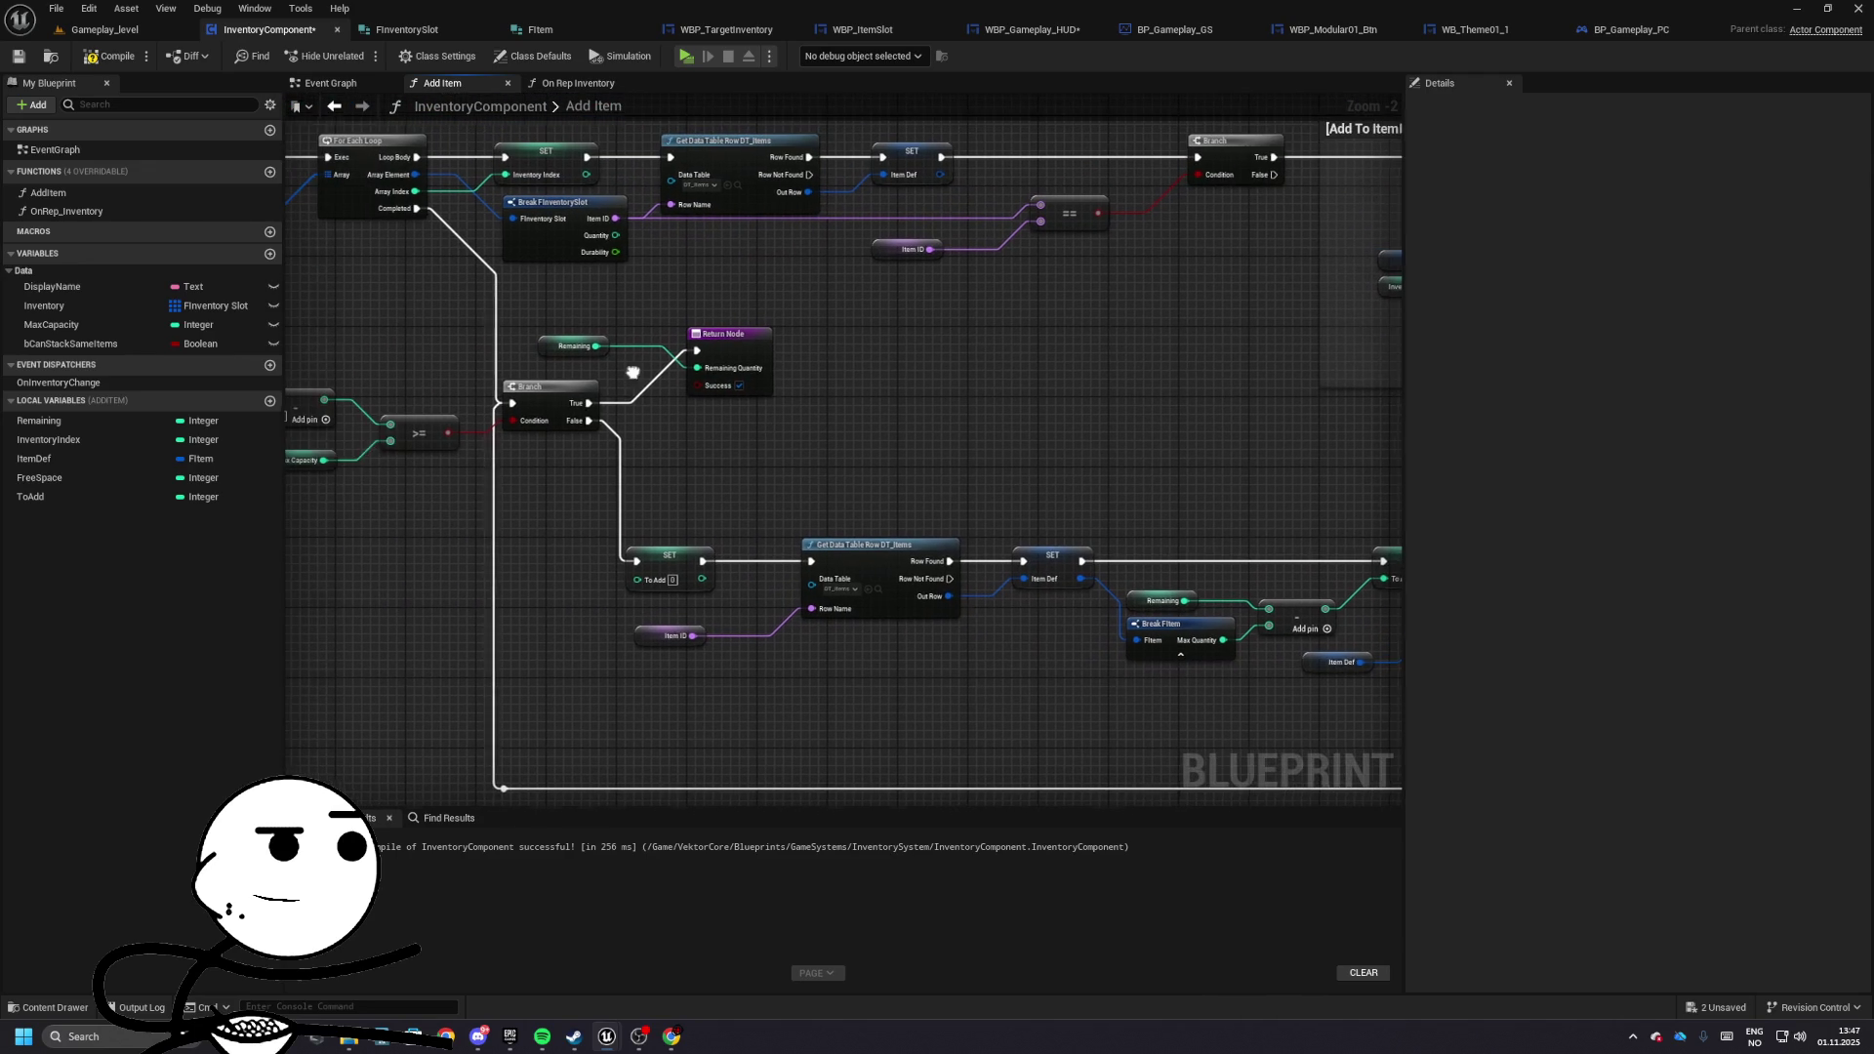
- Compile and test-play, walking to the shop robot to see slots of 25 and 16
click(97, 29)
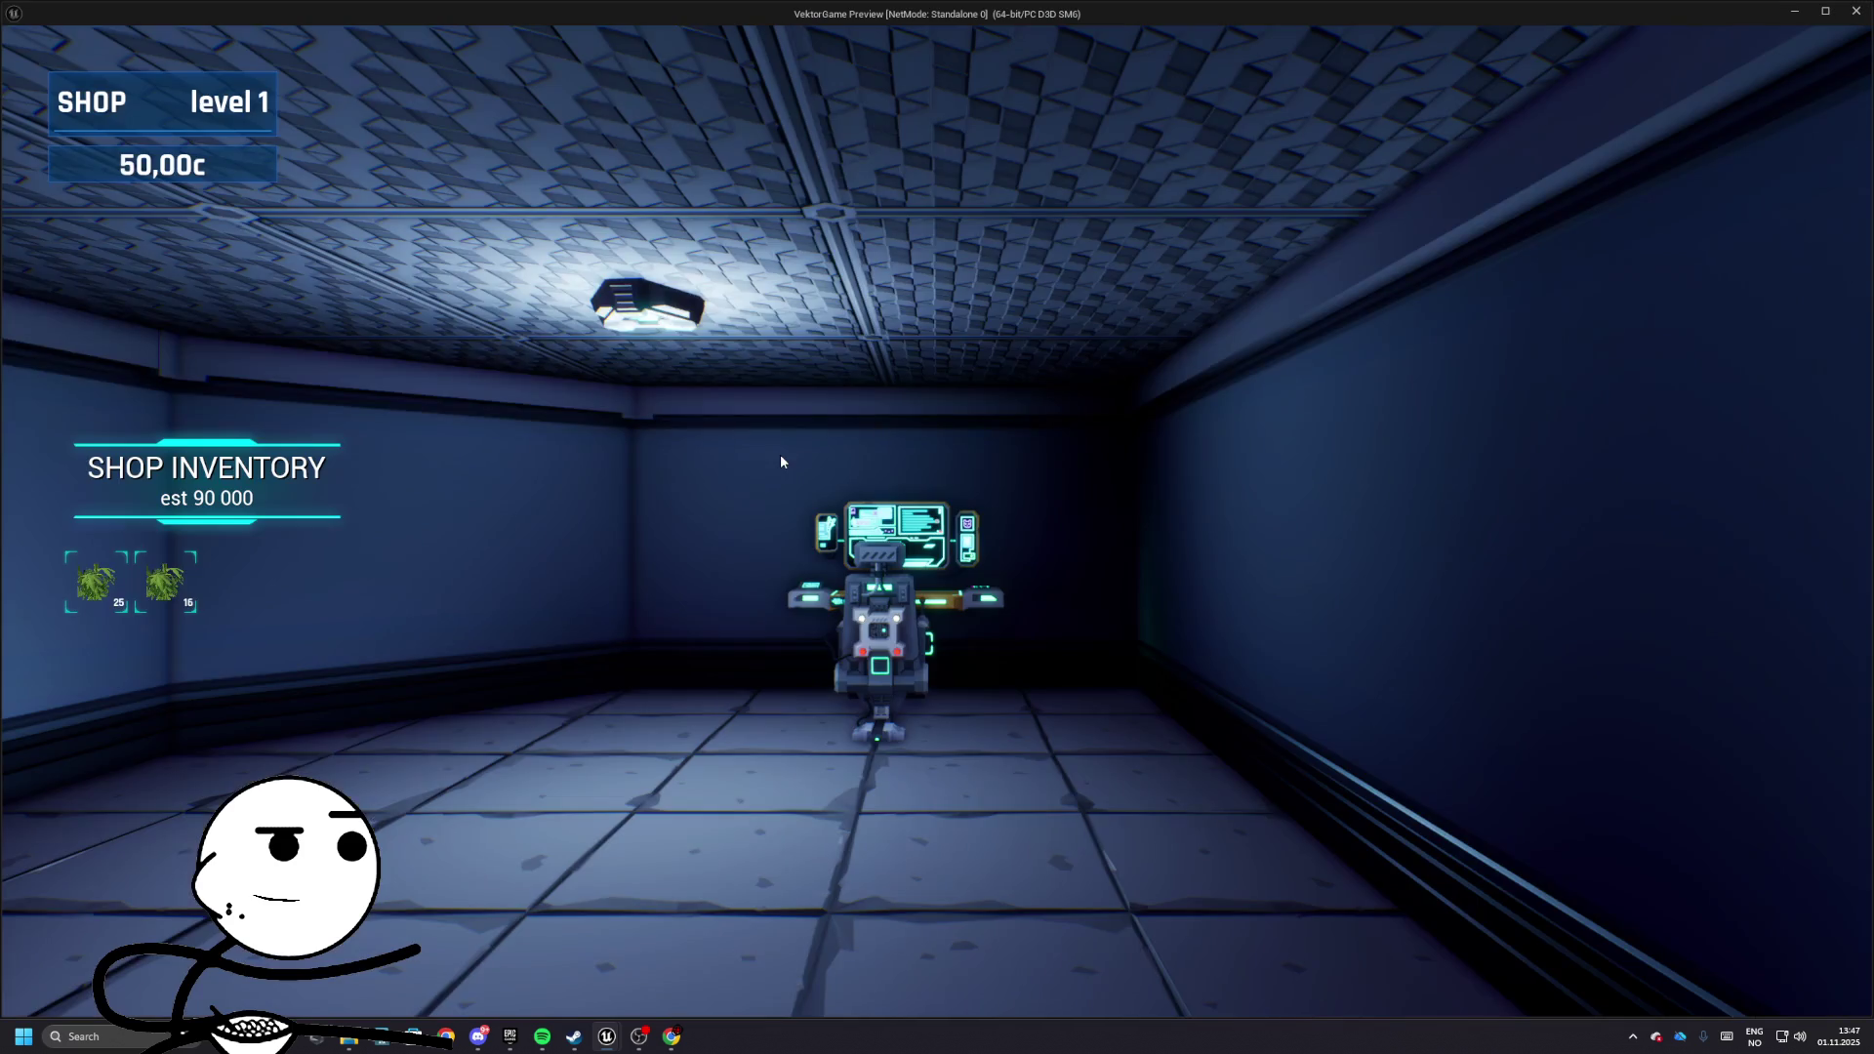
click(781, 462)
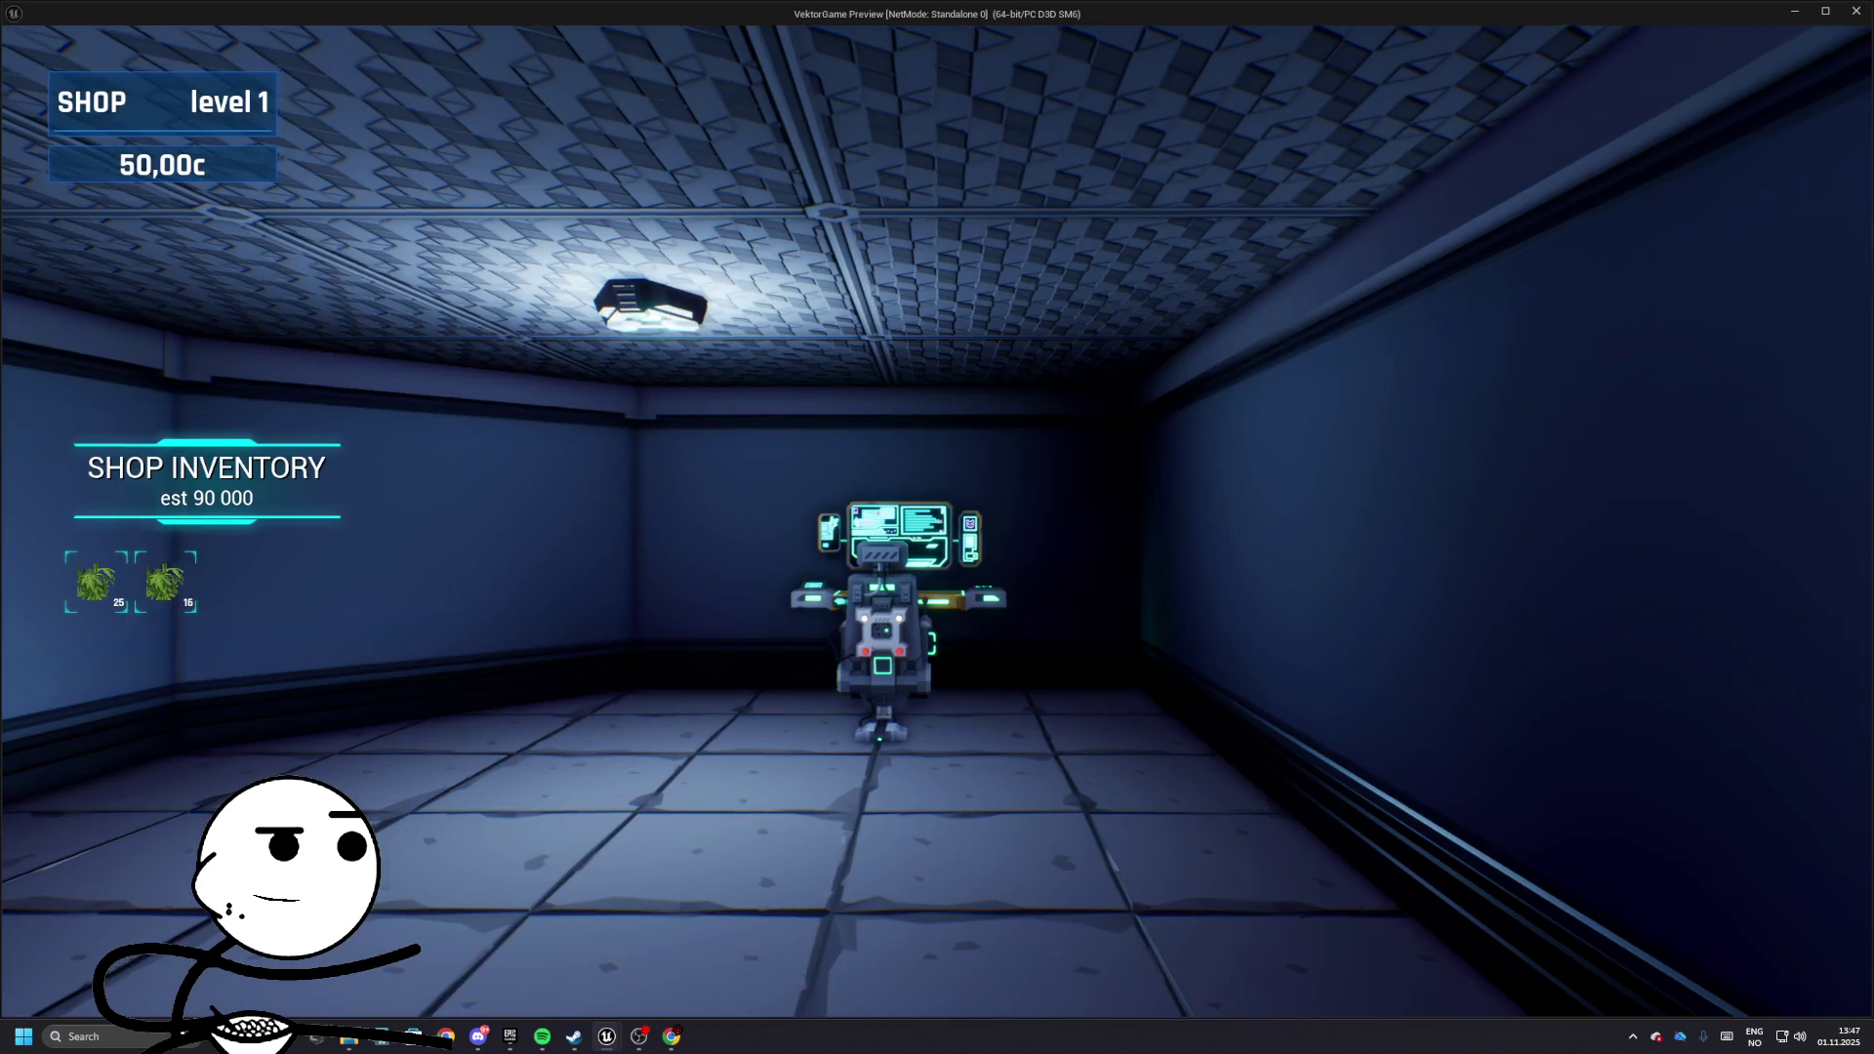
key(w)
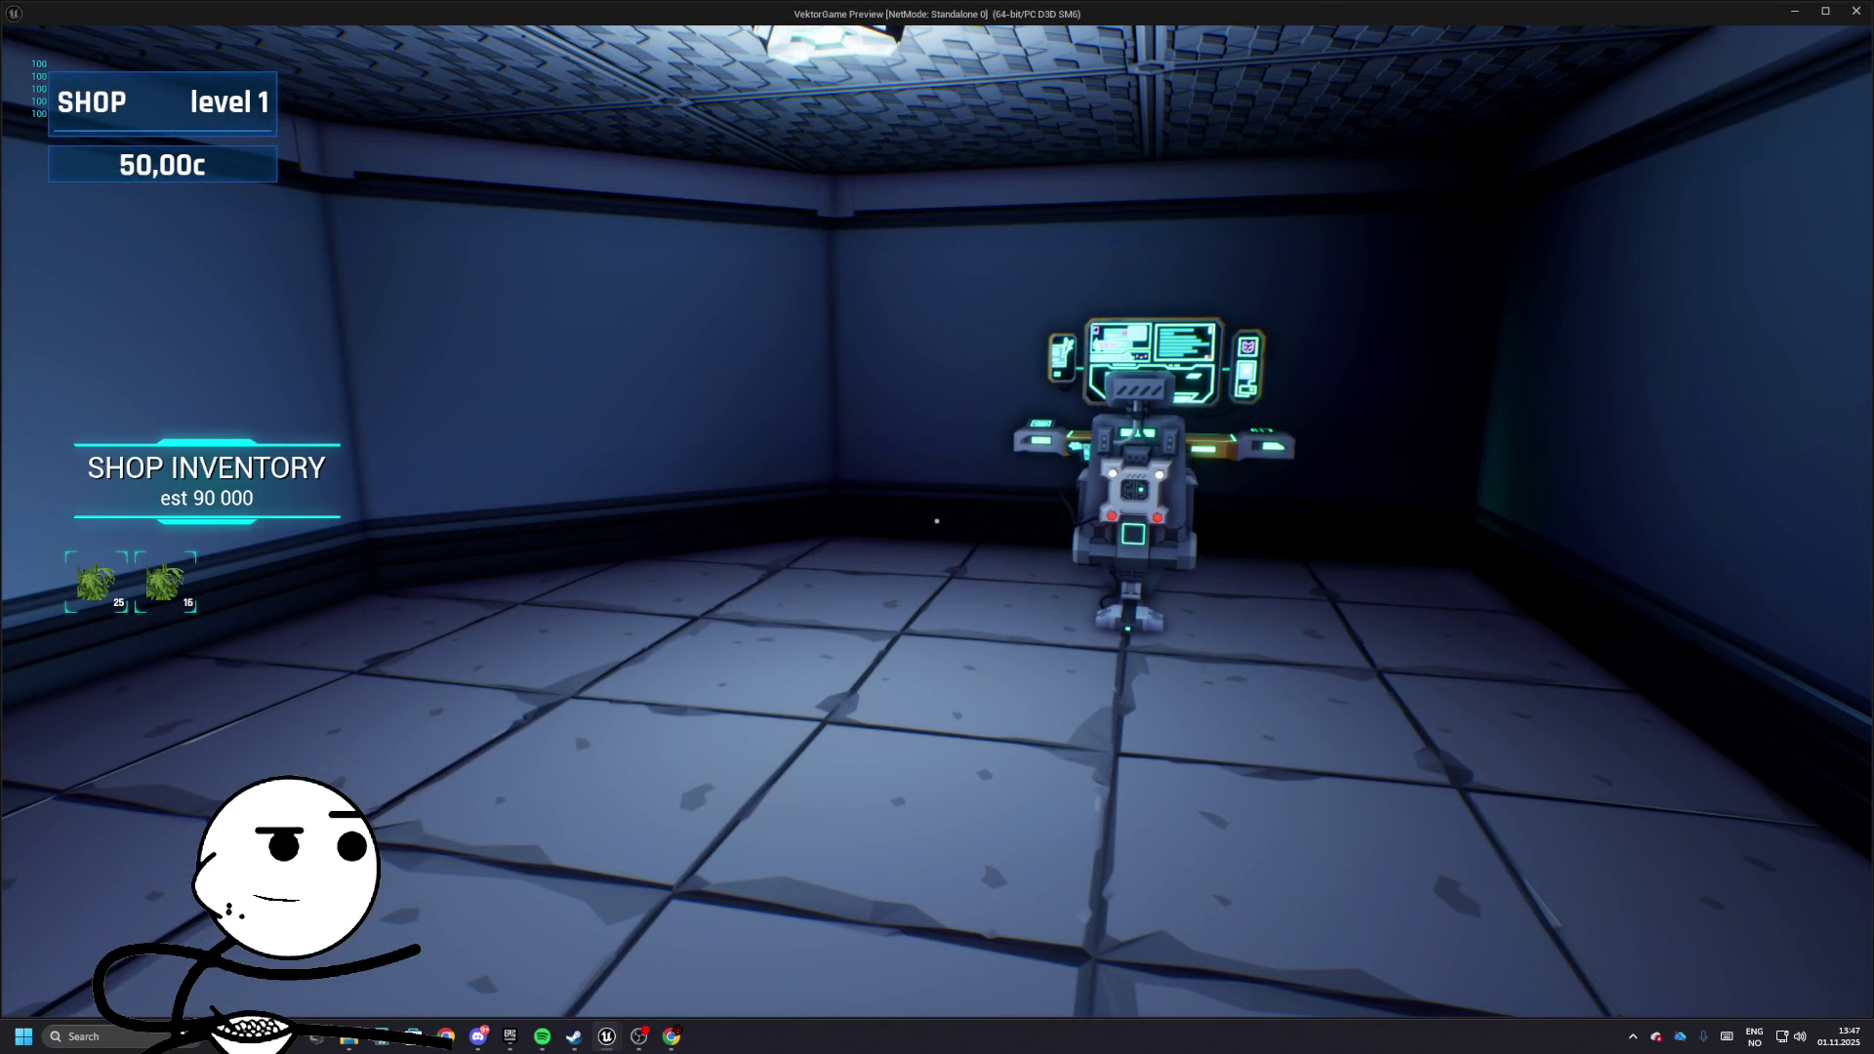
key(Escape)
- Survey the Add Item graph from the Remaining node through to the [Add To ItemID] comment
click(270, 29)
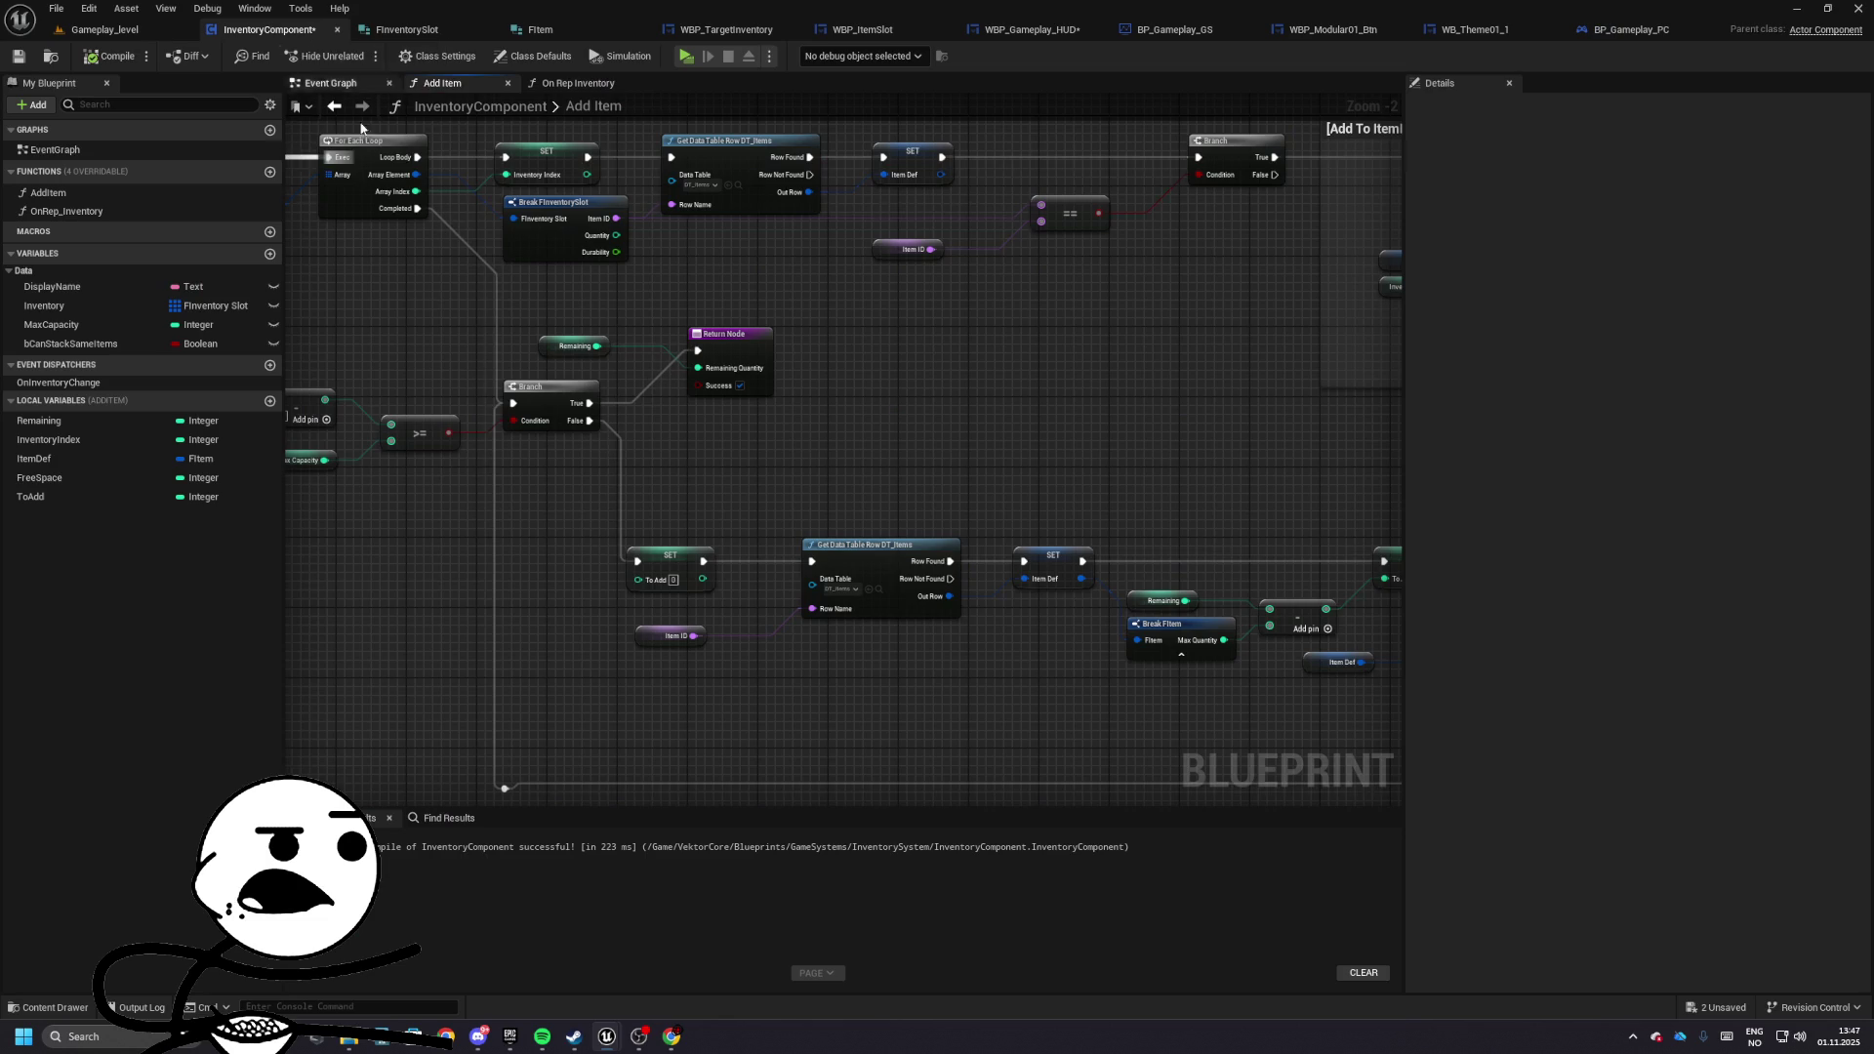
mouse_move(851, 476)
mouse_down()
mouse_move(885, 445)
mouse_move(870, 368)
mouse_move(658, 326)
mouse_move(571, 387)
mouse_up()
drag(814, 383, 739, 367)
scroll(684, 391, up, 2)
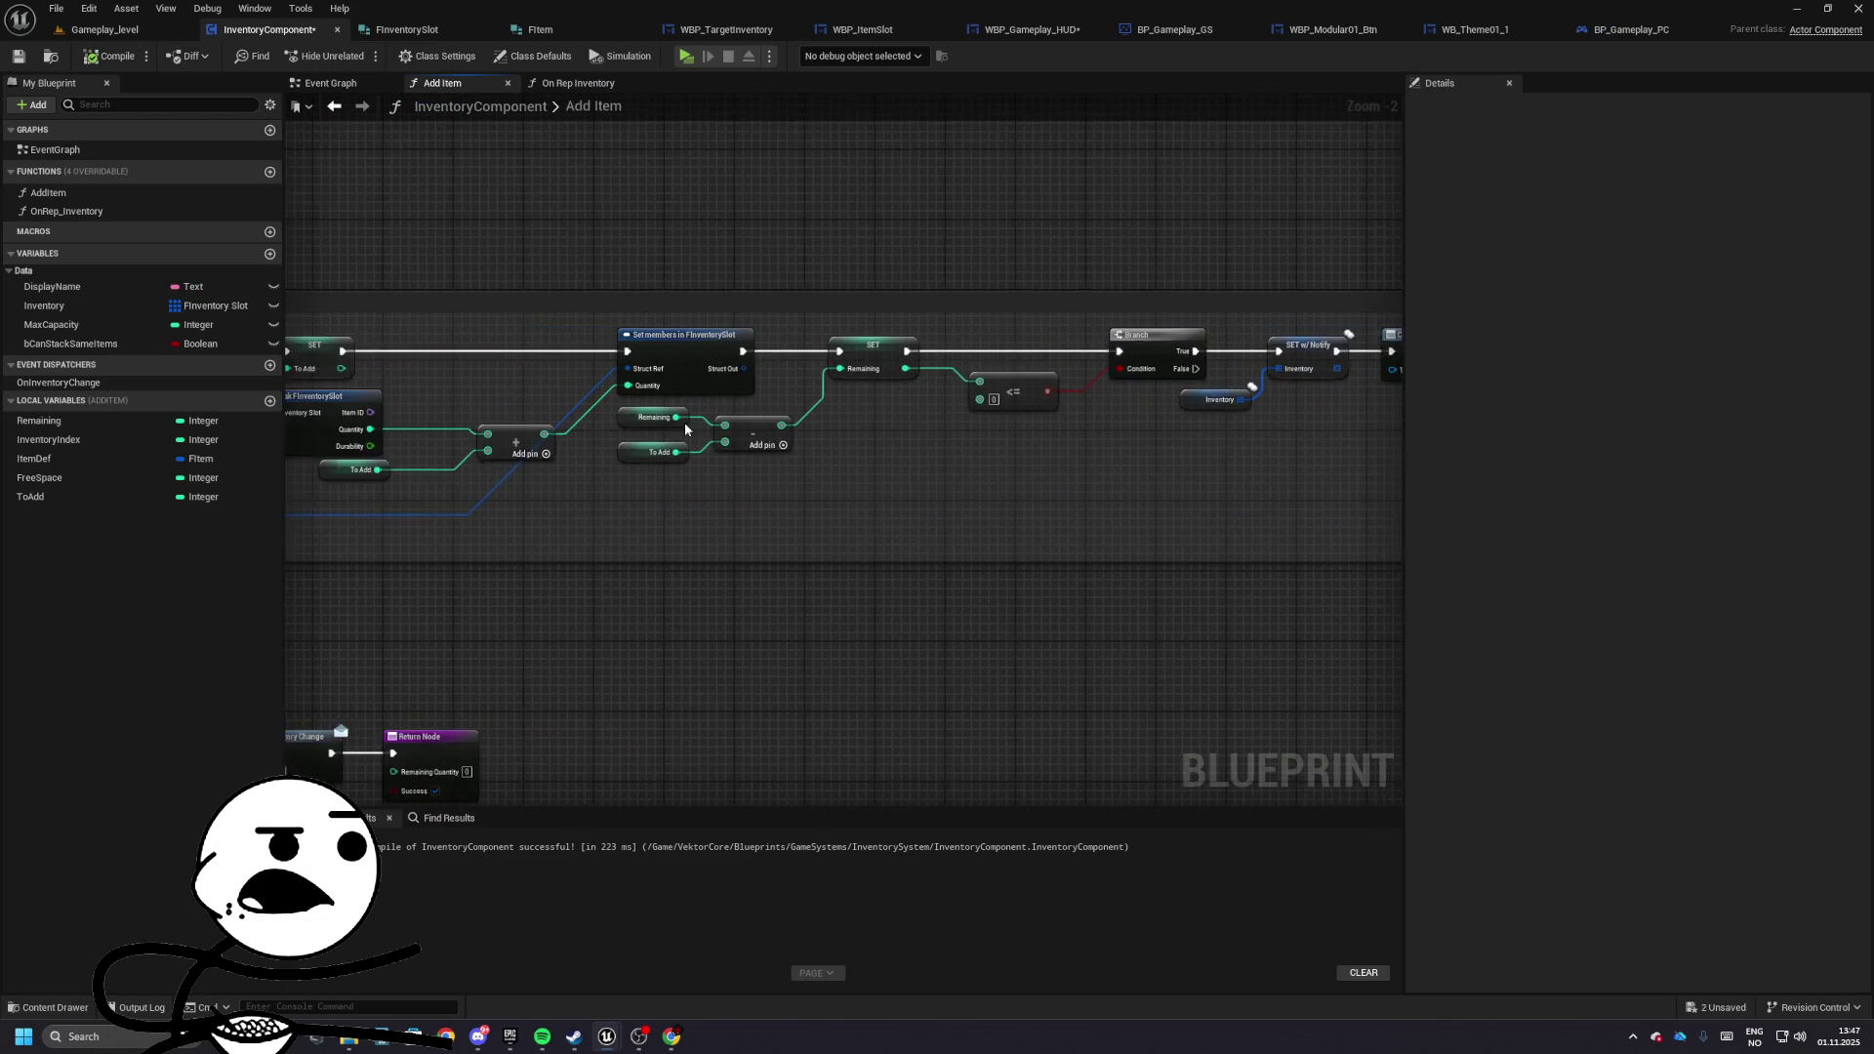
click(624, 416)
mouse_move(737, 497)
mouse_down()
mouse_move(468, 494)
mouse_move(945, 527)
mouse_move(591, 524)
mouse_up()
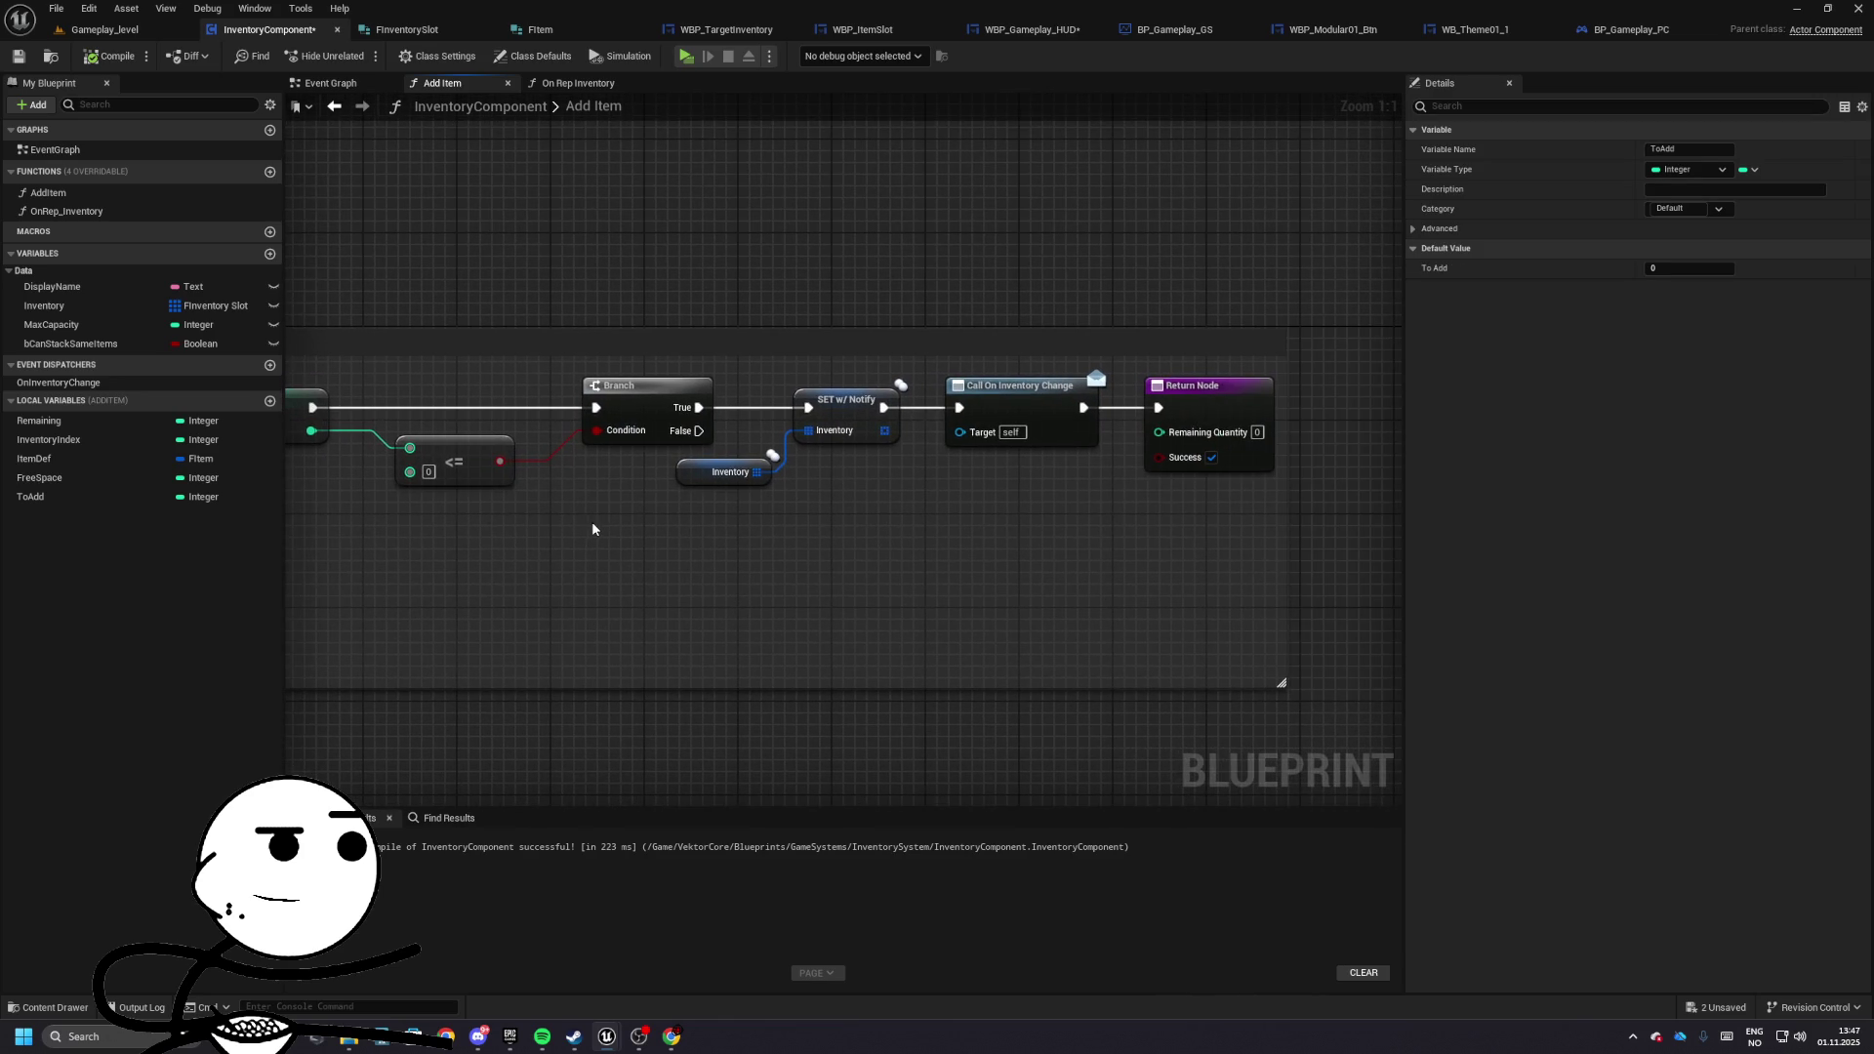
scroll(592, 521, down, 4)
mouse_move(953, 364)
mouse_down()
mouse_move(933, 175)
mouse_move(1301, 631)
mouse_up()
scroll(937, 523, up, 4)
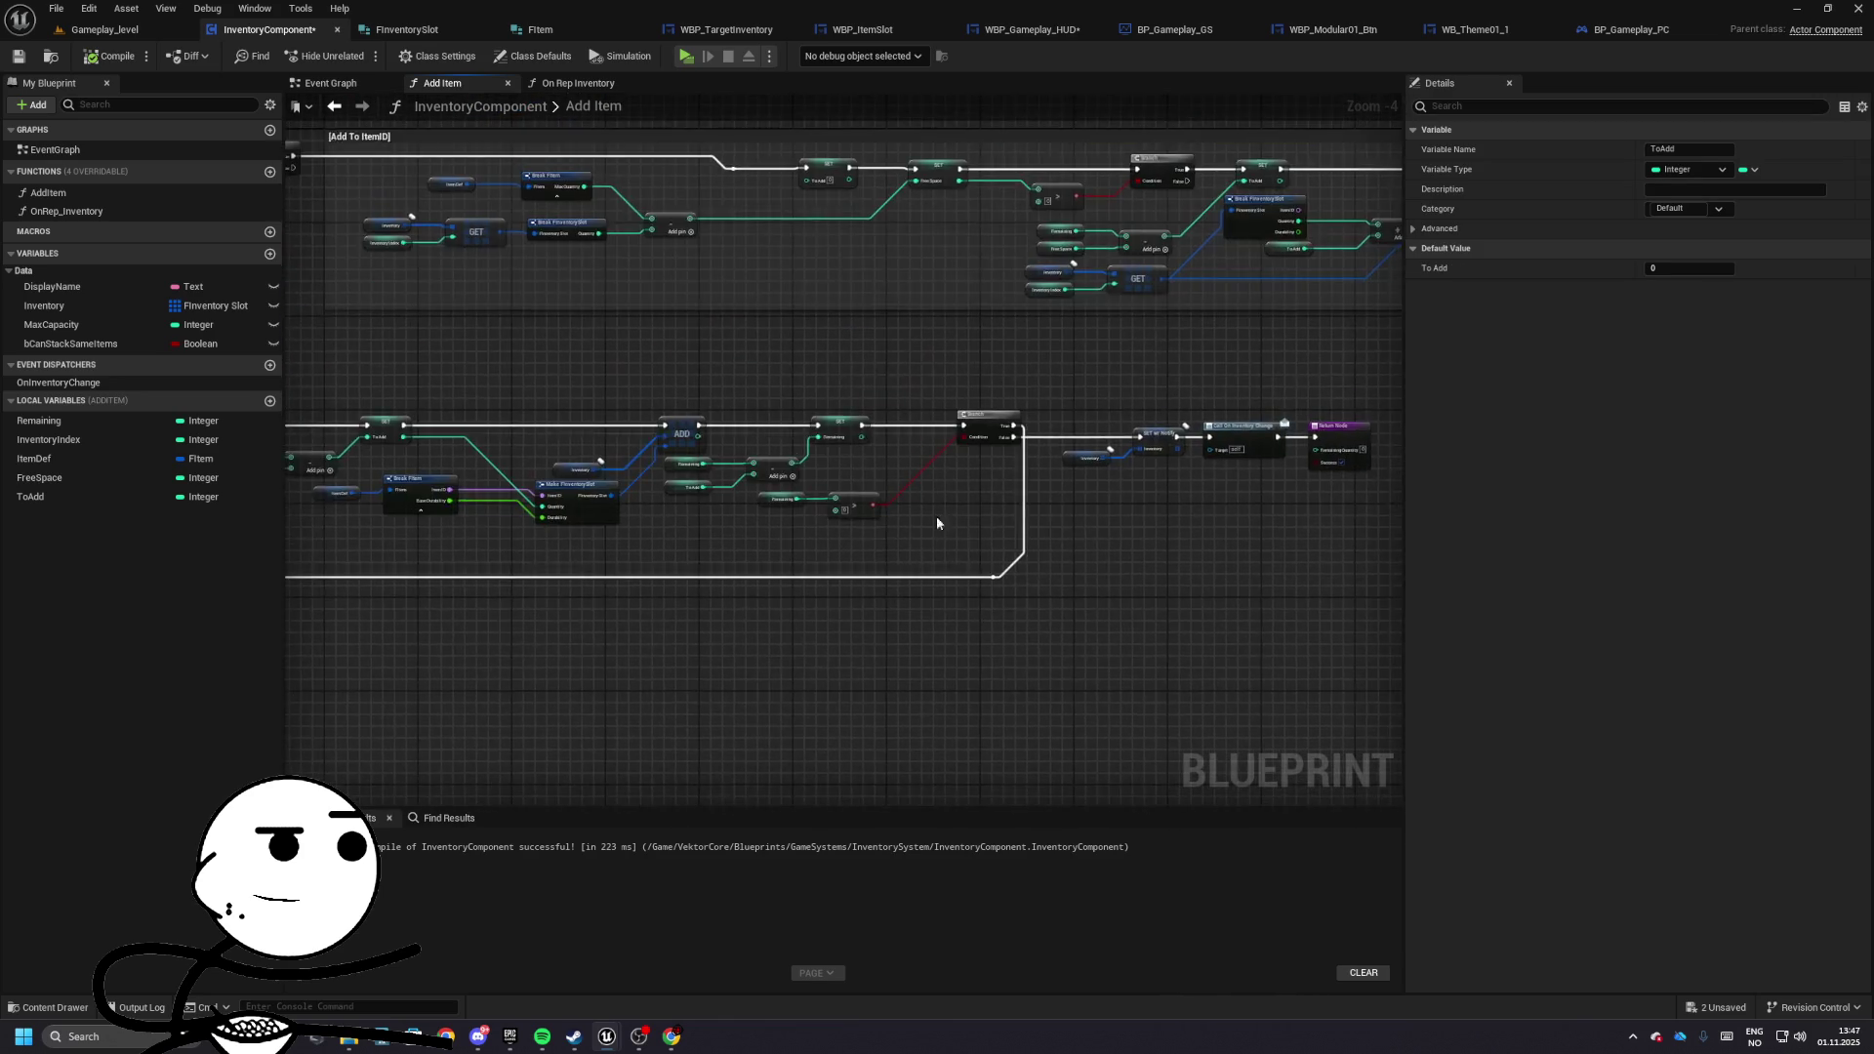
mouse_move(363, 197)
mouse_down()
mouse_move(1184, 326)
mouse_move(1626, 359)
mouse_up()
mouse_move(1171, 488)
mouse_down()
mouse_move(1123, 371)
mouse_move(914, 554)
mouse_move(976, 439)
mouse_move(883, 415)
mouse_move(582, 407)
mouse_up()
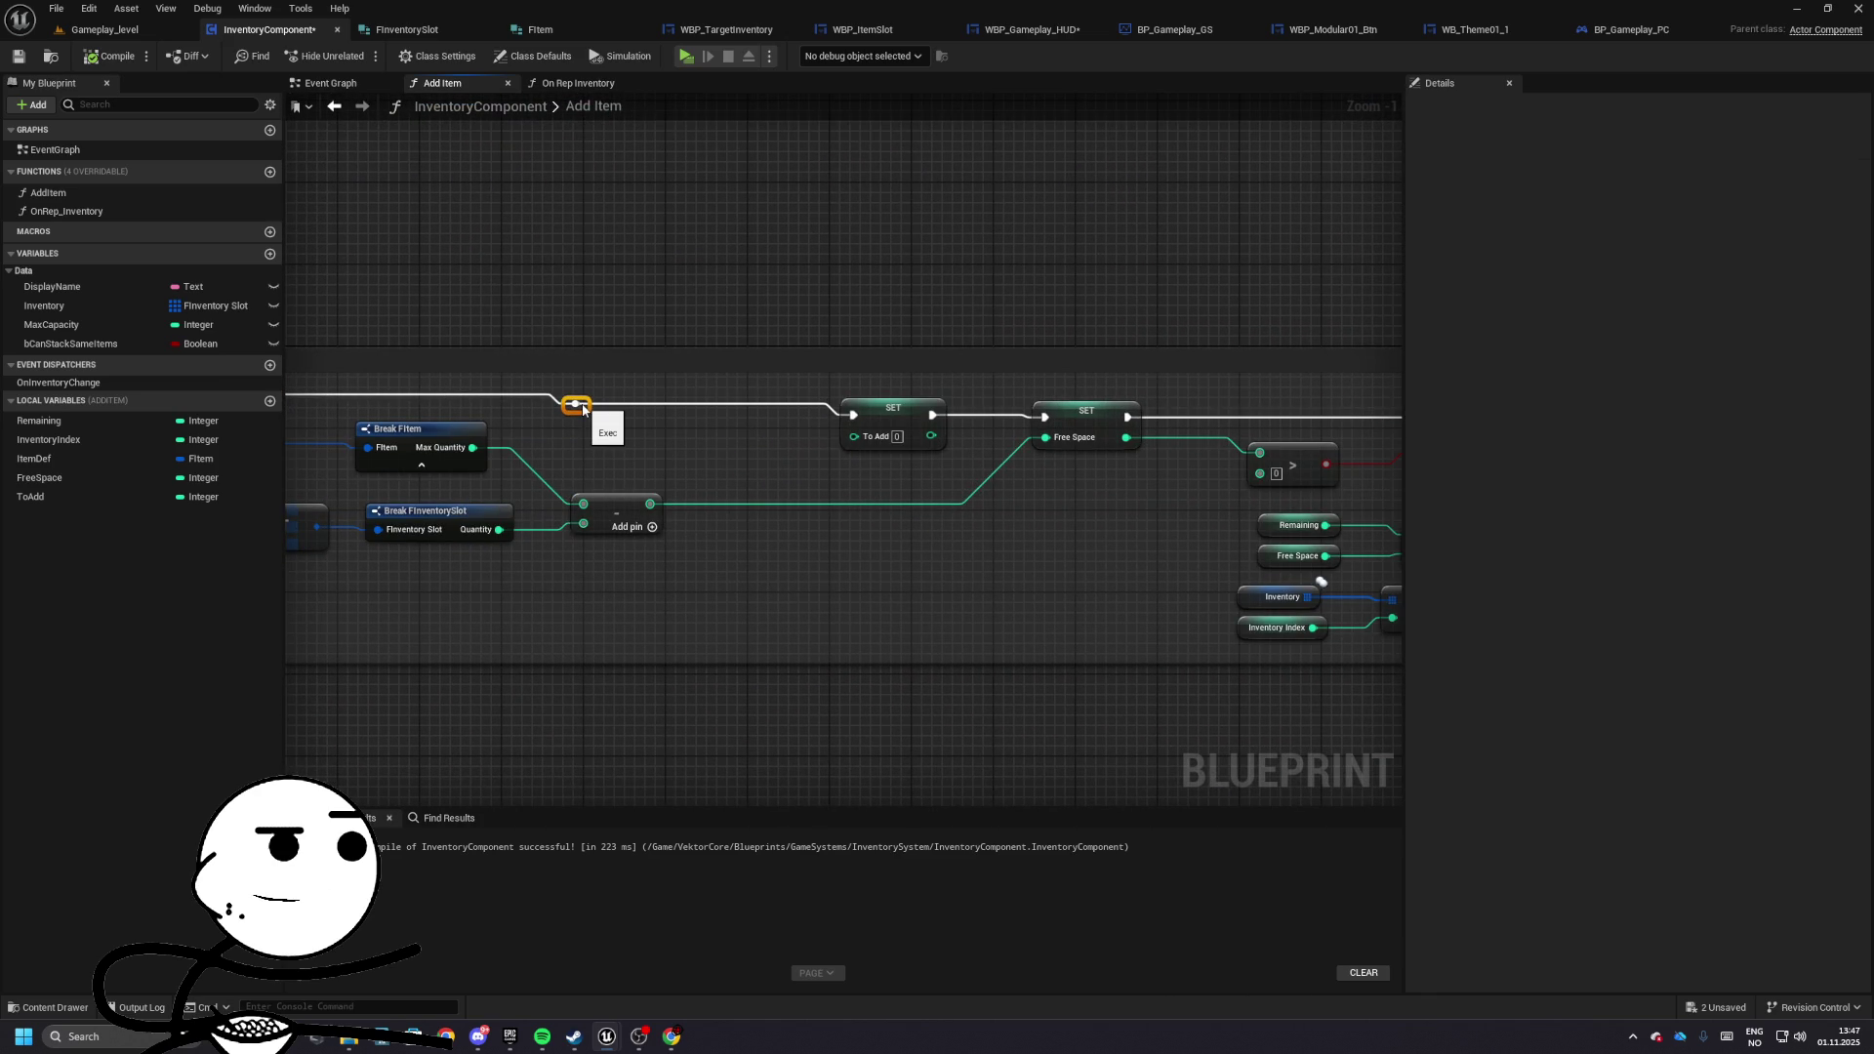
- Insert a Print String between SET To Add and SET Free Space, printing the subtraction result
right_click(683, 519)
click(677, 411)
mouse_move(674, 411)
mouse_down()
mouse_move(838, 408)
mouse_move(615, 408)
mouse_move(942, 444)
mouse_move(556, 428)
mouse_move(635, 402)
mouse_move(768, 397)
mouse_move(527, 502)
mouse_move(541, 485)
mouse_up()
text(print)
key(Return)
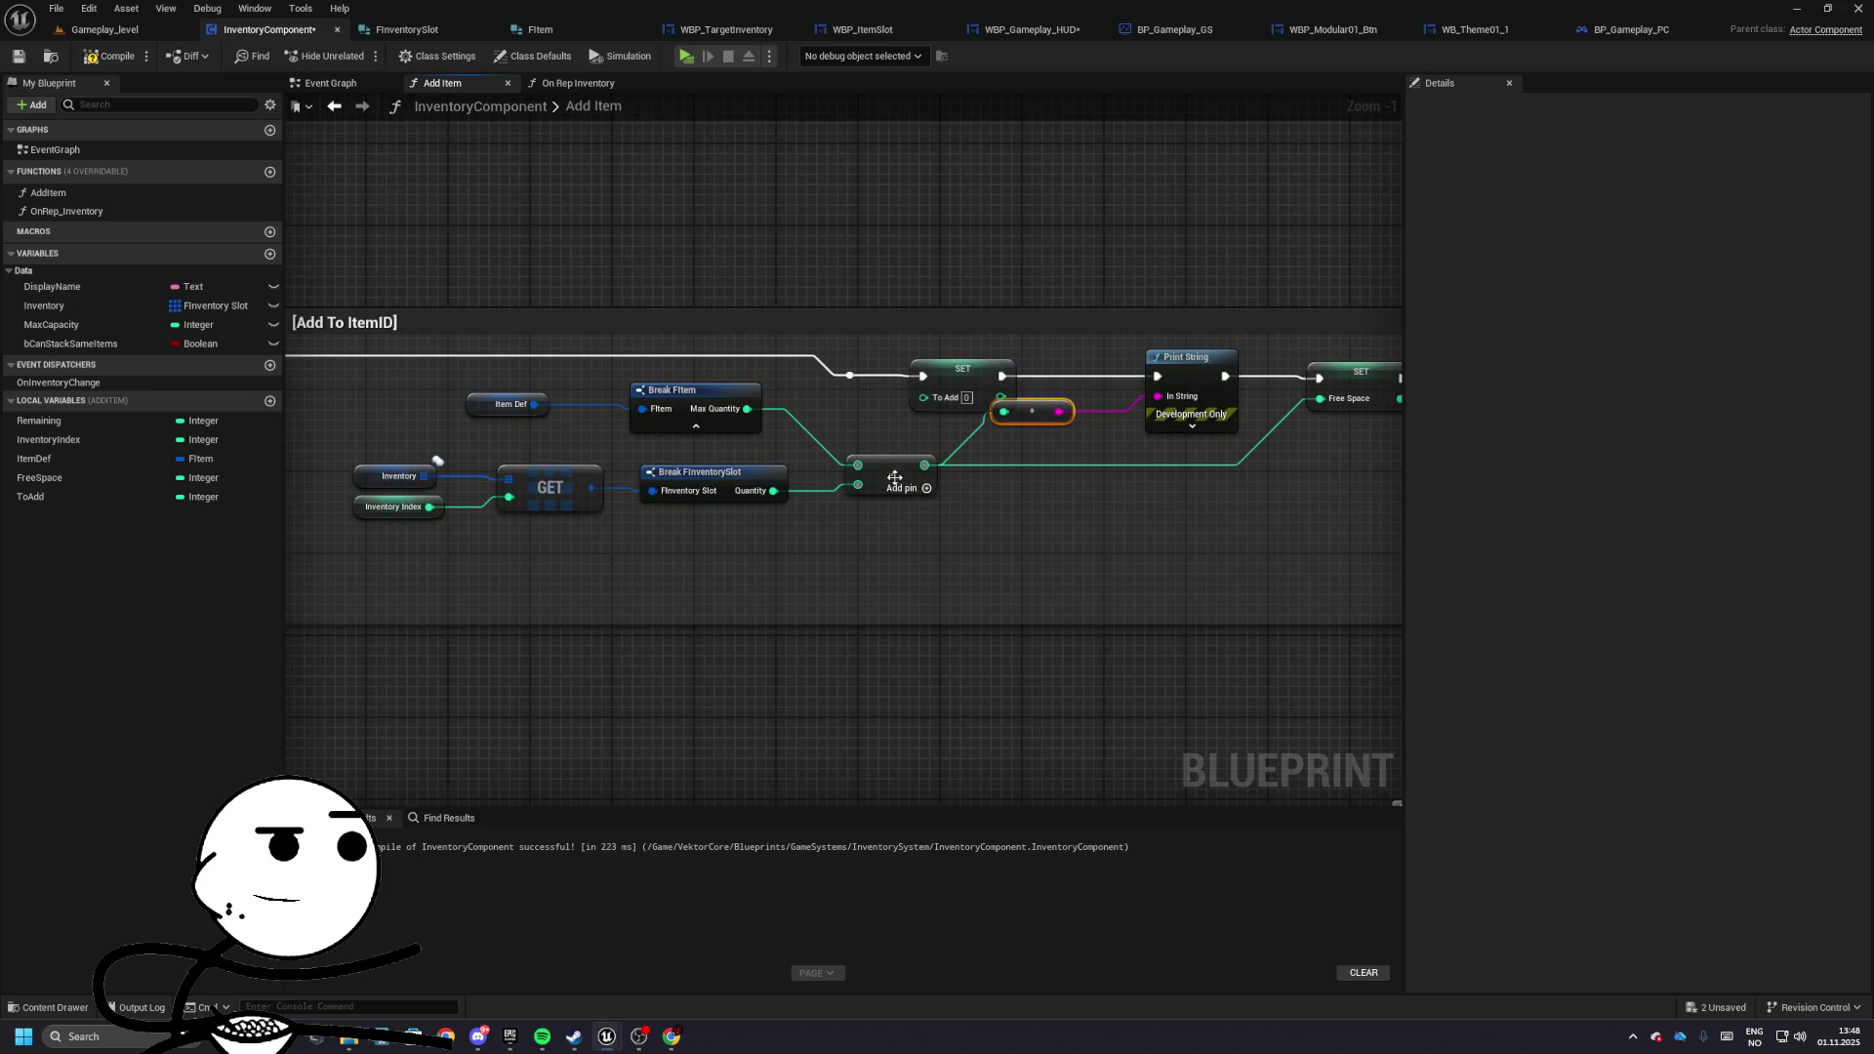
drag(1040, 422, 1040, 442)
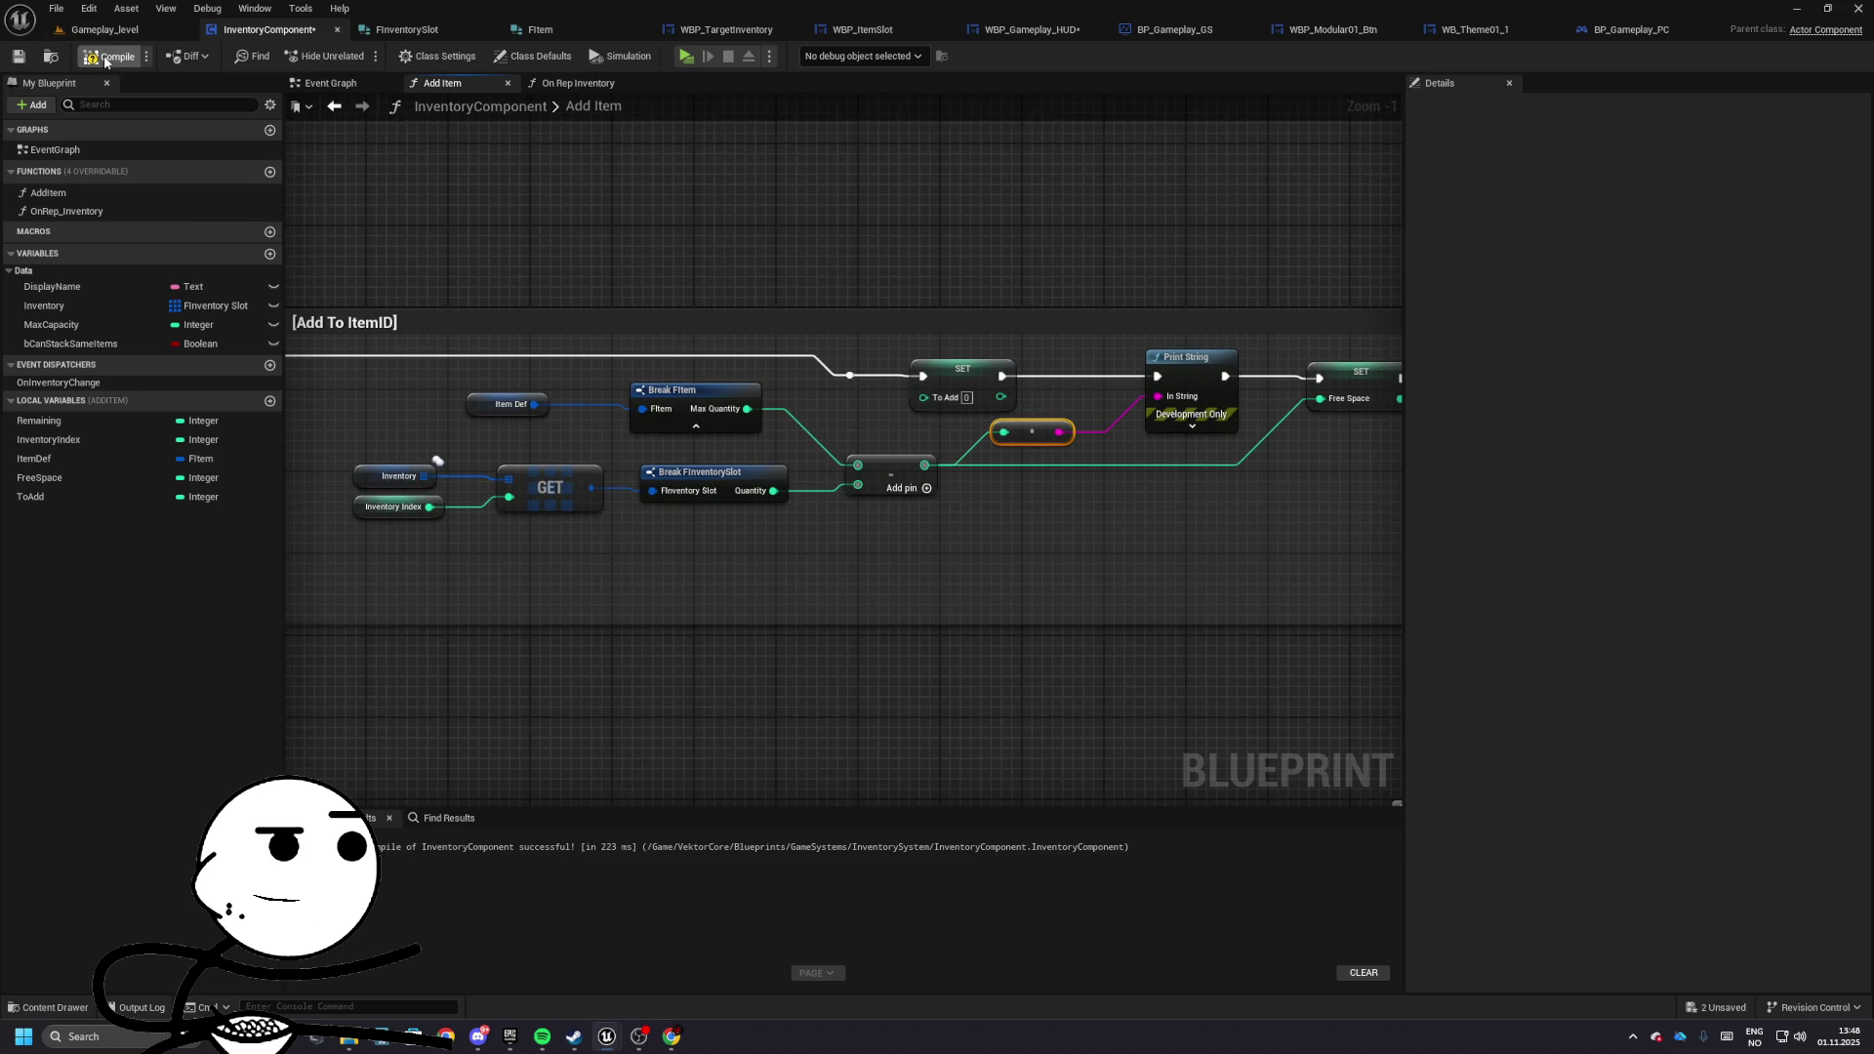
- Compile and test-play to see the free-space values printed on screen
click(686, 56)
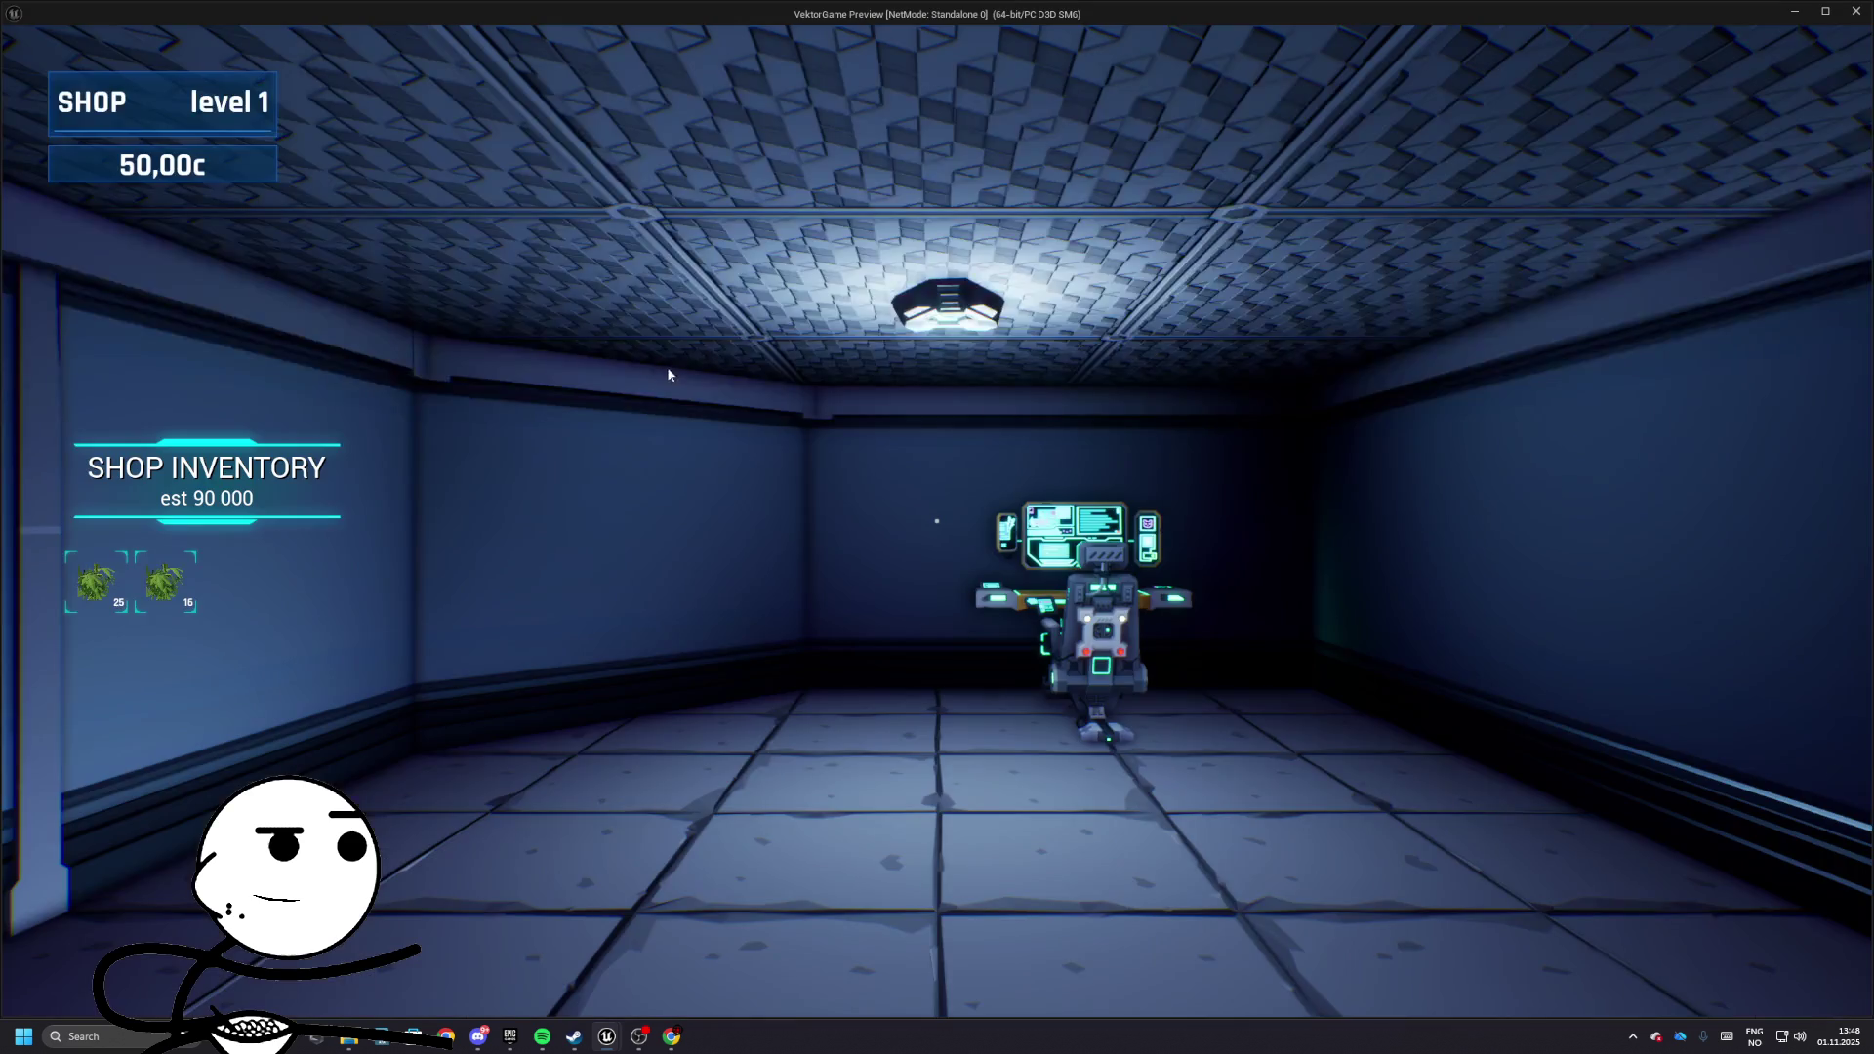
click(667, 374)
key(w)
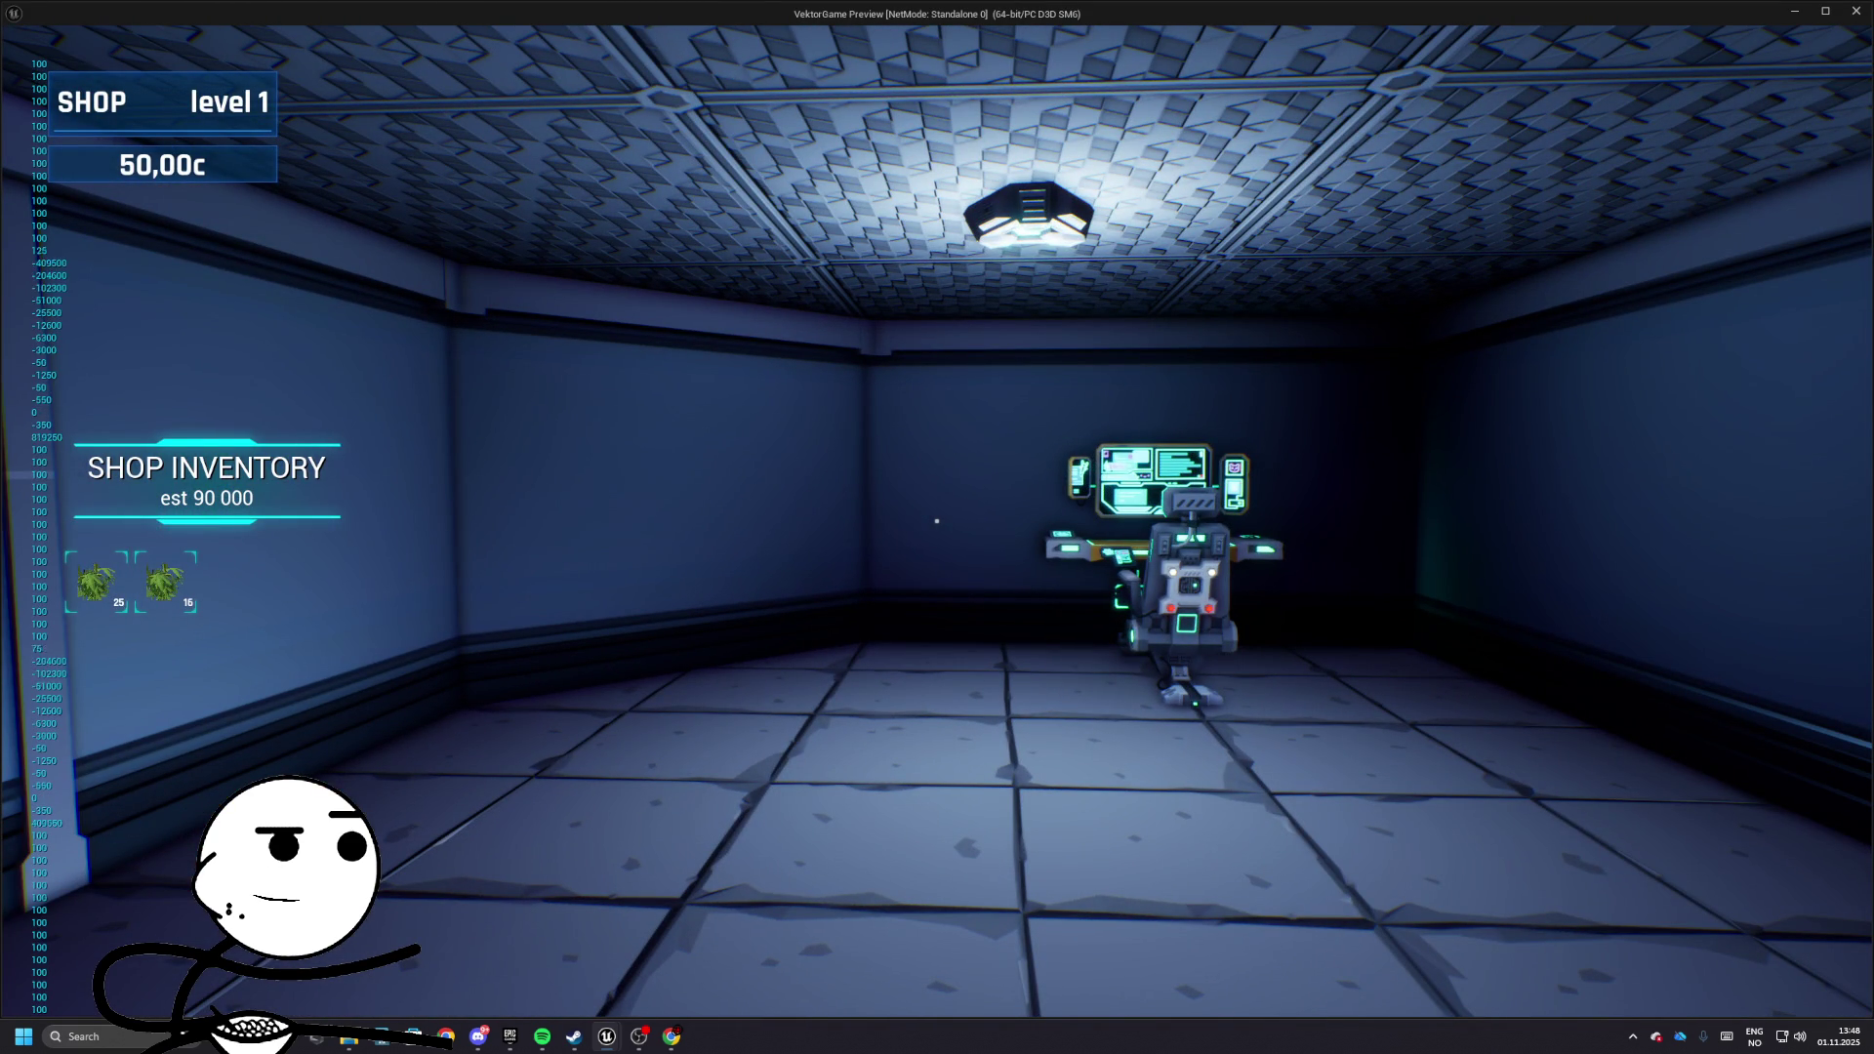
key(Escape)
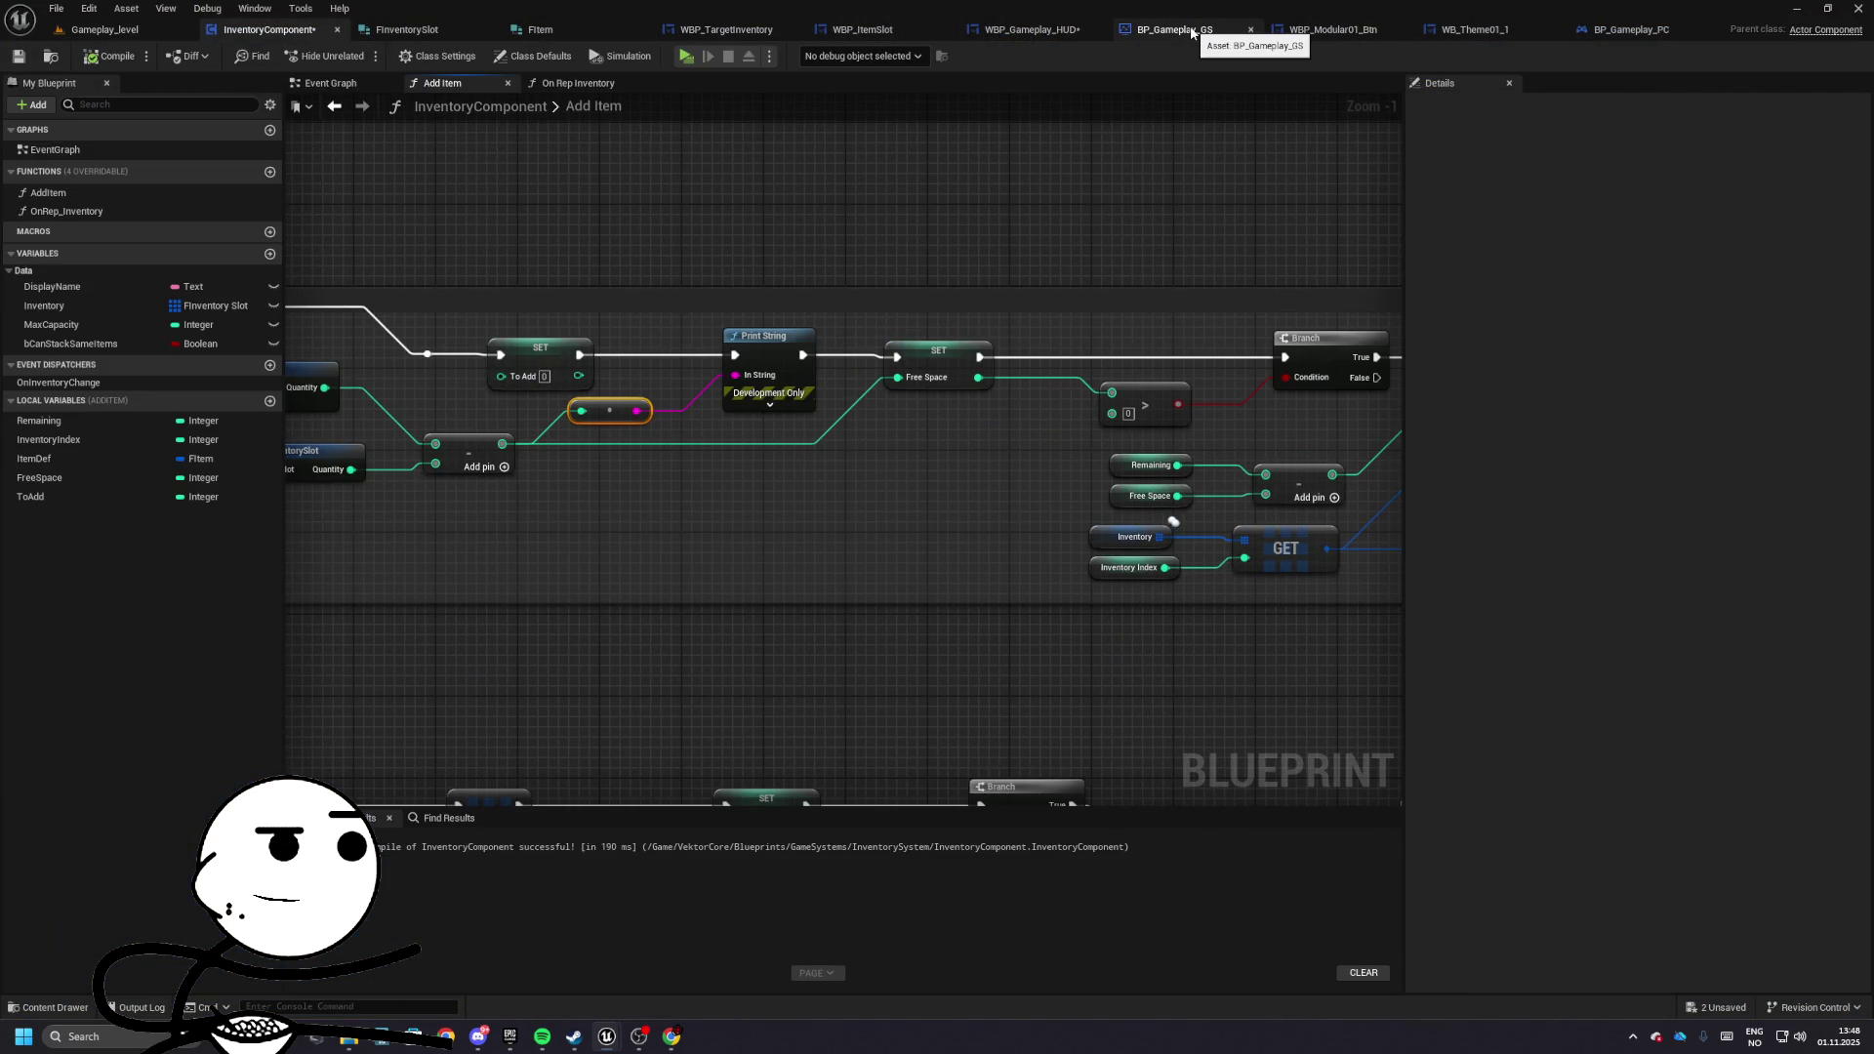
- Inspect the Initialize Inventory setup in WBP_TargetInventory and the WBP_Gameplay_HUD event graph
click(1588, 36)
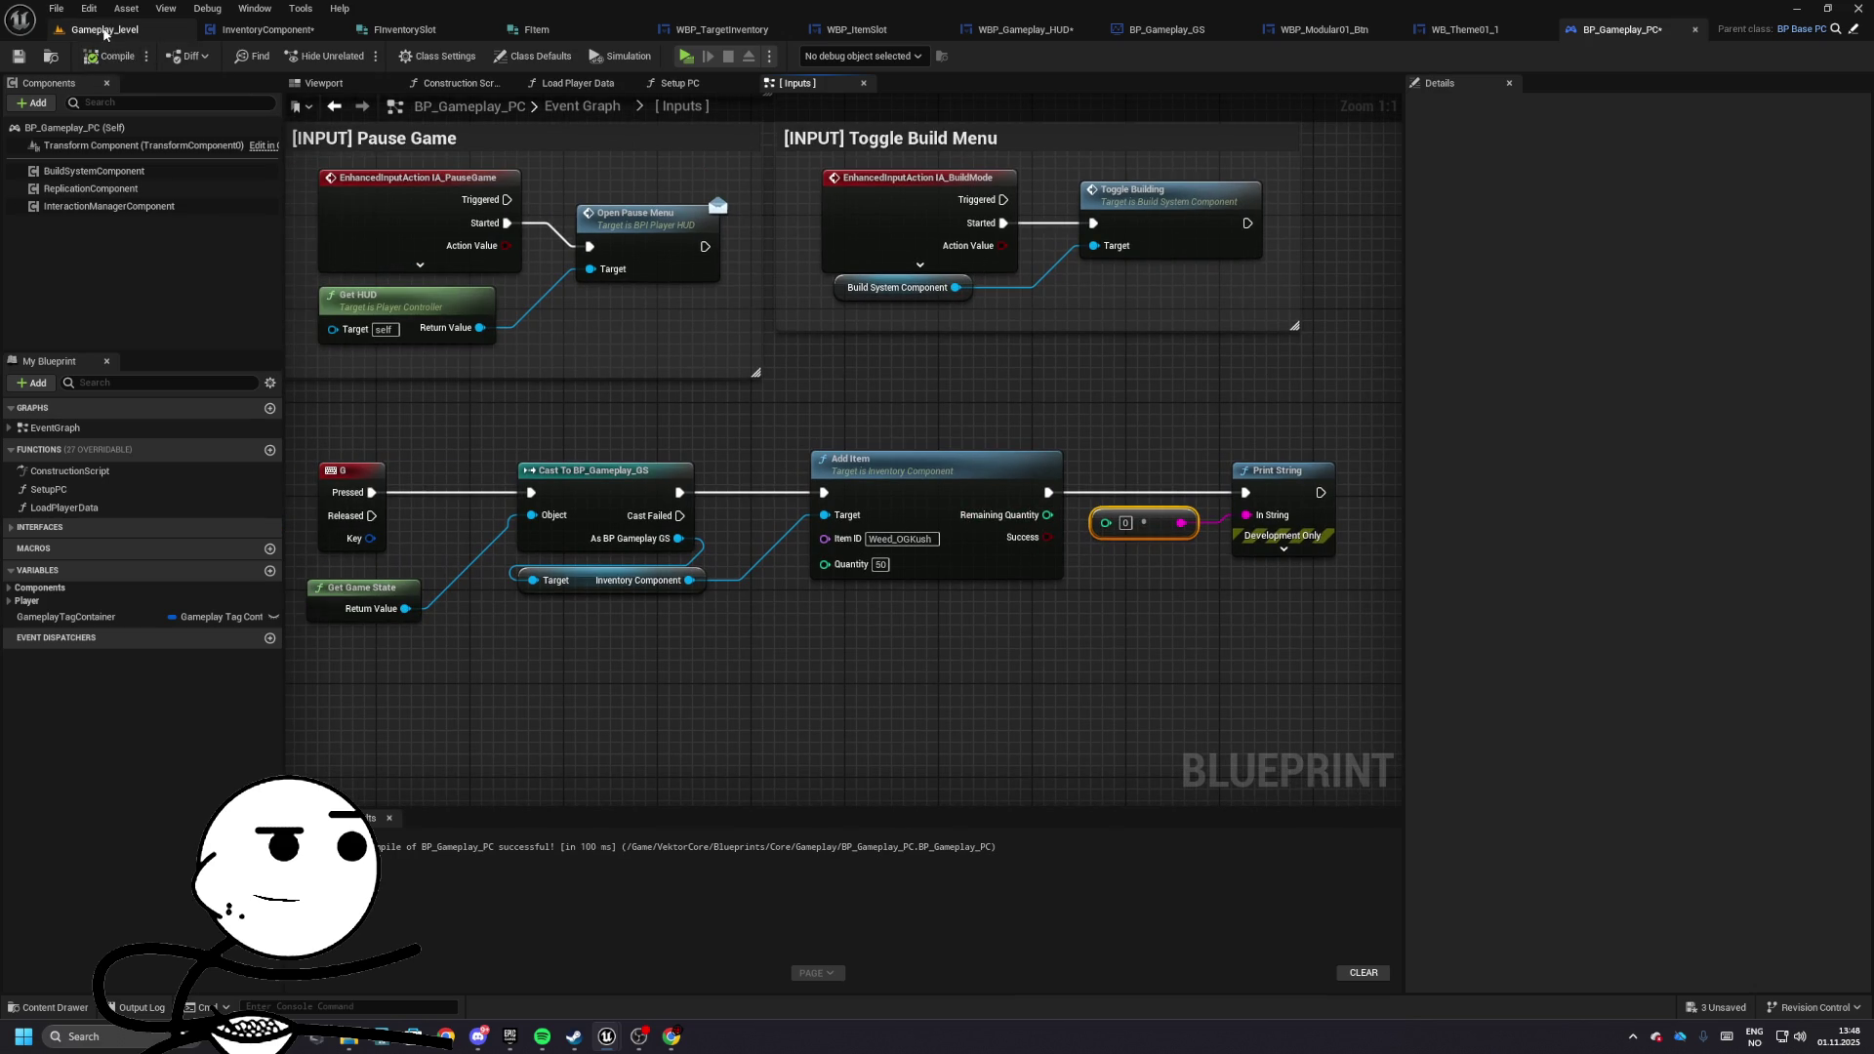
click(103, 30)
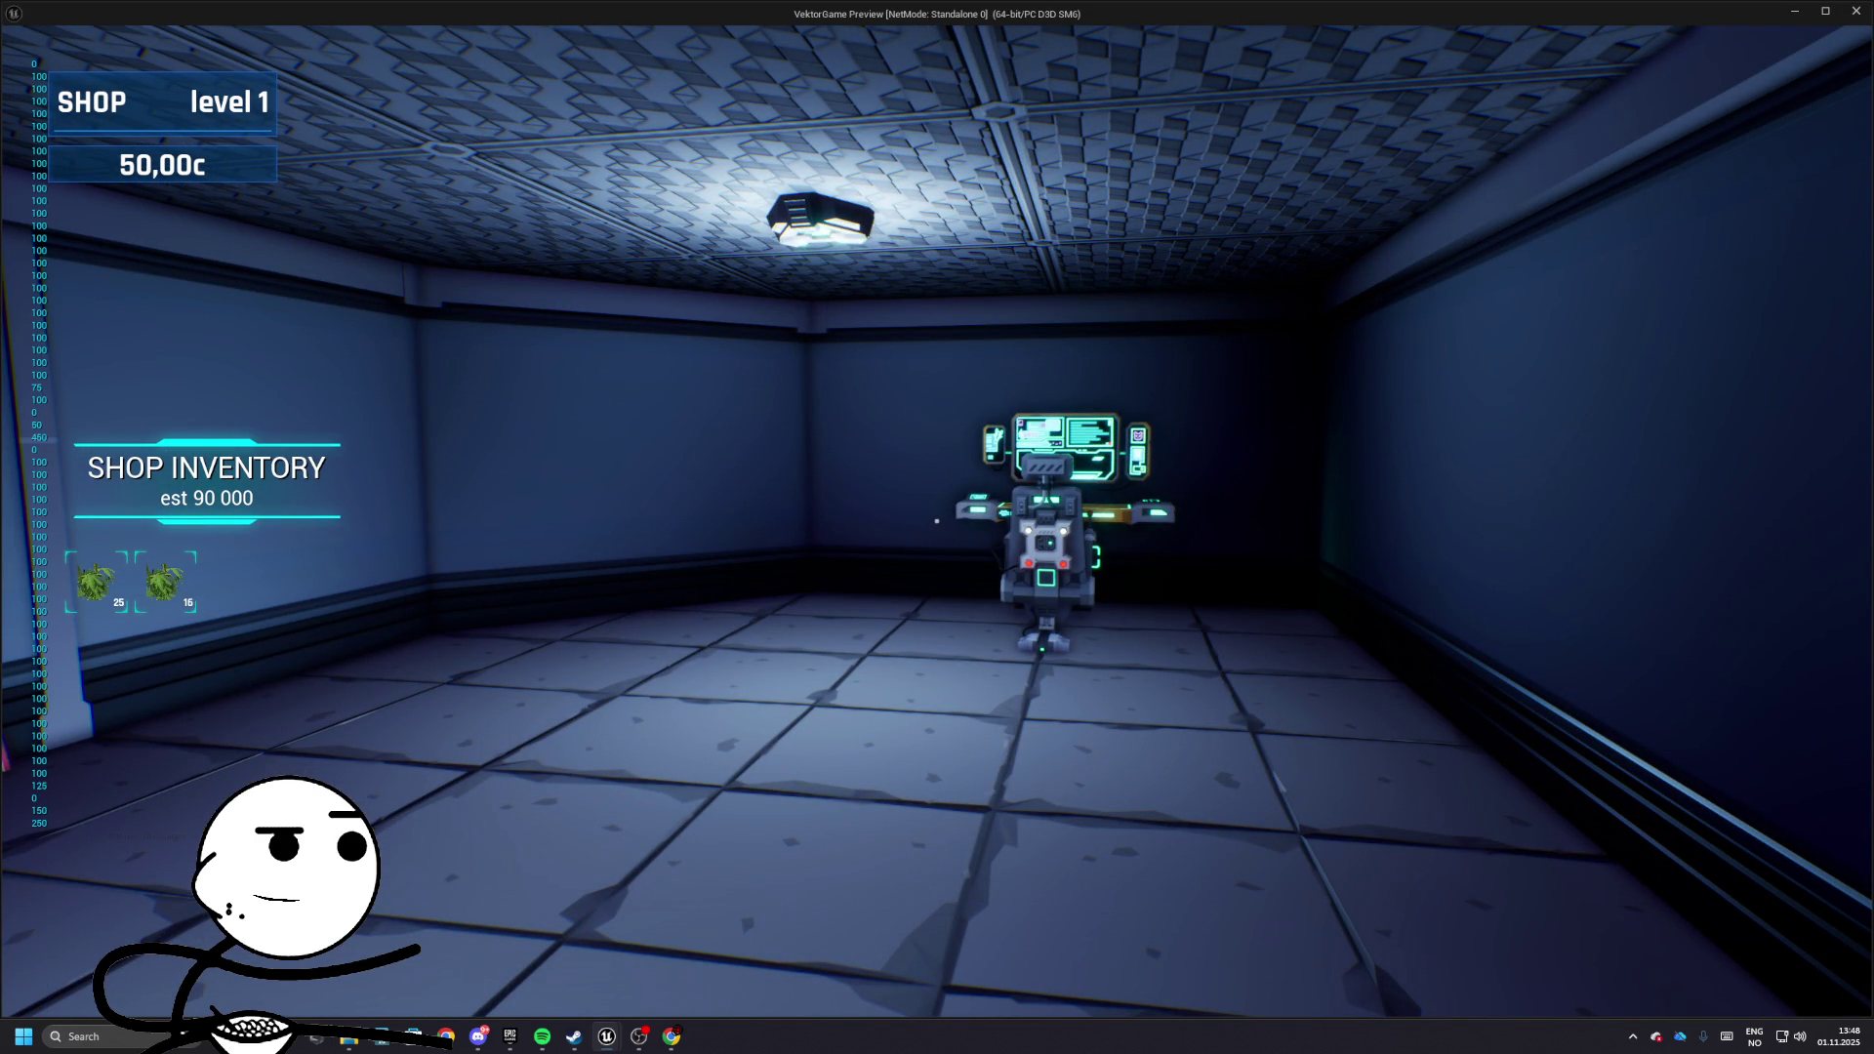
key(Escape)
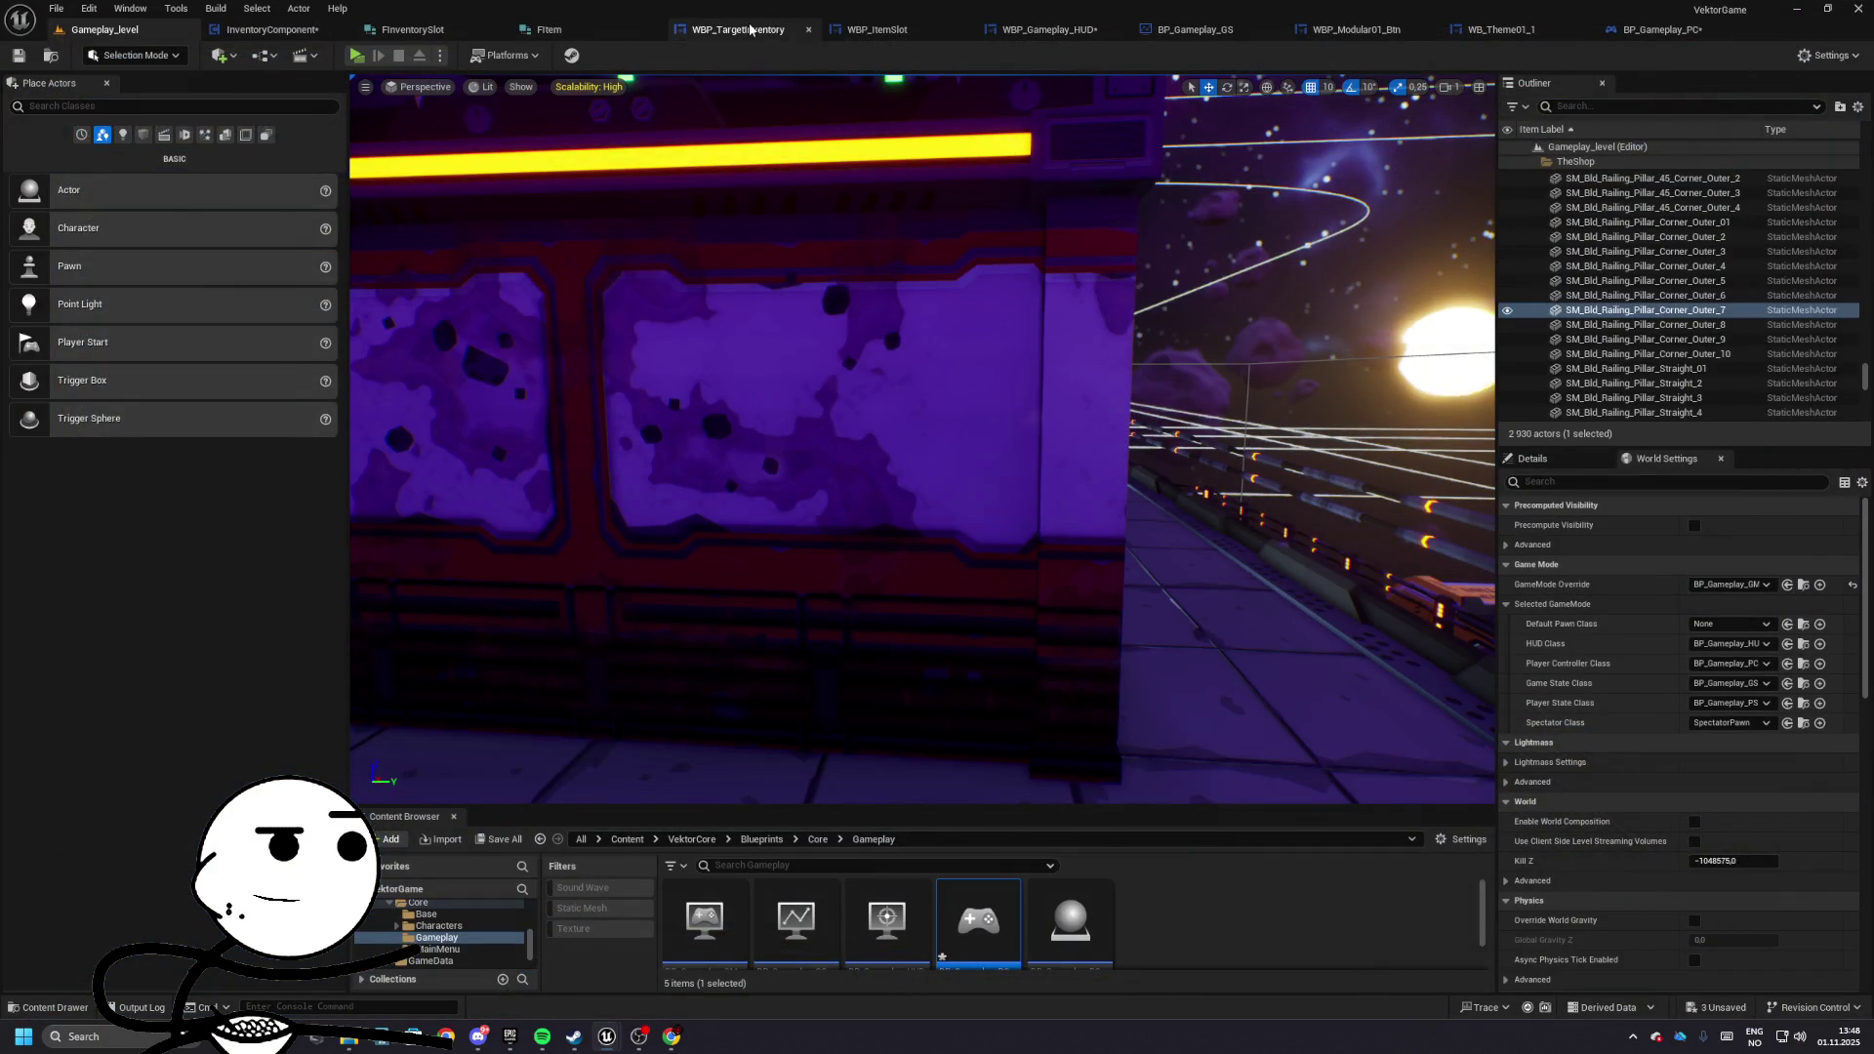
click(734, 30)
click(1060, 31)
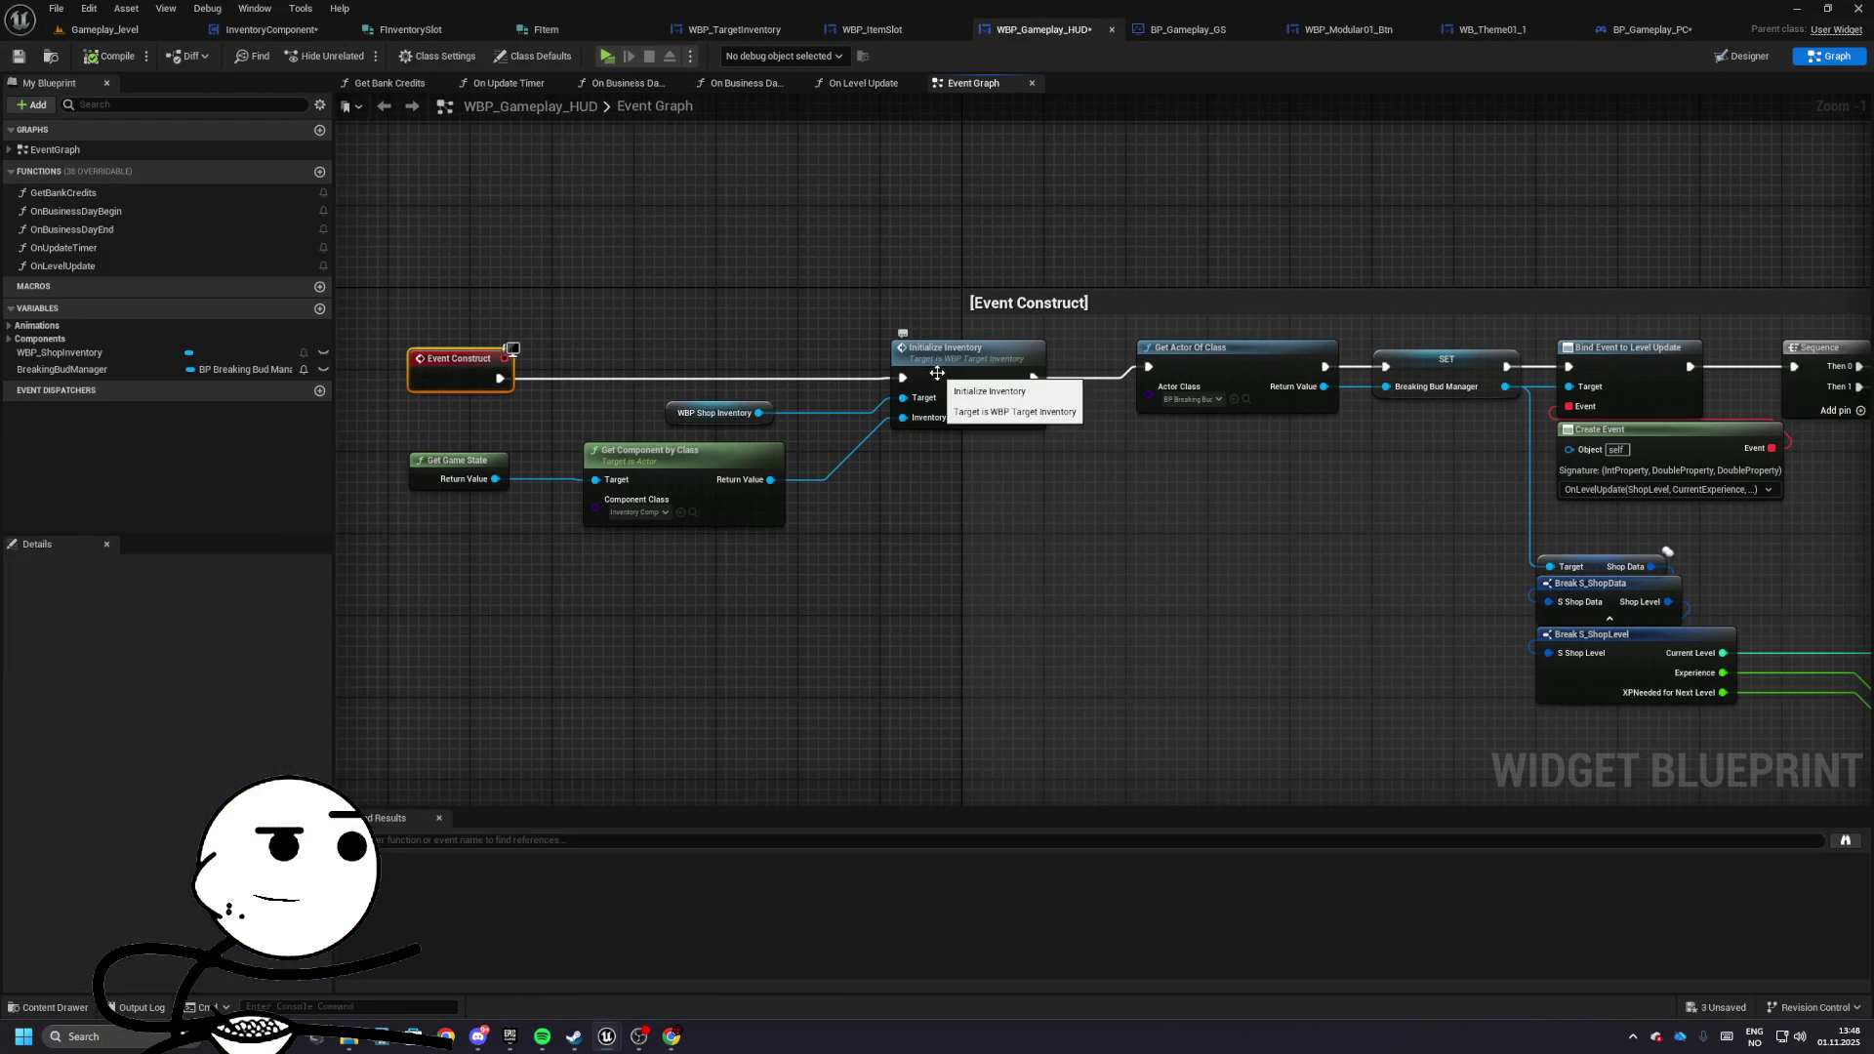
drag(937, 374, 945, 382)
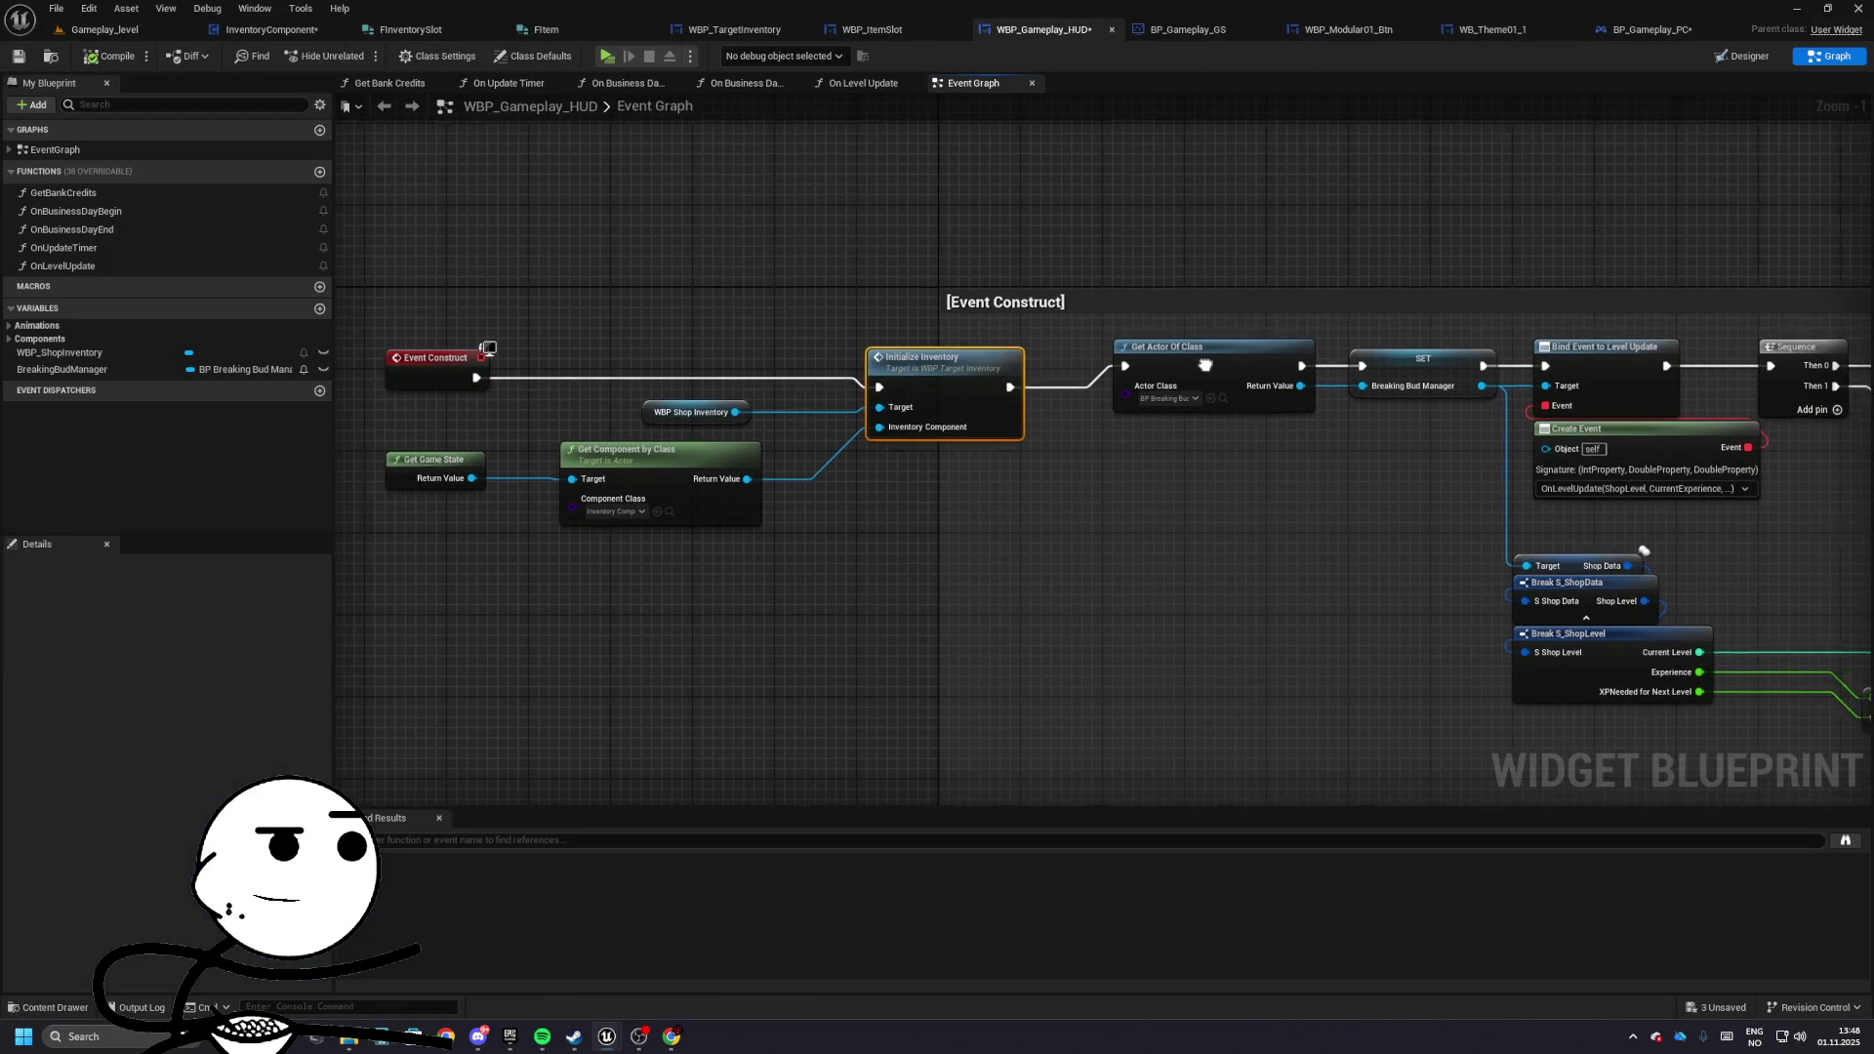
- Unhook BP_Gameplay_PC's Add Item call from Print String, test-play, and open BP_Gameplay_GS
click(1650, 31)
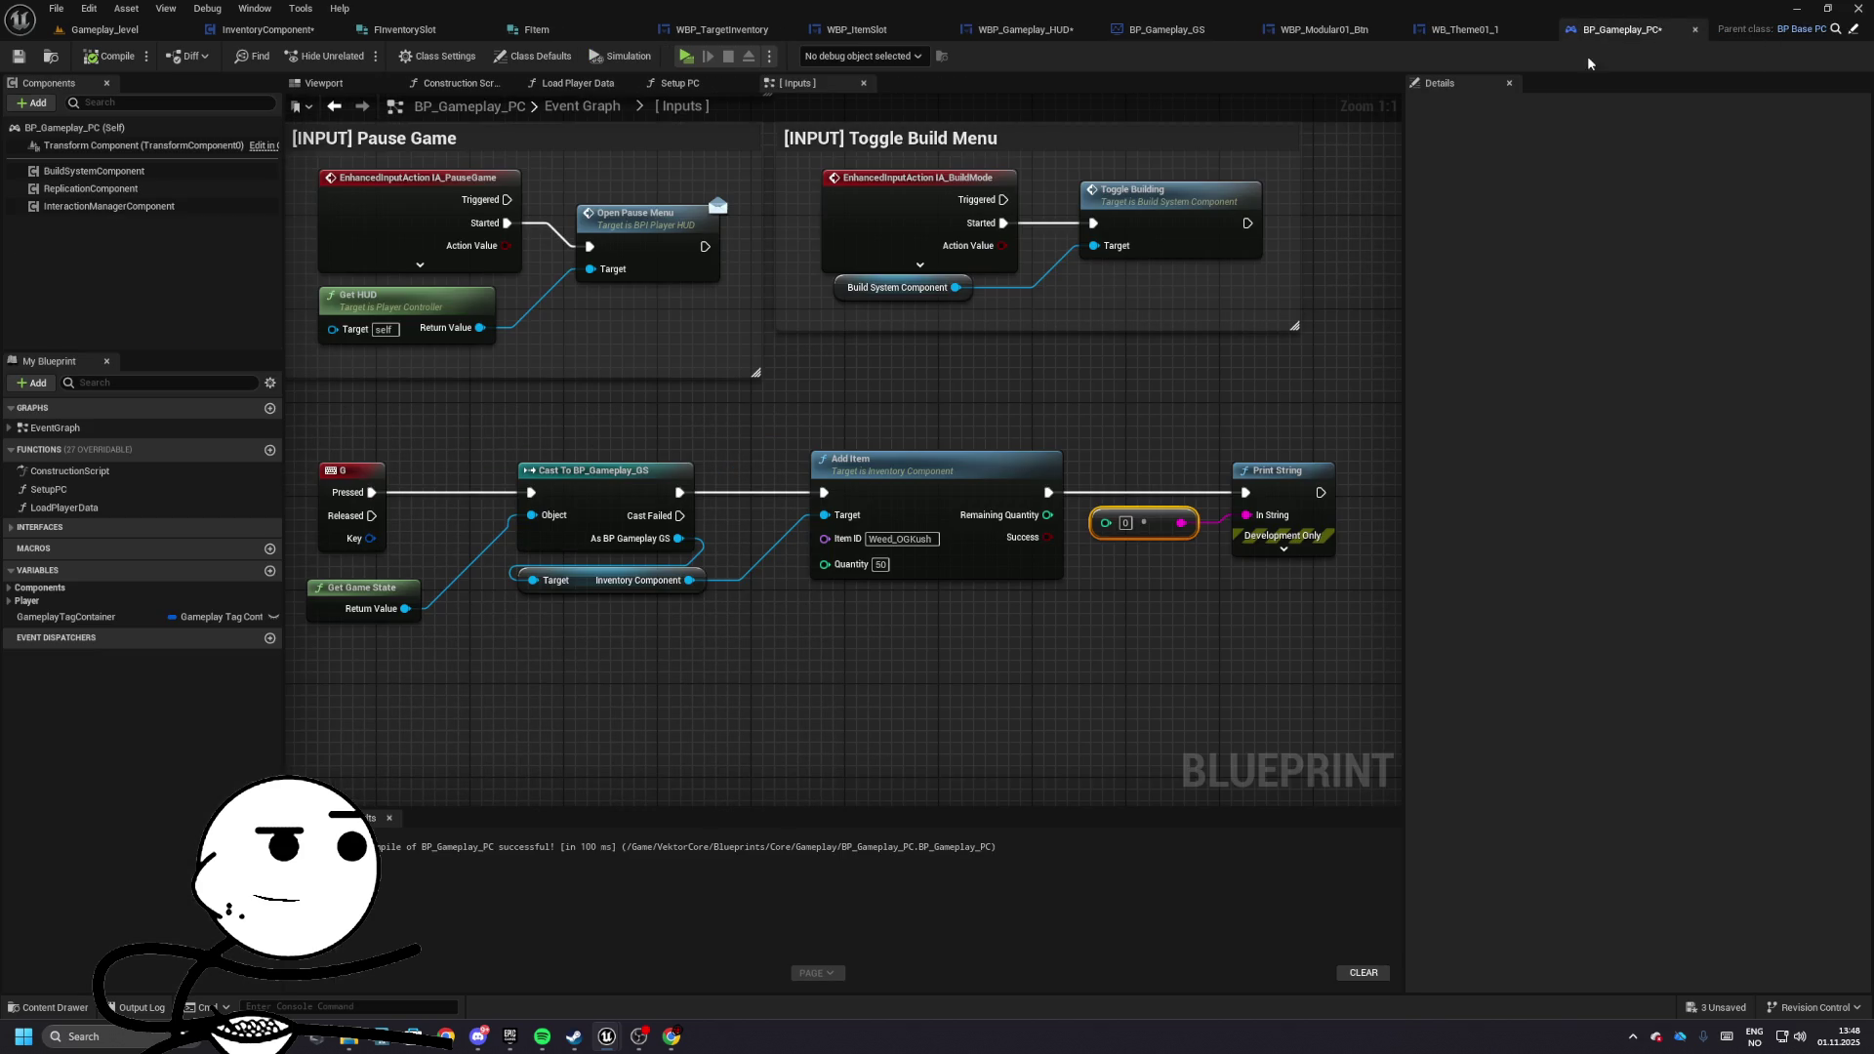
drag(1203, 283, 1066, 451)
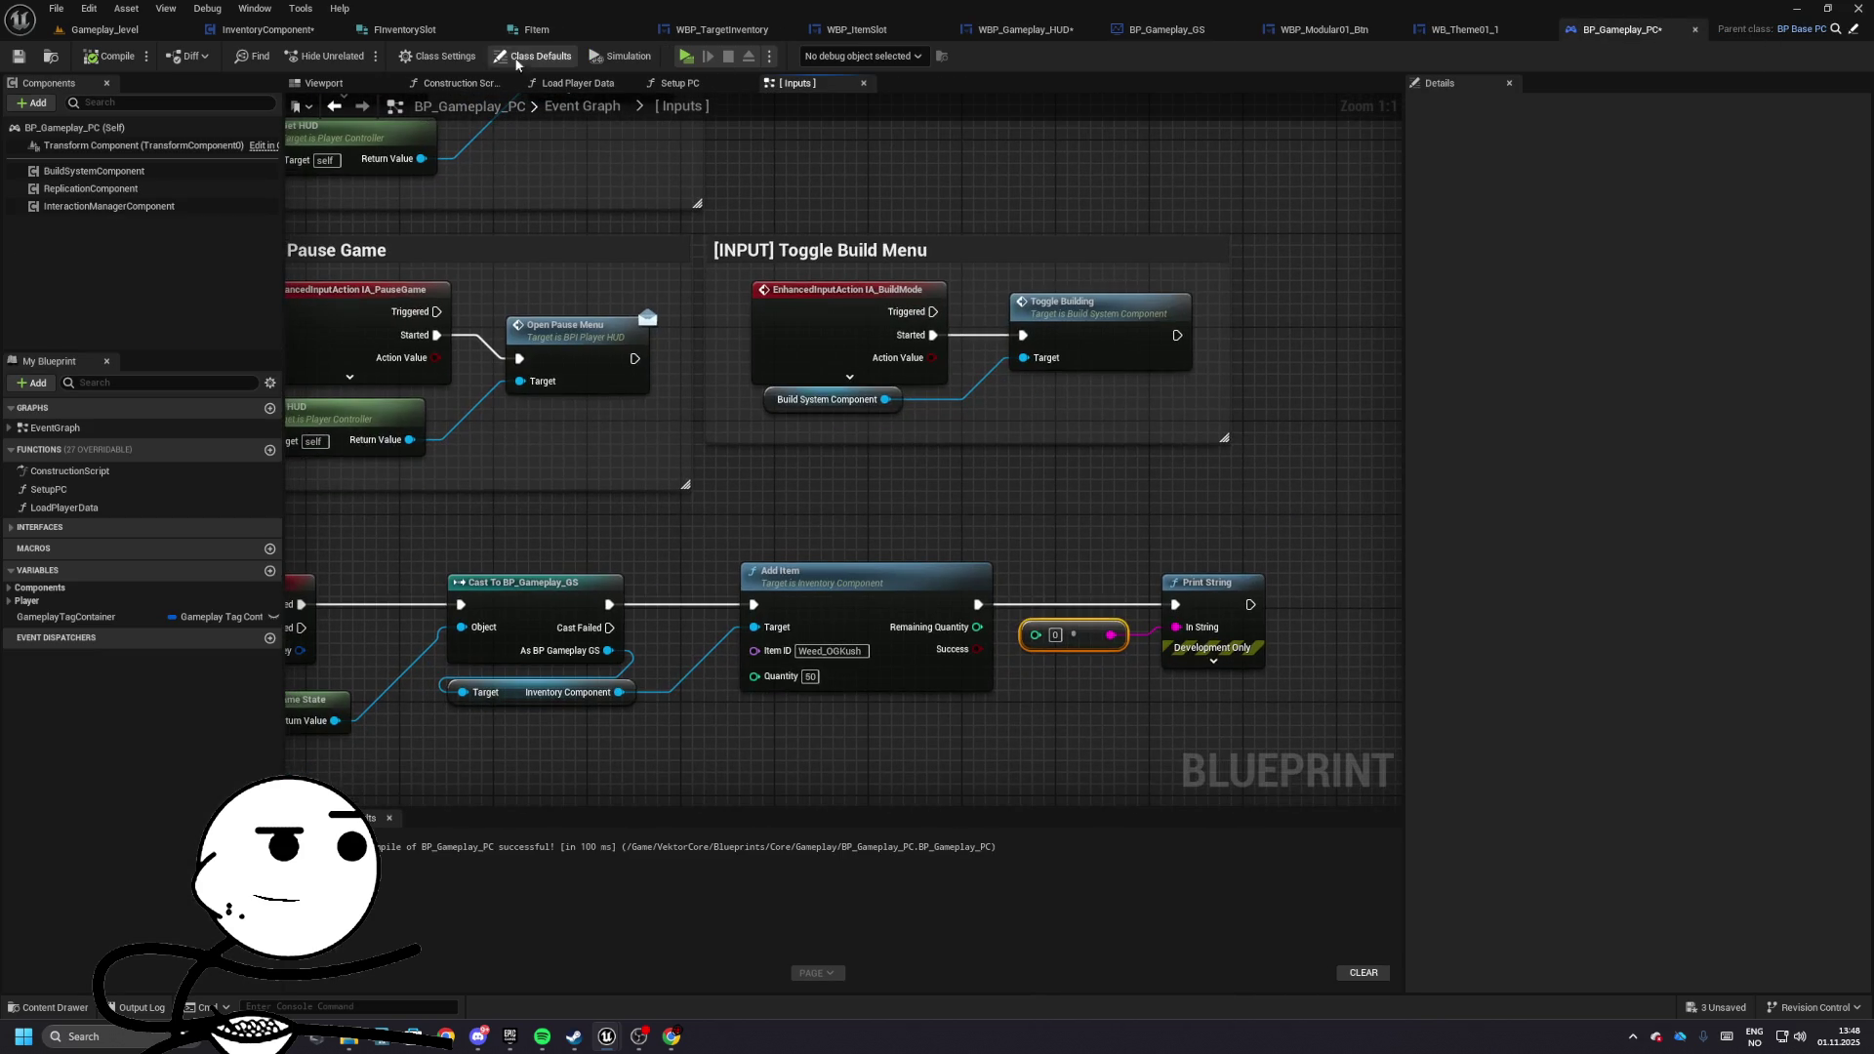
alt+click(976, 604)
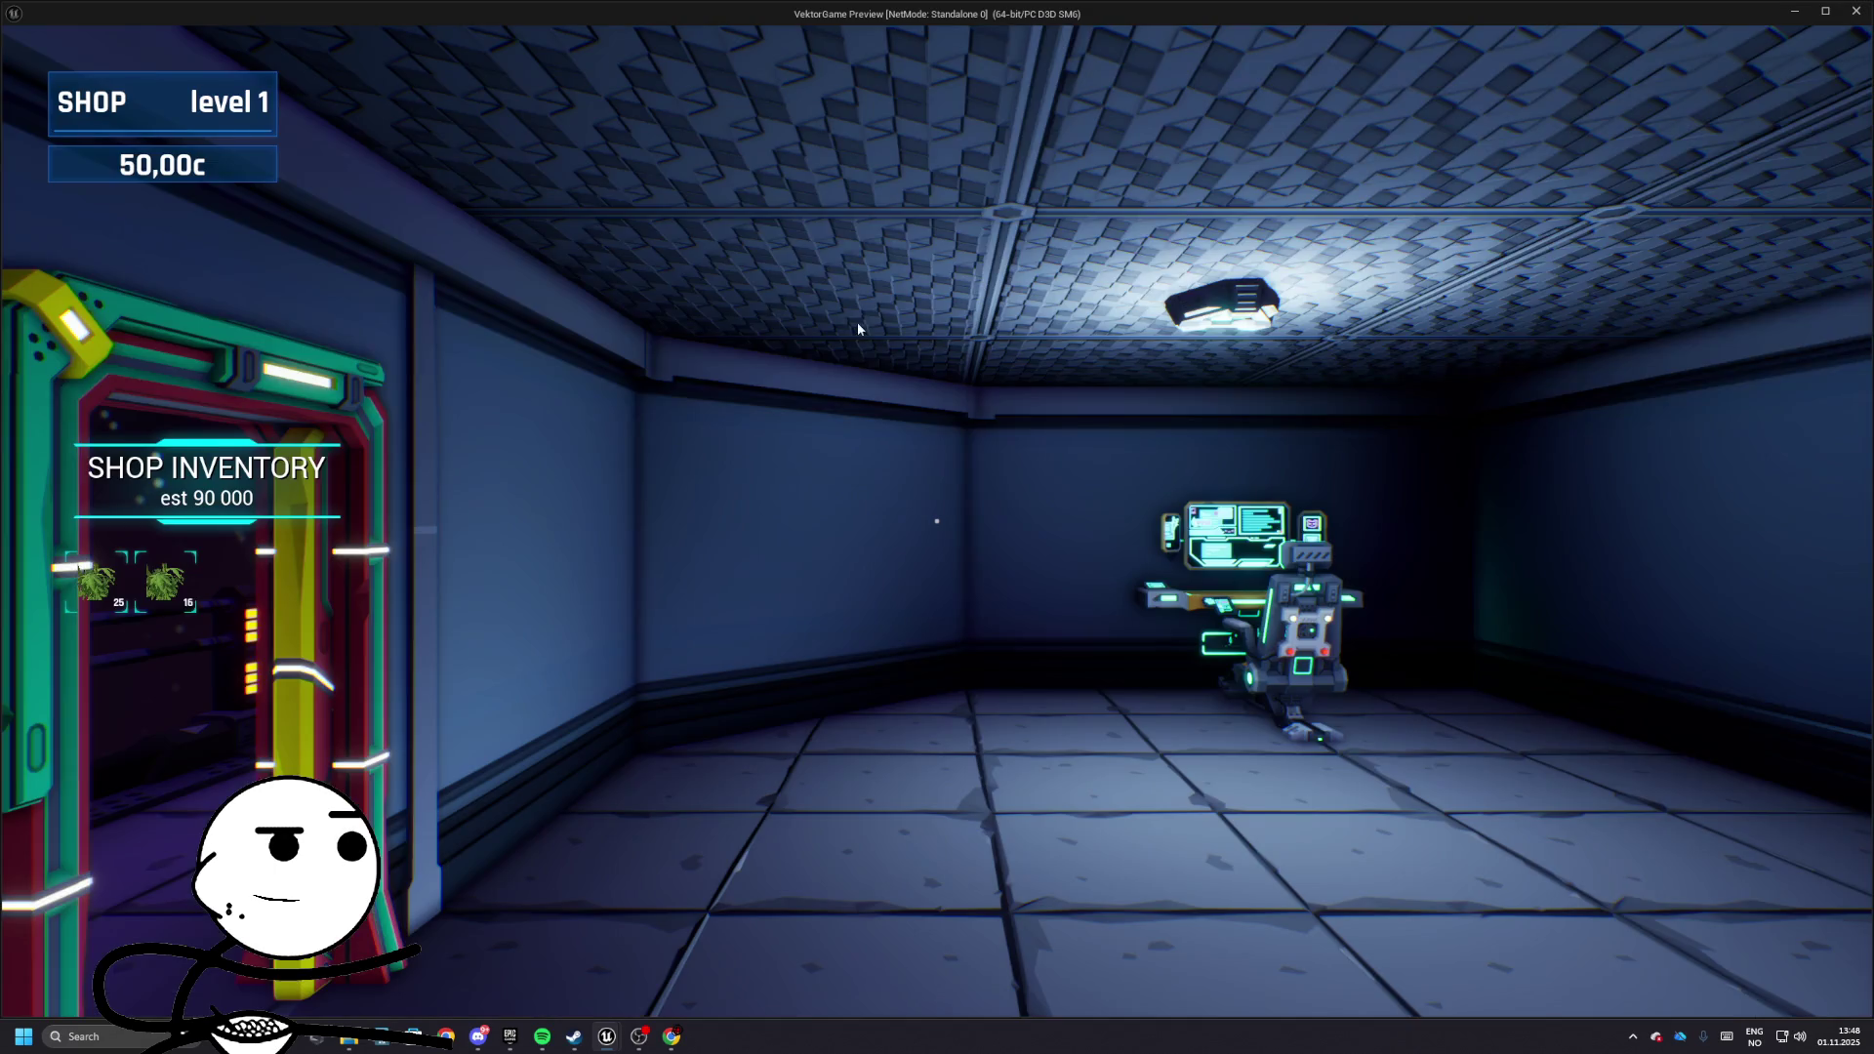
click(858, 329)
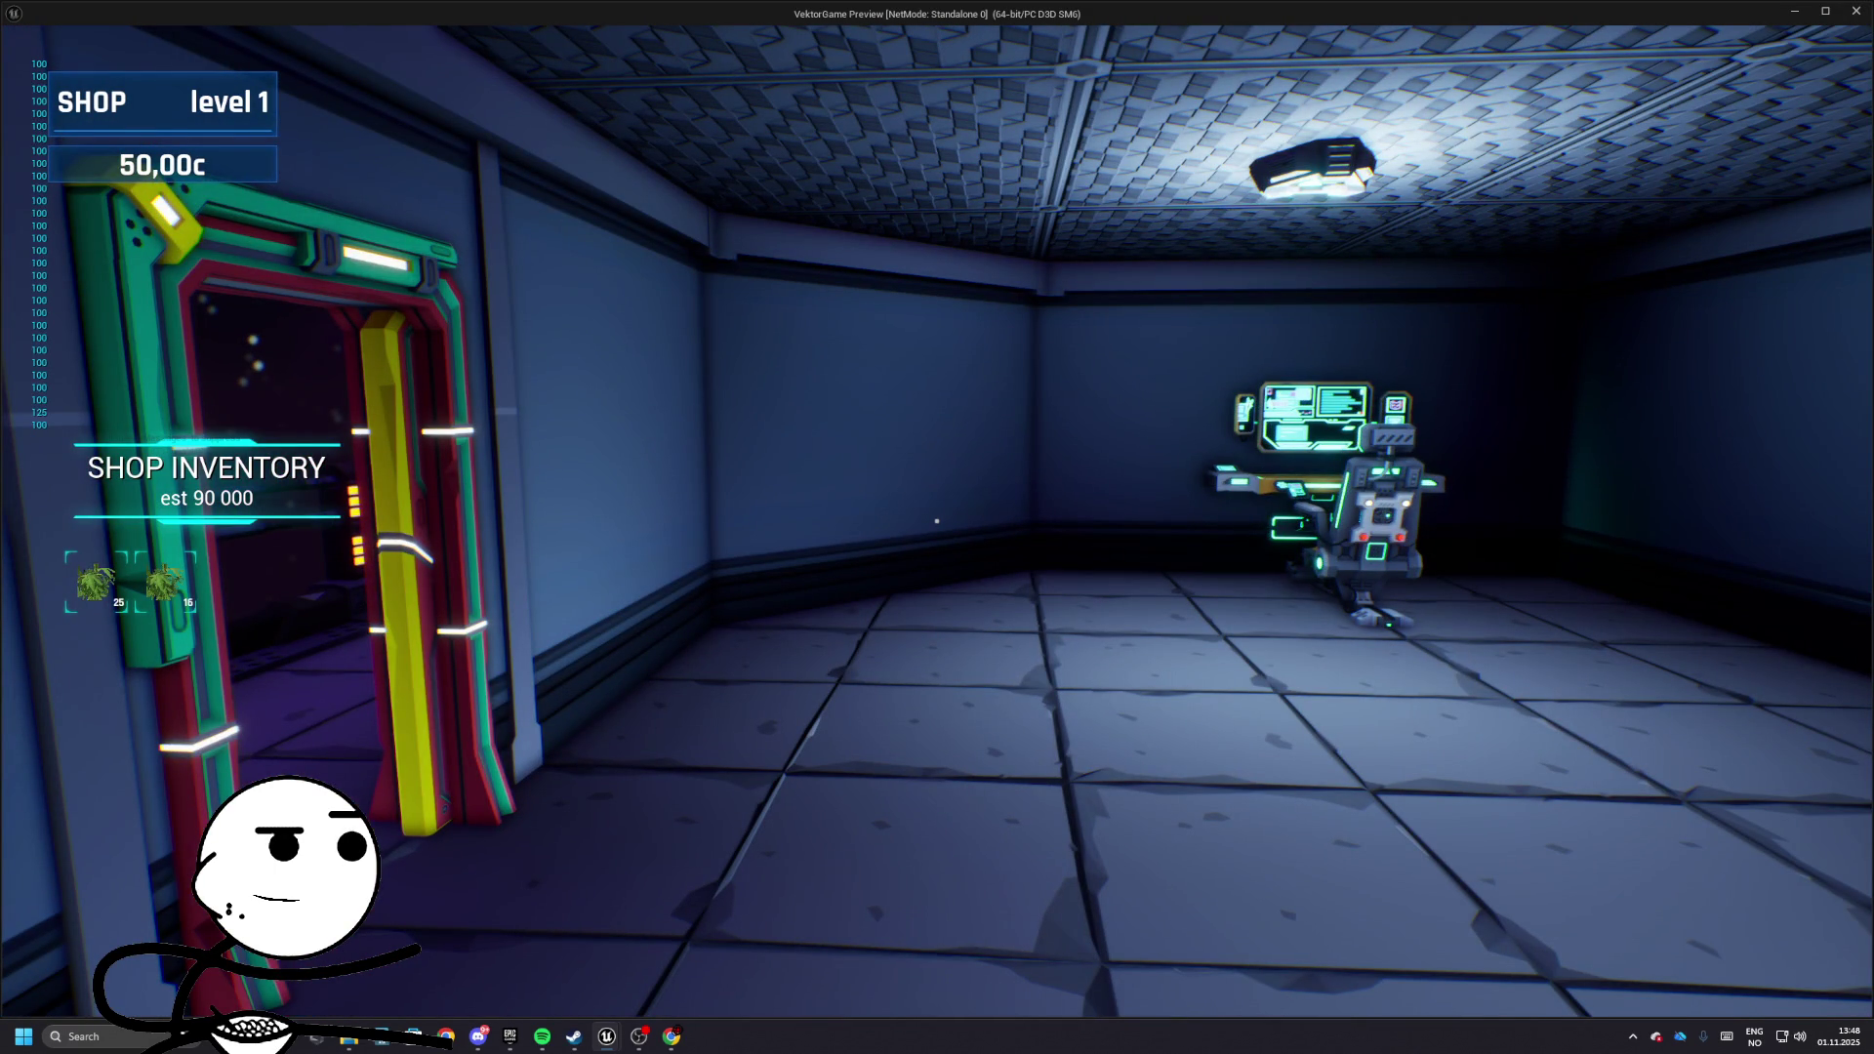
key(Escape)
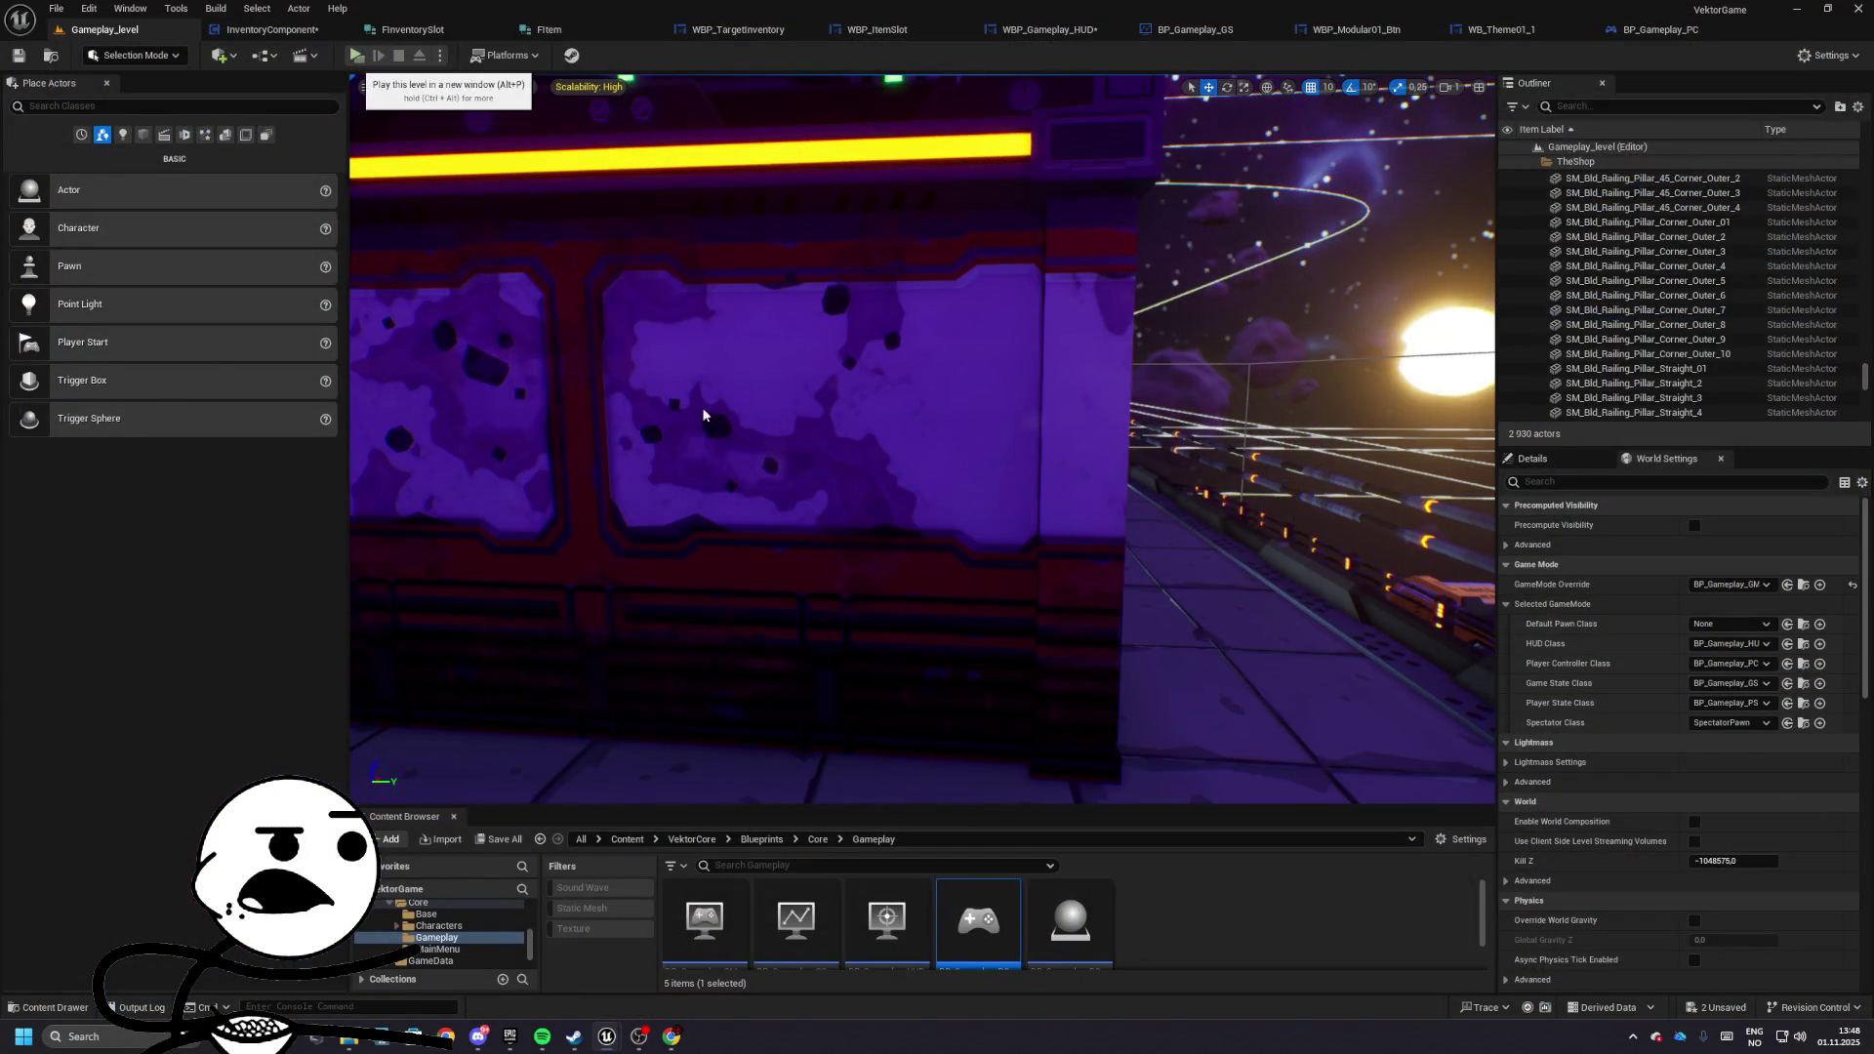
key(alt+p)
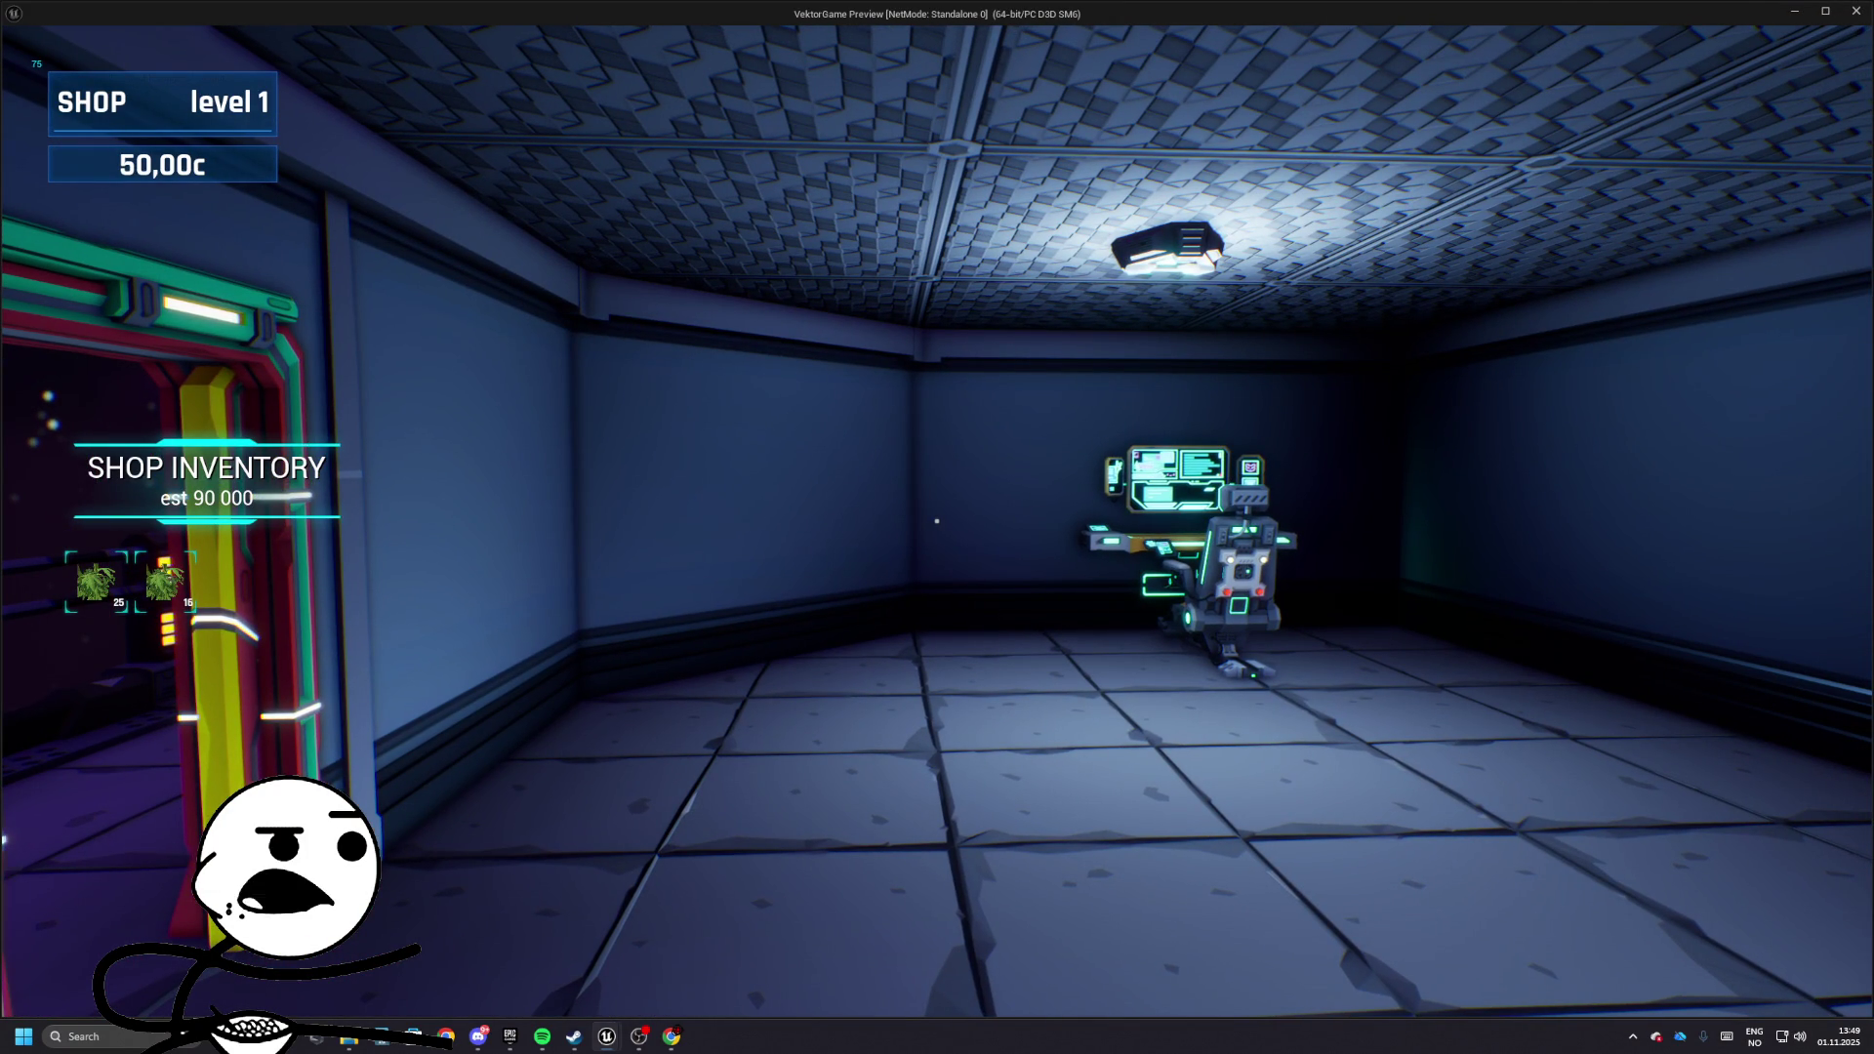
key(Escape)
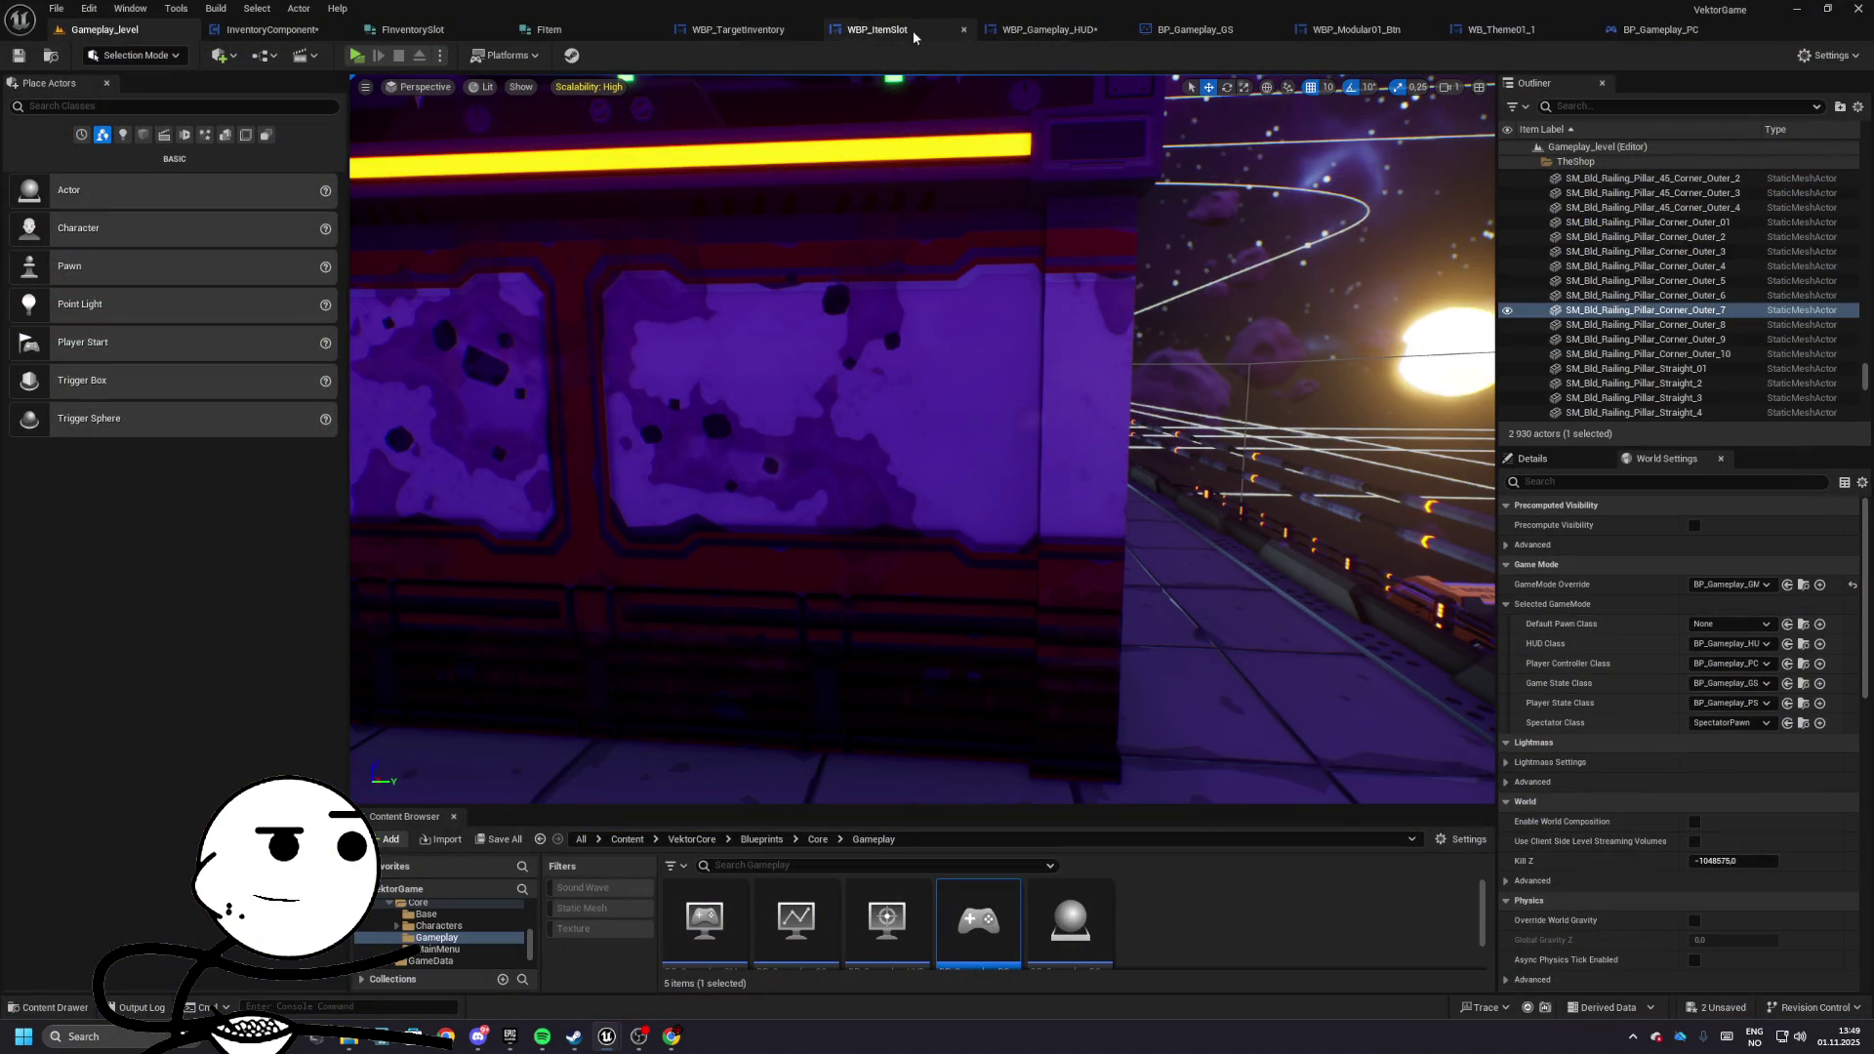
click(1226, 31)
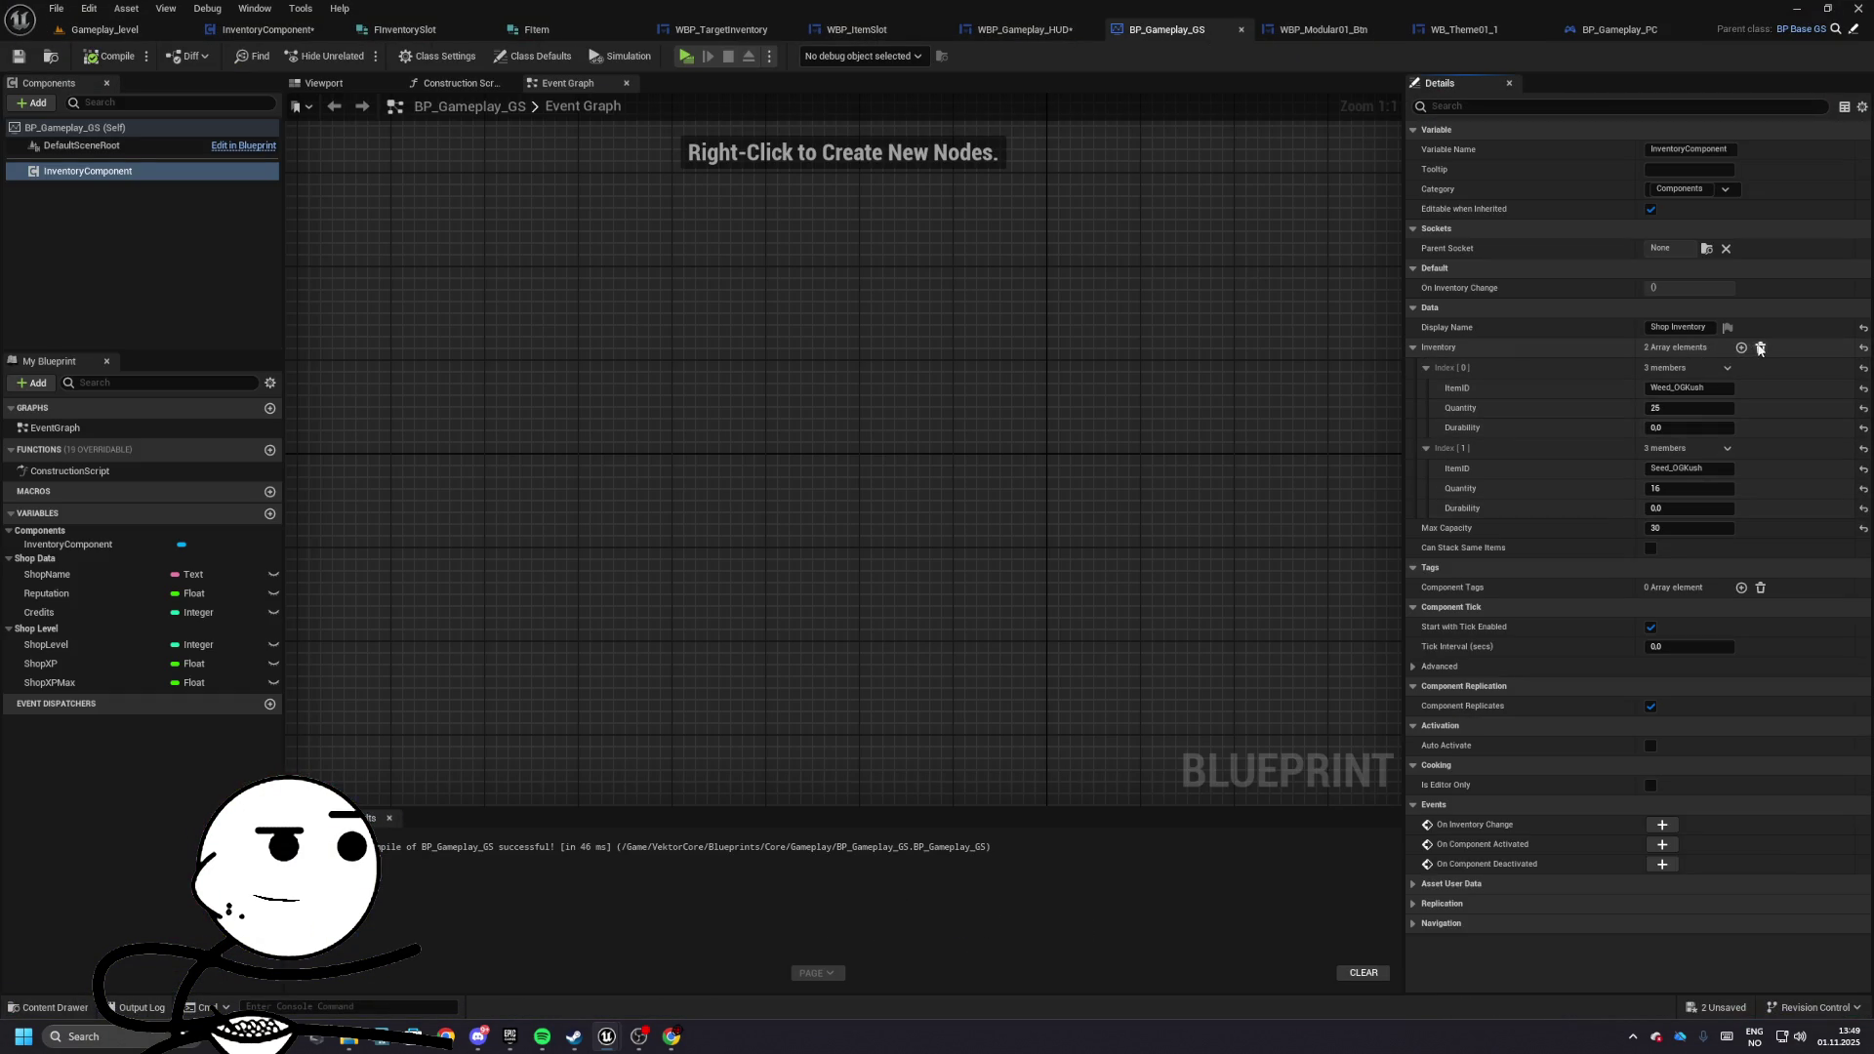
- Clear the GameState's default inventory array to 0 elements and test-play walking into the shop
click(1760, 348)
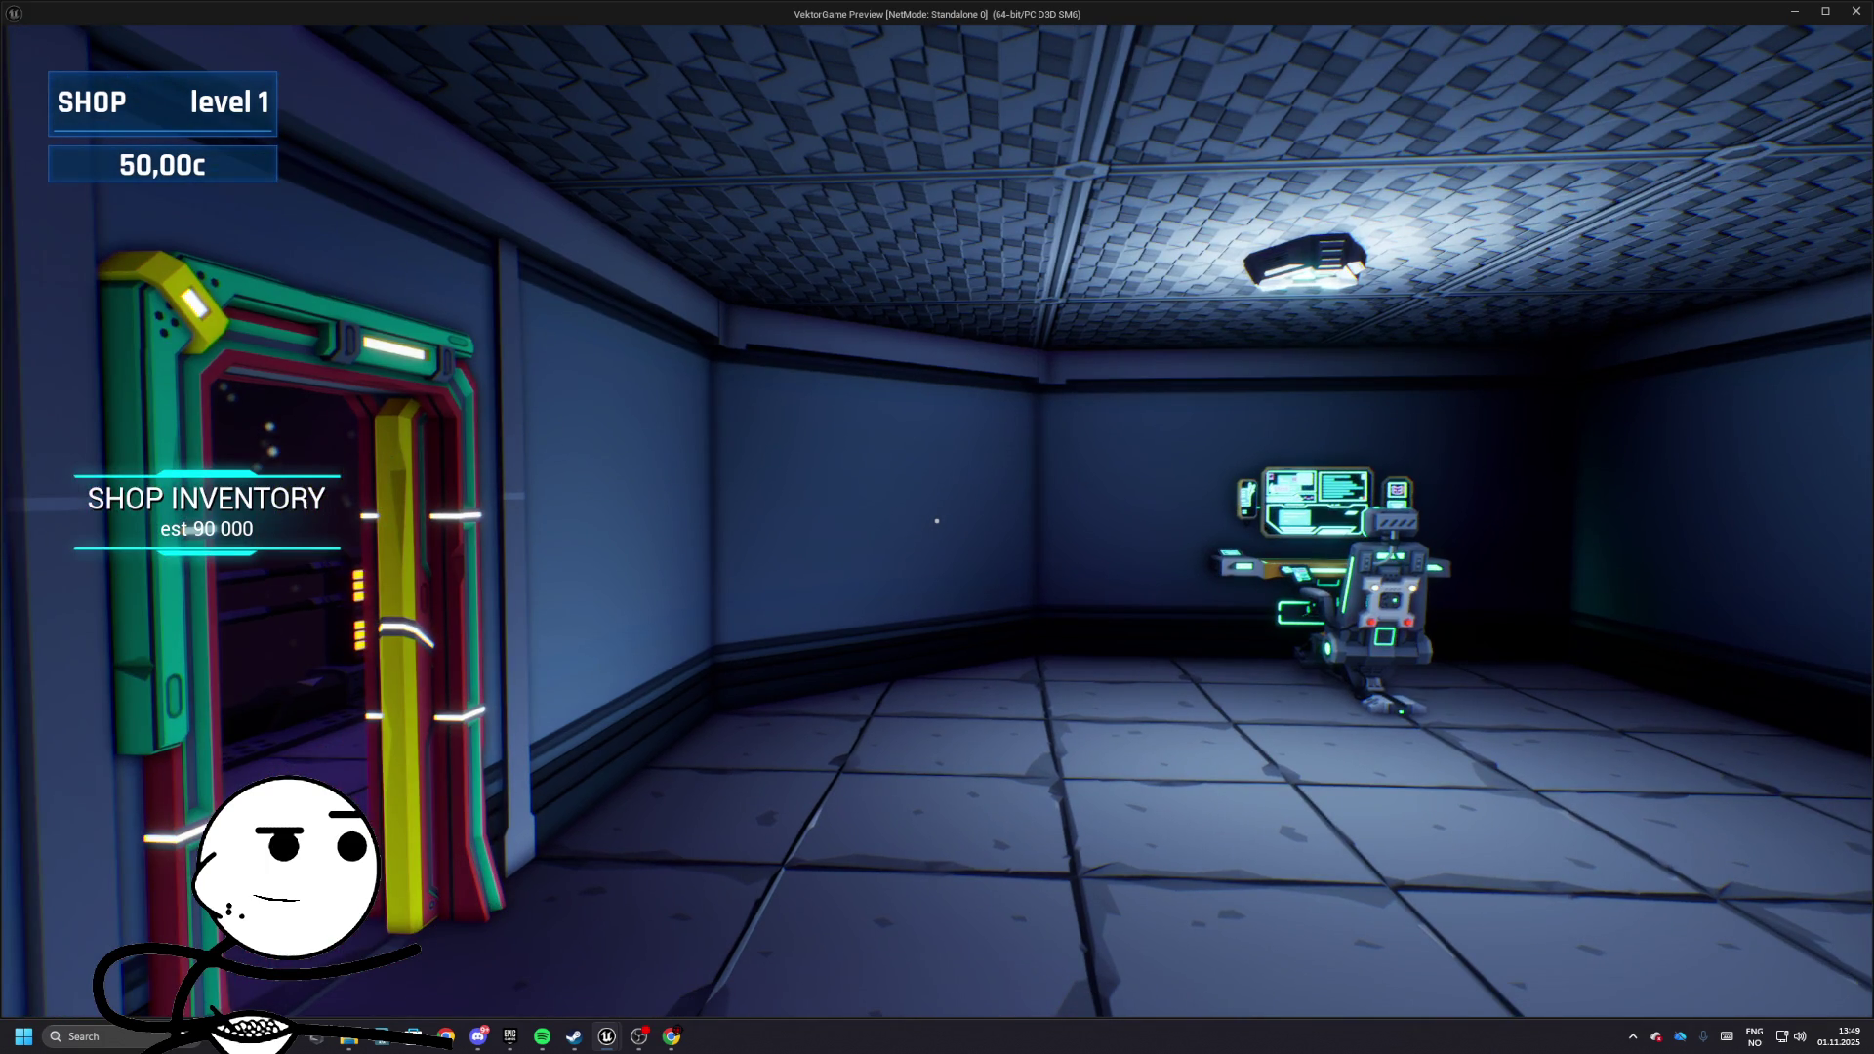
key(w)
key(Escape)
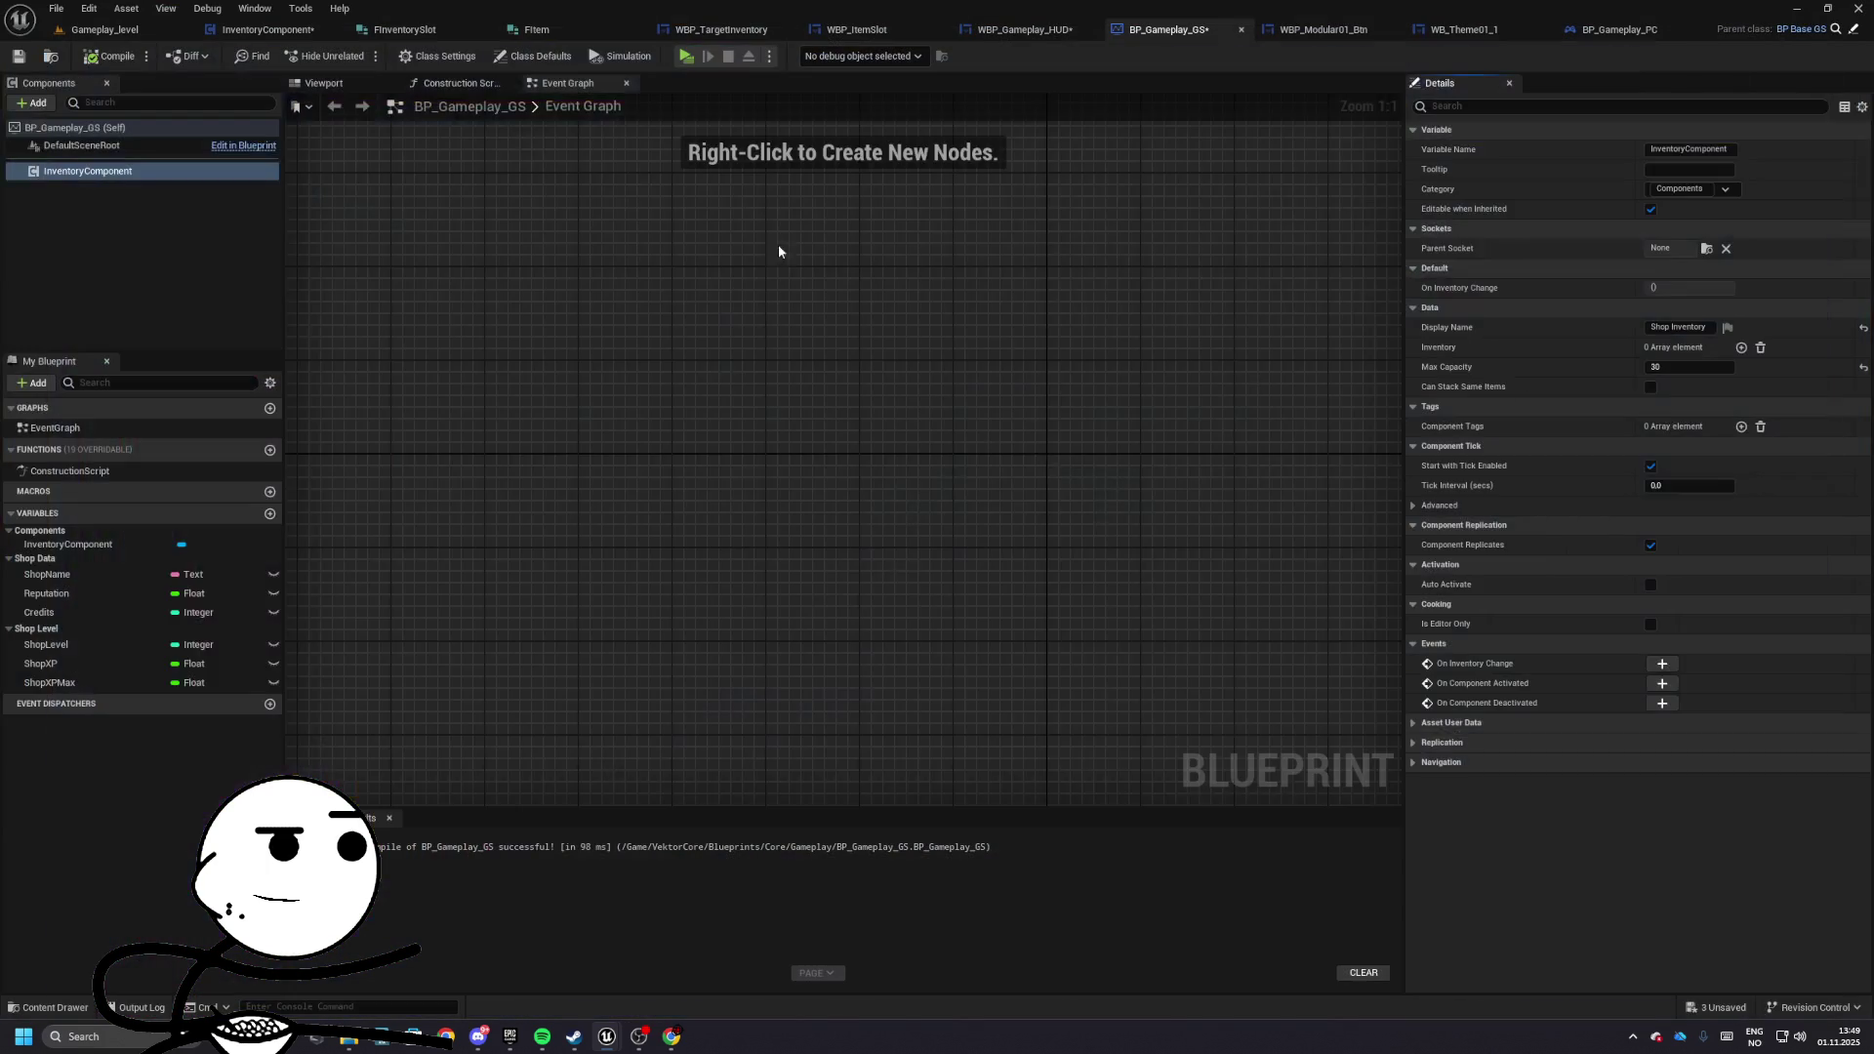
- Open InventoryComponent's Add Item and locate SET To Add near Make FInventorySlot
click(308, 33)
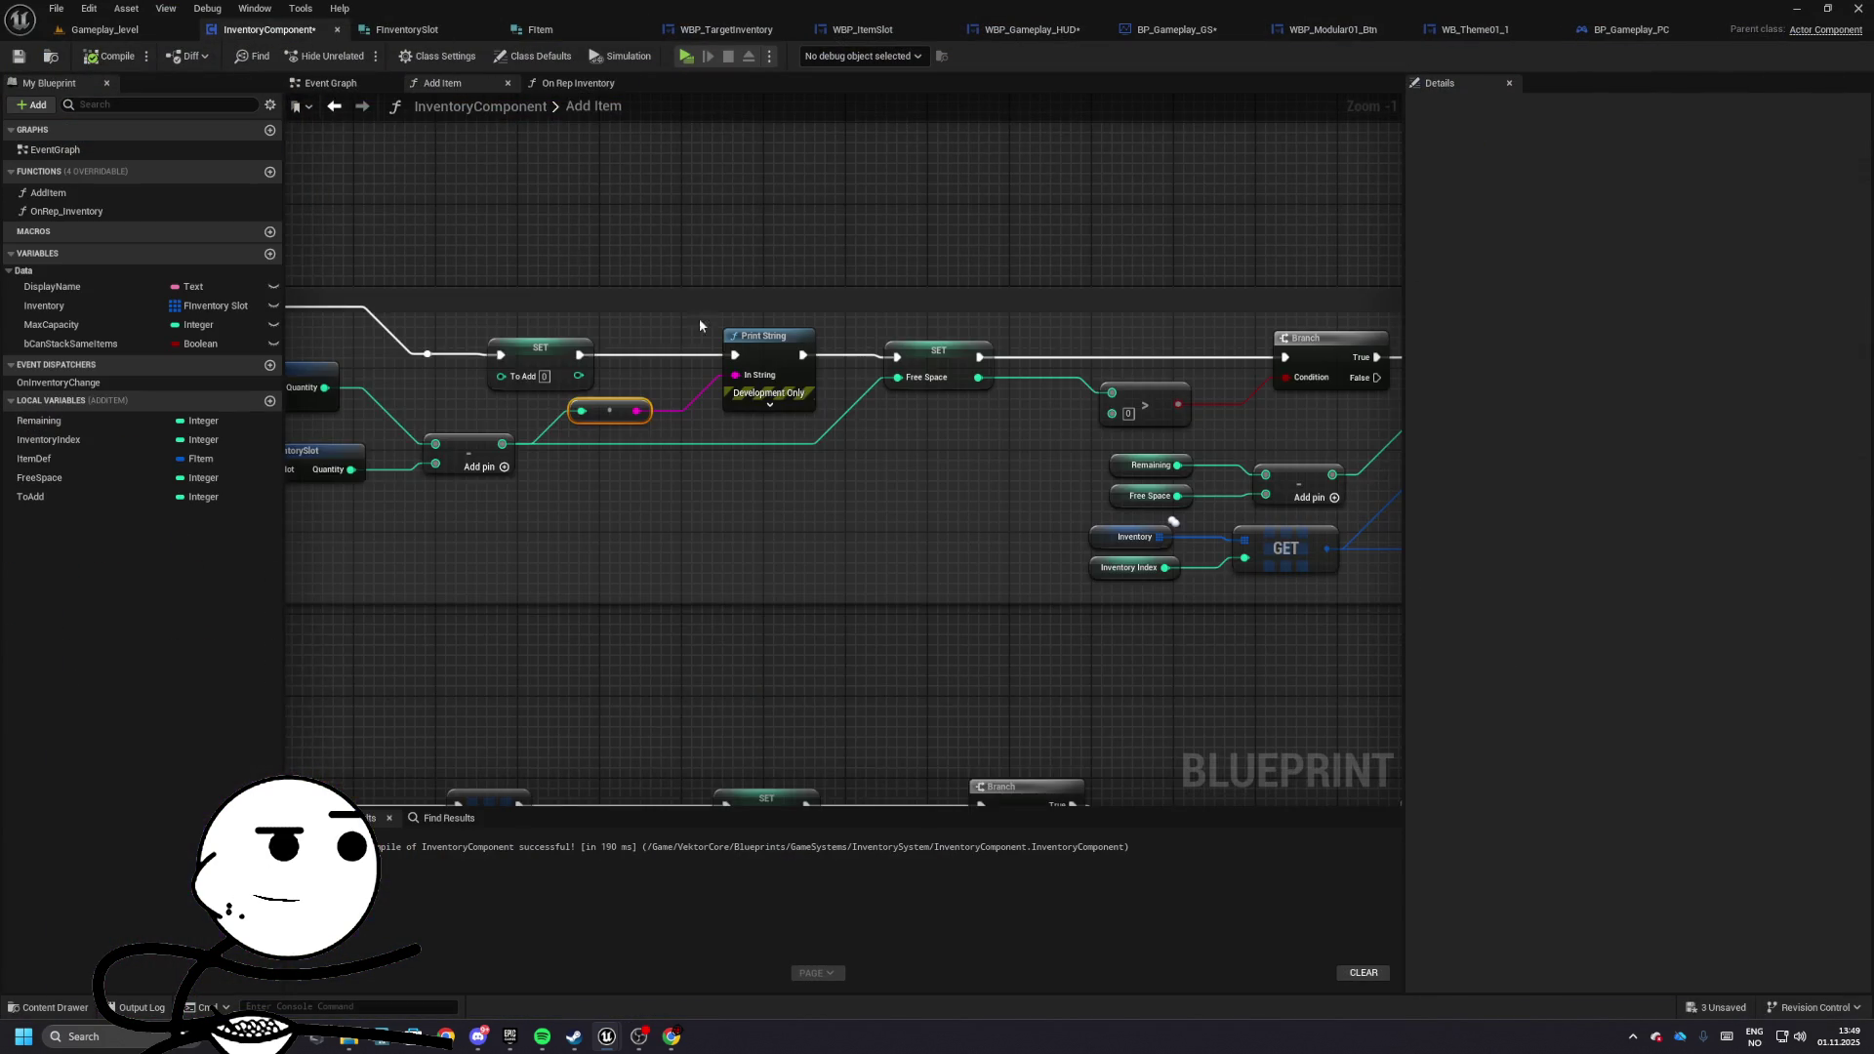
mouse_move(699, 318)
mouse_down()
mouse_move(719, 379)
mouse_move(930, 425)
mouse_move(739, 400)
mouse_up()
click(952, 454)
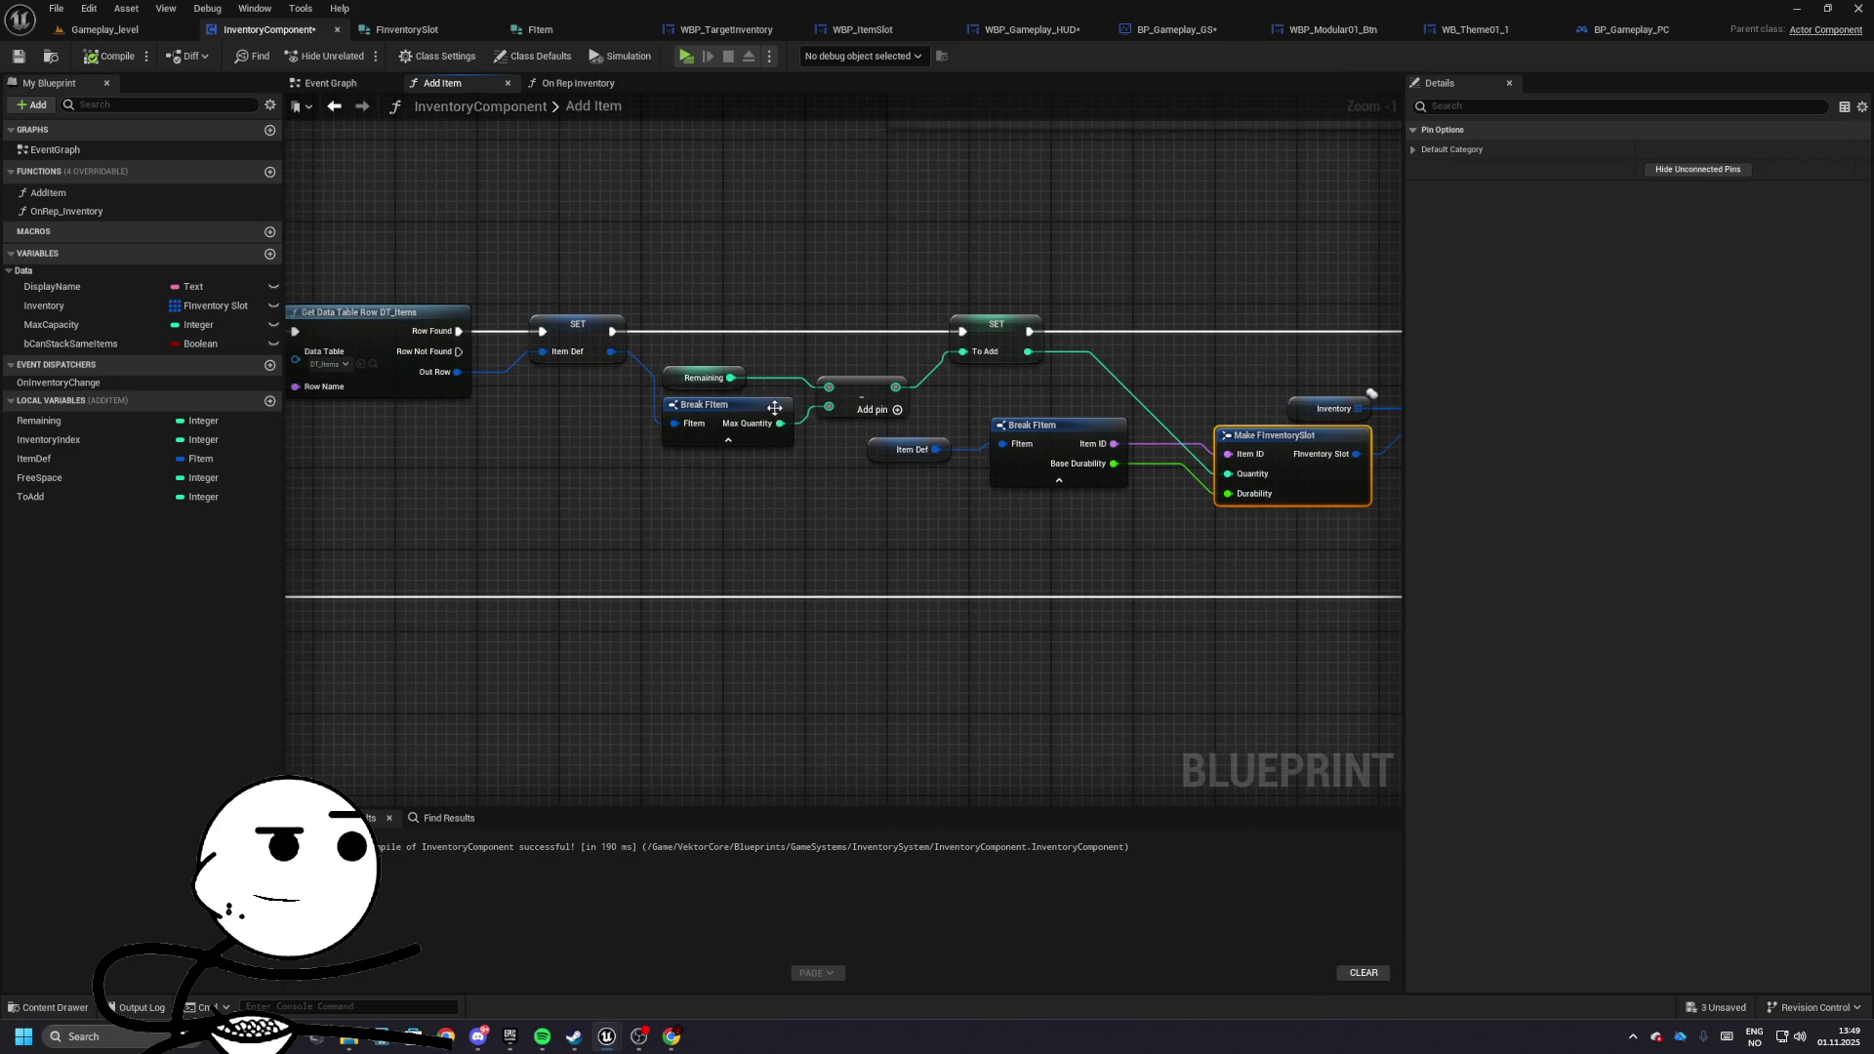
drag(774, 407, 984, 410)
mouse_move(774, 381)
mouse_down()
mouse_move(940, 435)
mouse_move(983, 500)
mouse_up()
mouse_move(765, 406)
mouse_down()
mouse_move(920, 423)
mouse_move(848, 434)
mouse_move(827, 473)
mouse_up()
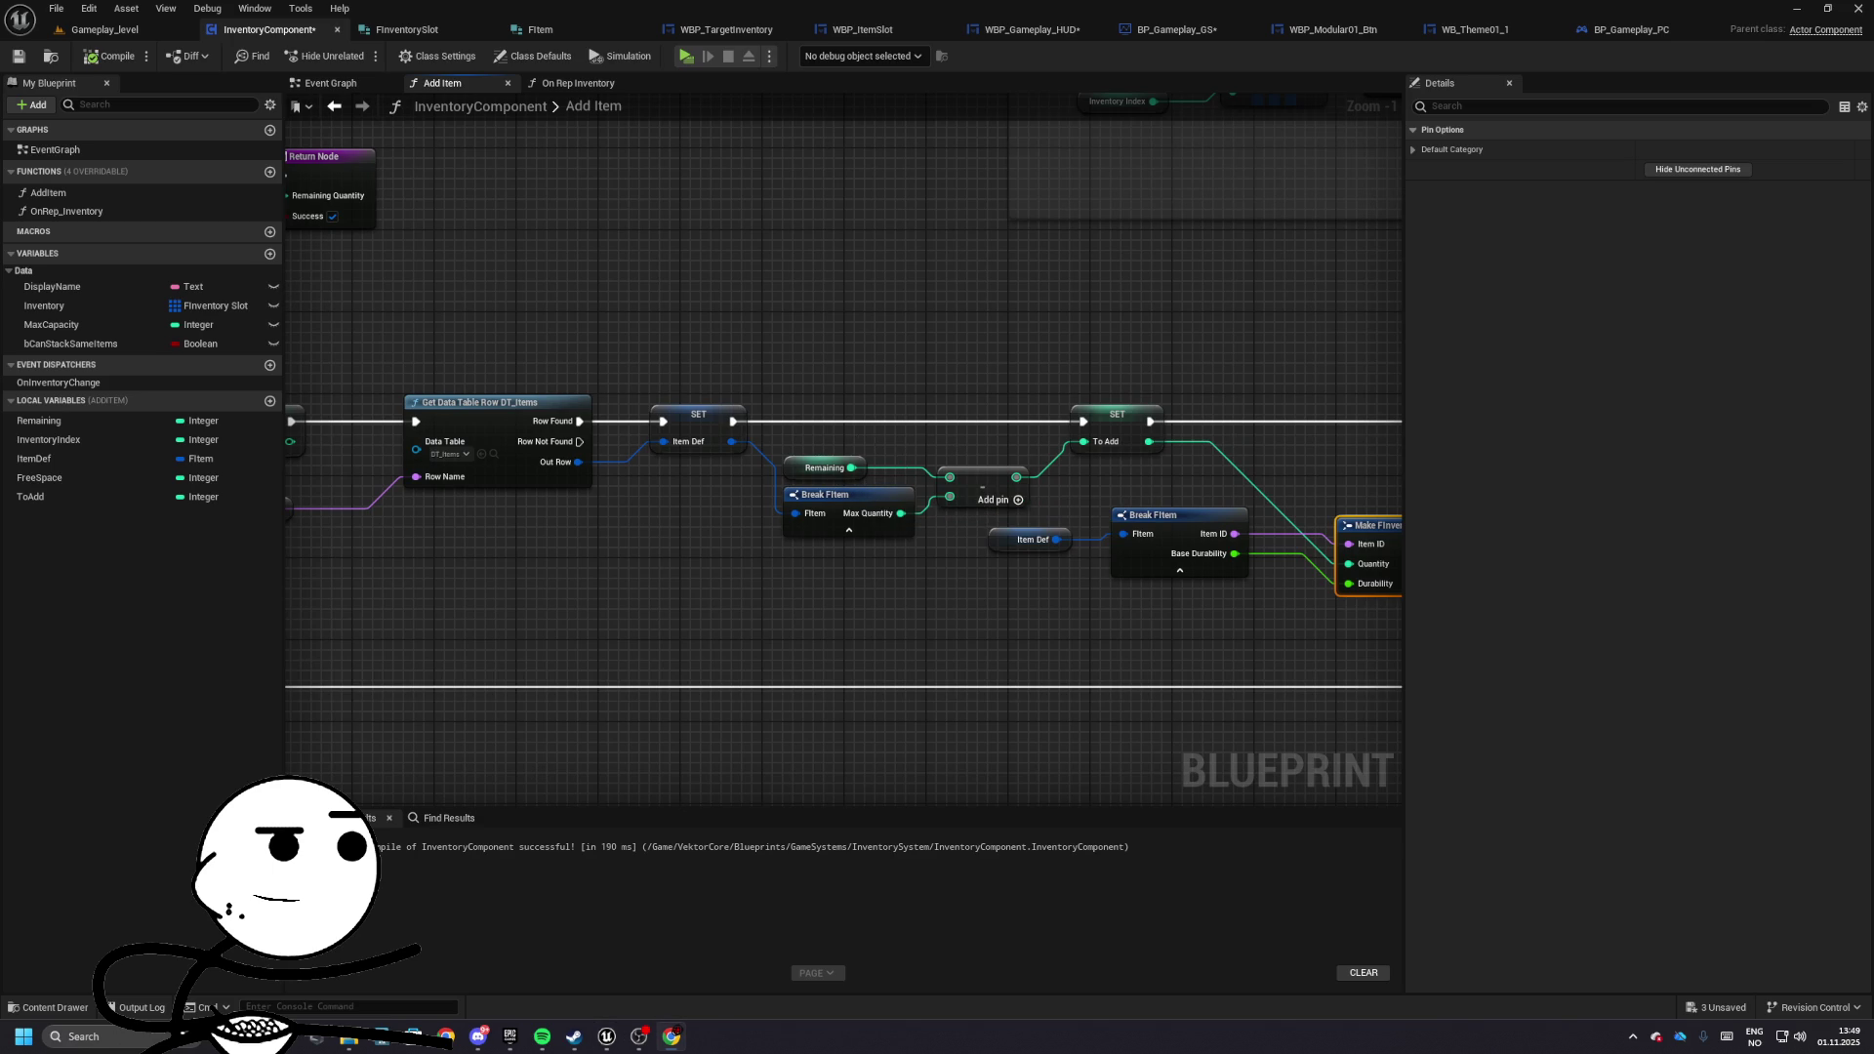
drag(826, 470, 582, 479)
- Add a Print String after SET To Add printing the To Add value, then test-run the game
mouse_move(906, 431)
mouse_down()
mouse_move(1076, 423)
mouse_move(1043, 440)
mouse_up()
text(print)
key(Return)
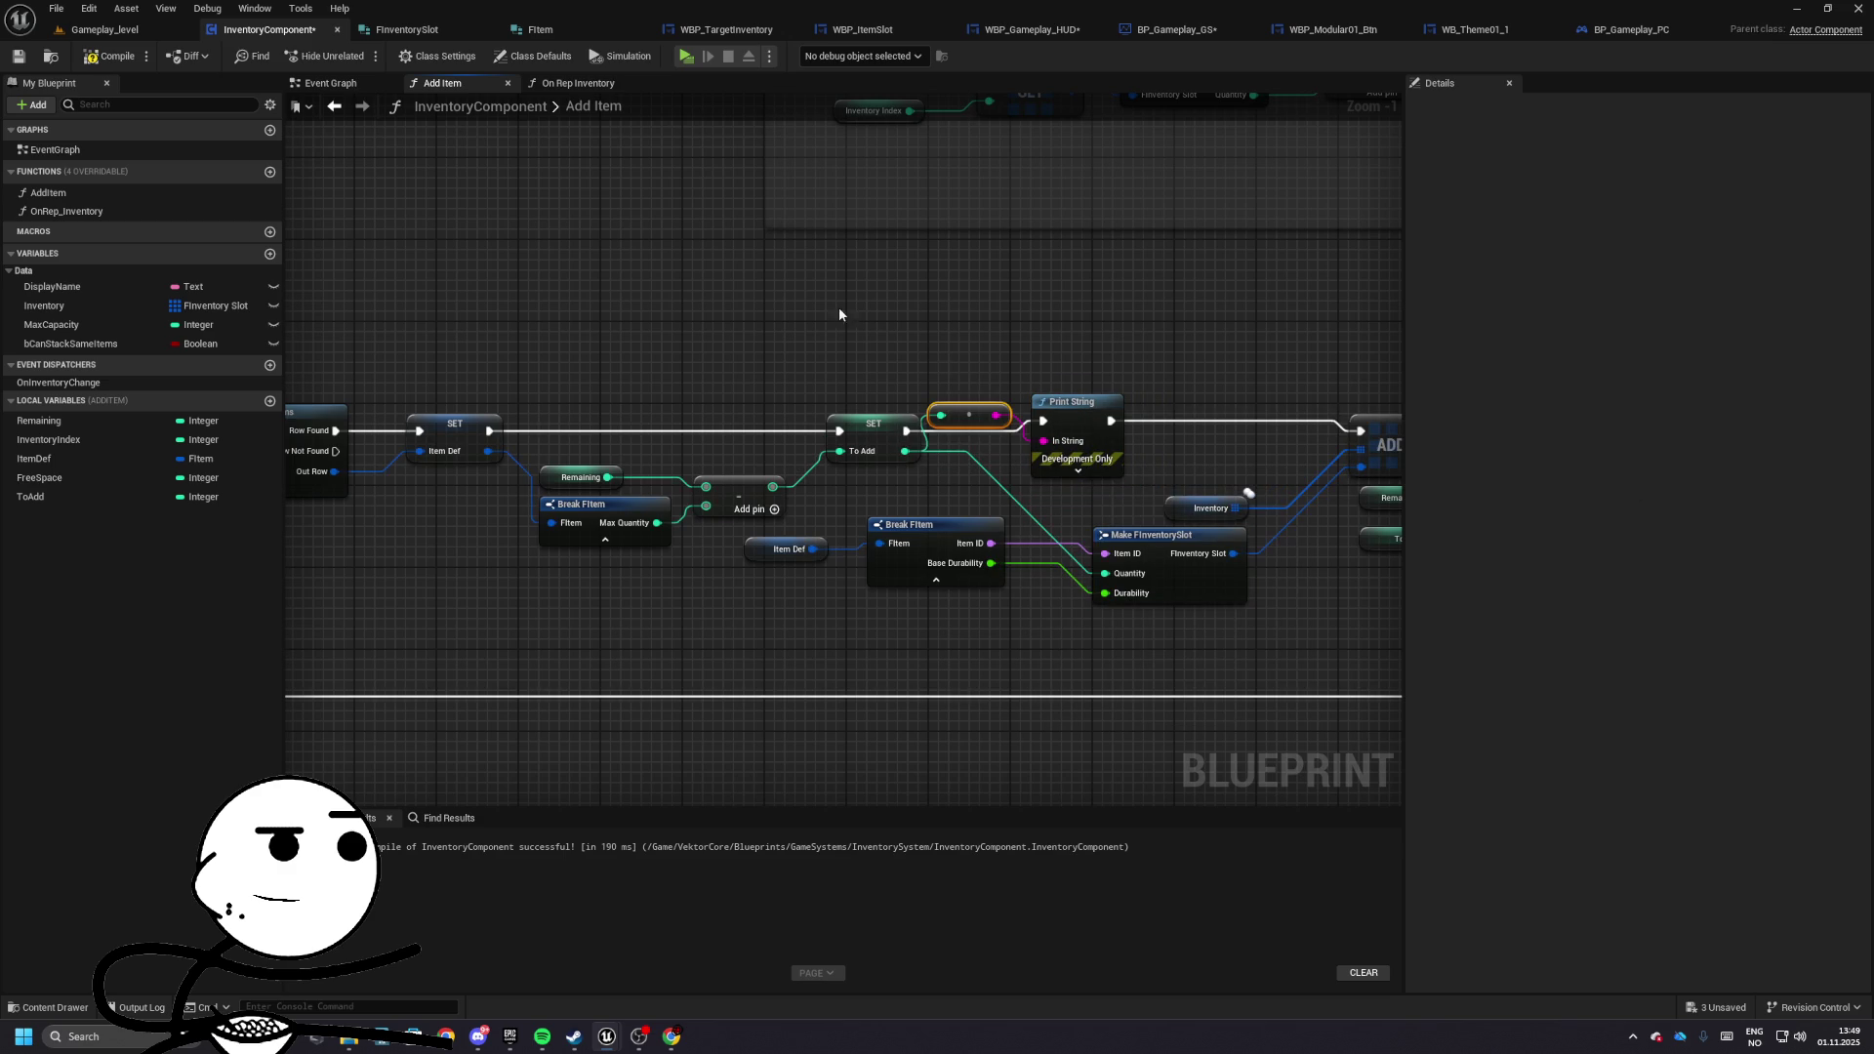
click(101, 37)
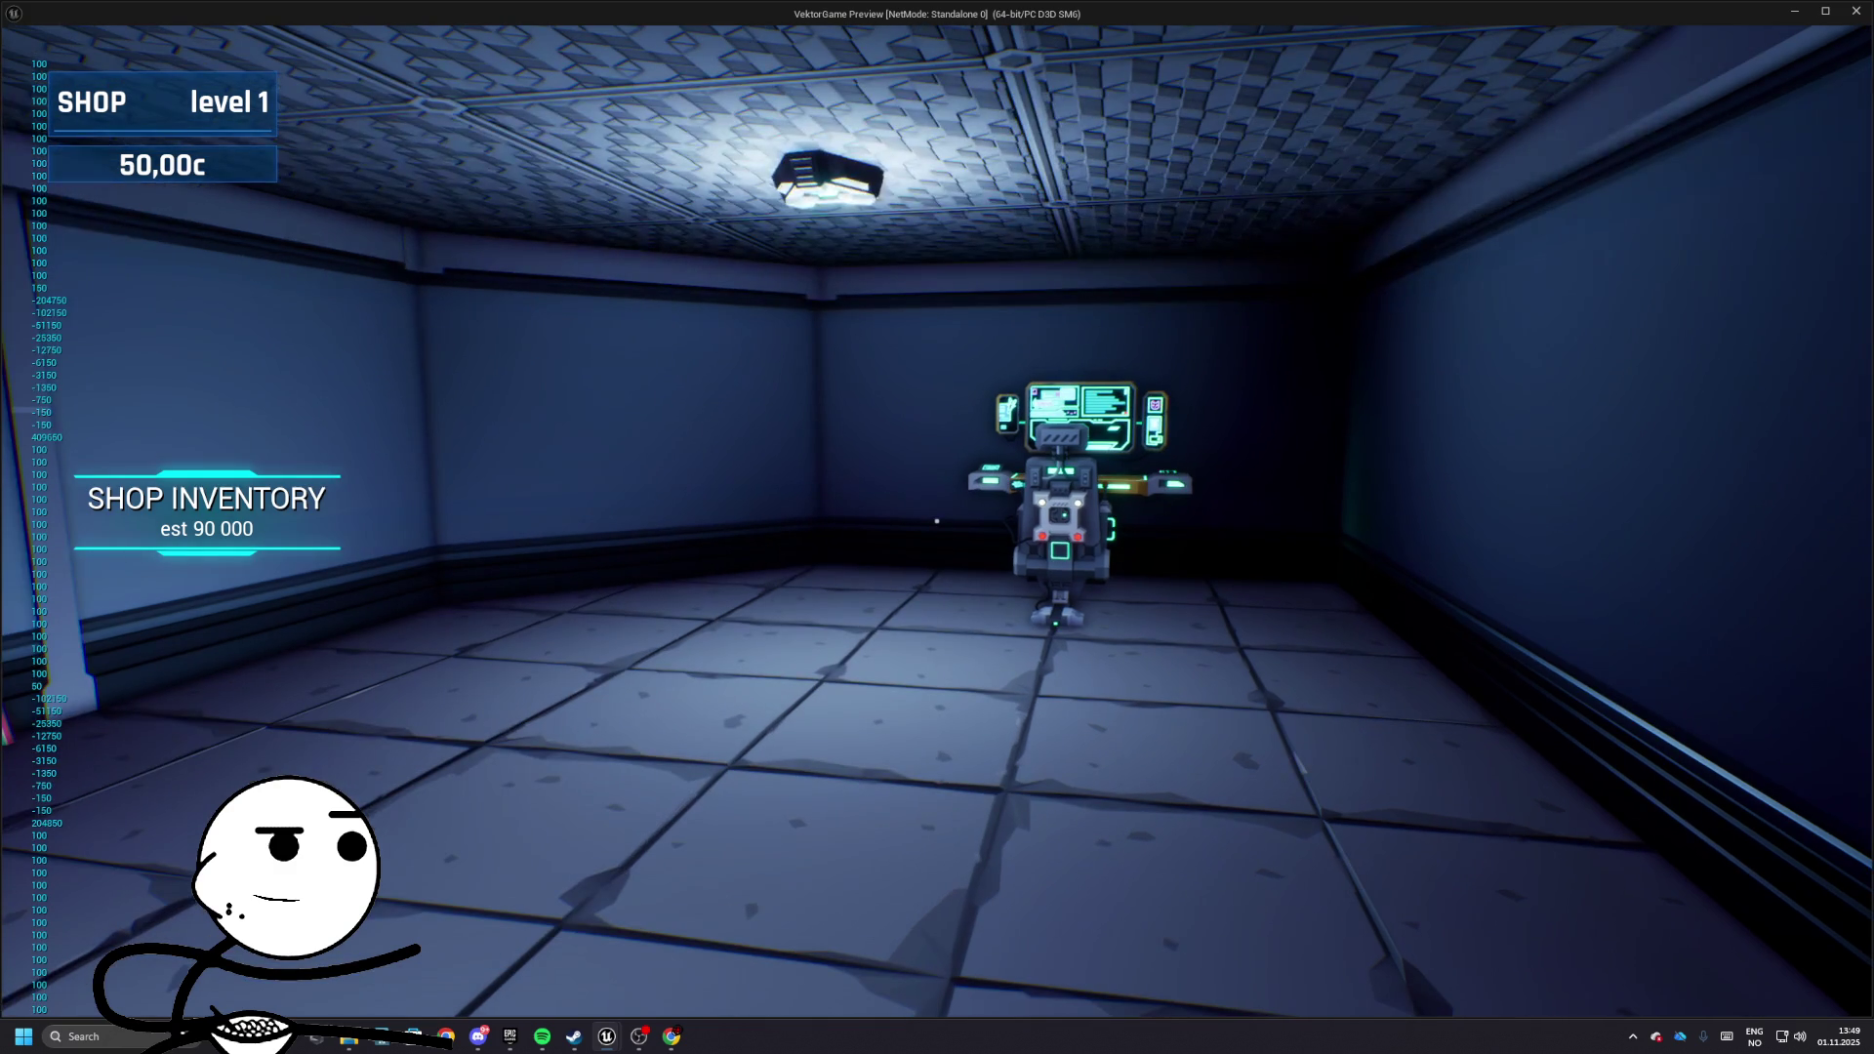
key(Escape)
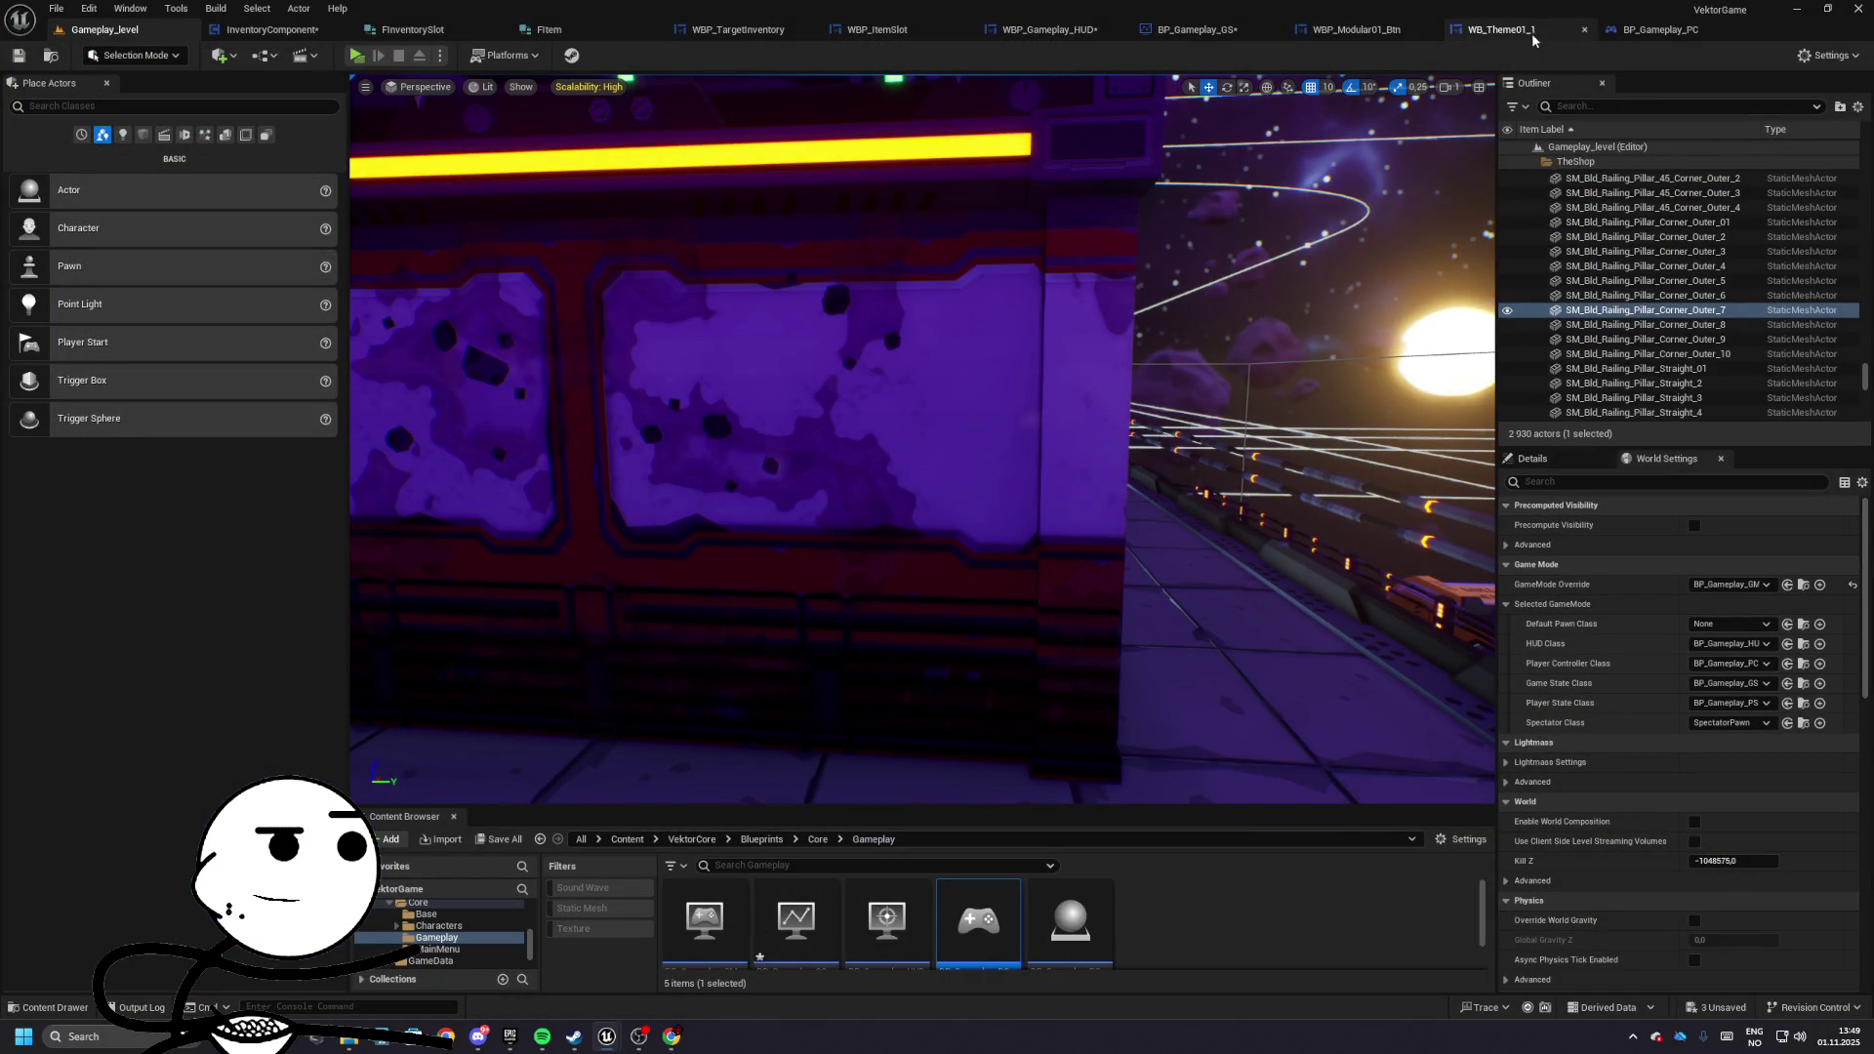
- In WBP_TargetInventory, wire inventory LENGTH straight into For Loop's Last Index and test-play
click(1196, 29)
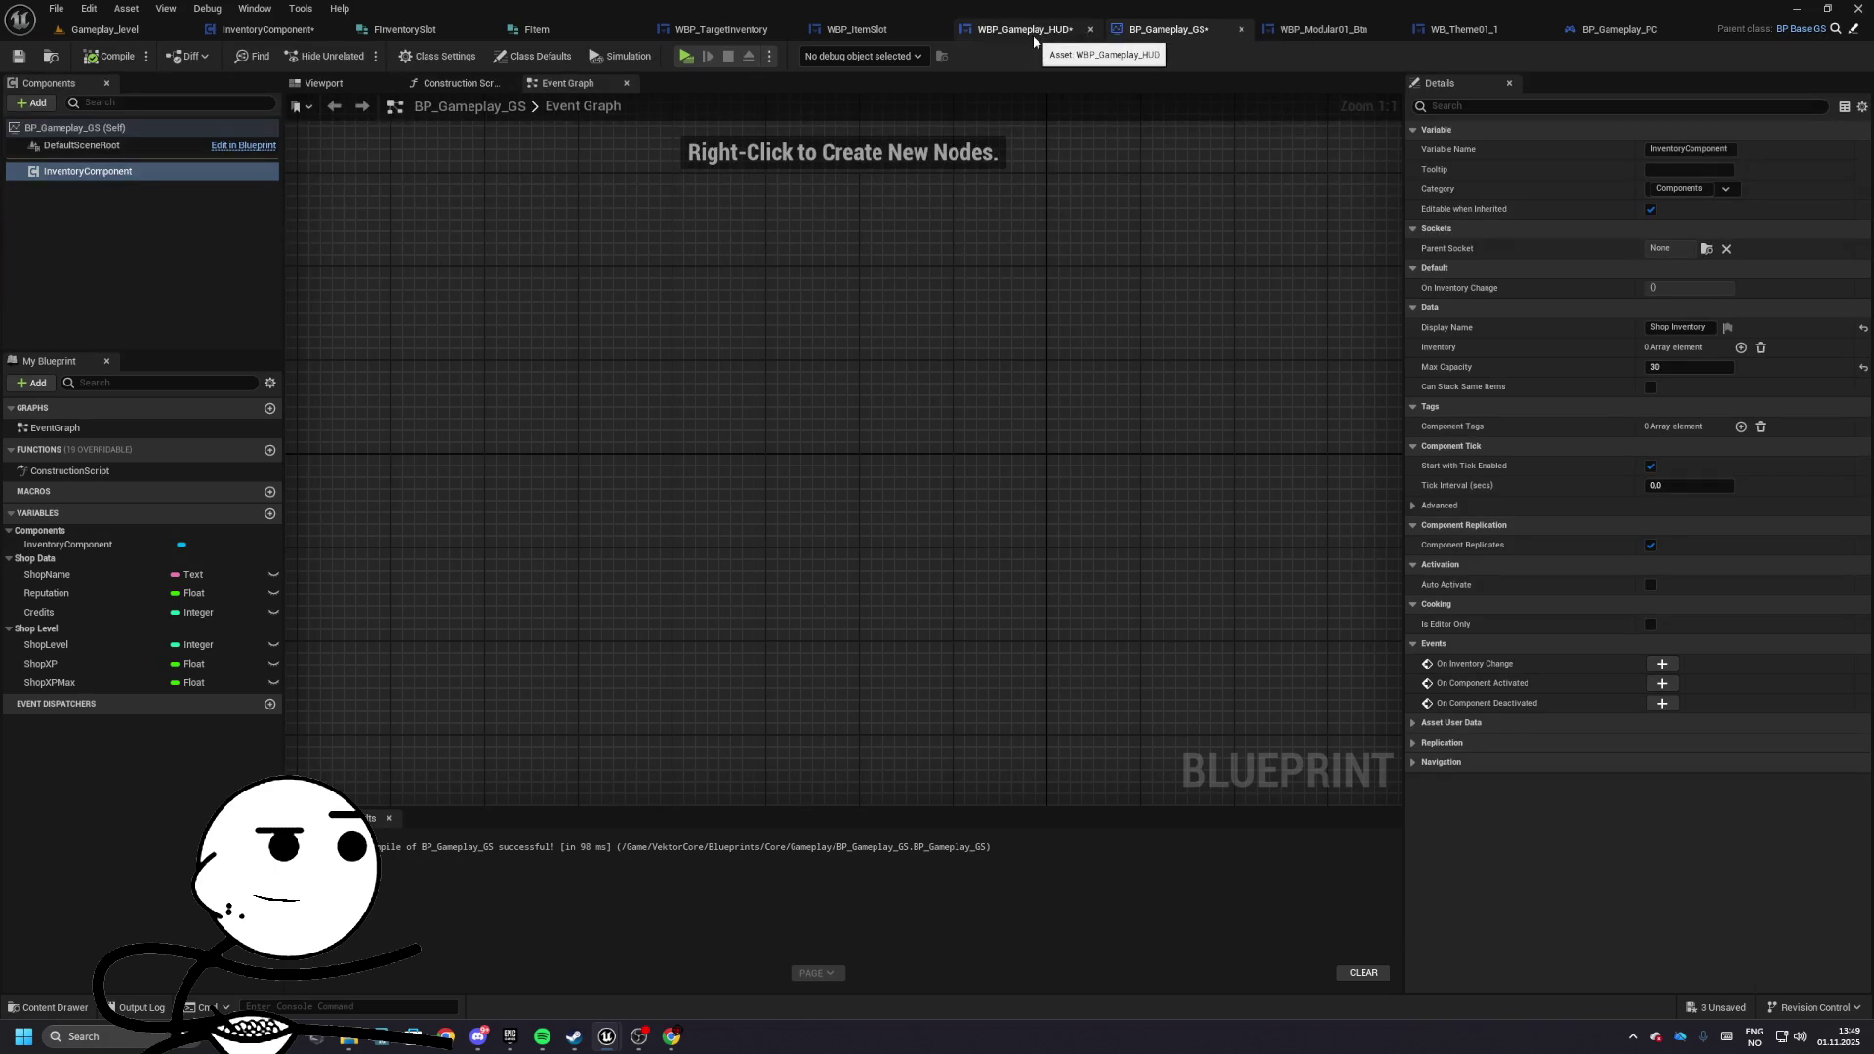
click(722, 29)
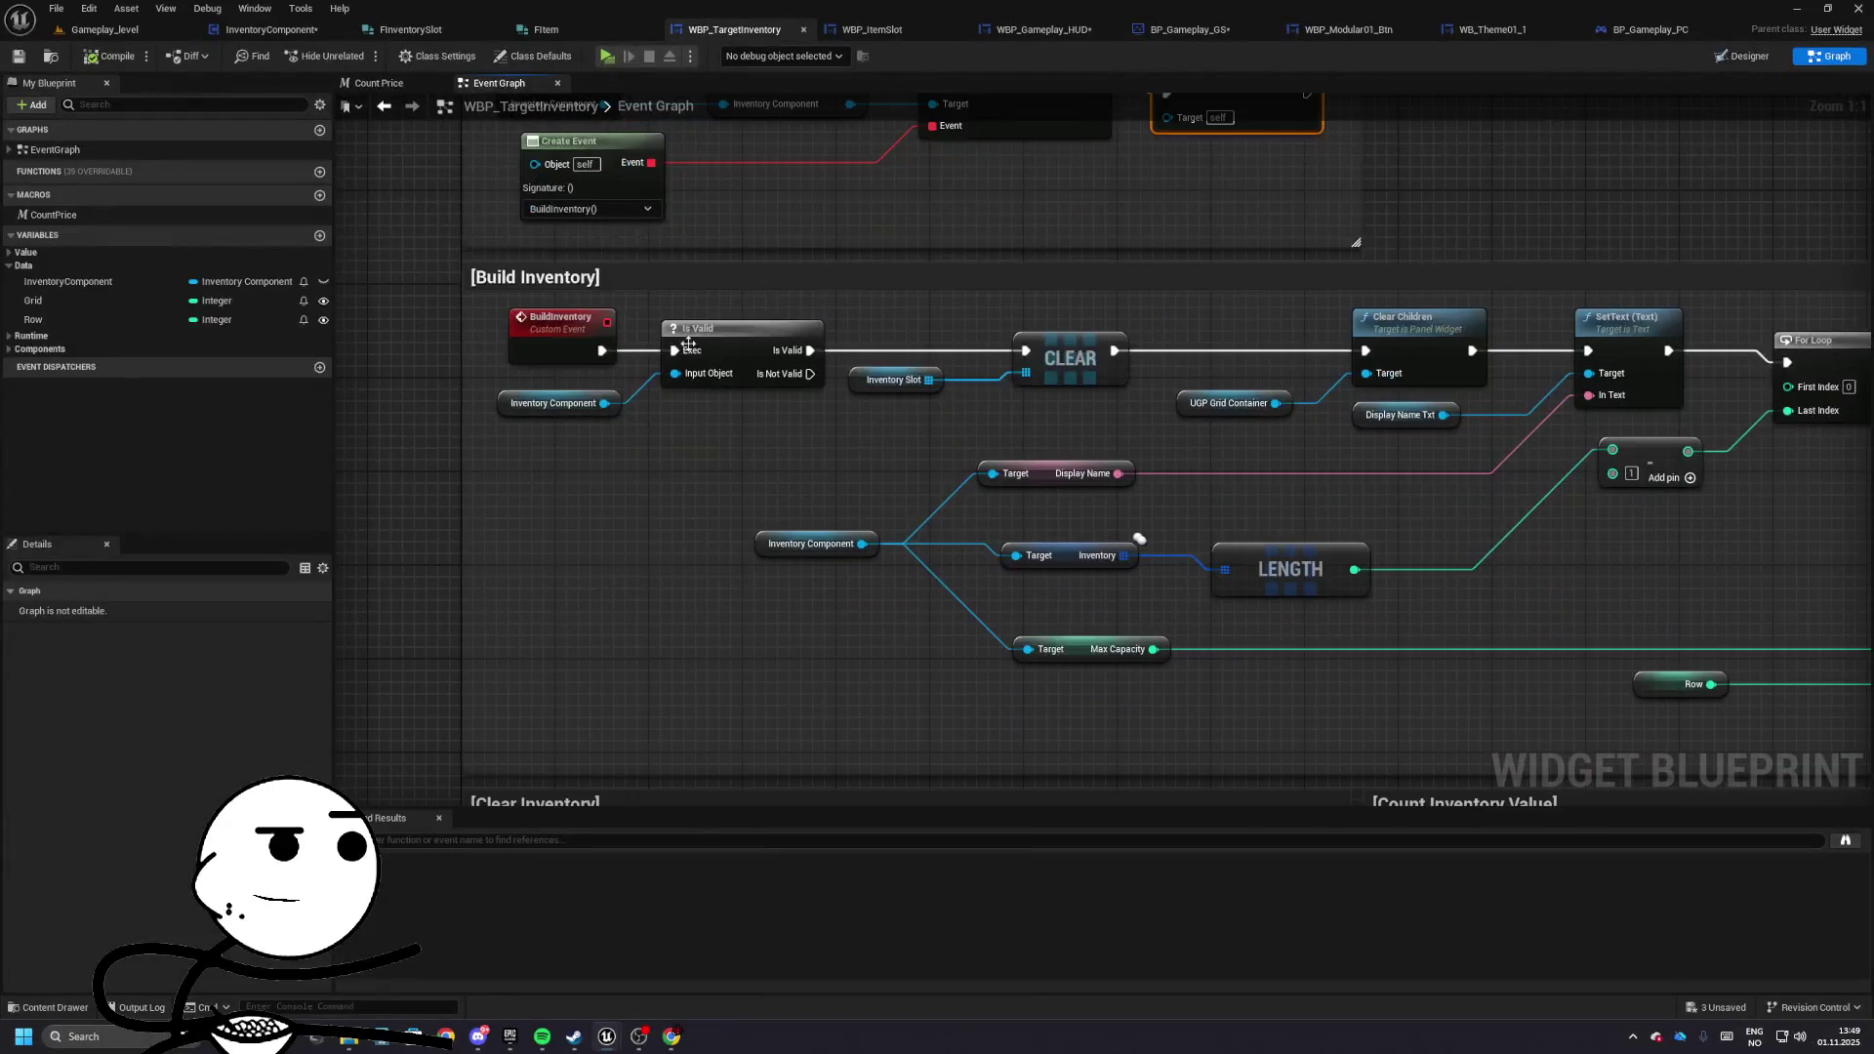
mouse_move(1543, 343)
mouse_down()
mouse_move(1527, 420)
mouse_move(974, 374)
mouse_move(1254, 255)
mouse_move(1189, 264)
mouse_move(1109, 443)
mouse_move(1056, 383)
mouse_move(917, 401)
mouse_move(776, 372)
mouse_move(1380, 364)
mouse_move(727, 390)
mouse_move(1085, 465)
mouse_up()
drag(709, 602, 1138, 443)
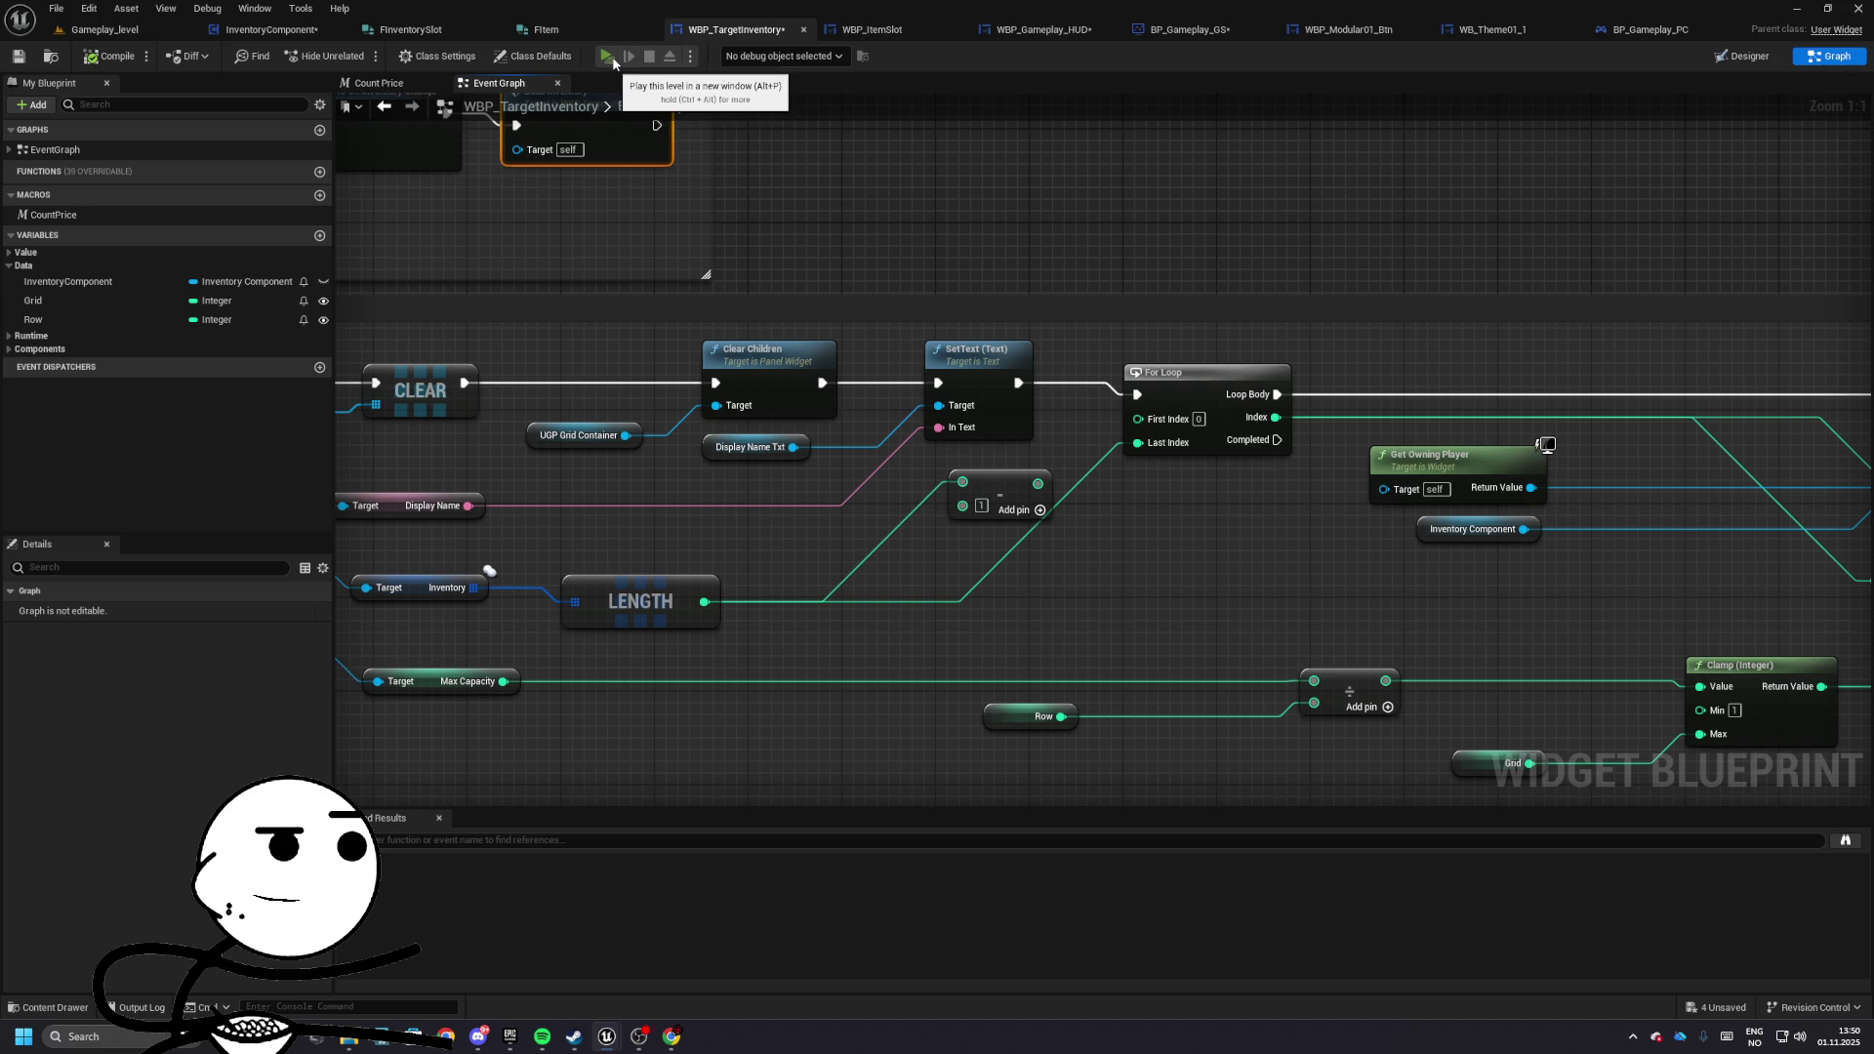
click(607, 55)
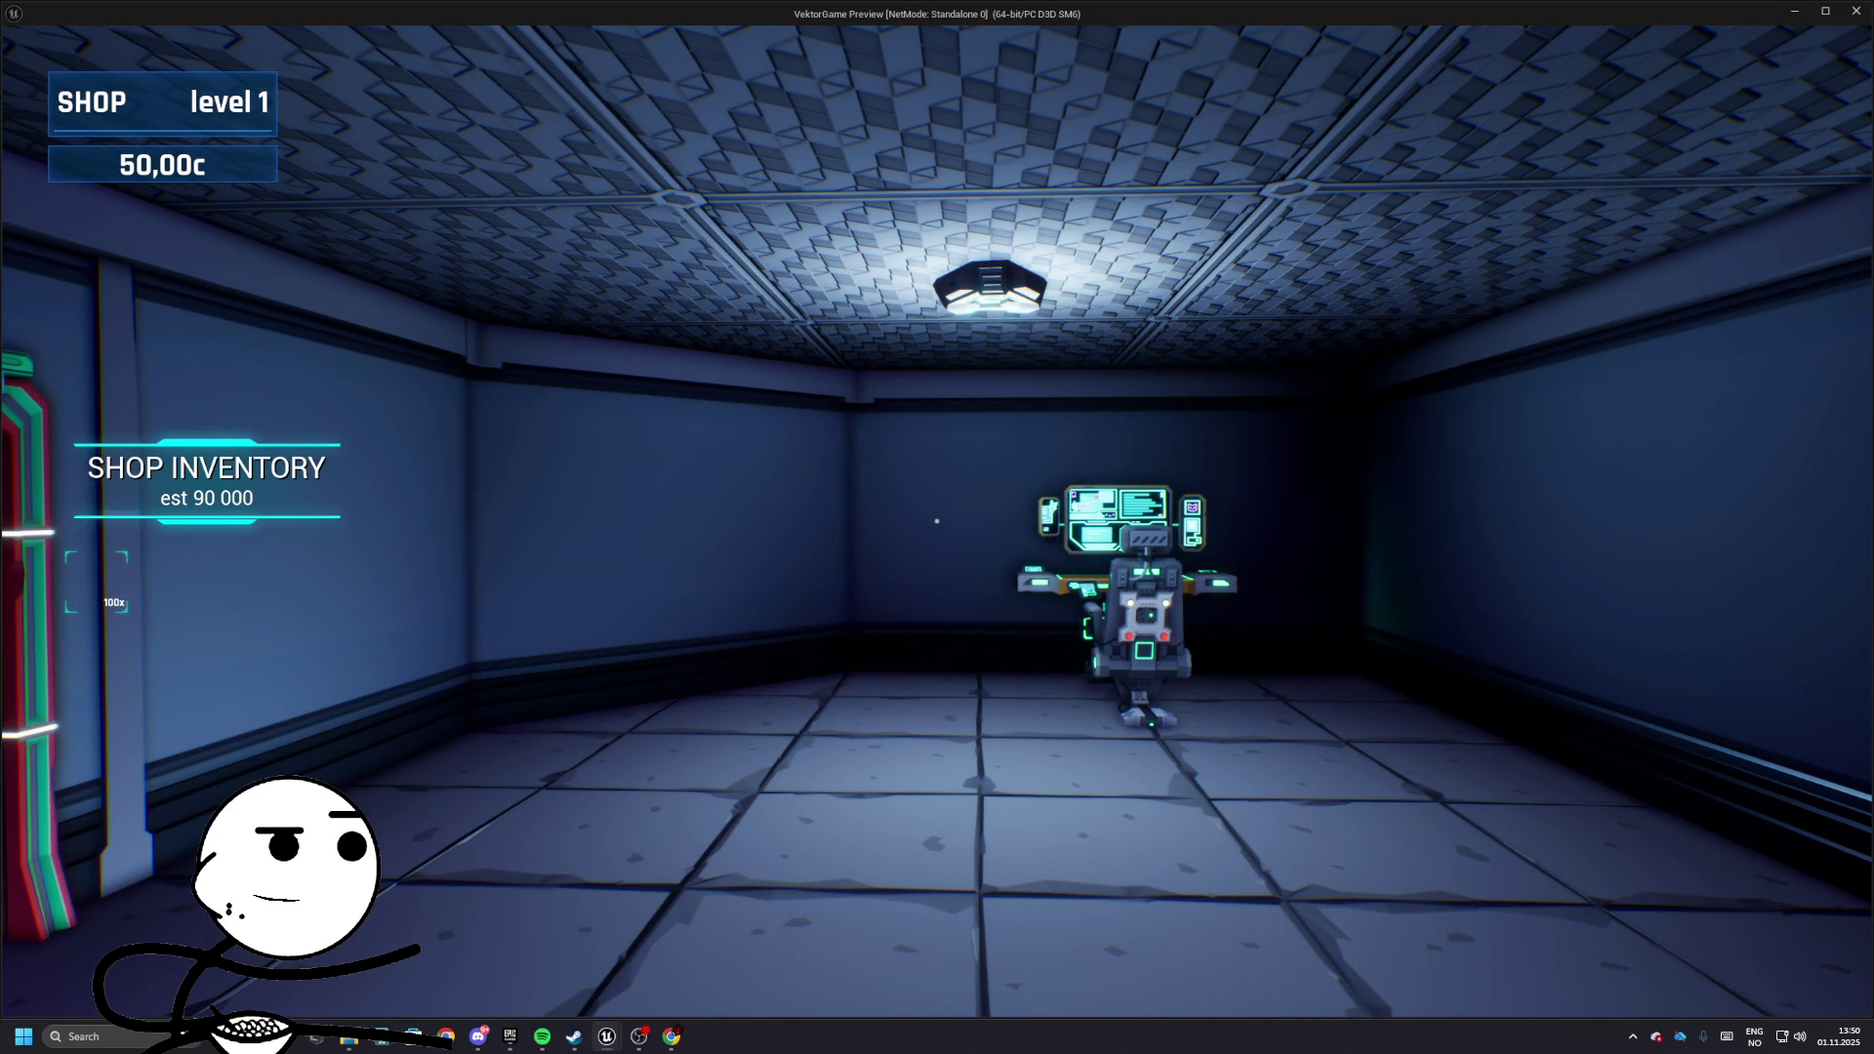
key(Escape)
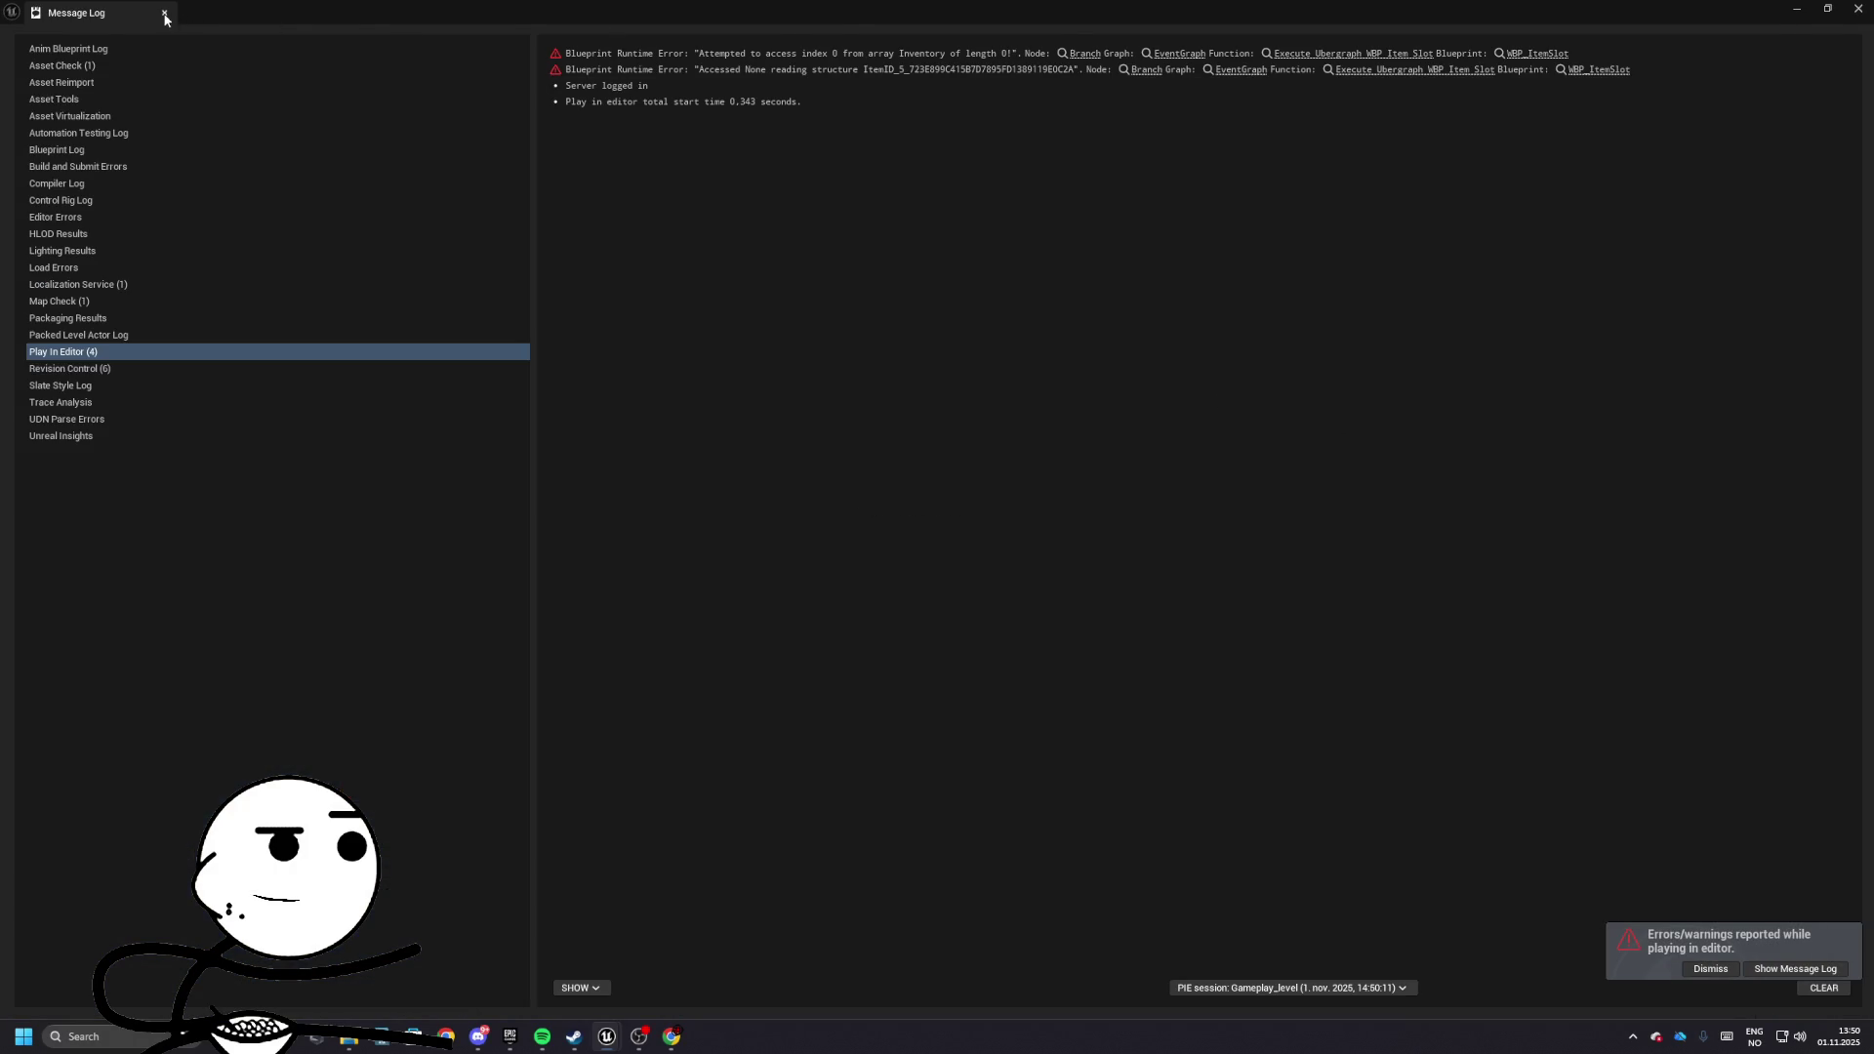
- Close the error log, inspect Initialize Inventory's event binding, and return to Add Item
click(164, 14)
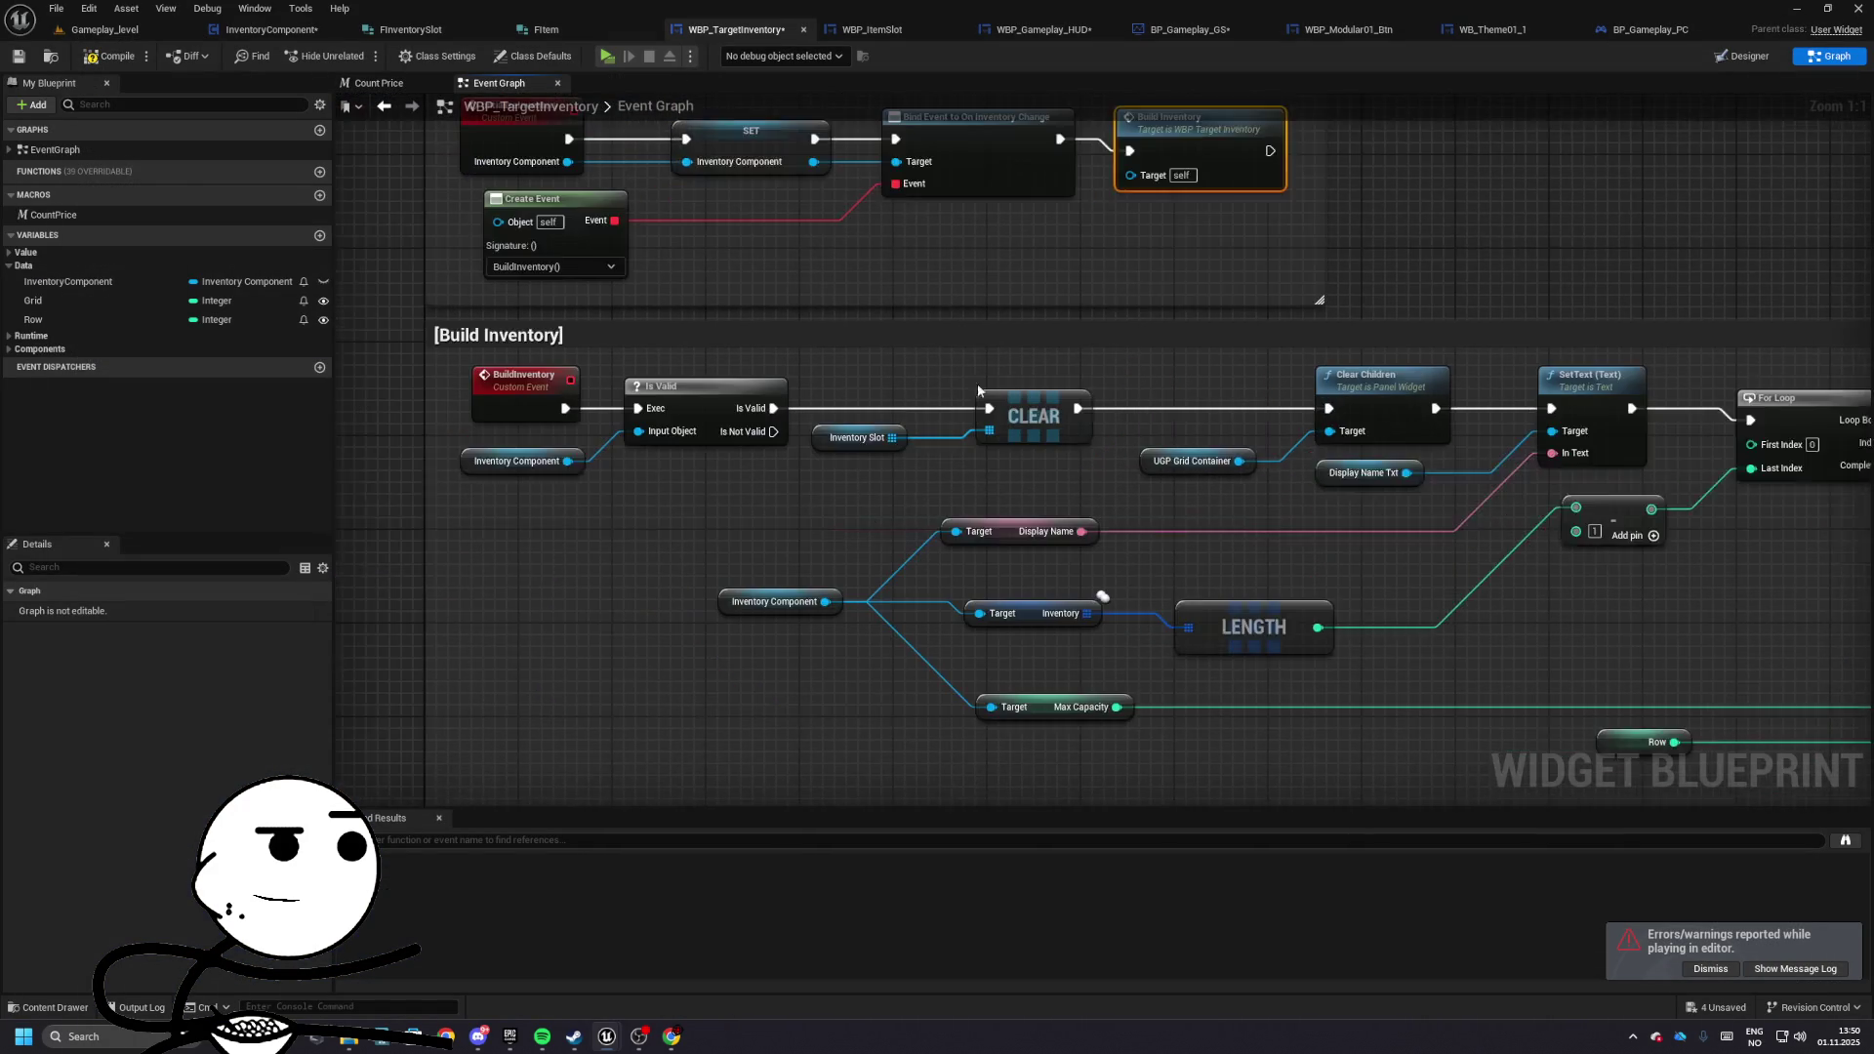
mouse_move(979, 391)
mouse_down()
mouse_move(793, 281)
mouse_move(509, 420)
mouse_move(713, 420)
mouse_up()
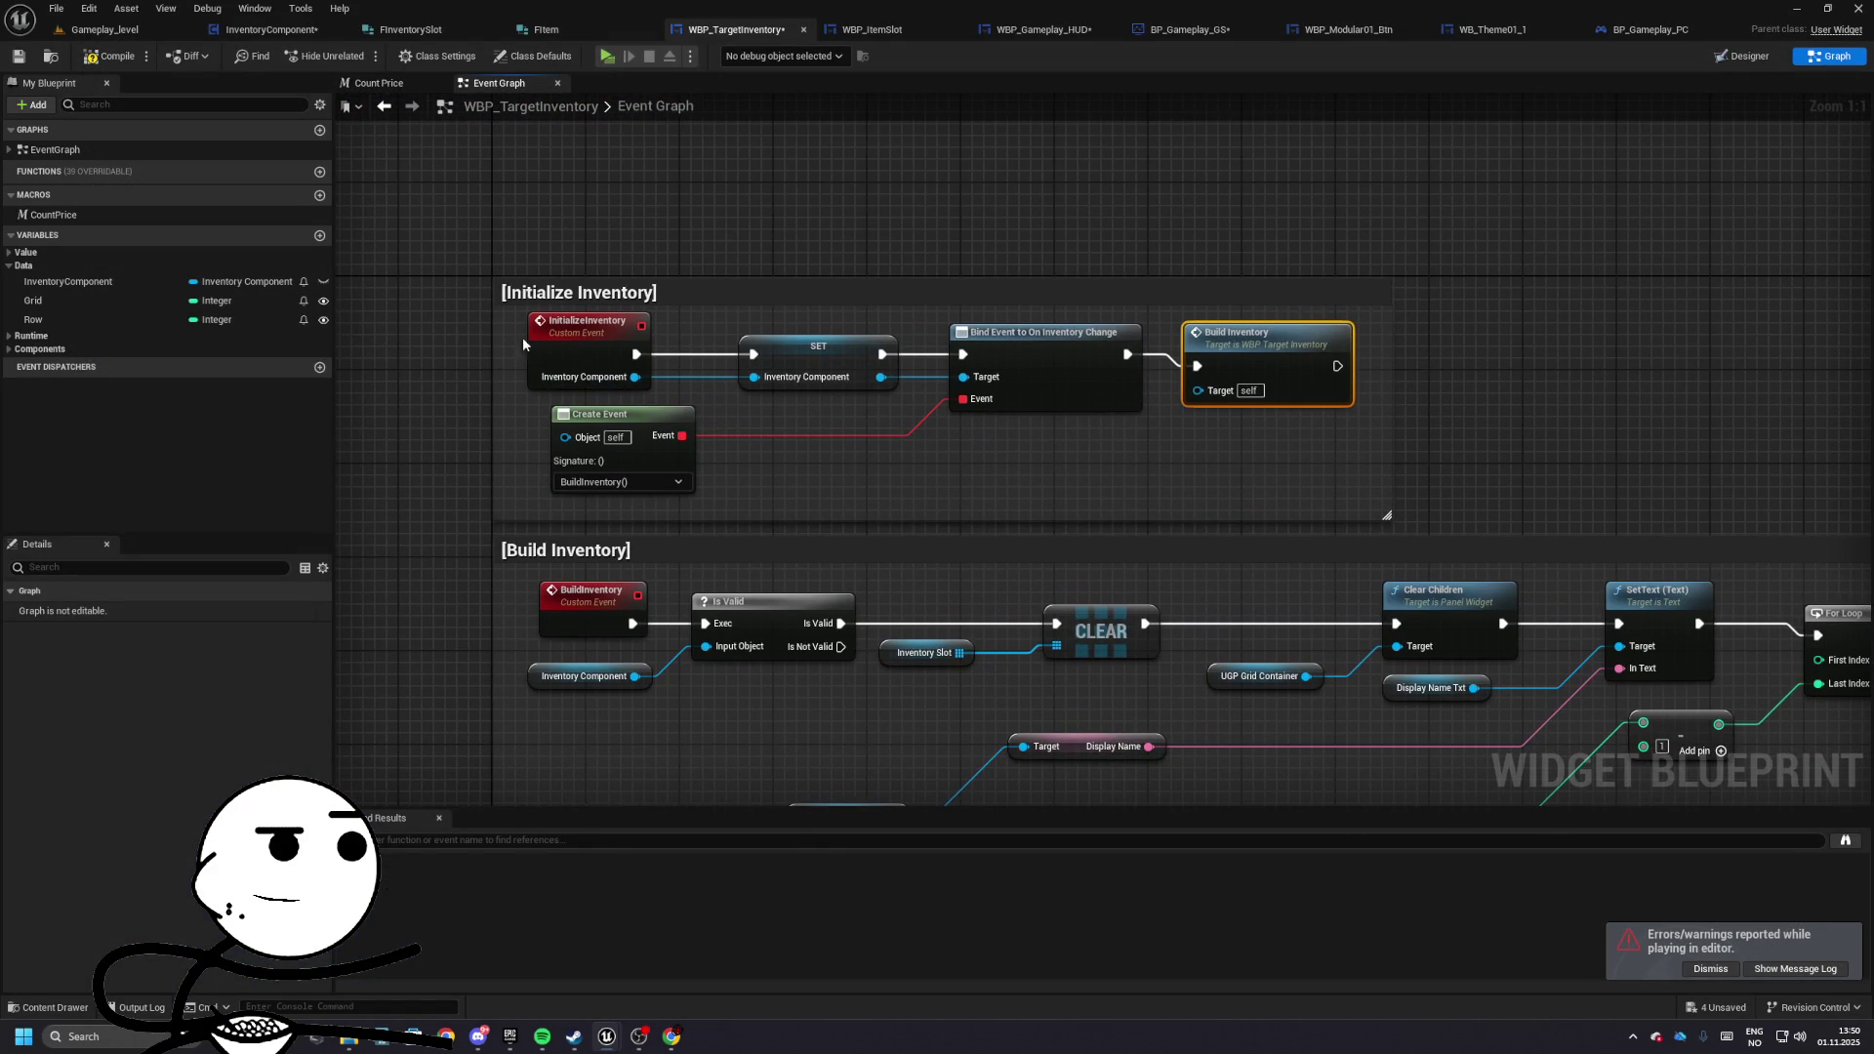
mouse_move(452, 231)
mouse_down()
mouse_move(1330, 494)
mouse_move(1406, 488)
mouse_up()
drag(1244, 353, 1255, 341)
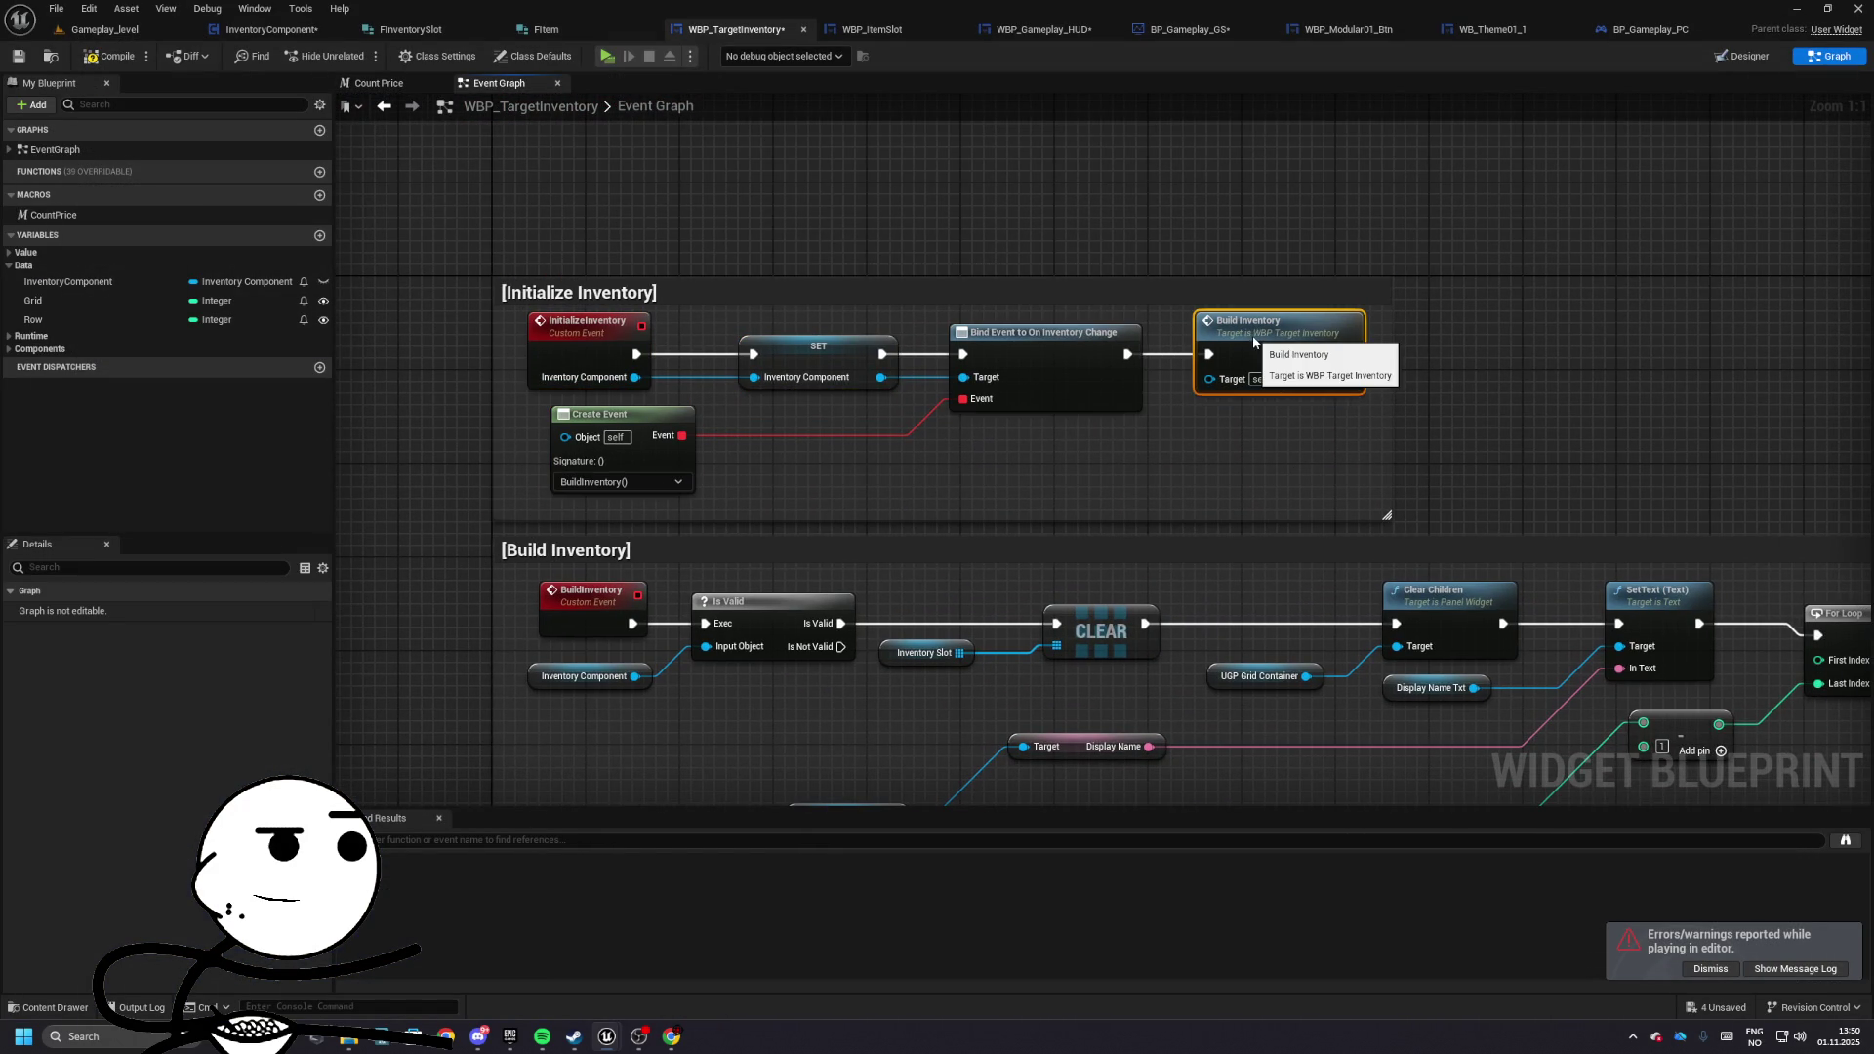
key(ctrl+z)
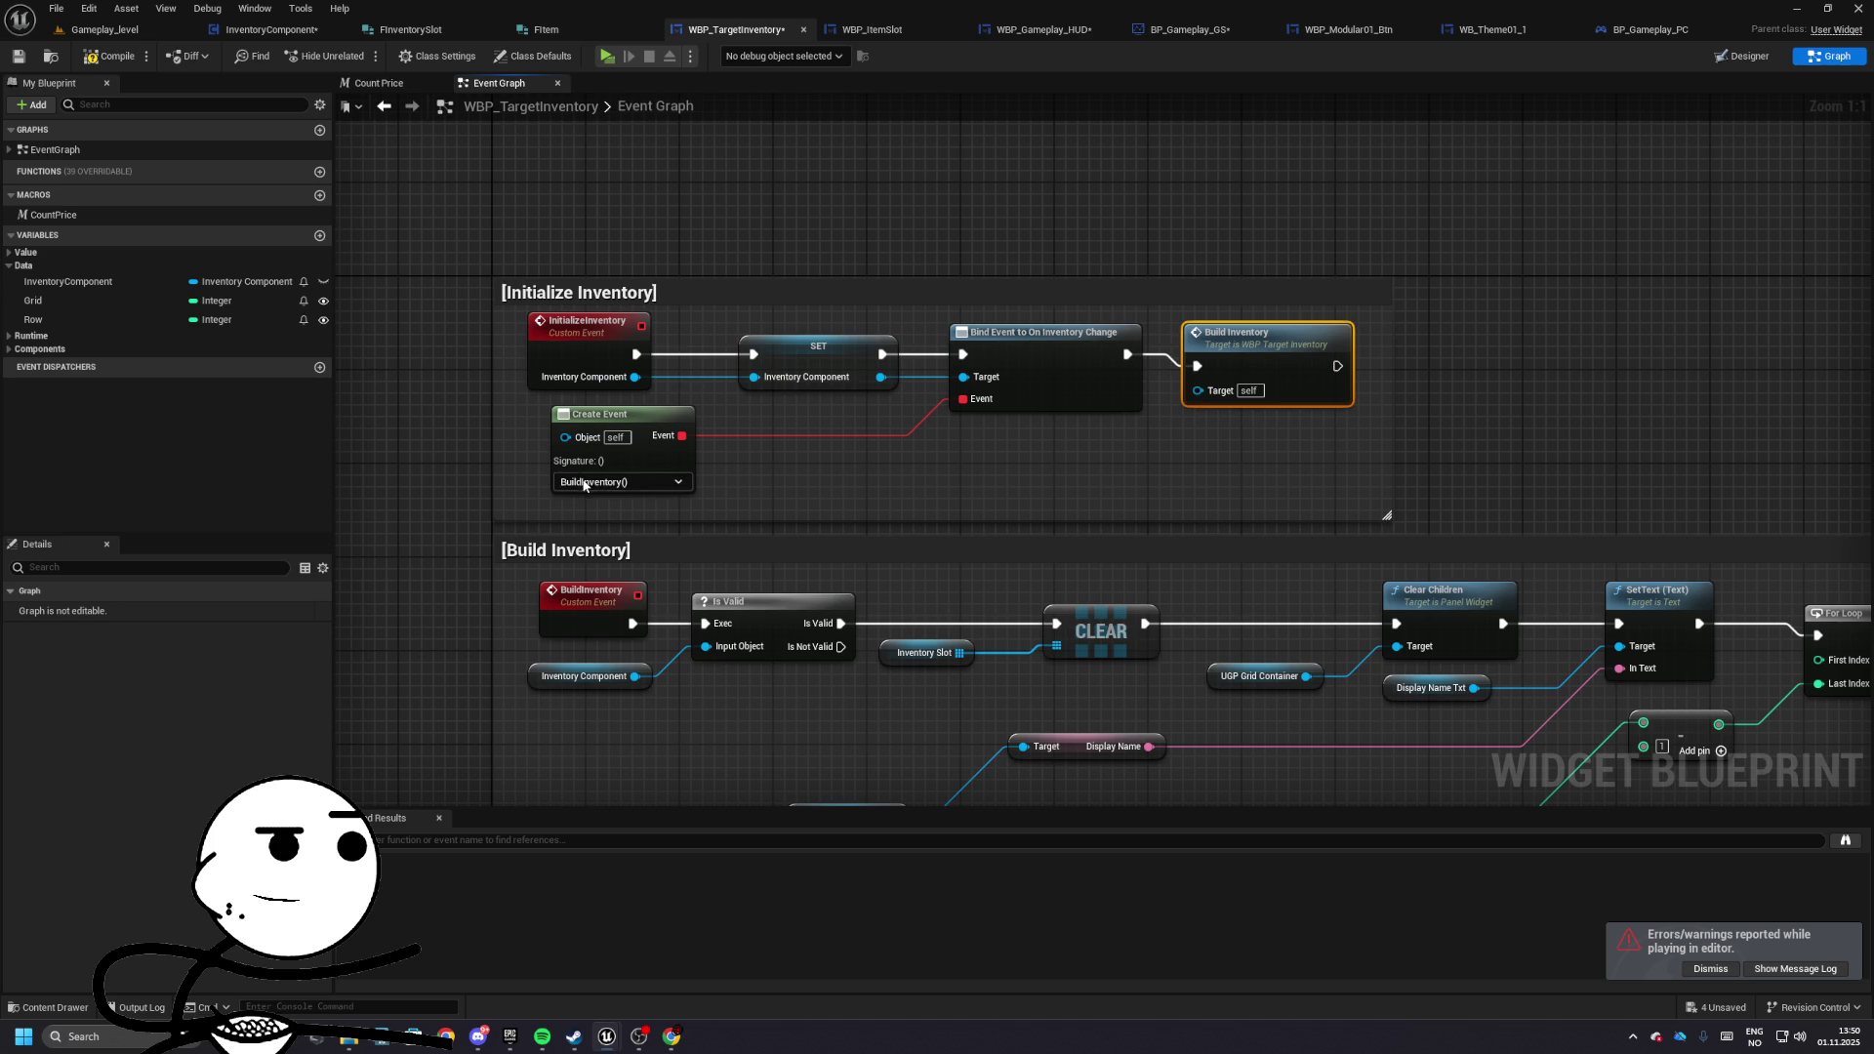
click(622, 483)
click(746, 323)
click(819, 361)
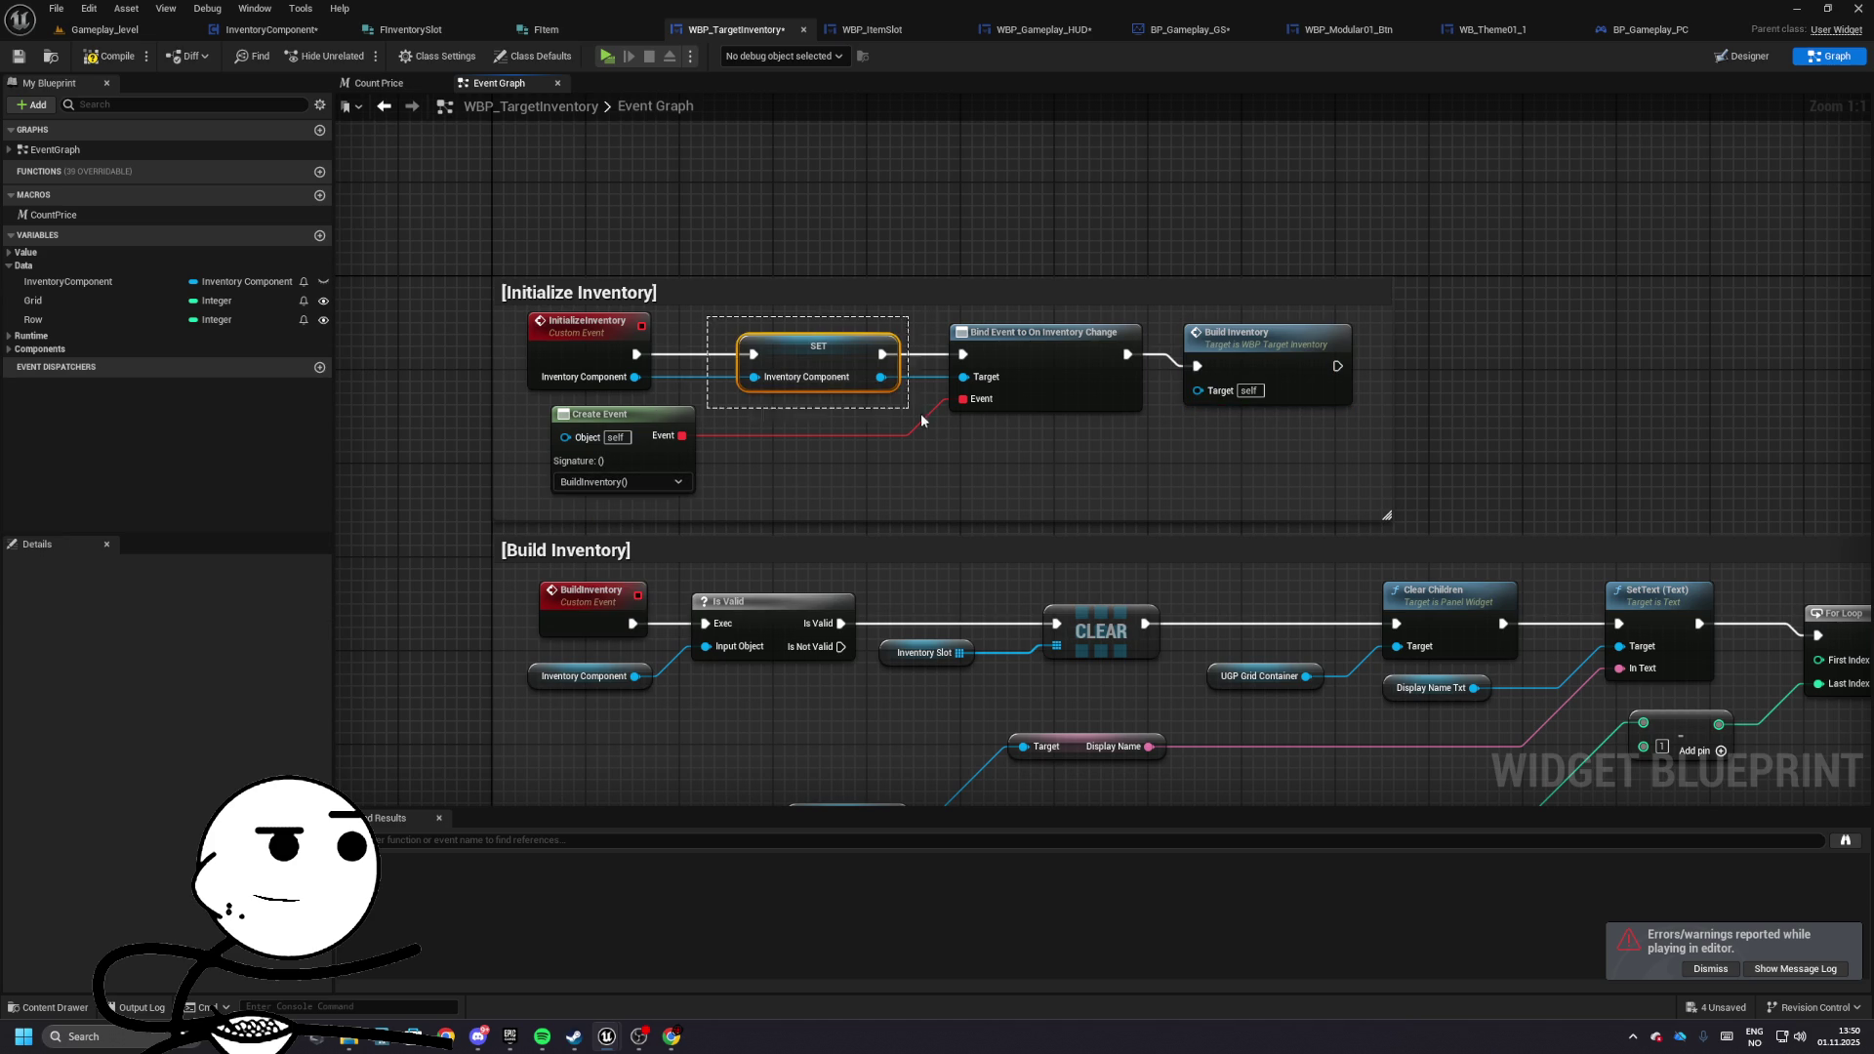
click(1043, 368)
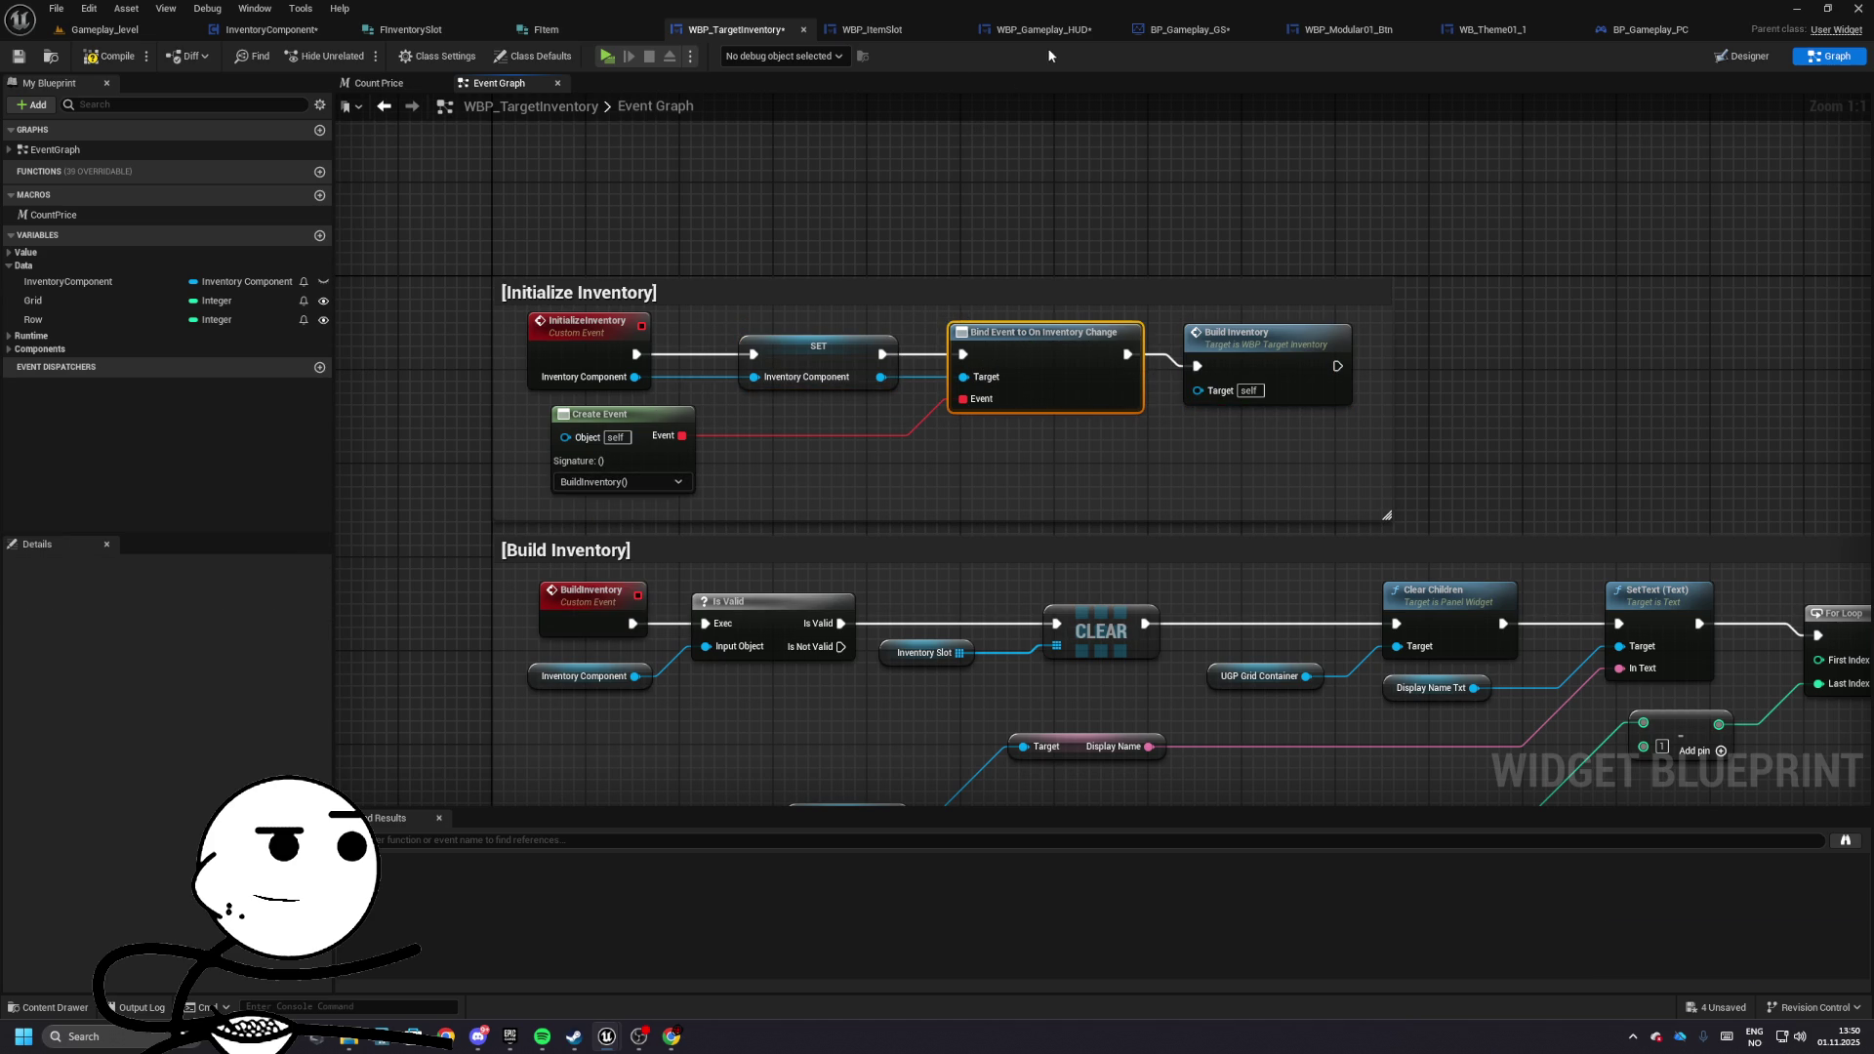
click(281, 30)
mouse_move(391, 331)
mouse_down()
mouse_move(491, 437)
mouse_move(779, 375)
mouse_move(965, 426)
mouse_move(426, 365)
mouse_move(670, 397)
mouse_move(569, 377)
mouse_move(827, 351)
mouse_move(582, 328)
mouse_up()
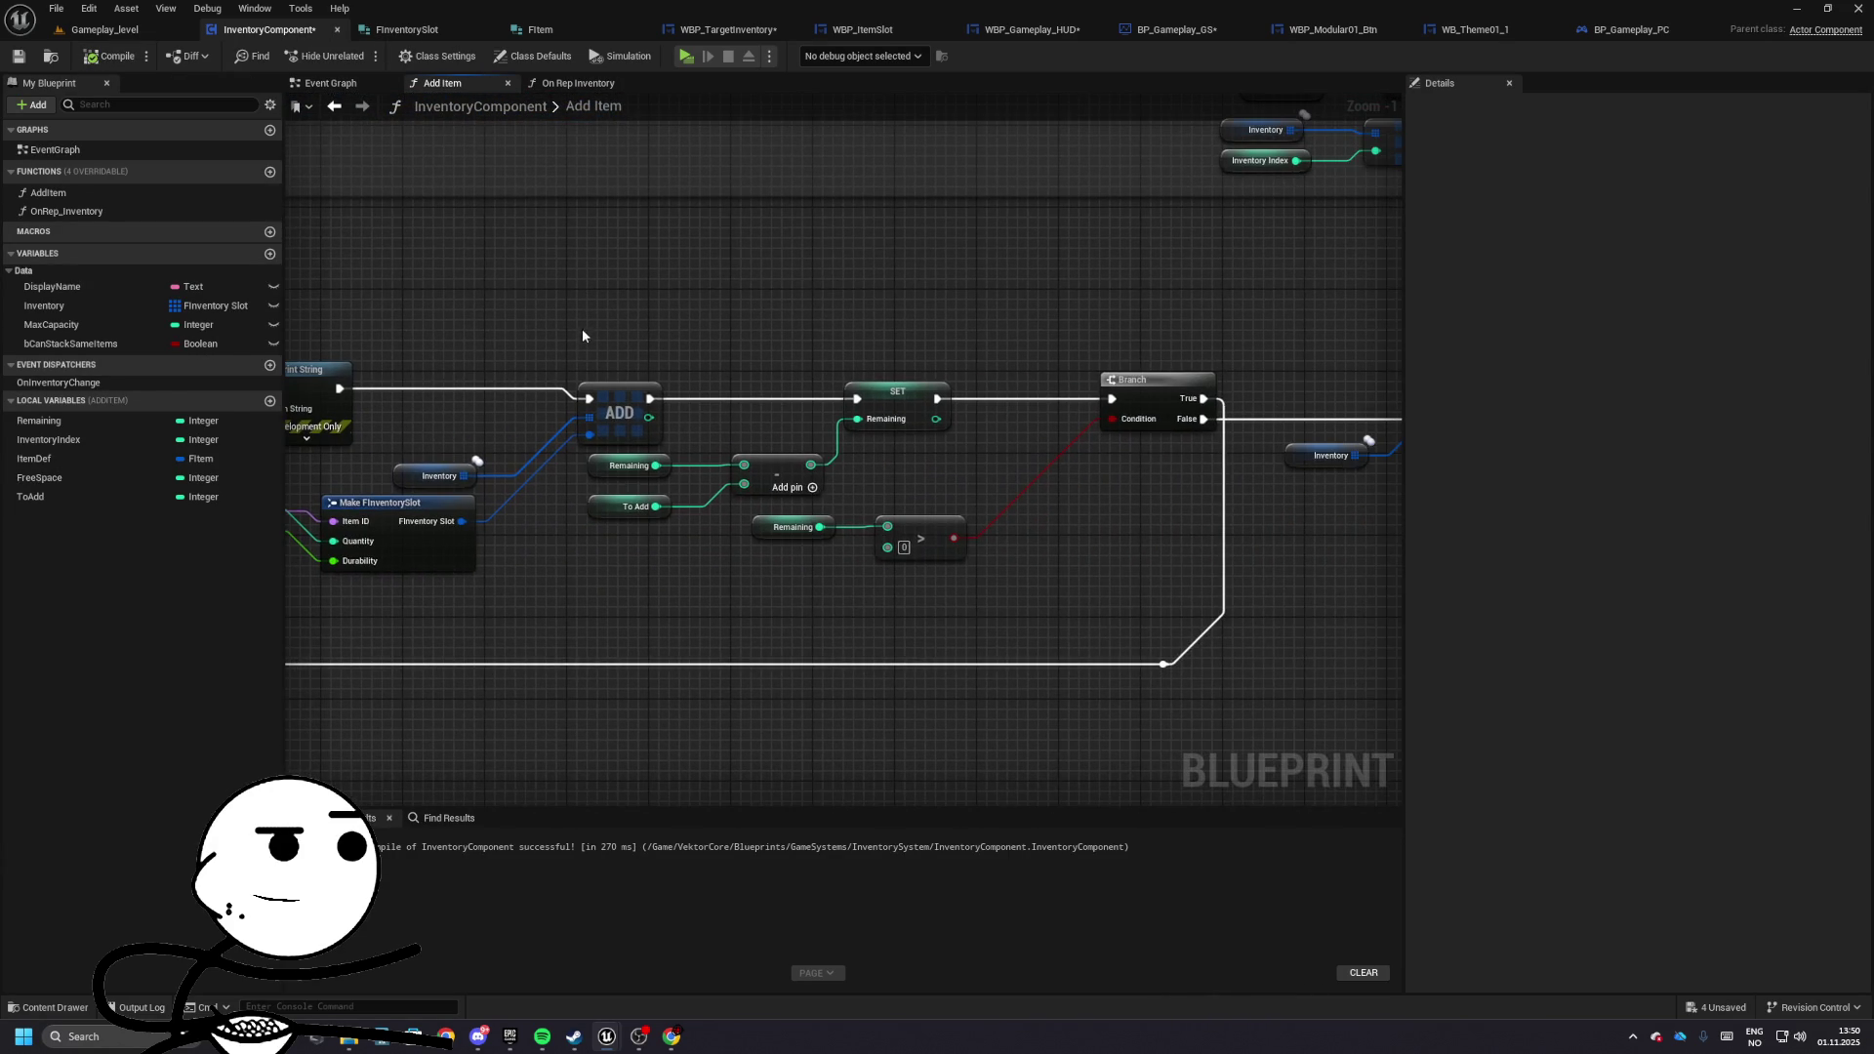
- Select the nodes following the Branch, undoing an accidental deletion of Inventory and SET w/ Notify
drag(588, 465, 801, 348)
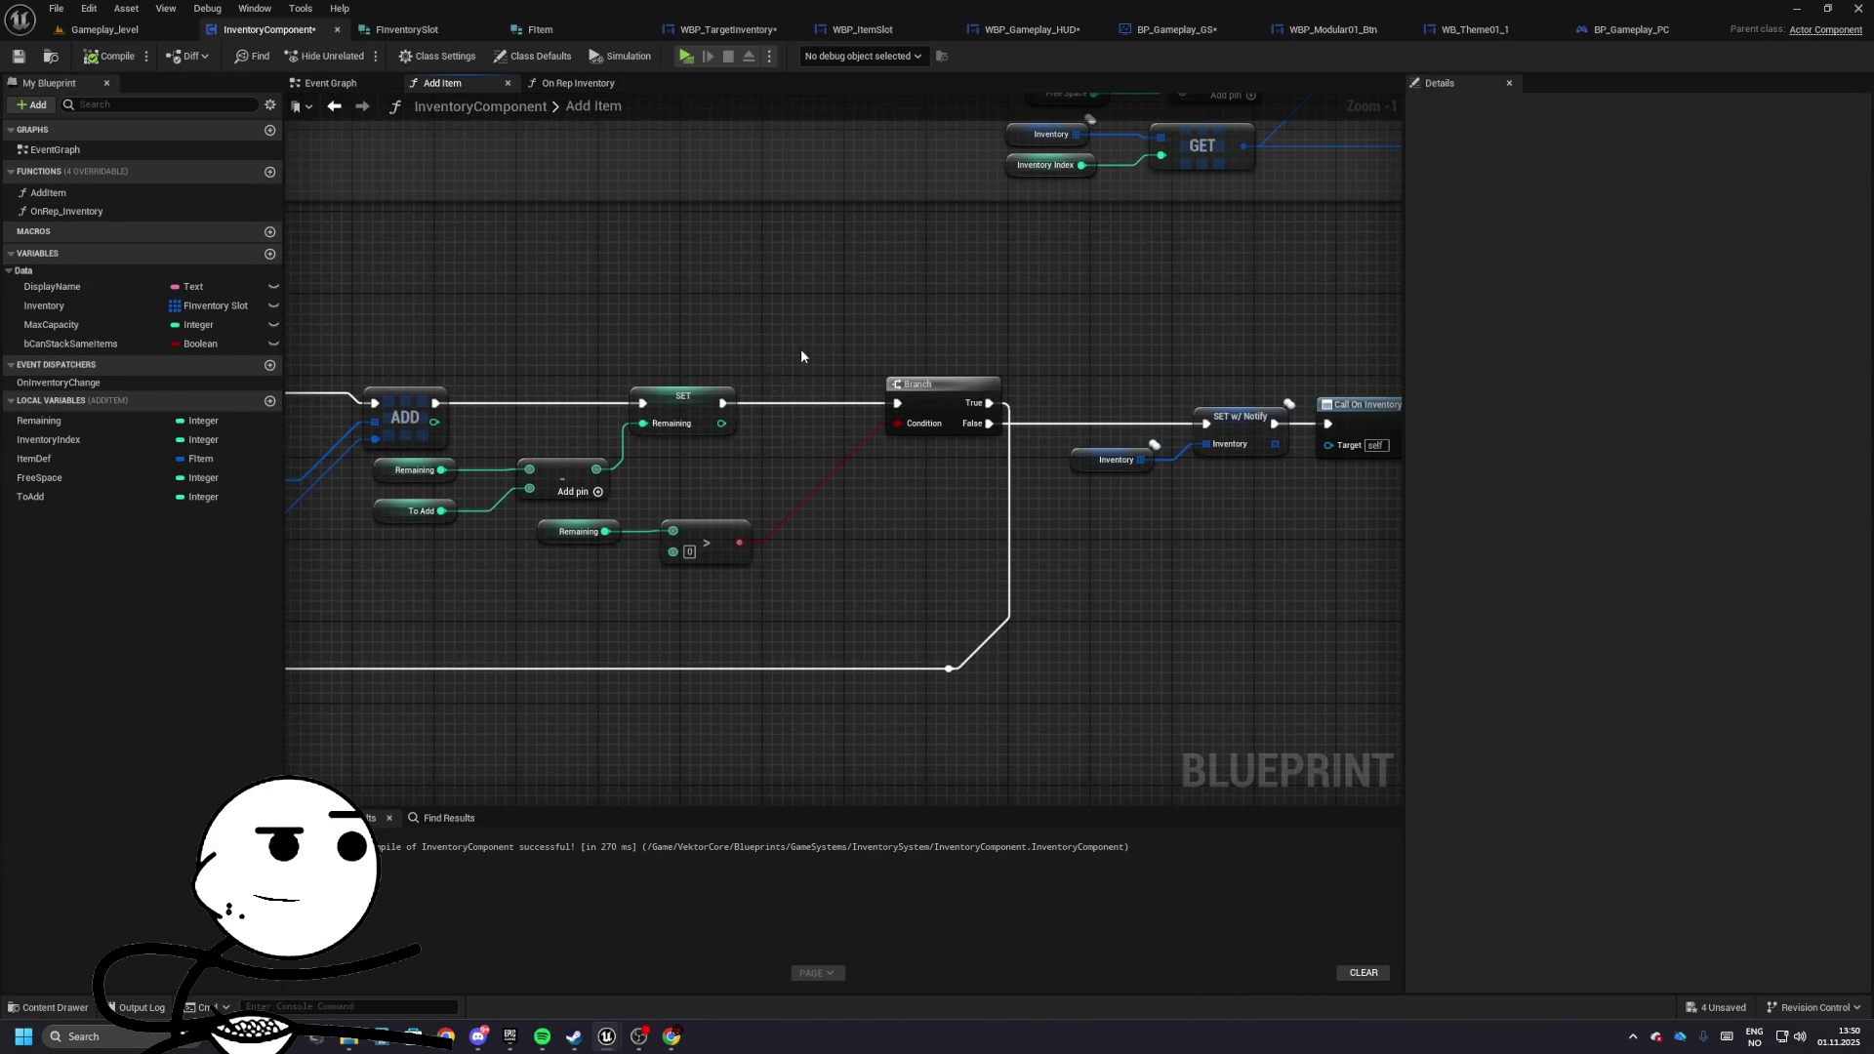
mouse_move(804, 428)
mouse_down()
mouse_move(942, 422)
mouse_move(618, 402)
mouse_move(547, 322)
mouse_move(596, 225)
mouse_move(616, 104)
mouse_up()
drag(1366, 488, 765, 391)
drag(1044, 361, 767, 391)
drag(879, 357, 1062, 498)
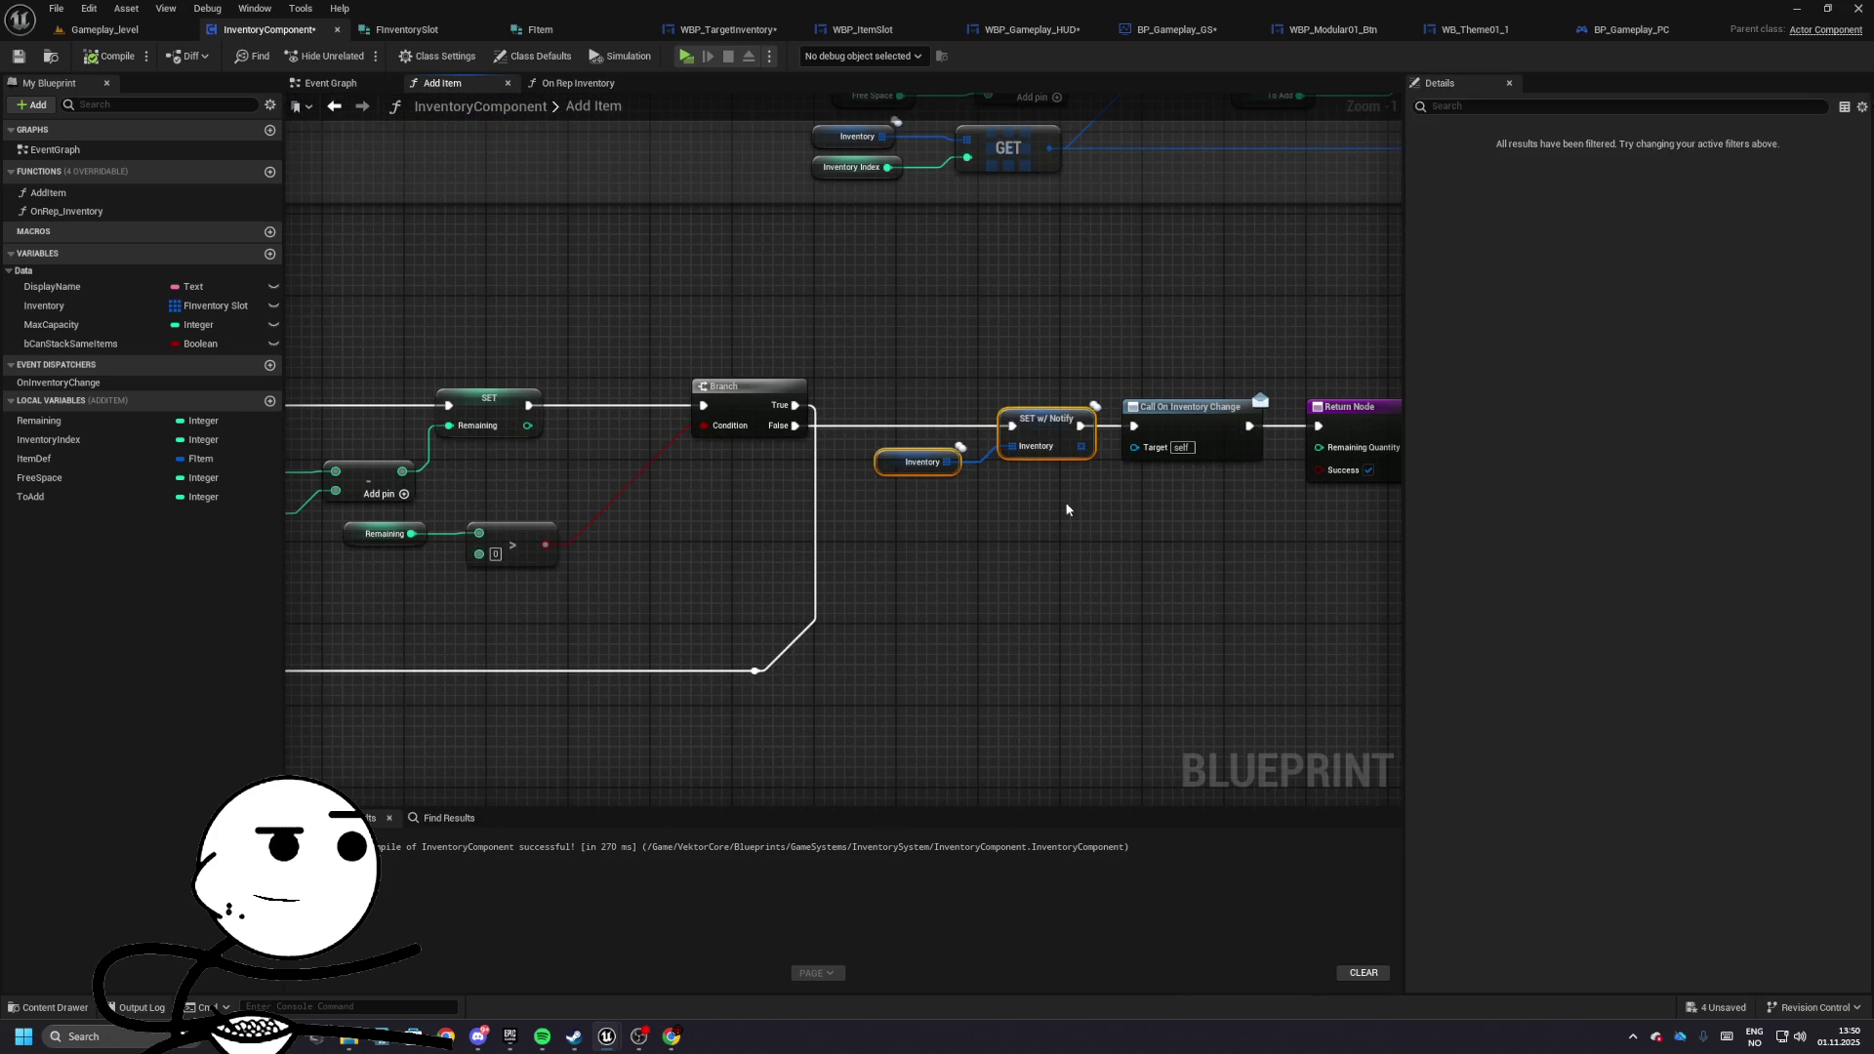
key(Delete)
key(ctrl+z)
- Move SET w/ Notify, Inventory, Call On Inventory Change and Return Node beside the capacity-check Branch
drag(872, 346, 1212, 578)
mouse_move(1030, 447)
mouse_down()
mouse_move(605, 420)
mouse_move(859, 503)
mouse_up()
drag(924, 400, 1232, 400)
mouse_move(717, 561)
mouse_down()
mouse_move(1006, 488)
mouse_move(1037, 396)
mouse_move(939, 373)
mouse_up()
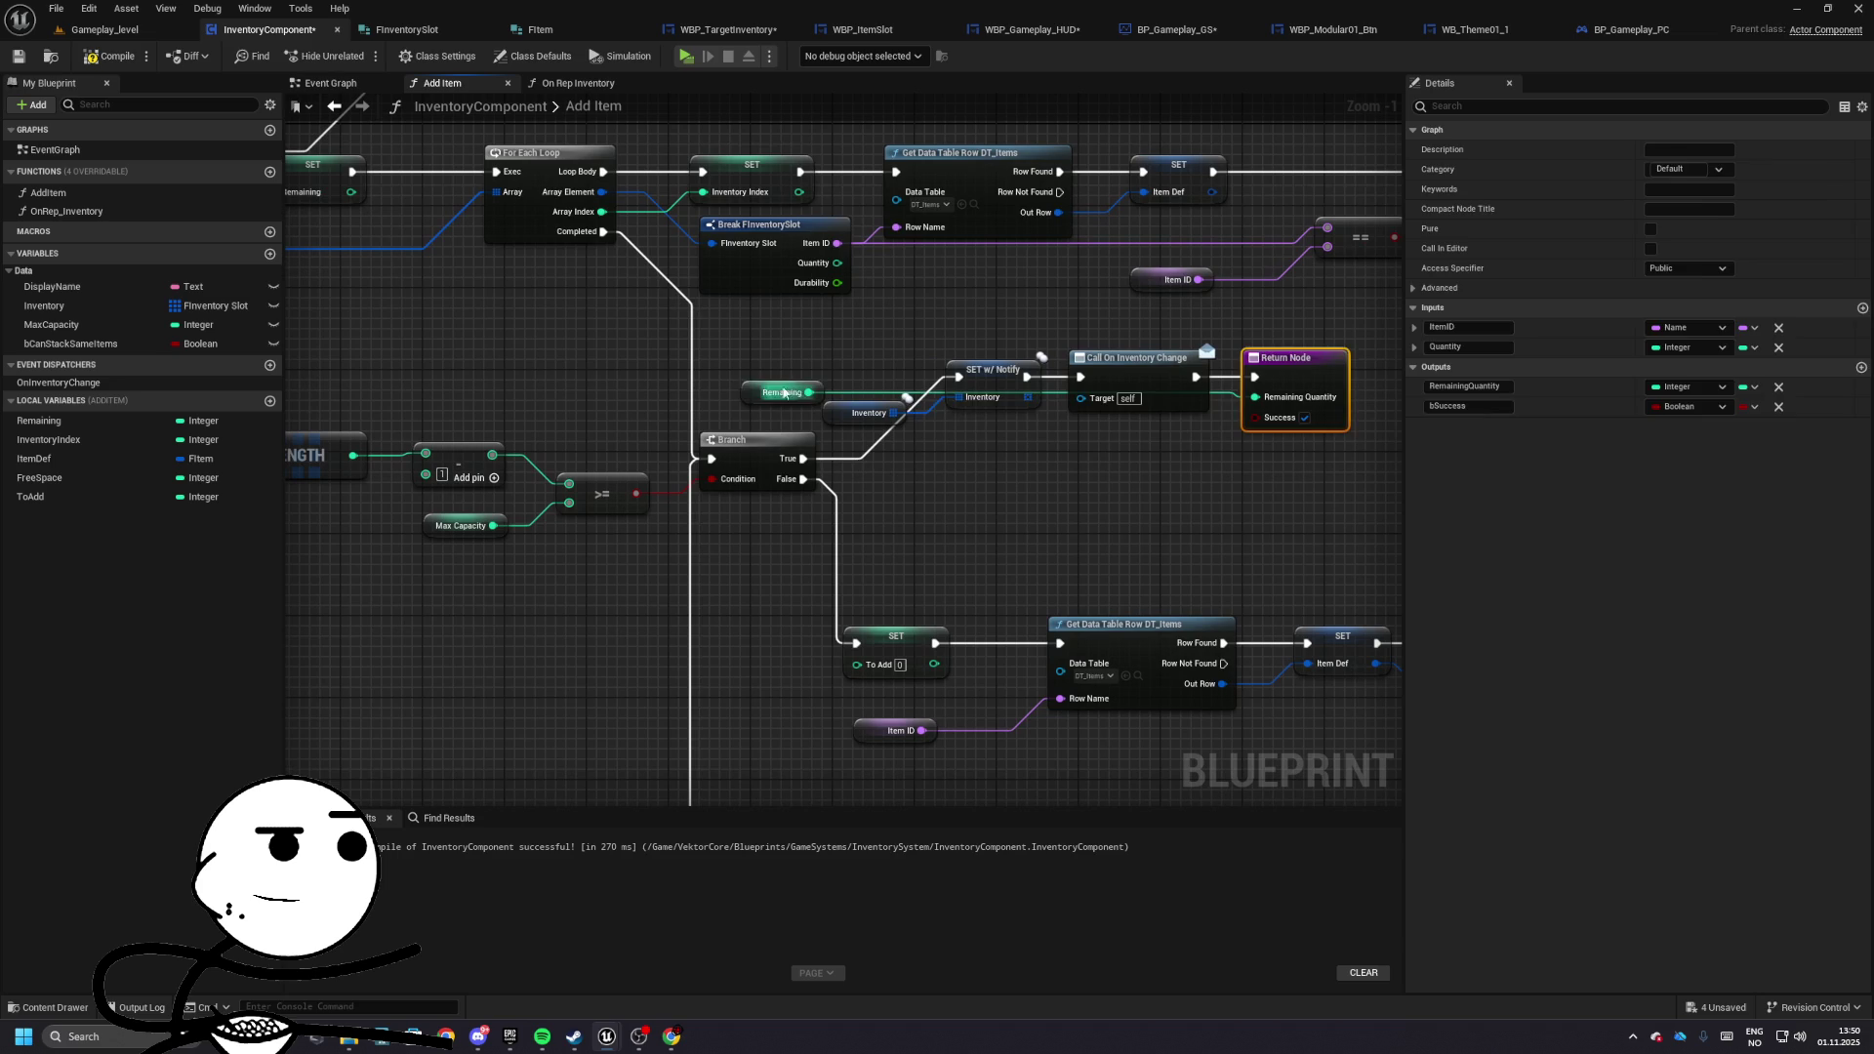
drag(767, 392, 1139, 449)
mouse_move(820, 340)
mouse_down()
mouse_move(1204, 459)
mouse_move(1216, 438)
mouse_up()
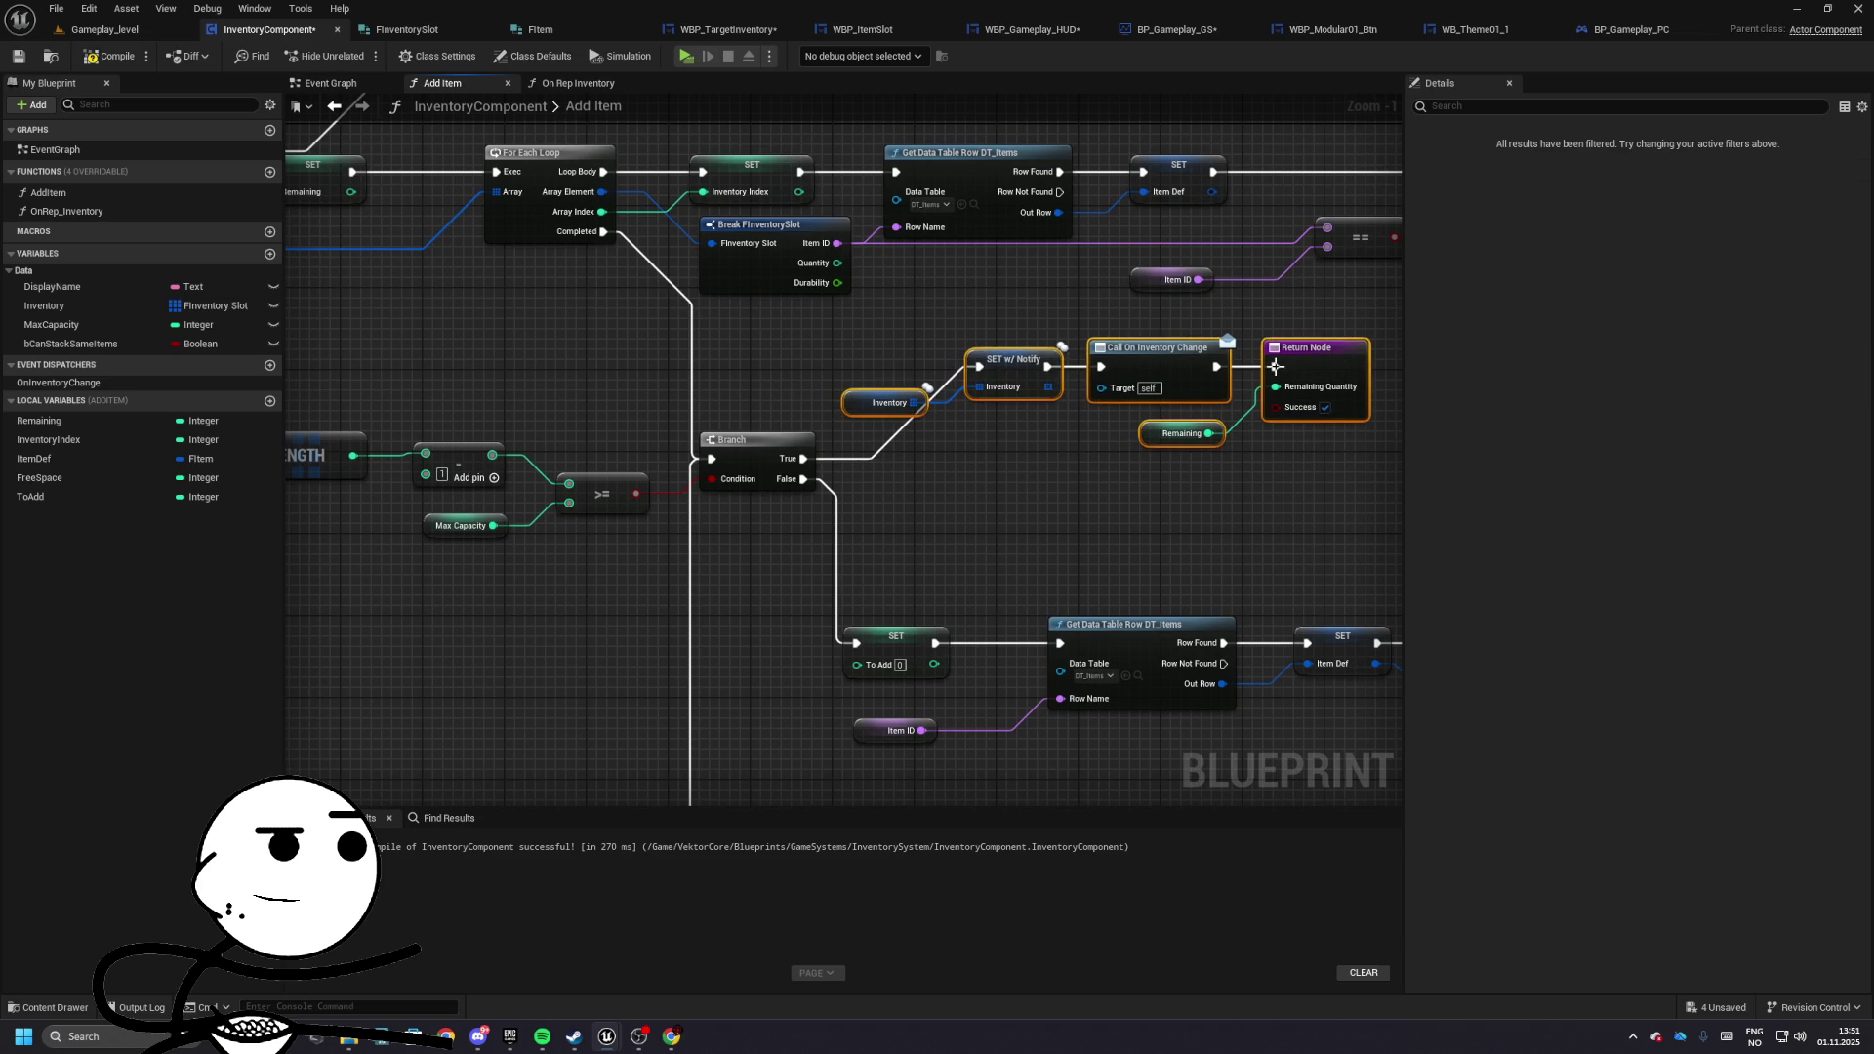
click(977, 547)
- Test-play from Gameplay_level to see shop slots reading 0
click(102, 29)
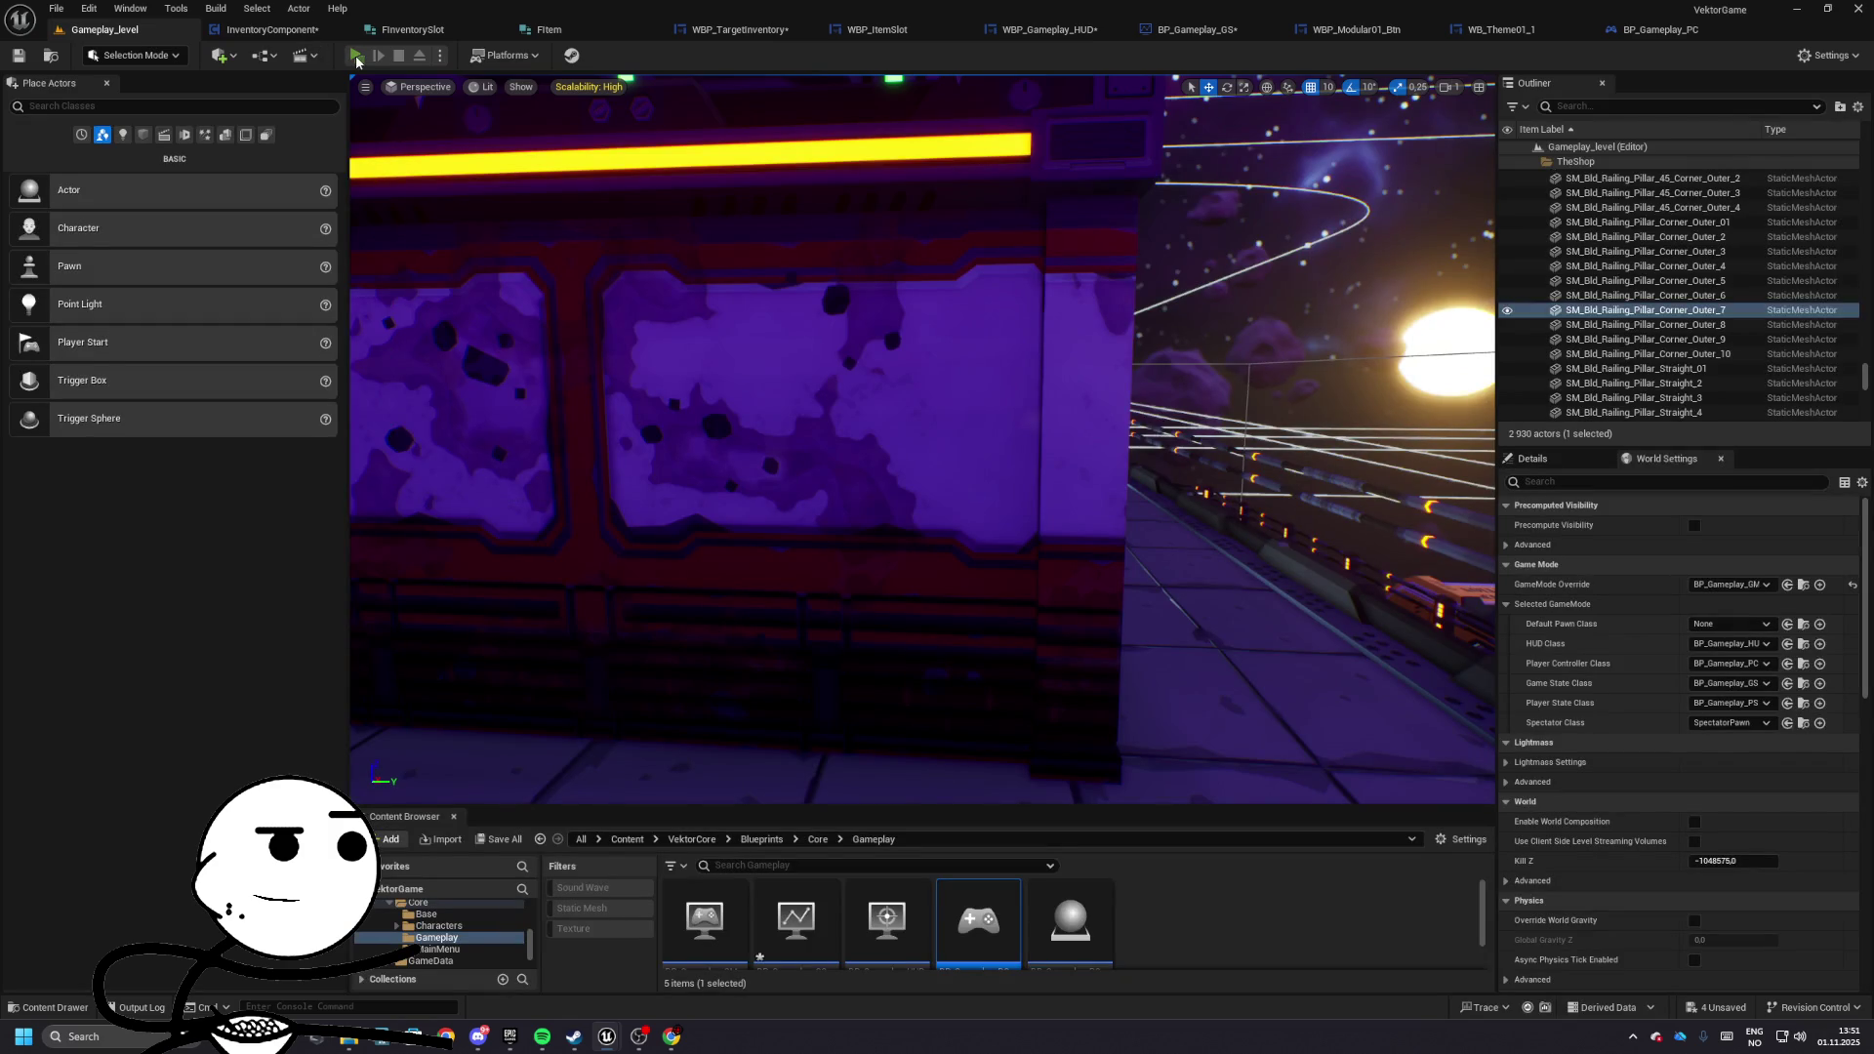
key(alt+p)
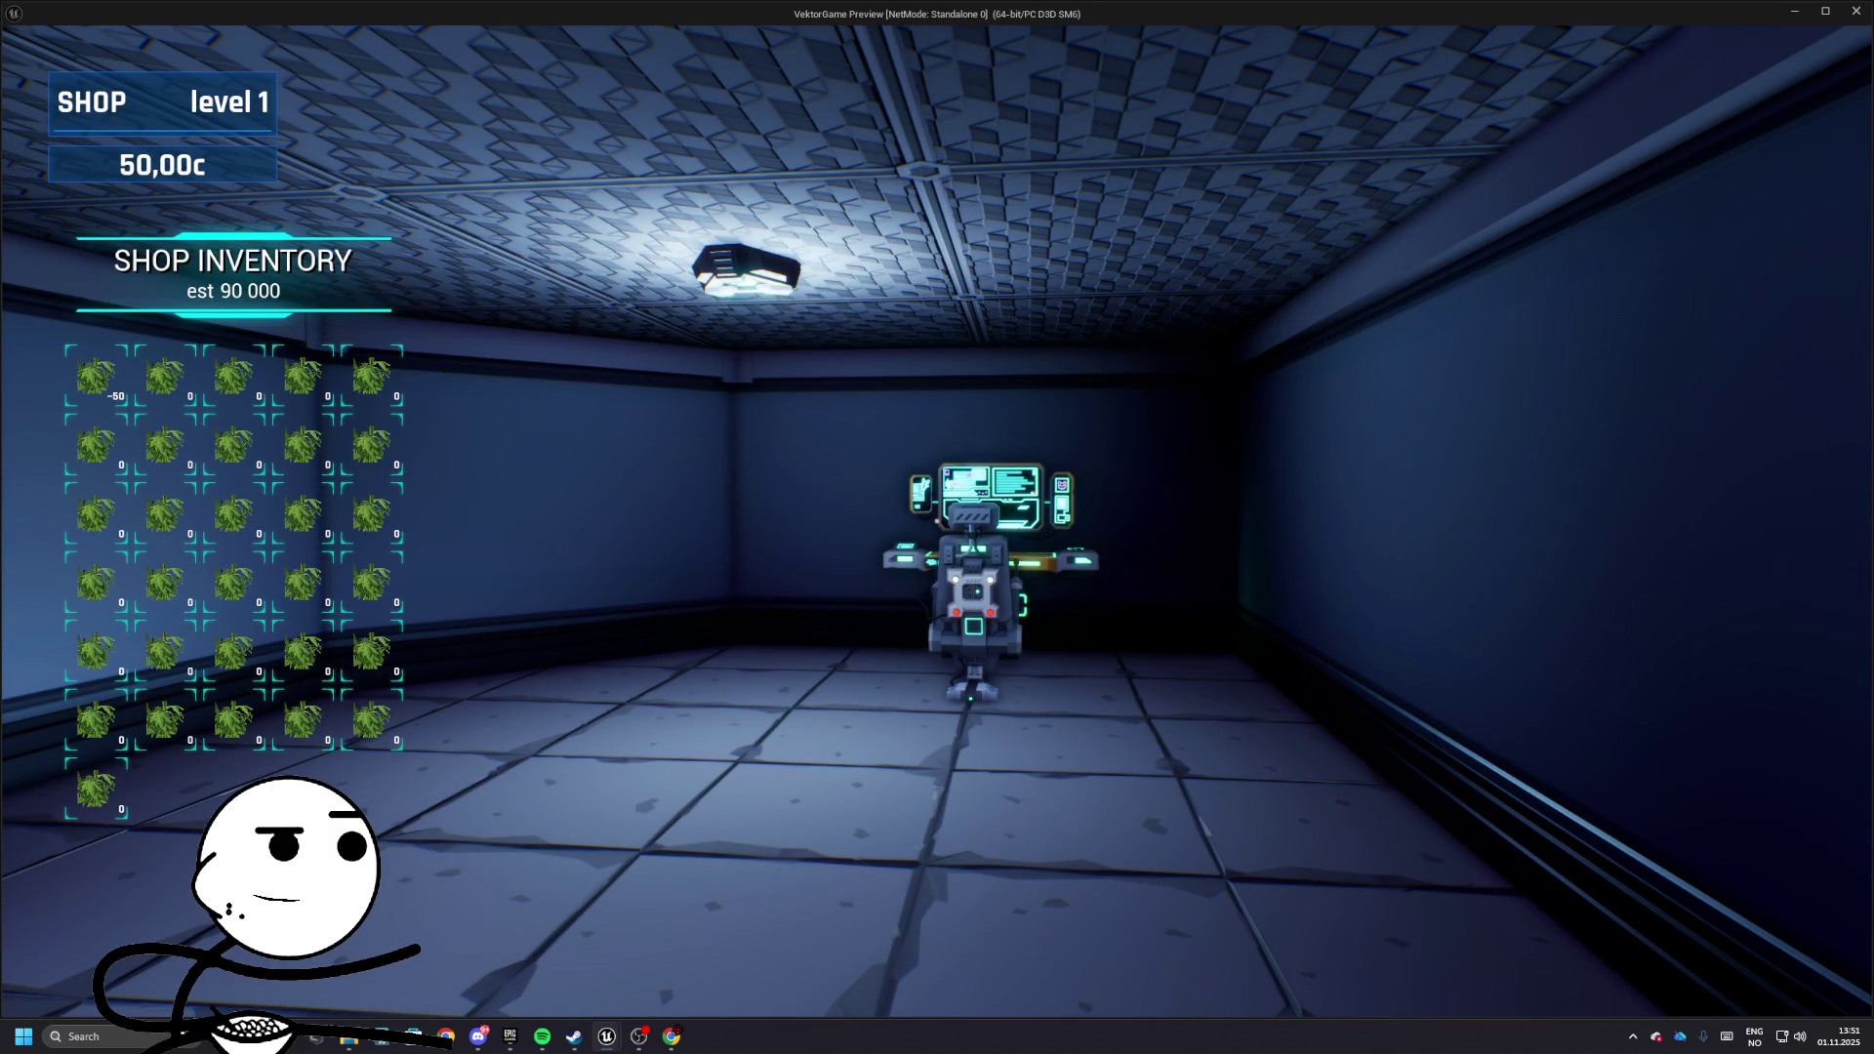
mouse_move(937, 527)
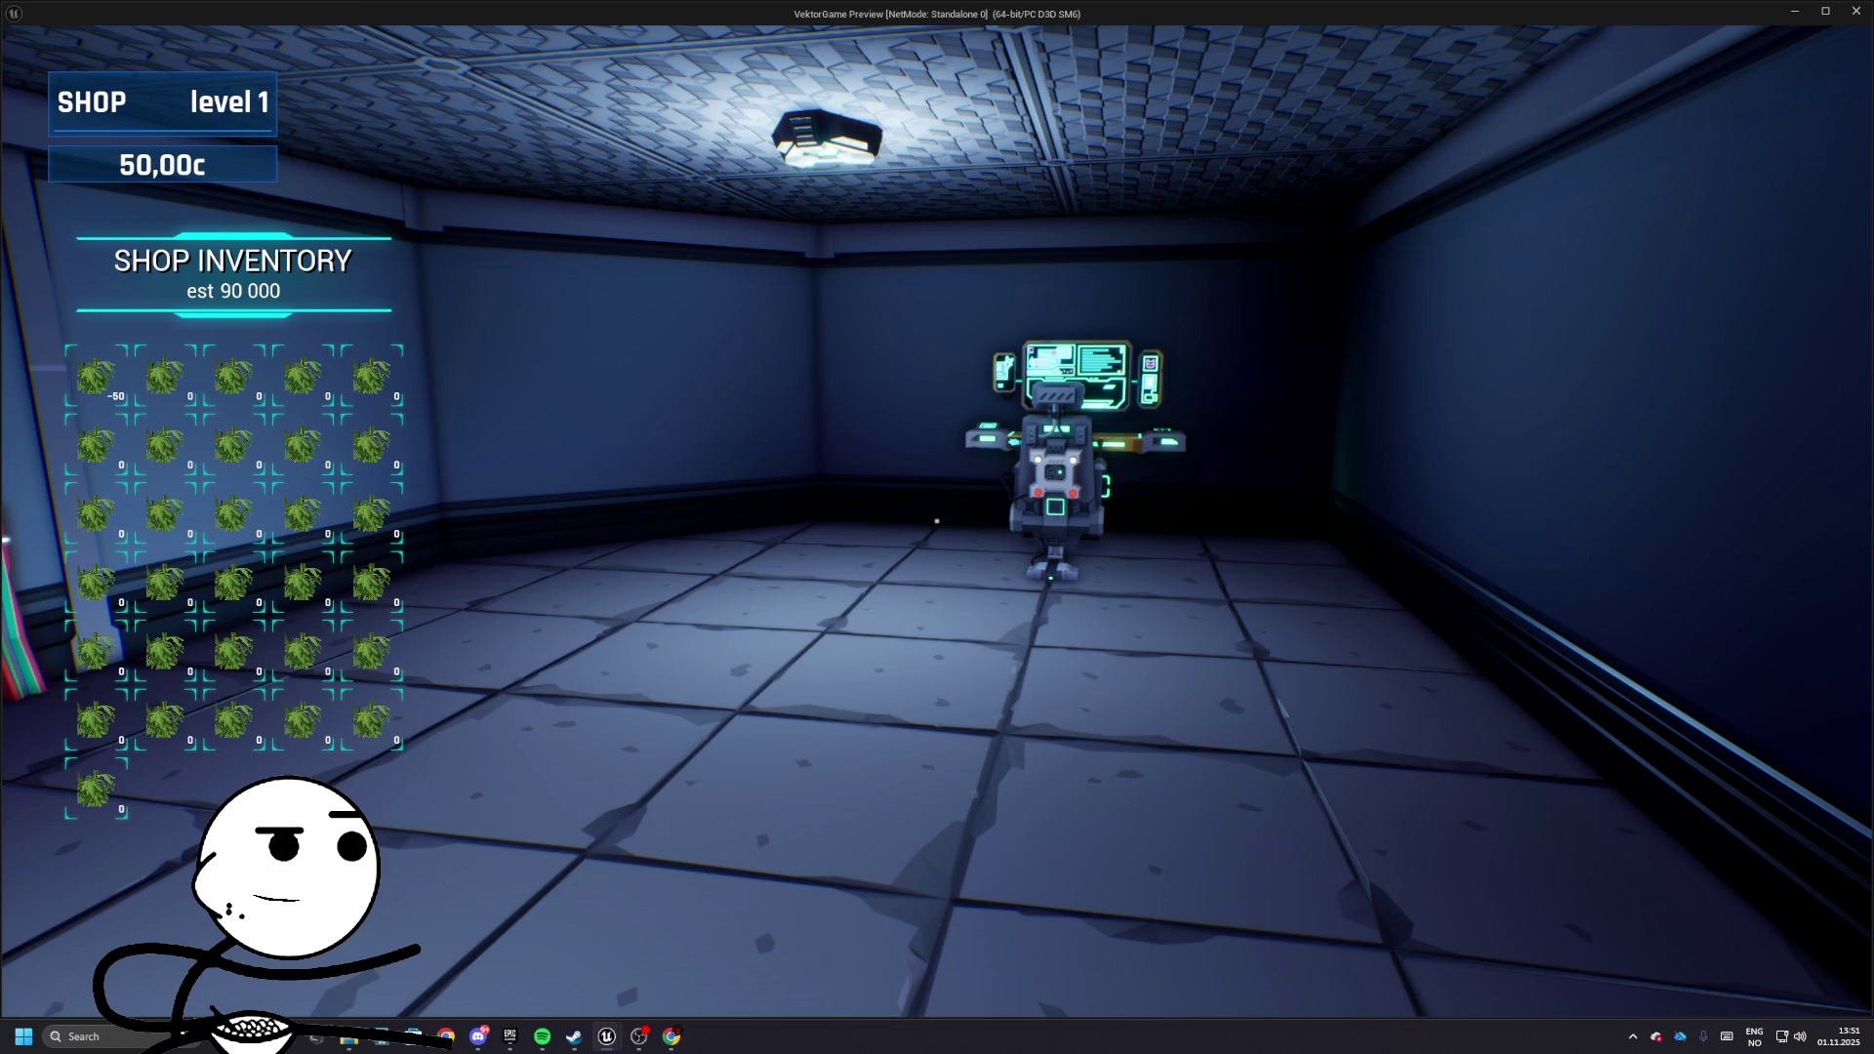
key(Escape)
click(269, 30)
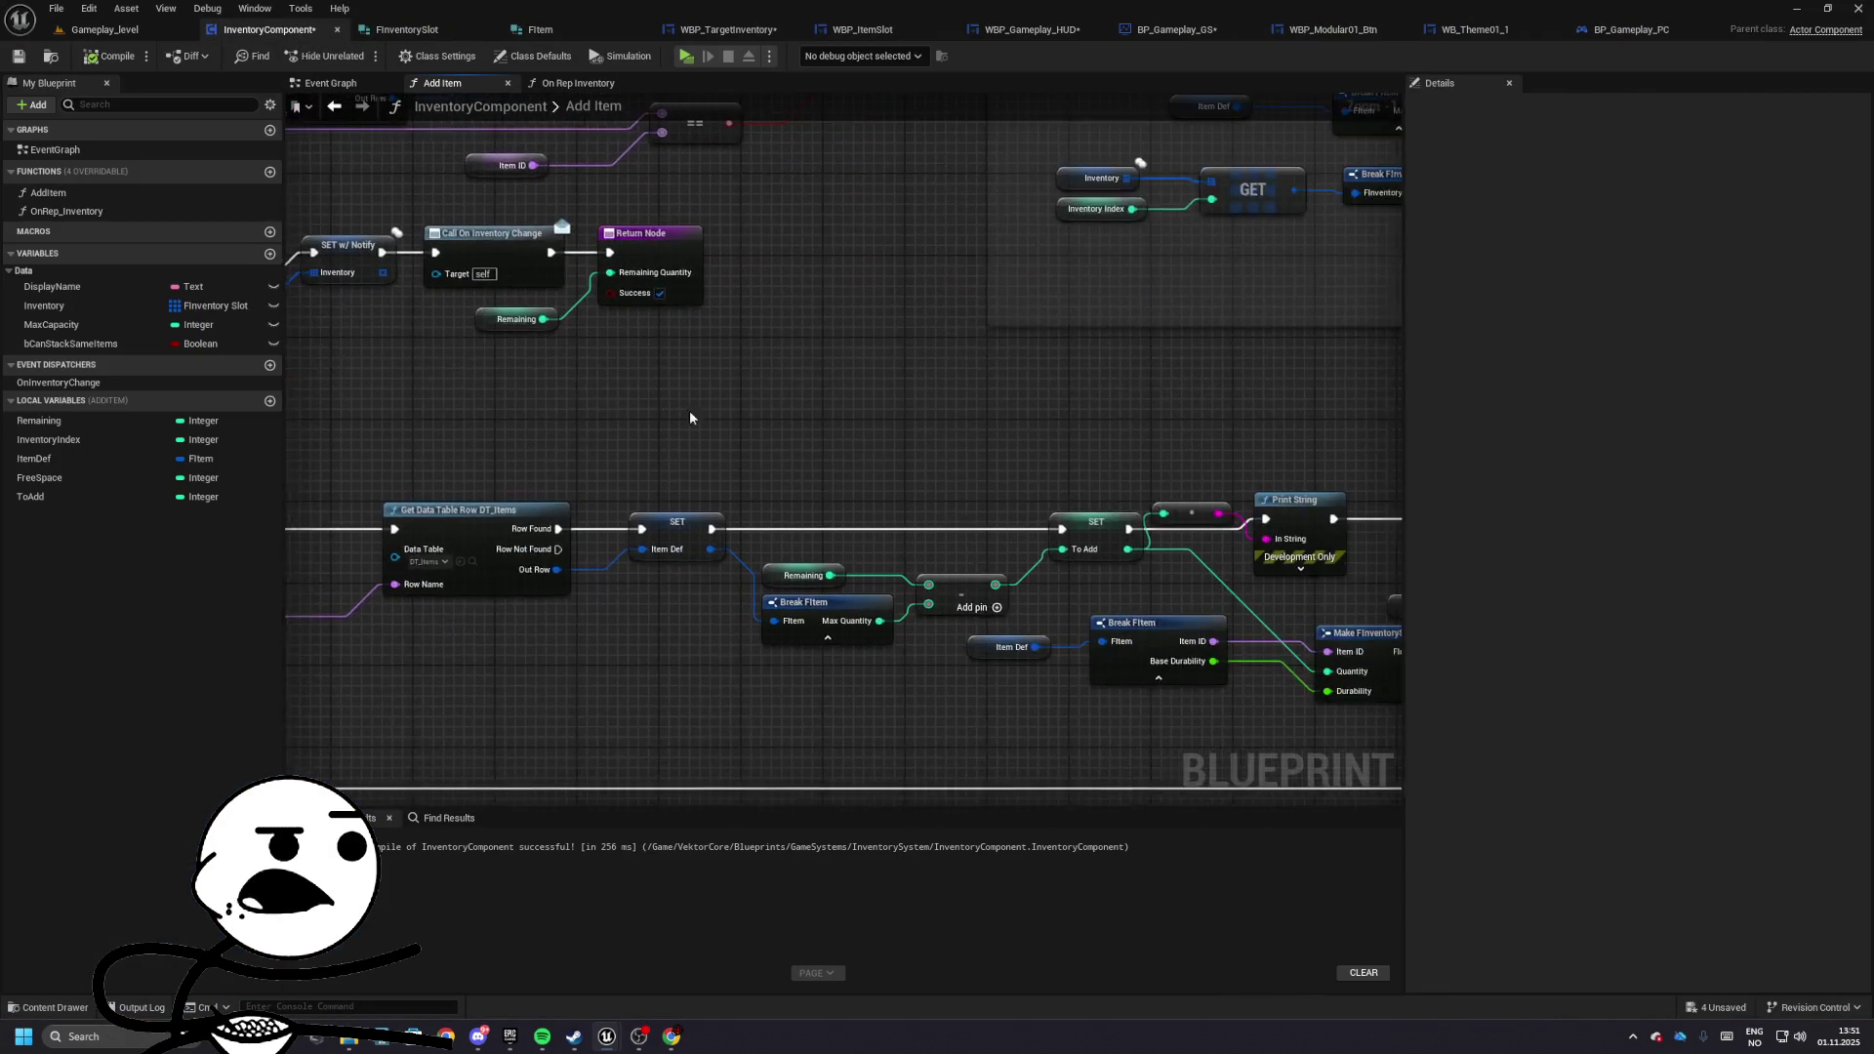
- Wire Break FItem's Max Quantity into the subtraction's top pin and Remaining into its bottom pin
scroll(753, 440, up, 1)
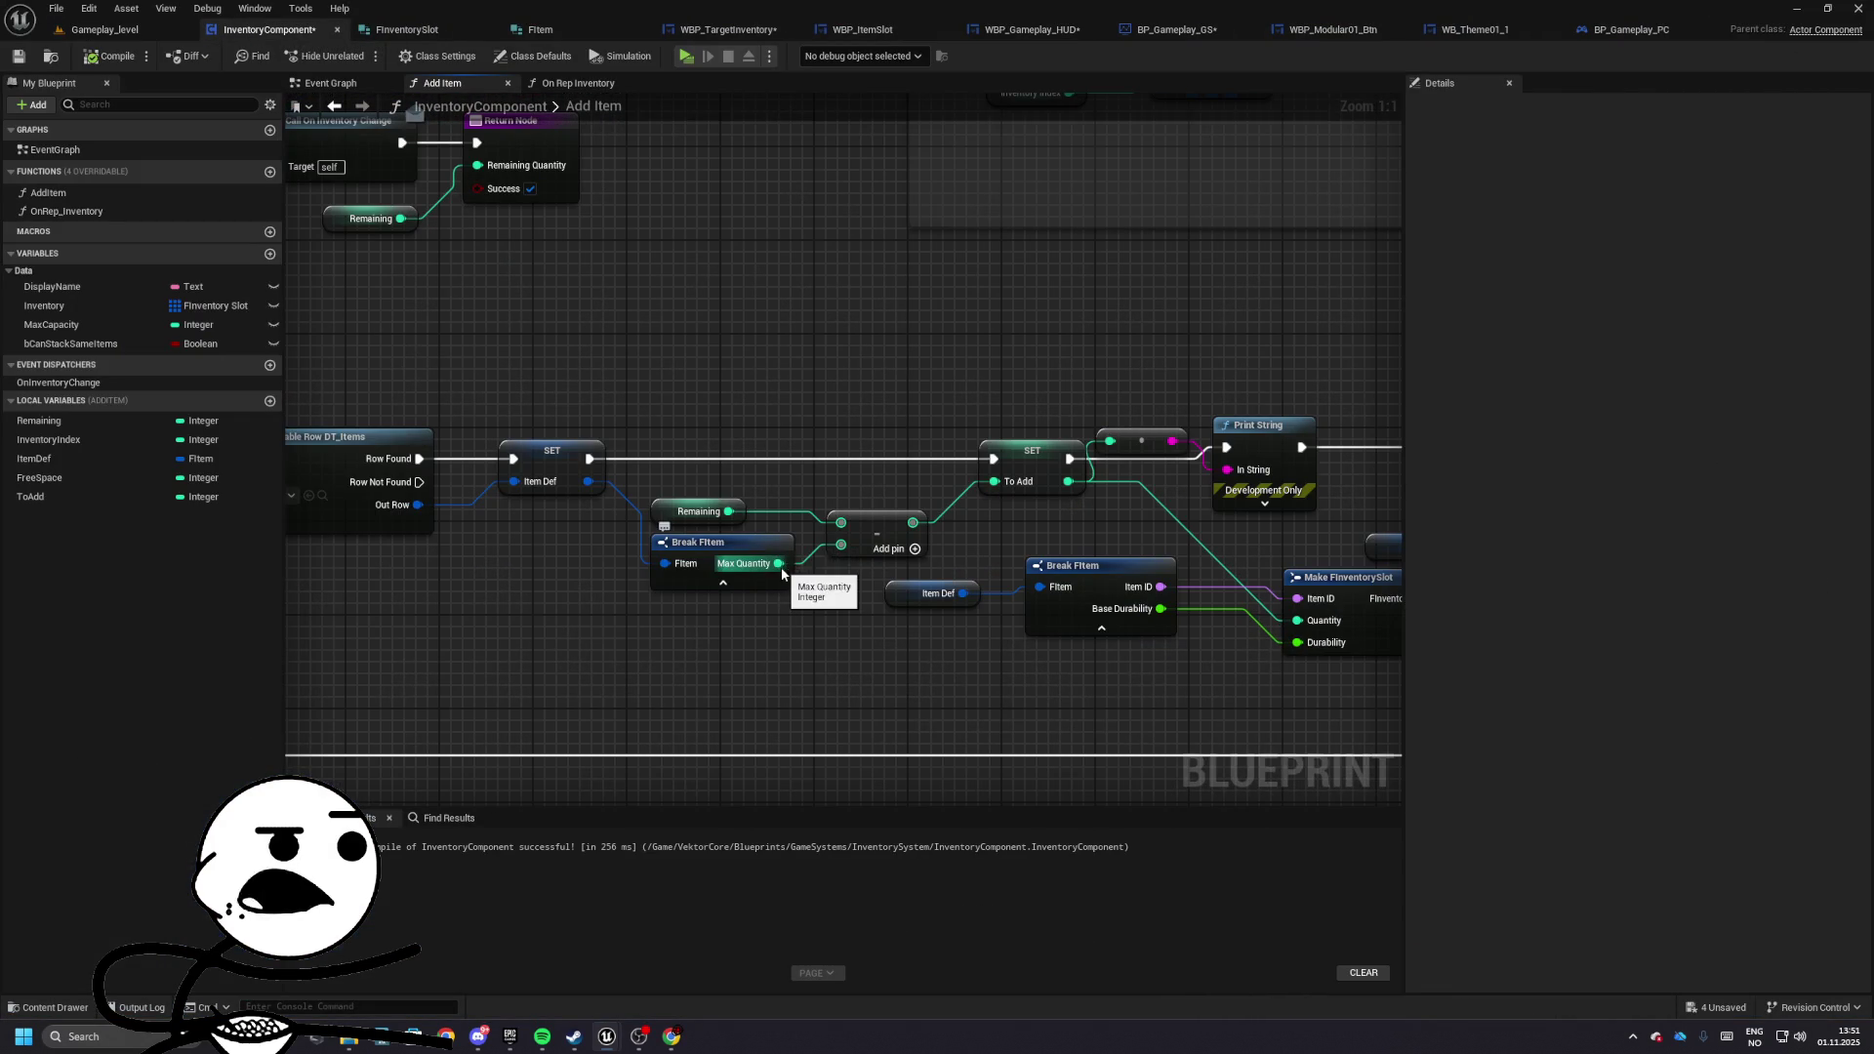
mouse_move(841, 525)
mouse_down()
mouse_move(778, 563)
mouse_move(698, 488)
mouse_move(698, 449)
mouse_up()
mouse_move(728, 512)
mouse_down()
mouse_move(686, 525)
mouse_move(687, 560)
mouse_up()
drag(722, 448, 723, 470)
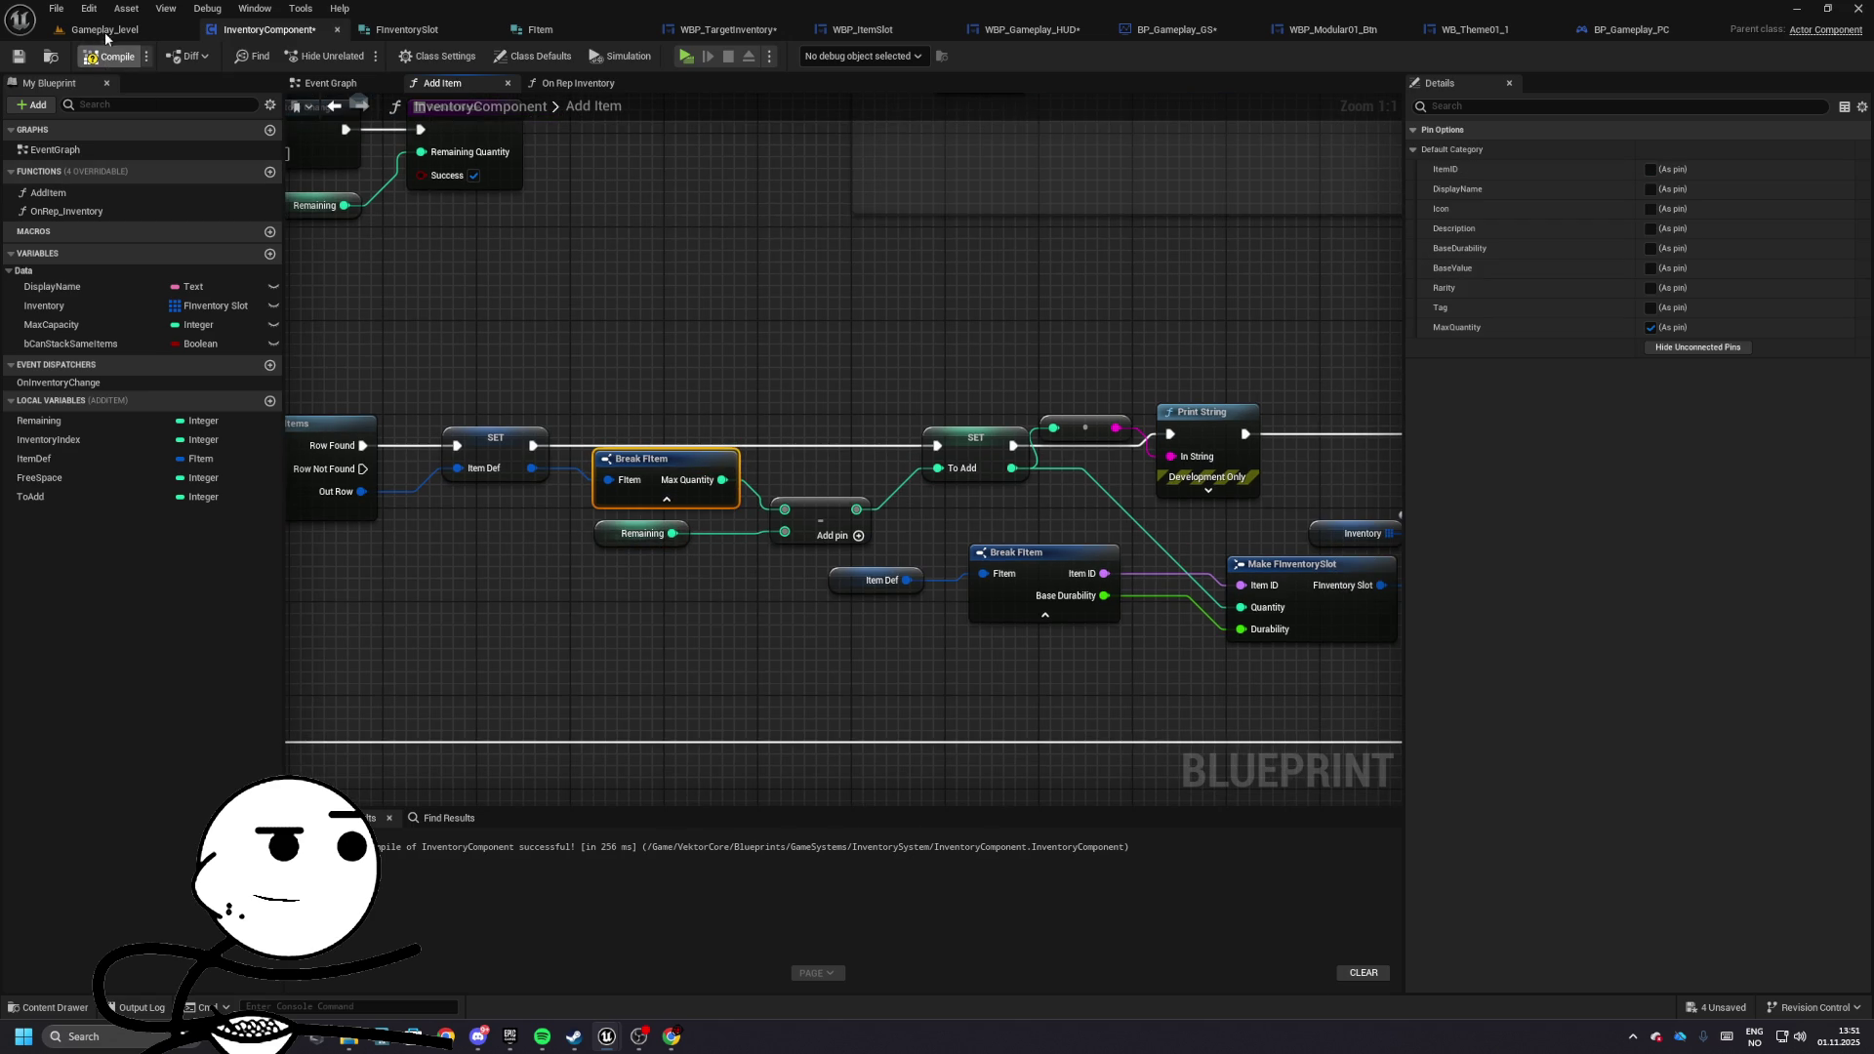
- Test-play to see one shop slot holding 50, then return to the Add To ItemID section
click(104, 32)
click(427, 61)
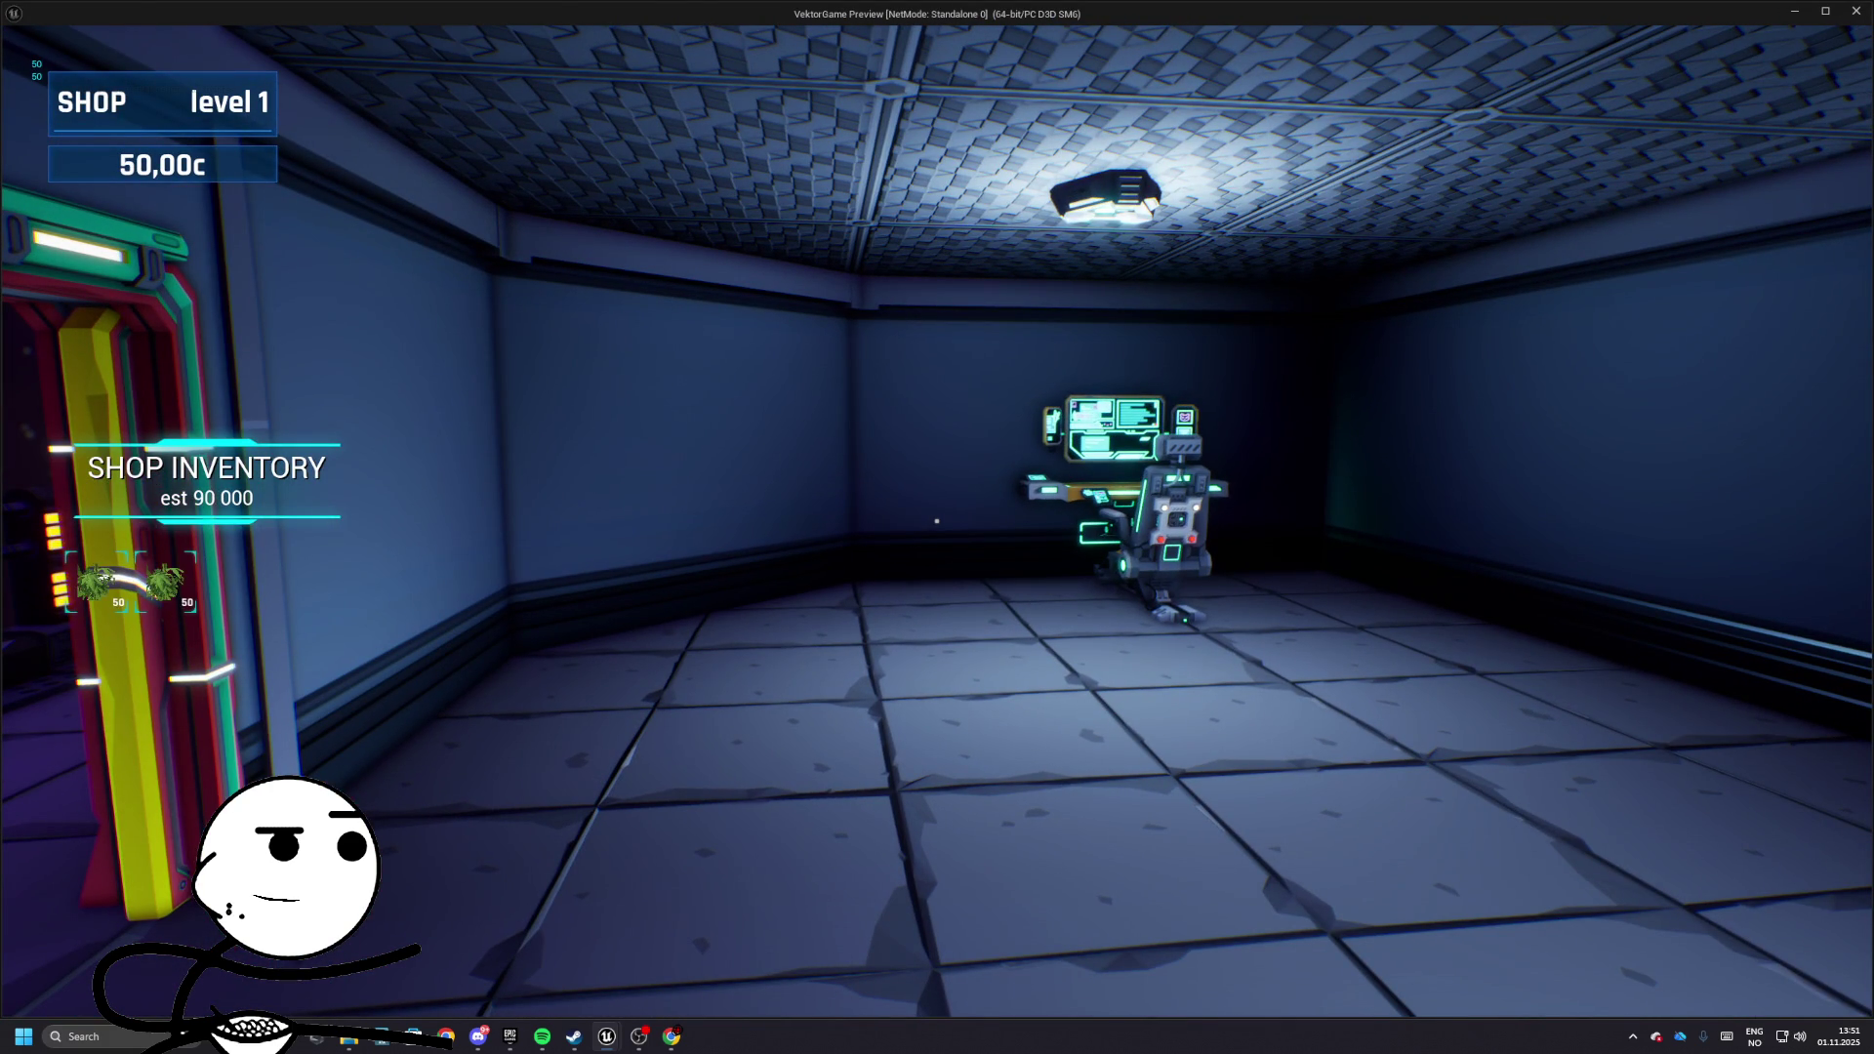
key(Escape)
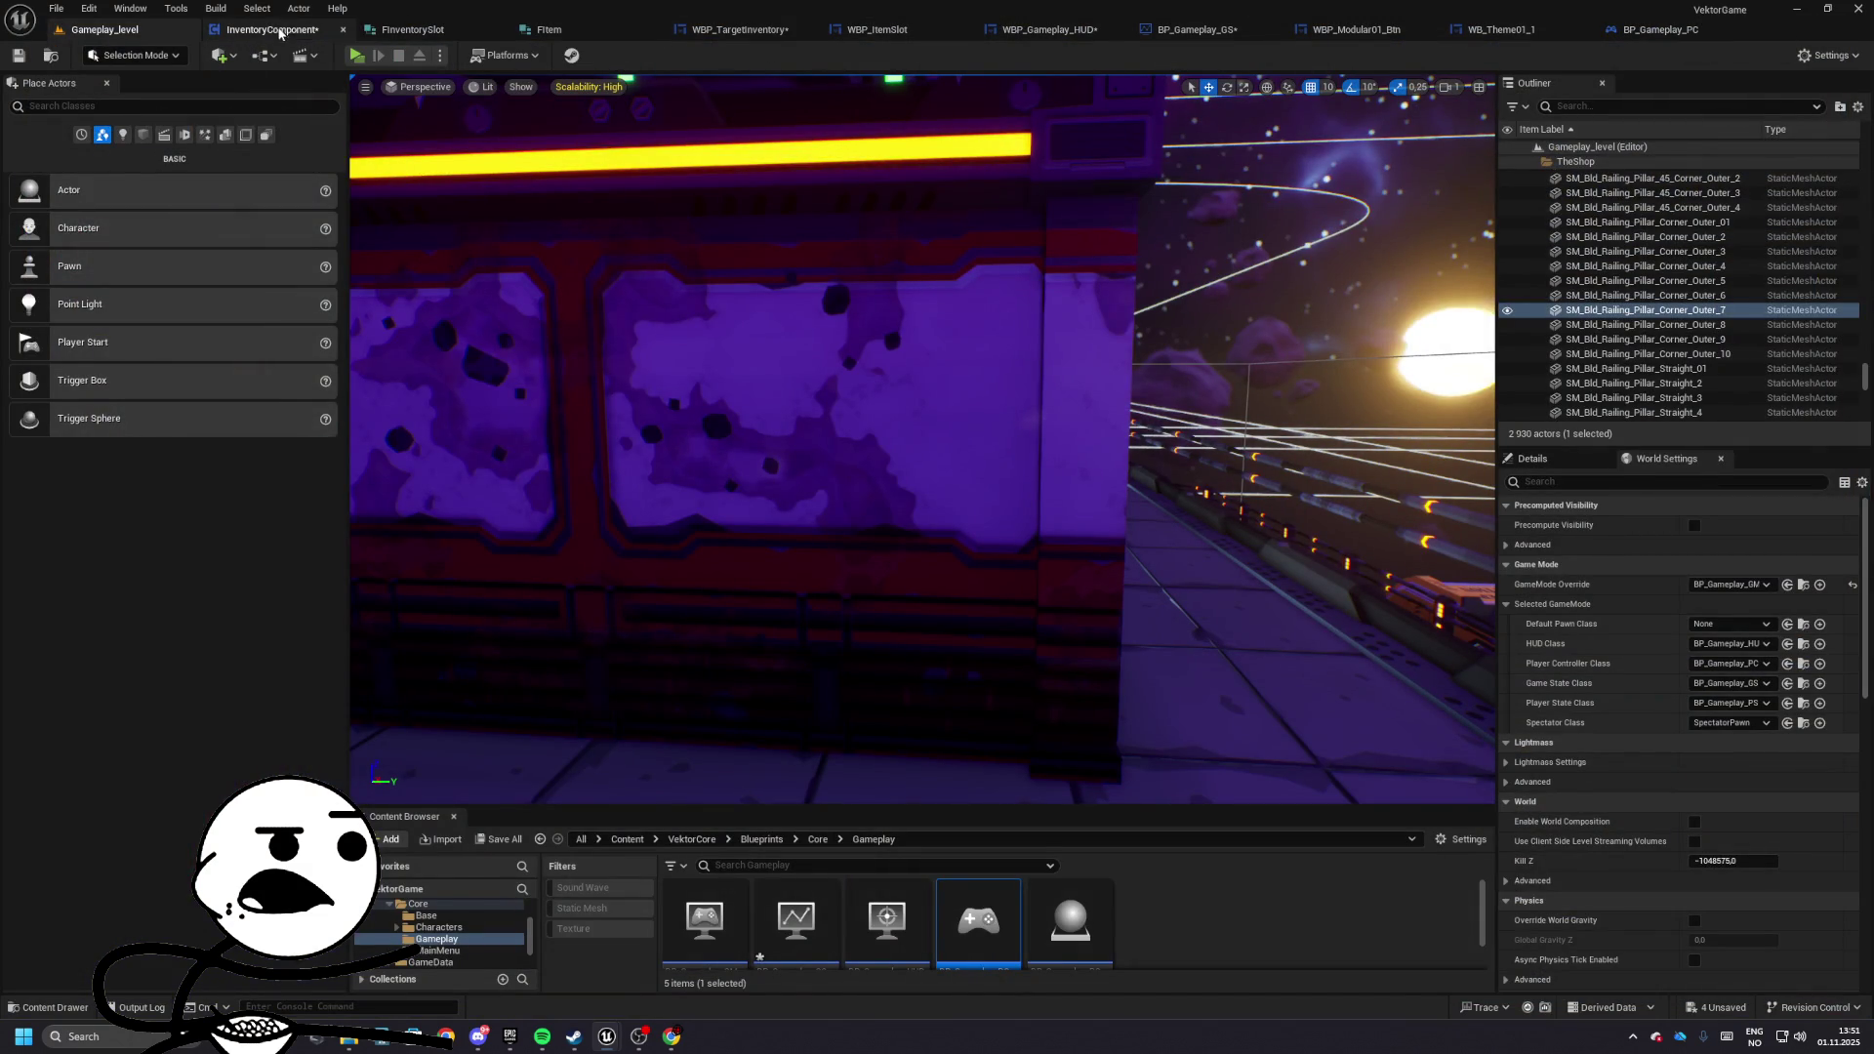
click(273, 29)
mouse_move(1115, 273)
mouse_down()
mouse_move(862, 494)
mouse_move(911, 478)
mouse_move(494, 489)
mouse_up()
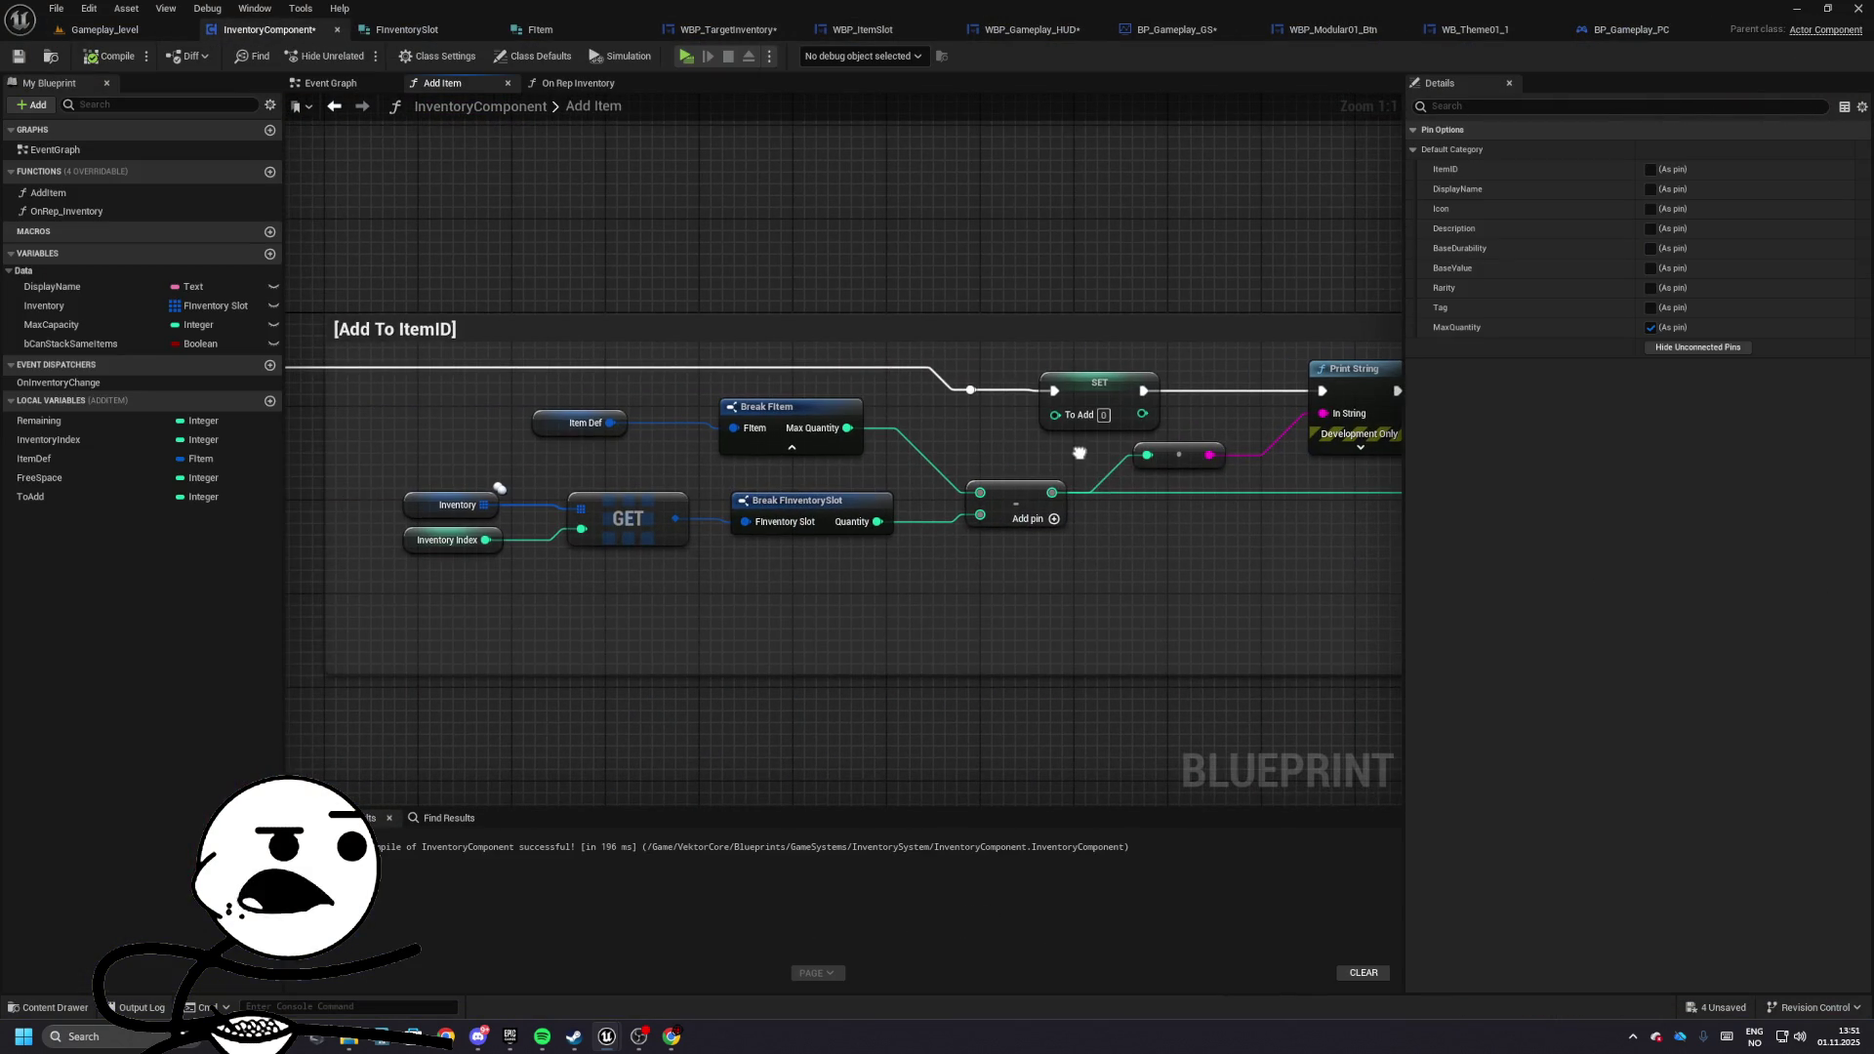
- Rewire the subtraction so Free Space is on top and Remaining below
mouse_move(1080, 443)
mouse_down()
mouse_move(293, 420)
mouse_move(756, 447)
mouse_up()
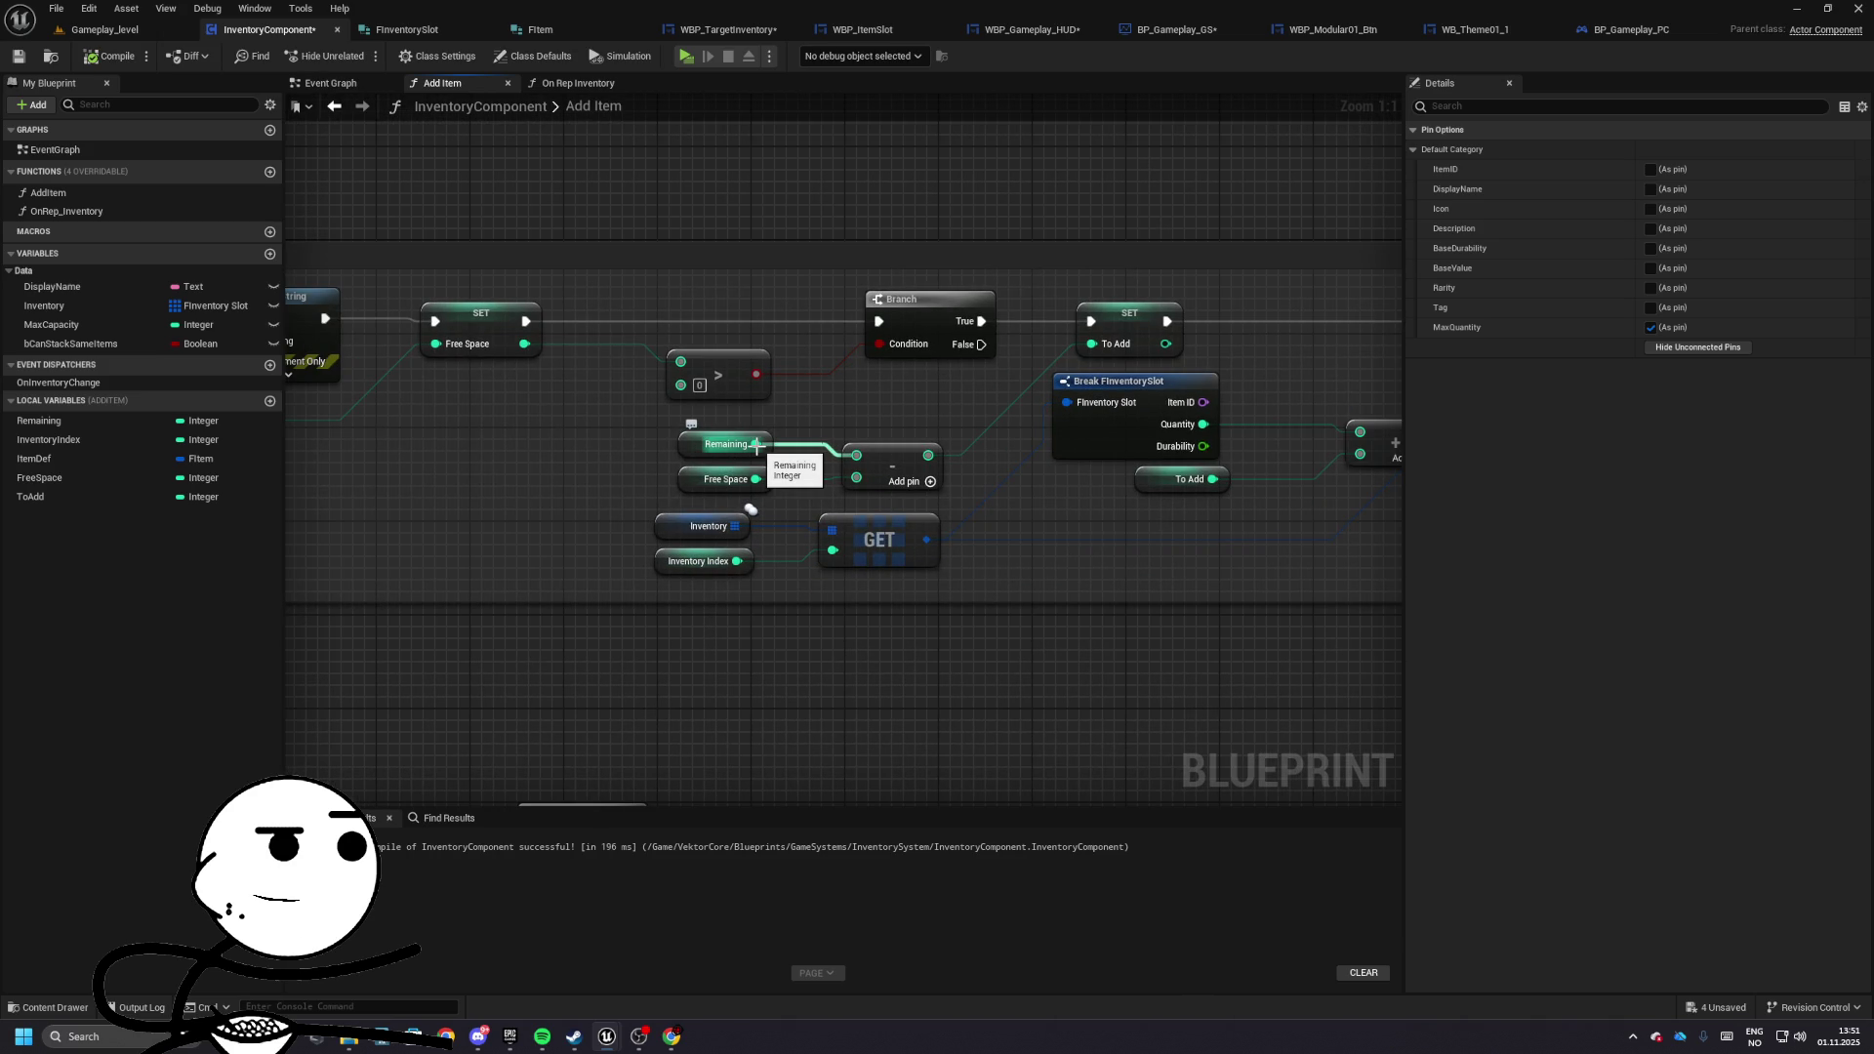
alt+click(757, 447)
mouse_move(722, 445)
mouse_down()
mouse_move(645, 466)
mouse_move(730, 451)
mouse_move(709, 478)
mouse_move(856, 456)
mouse_move(856, 482)
mouse_up()
alt+click(755, 479)
drag(801, 422, 805, 407)
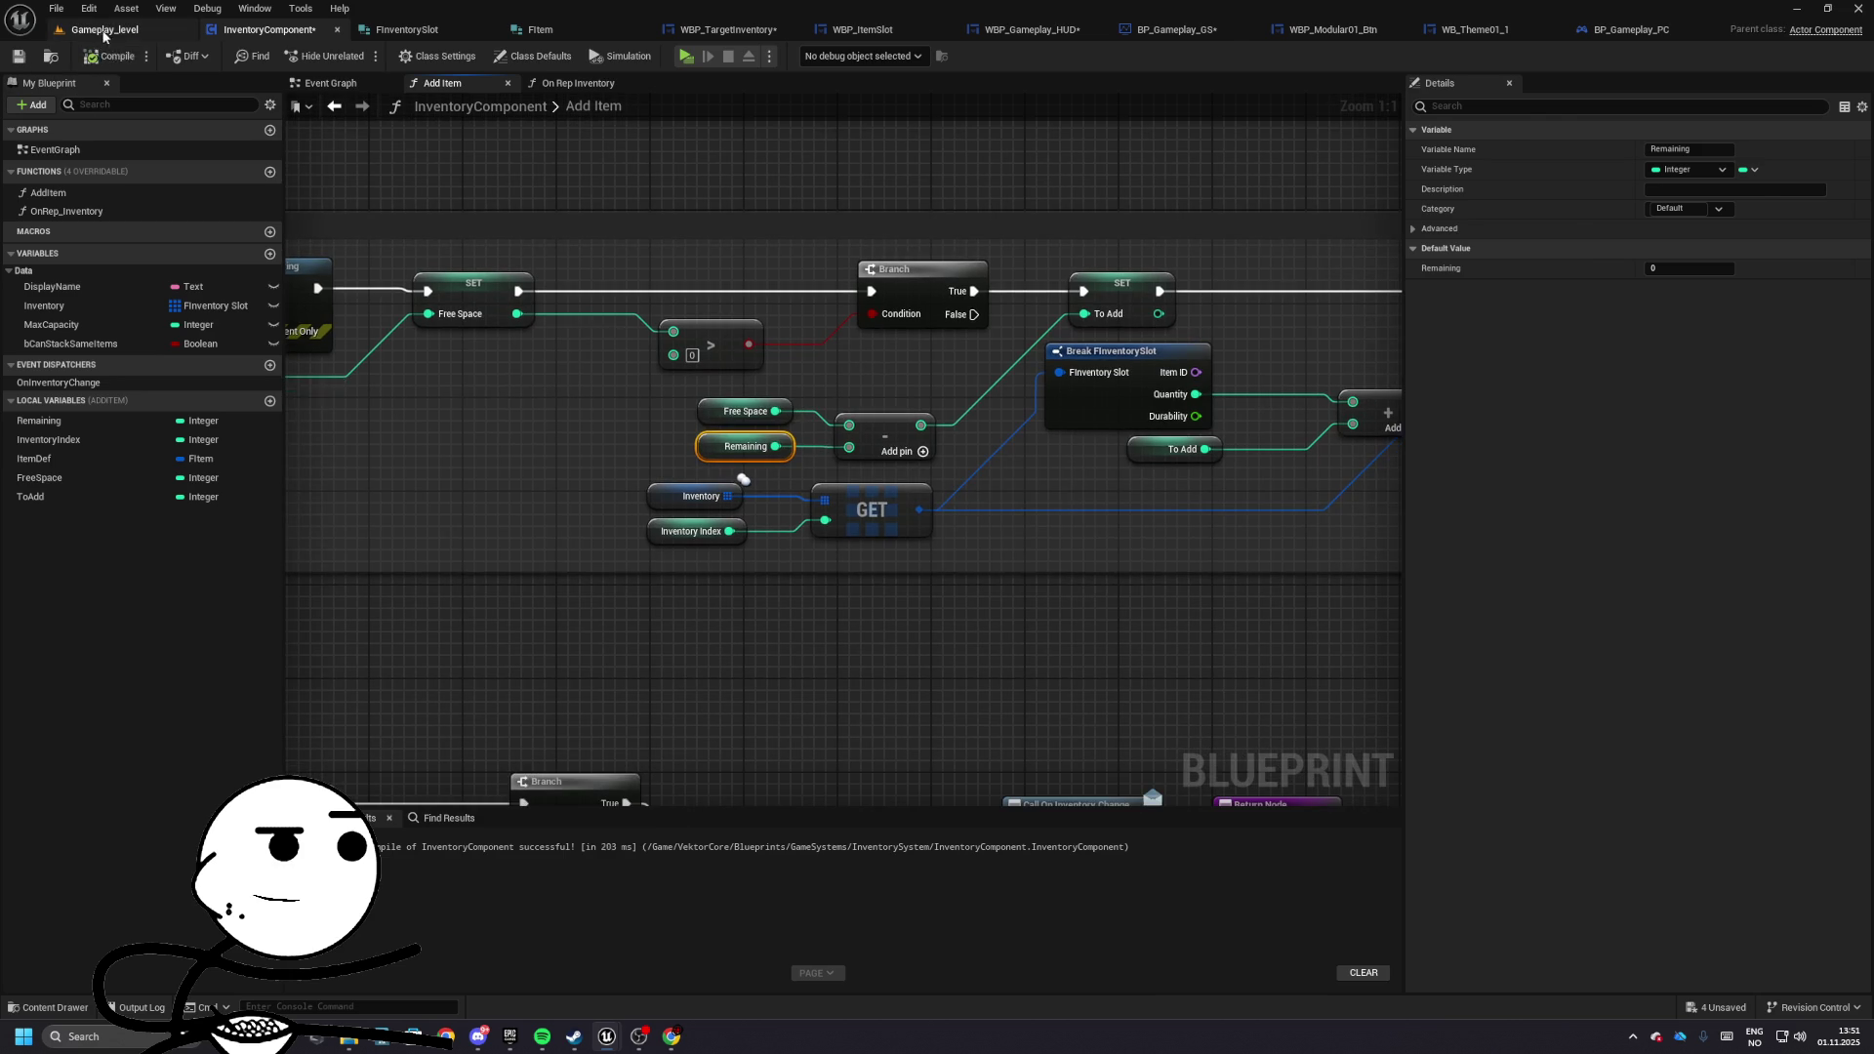
- Test play Gameplay_level, which fills the shop grid with 50-quantity slots, then stop
click(104, 29)
click(357, 56)
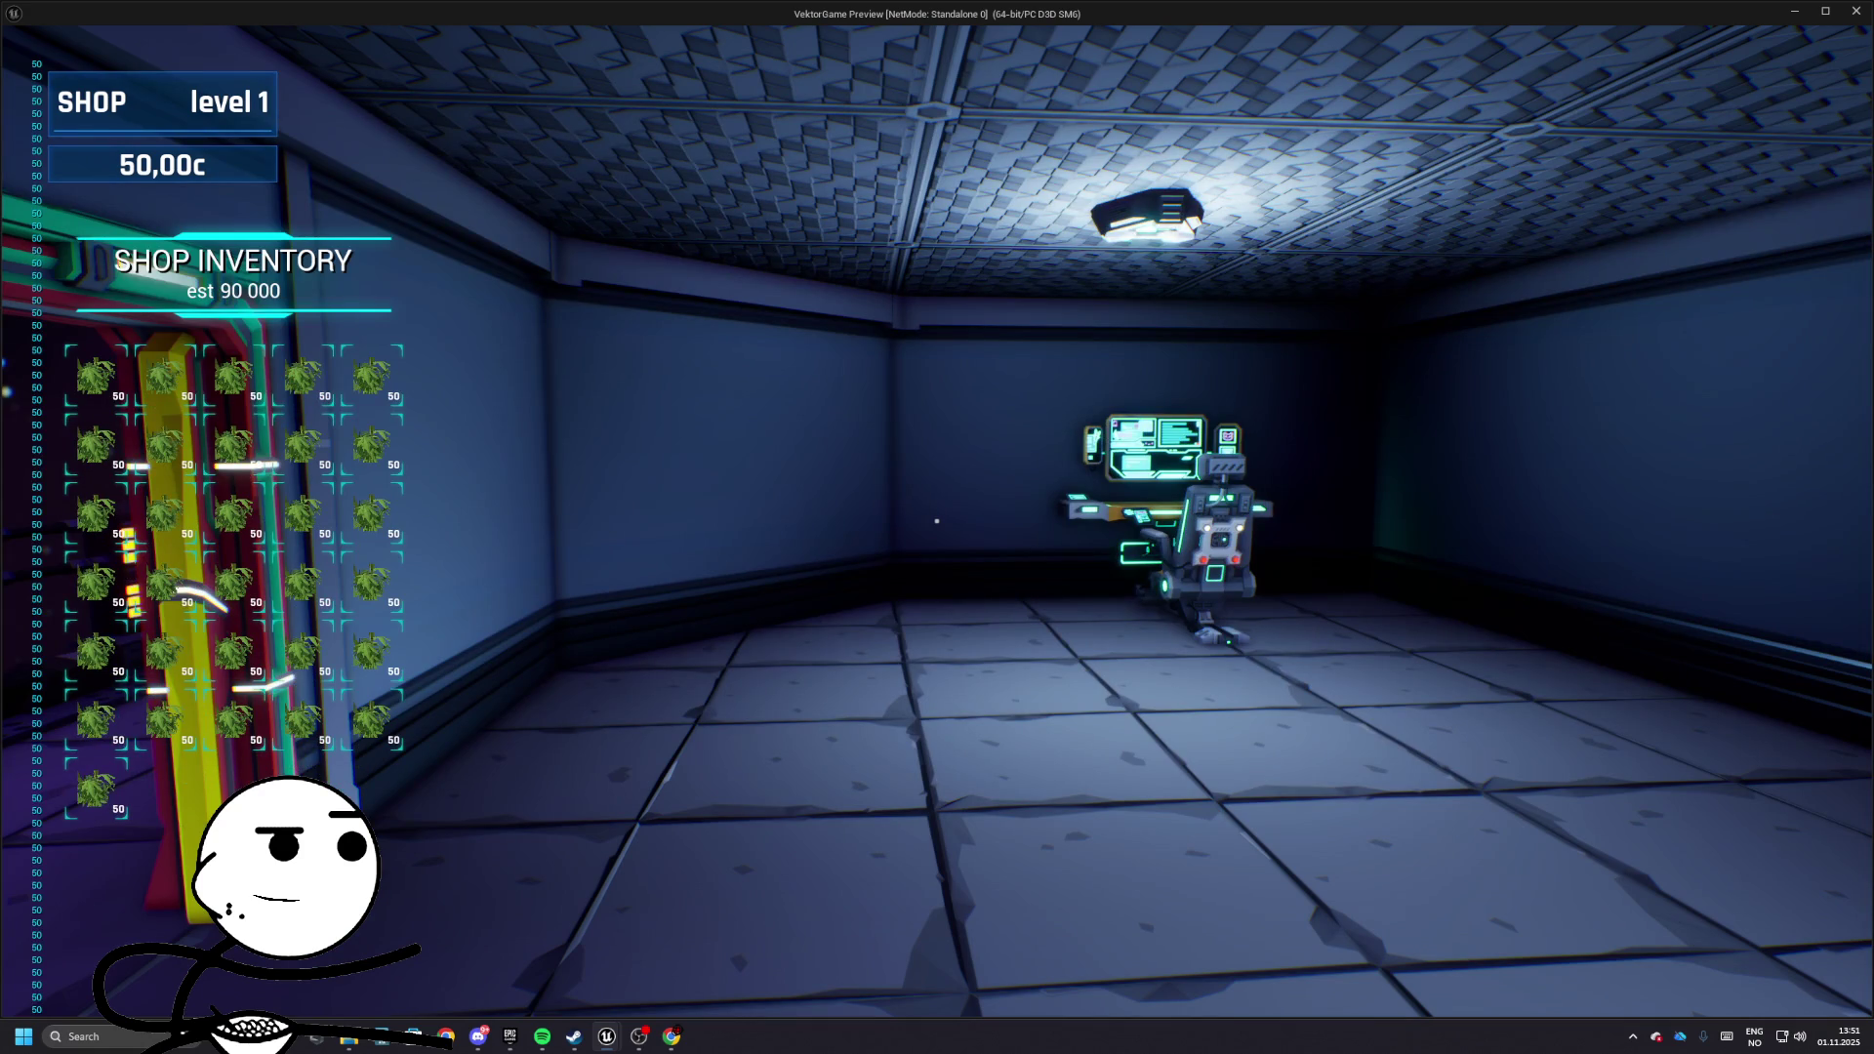
key(Escape)
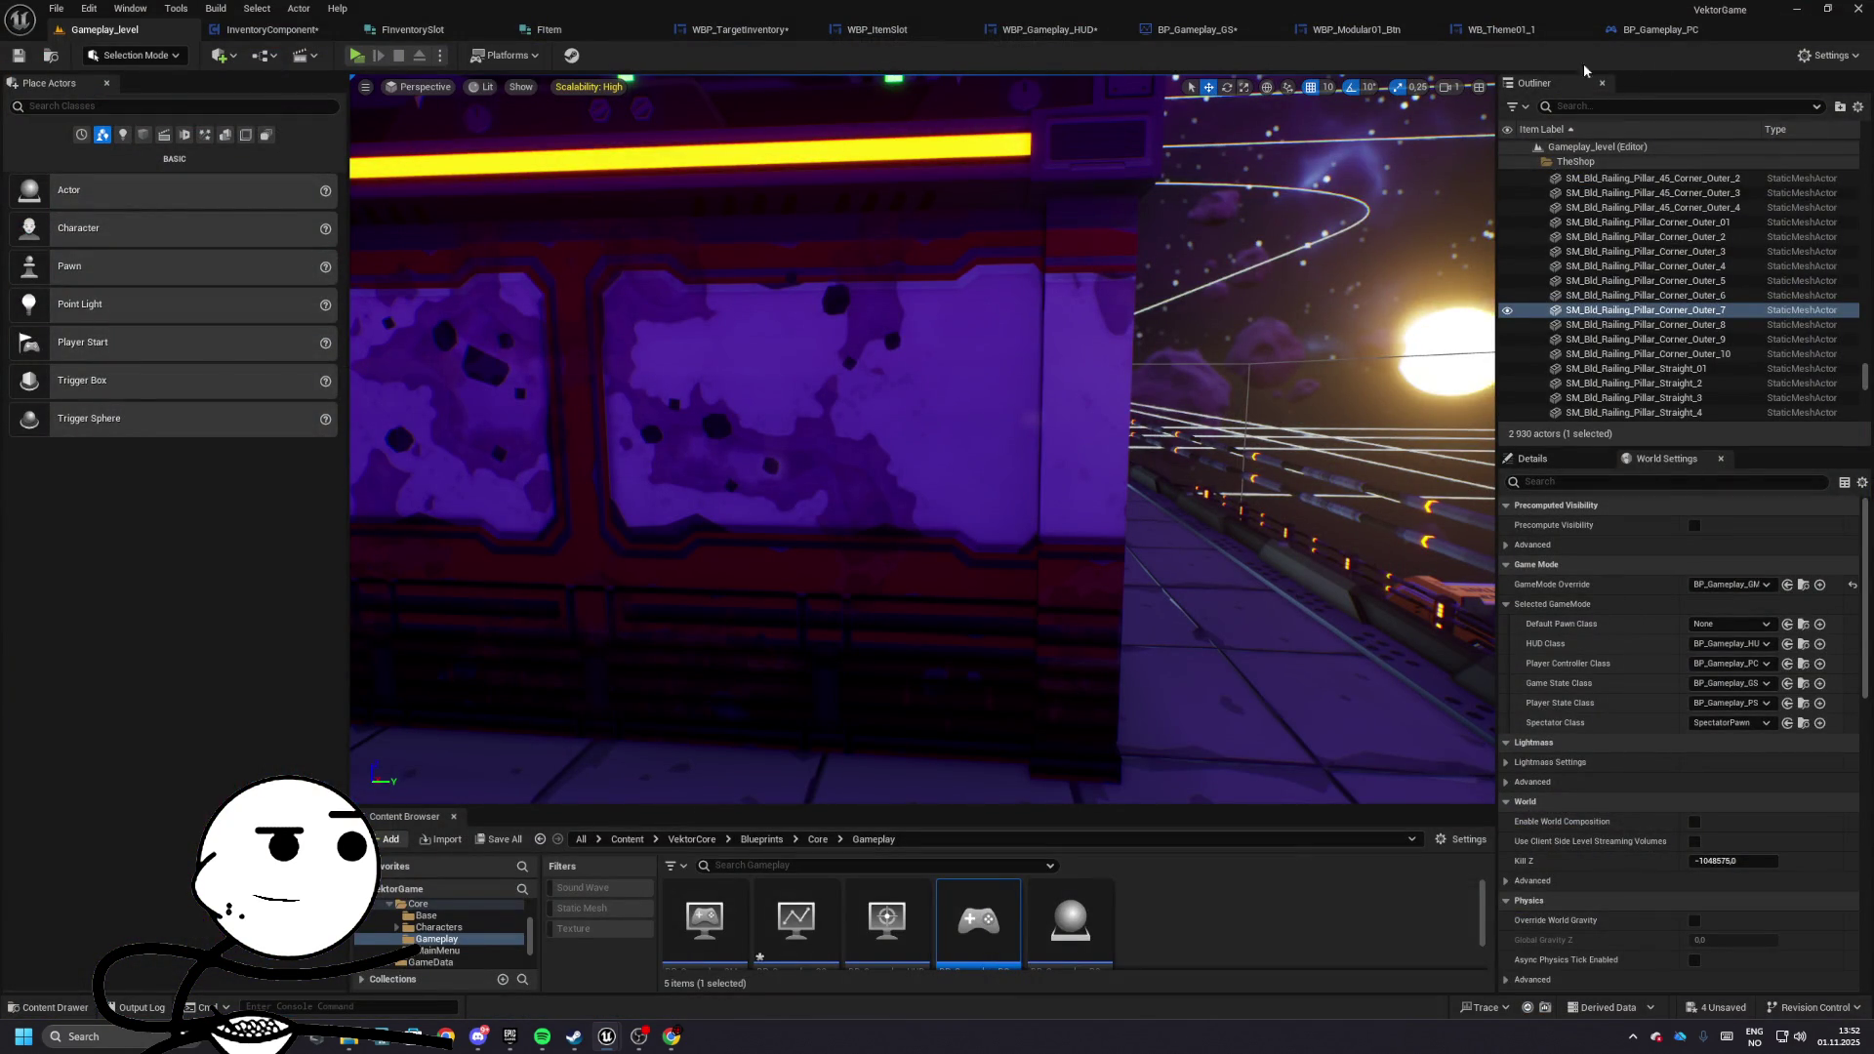
- Delete the debug Print String and its conversion node, linking the To Add SET to the Free Space SET
click(265, 30)
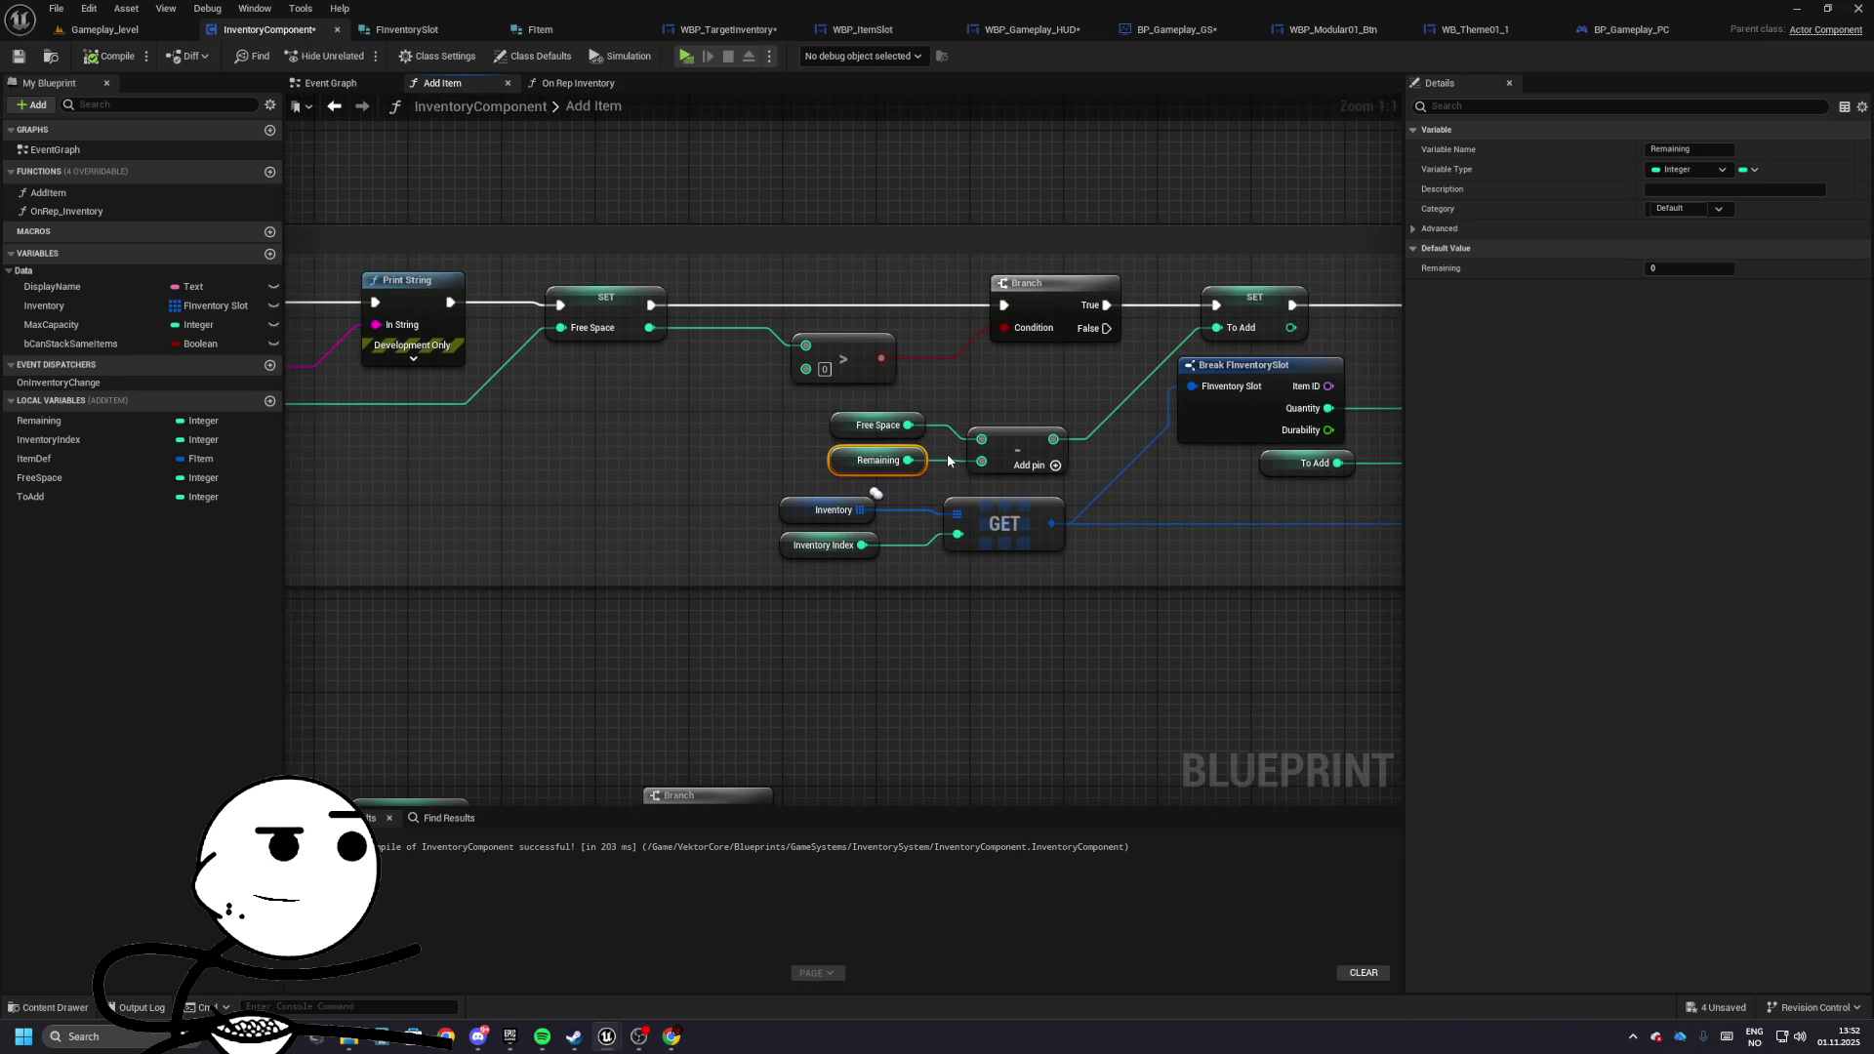
mouse_move(507, 447)
mouse_down()
mouse_move(899, 507)
mouse_move(884, 463)
mouse_move(1055, 413)
mouse_move(928, 436)
mouse_move(1098, 476)
mouse_up()
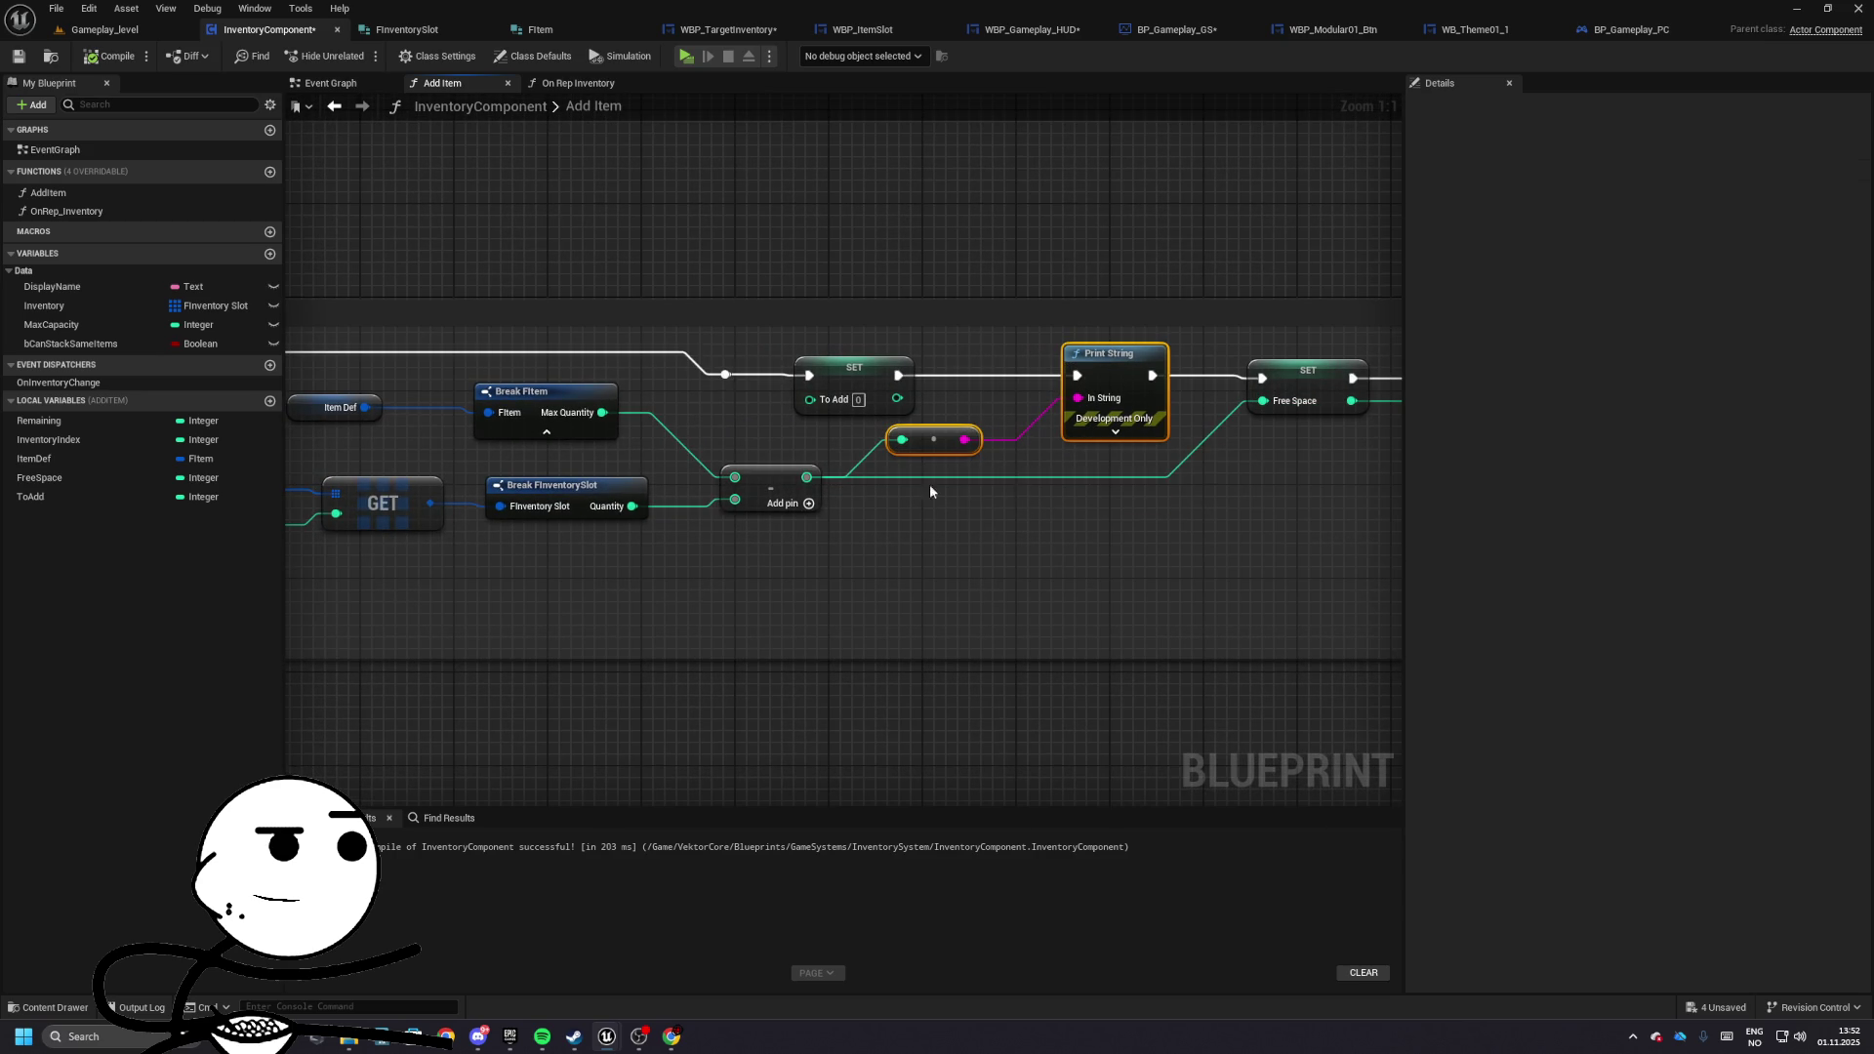
key(Delete)
mouse_move(898, 375)
mouse_down()
mouse_move(1261, 379)
mouse_move(820, 384)
mouse_up()
drag(1005, 536, 489, 543)
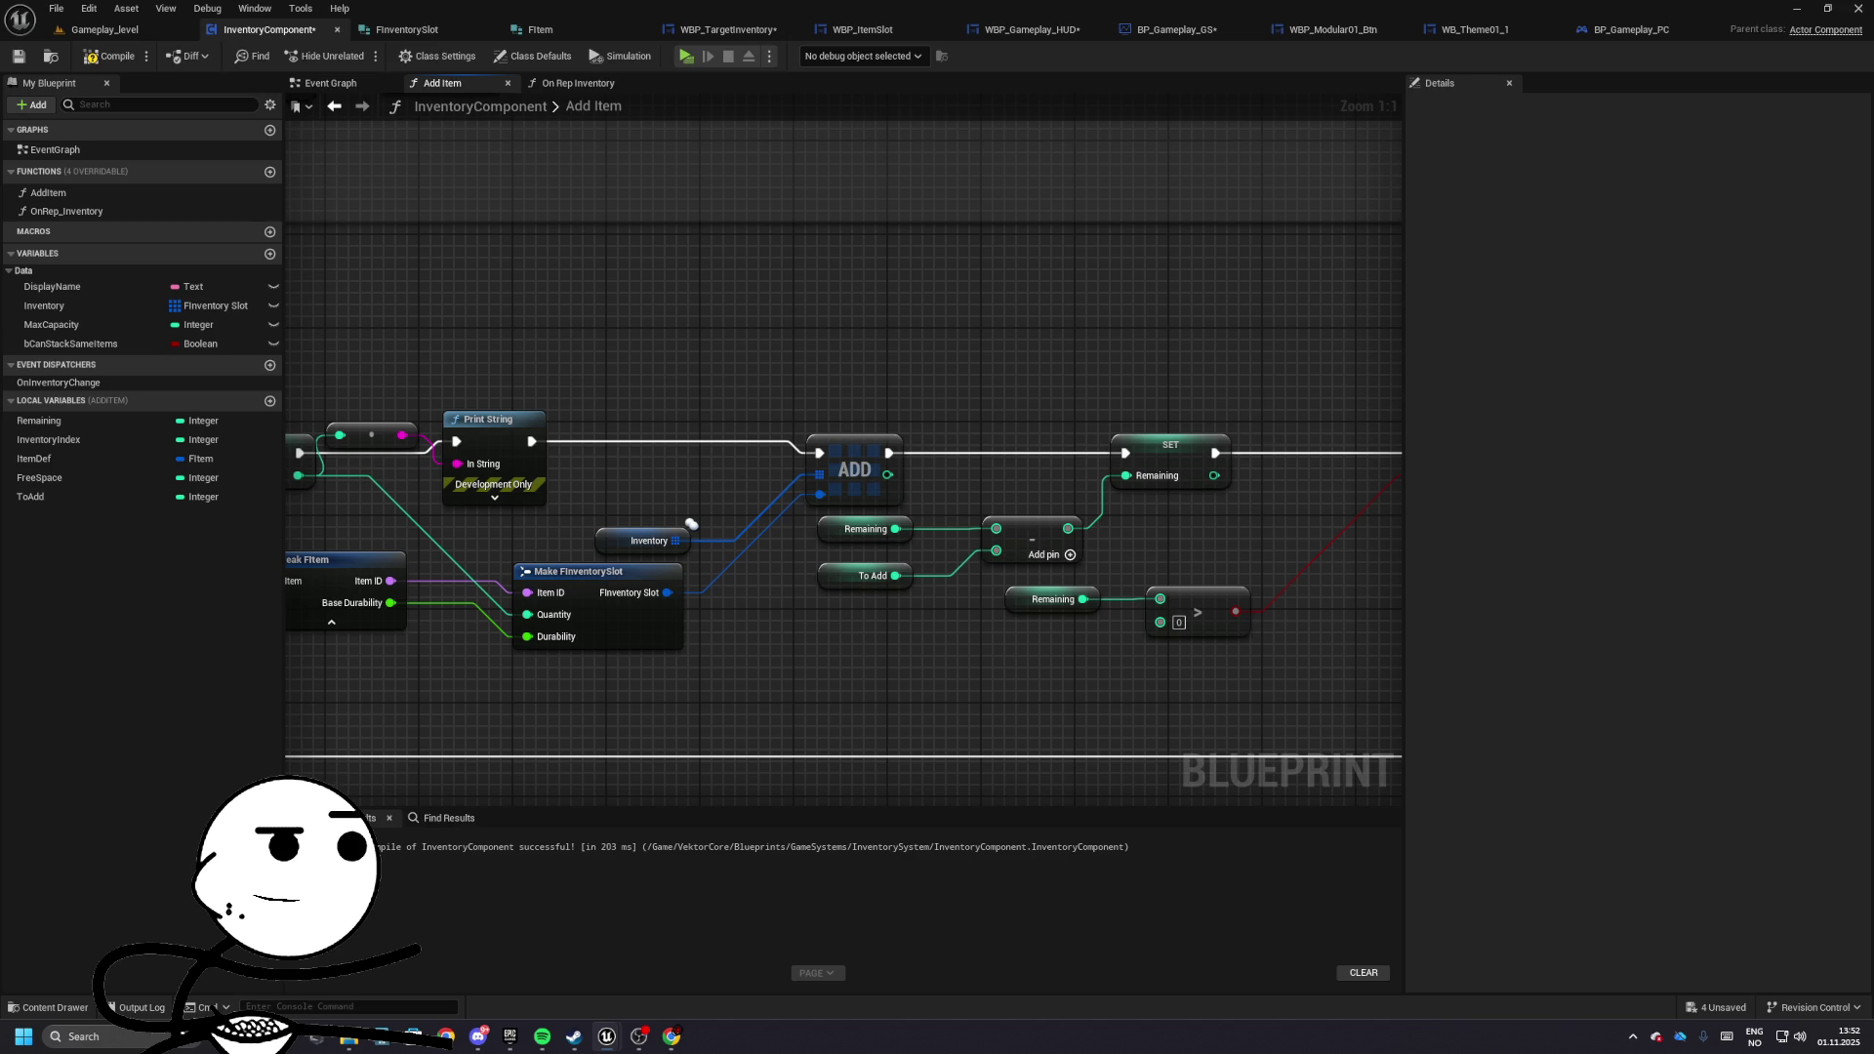
mouse_move(1363, 422)
mouse_down()
mouse_move(873, 481)
mouse_move(996, 543)
mouse_move(1314, 500)
mouse_move(980, 468)
mouse_move(824, 430)
mouse_up()
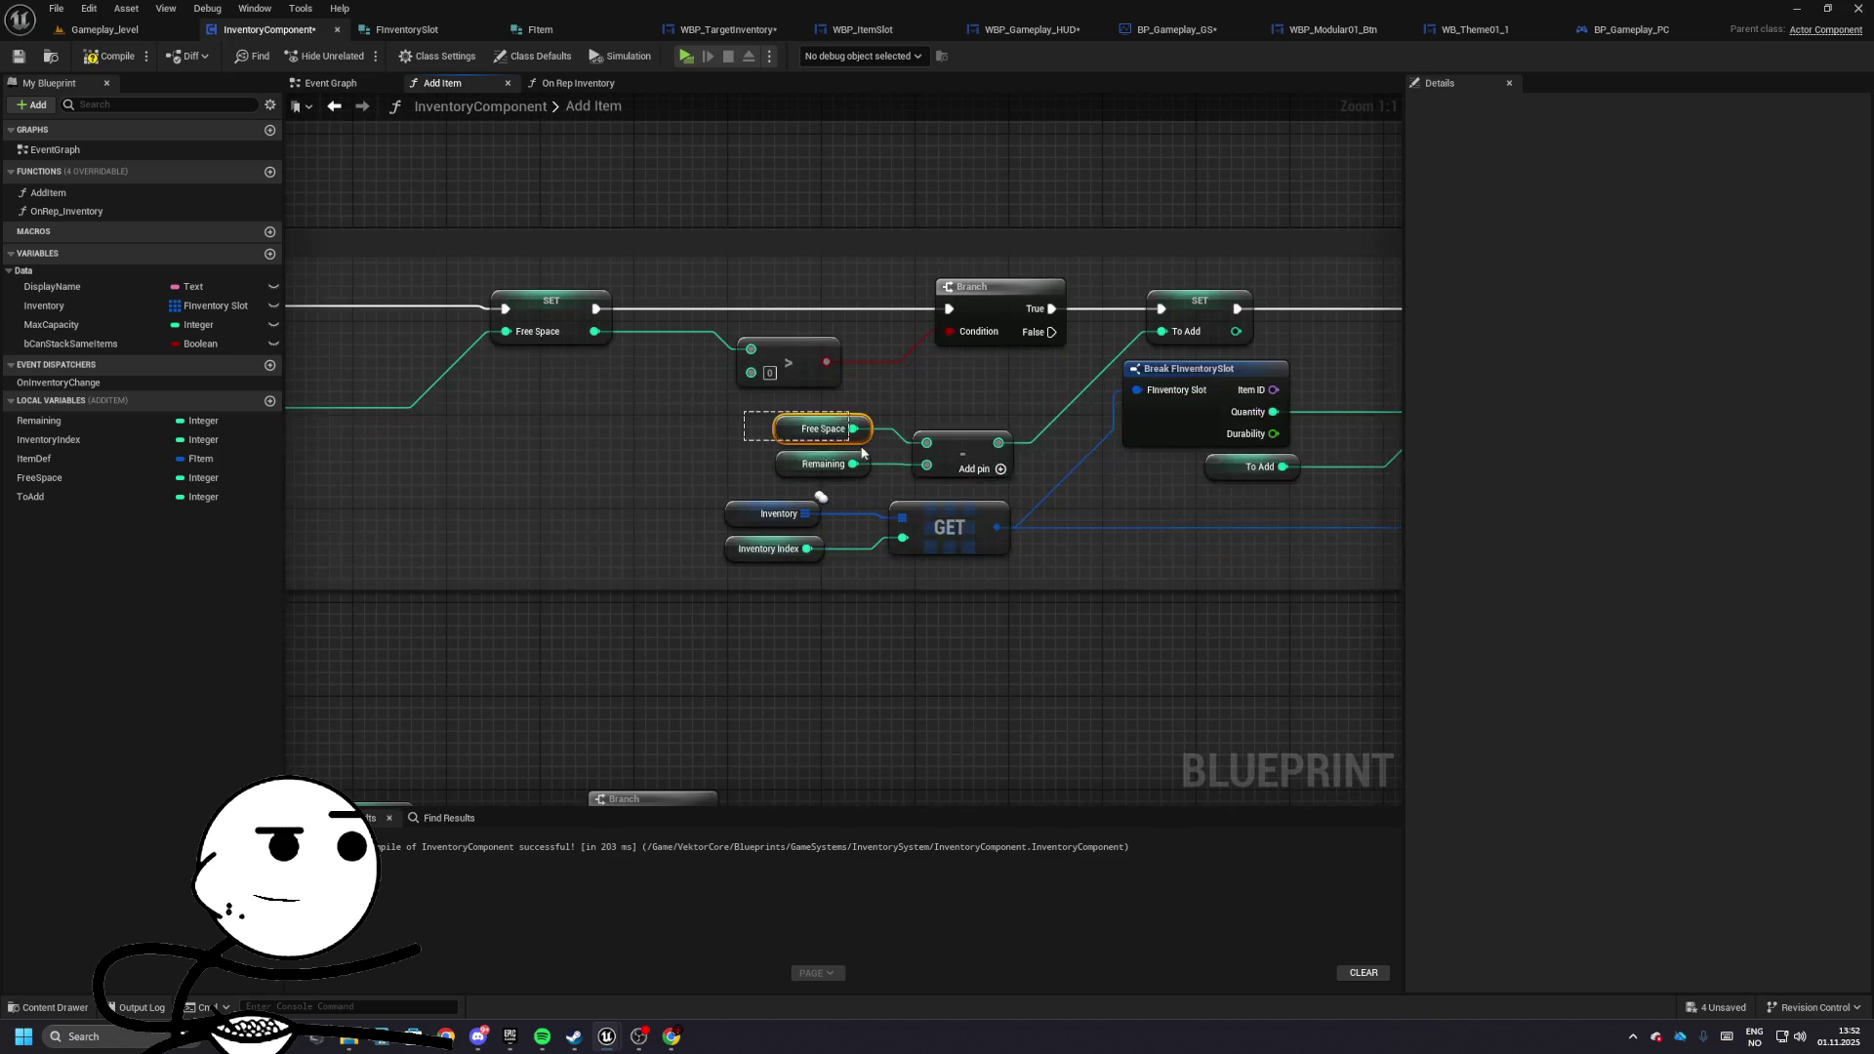
drag(757, 412, 952, 455)
click(893, 446)
- Feed To Add plus slot Quantity into the Set members node
mouse_move(1276, 510)
mouse_down()
mouse_move(971, 494)
mouse_move(954, 464)
mouse_move(858, 525)
mouse_up()
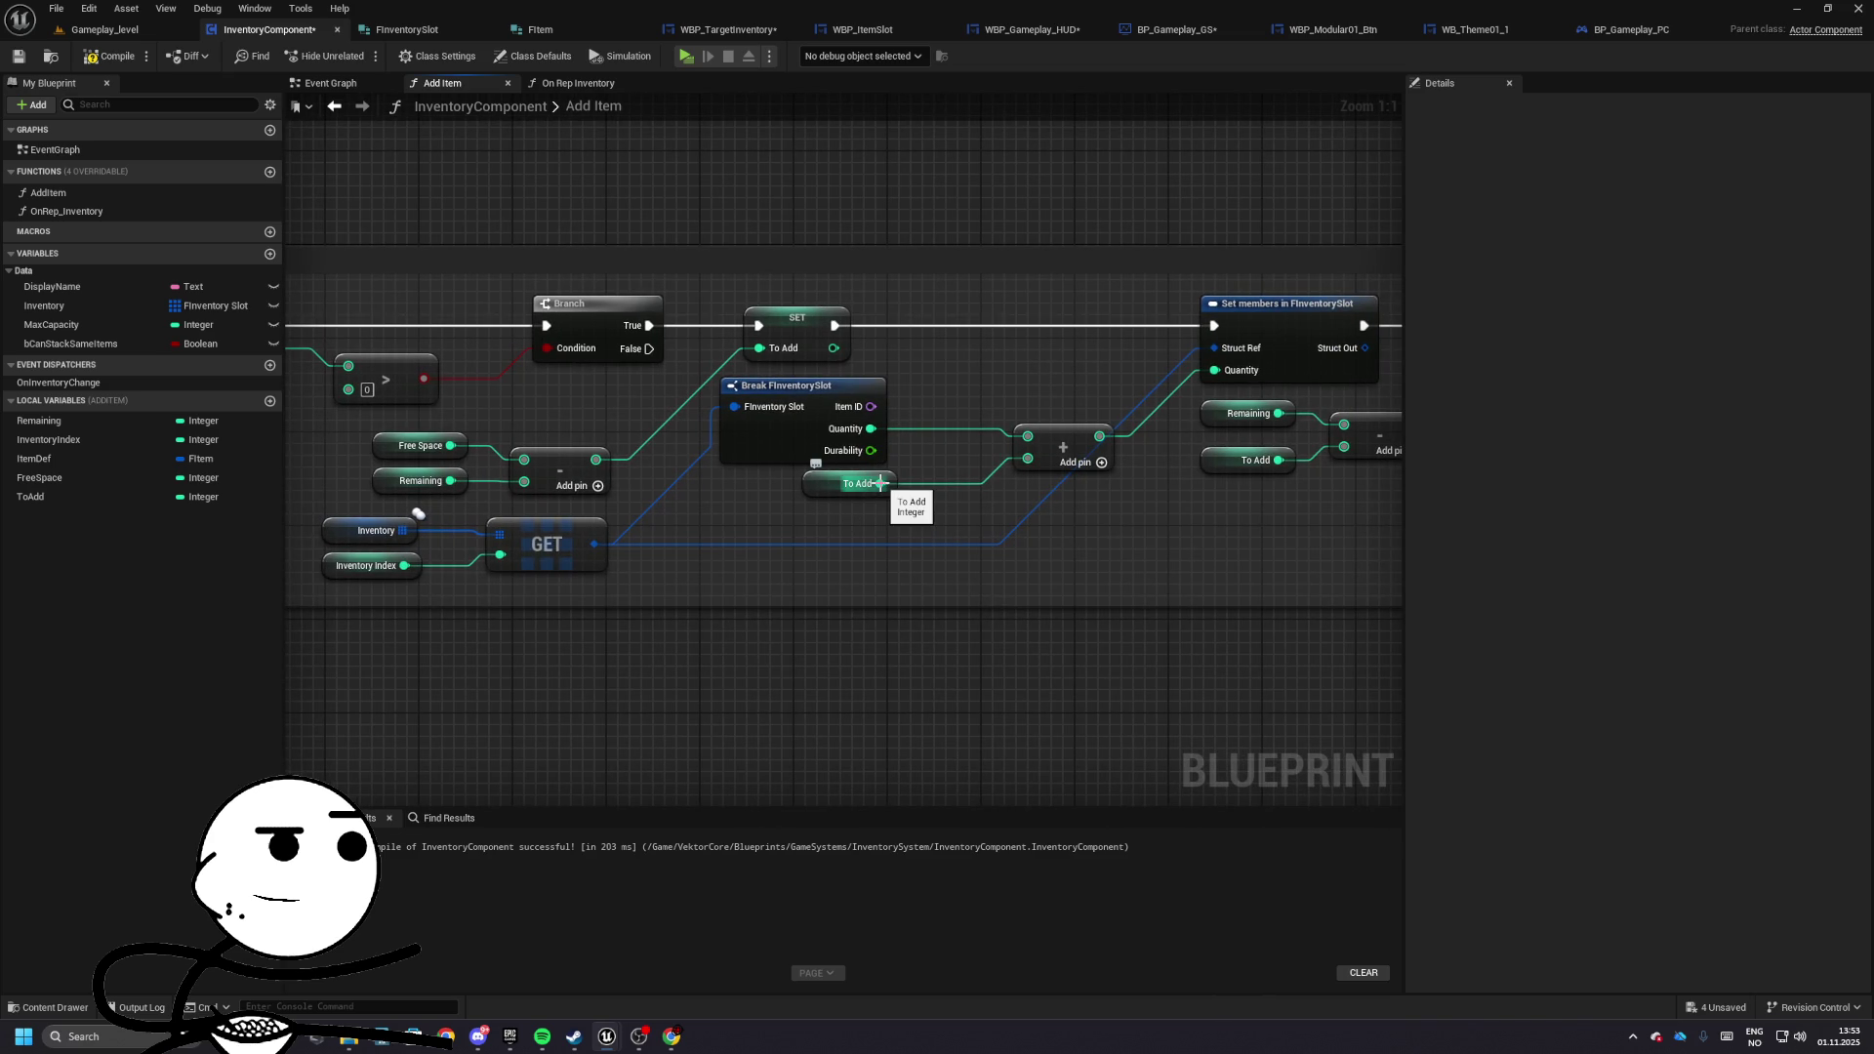
click(830, 483)
mouse_move(823, 434)
mouse_down()
mouse_move(827, 454)
mouse_move(892, 387)
mouse_move(856, 467)
mouse_up()
mouse_move(906, 387)
mouse_down()
mouse_move(893, 398)
mouse_move(1028, 436)
mouse_move(910, 496)
mouse_move(842, 441)
mouse_move(571, 405)
mouse_move(436, 411)
mouse_up()
click(792, 391)
- Put To Add on the subtraction's top input and save the blueprint
mouse_move(810, 415)
mouse_down()
mouse_move(1003, 544)
mouse_move(1102, 527)
mouse_up()
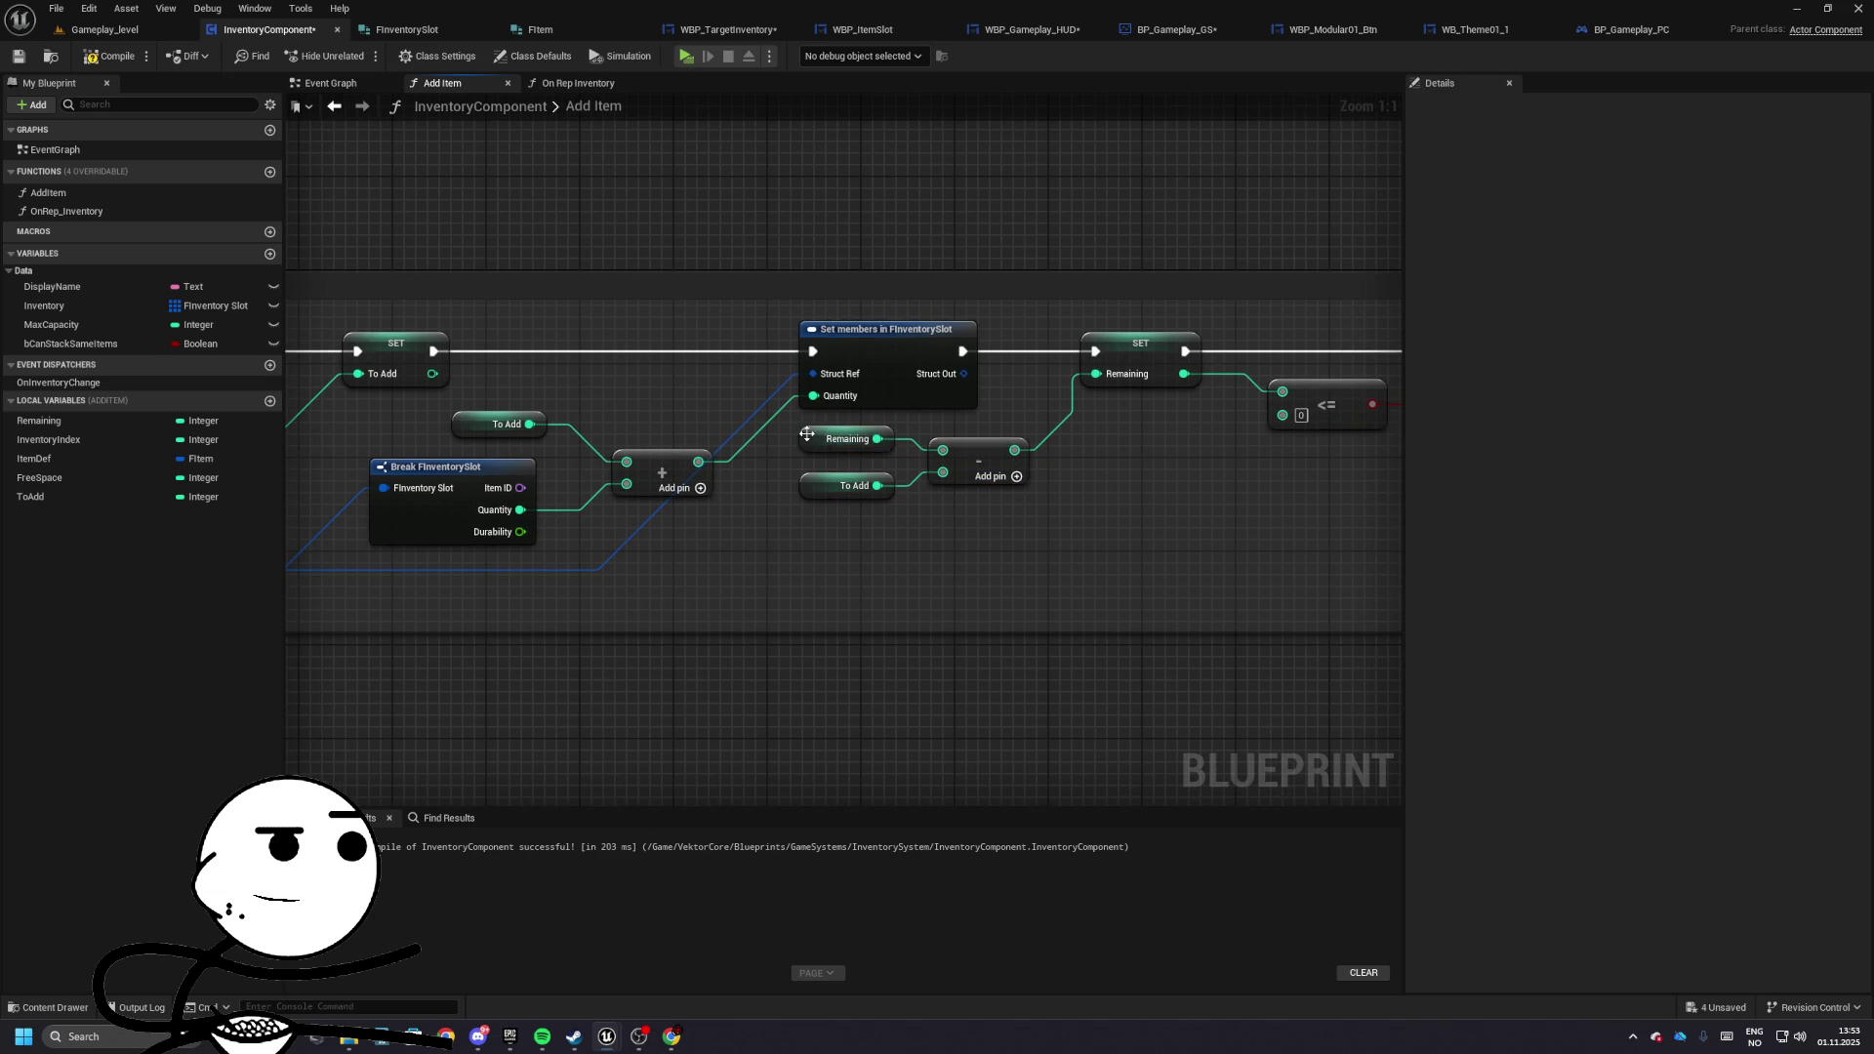
mouse_move(816, 450)
mouse_down()
mouse_move(831, 484)
mouse_move(848, 453)
mouse_move(943, 451)
mouse_up()
mouse_move(838, 535)
mouse_down()
mouse_move(826, 511)
mouse_move(943, 474)
mouse_up()
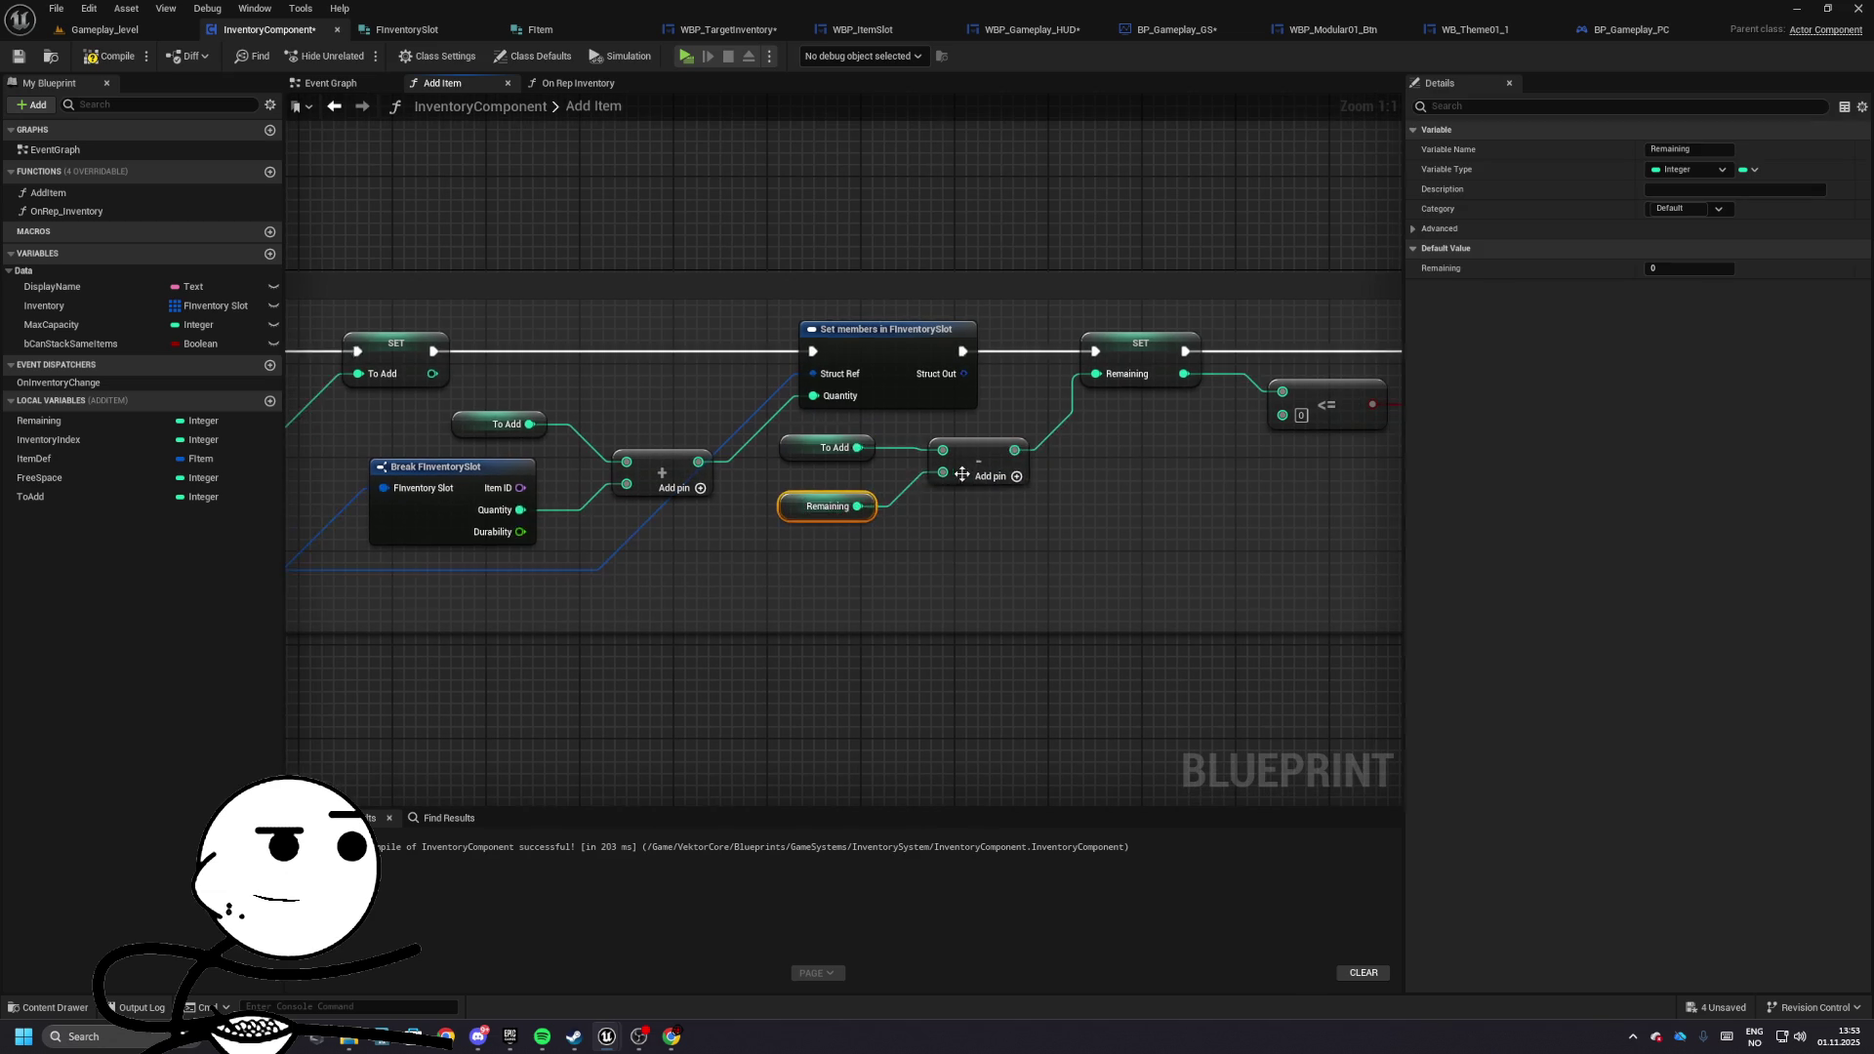
click(19, 57)
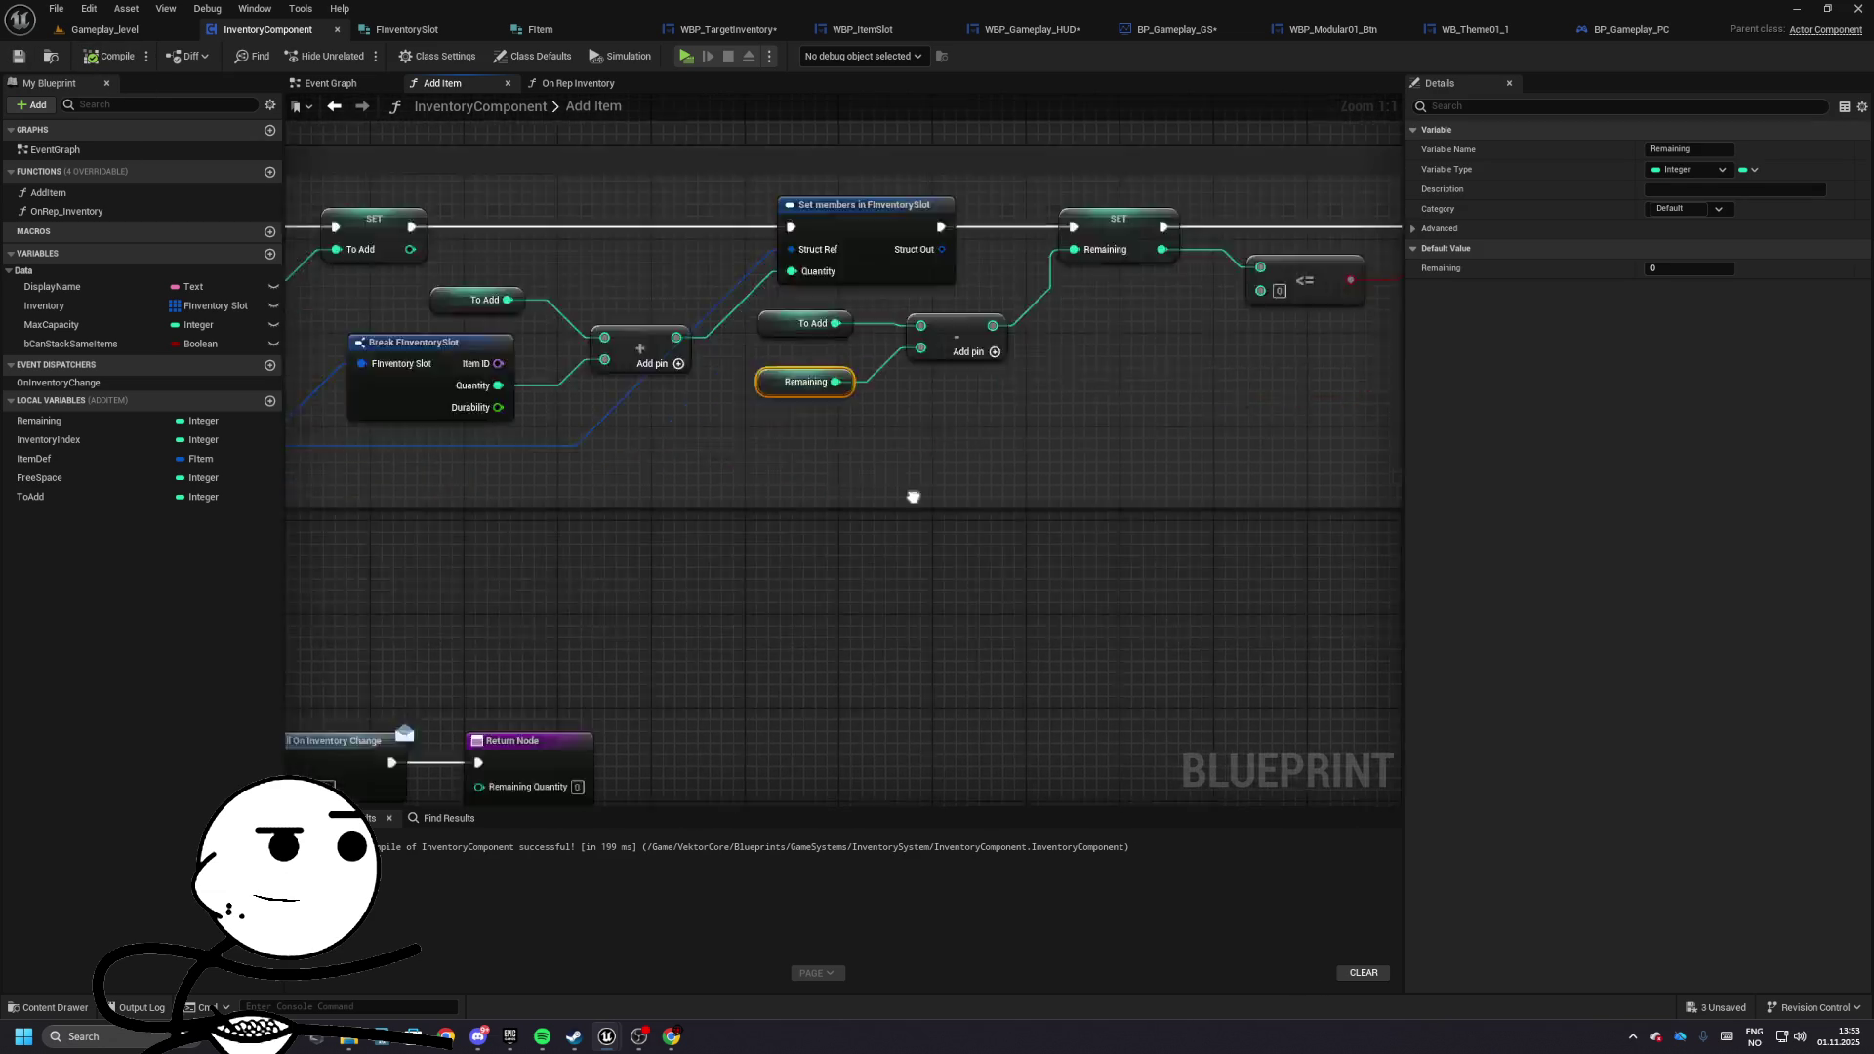
- Connect Remaining to the subtraction's bottom input and switch to Gameplay_level
drag(1080, 543, 1514, 556)
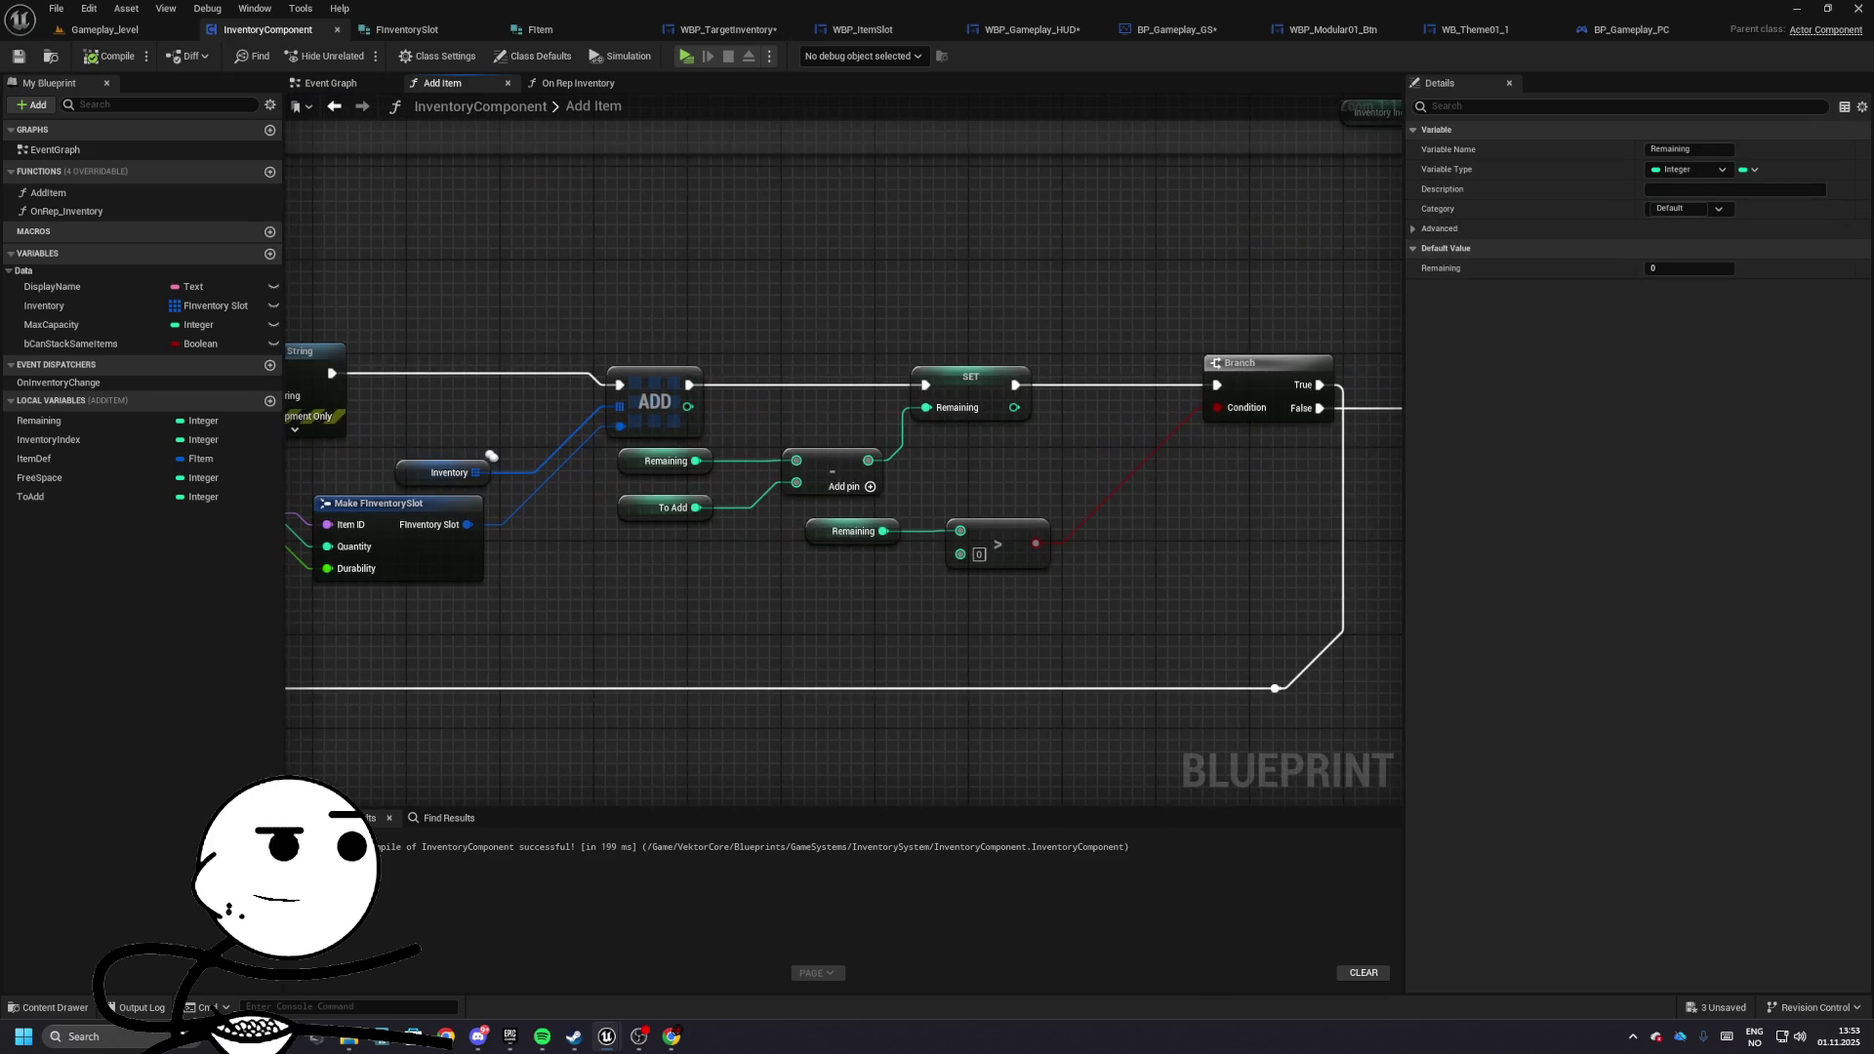
mouse_move(1308, 586)
mouse_down()
mouse_move(443, 707)
mouse_move(1338, 392)
mouse_up()
drag(410, 624, 687, 625)
drag(274, 611, 683, 611)
mouse_move(816, 526)
mouse_down()
mouse_move(915, 551)
mouse_move(916, 527)
mouse_up()
drag(764, 606, 637, 576)
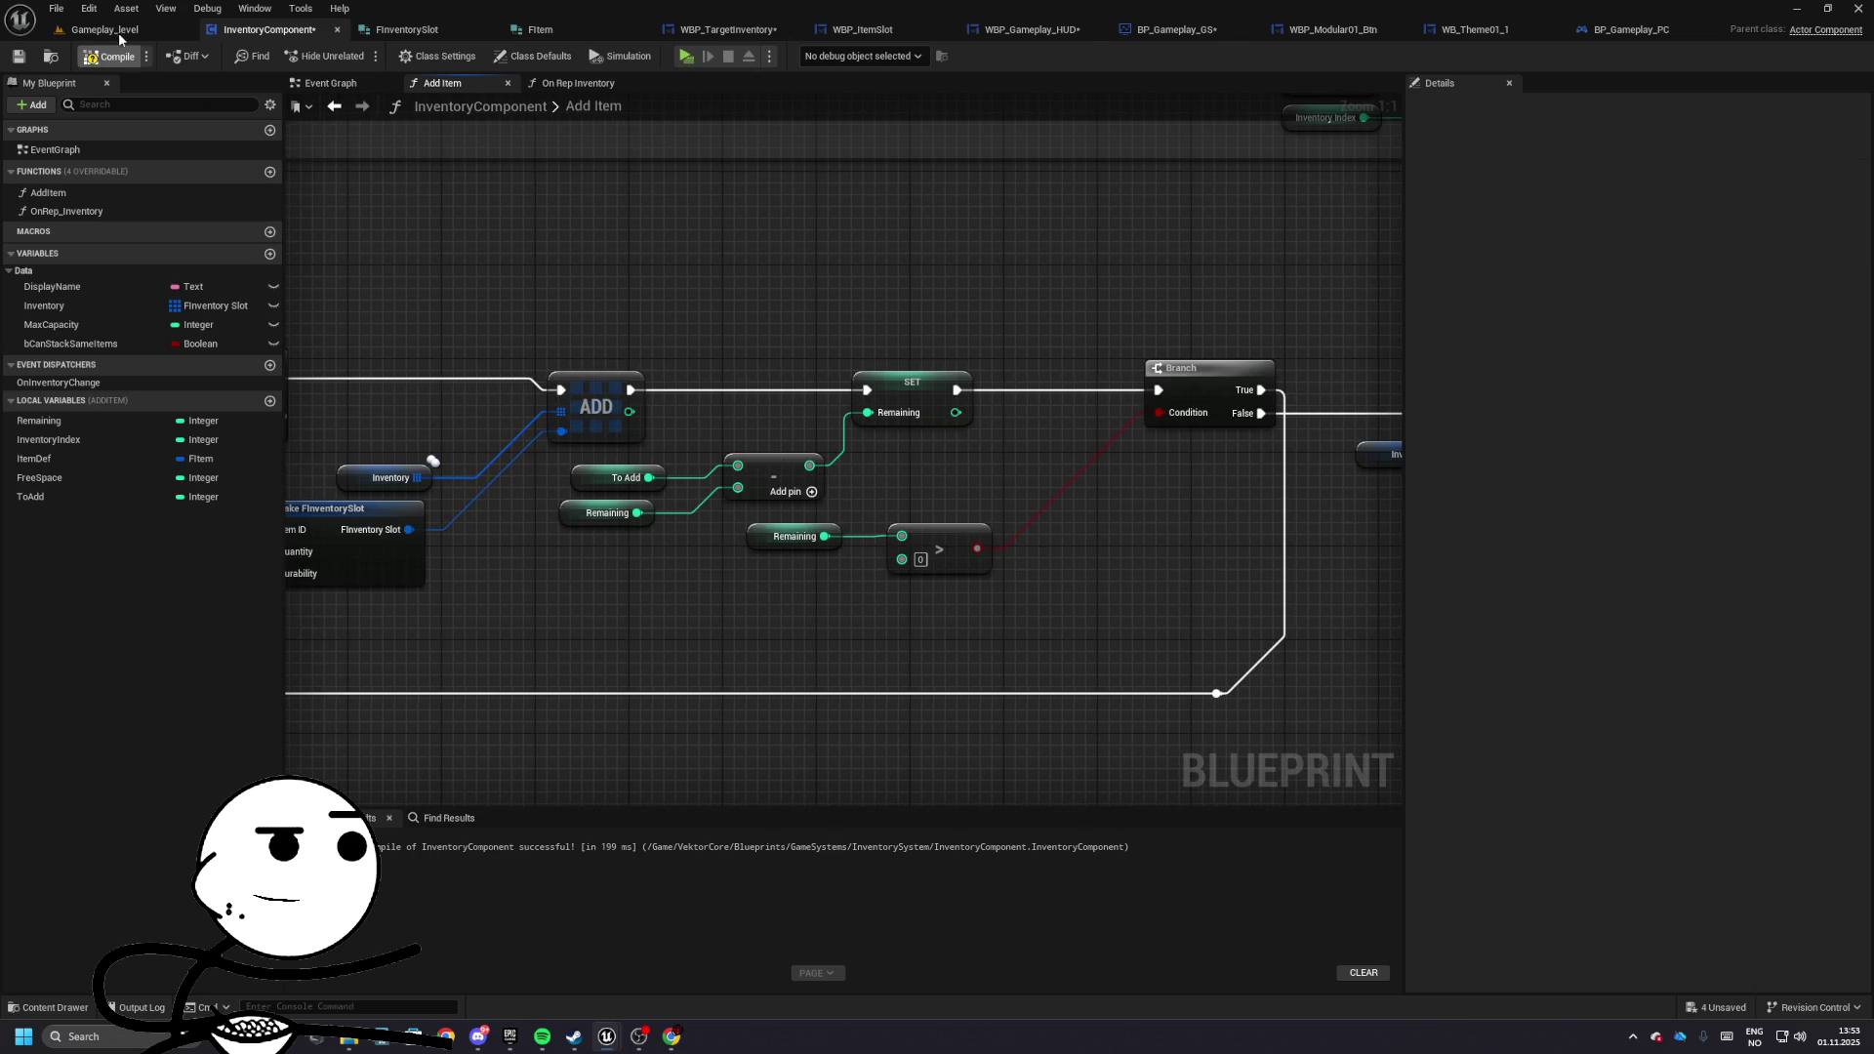
click(119, 32)
- Test play the game, showing one shop slot holding 50
click(377, 47)
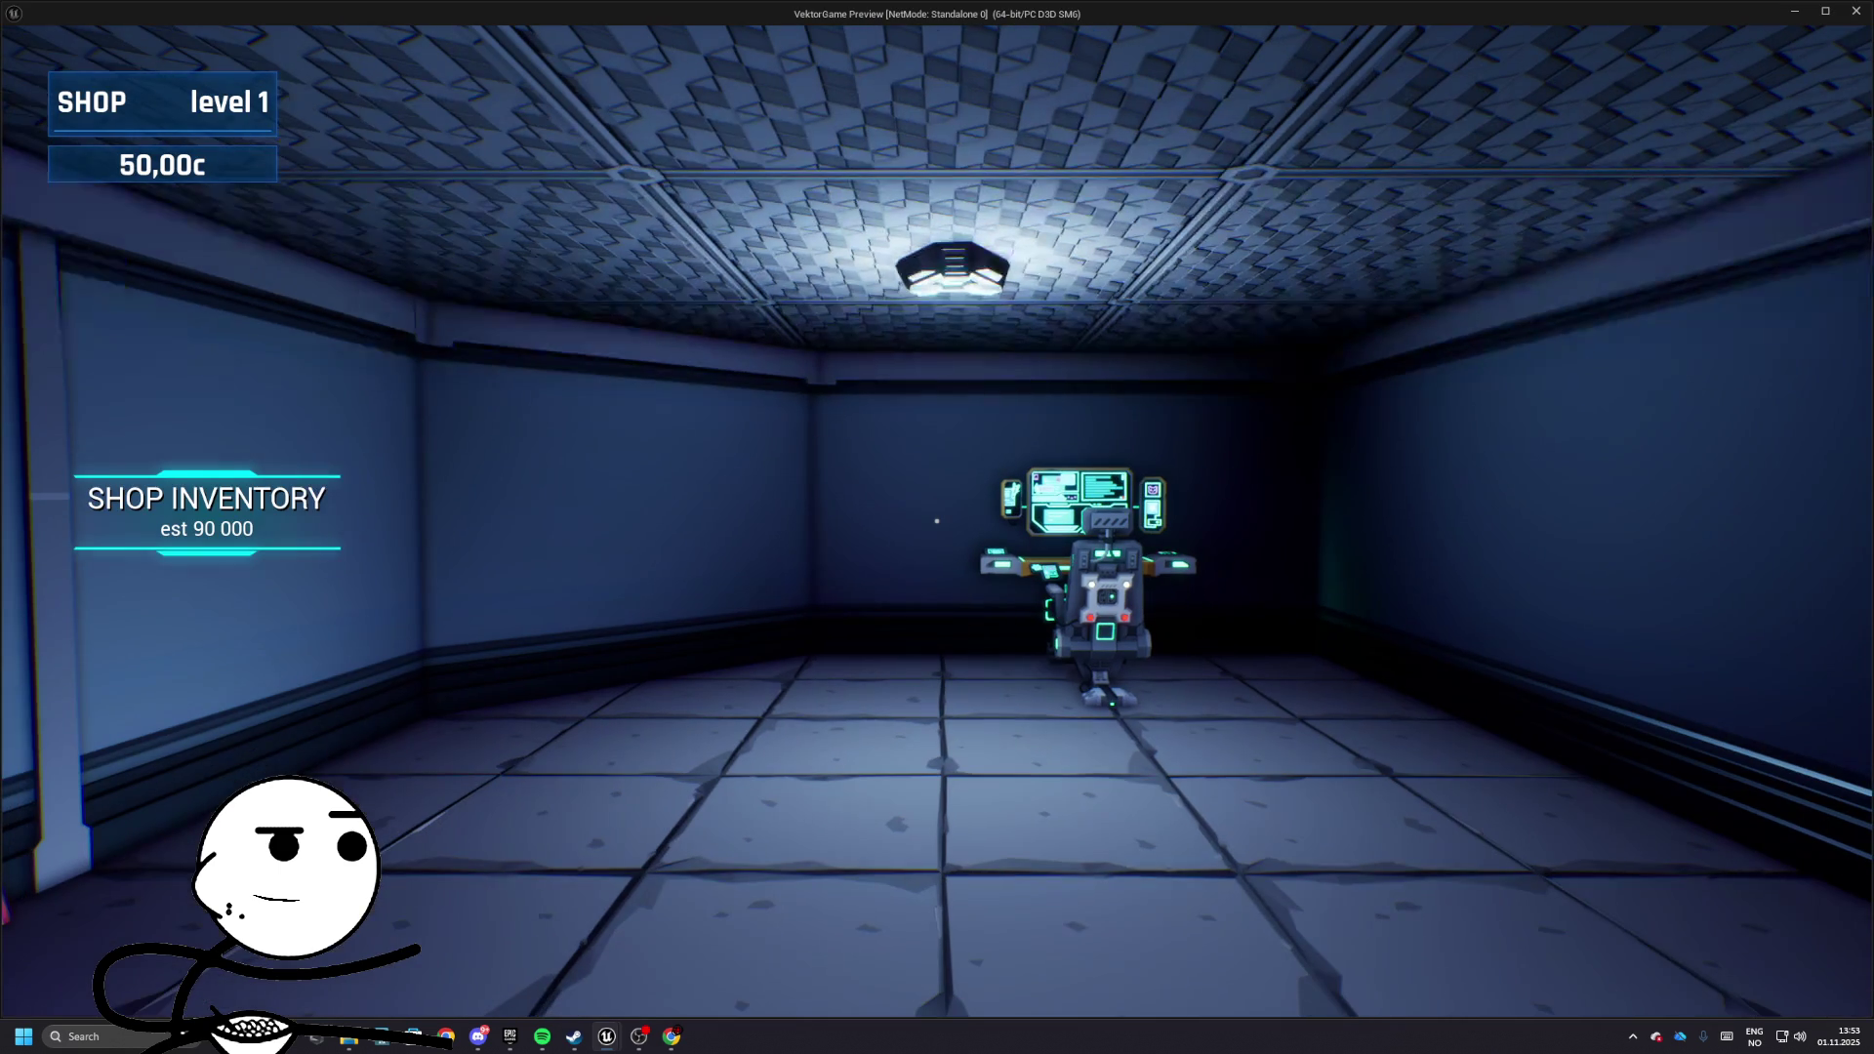
mouse_move(936, 521)
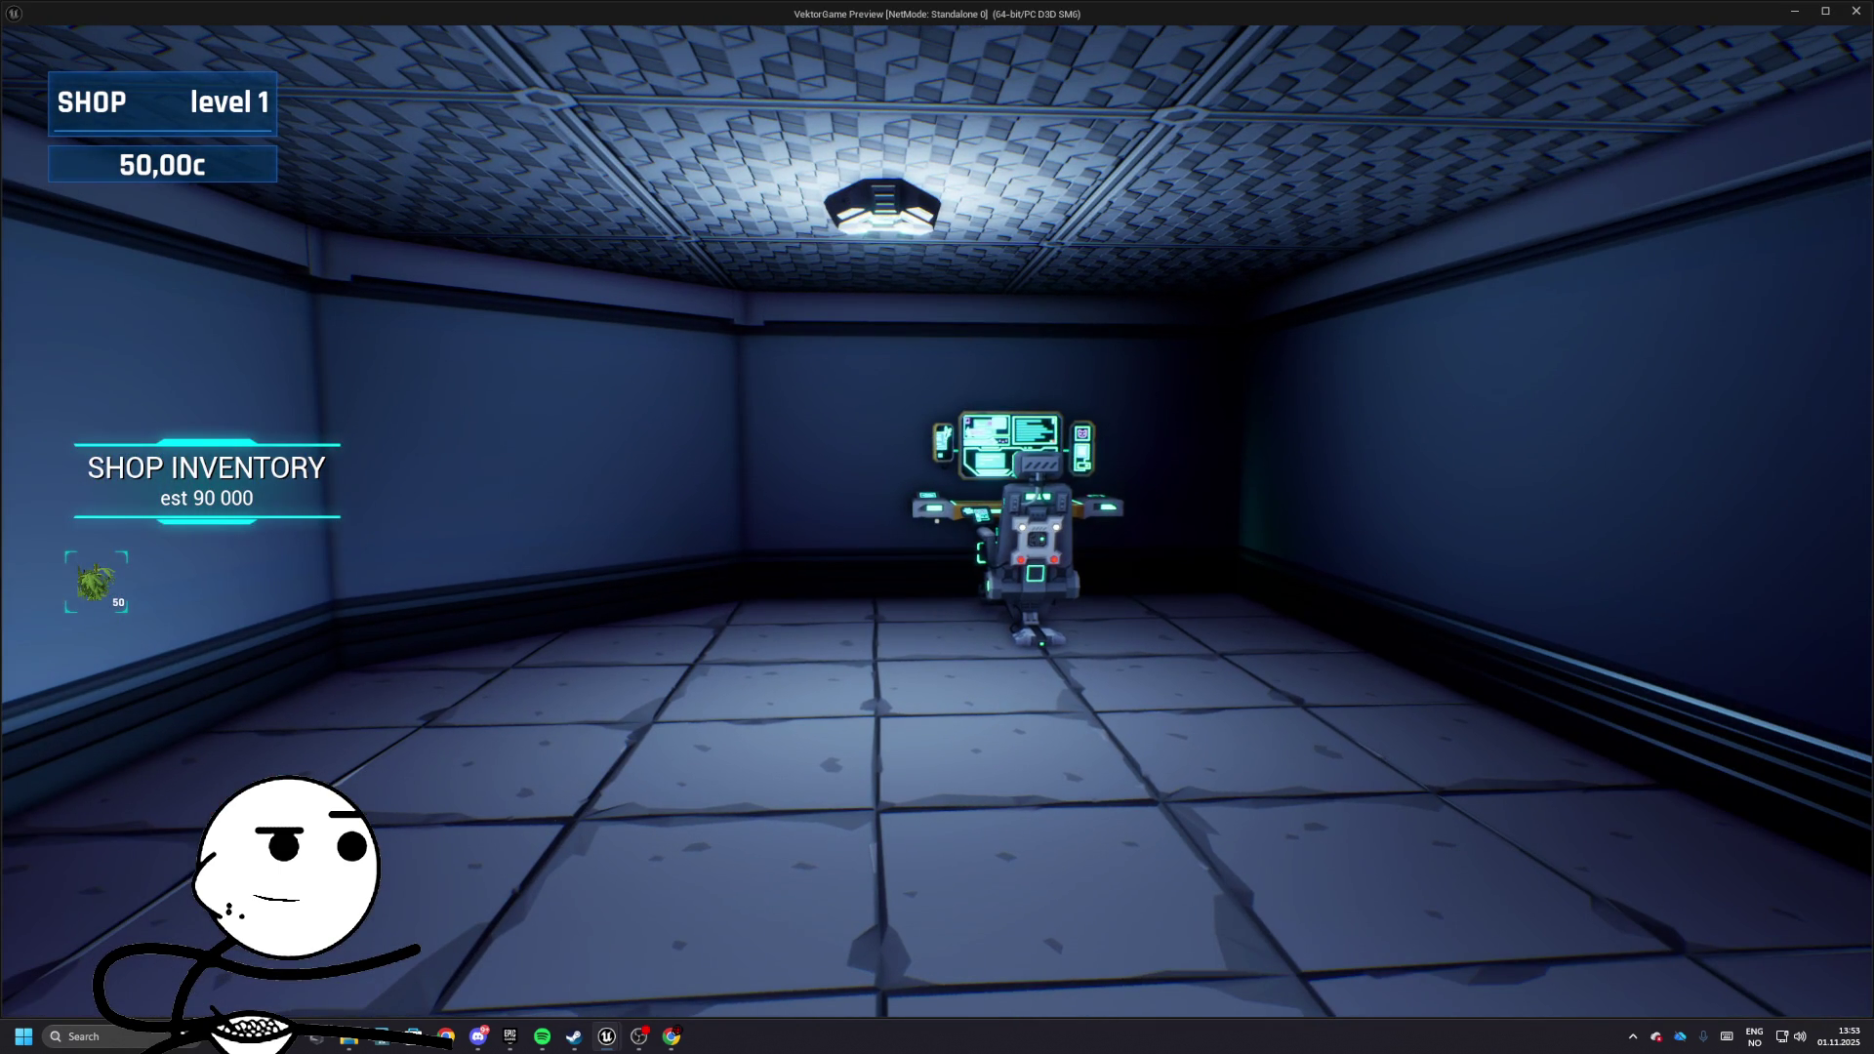
key(Escape)
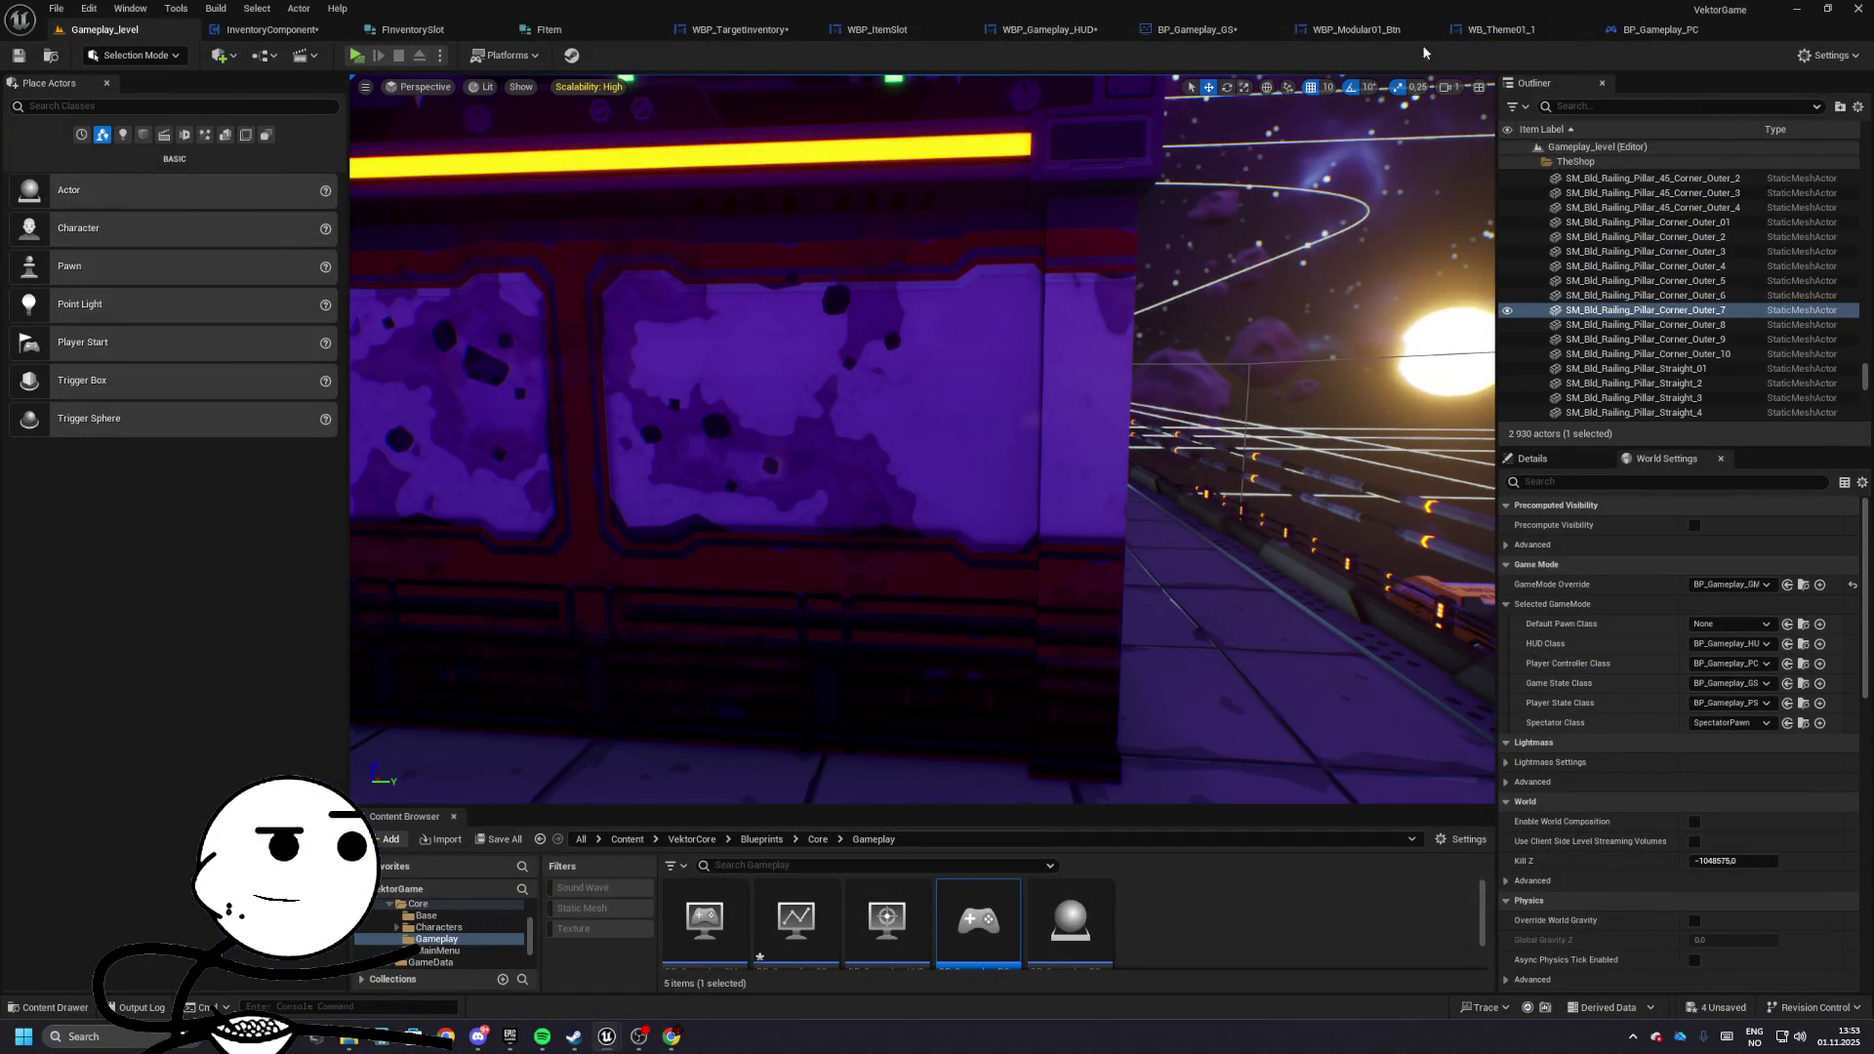
- Look through BP_Gameplay_GS and WBP_TargetInventory, then return to InventoryComponent's Add Item graph
click(1218, 33)
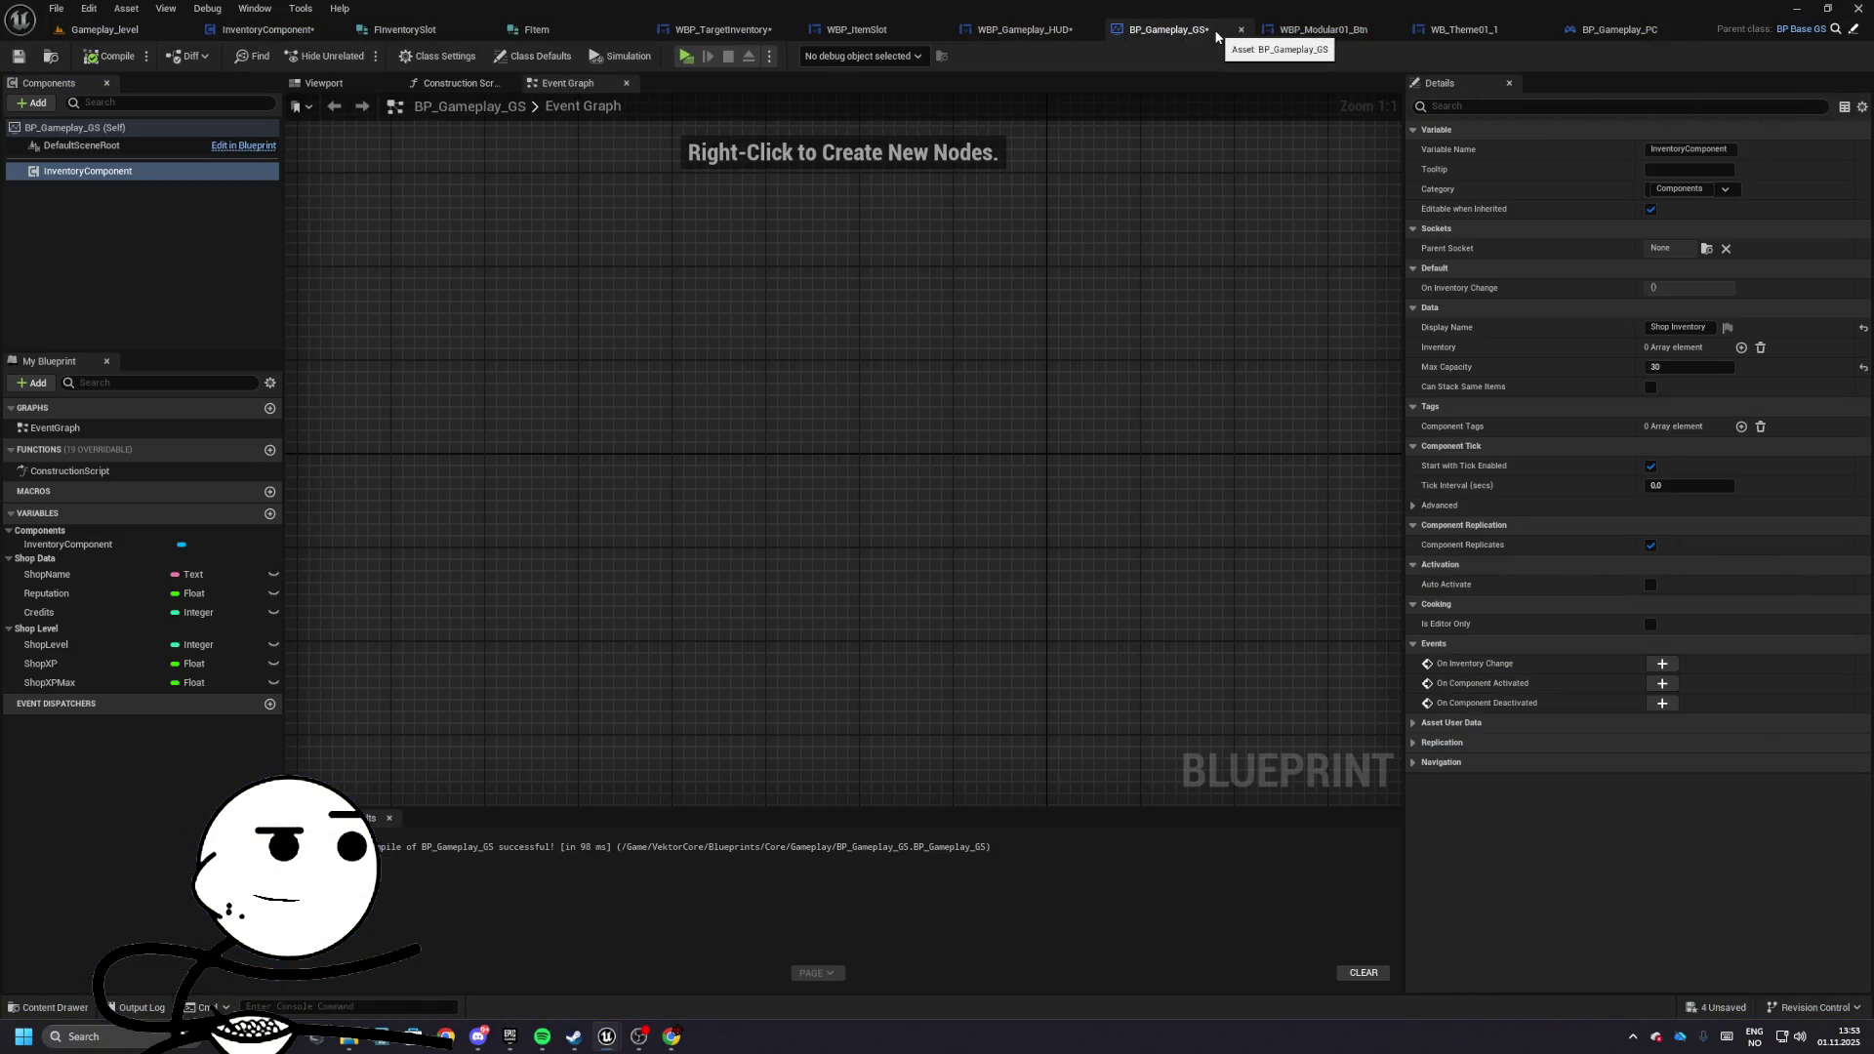
click(1025, 29)
click(1177, 32)
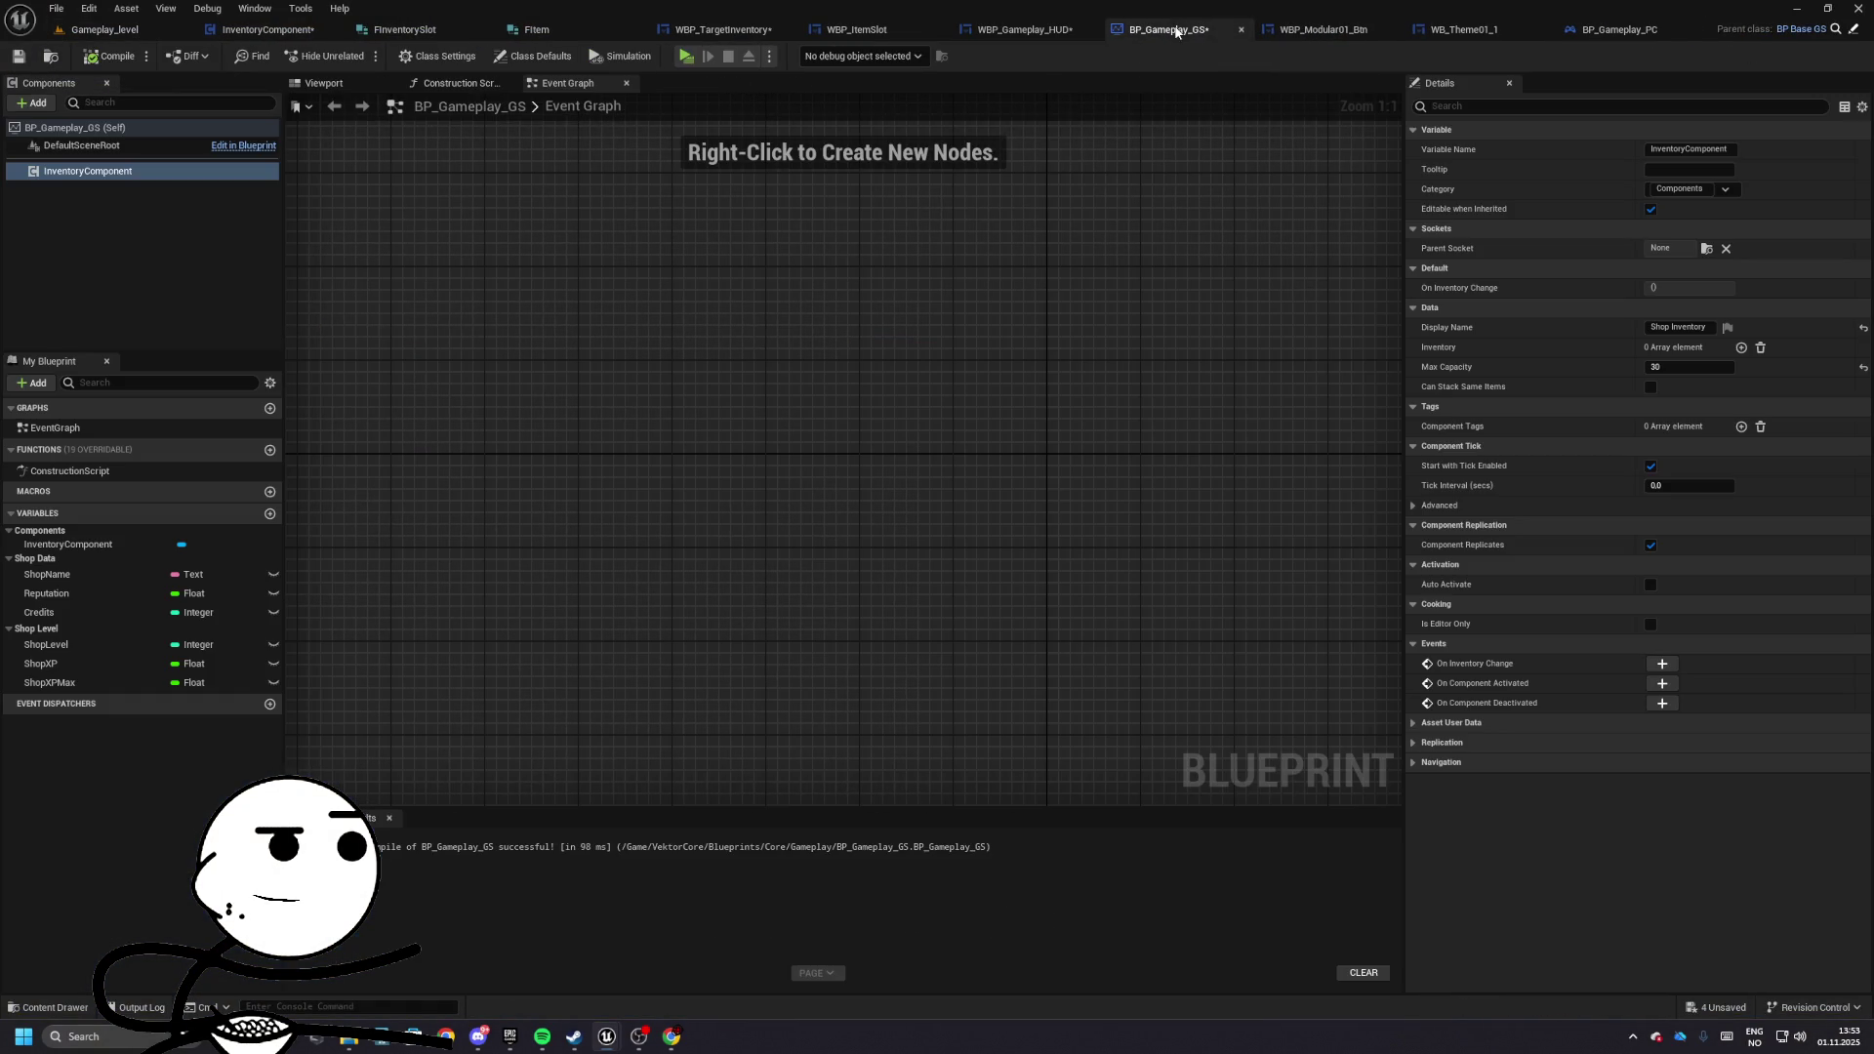
click(723, 29)
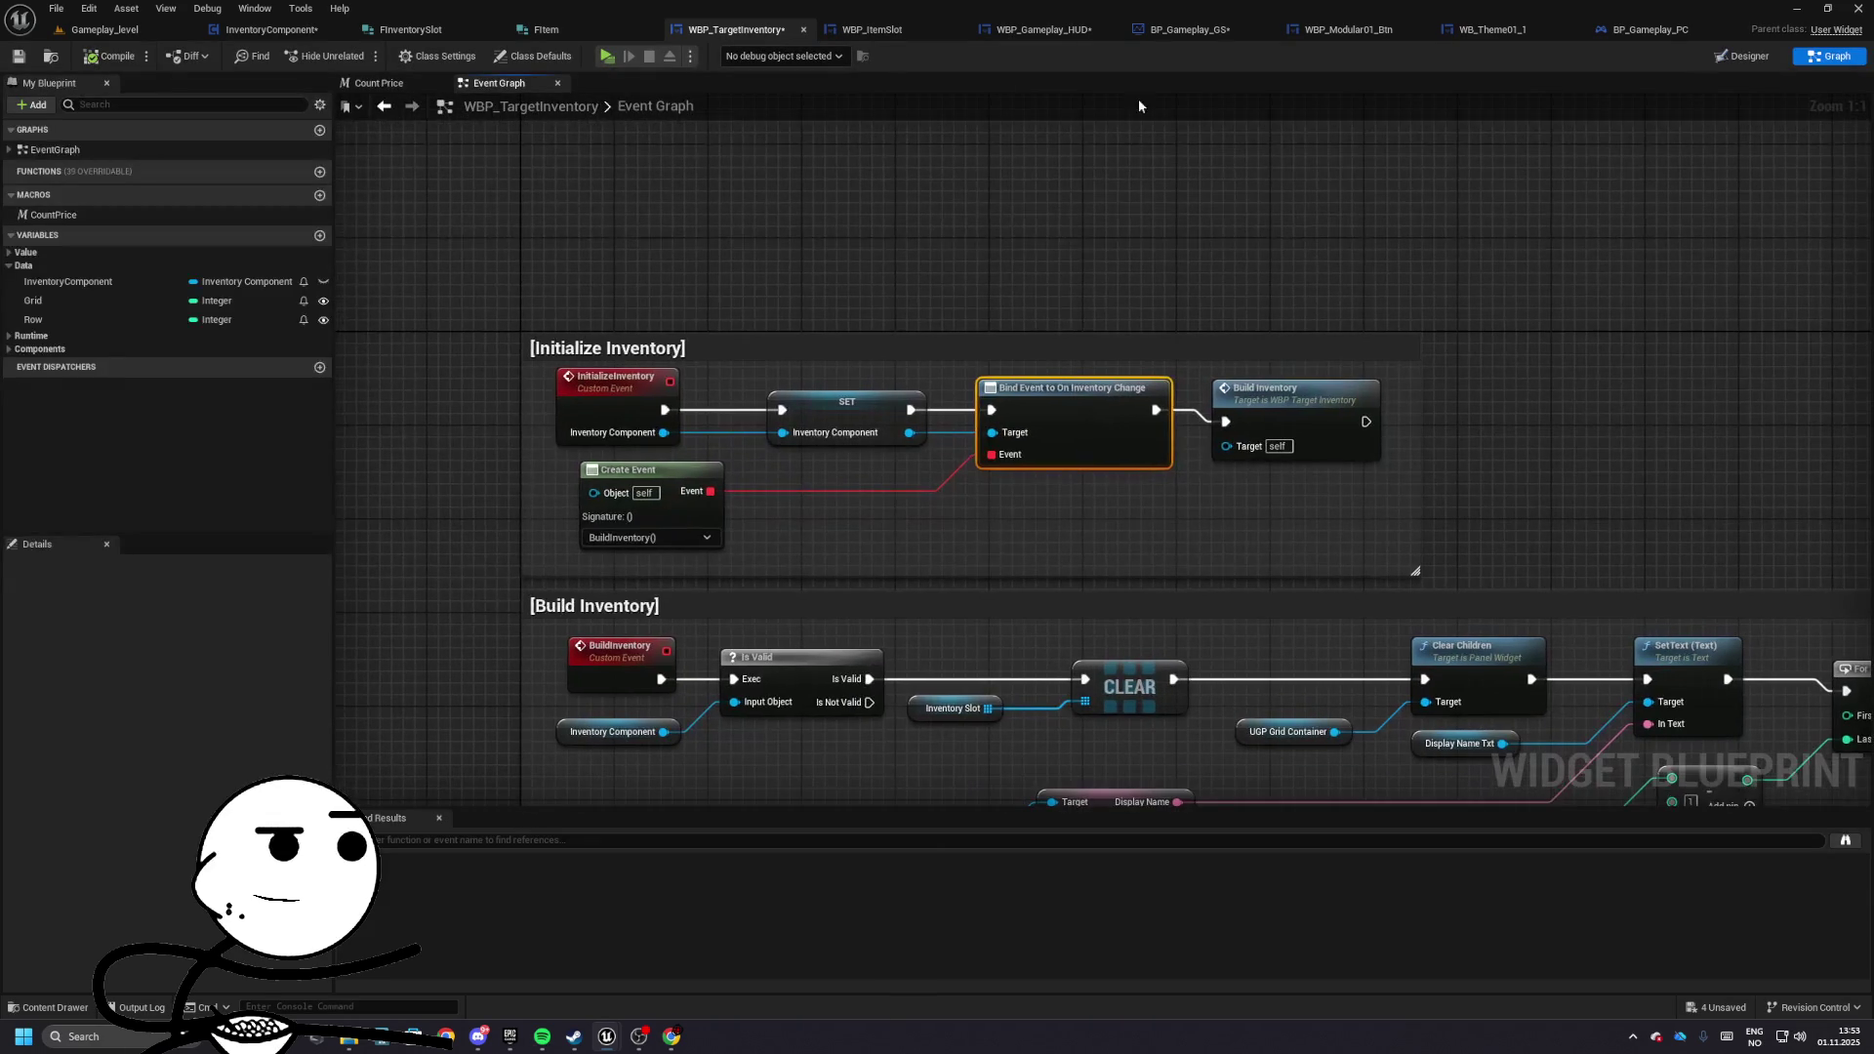
drag(271, 29, 1640, 29)
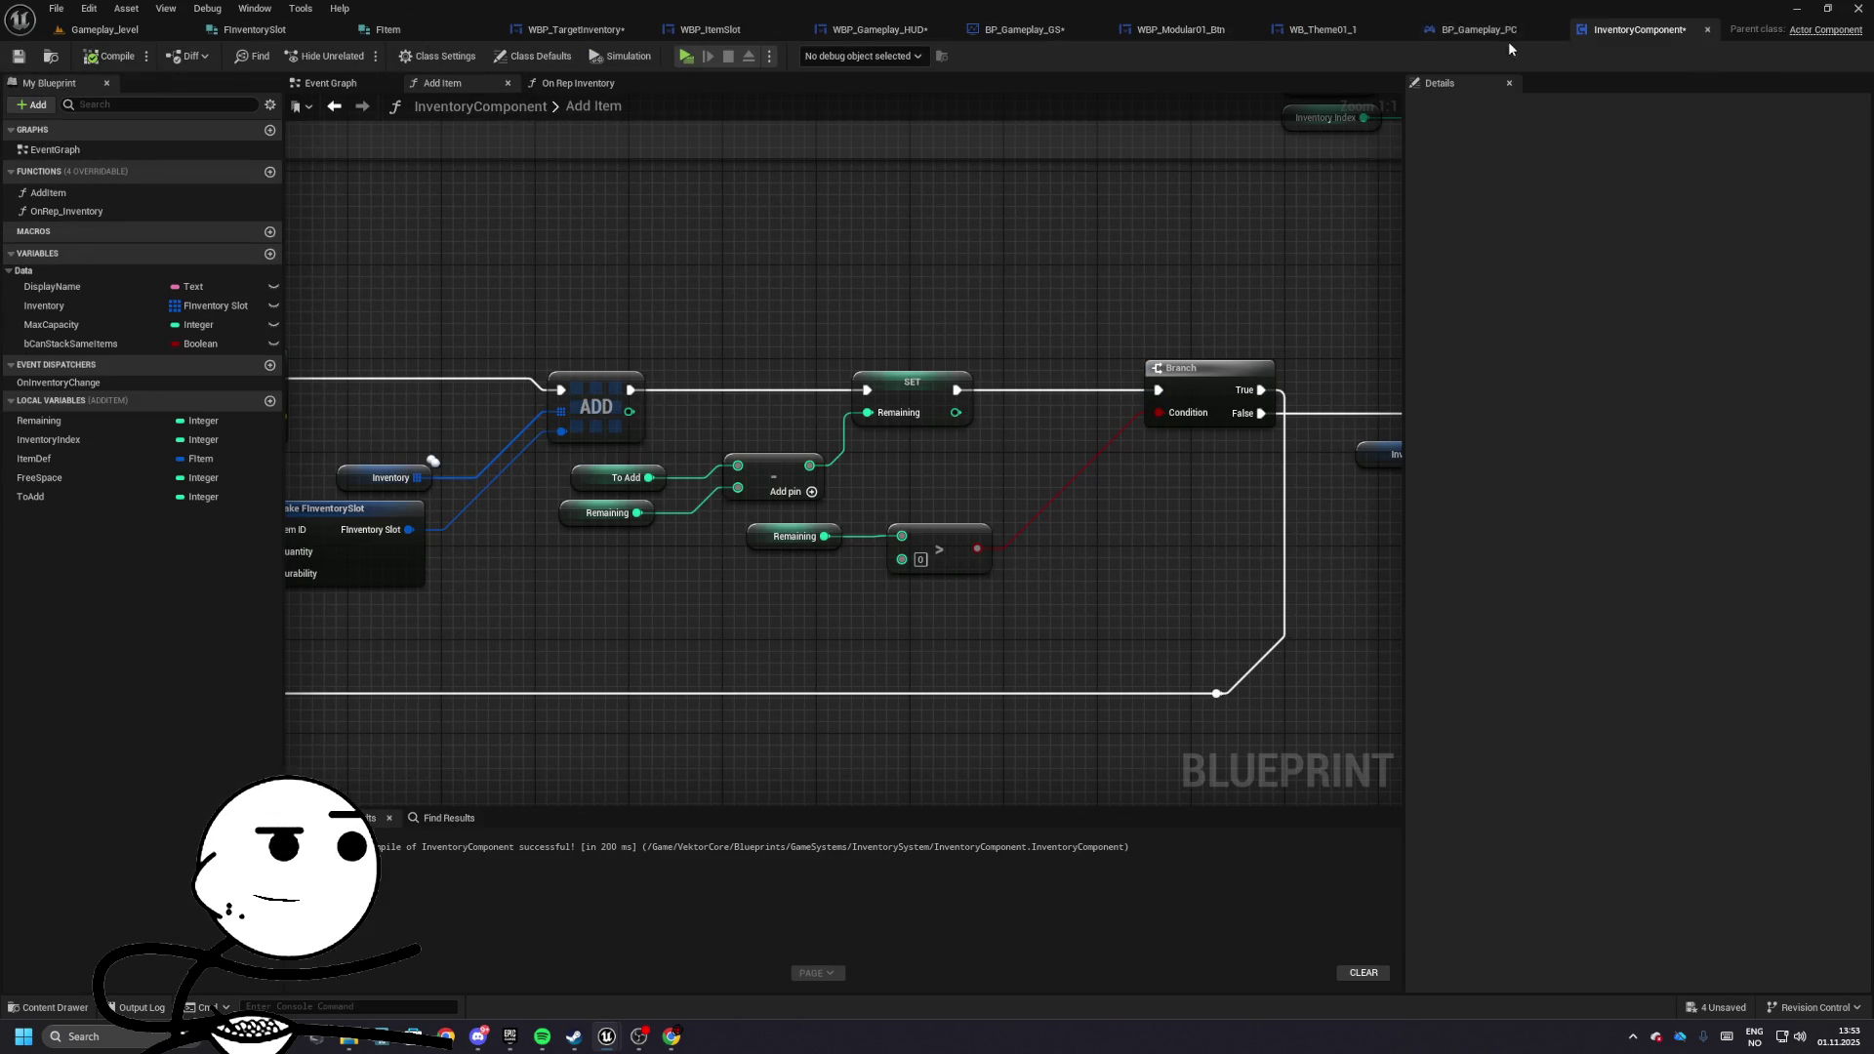
- Add a Print String on the free-space Branch's False path and test play
mouse_move(391, 576)
mouse_down()
mouse_move(1163, 556)
mouse_move(902, 398)
mouse_move(648, 354)
mouse_move(494, 398)
mouse_move(885, 375)
mouse_move(910, 512)
mouse_up()
text(print)
key(Return)
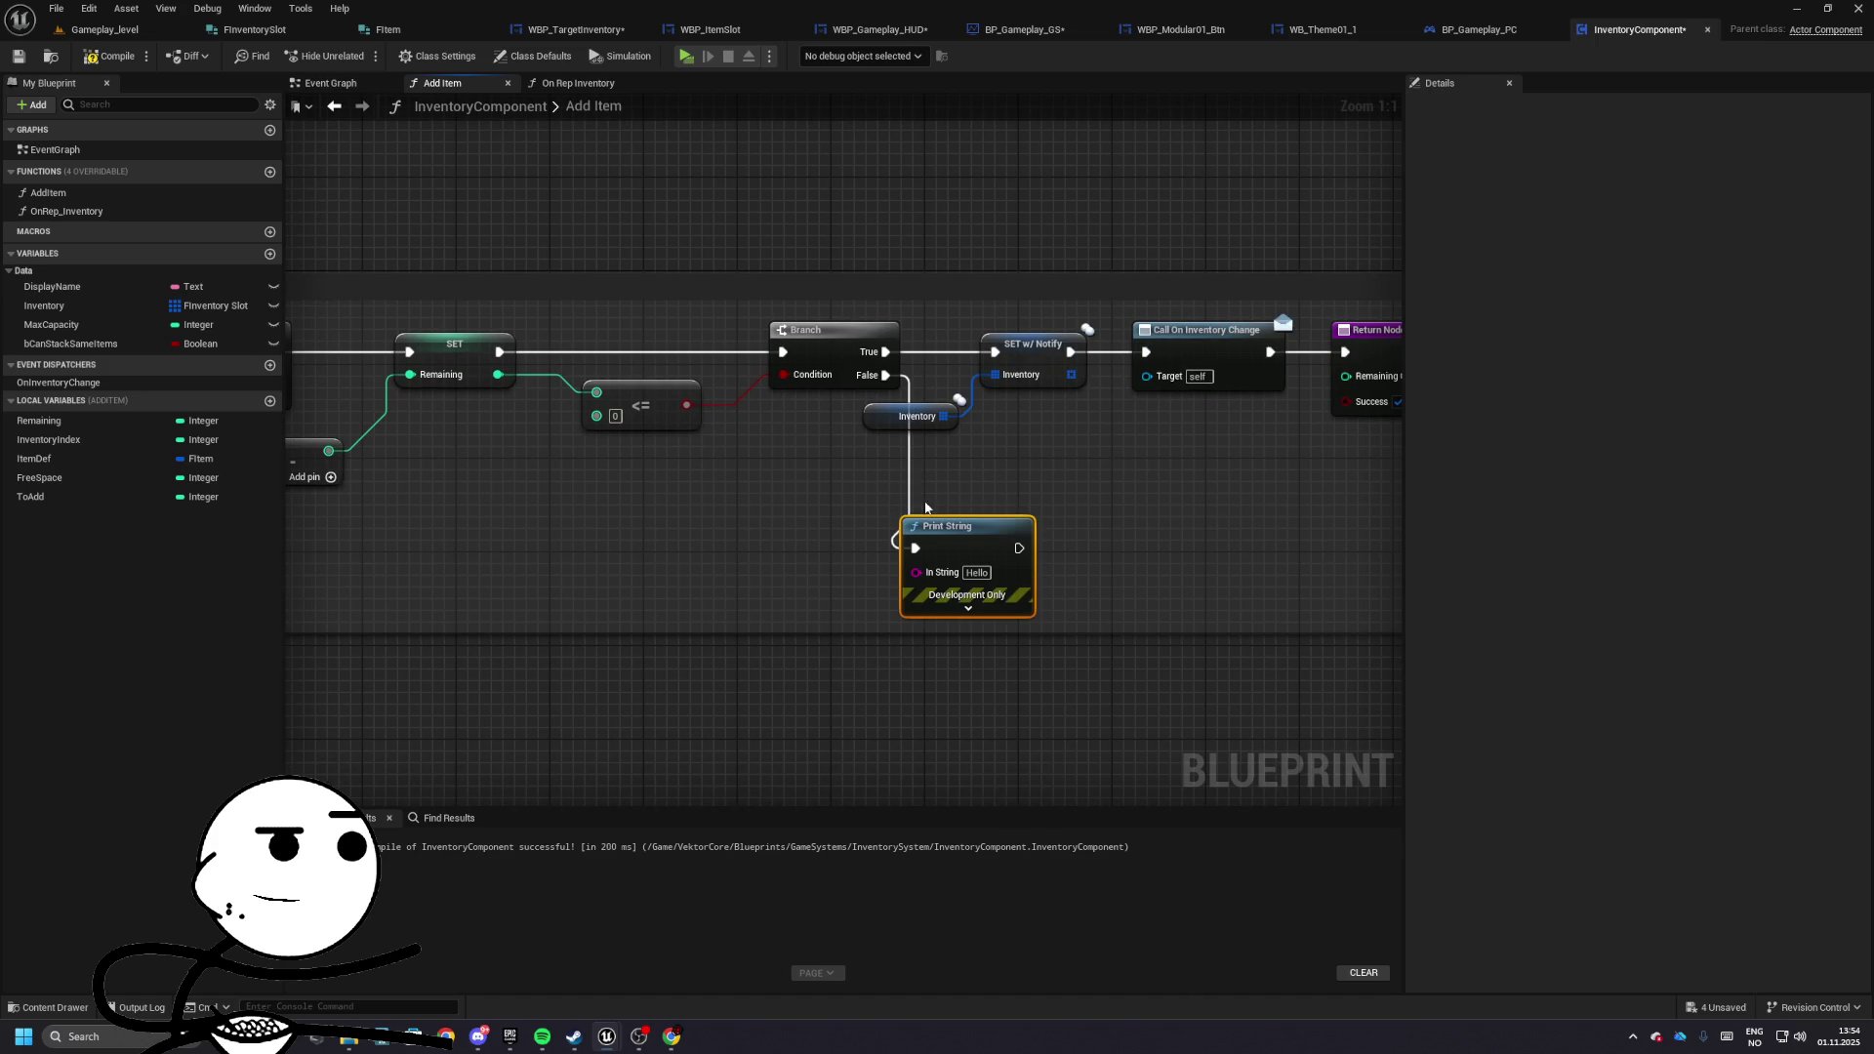
click(688, 57)
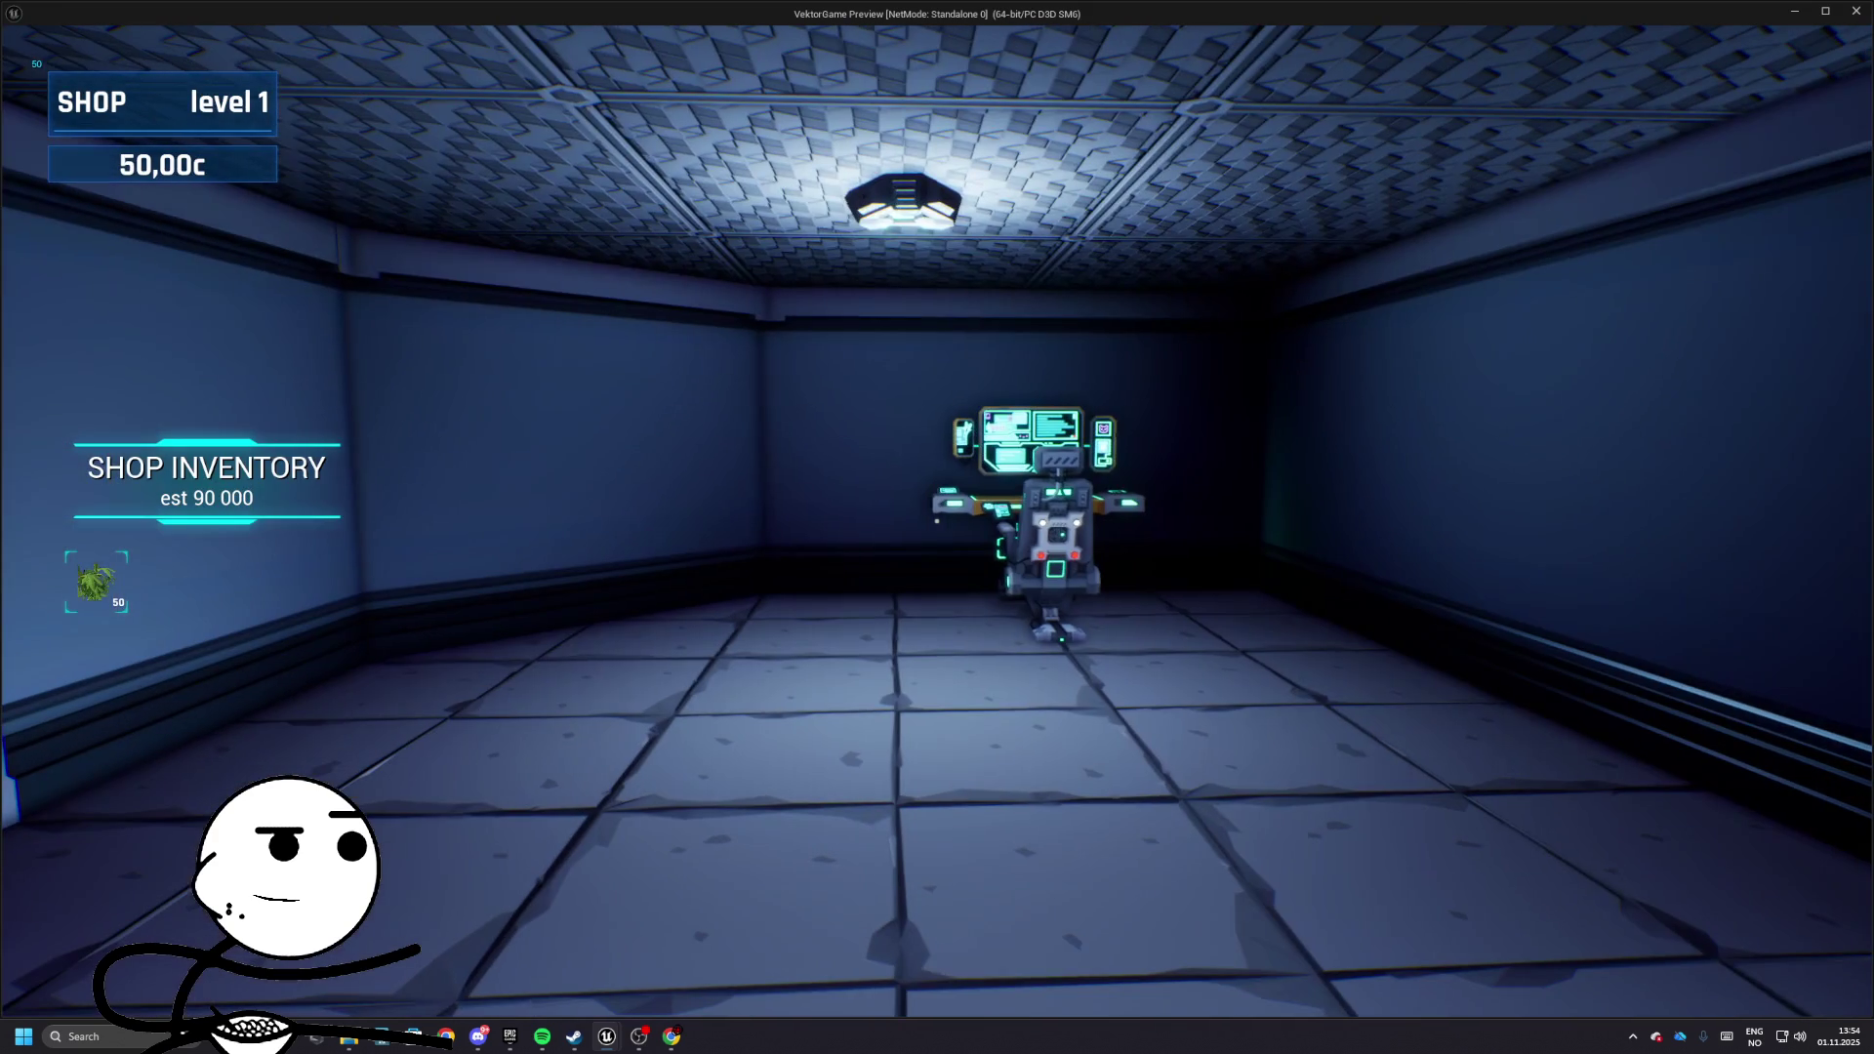
key(Escape)
- Move the Hello Print String after Call On Inventory Change, feeding the Return Node
mouse_move(980, 456)
mouse_down()
mouse_move(536, 457)
mouse_move(957, 453)
mouse_up()
mouse_move(976, 535)
mouse_down()
mouse_move(803, 529)
mouse_move(1374, 313)
mouse_move(1327, 336)
mouse_move(1061, 348)
mouse_move(1207, 414)
mouse_move(1472, 361)
mouse_move(1092, 342)
mouse_up()
alt+click(769, 542)
drag(969, 341, 962, 337)
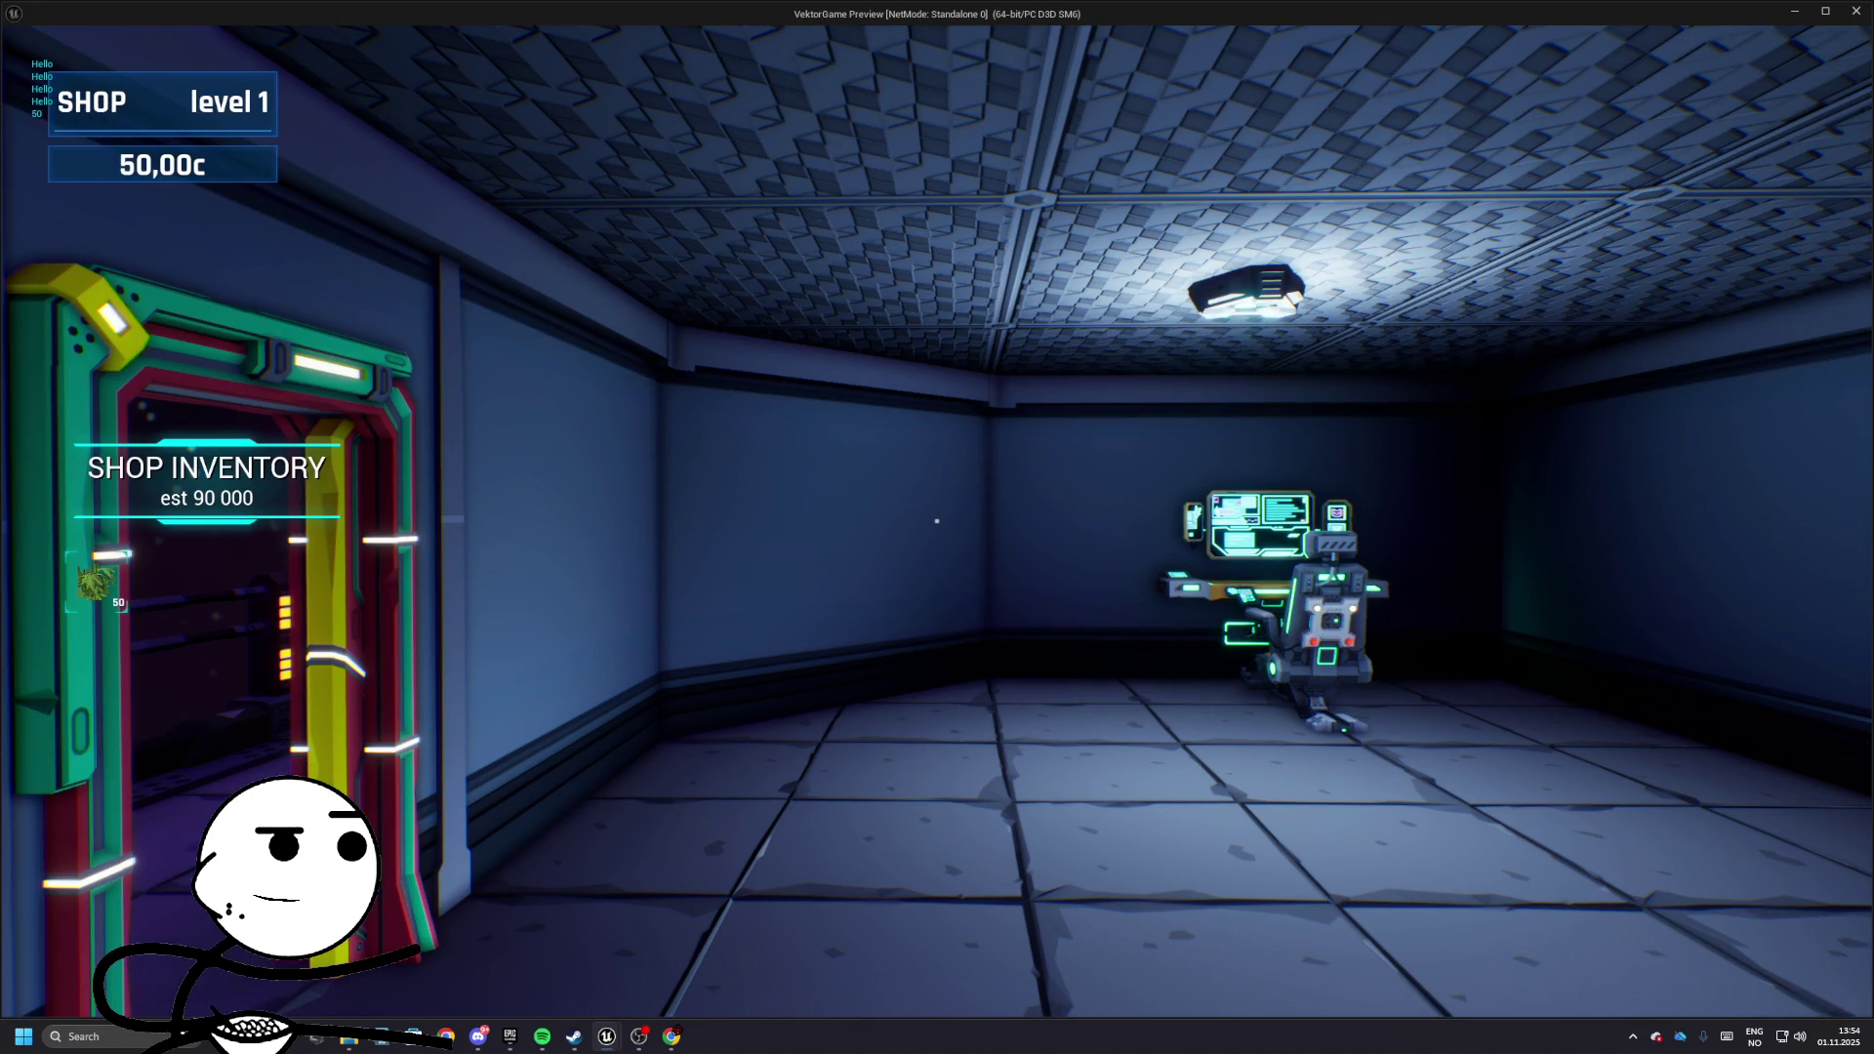
key(Escape)
- Remove the Print String and reconnect Call On Inventory Change directly to Return Node
drag(857, 285, 810, 414)
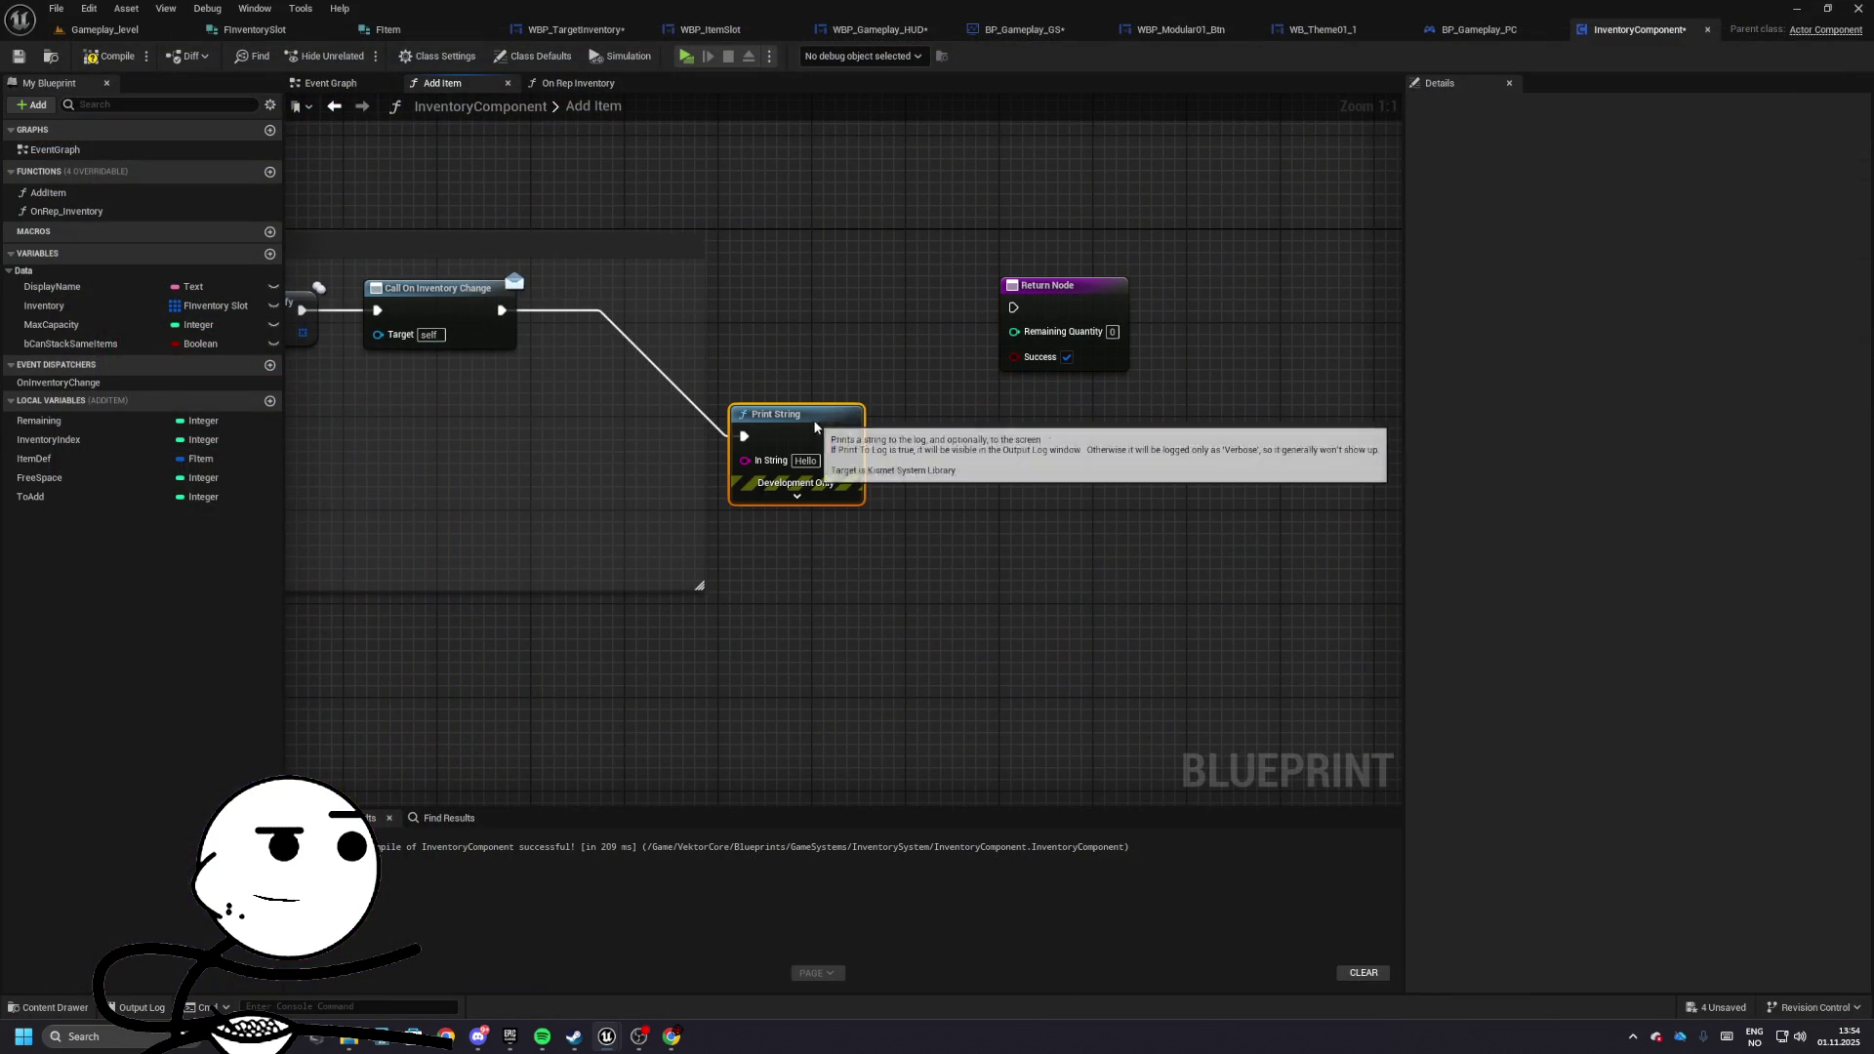
mouse_move(502, 310)
mouse_down()
mouse_move(1015, 308)
mouse_move(617, 304)
mouse_up()
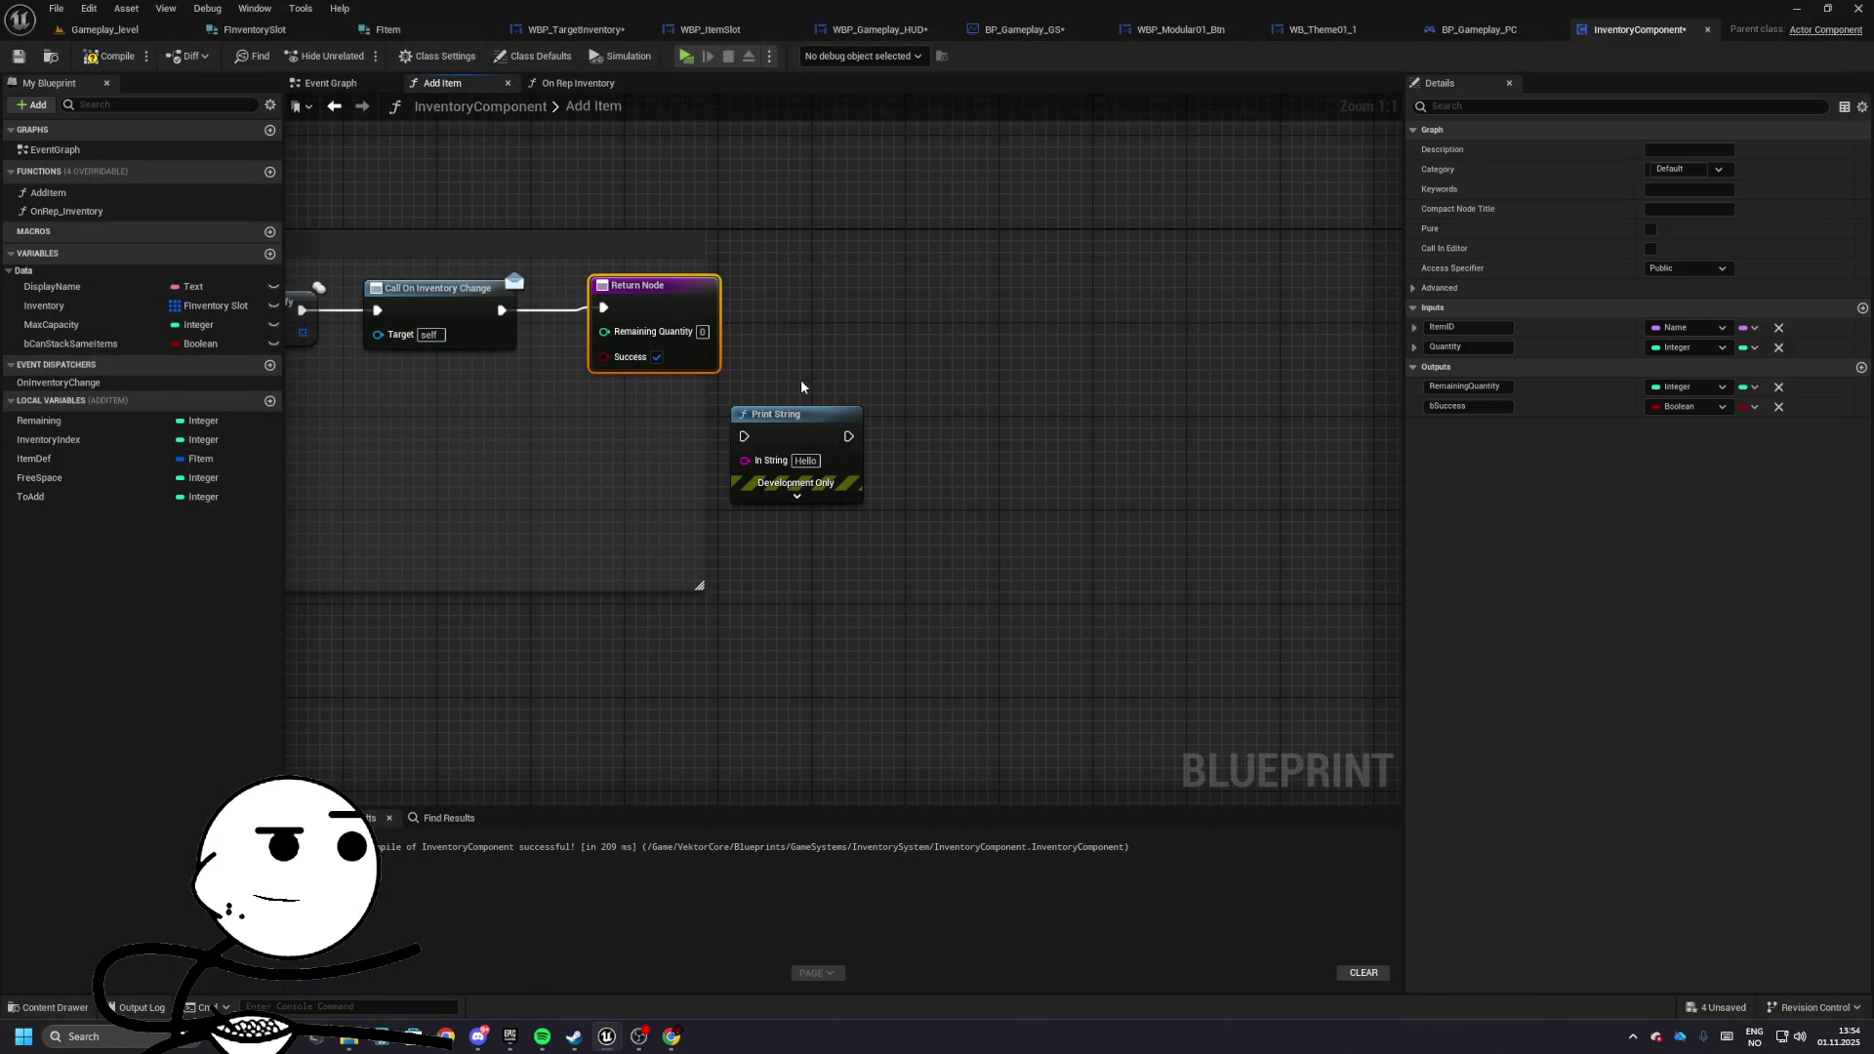
click(782, 408)
click(645, 285)
click(779, 421)
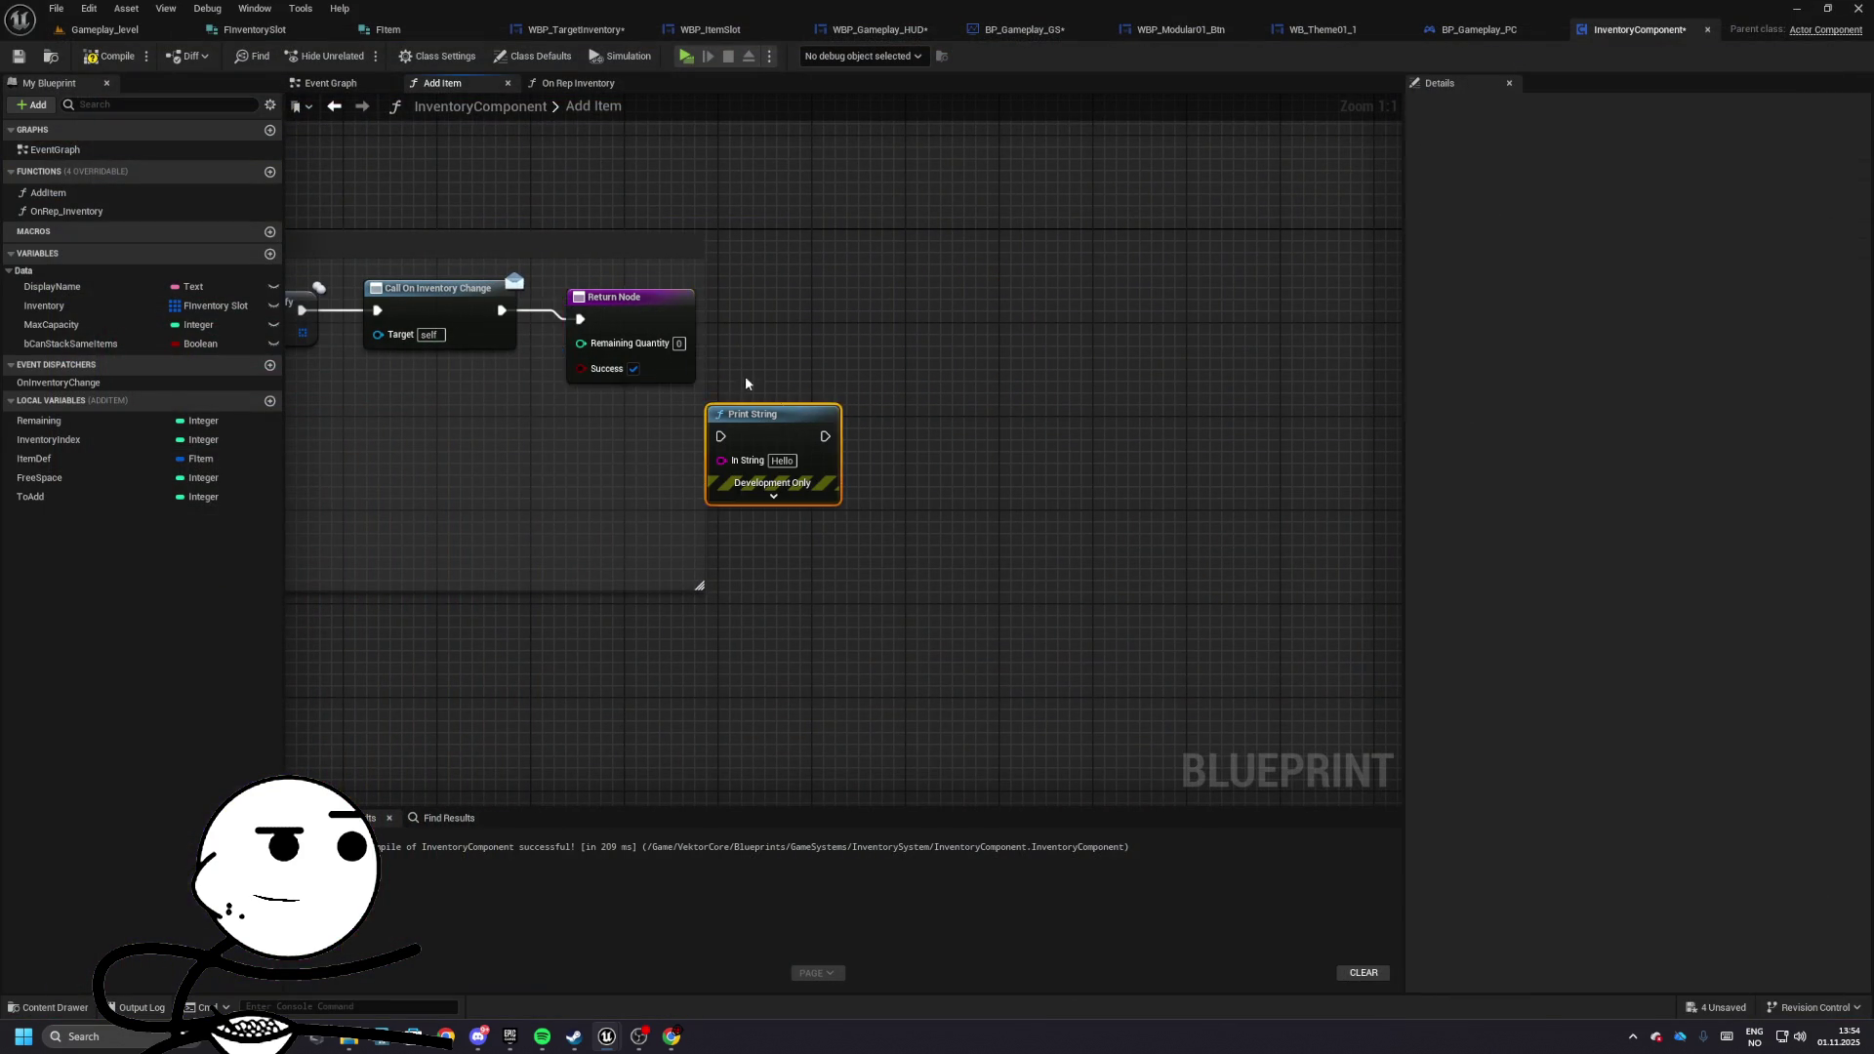
mouse_move(779, 422)
mouse_down()
mouse_move(652, 315)
mouse_move(681, 267)
mouse_move(906, 350)
mouse_move(1111, 340)
mouse_move(1093, 293)
mouse_up()
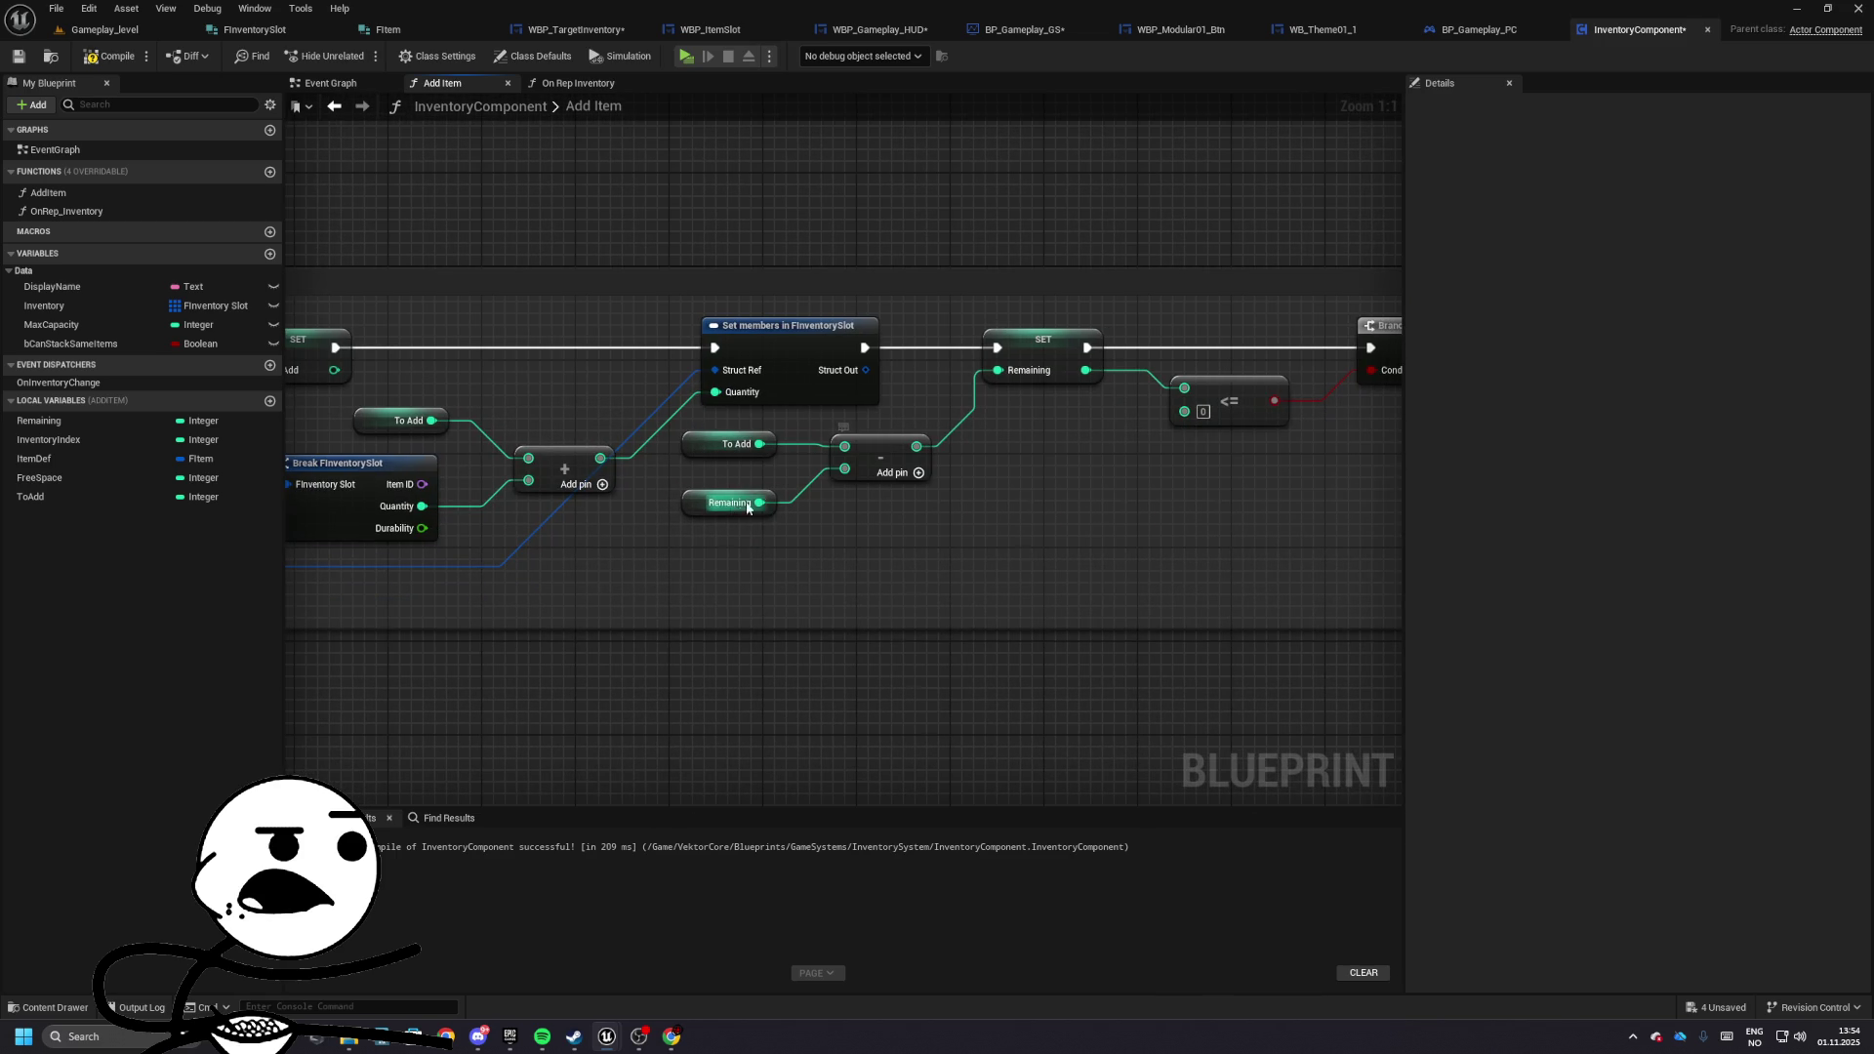
- Add a Print String printing Remaining right after the SET Remaining node
drag(707, 511, 707, 489)
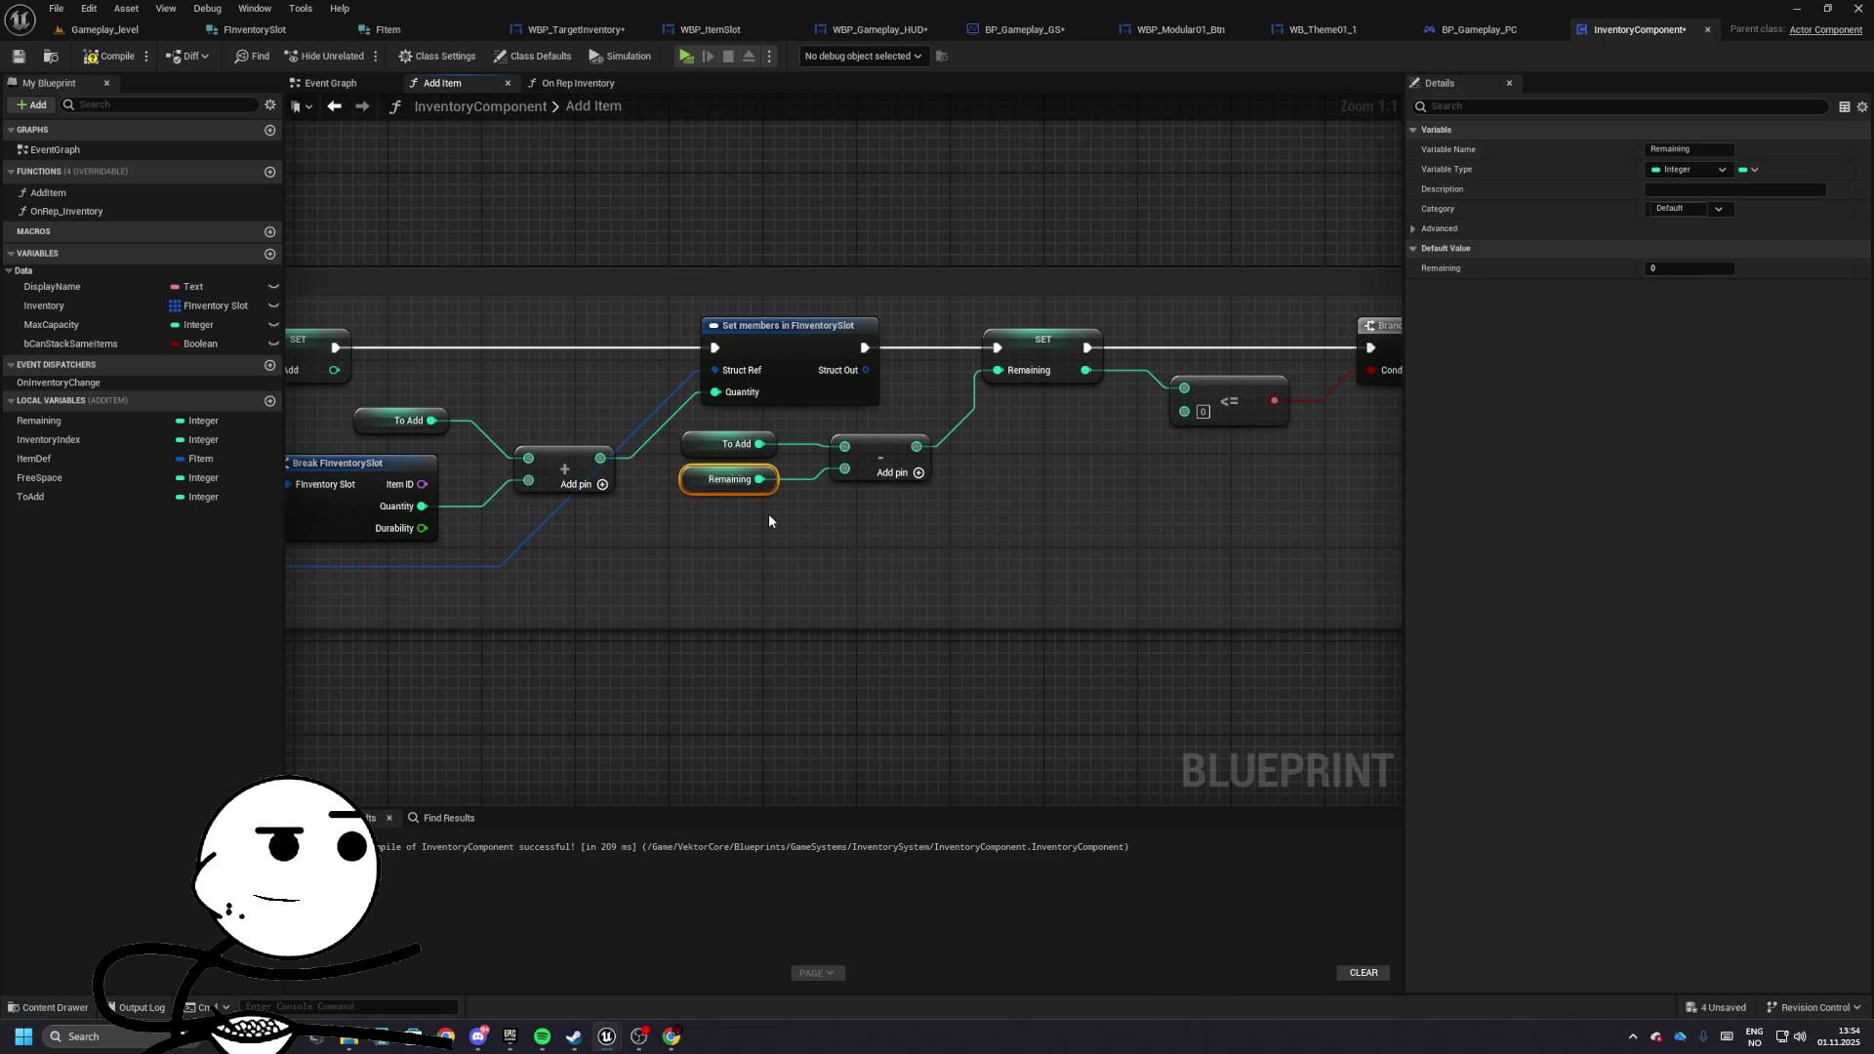
drag(1028, 449, 657, 430)
right_click(830, 319)
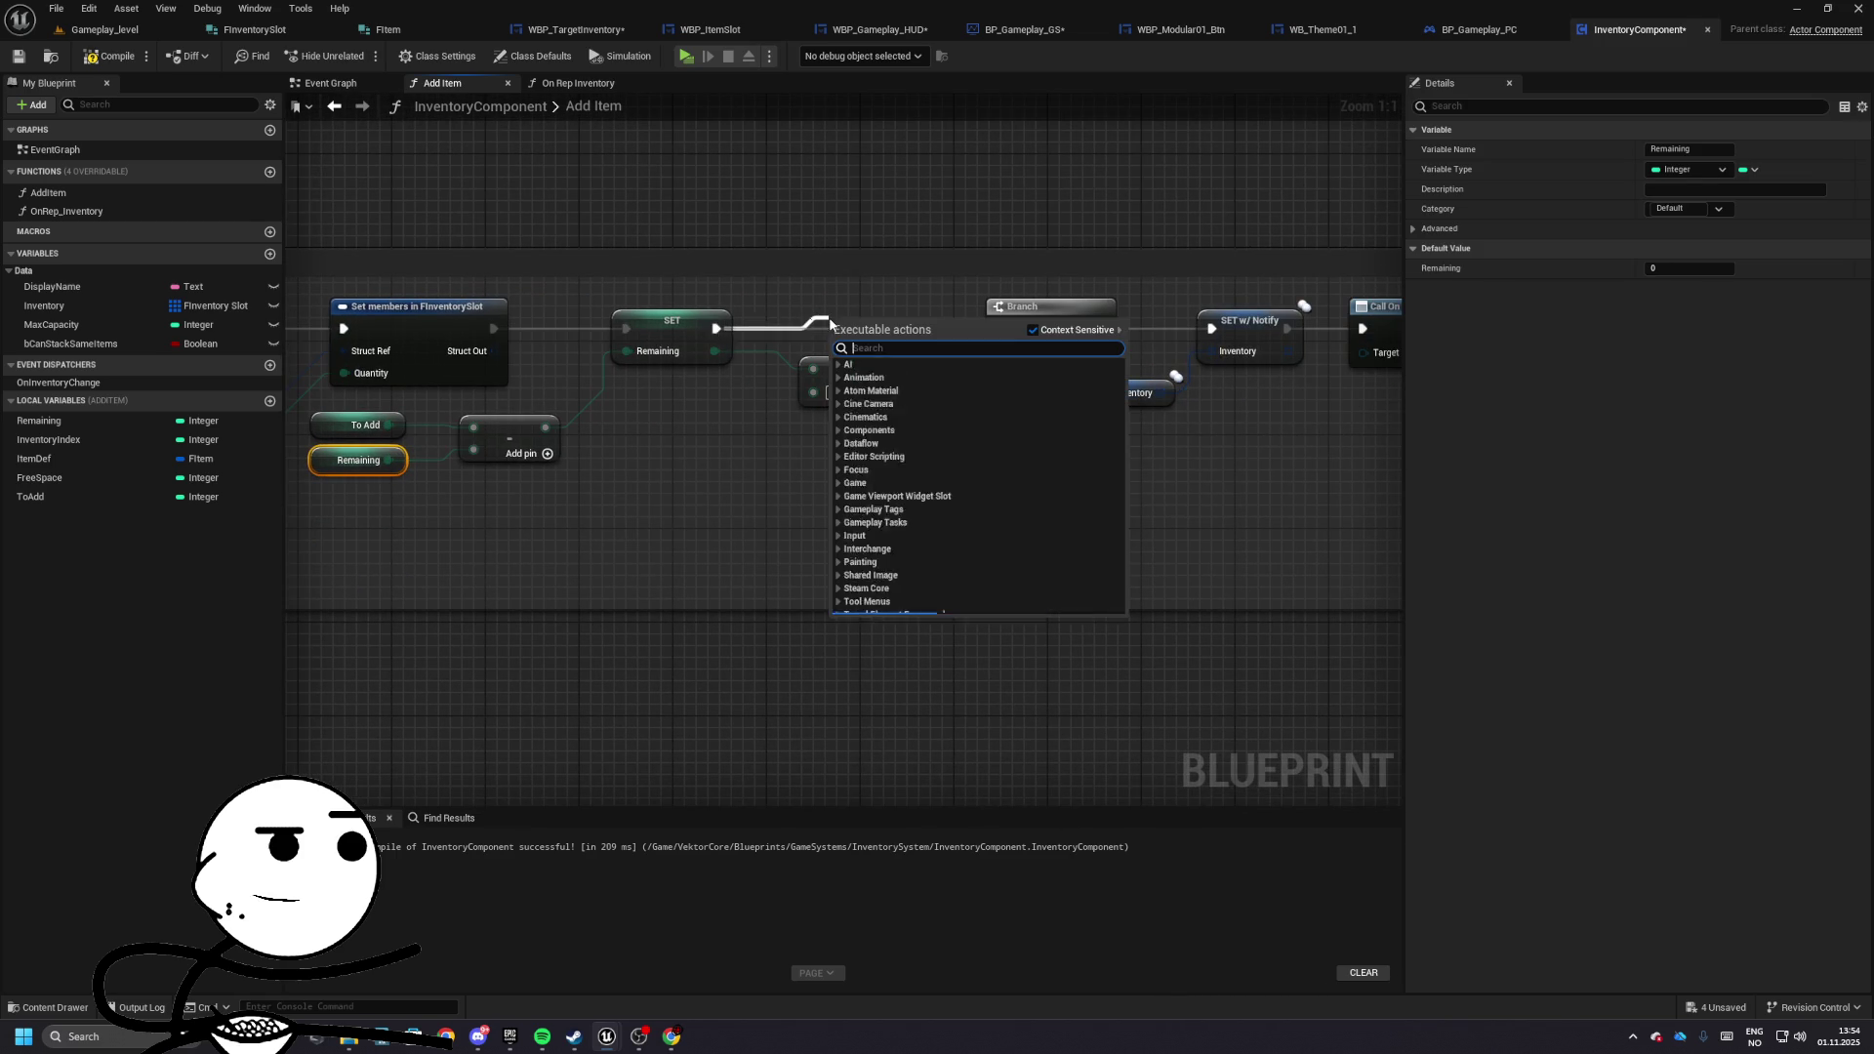
text(print)
key(Return)
drag(830, 320, 818, 285)
mouse_move(715, 350)
mouse_down()
mouse_move(816, 355)
mouse_move(828, 336)
mouse_up()
- Test play the shop, then return to the Add Item graph
click(108, 33)
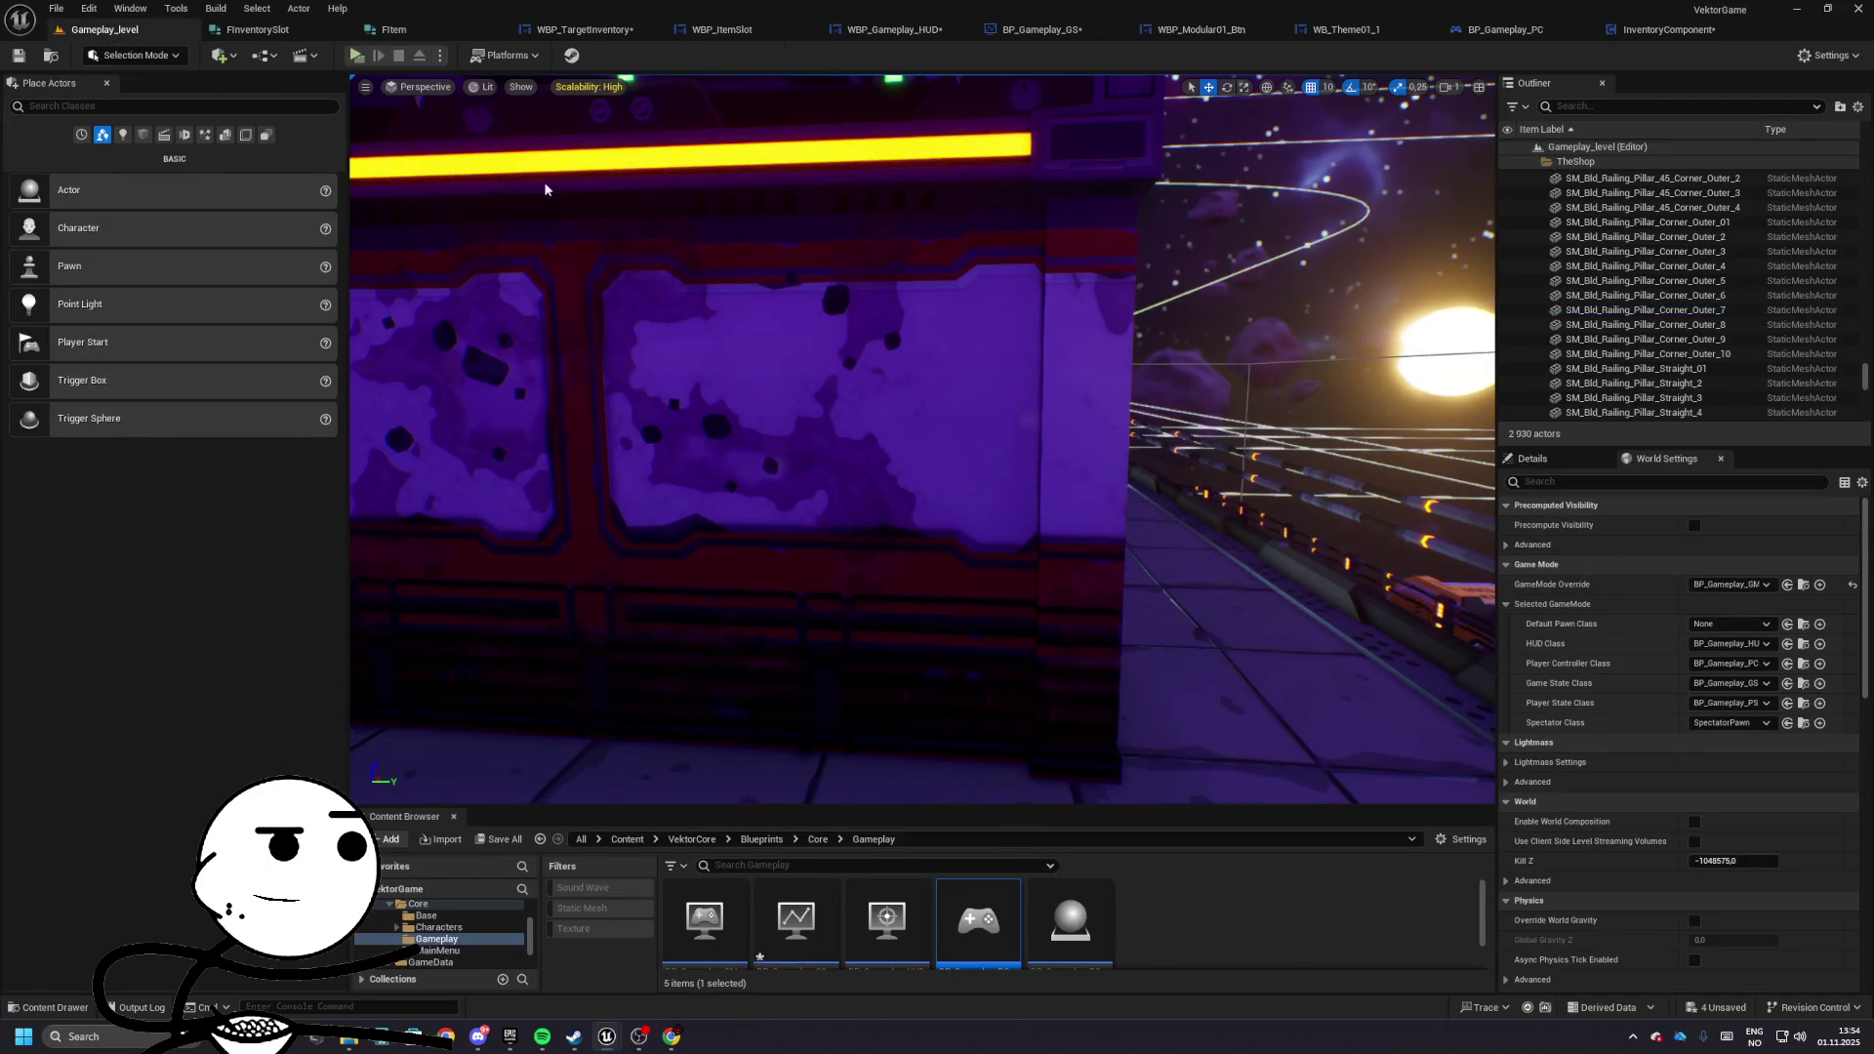
key(alt+p)
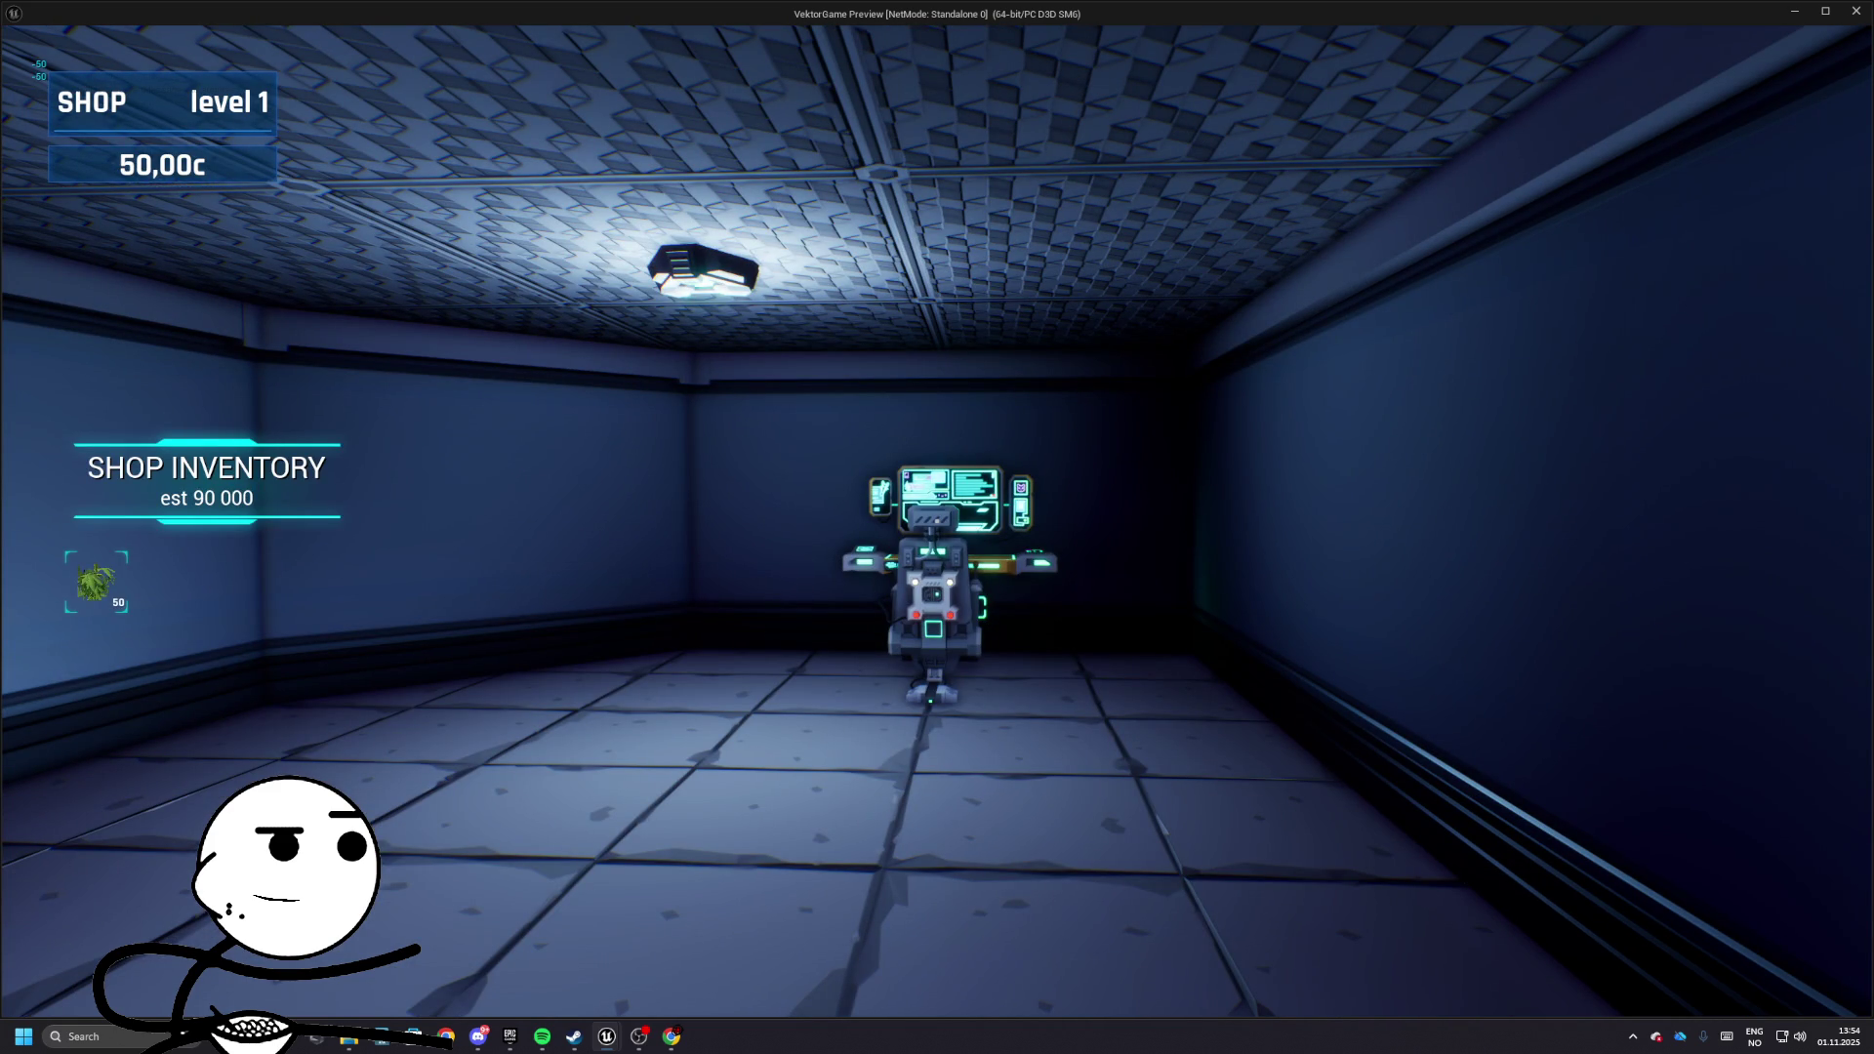
key(Escape)
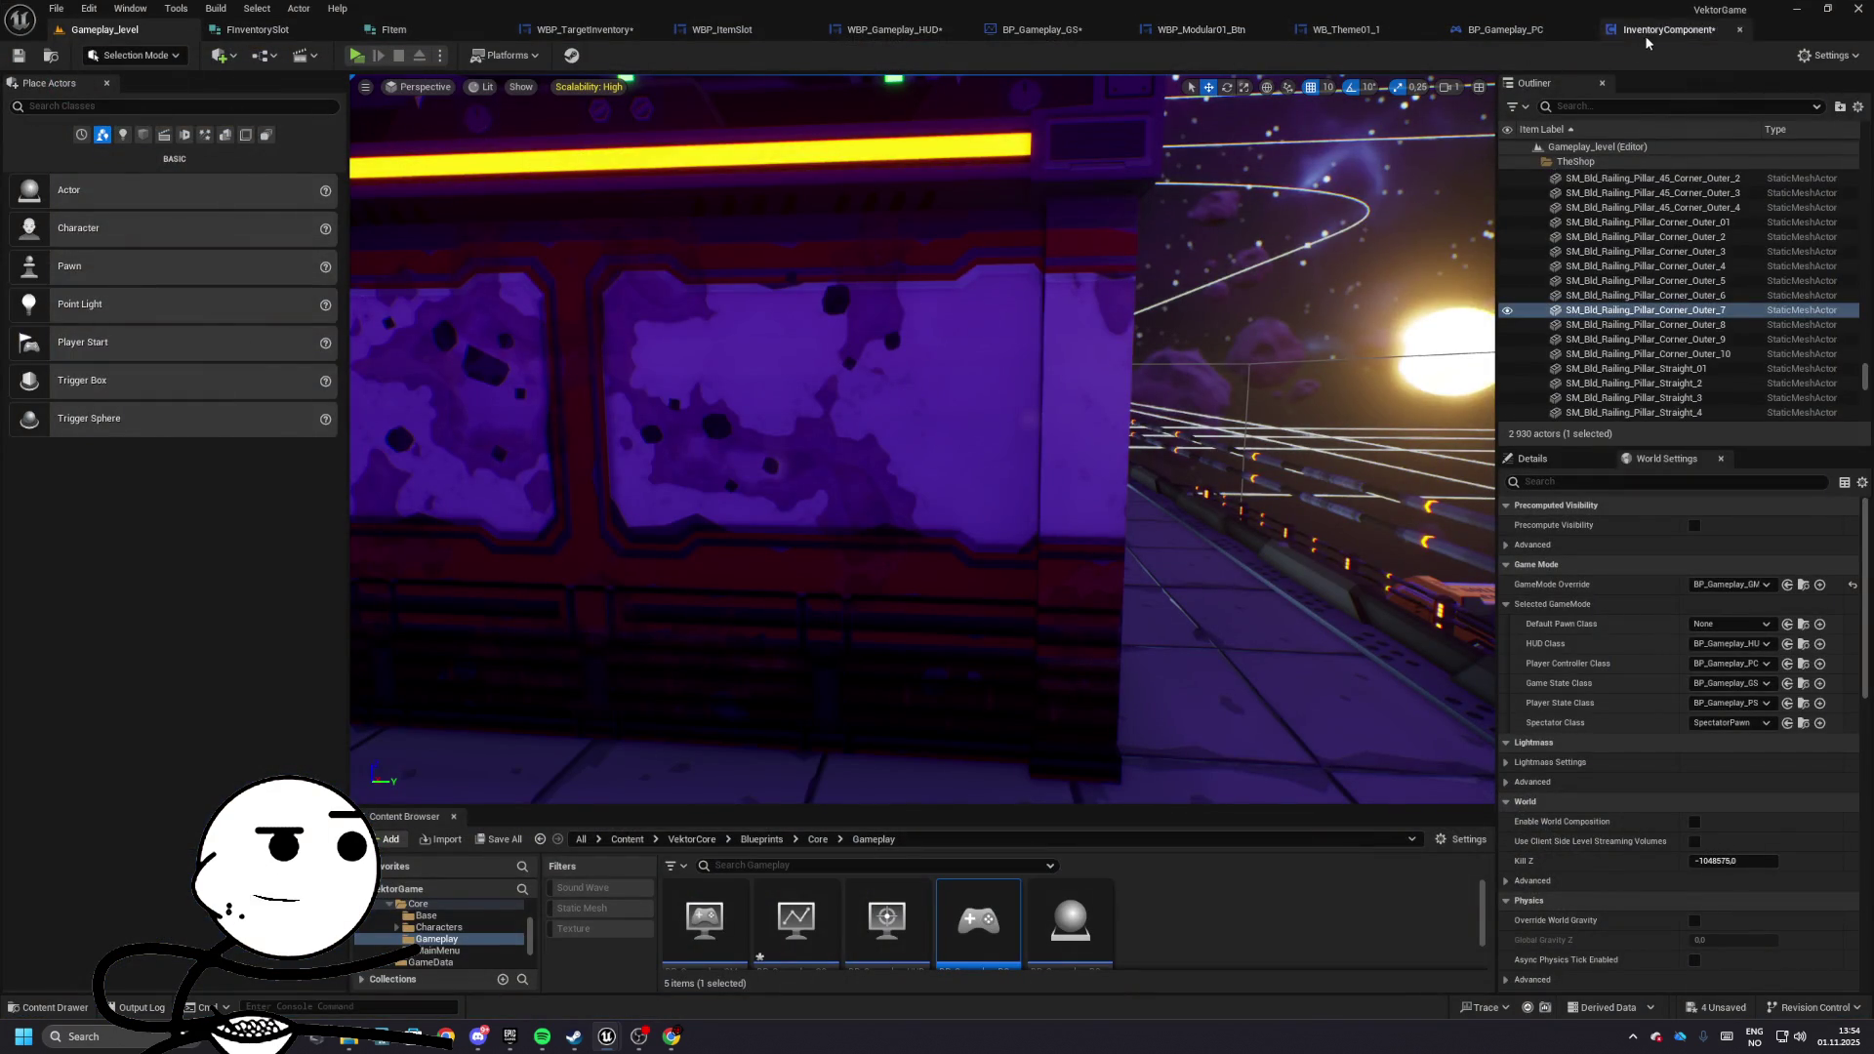
click(1648, 31)
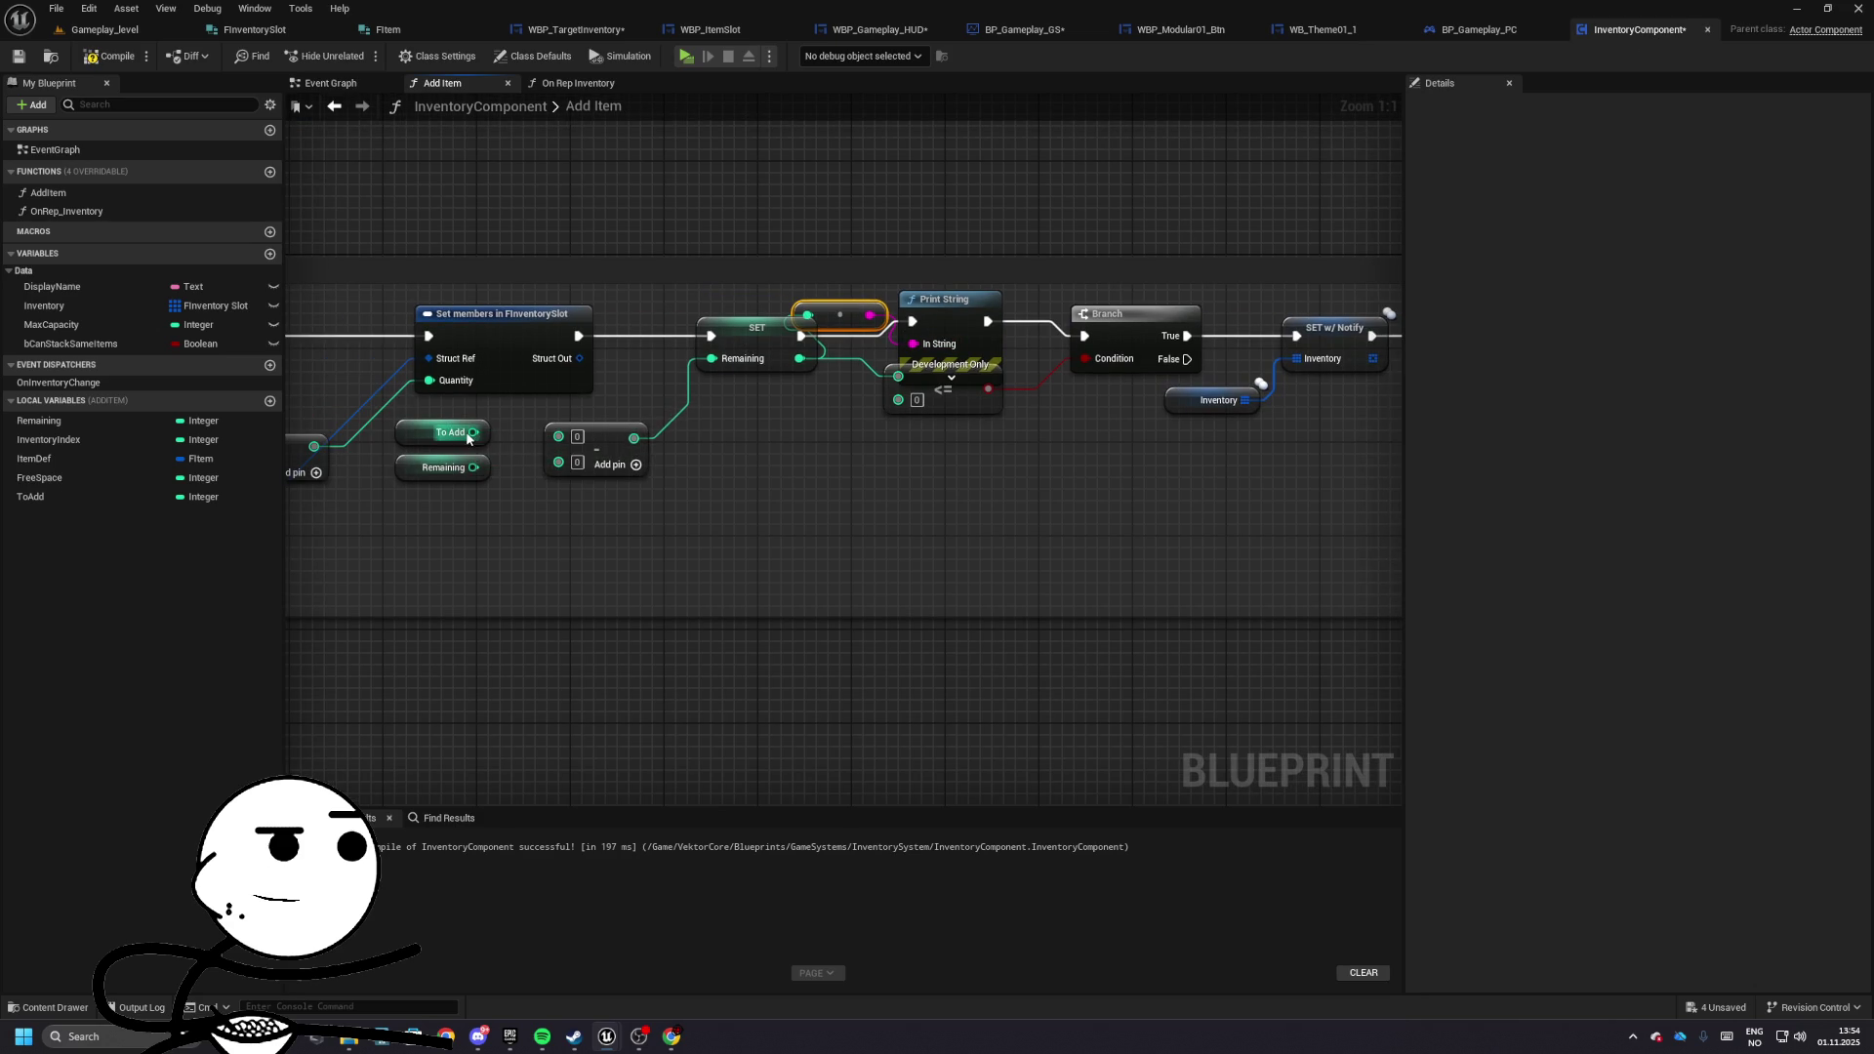
- Swap the subtraction inputs so it computes Remaining minus To Add
mouse_move(408, 435)
mouse_down()
mouse_move(415, 508)
mouse_move(439, 516)
mouse_up()
mouse_move(440, 515)
mouse_down()
mouse_move(437, 470)
mouse_move(1034, 395)
mouse_move(605, 483)
mouse_up()
click(1120, 310)
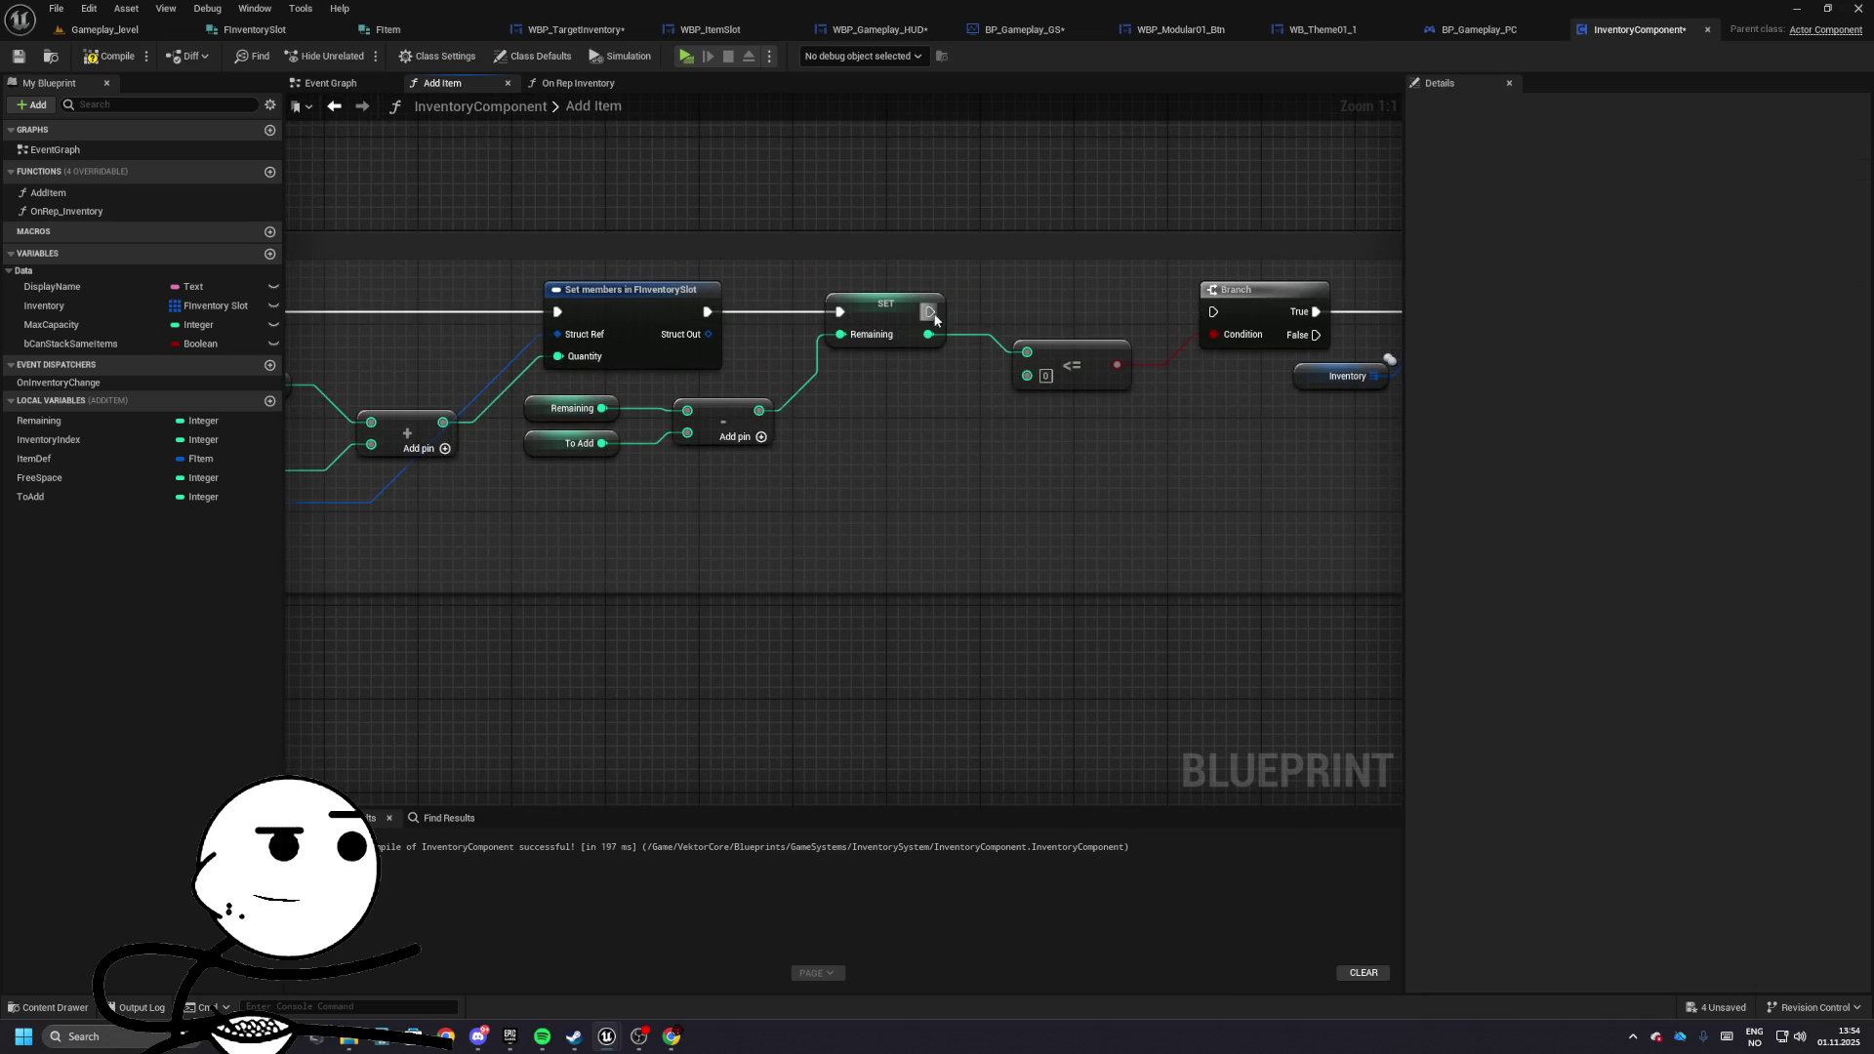
scroll(1212, 373, down, 2)
mouse_move(1022, 385)
mouse_down()
mouse_move(912, 492)
mouse_move(1208, 547)
mouse_up()
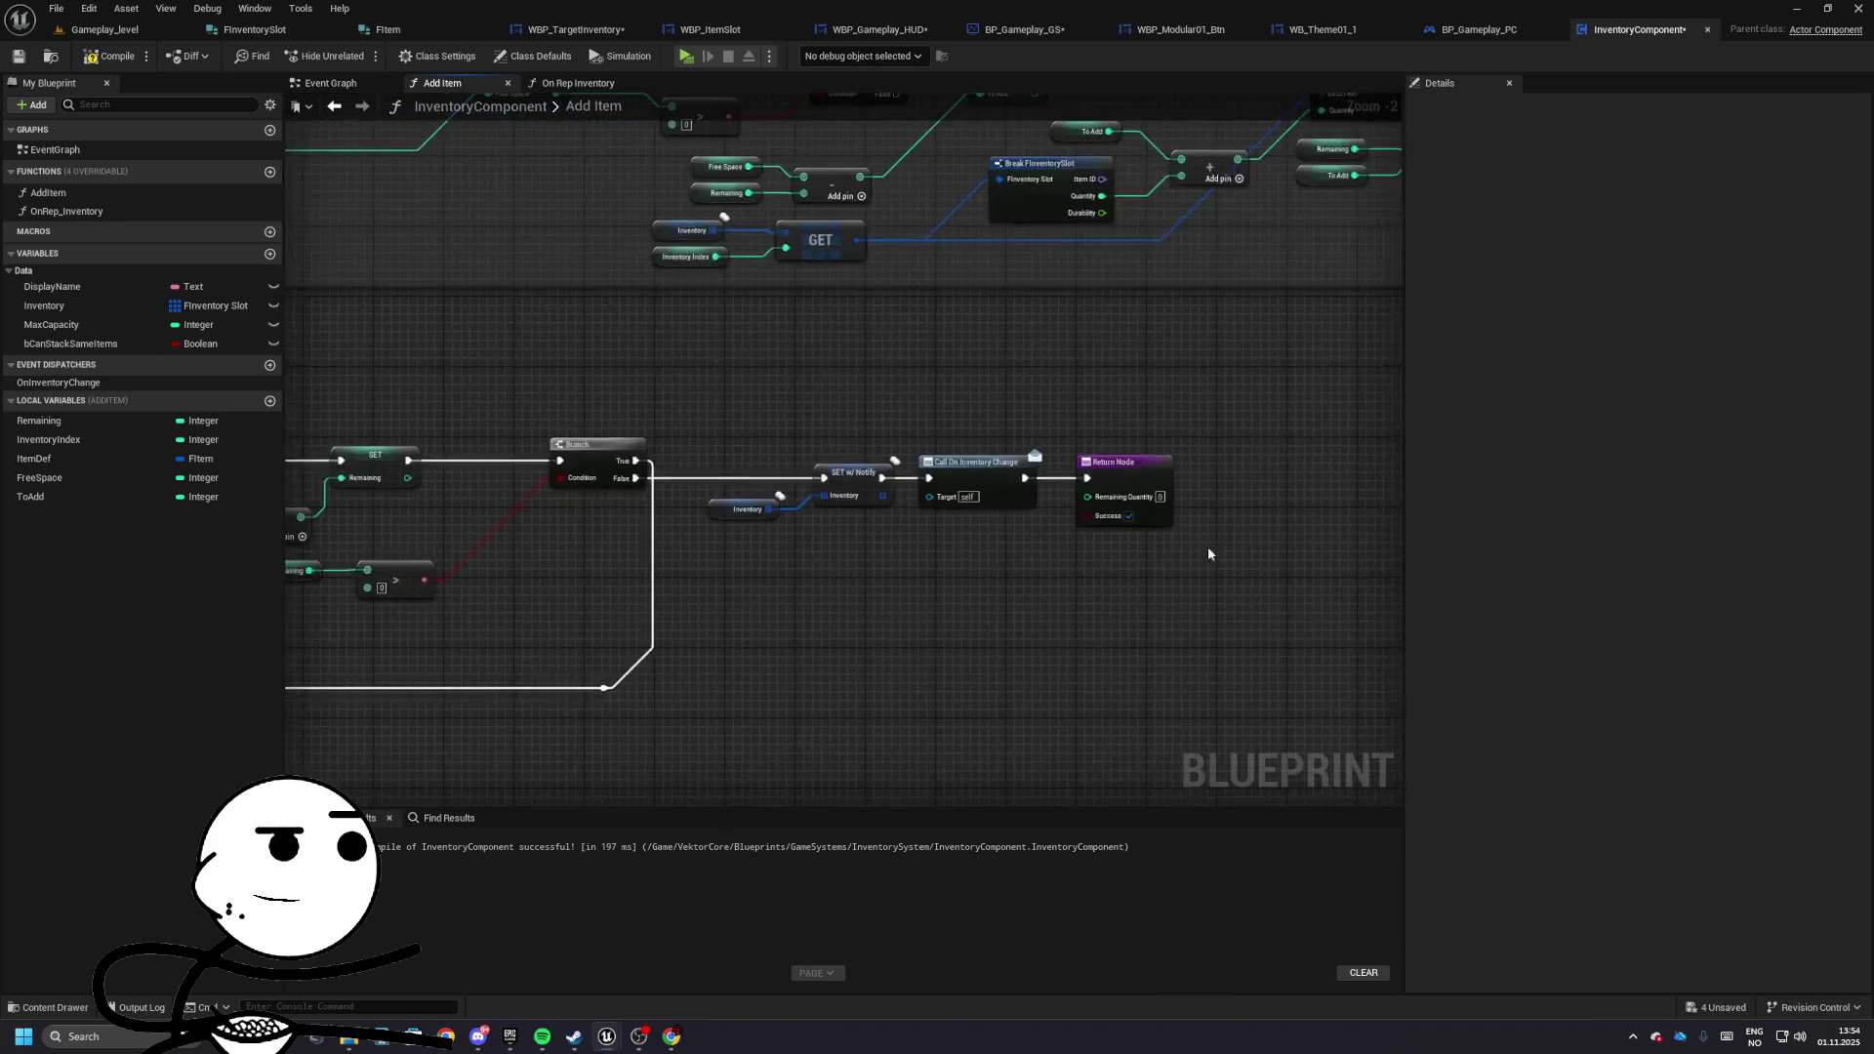
scroll(668, 433, up, 2)
mouse_move(700, 468)
mouse_down()
mouse_move(788, 477)
mouse_move(789, 455)
mouse_up()
drag(630, 502, 621, 466)
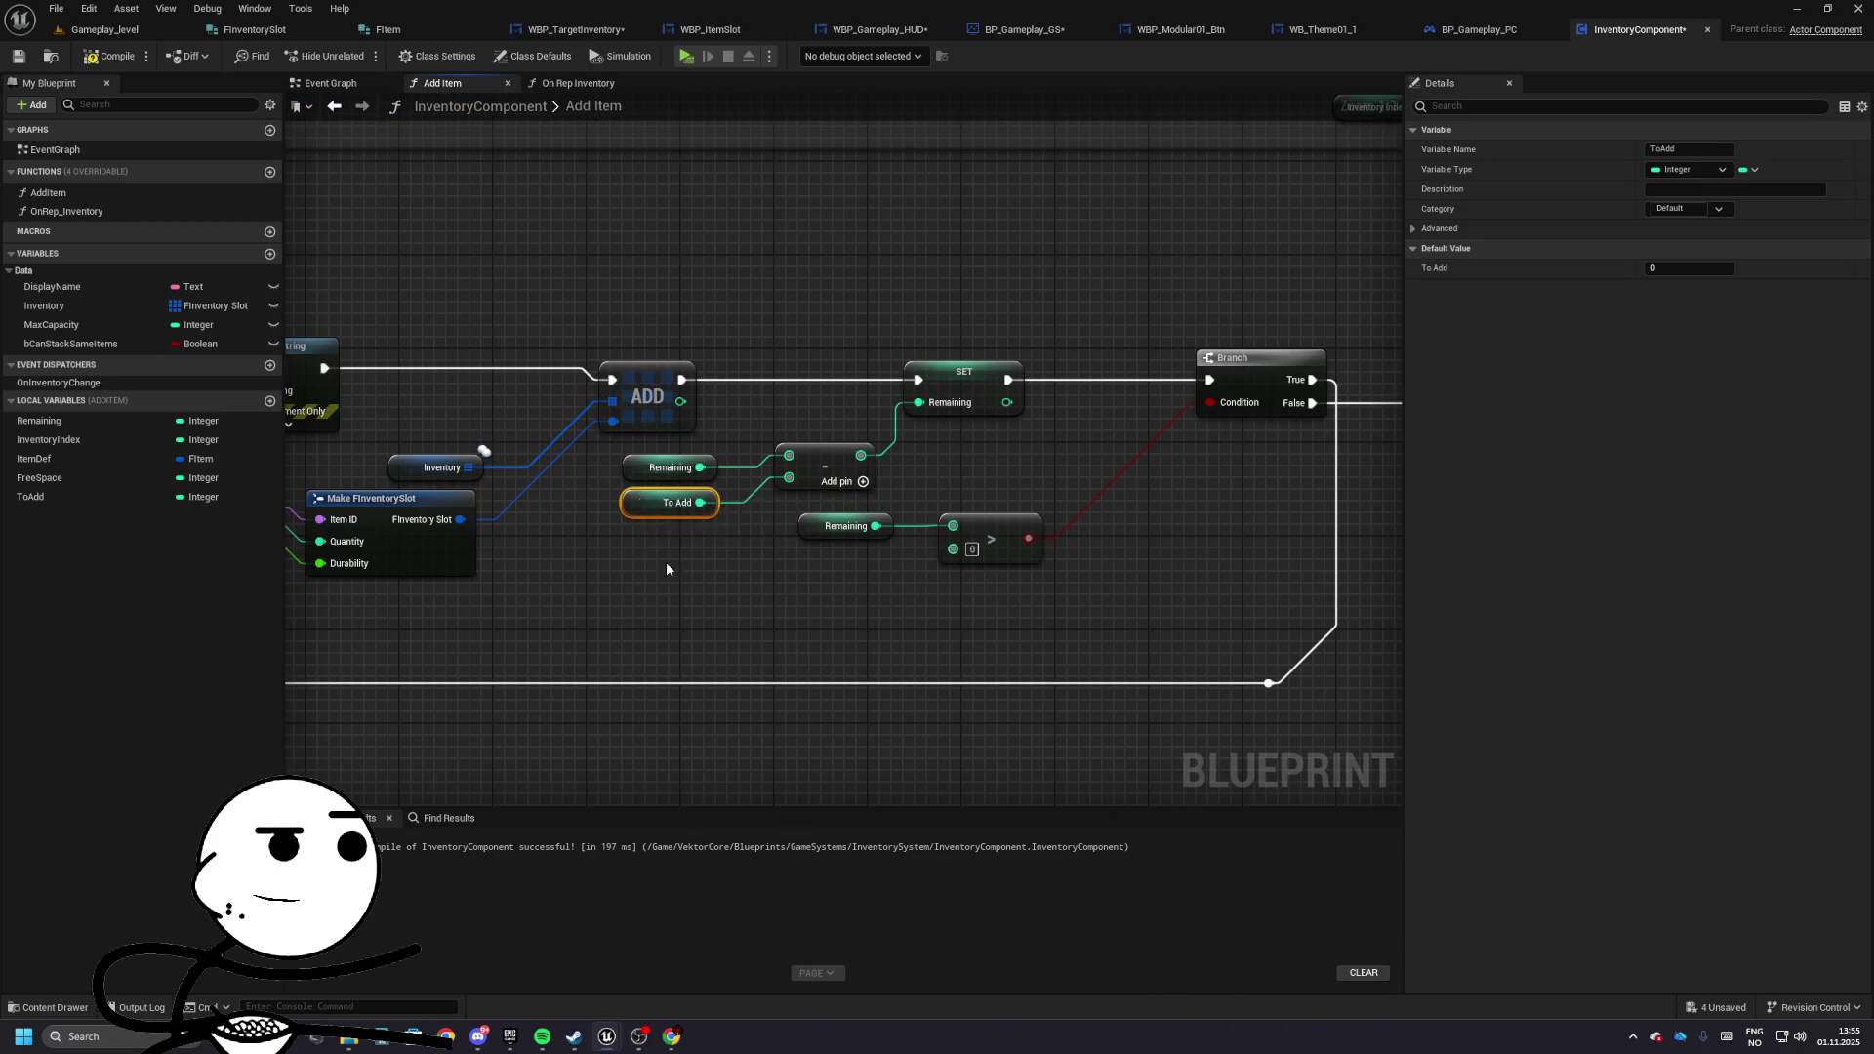
mouse_move(666, 560)
mouse_down()
mouse_move(578, 251)
mouse_move(697, 327)
mouse_up()
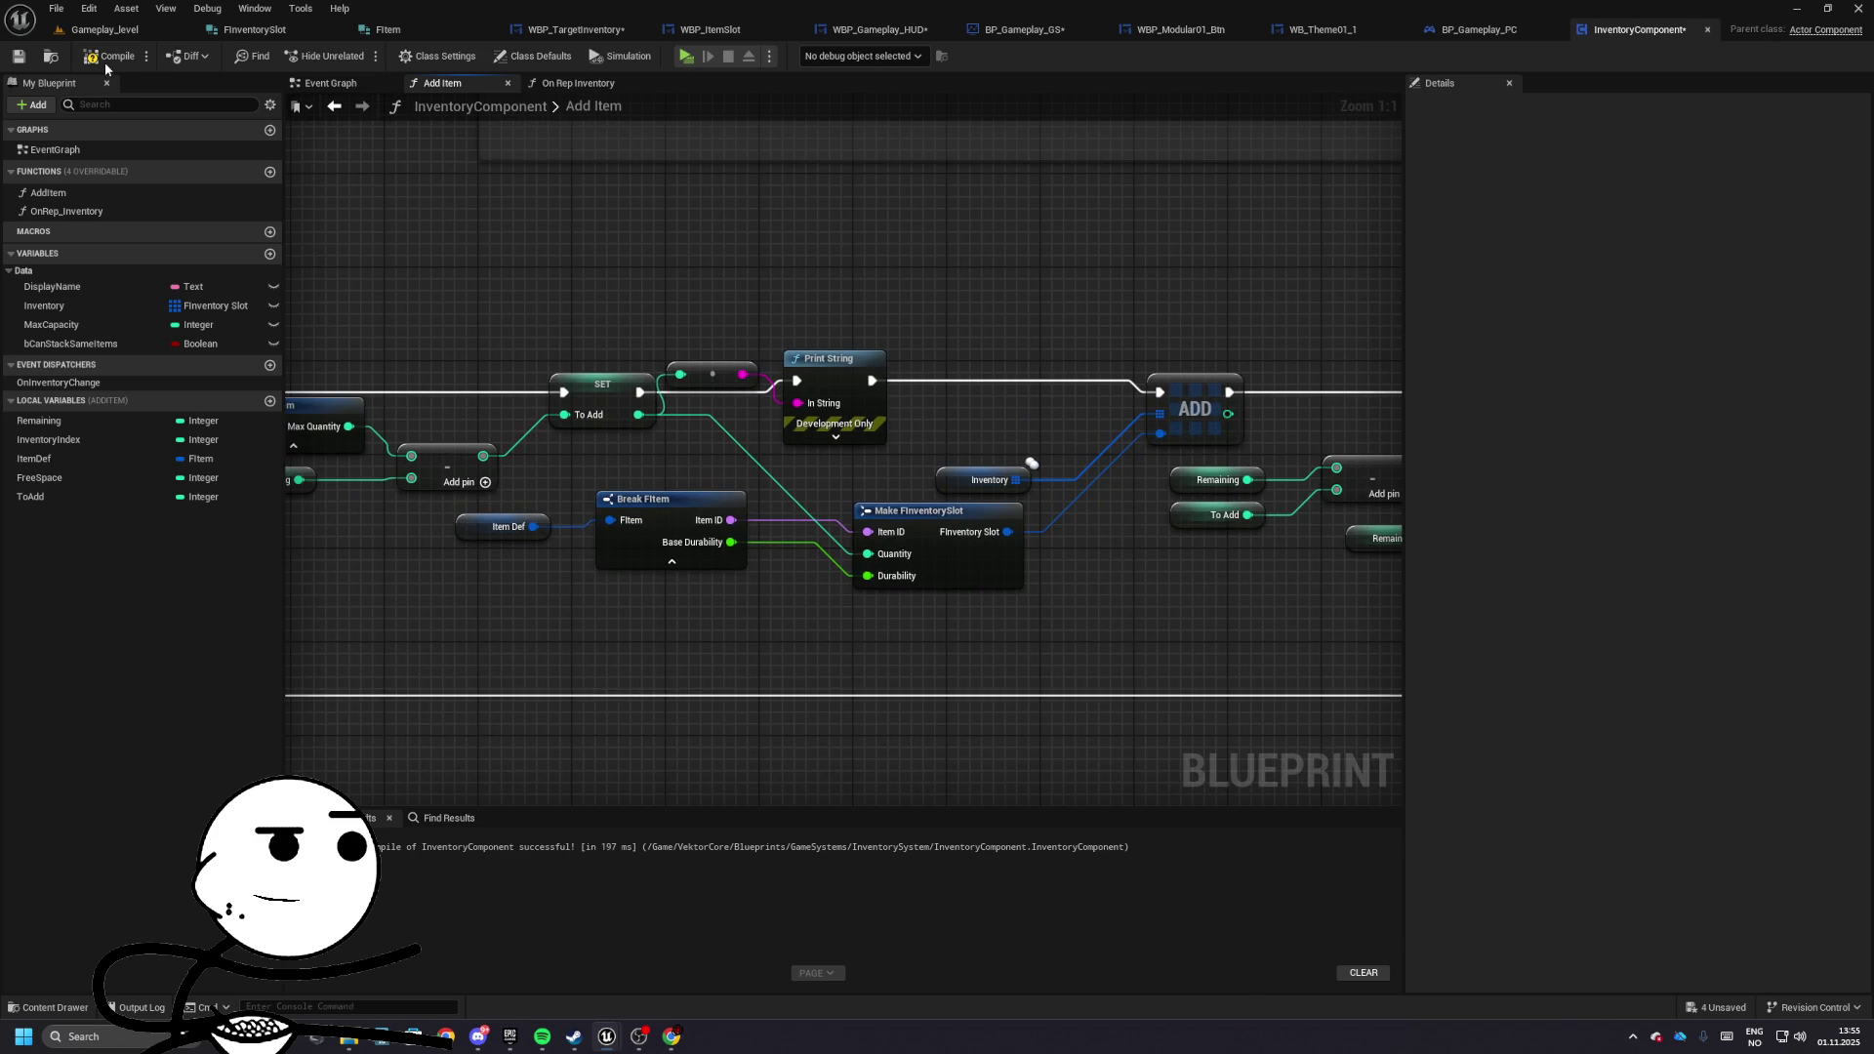
click(98, 30)
- Test play to see five 50-item slots, check WBP_TargetInventory's Event Graph, and return to Add Item
click(311, 55)
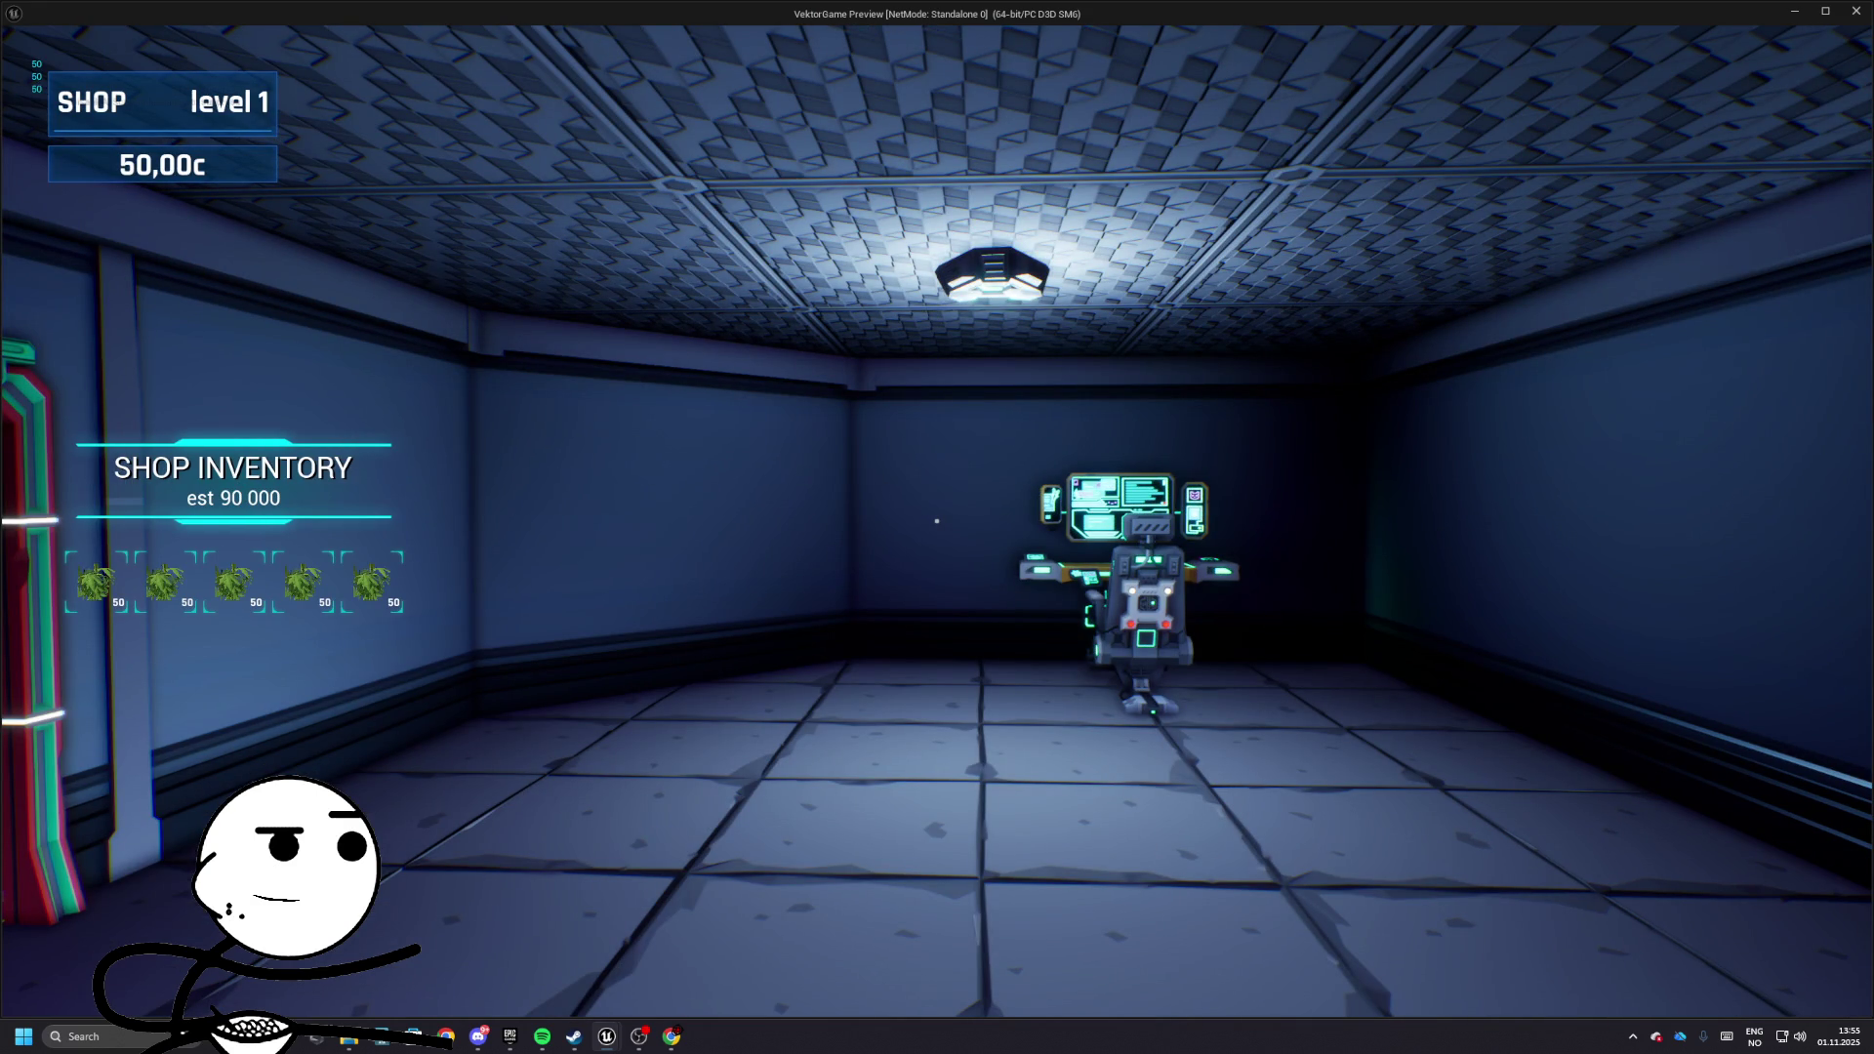
key(Escape)
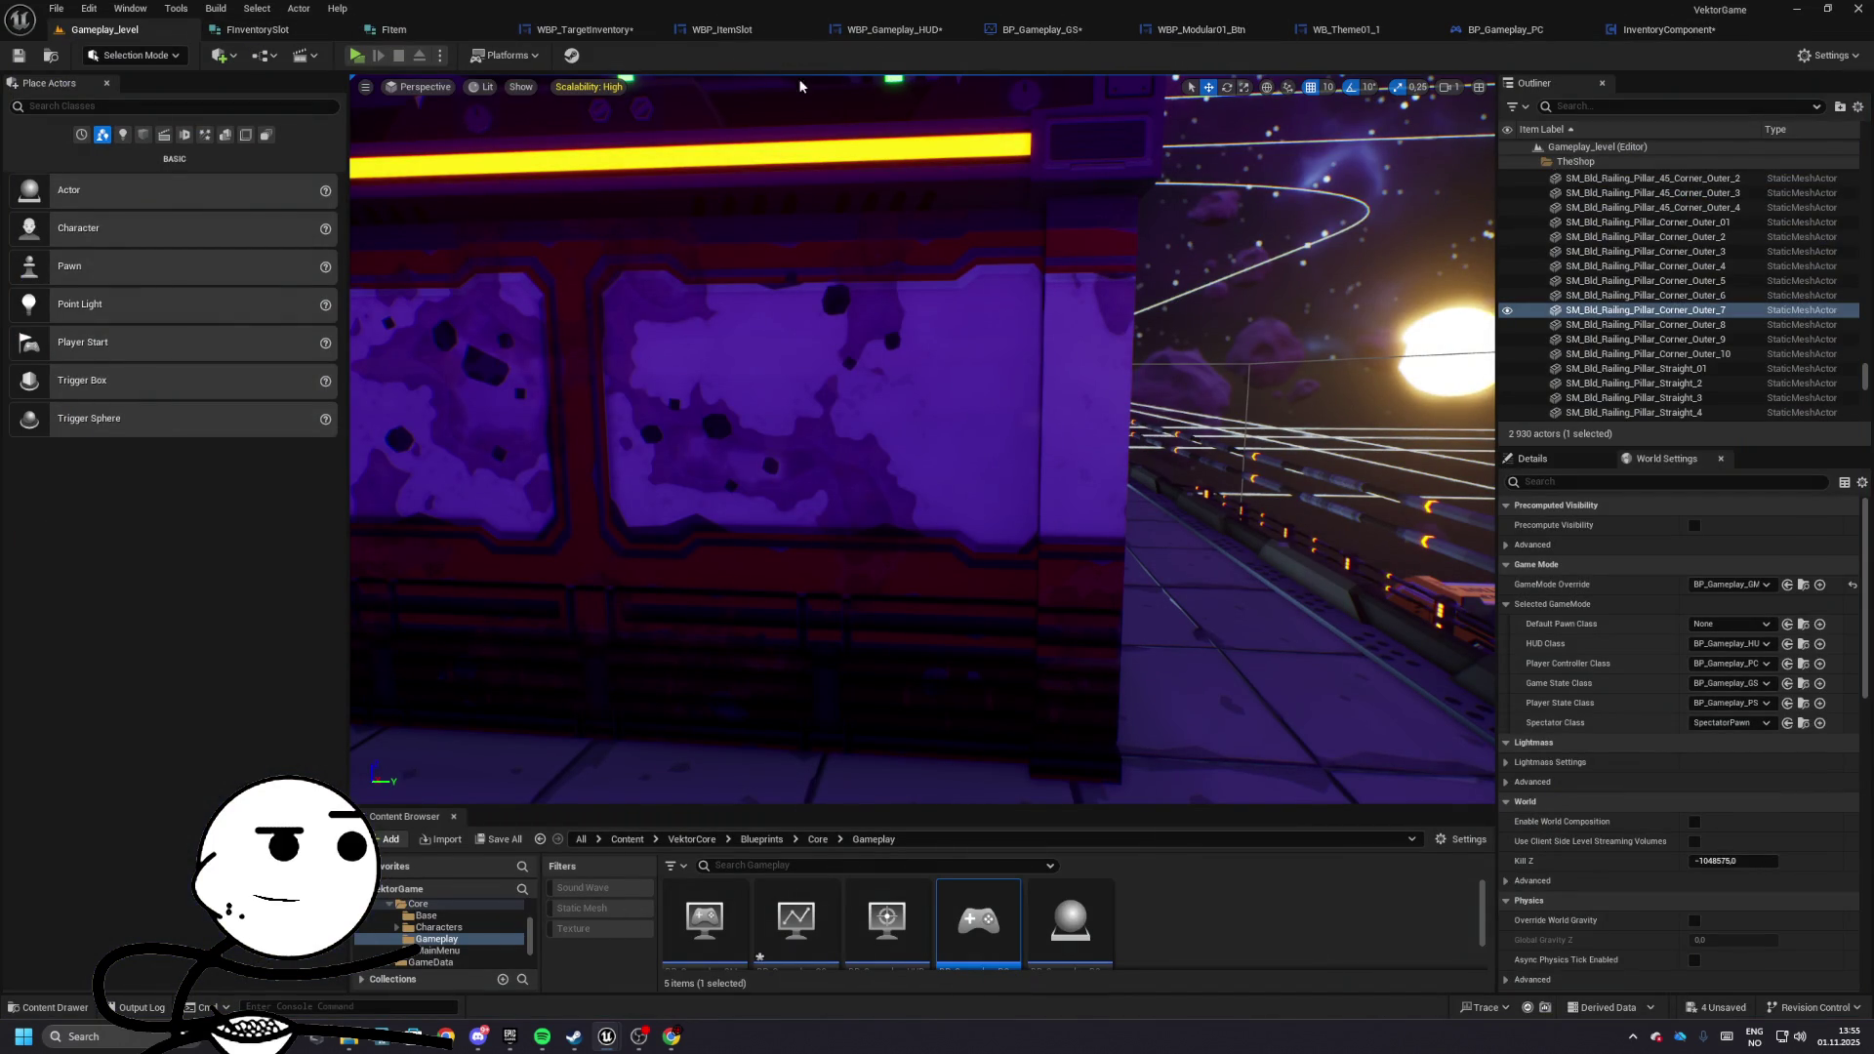
click(584, 29)
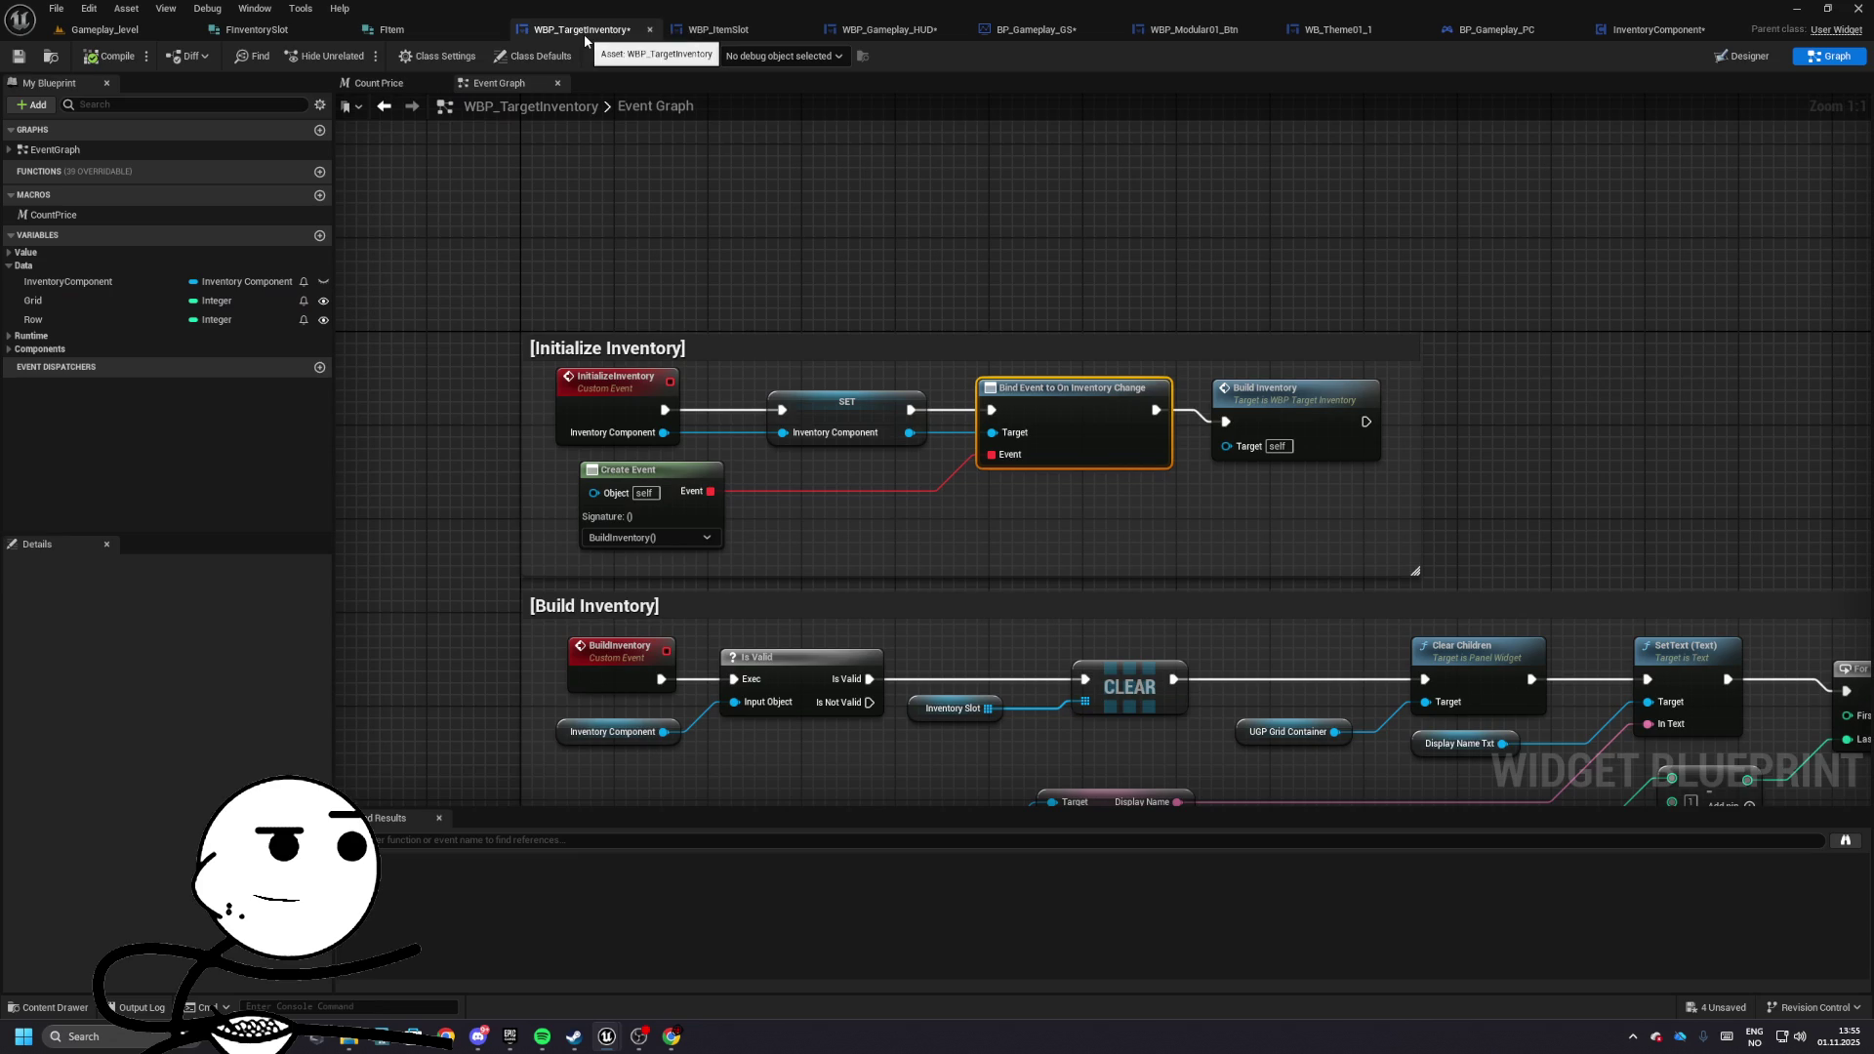
scroll(920, 699, down, 4)
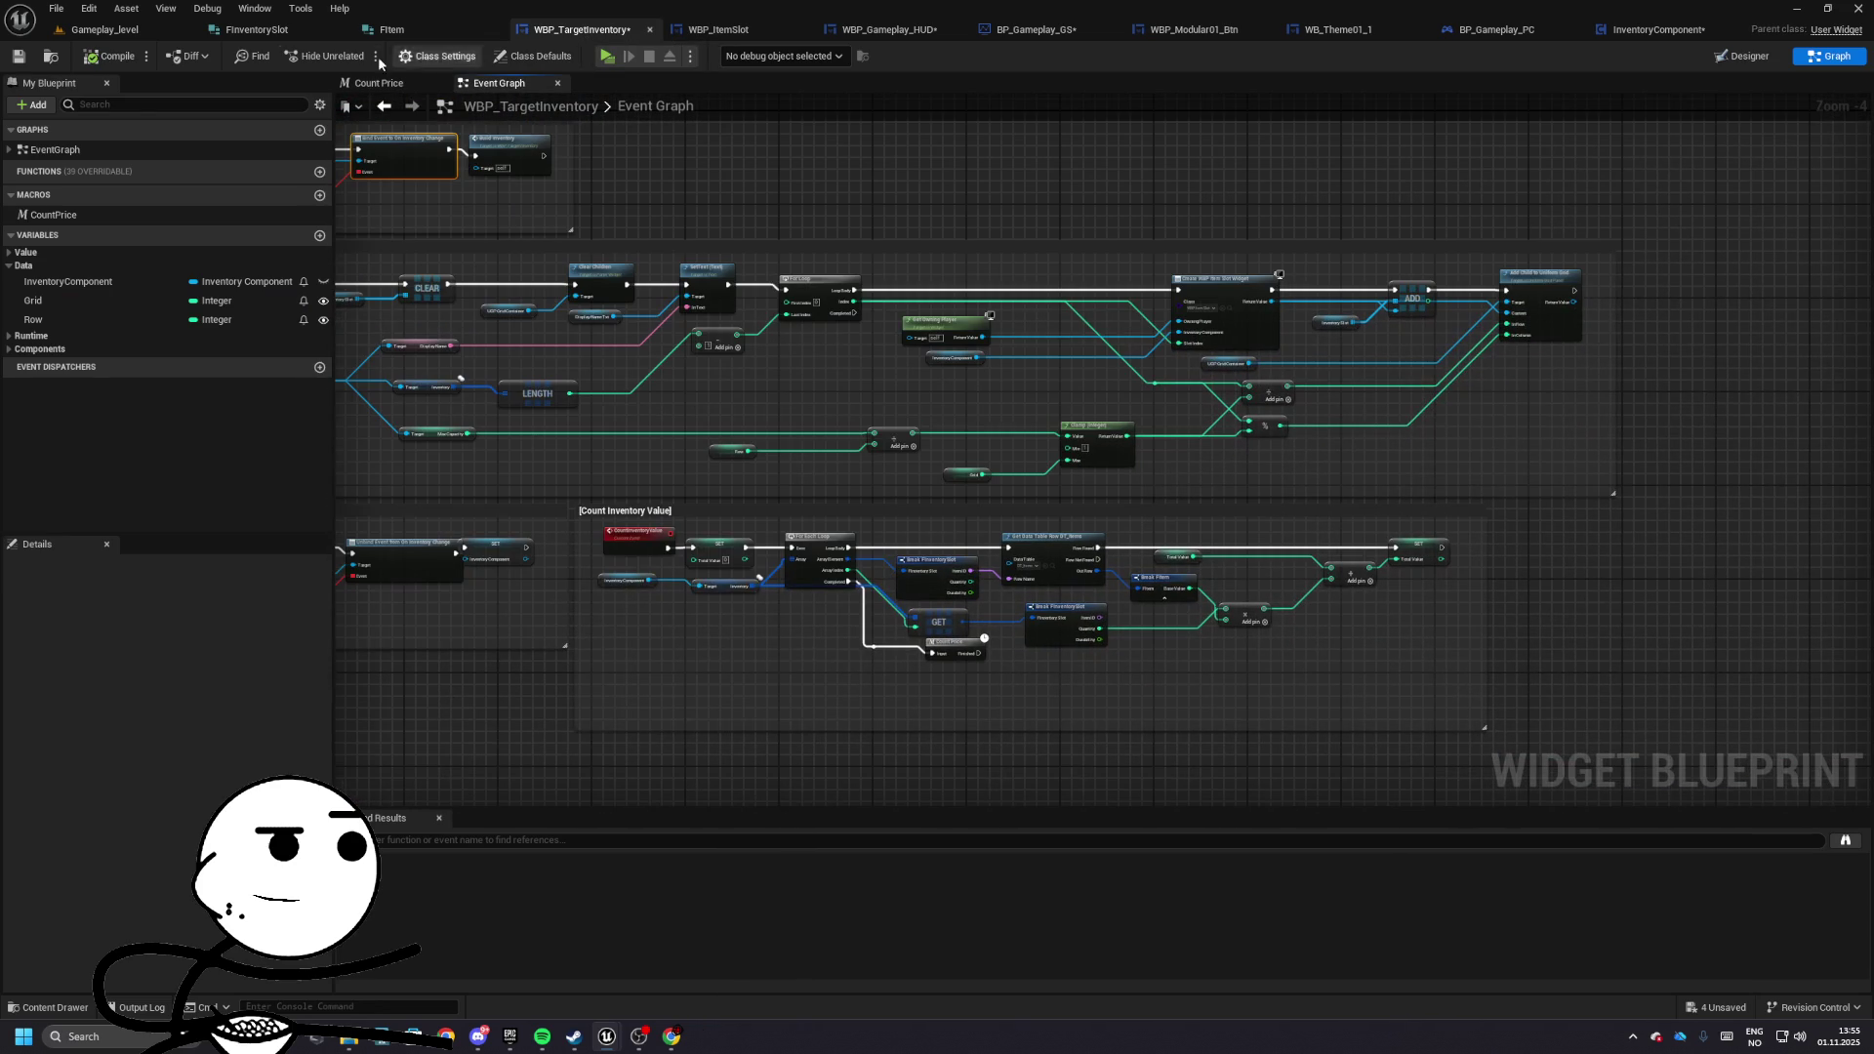
click(1648, 38)
scroll(1123, 474, down, 1)
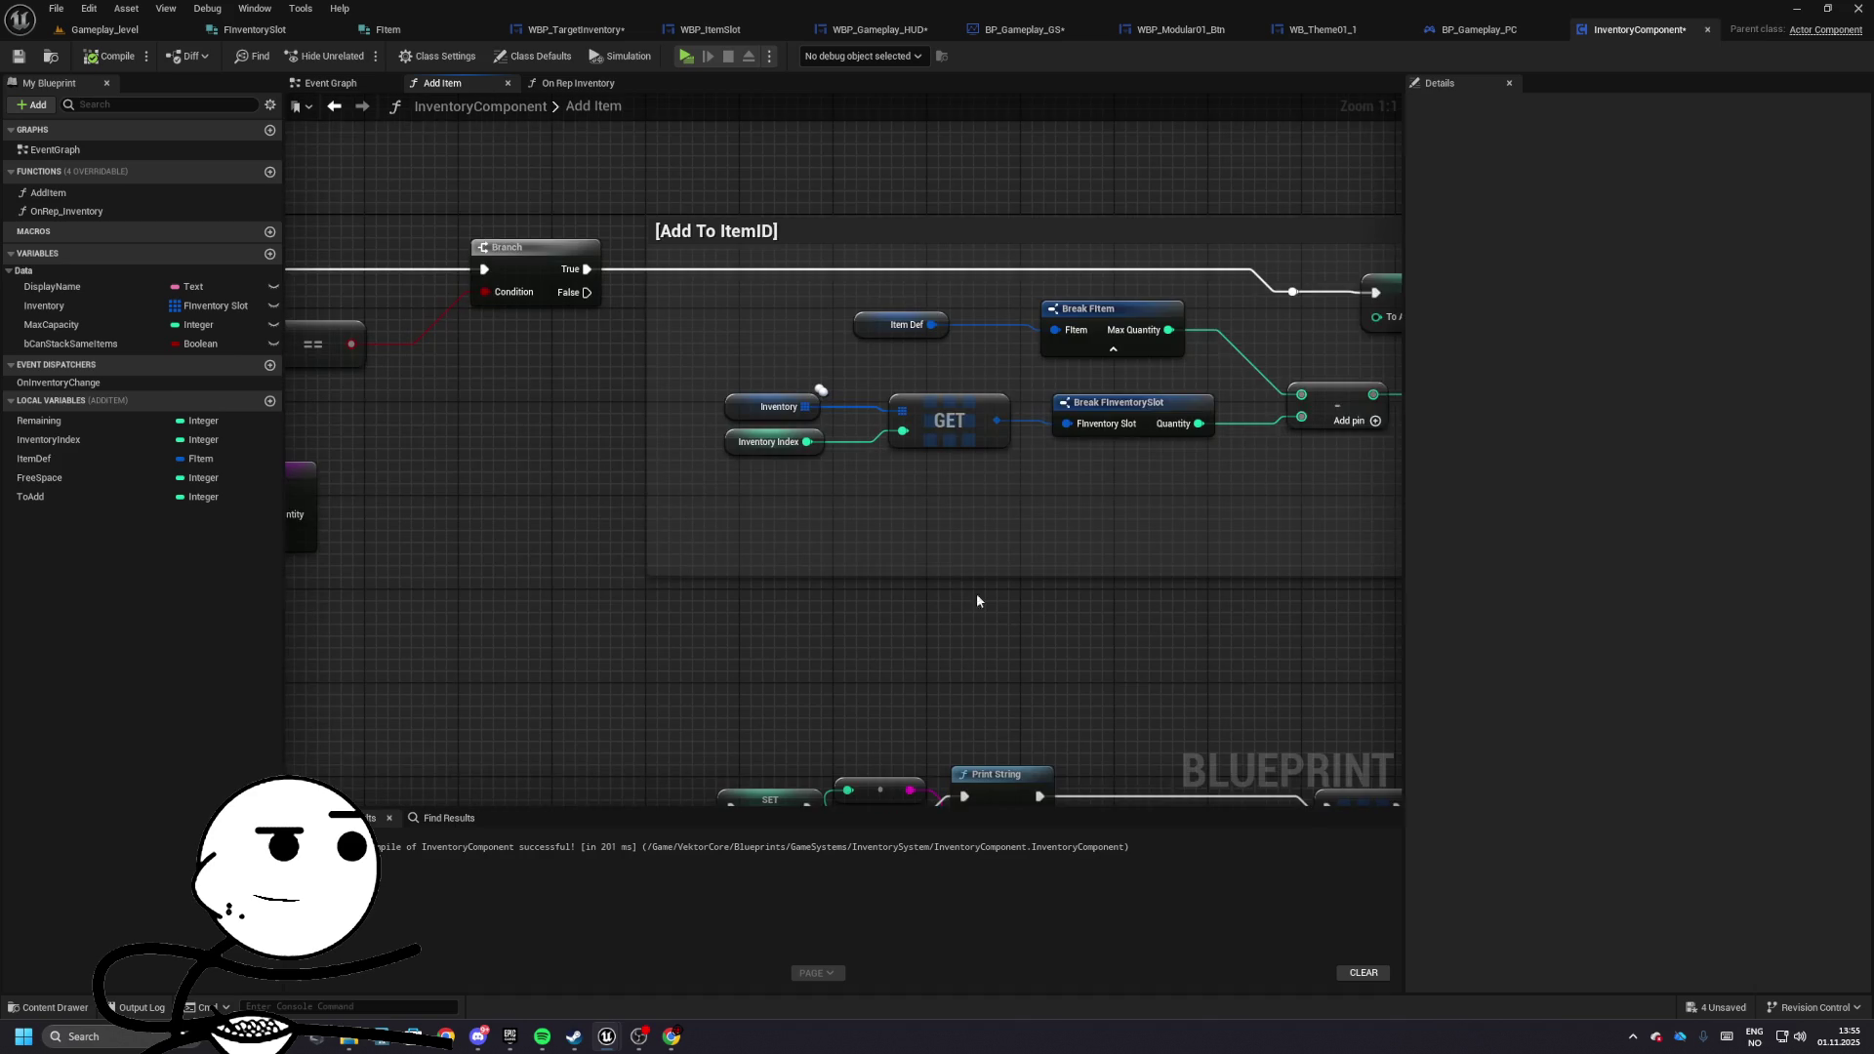
- Inspect the For Each Loop, SET To Add, Branch and Free Space nodes in Add Item
mouse_move(790, 508)
mouse_down()
mouse_move(673, 511)
mouse_move(1247, 527)
mouse_move(1010, 461)
mouse_move(1175, 449)
mouse_move(1386, 468)
mouse_move(1122, 459)
mouse_move(811, 410)
mouse_move(1035, 405)
mouse_move(733, 448)
mouse_move(787, 293)
mouse_move(979, 310)
mouse_move(670, 285)
mouse_move(824, 331)
mouse_move(807, 313)
mouse_move(1460, 356)
mouse_up()
drag(771, 360, 889, 349)
click(889, 359)
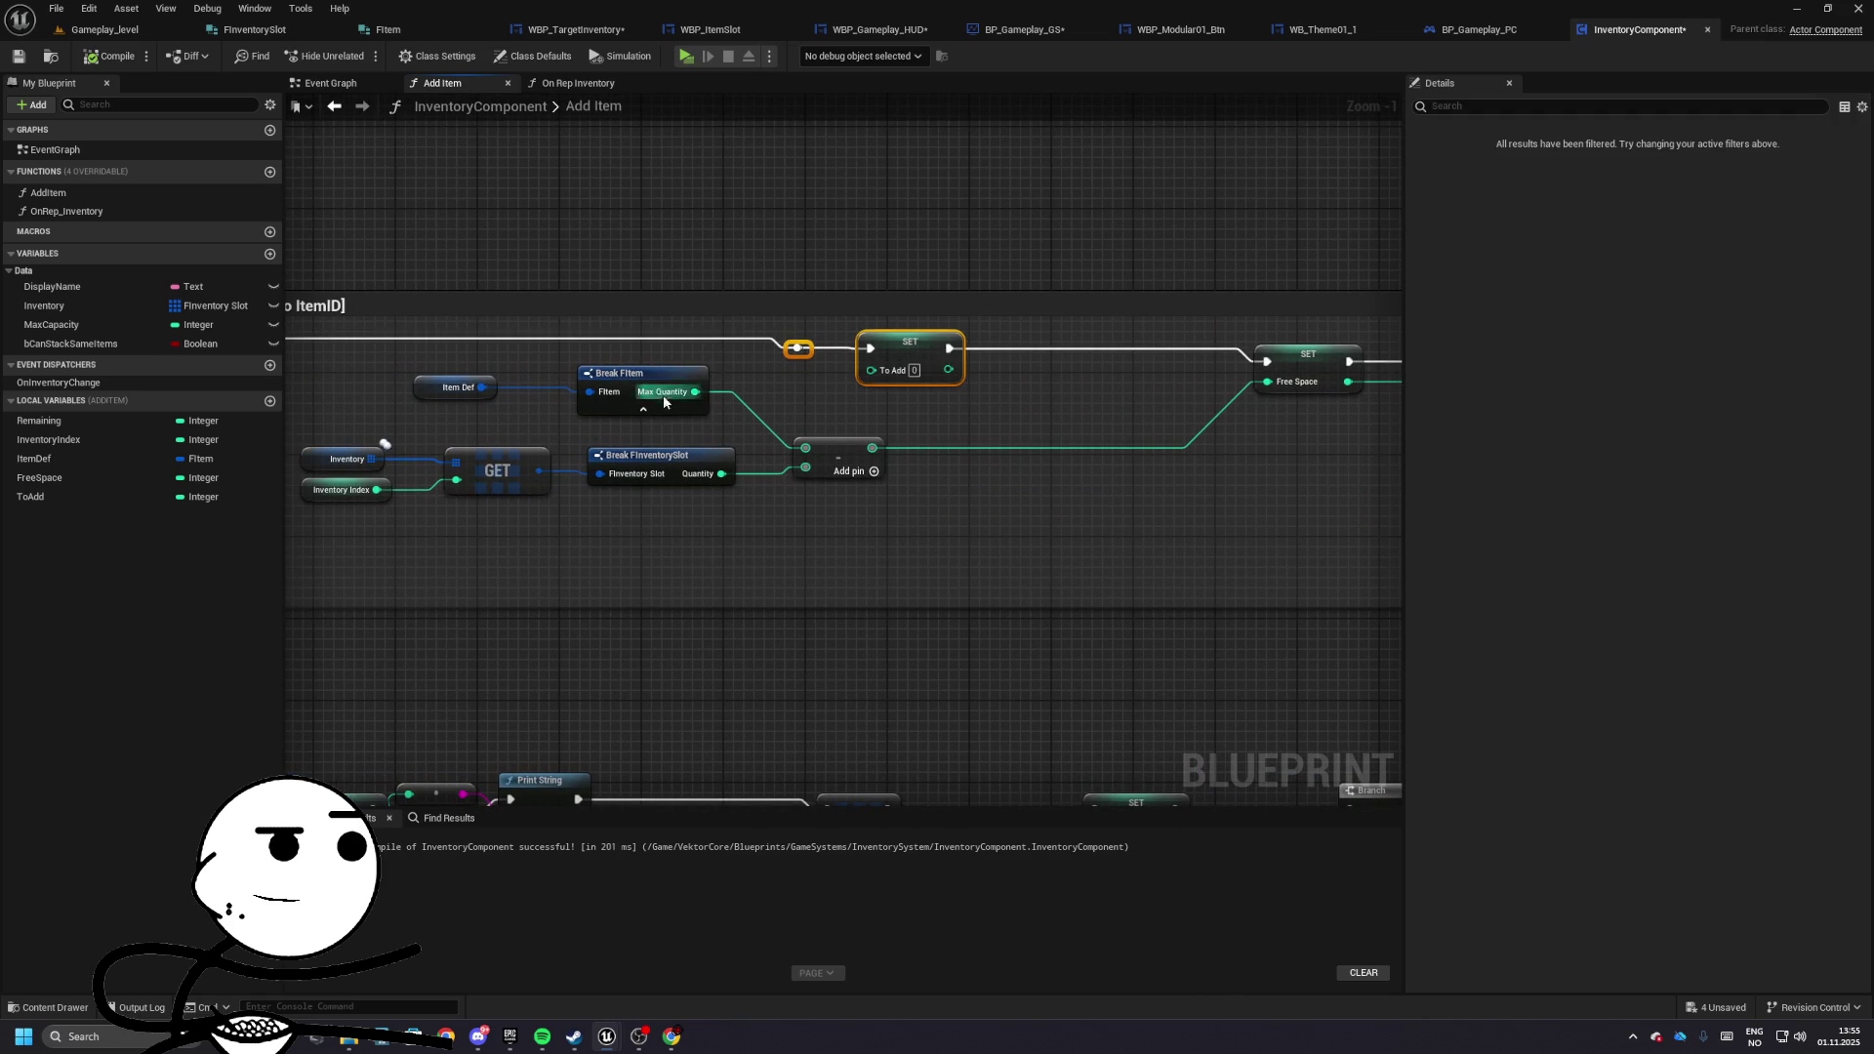
drag(664, 395, 711, 395)
mouse_move(792, 500)
mouse_down()
mouse_move(1103, 412)
mouse_move(1138, 335)
mouse_move(757, 351)
mouse_move(984, 415)
mouse_move(1146, 332)
mouse_move(953, 418)
mouse_move(771, 422)
mouse_up()
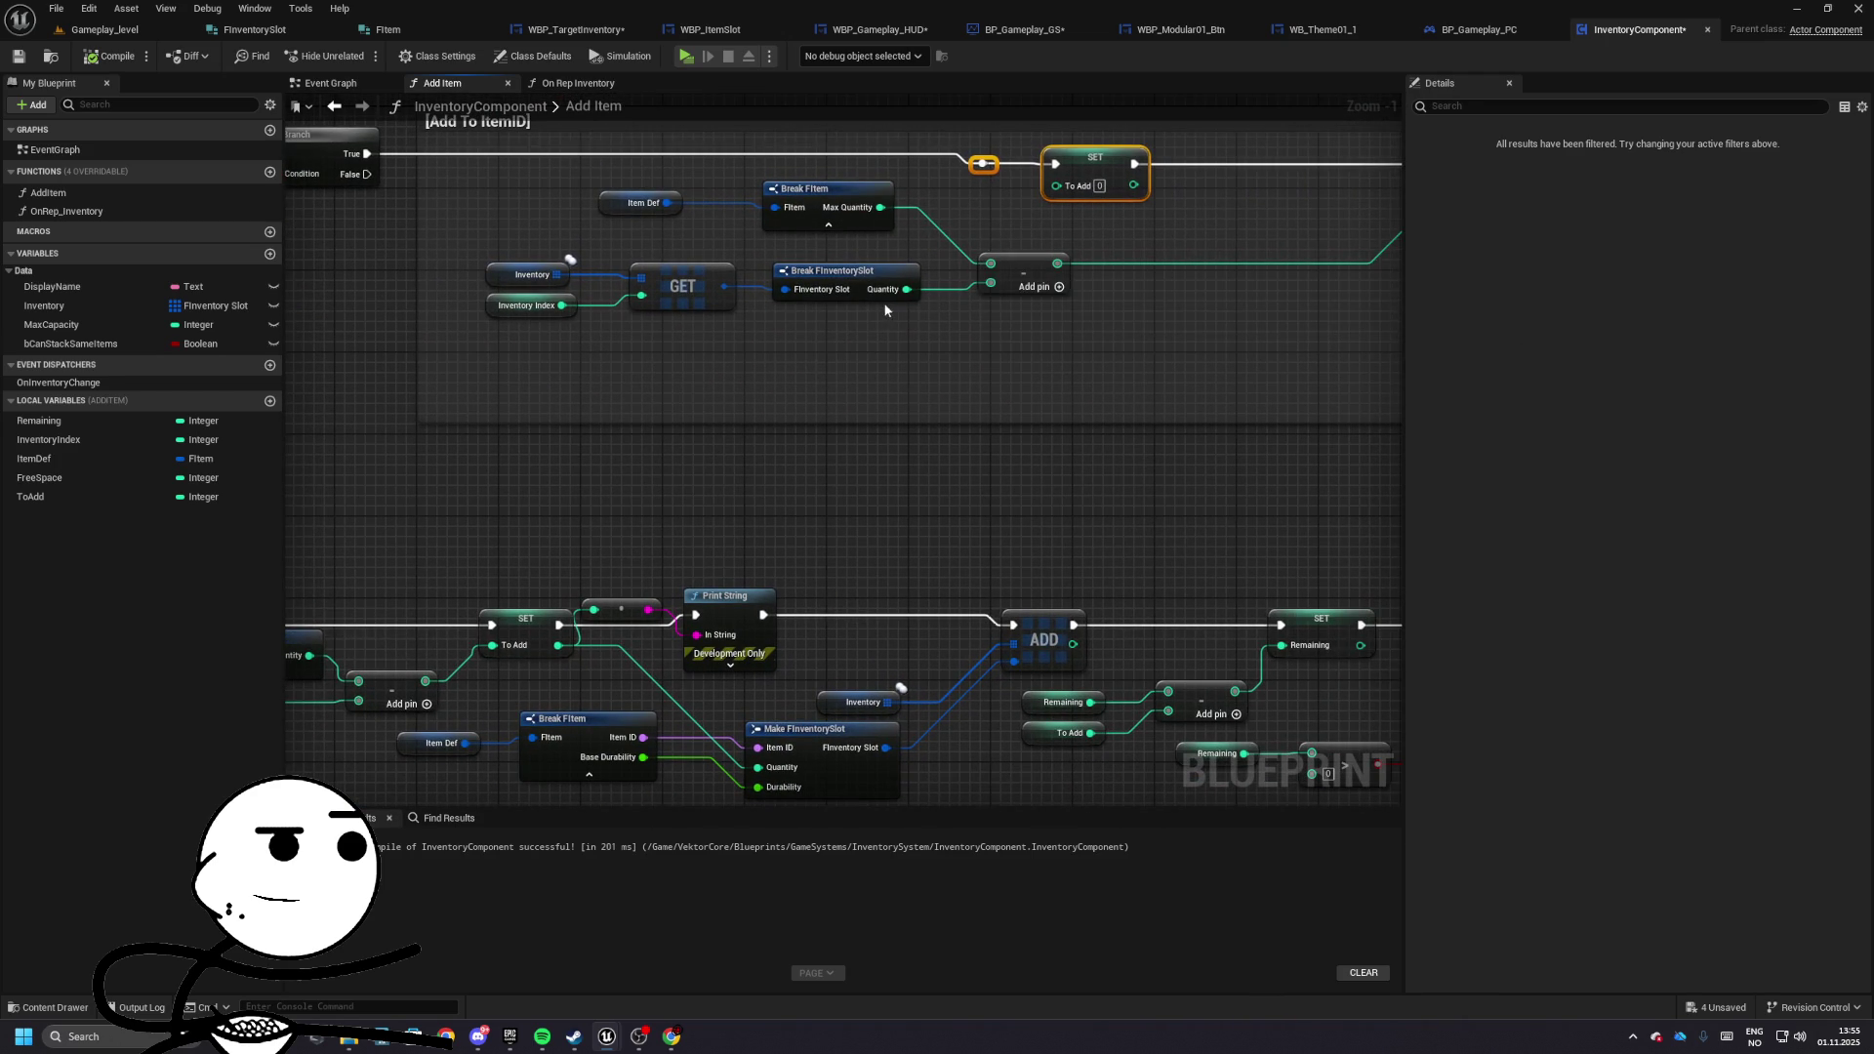
mouse_move(955, 319)
mouse_down()
mouse_move(784, 366)
mouse_move(632, 371)
mouse_move(777, 348)
mouse_move(557, 348)
mouse_move(757, 301)
mouse_move(611, 338)
mouse_move(1117, 338)
mouse_move(794, 351)
mouse_move(769, 393)
mouse_move(877, 404)
mouse_up()
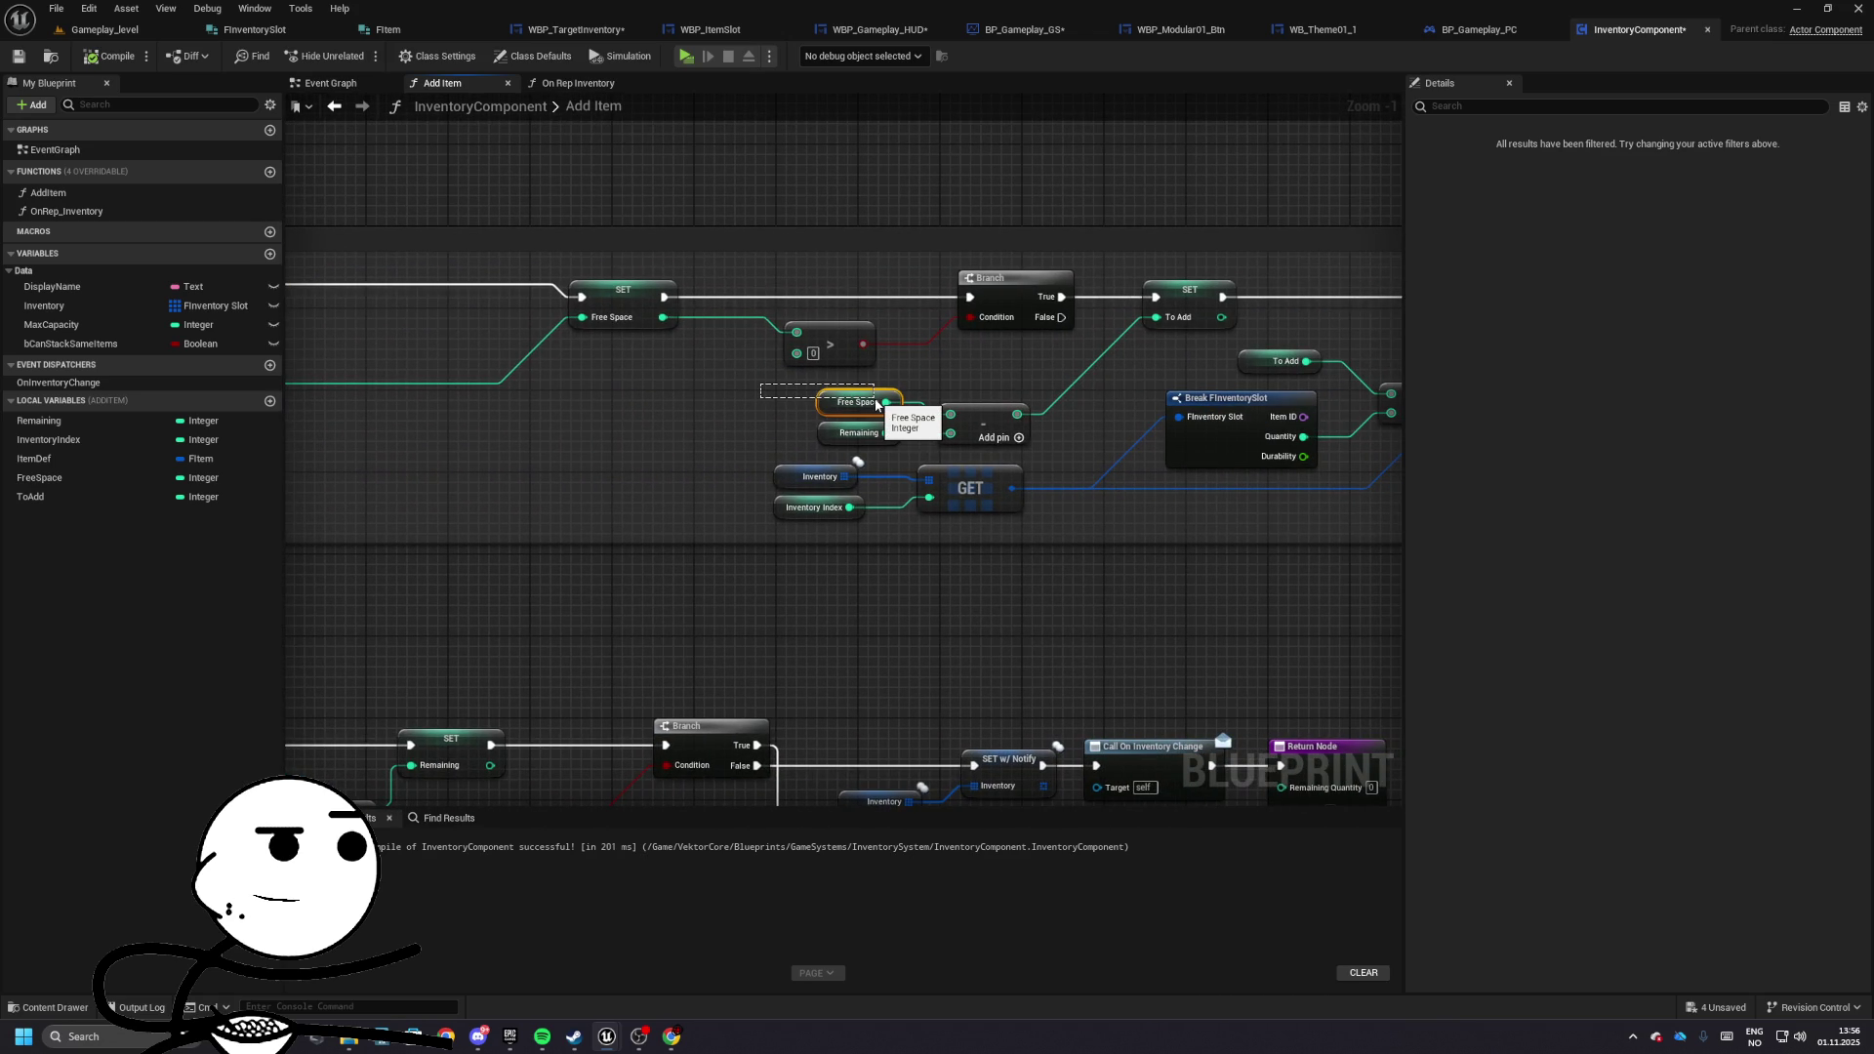
- Review the To Add calculation nodes, glance at FInventorySlot, and return to Gameplay_level
drag(876, 403, 816, 434)
click(722, 322)
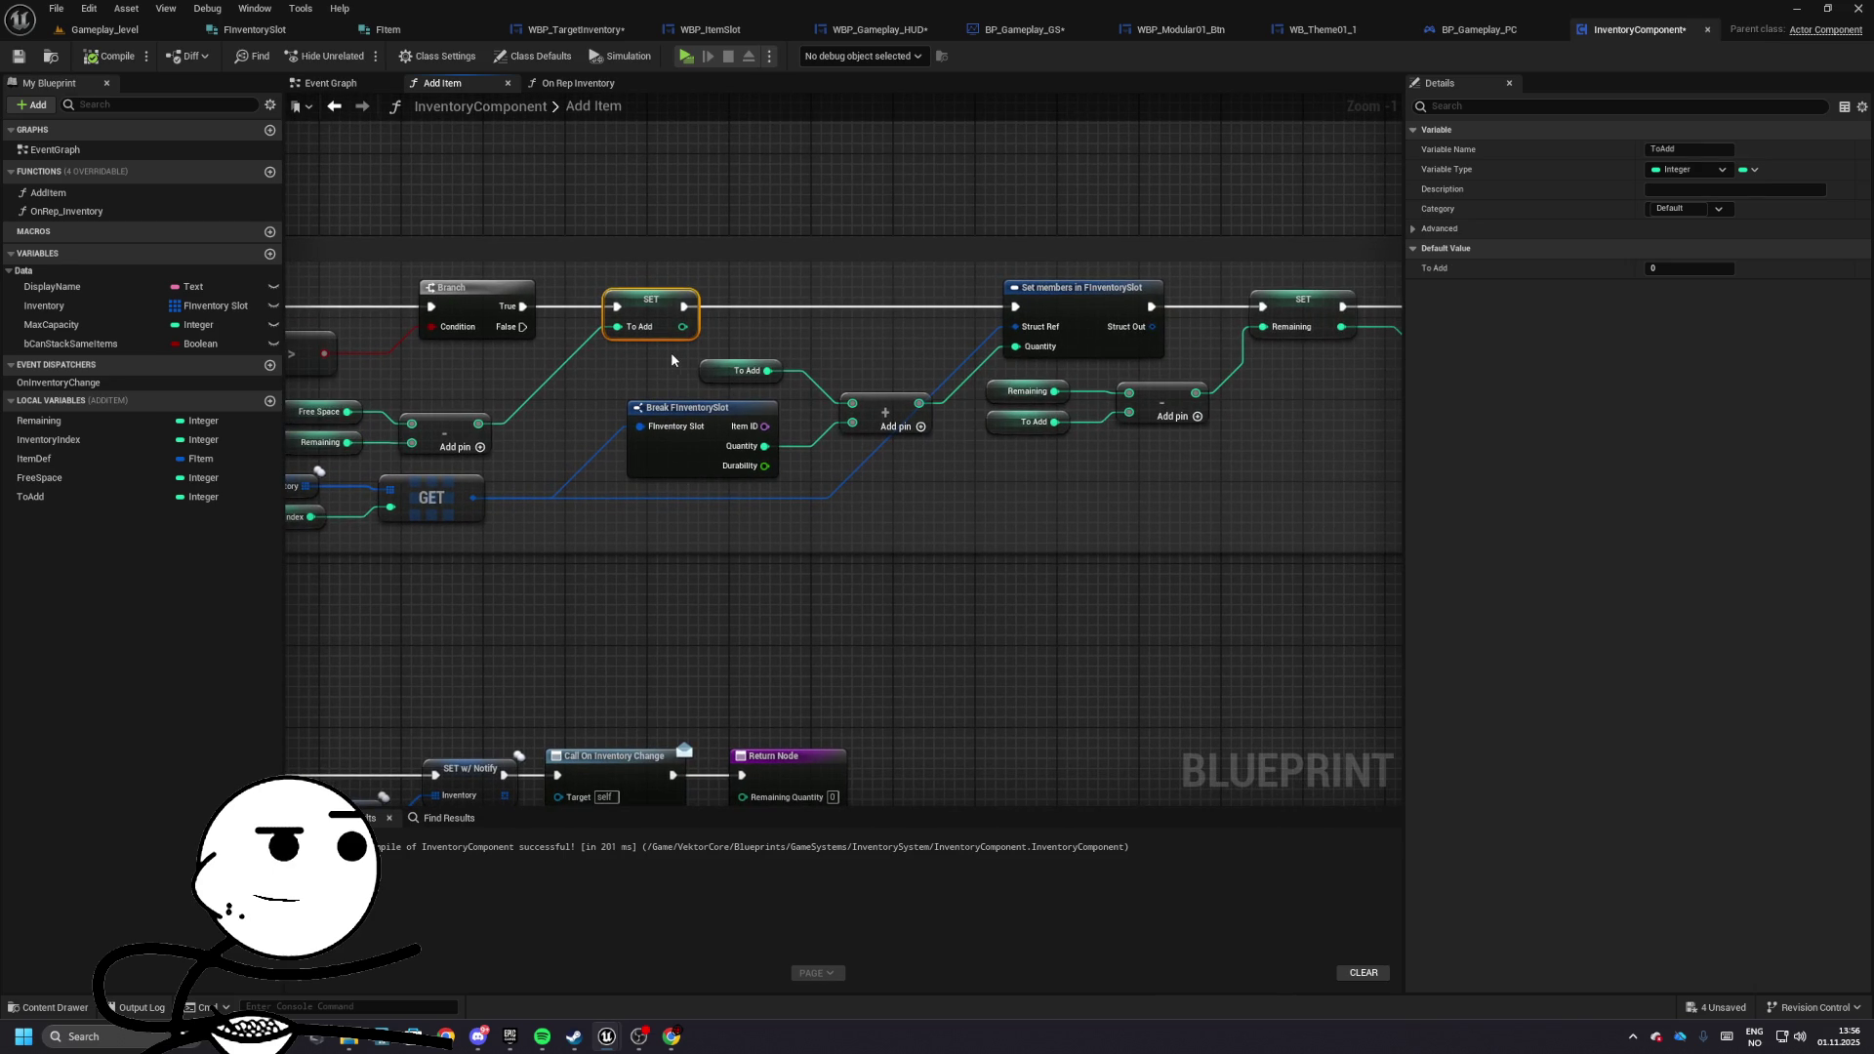
drag(672, 360, 873, 452)
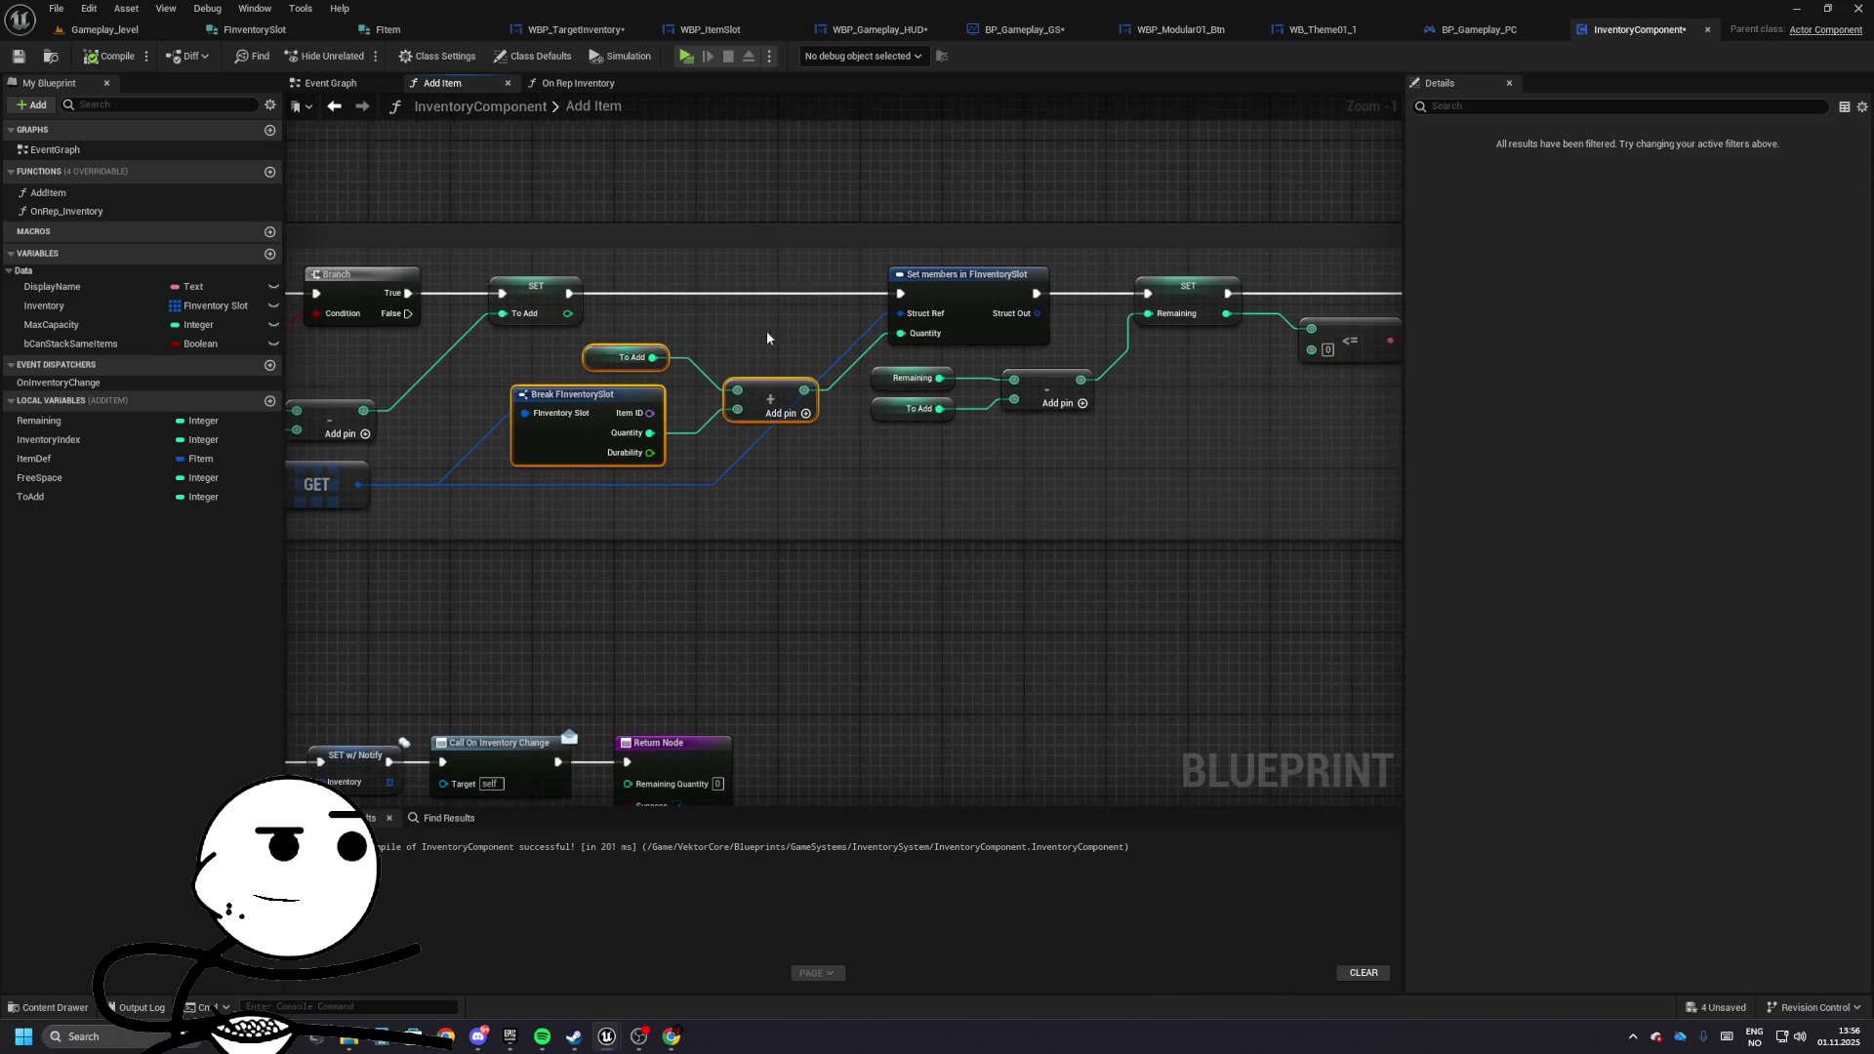
mouse_move(767, 338)
mouse_down()
mouse_move(690, 430)
mouse_move(883, 406)
mouse_move(1058, 478)
mouse_move(594, 490)
mouse_move(549, 419)
mouse_up()
drag(781, 399, 712, 401)
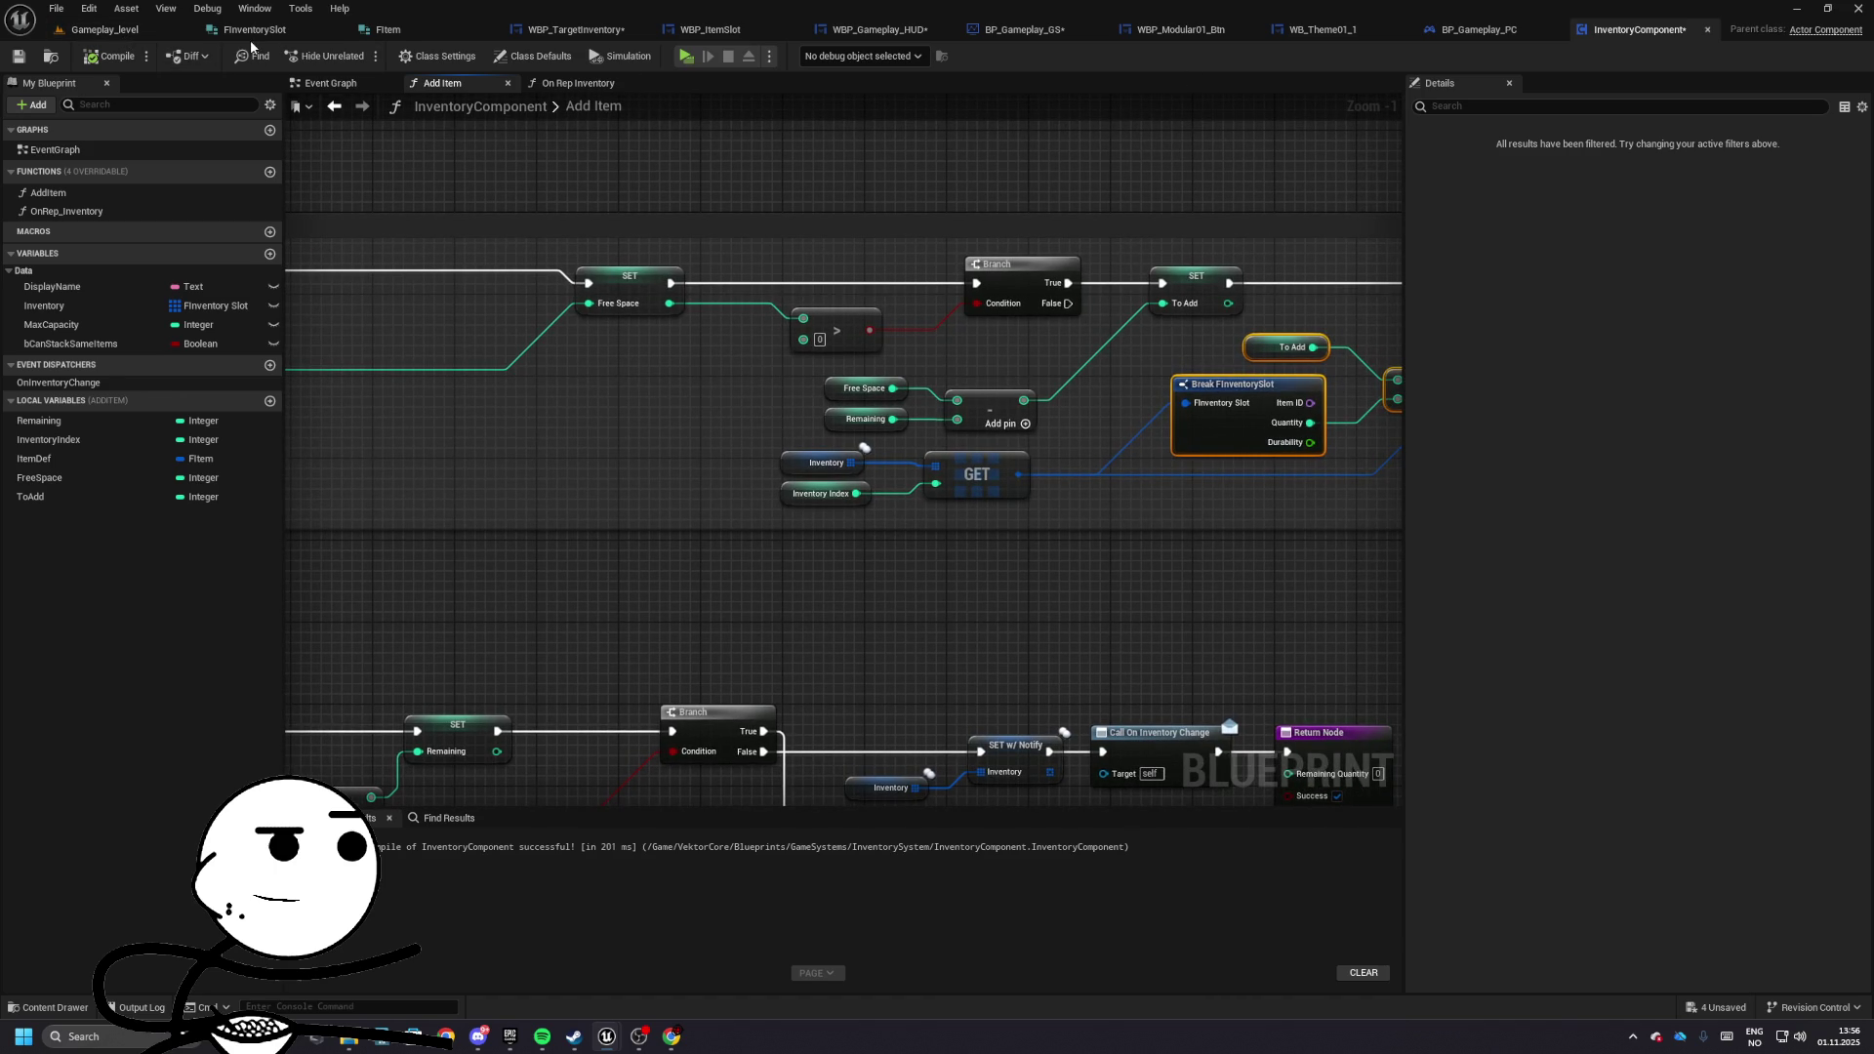
click(300, 23)
click(50, 58)
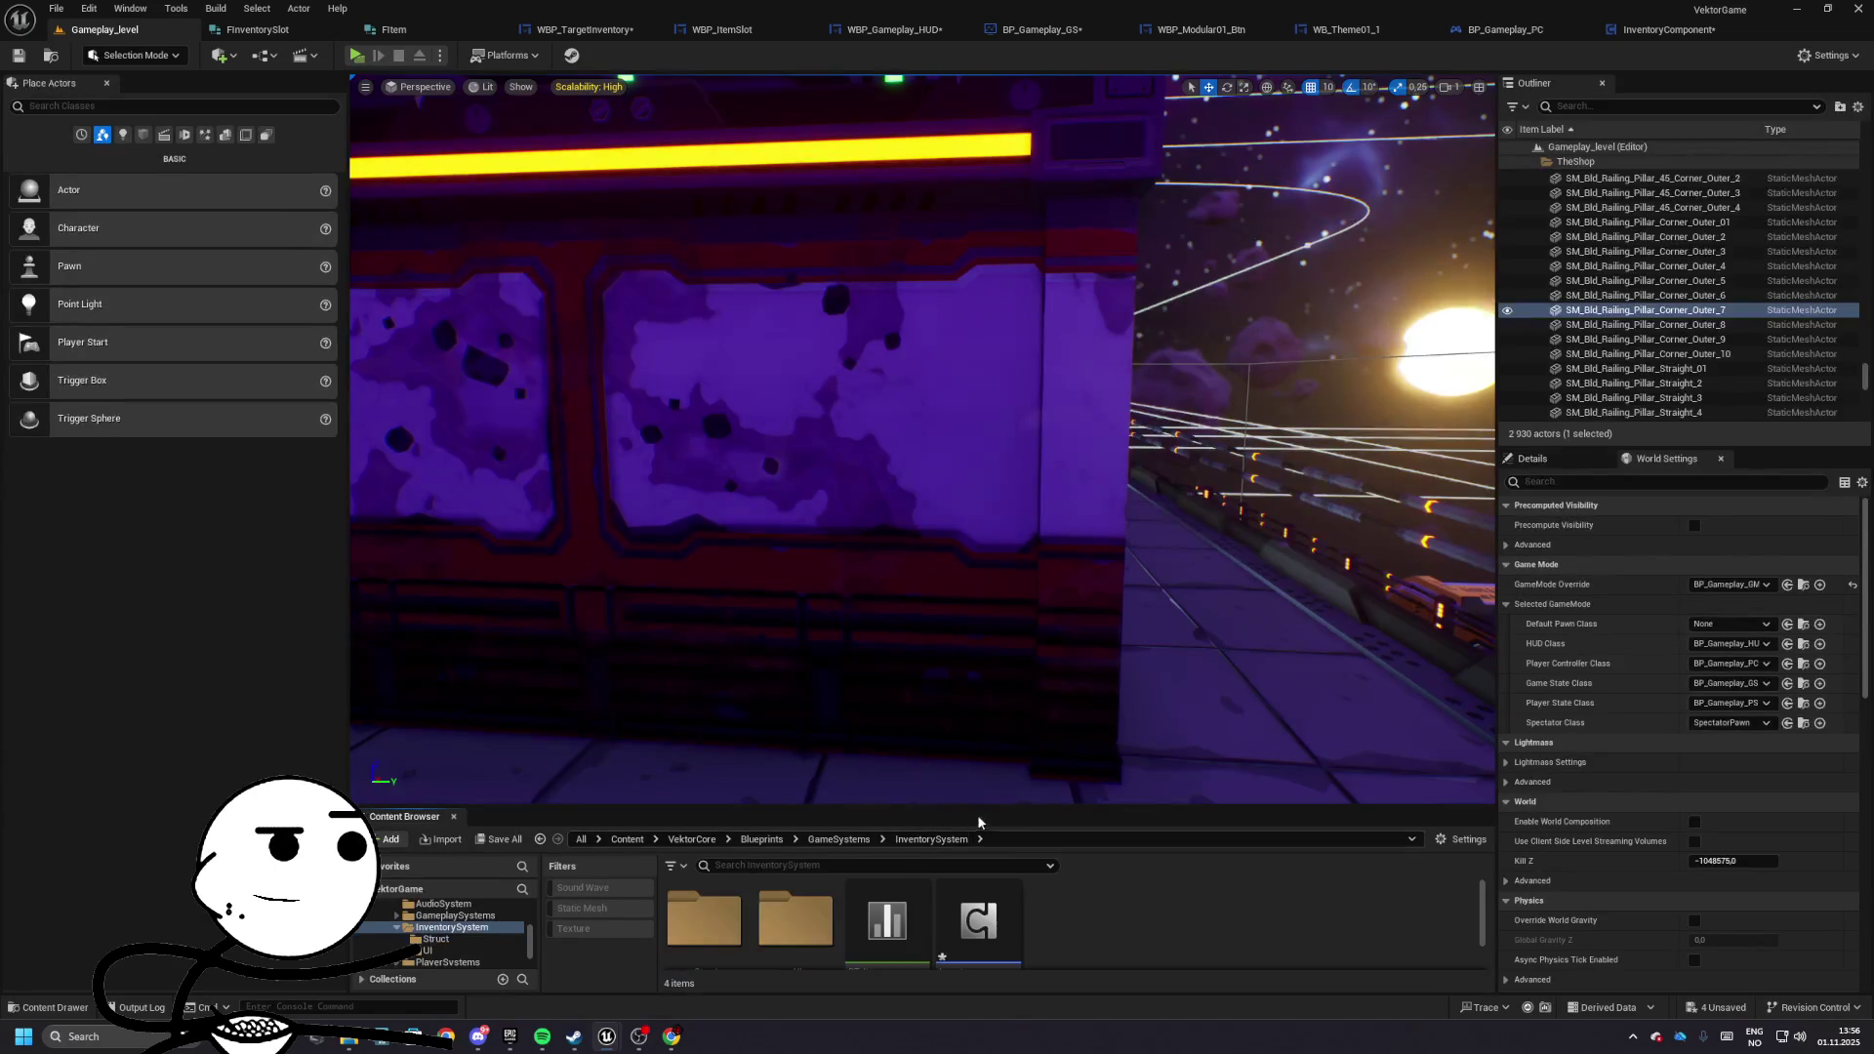
- Open DT_Items, edit Weed_OGKush's MaxQuantity, and run a test play
drag(927, 817, 928, 758)
double_click(877, 864)
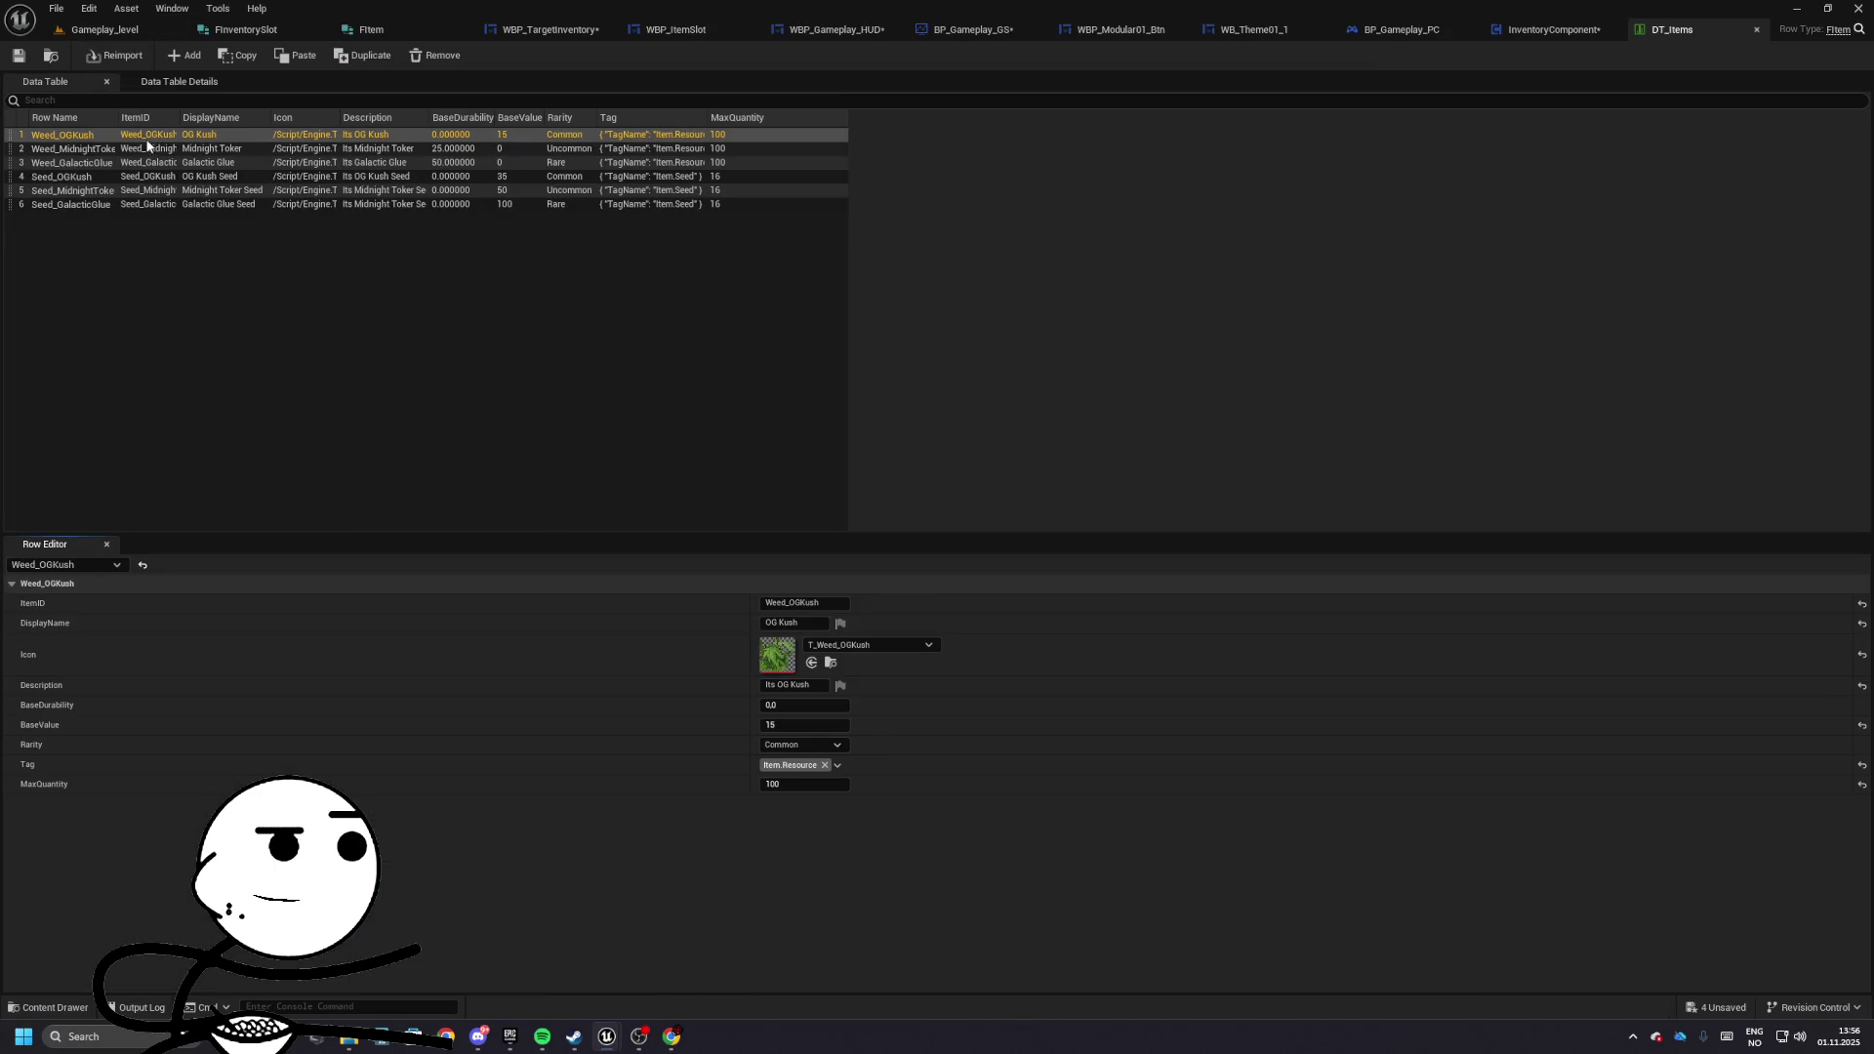
click(799, 786)
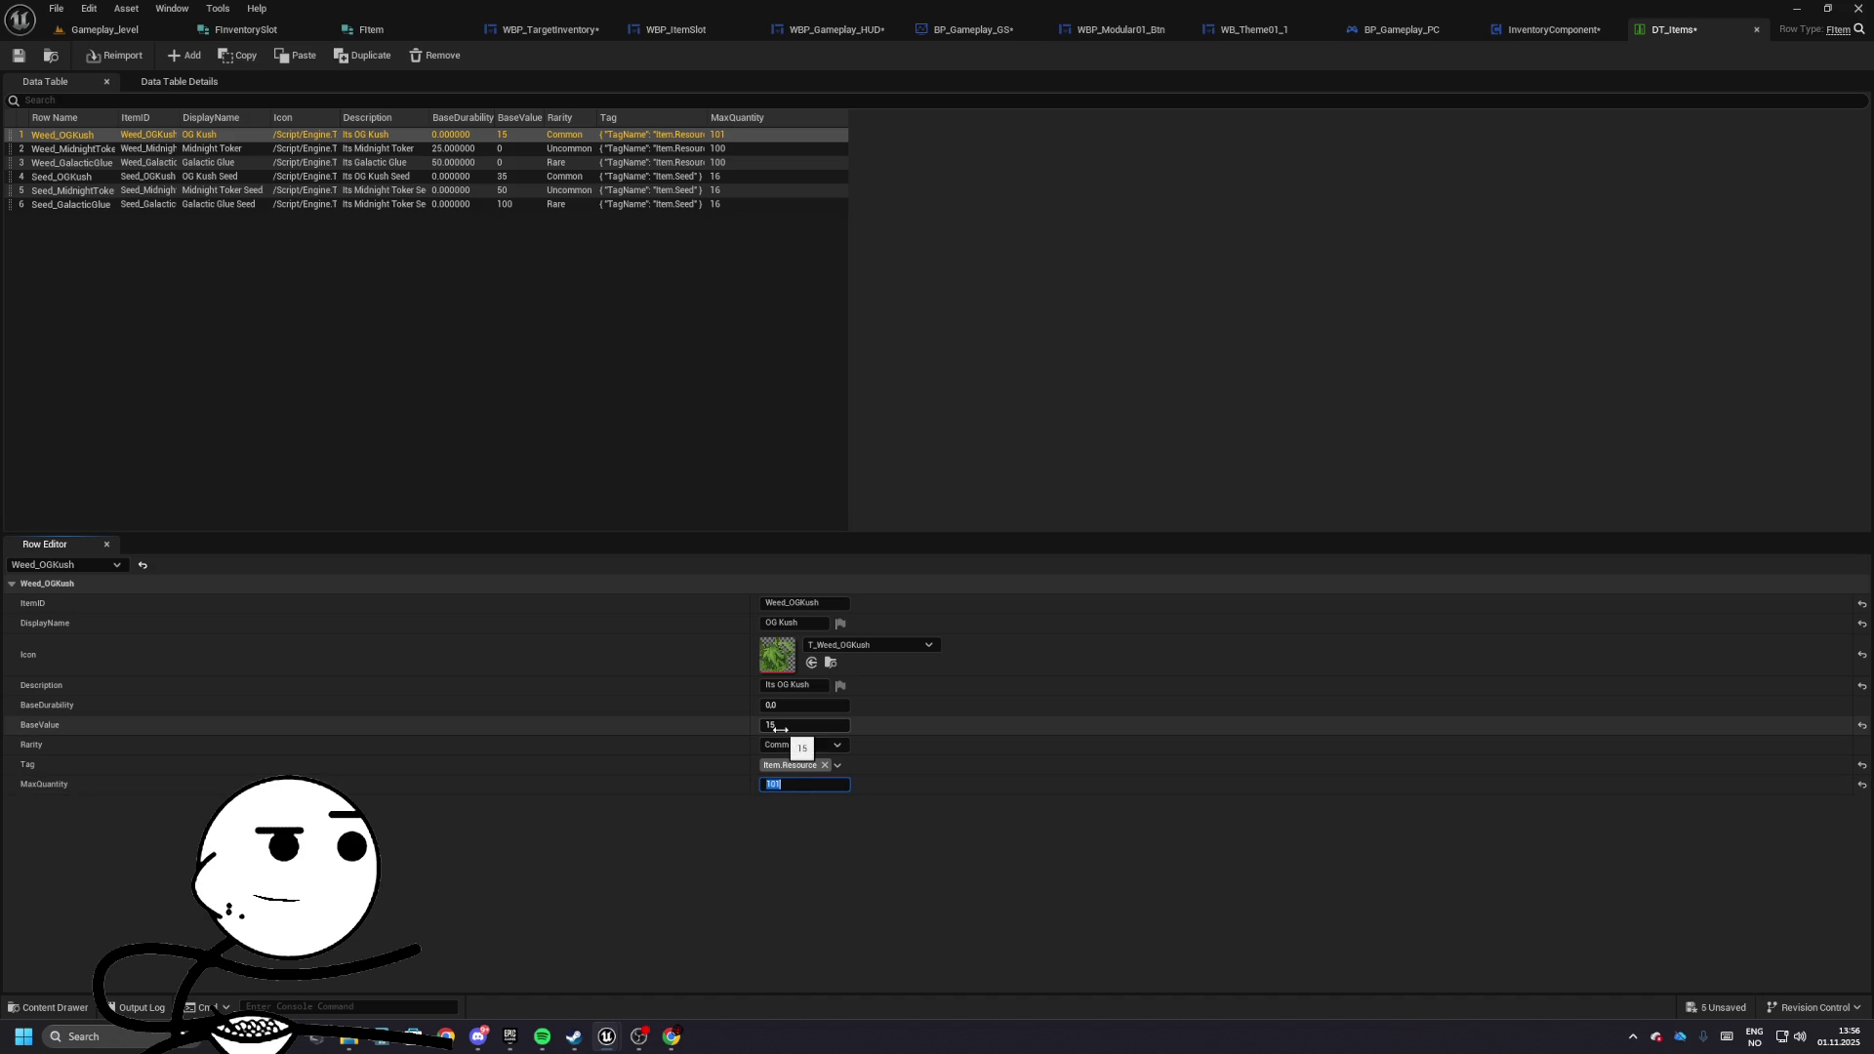
click(43, 55)
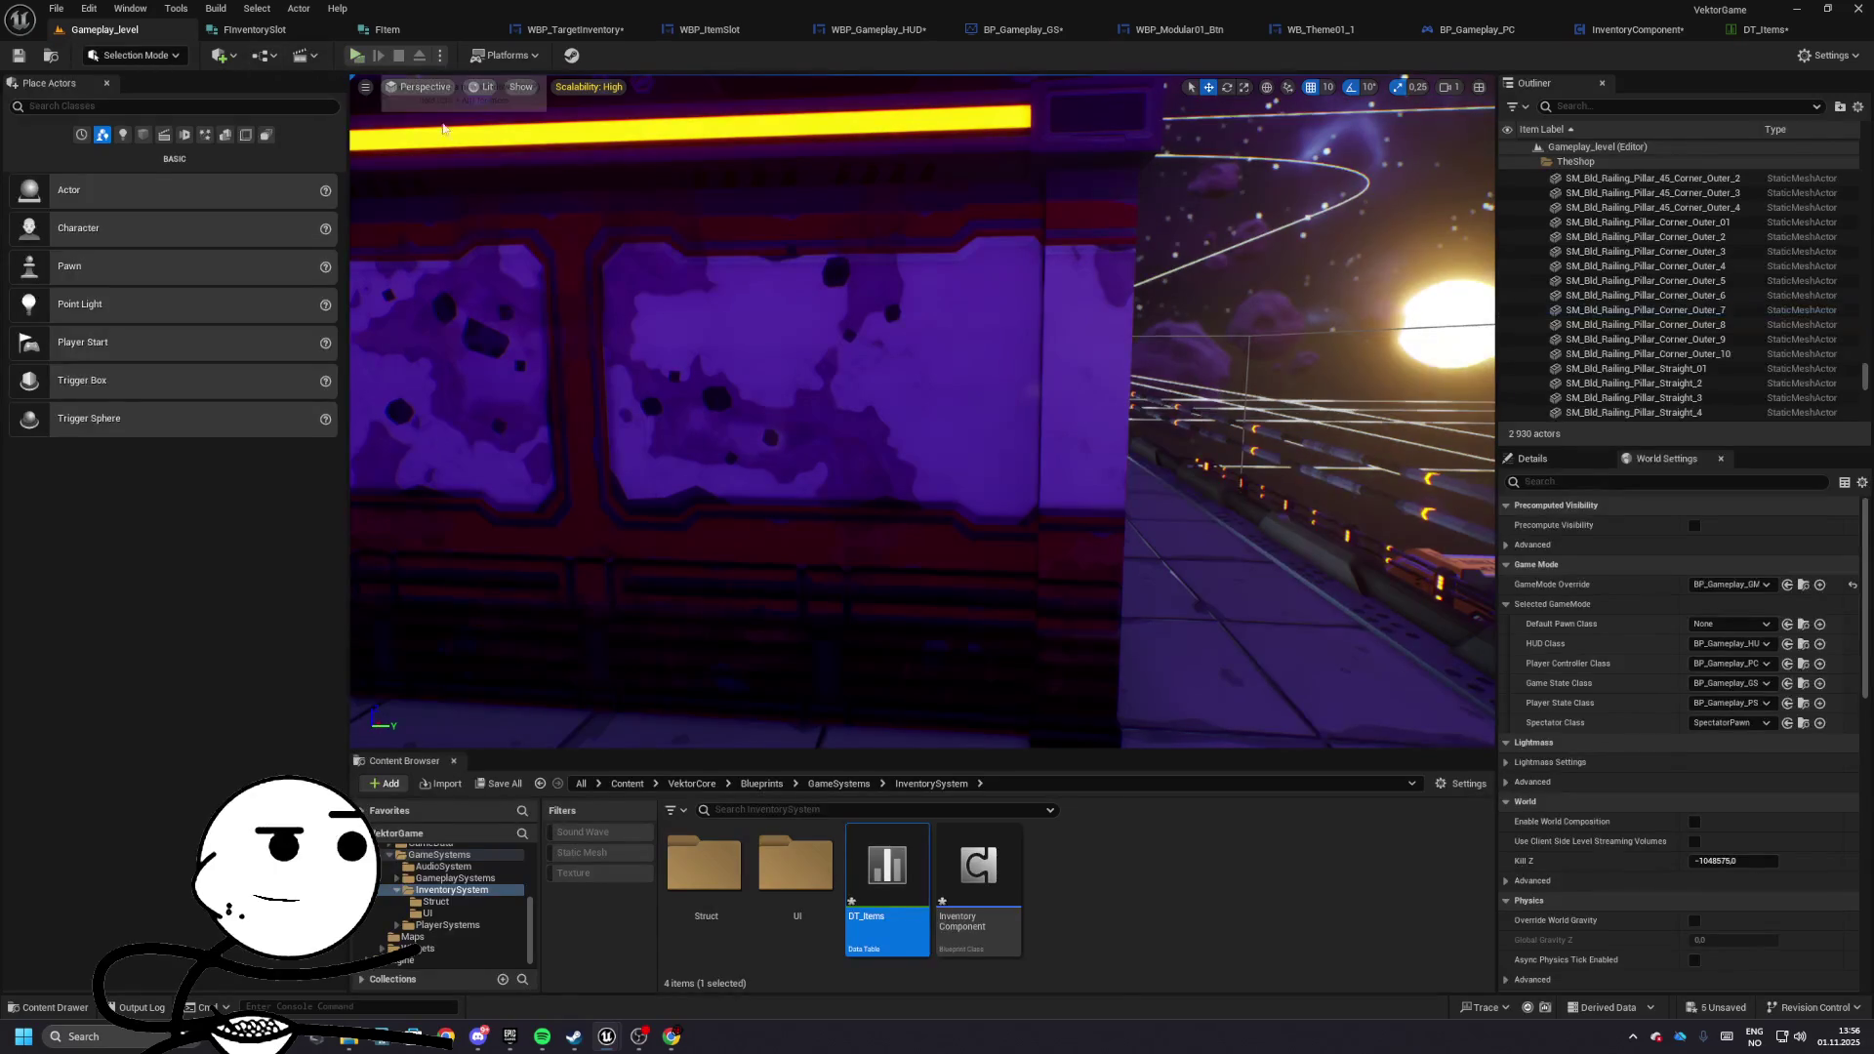
click(265, 56)
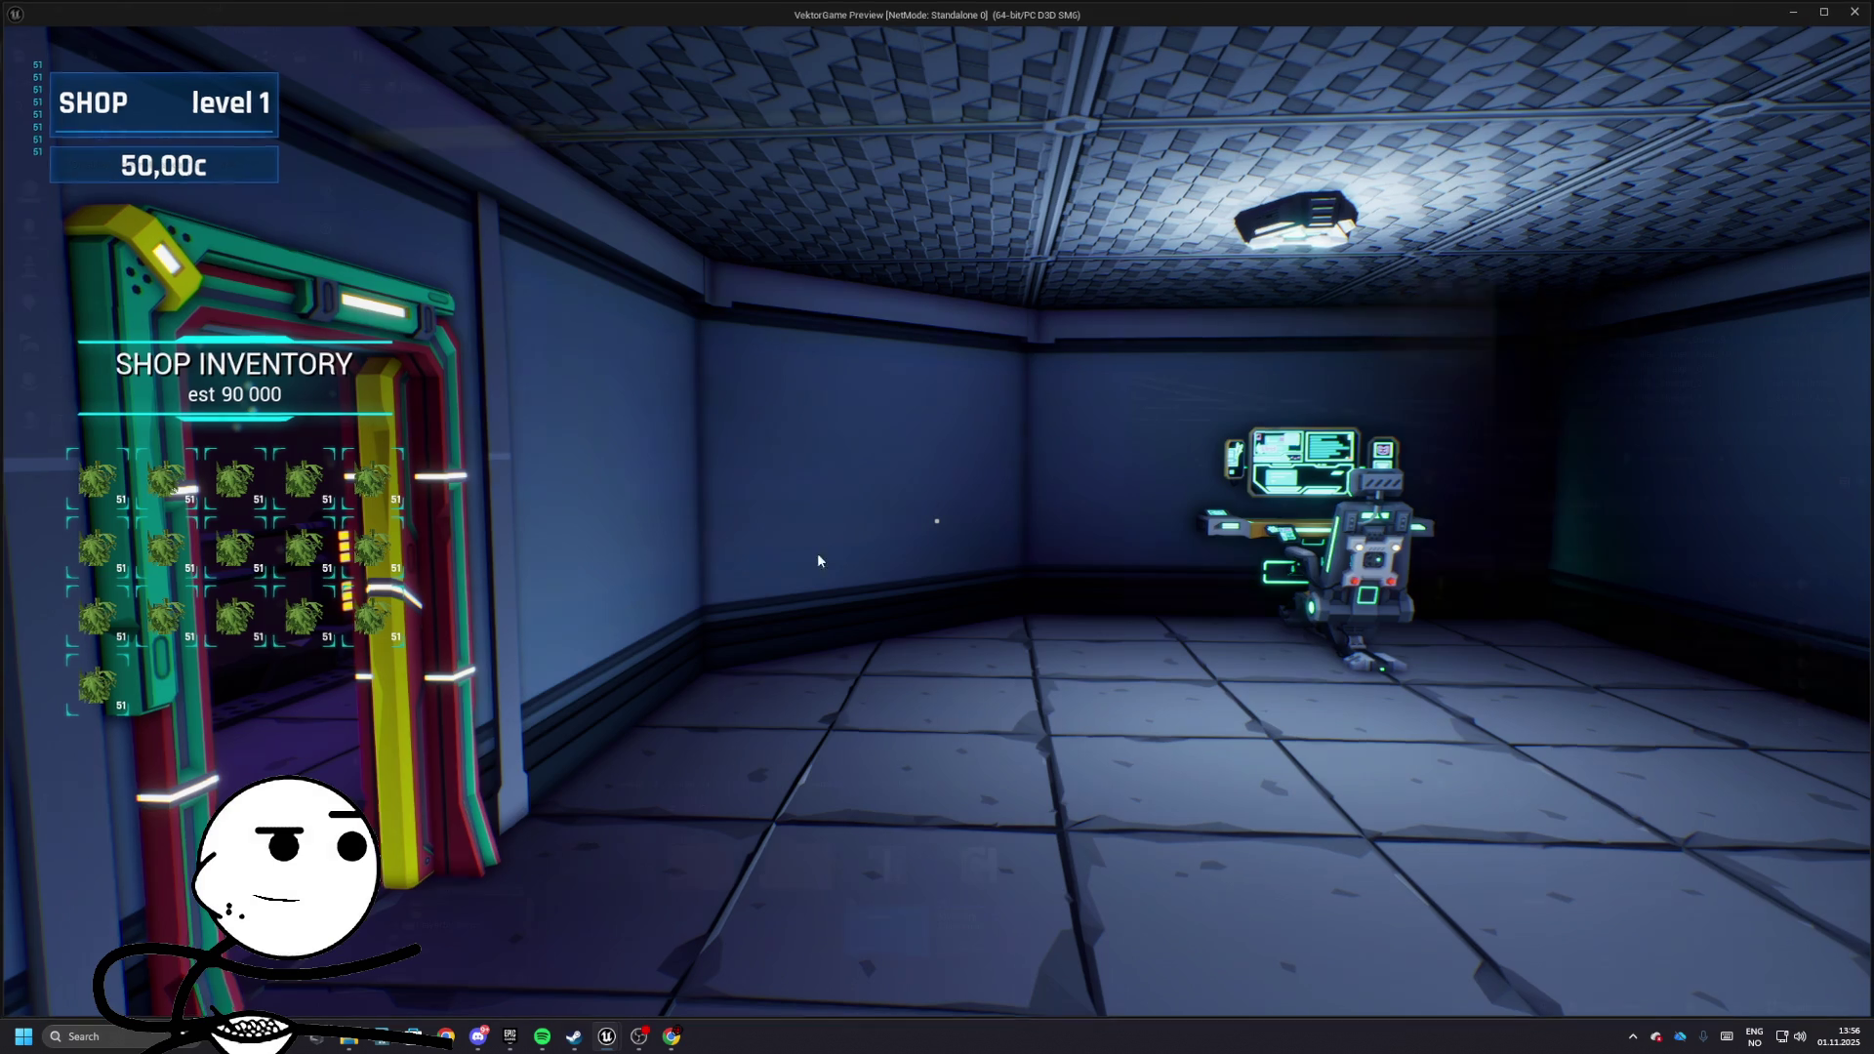
key(Escape)
- Check WBP_TargetInventory and DT_Items, then test play by walking into the shop
click(571, 30)
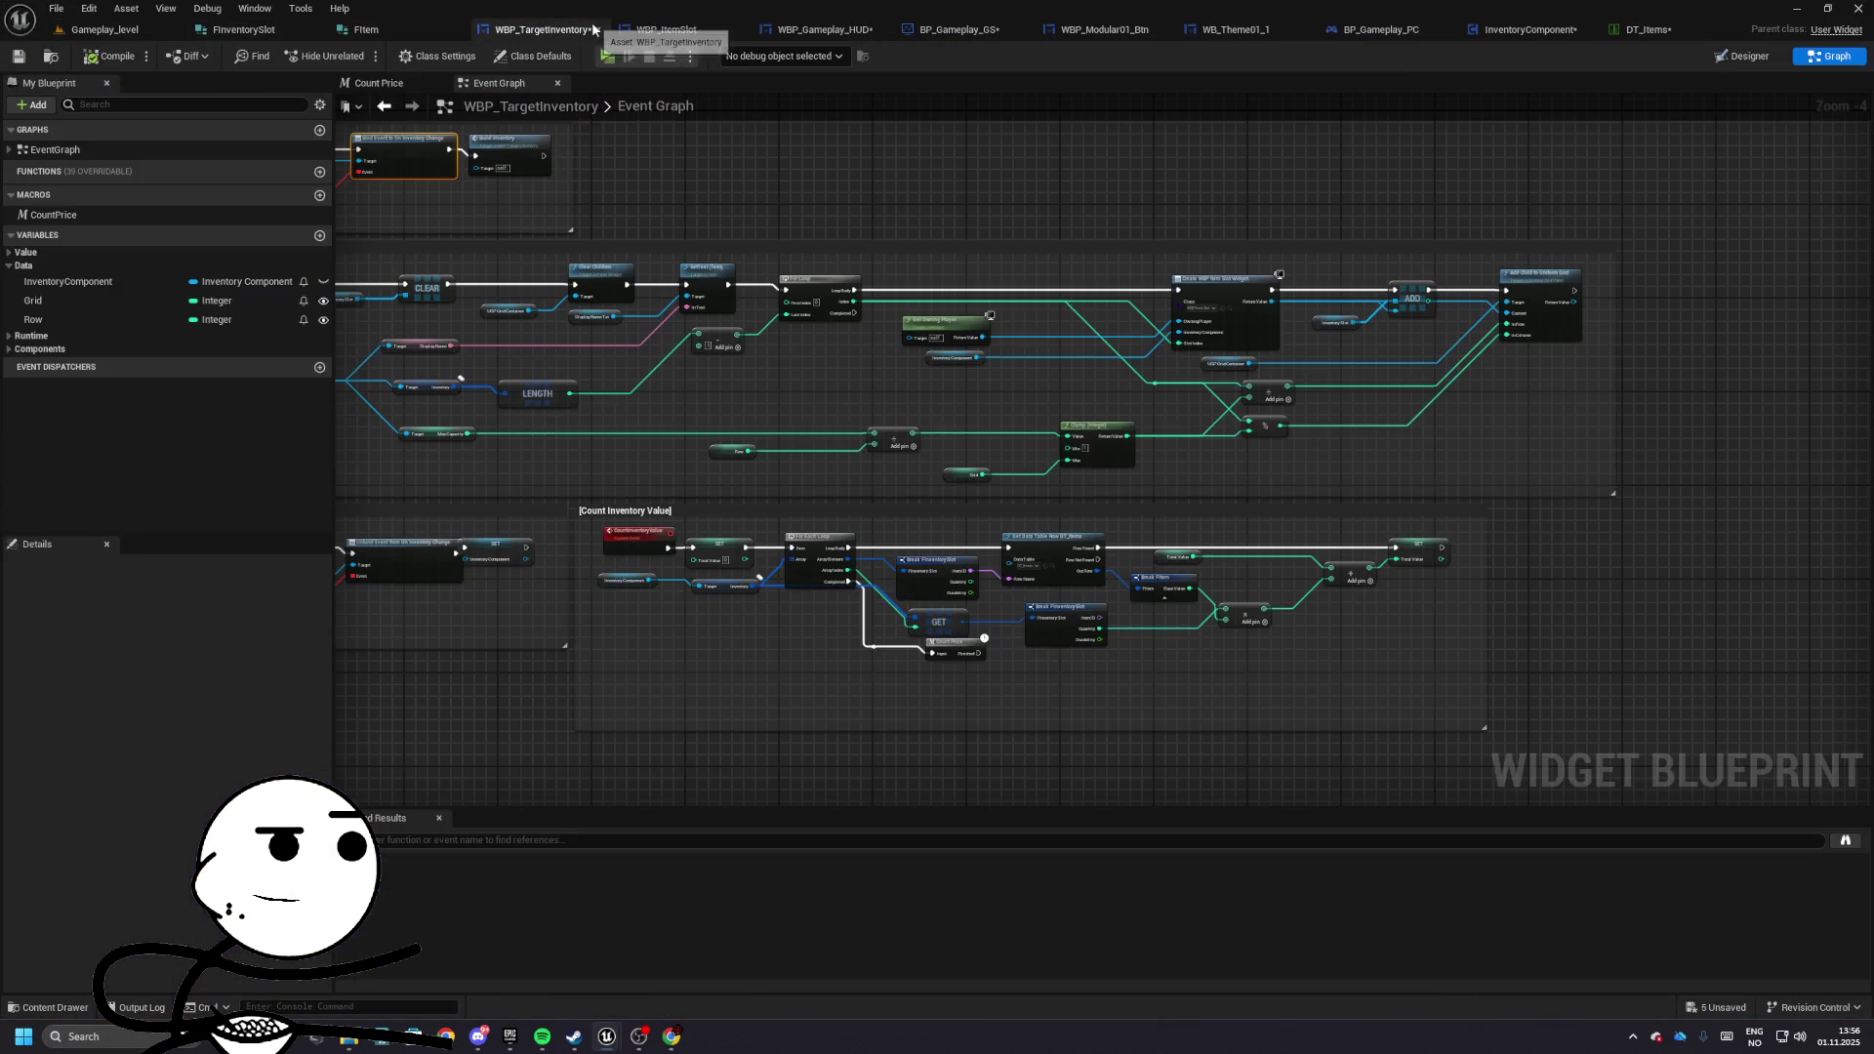
click(1647, 29)
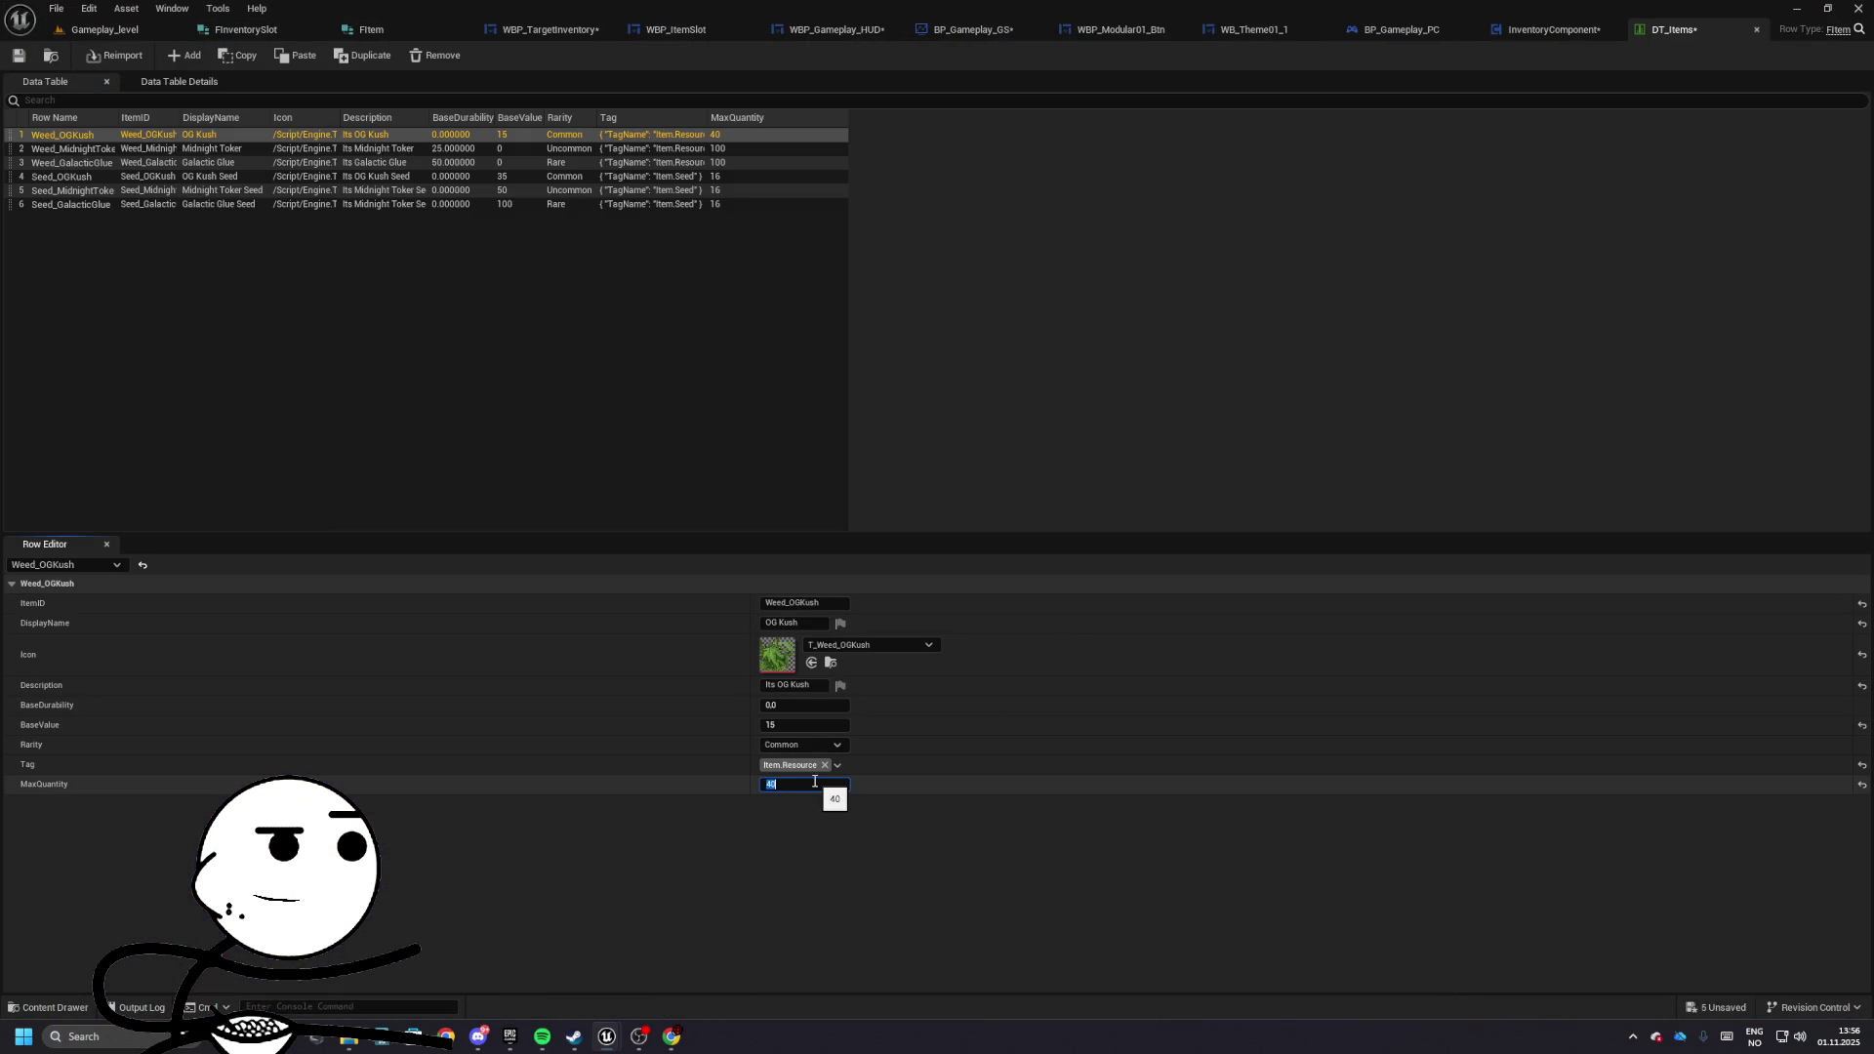
click(105, 29)
click(365, 56)
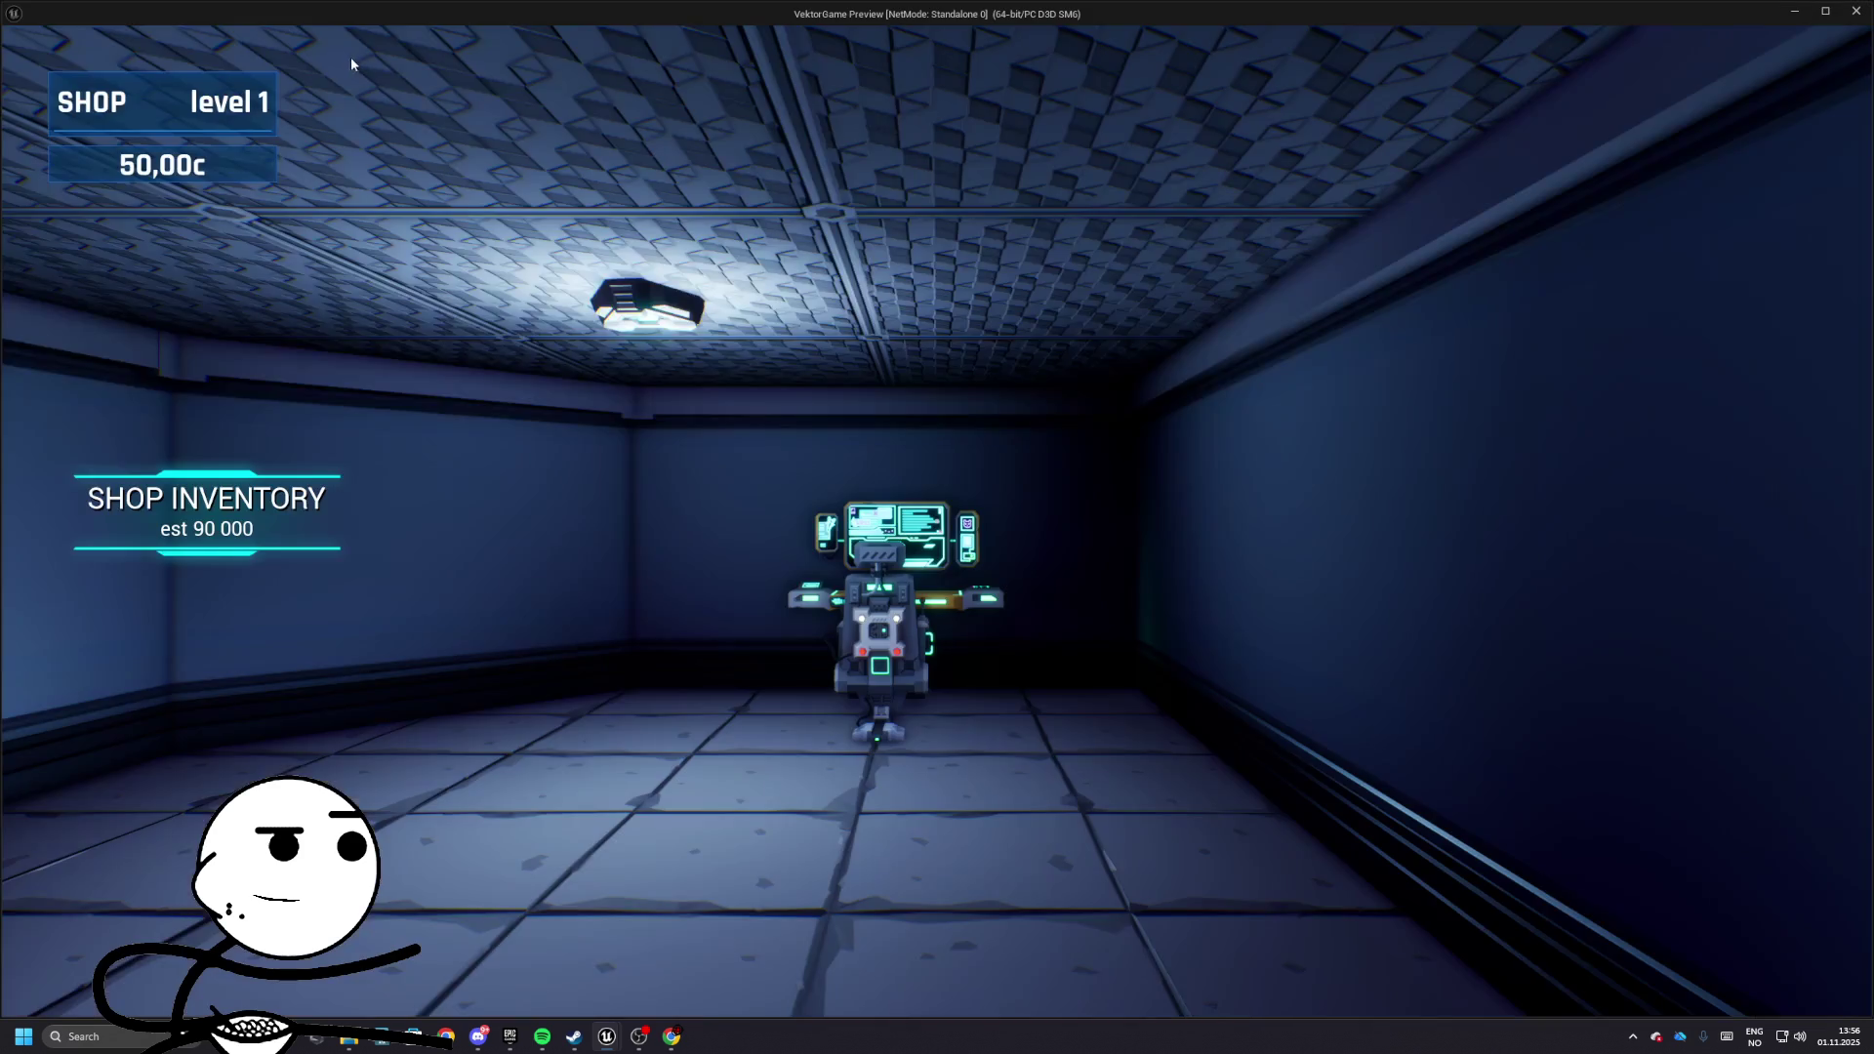
key(w)
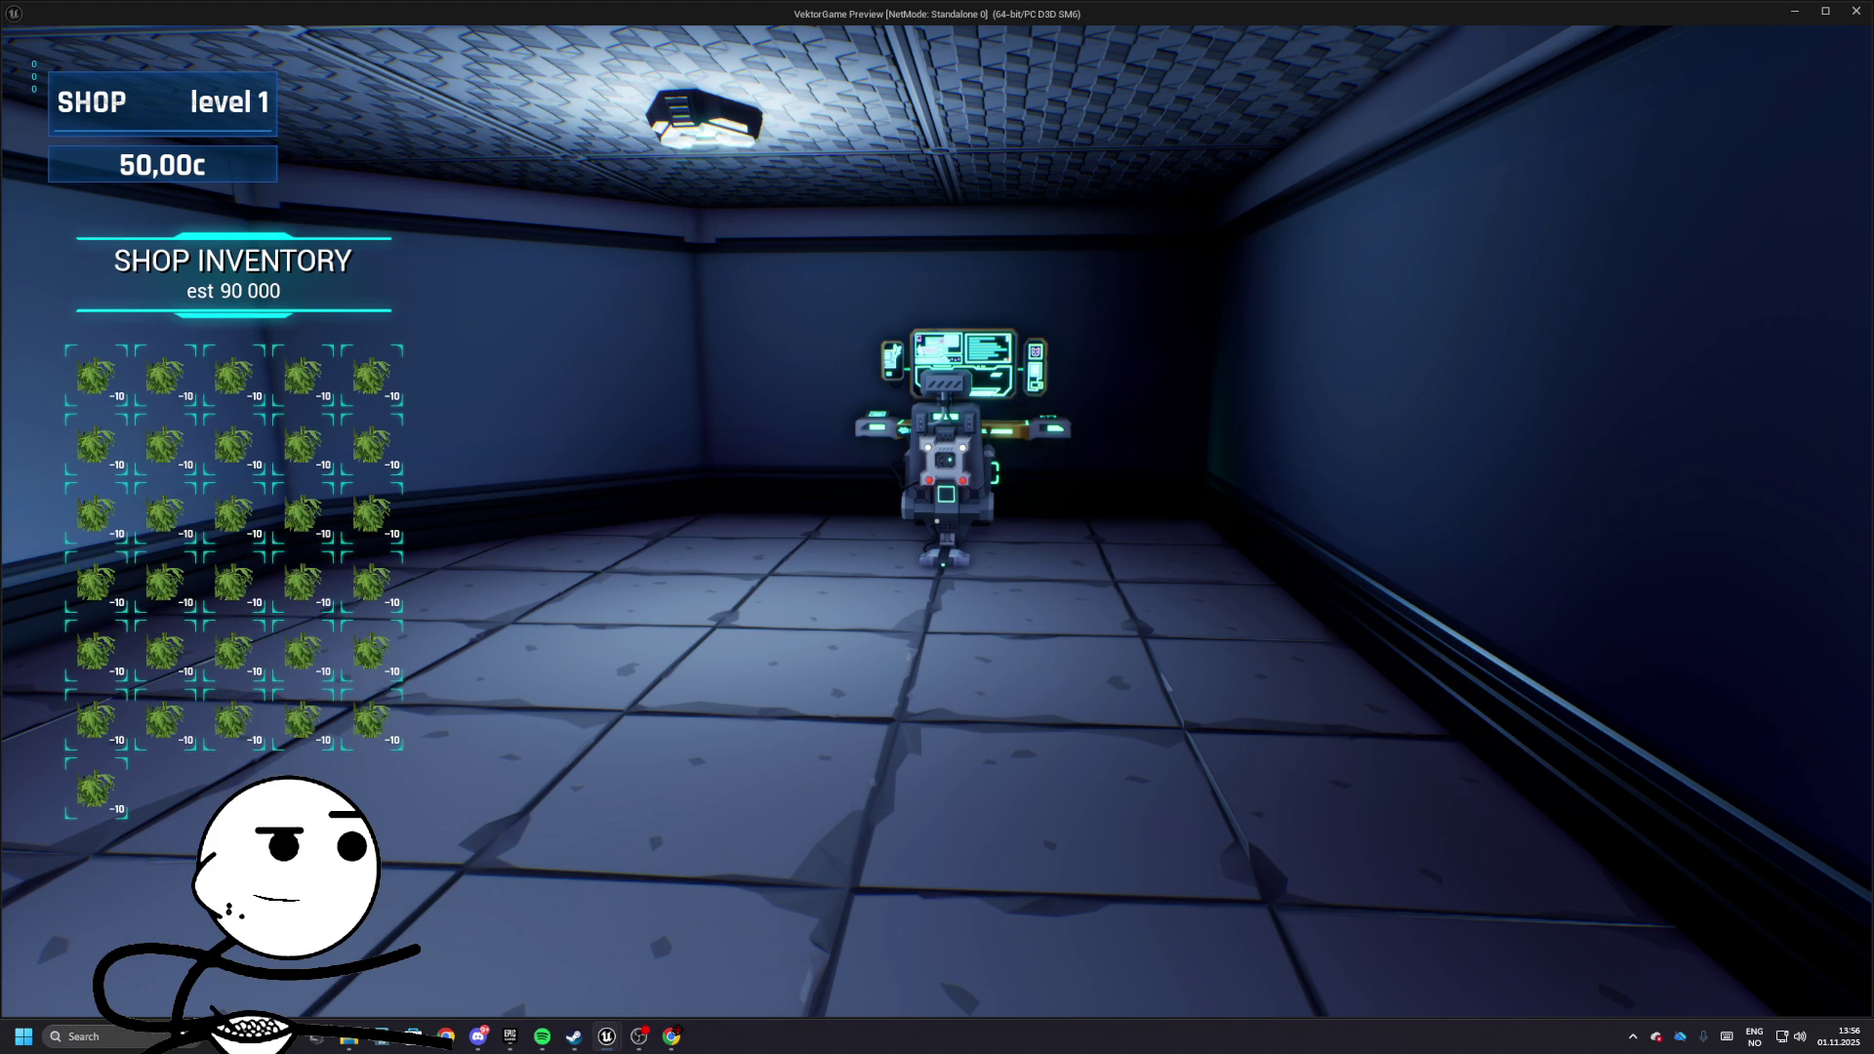
key(Escape)
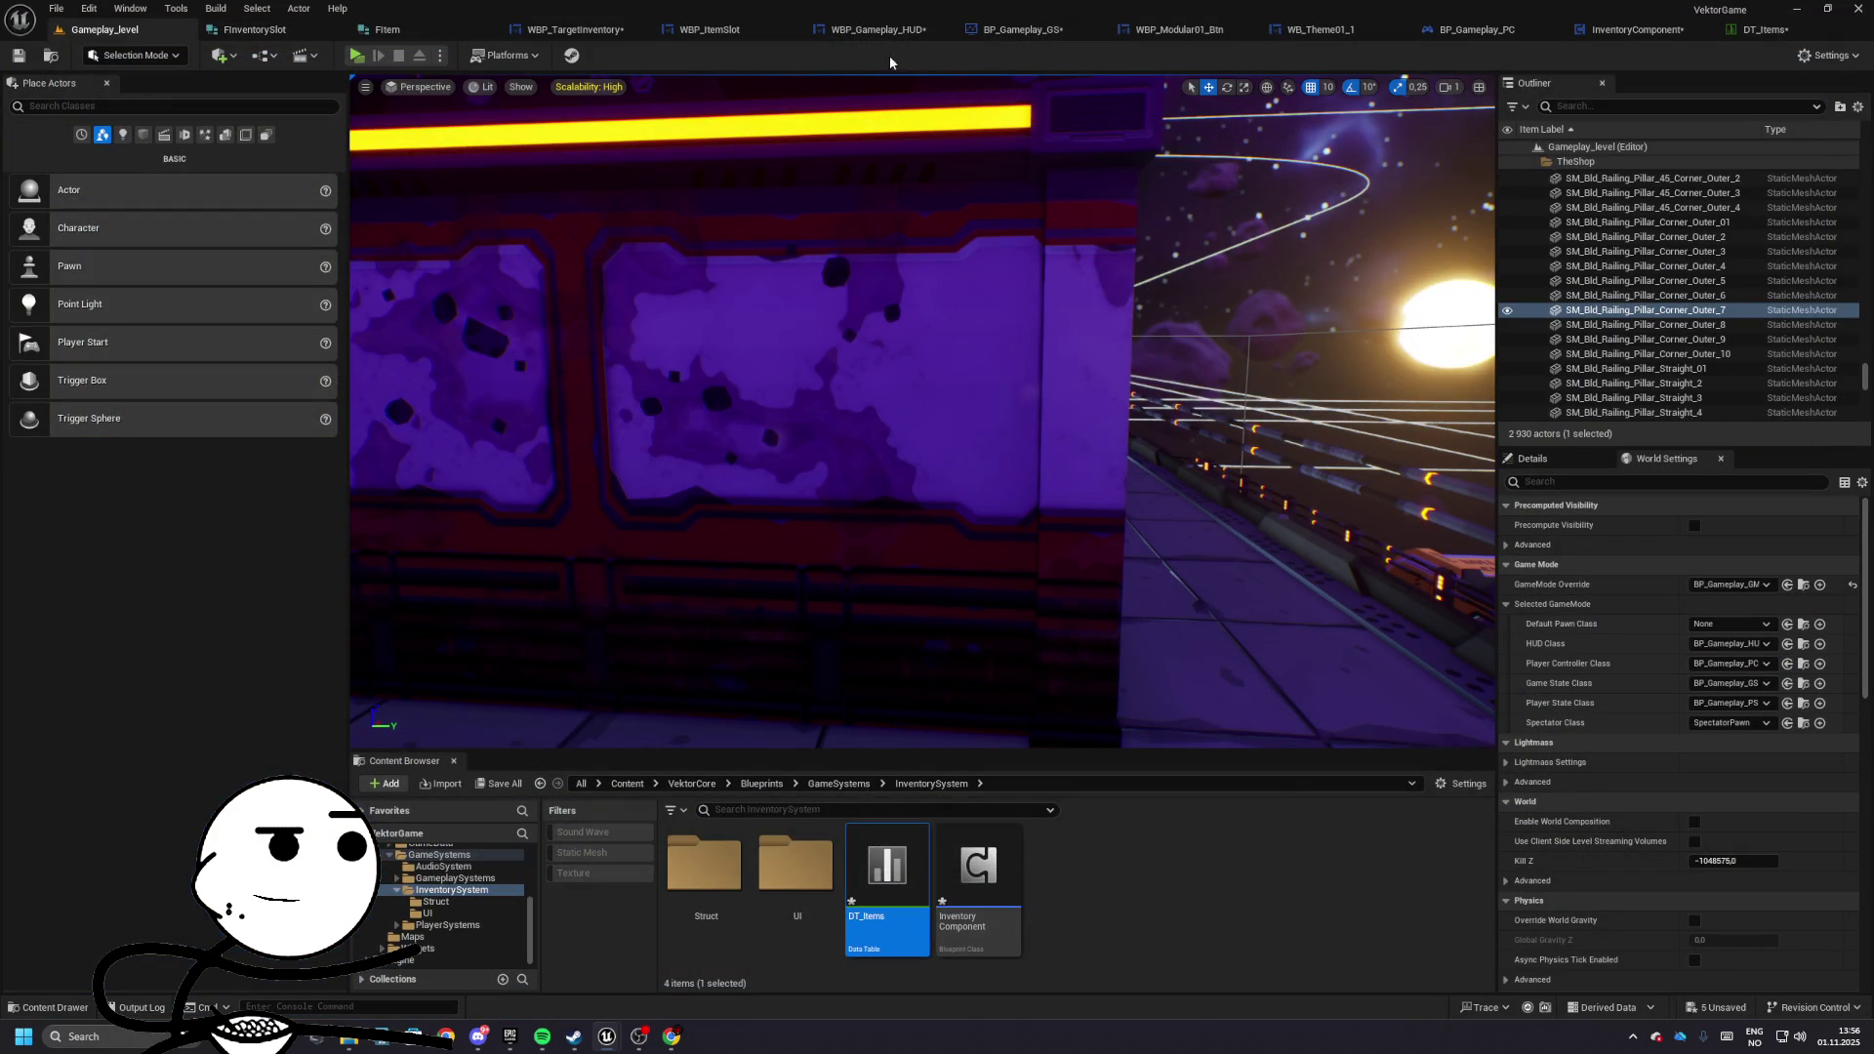
- Set Weed_OGKush's MaxQuantity to 50 and test play again
click(1637, 29)
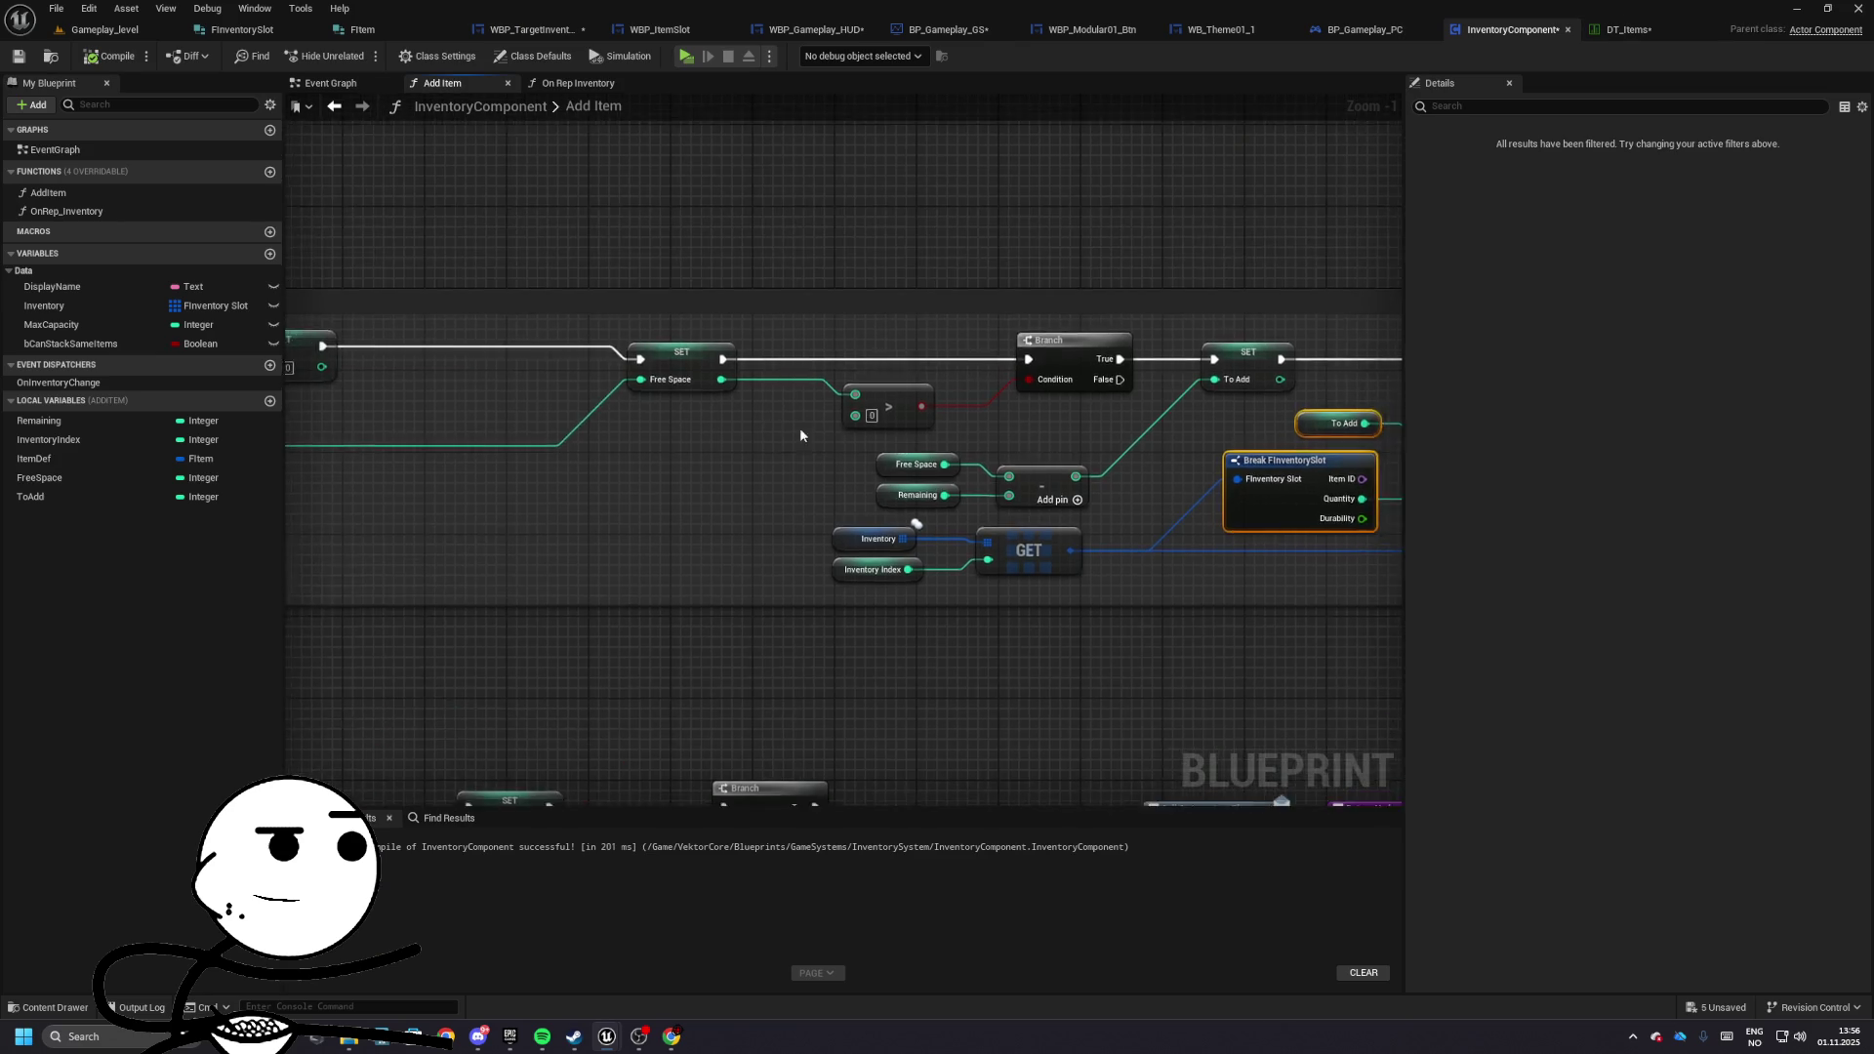
drag(705, 436, 696, 417)
click(1585, 33)
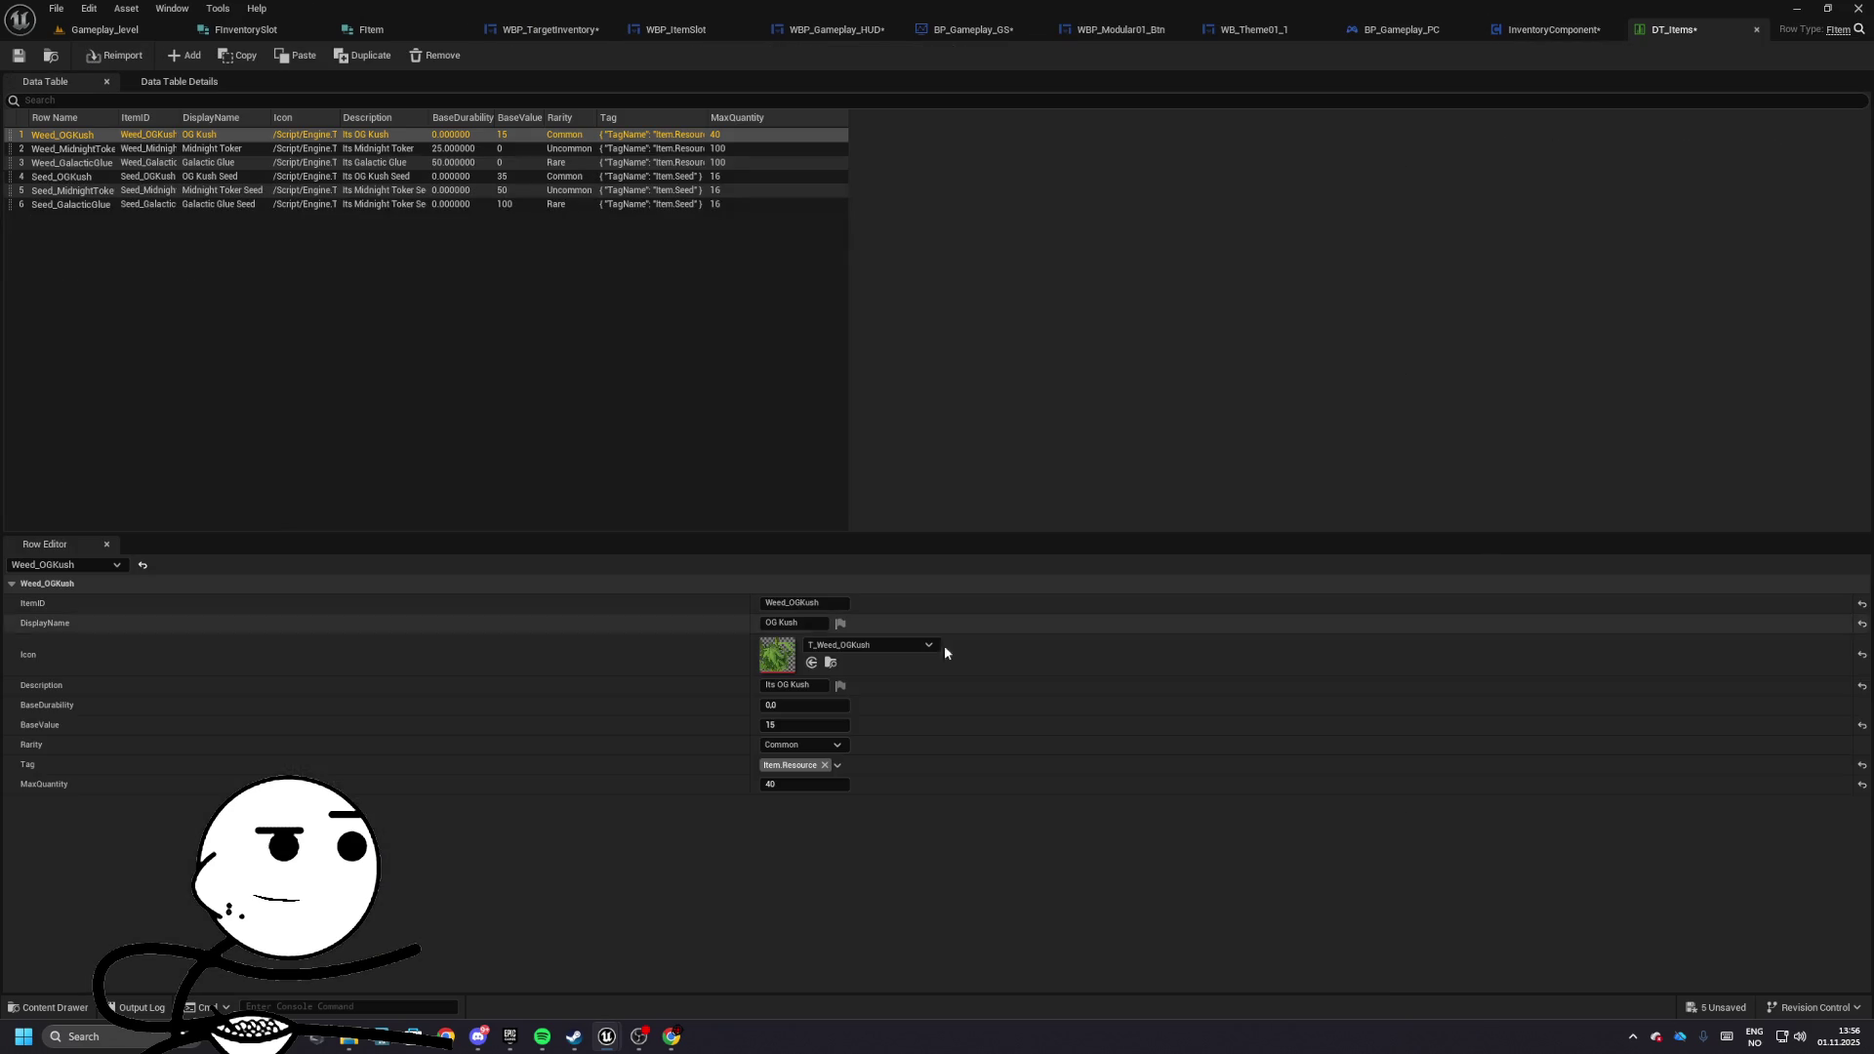
click(798, 782)
text(50)
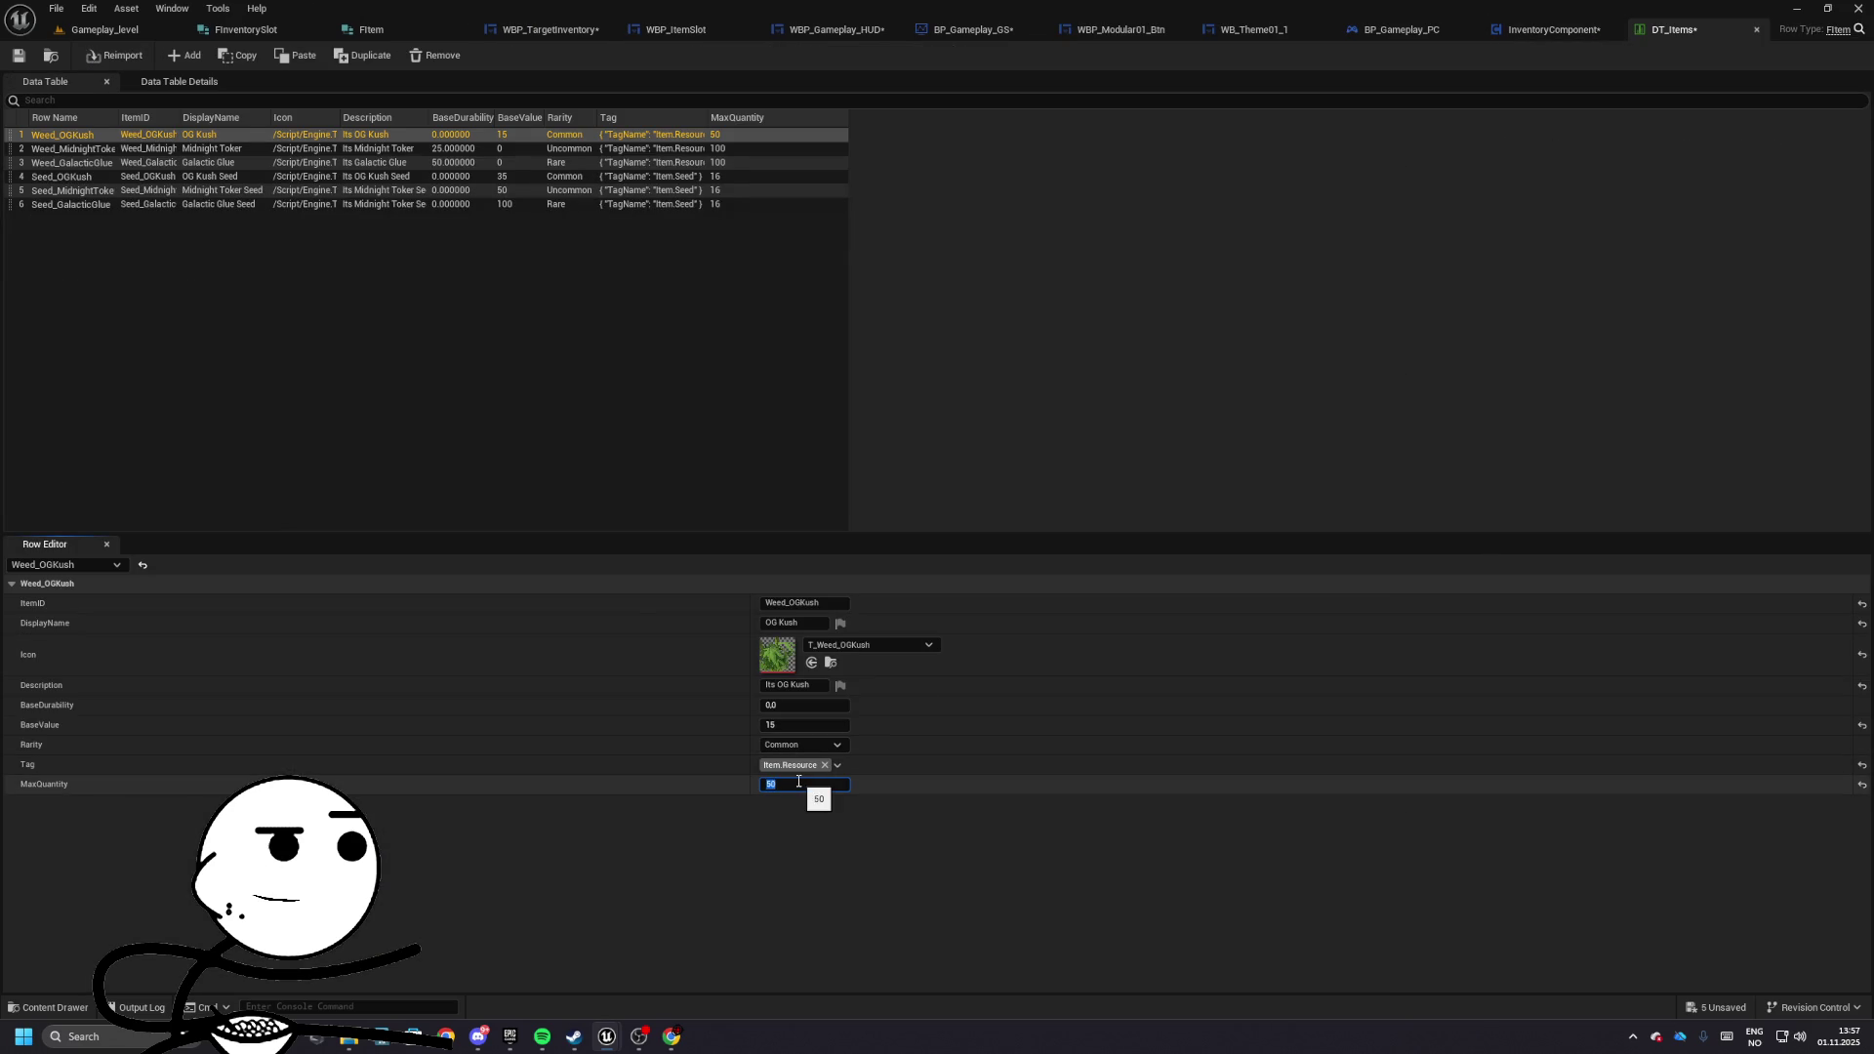
click(105, 29)
key(alt+p)
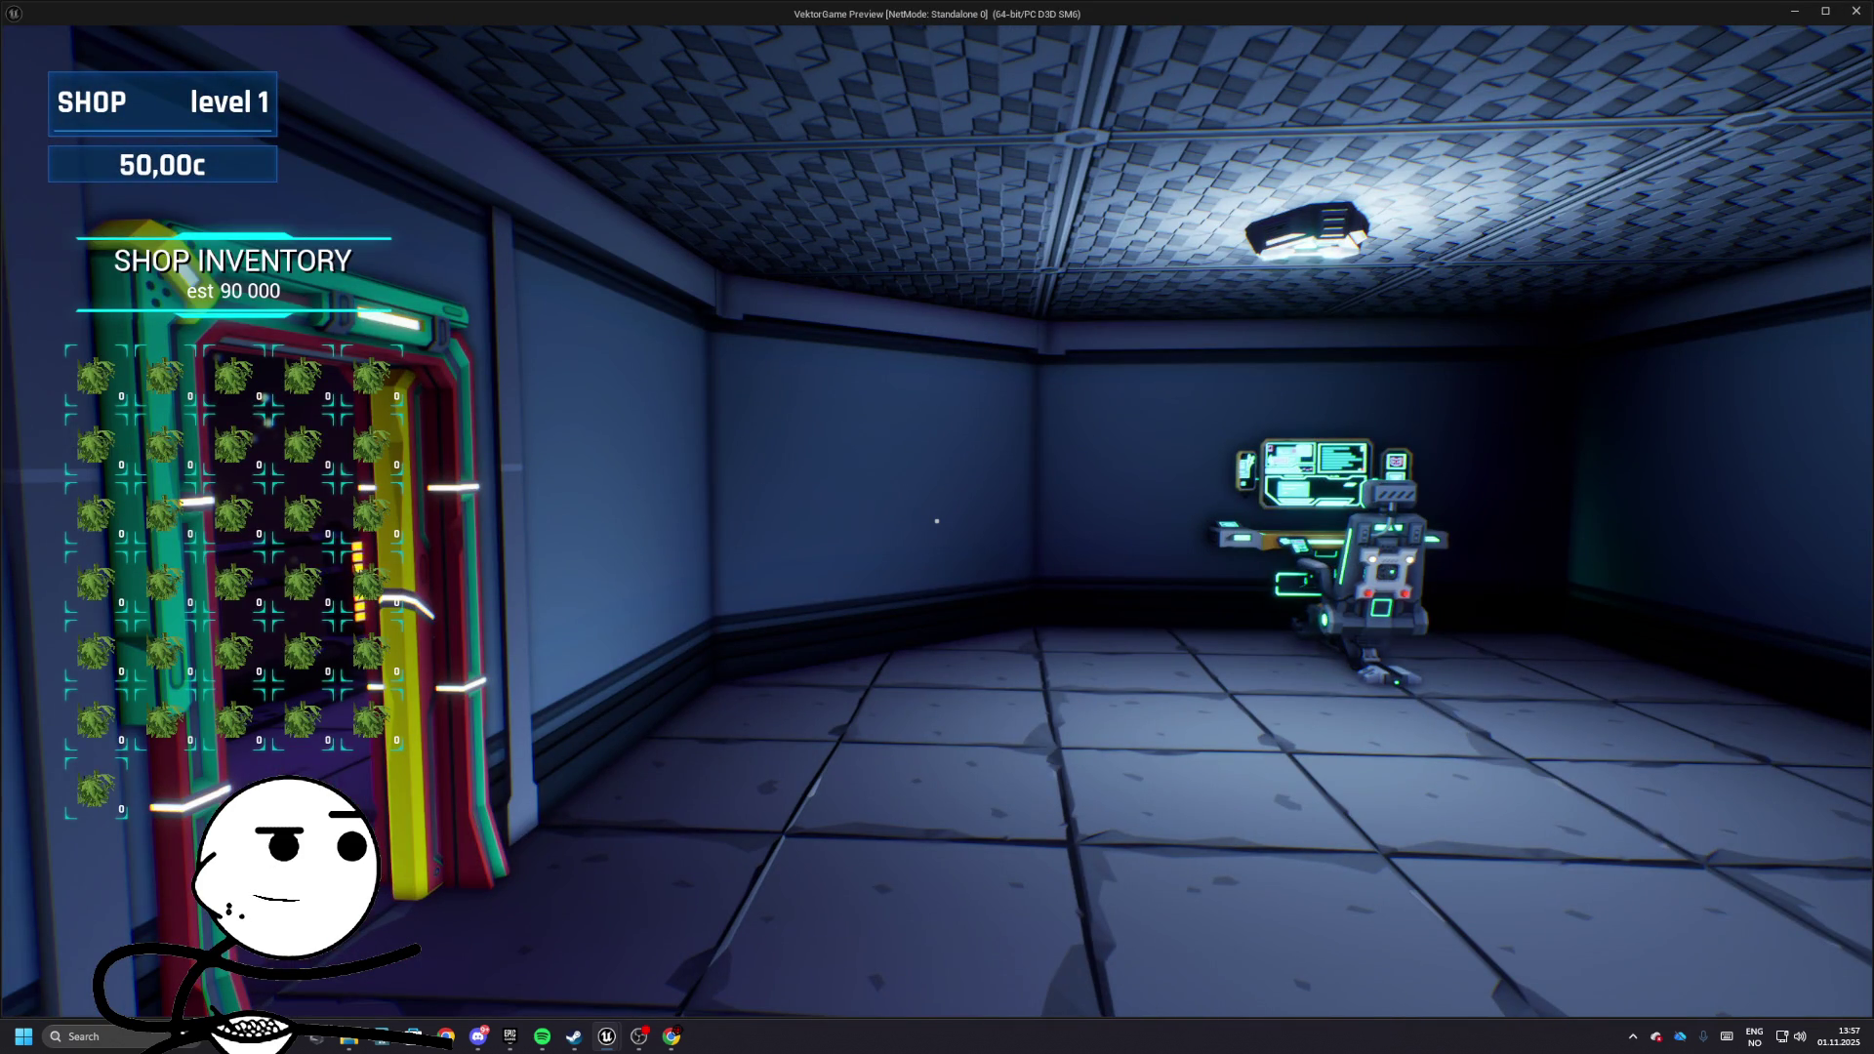
key(Escape)
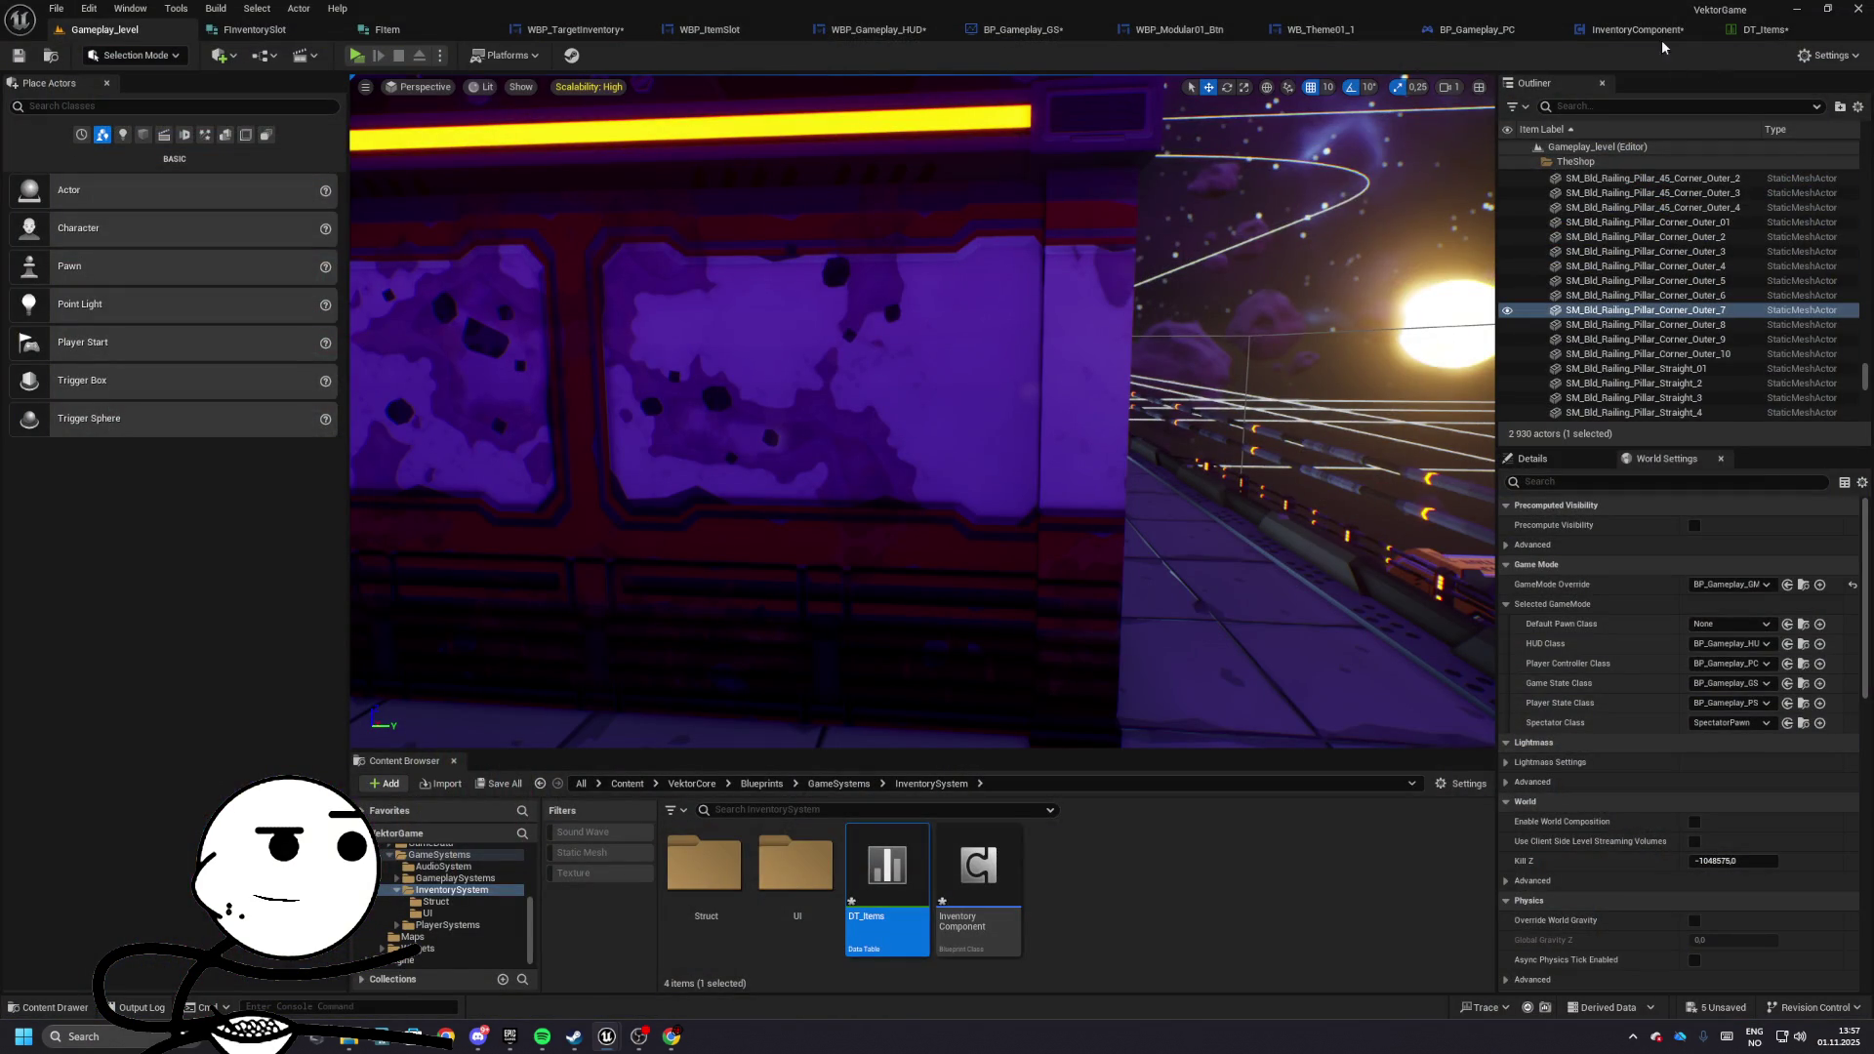
- Review the Break FItem and Inventory lookup nodes in Add Item, then compile InventoryComponent
click(991, 30)
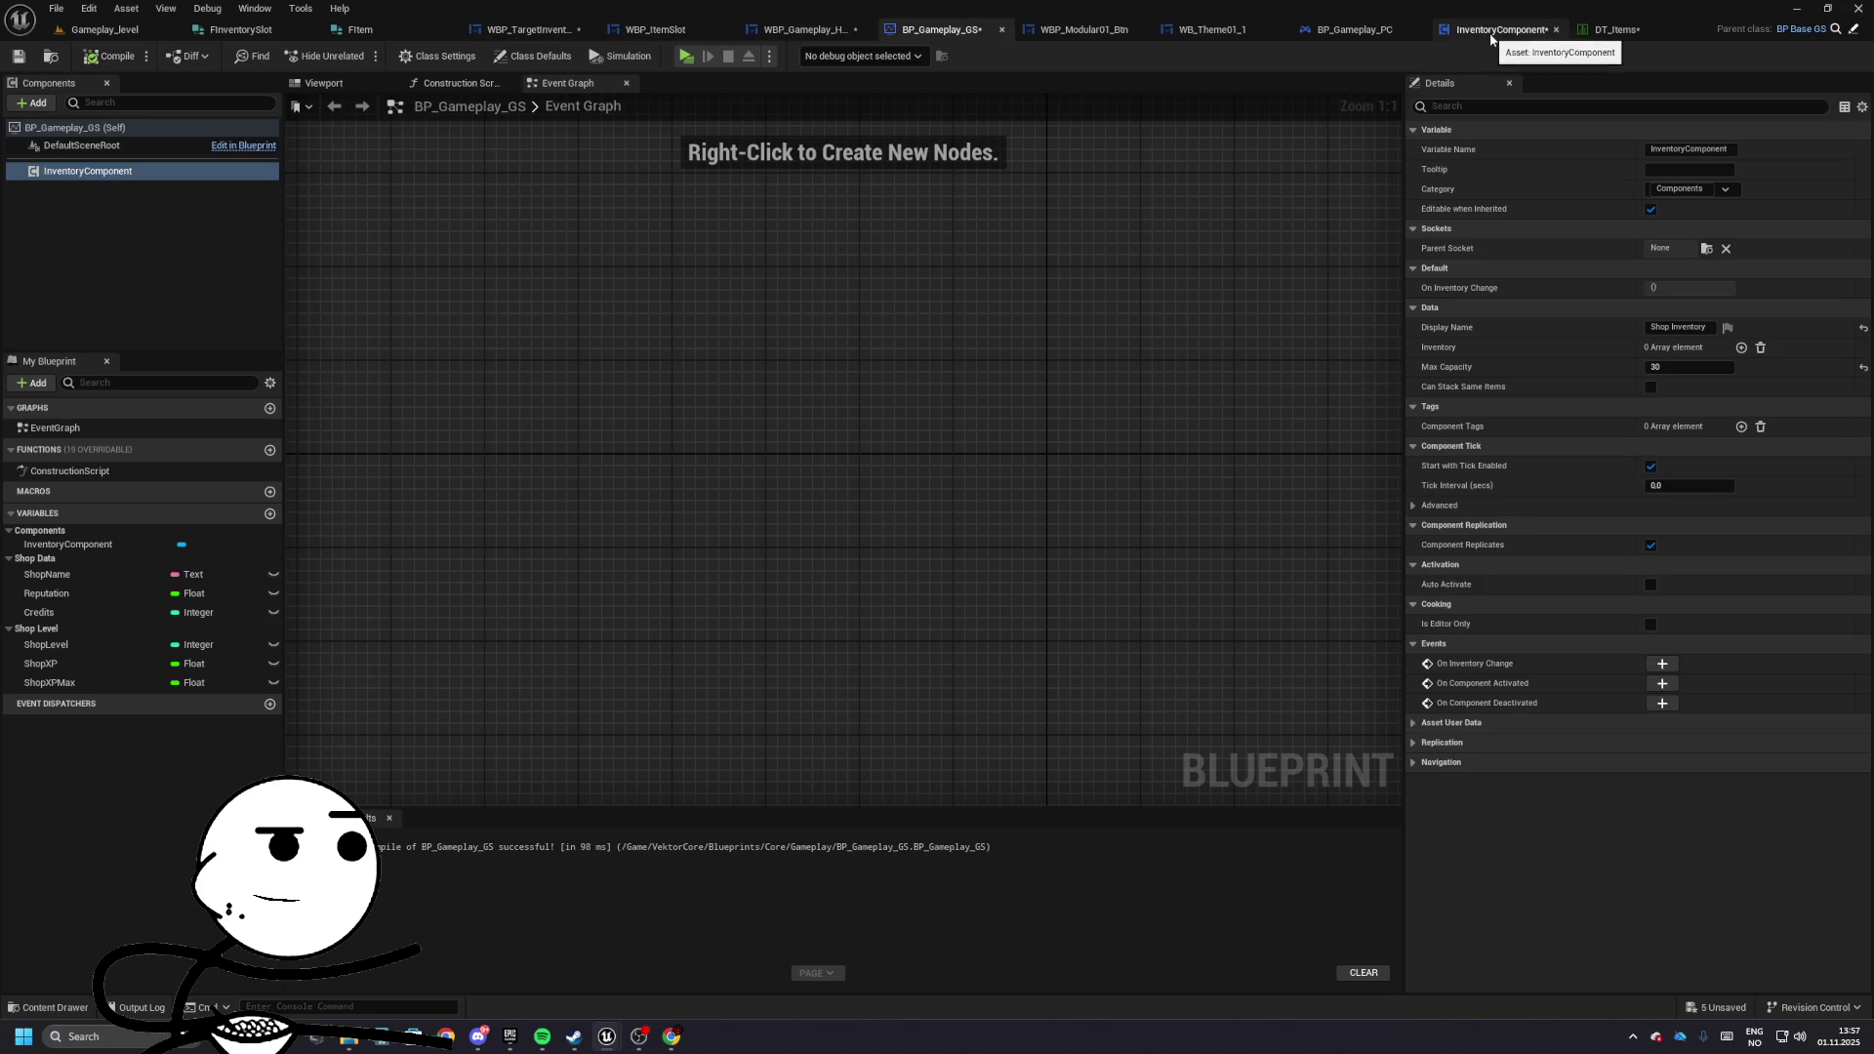
click(1491, 31)
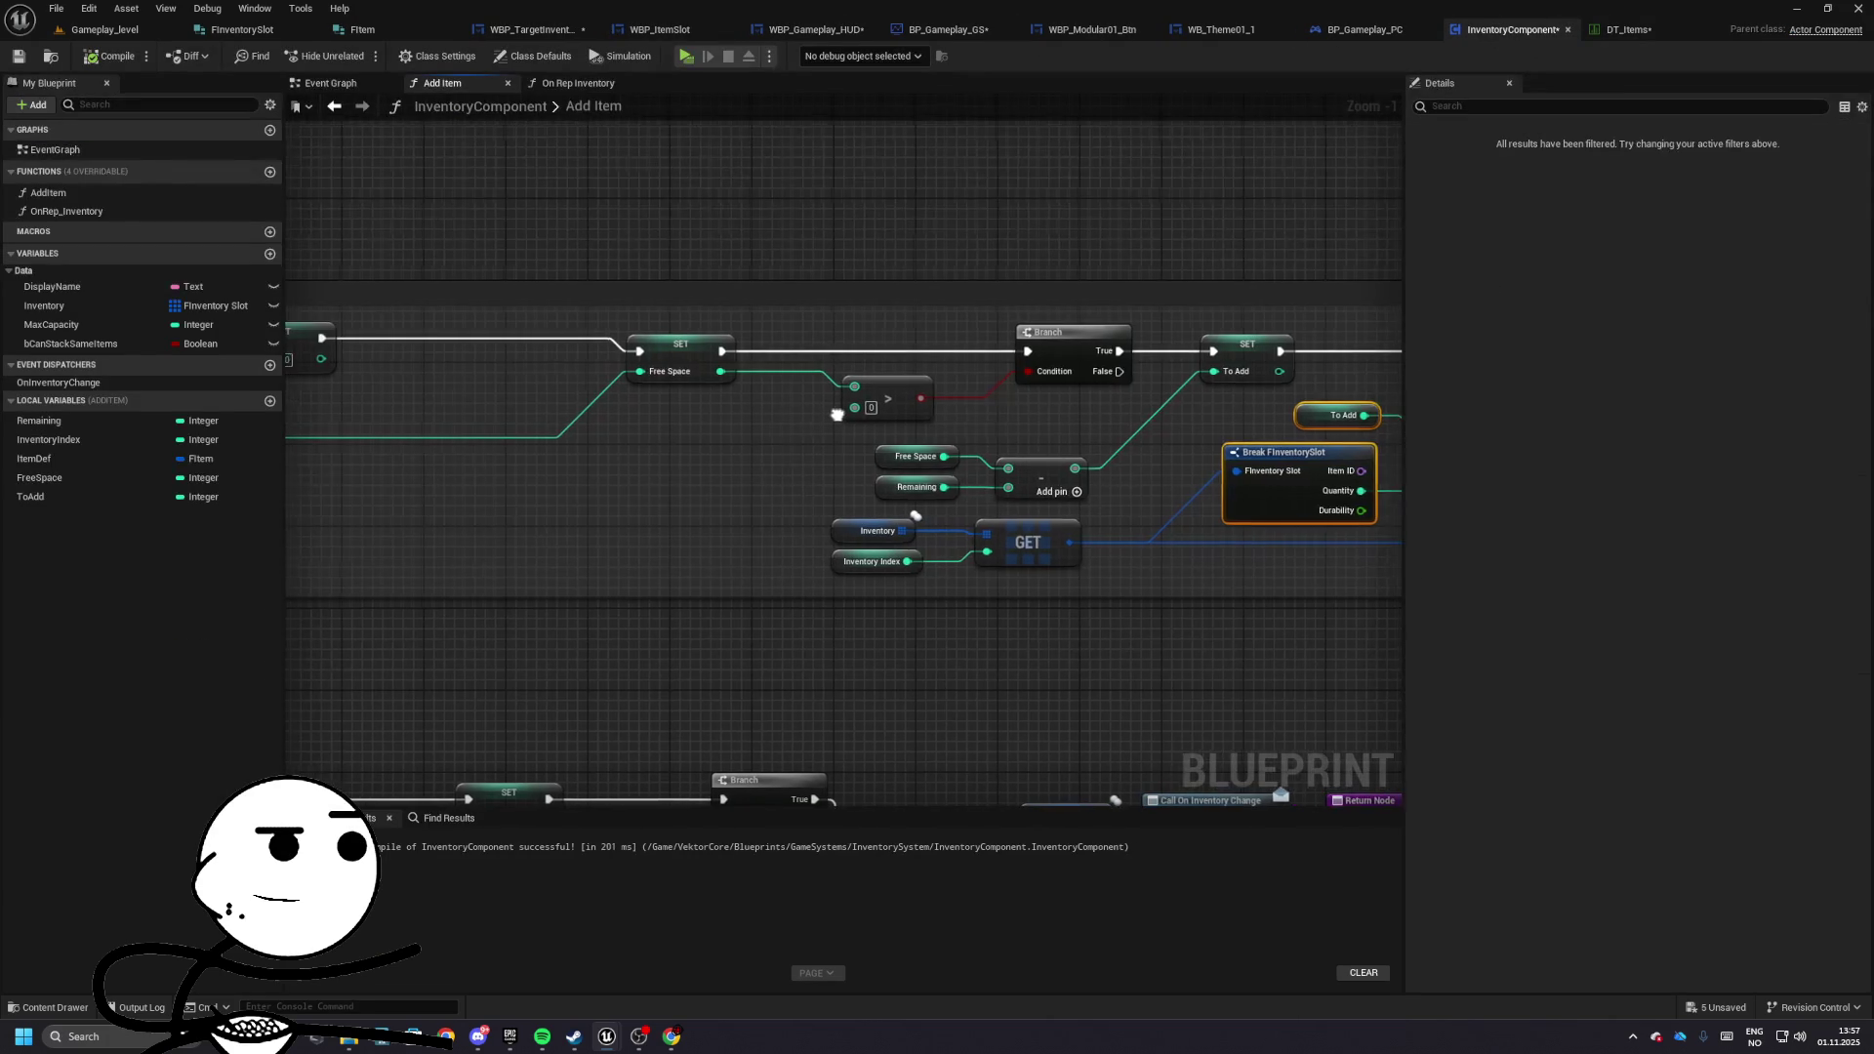
mouse_move(837, 414)
mouse_down()
mouse_move(1004, 414)
mouse_move(174, 340)
mouse_move(252, 345)
mouse_up()
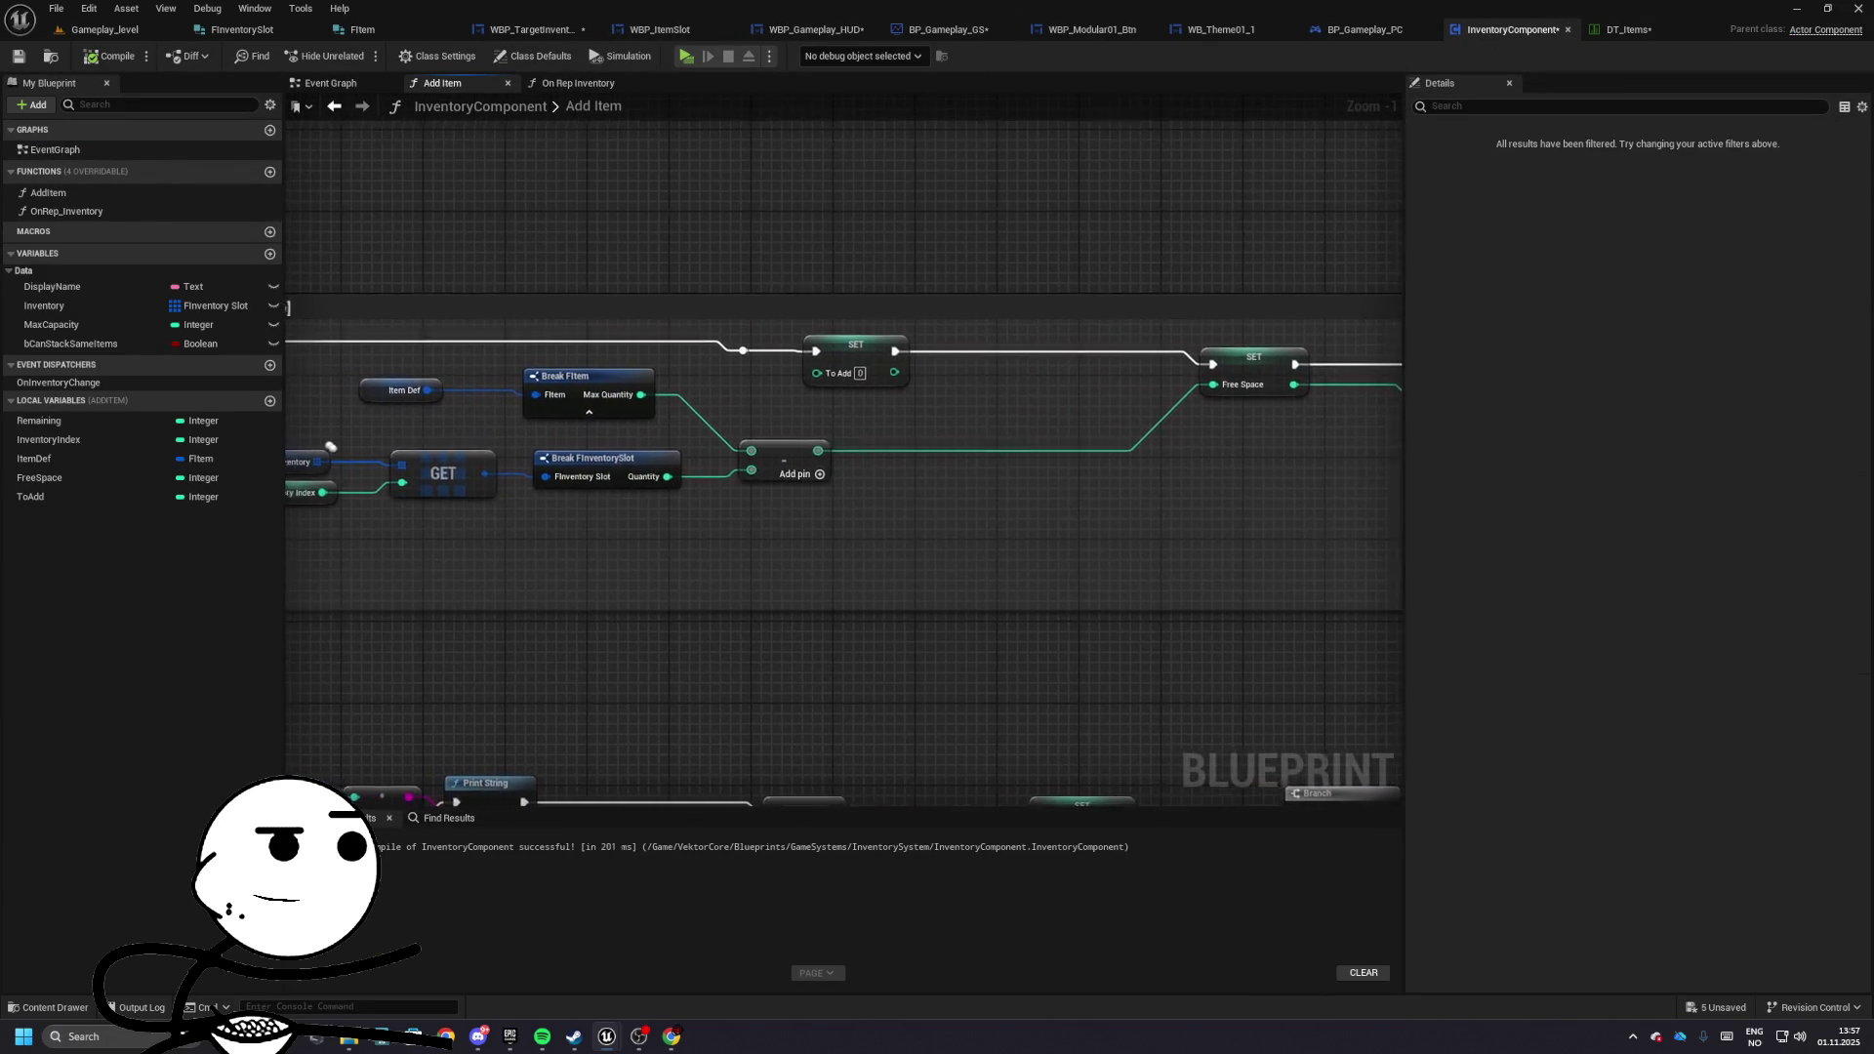
mouse_move(659, 433)
mouse_down()
mouse_move(831, 420)
mouse_move(778, 481)
mouse_move(780, 529)
mouse_up()
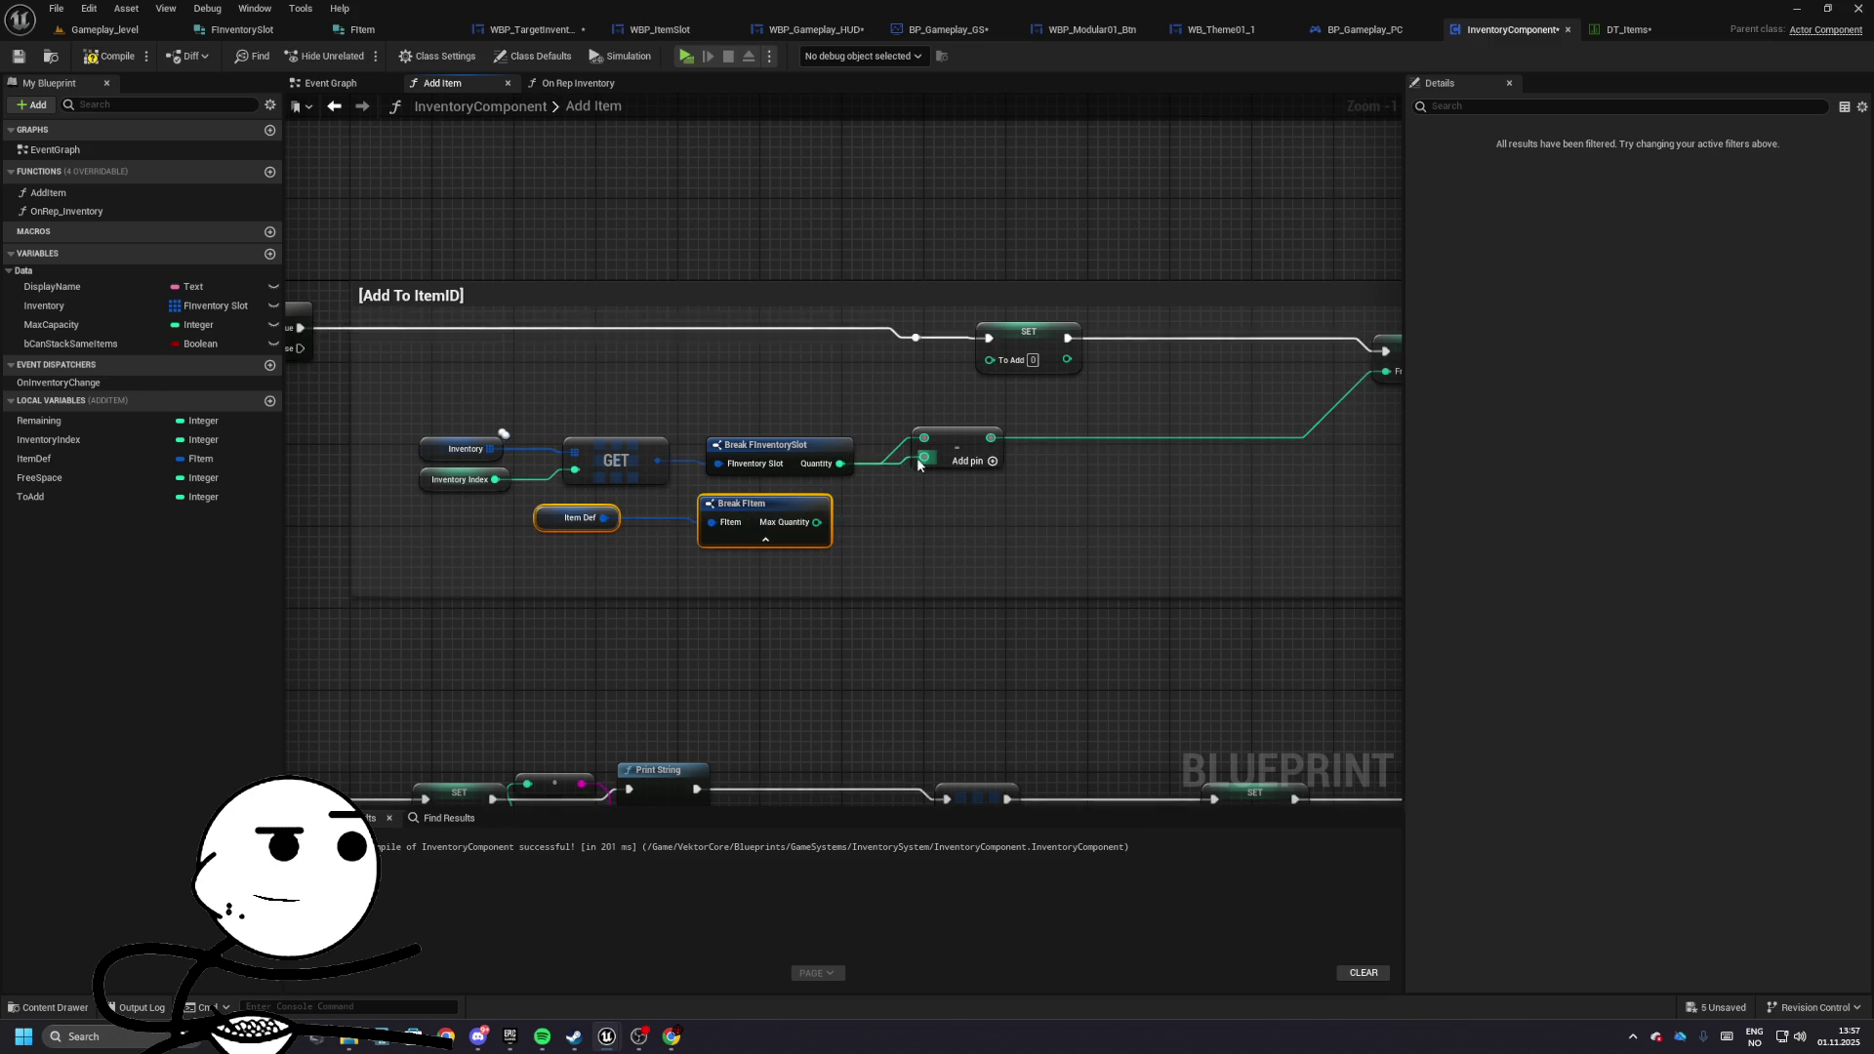
mouse_move(417, 405)
mouse_down()
mouse_move(546, 489)
mouse_move(781, 459)
mouse_move(839, 488)
mouse_move(767, 431)
mouse_up()
click(766, 506)
scroll(683, 468, right, 5)
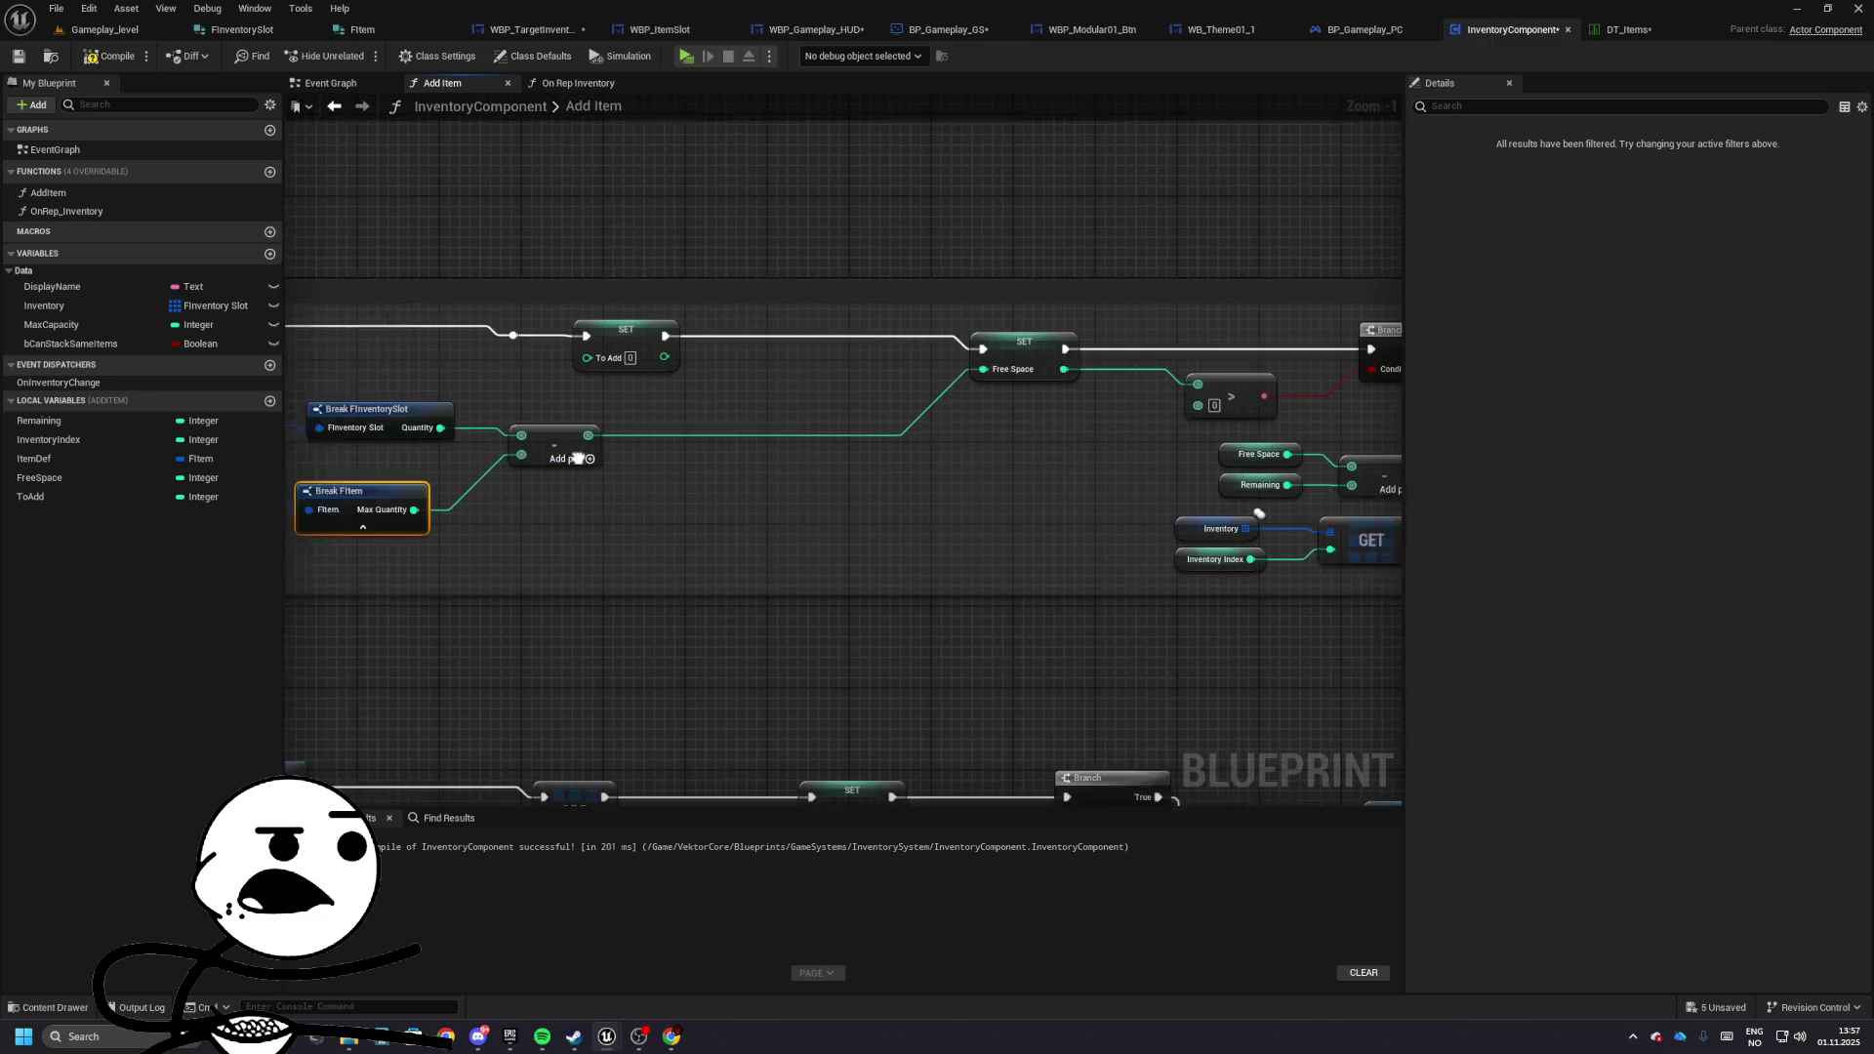
key(F7)
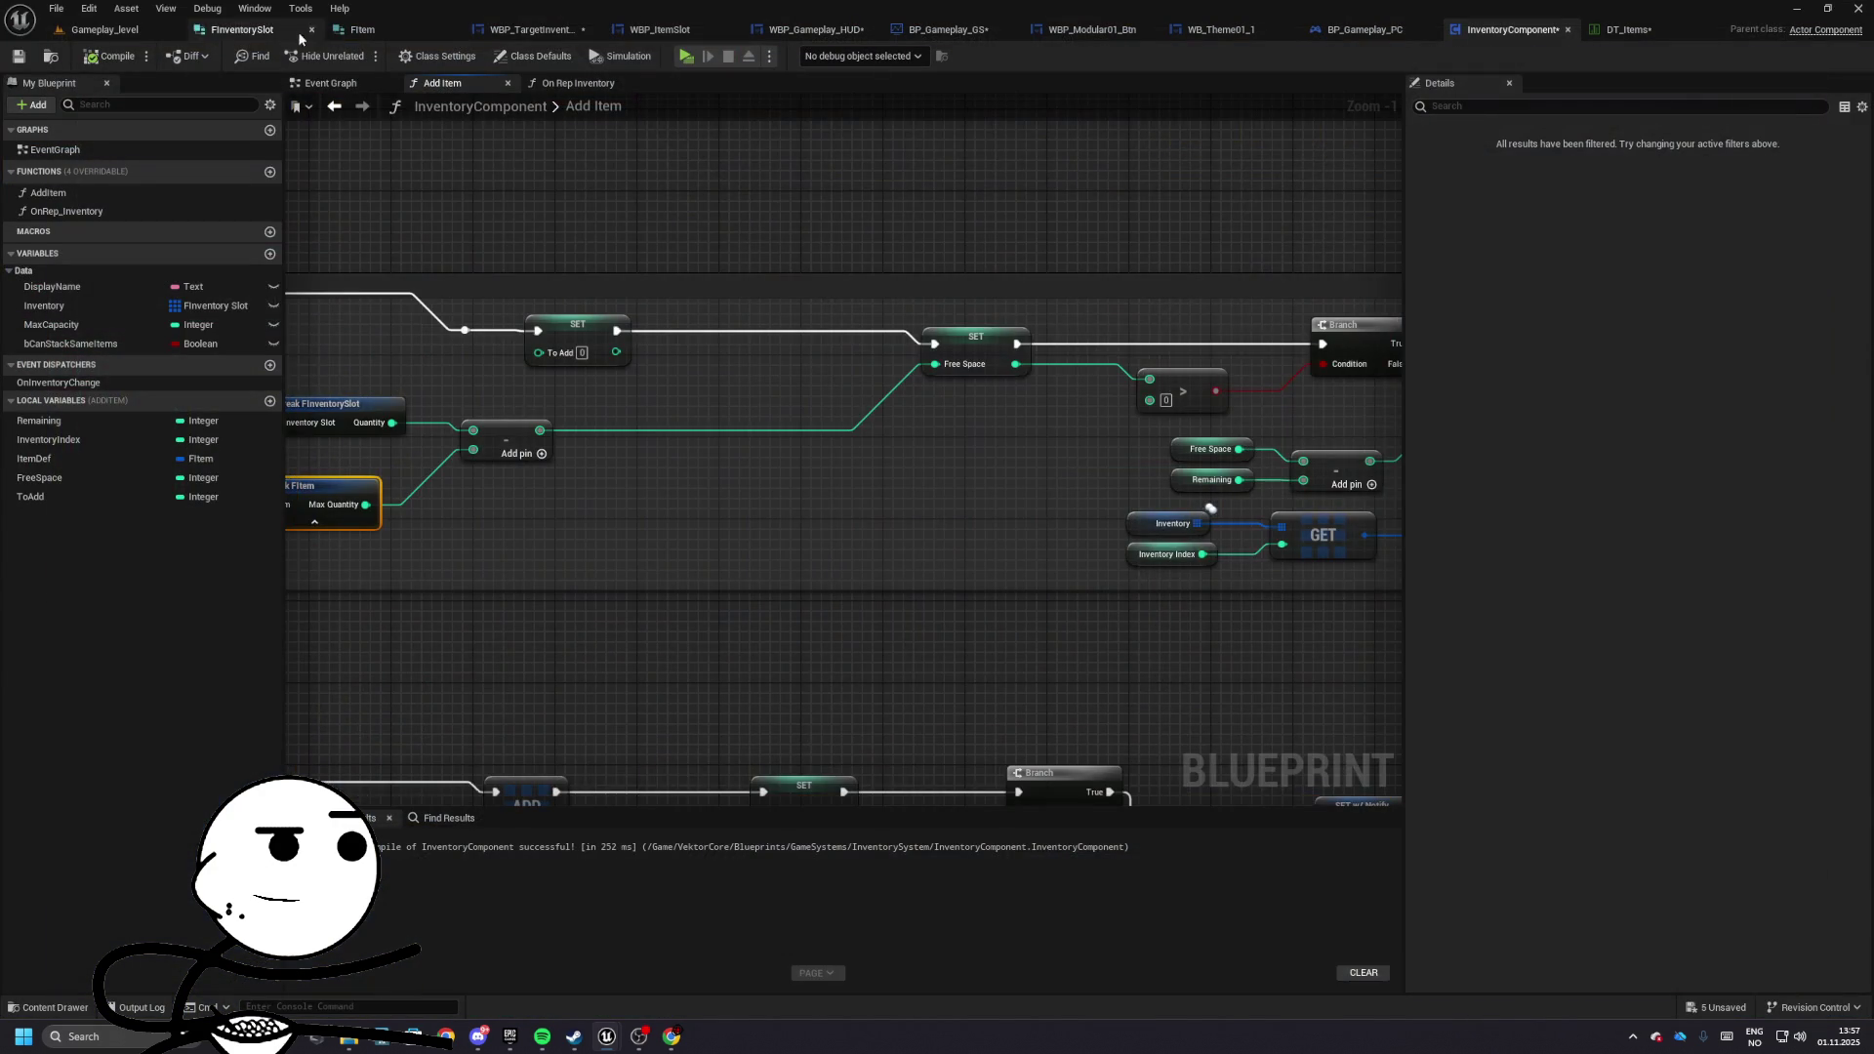
- Recheck the Break FItem calculation and open DT_Items showing MaxQuantity 100
click(535, 29)
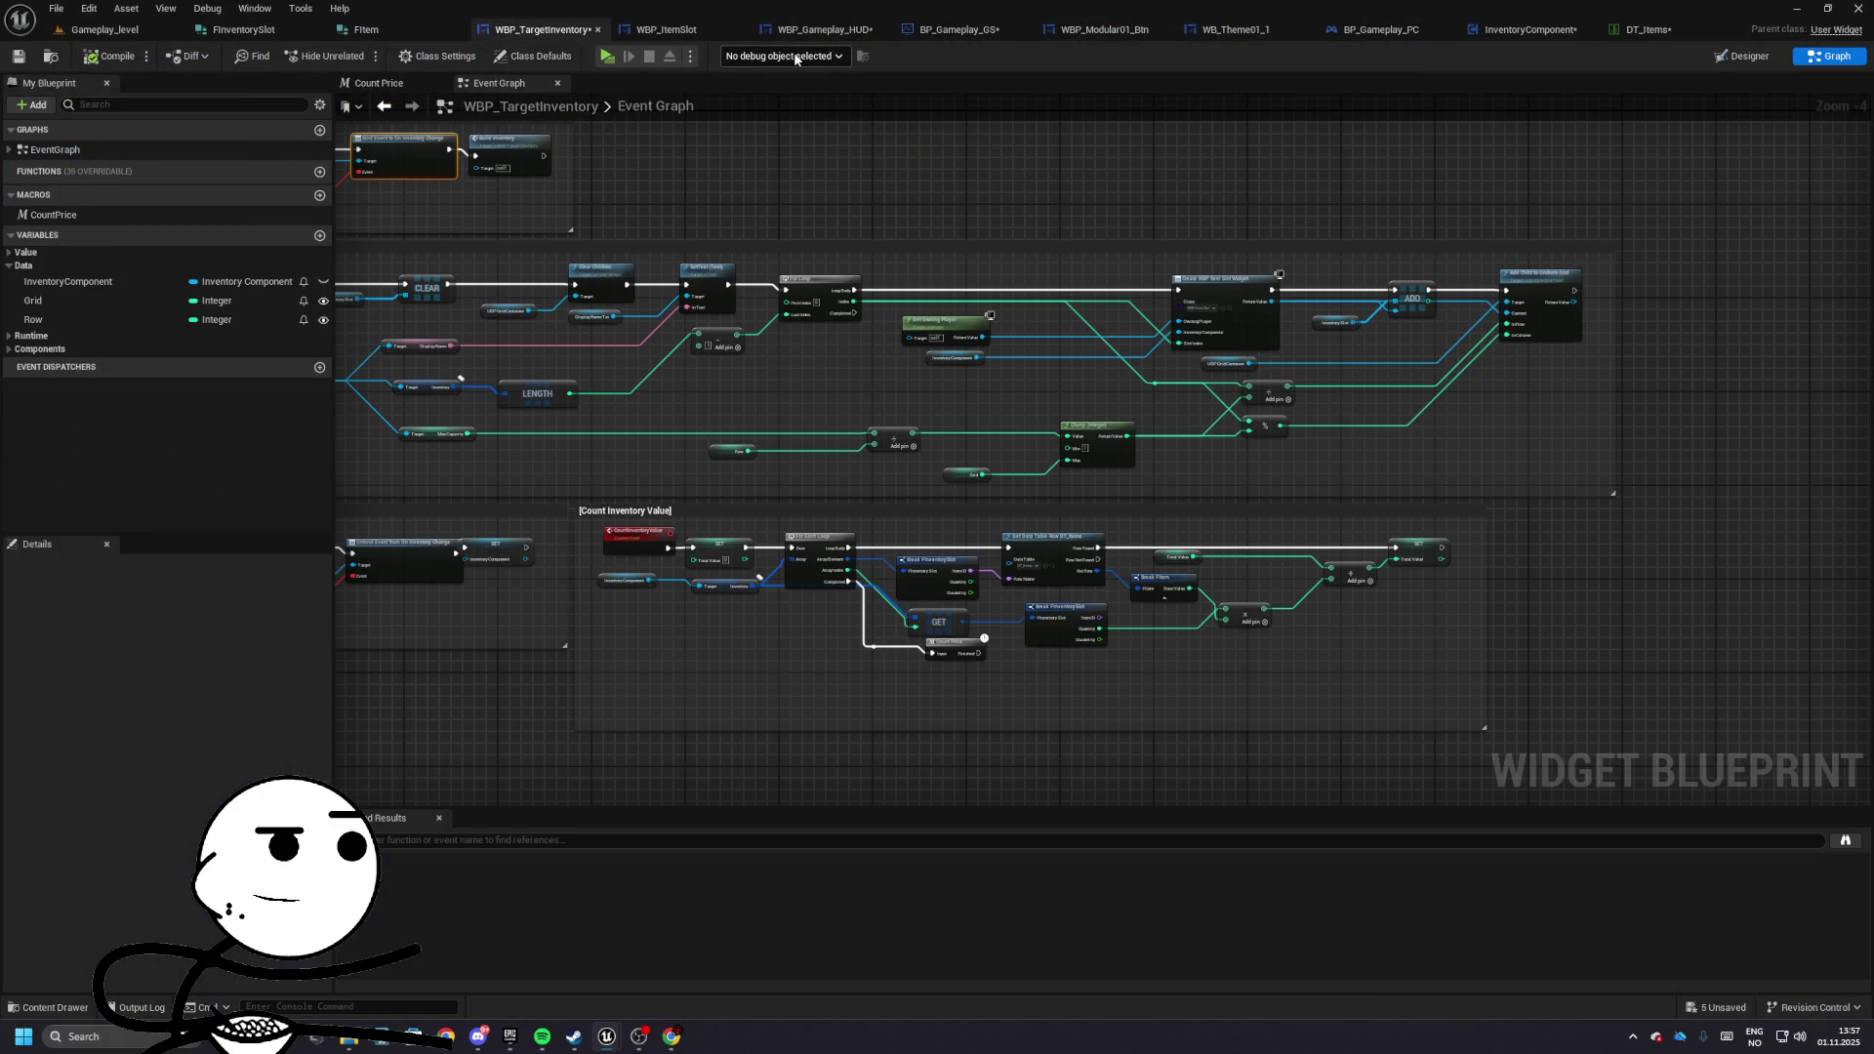
click(1528, 29)
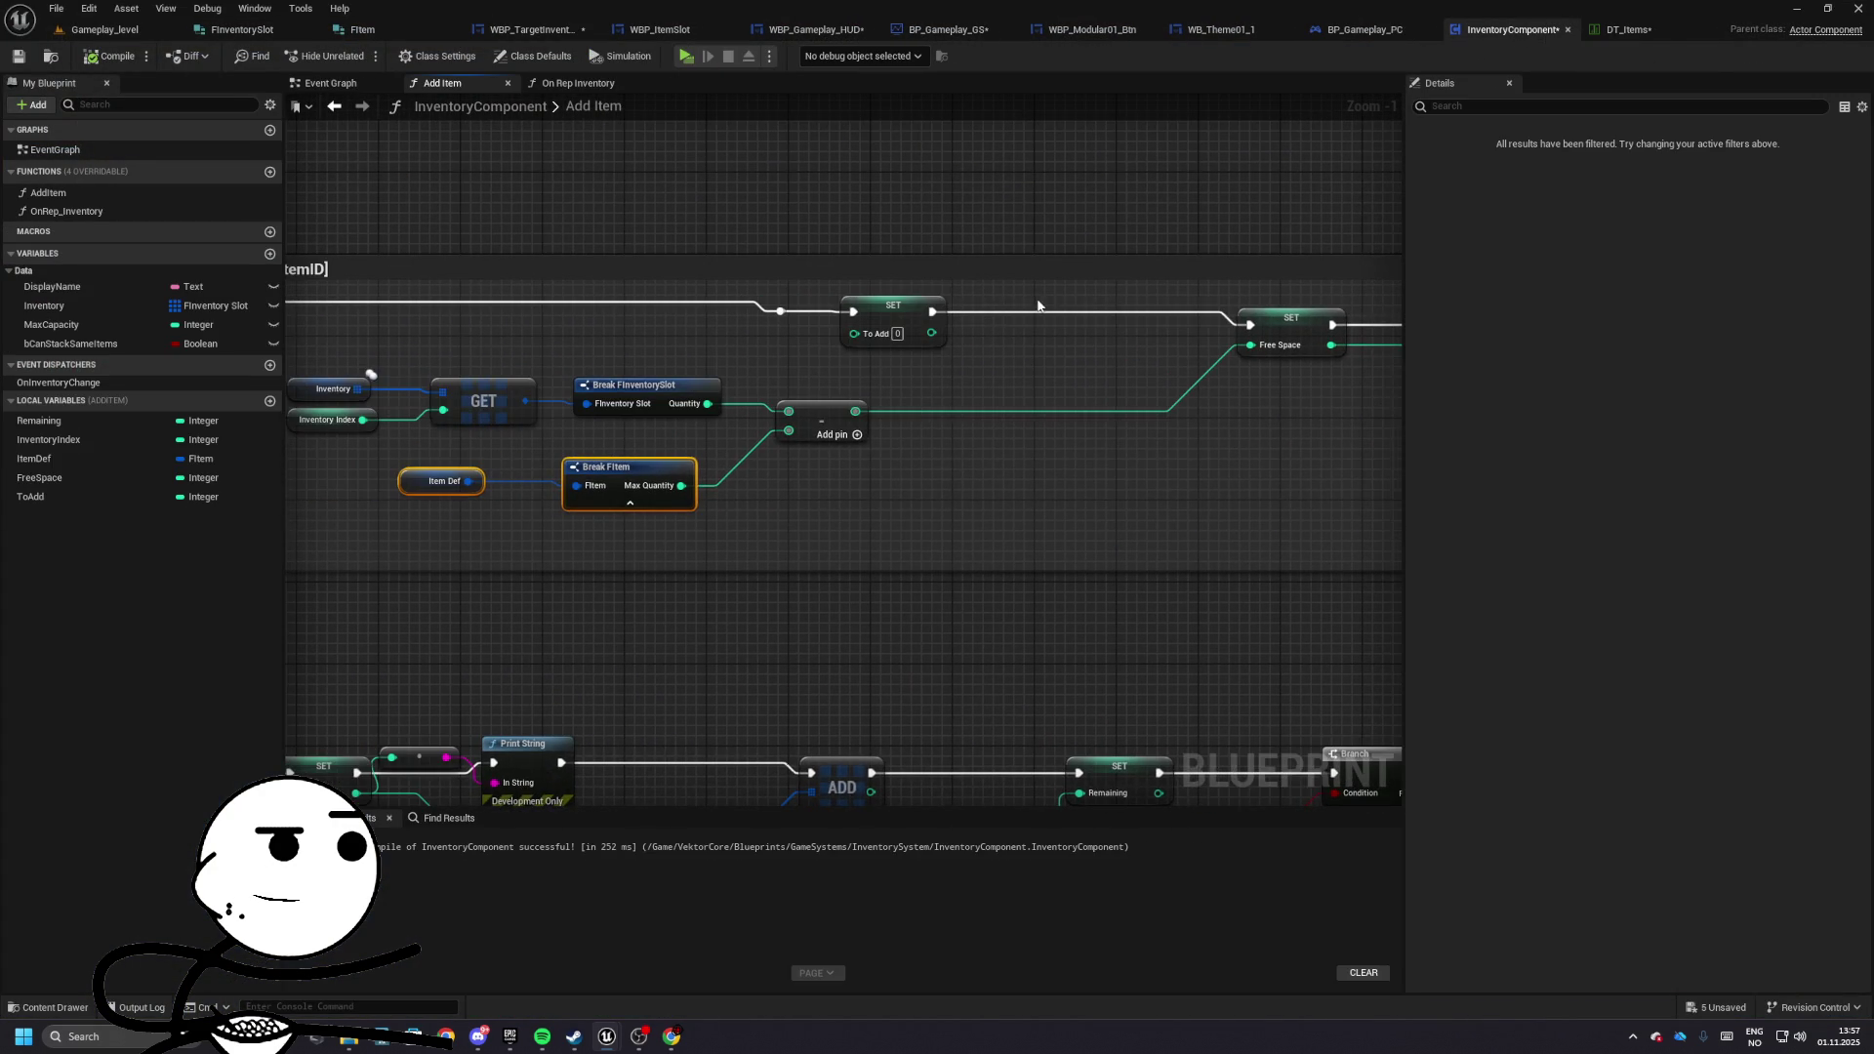
mouse_move(1079, 359)
mouse_down()
mouse_move(1103, 185)
mouse_move(1075, 284)
mouse_move(872, 406)
mouse_move(1109, 355)
mouse_move(501, 453)
mouse_up()
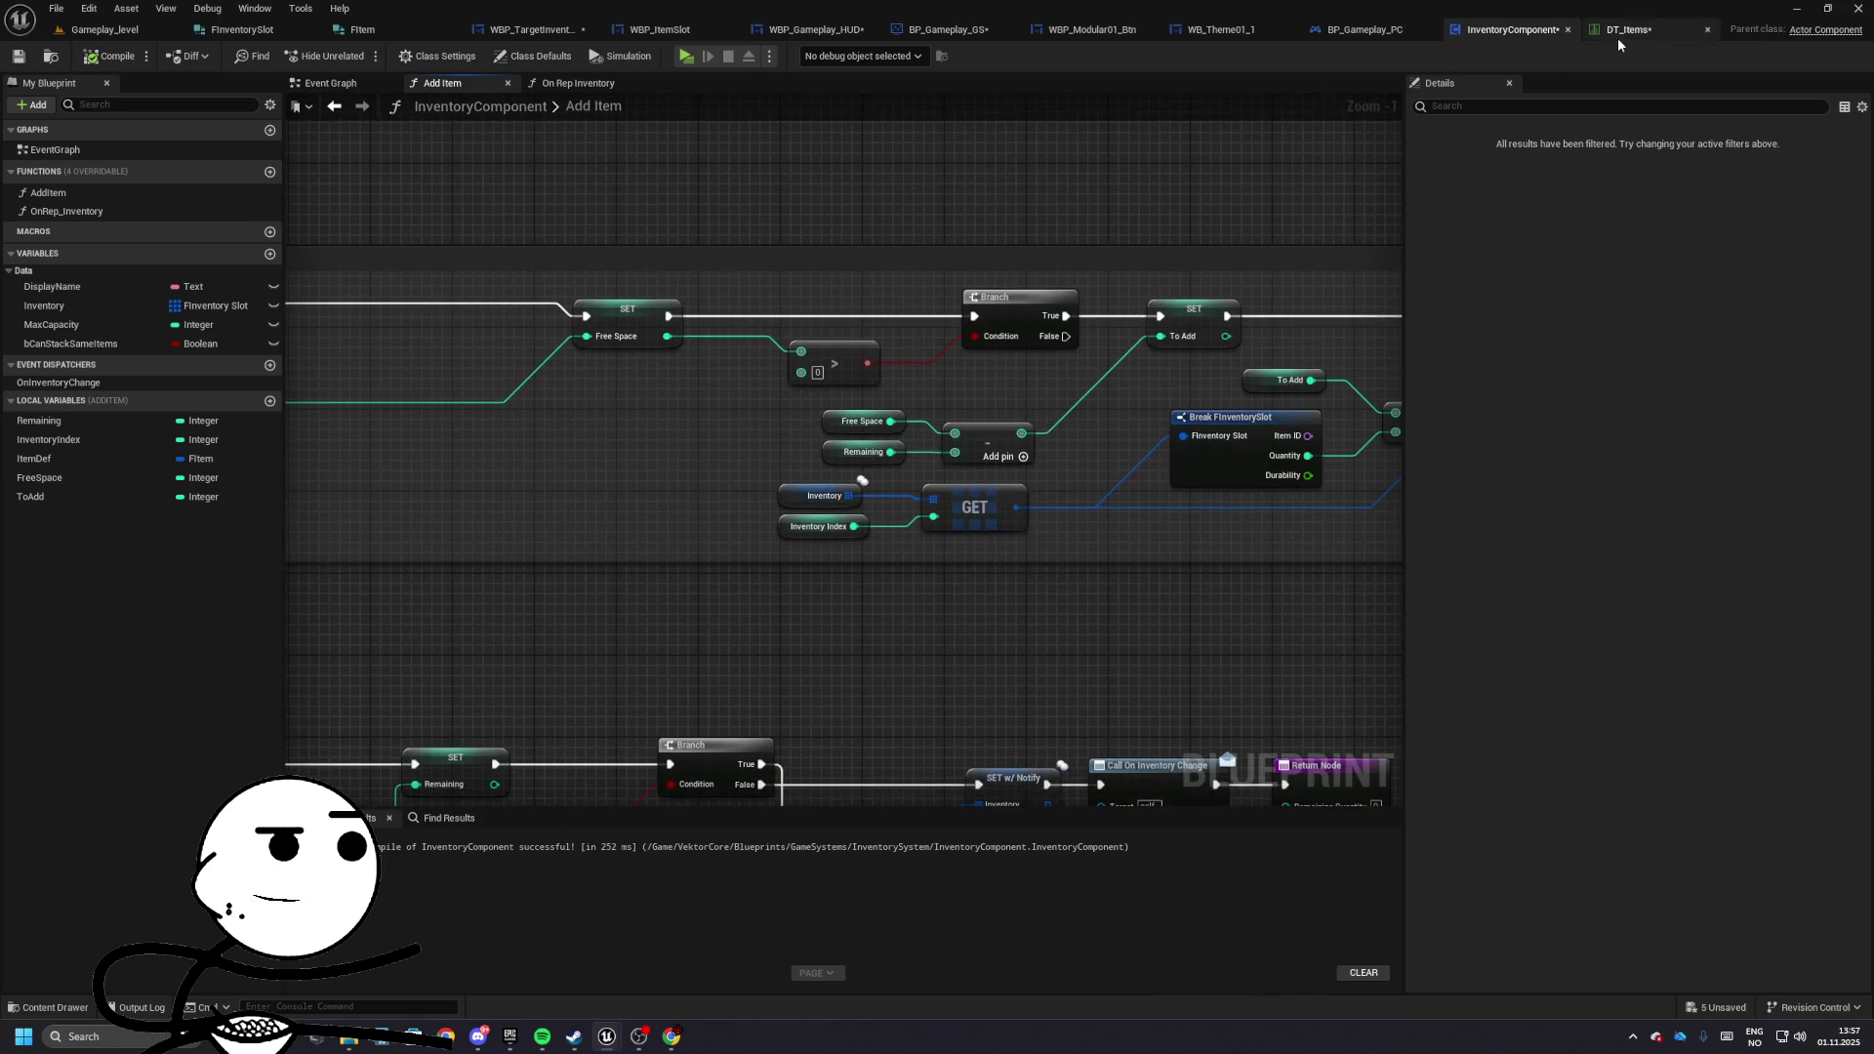
click(1619, 37)
- Edit Weed_OGKush's MaxQuantity, save DT_Items, and run a quick test play
click(814, 781)
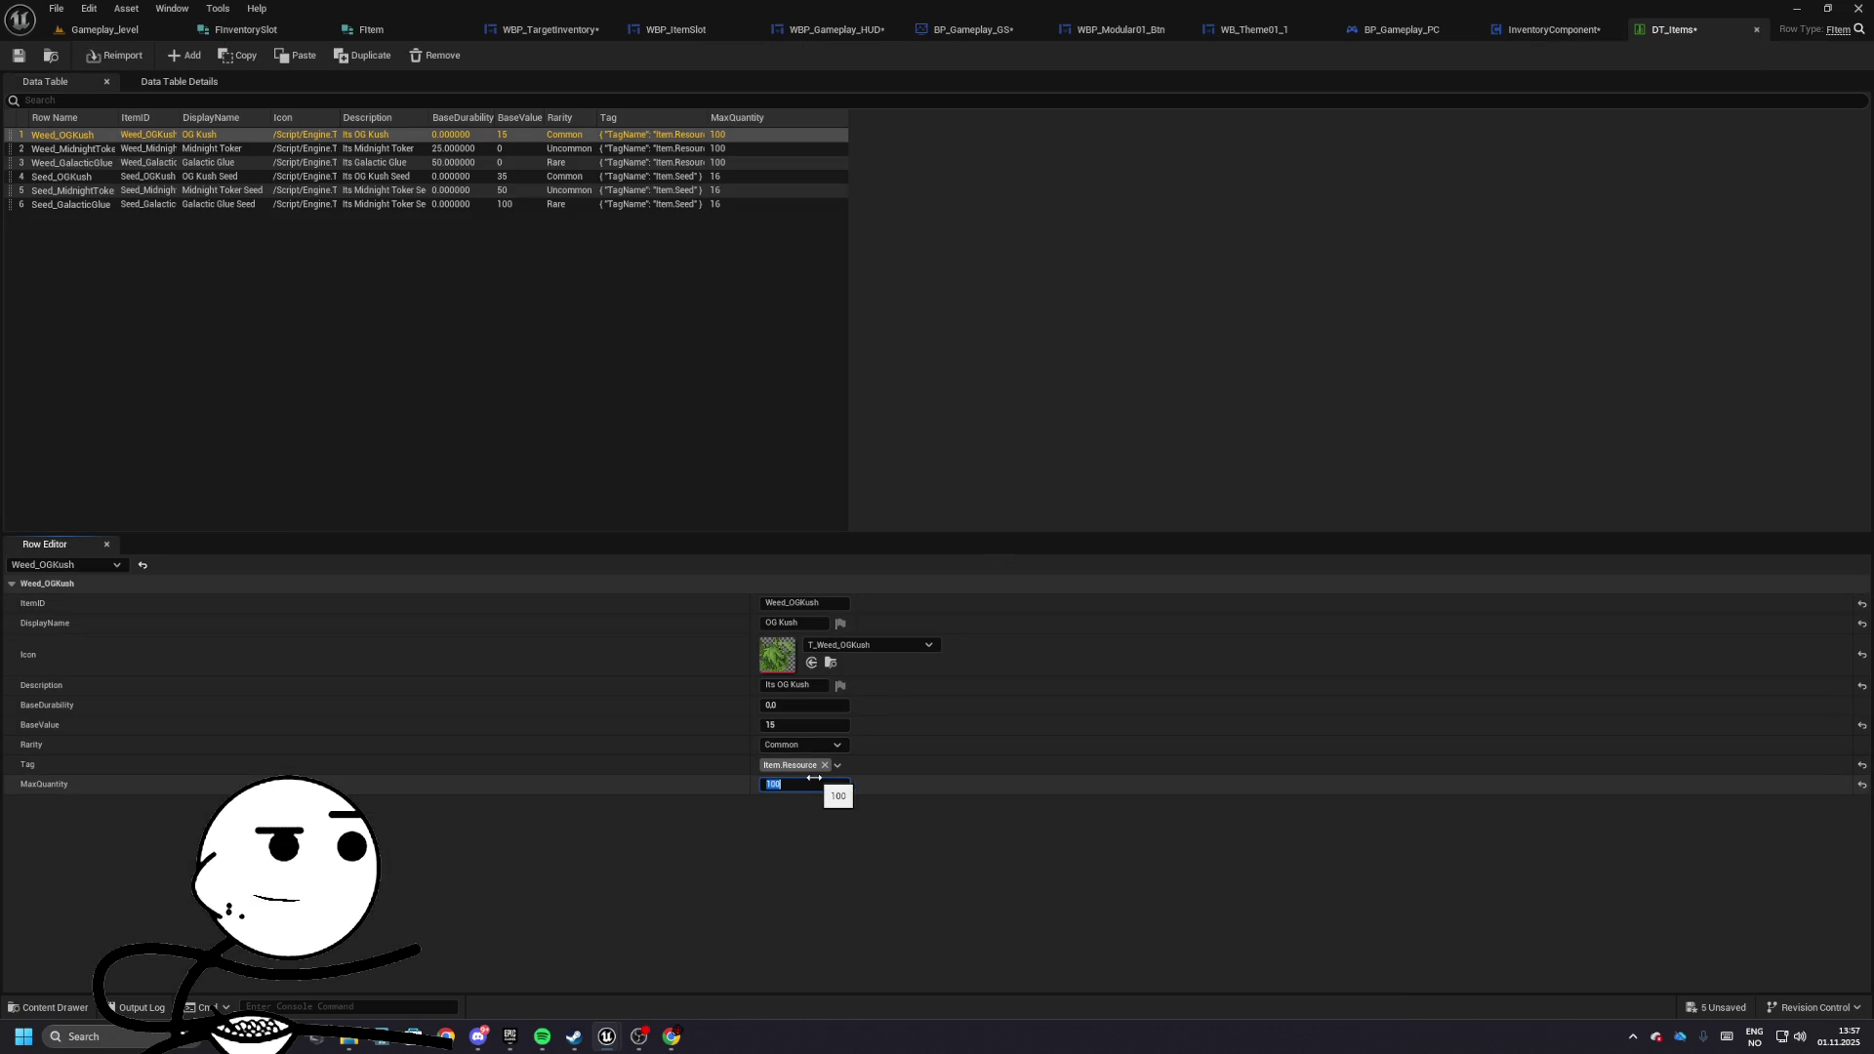
click(19, 56)
click(104, 30)
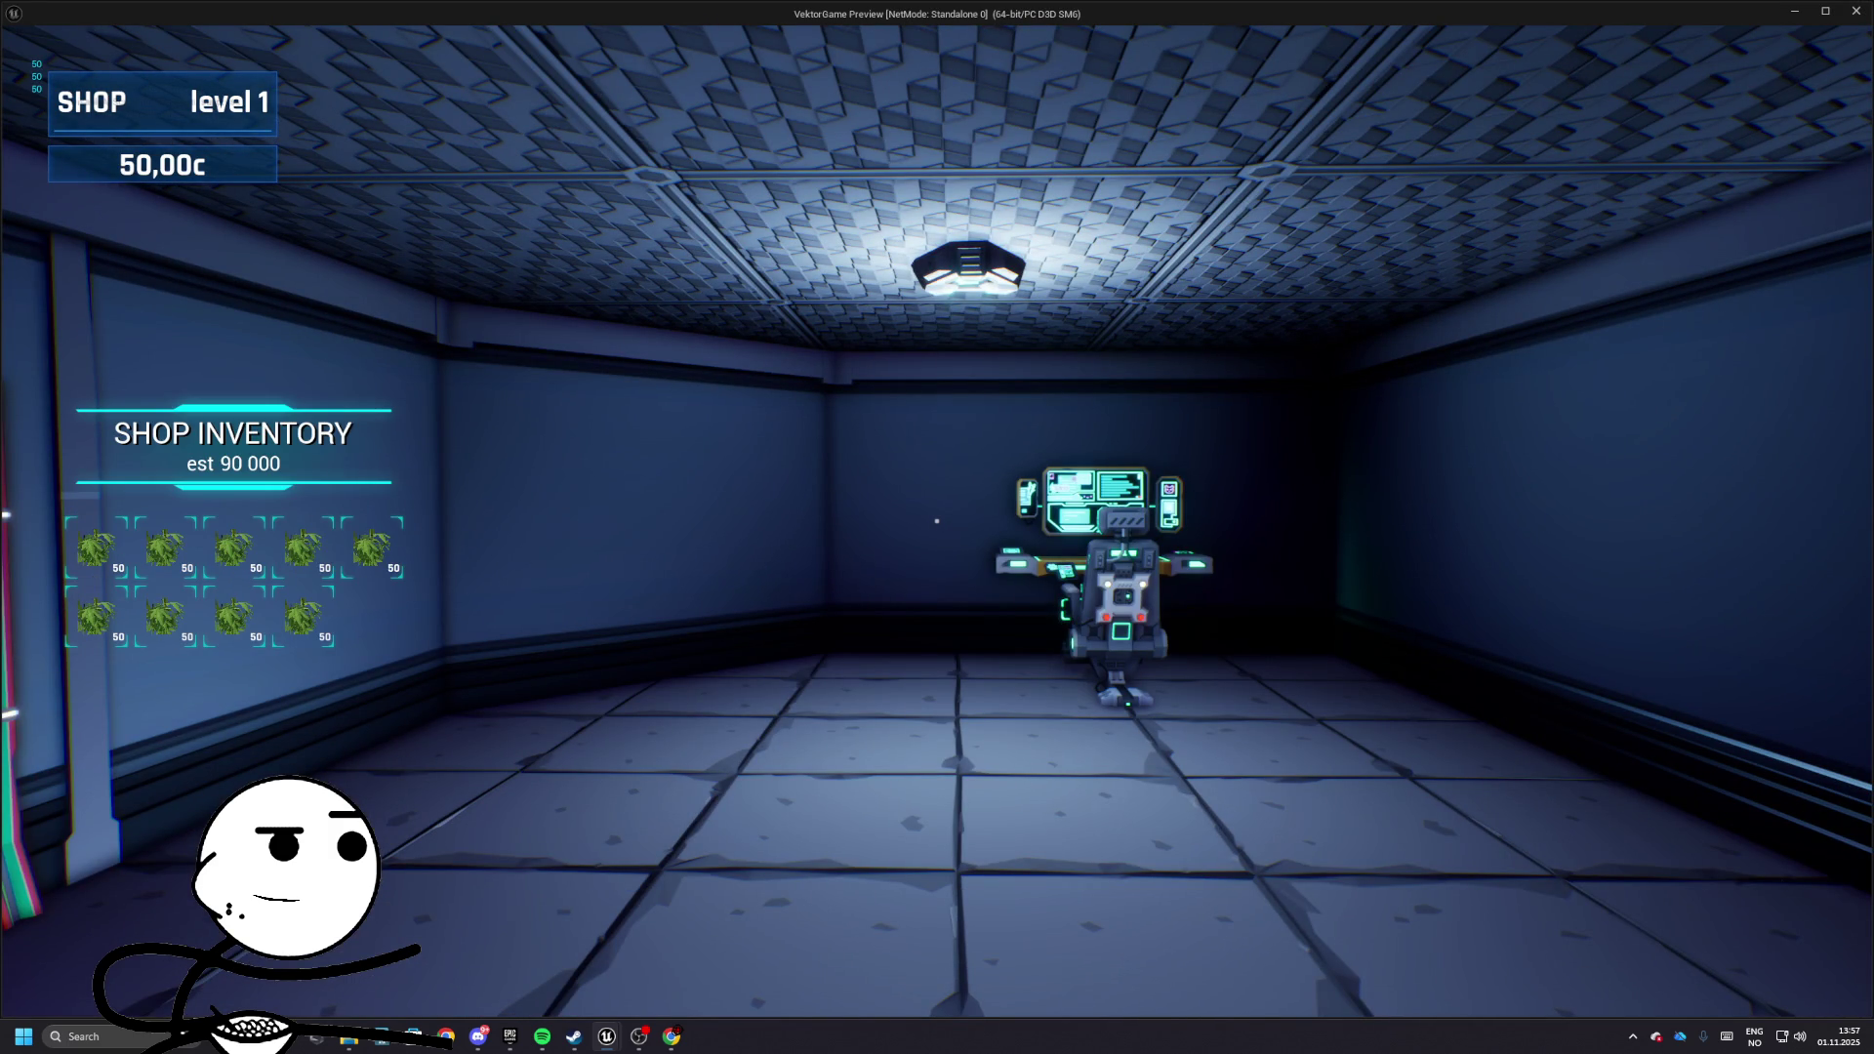
key(Escape)
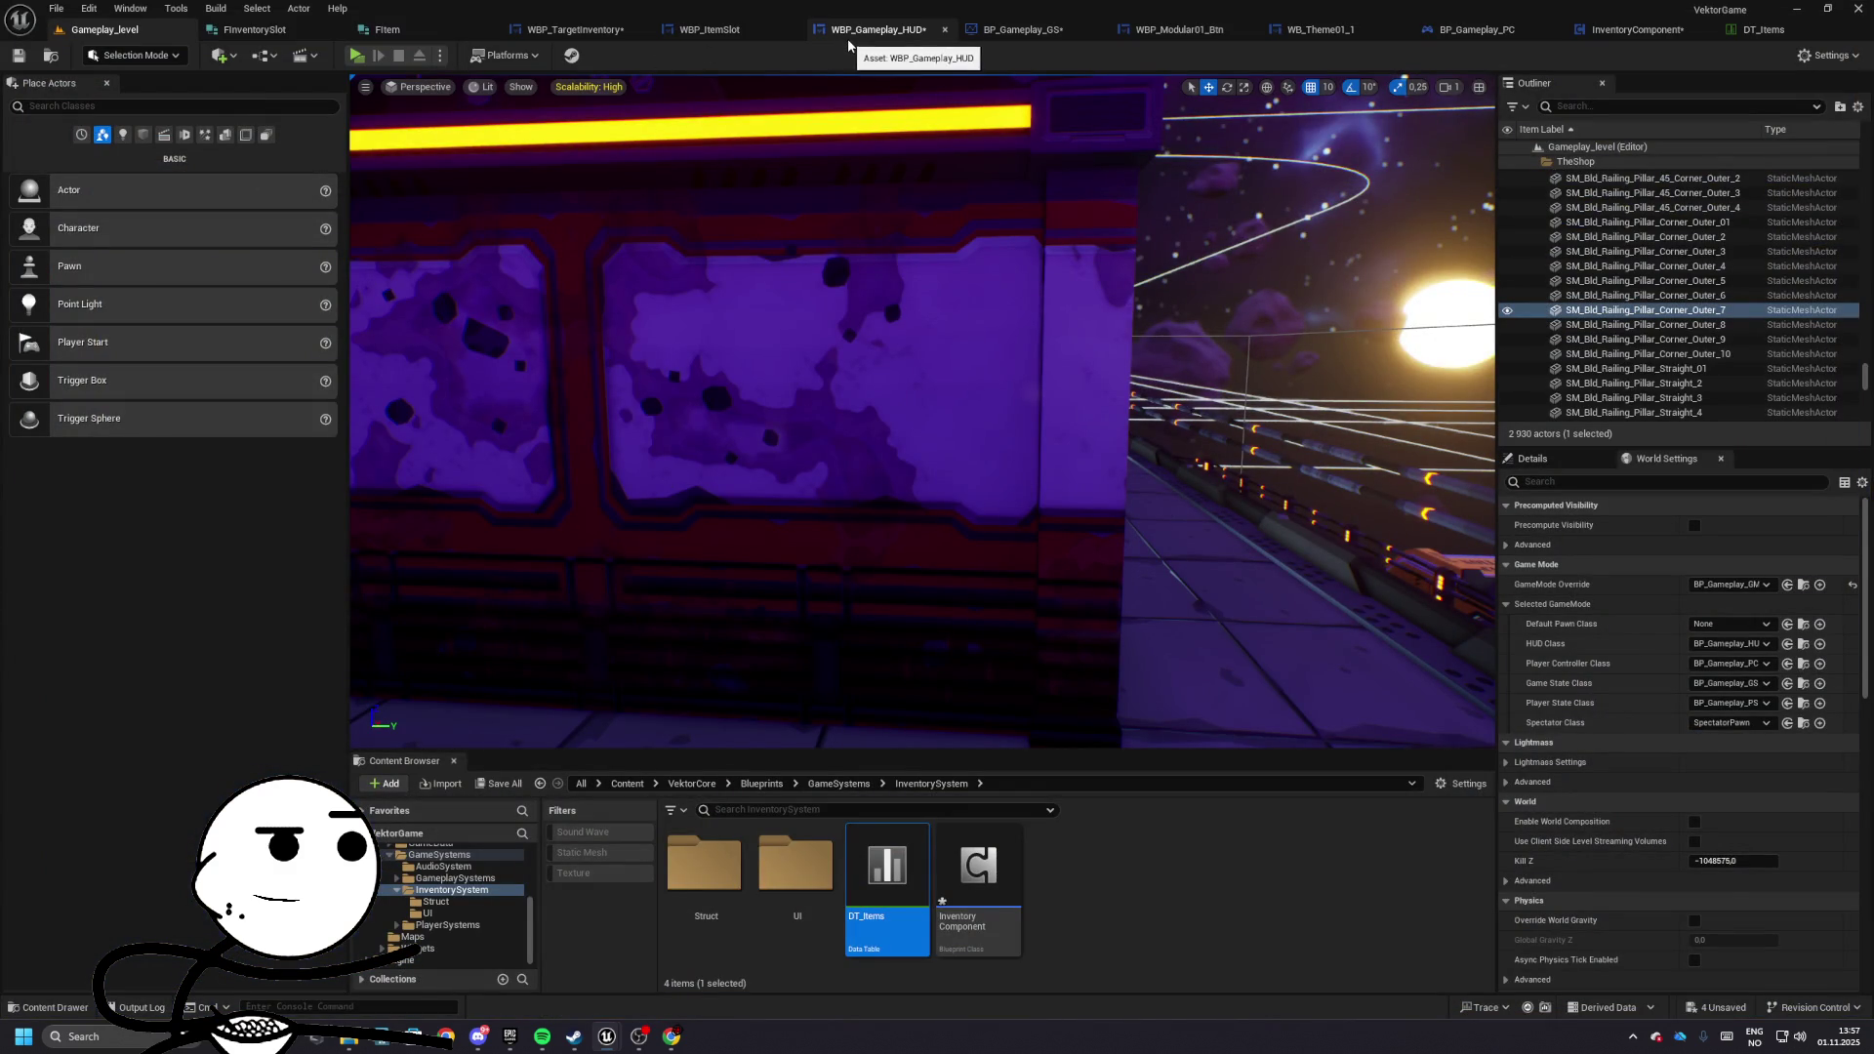
- Delete the debug Print String and reroute nodes, wiring SET straight into ADD
click(861, 29)
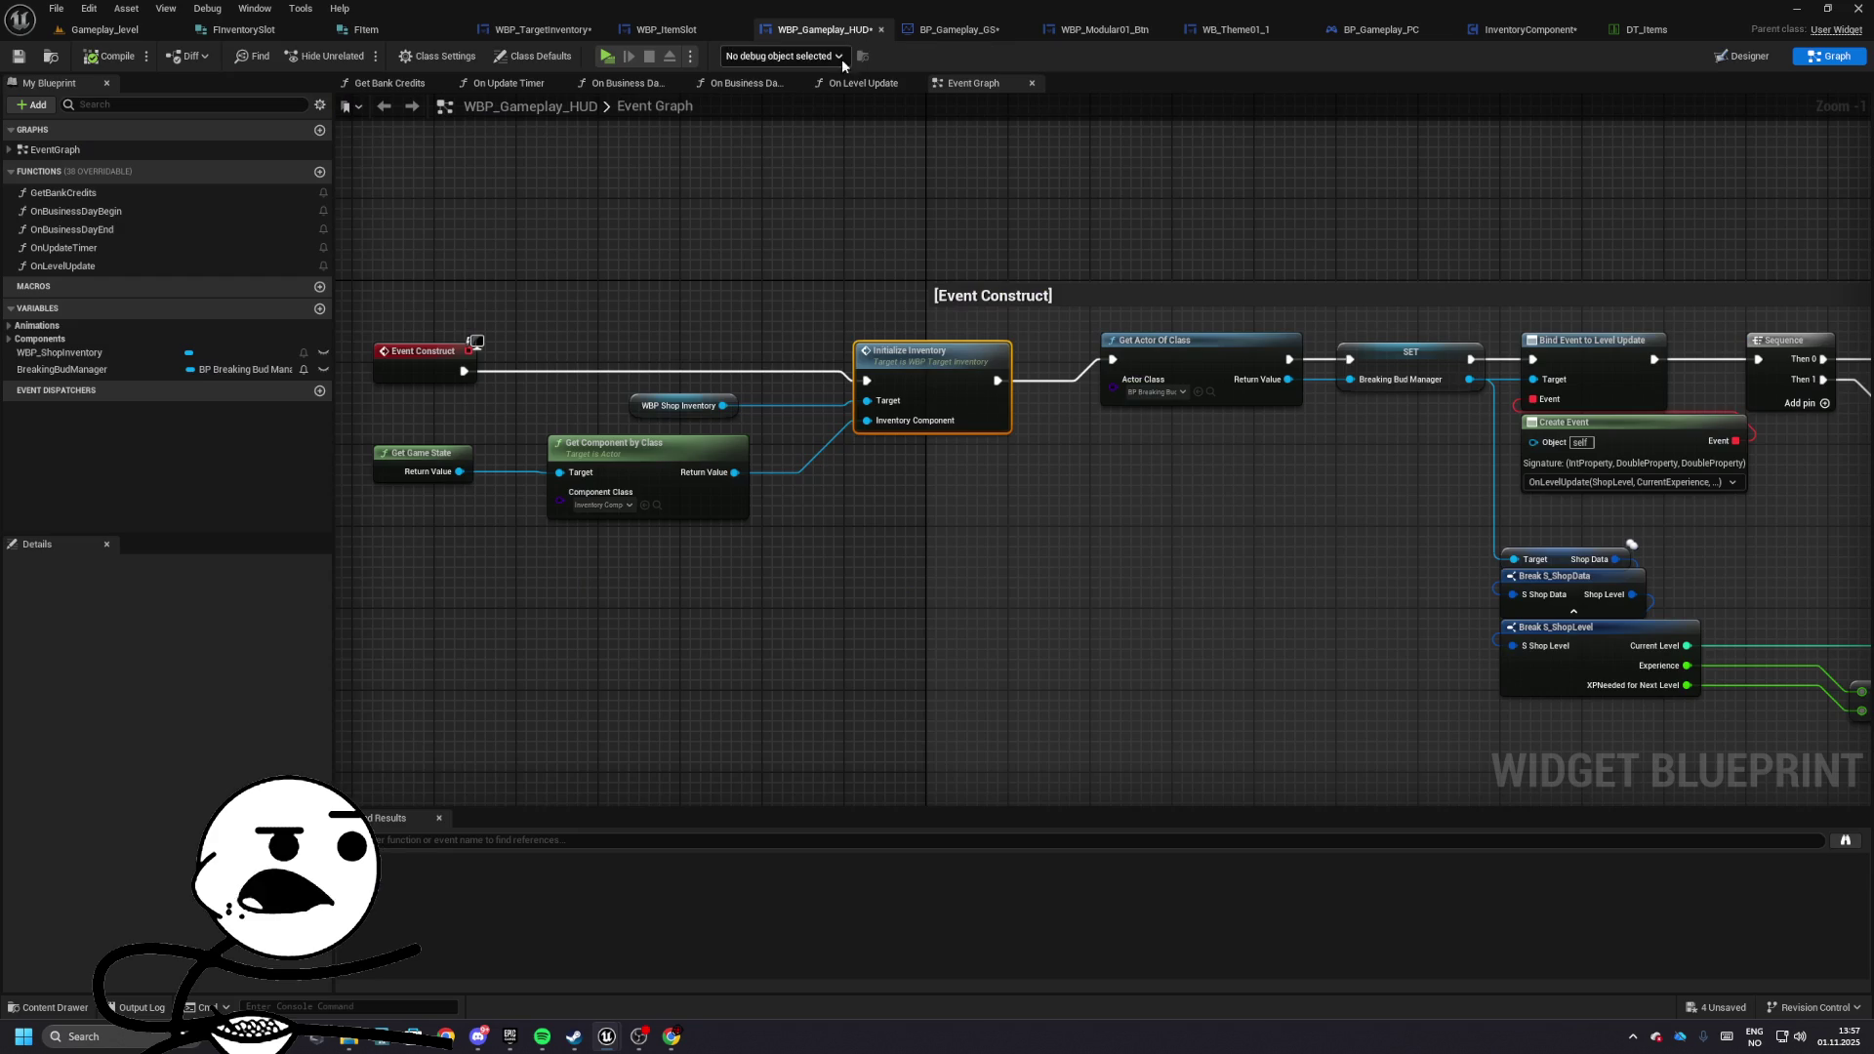
click(1516, 31)
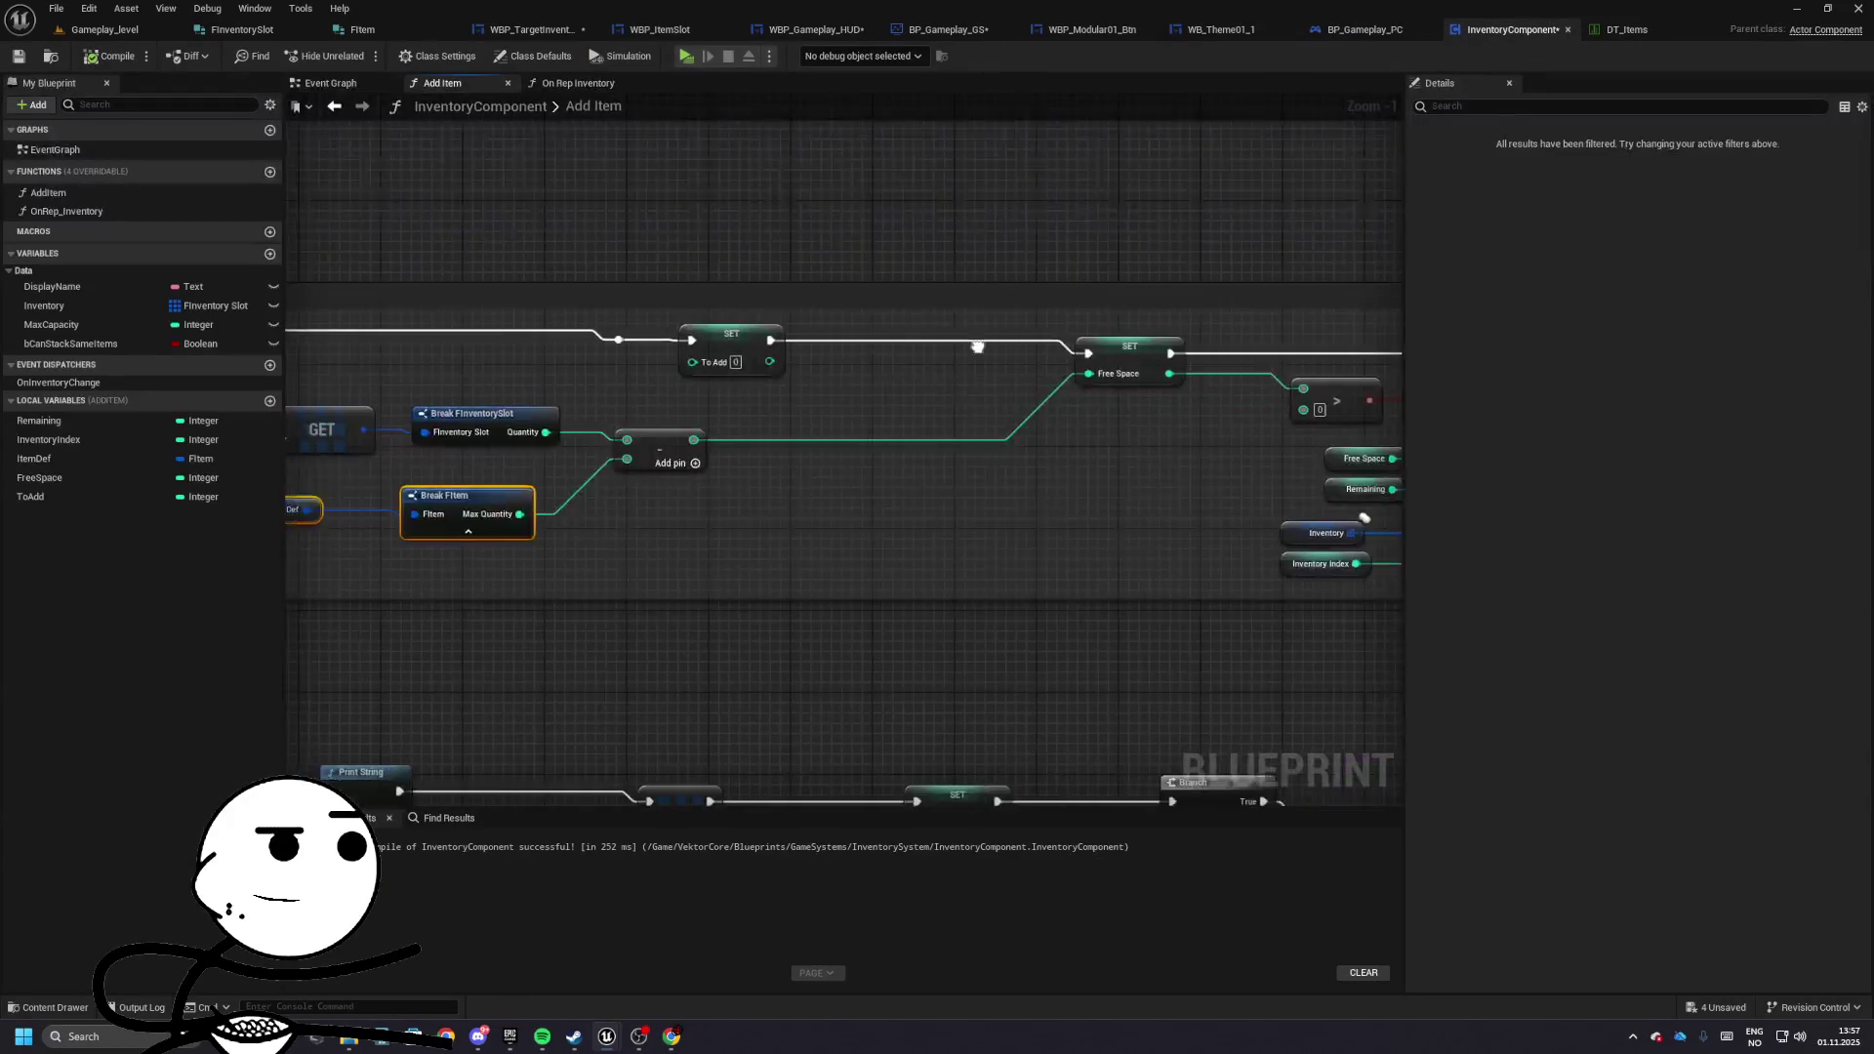
mouse_move(1250, 606)
mouse_down()
mouse_move(1172, 527)
mouse_move(1096, 344)
mouse_move(532, 222)
mouse_move(734, 307)
mouse_move(859, 415)
mouse_move(848, 437)
mouse_up()
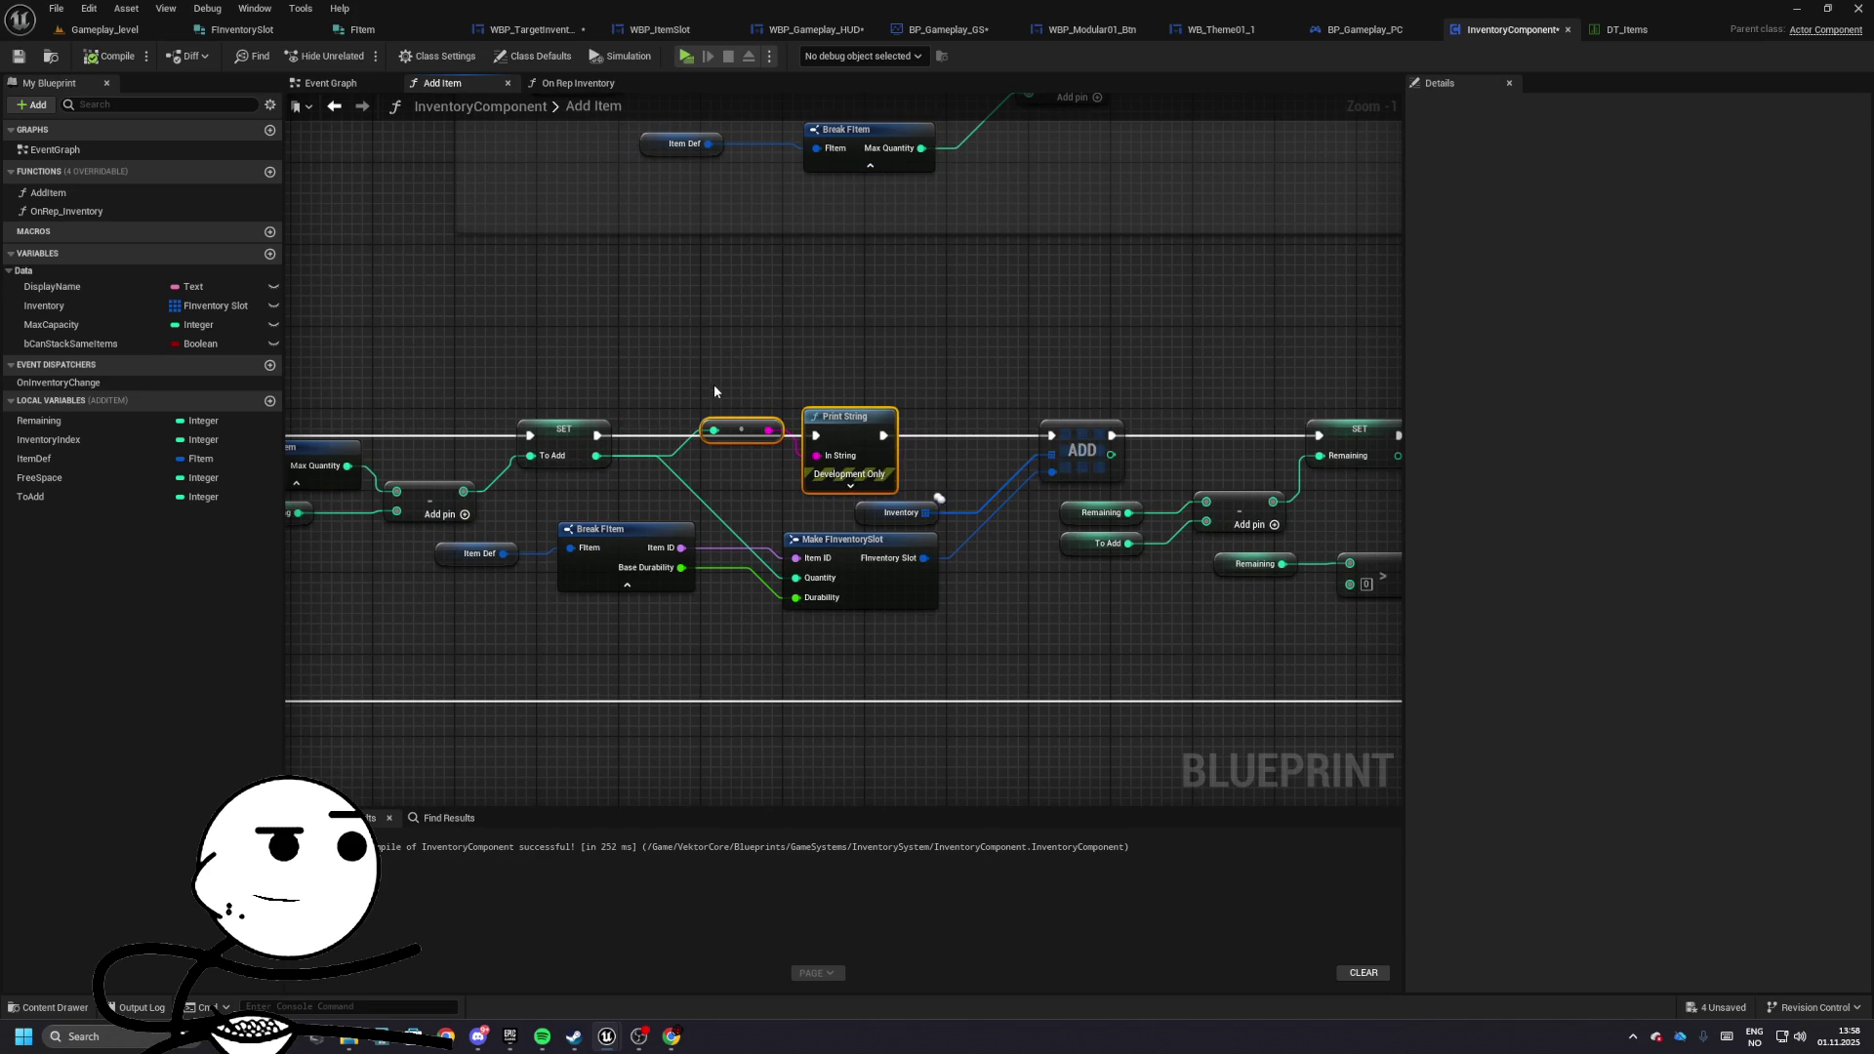
key(Delete)
mouse_move(598, 435)
mouse_down()
mouse_move(1051, 436)
mouse_move(904, 421)
mouse_up()
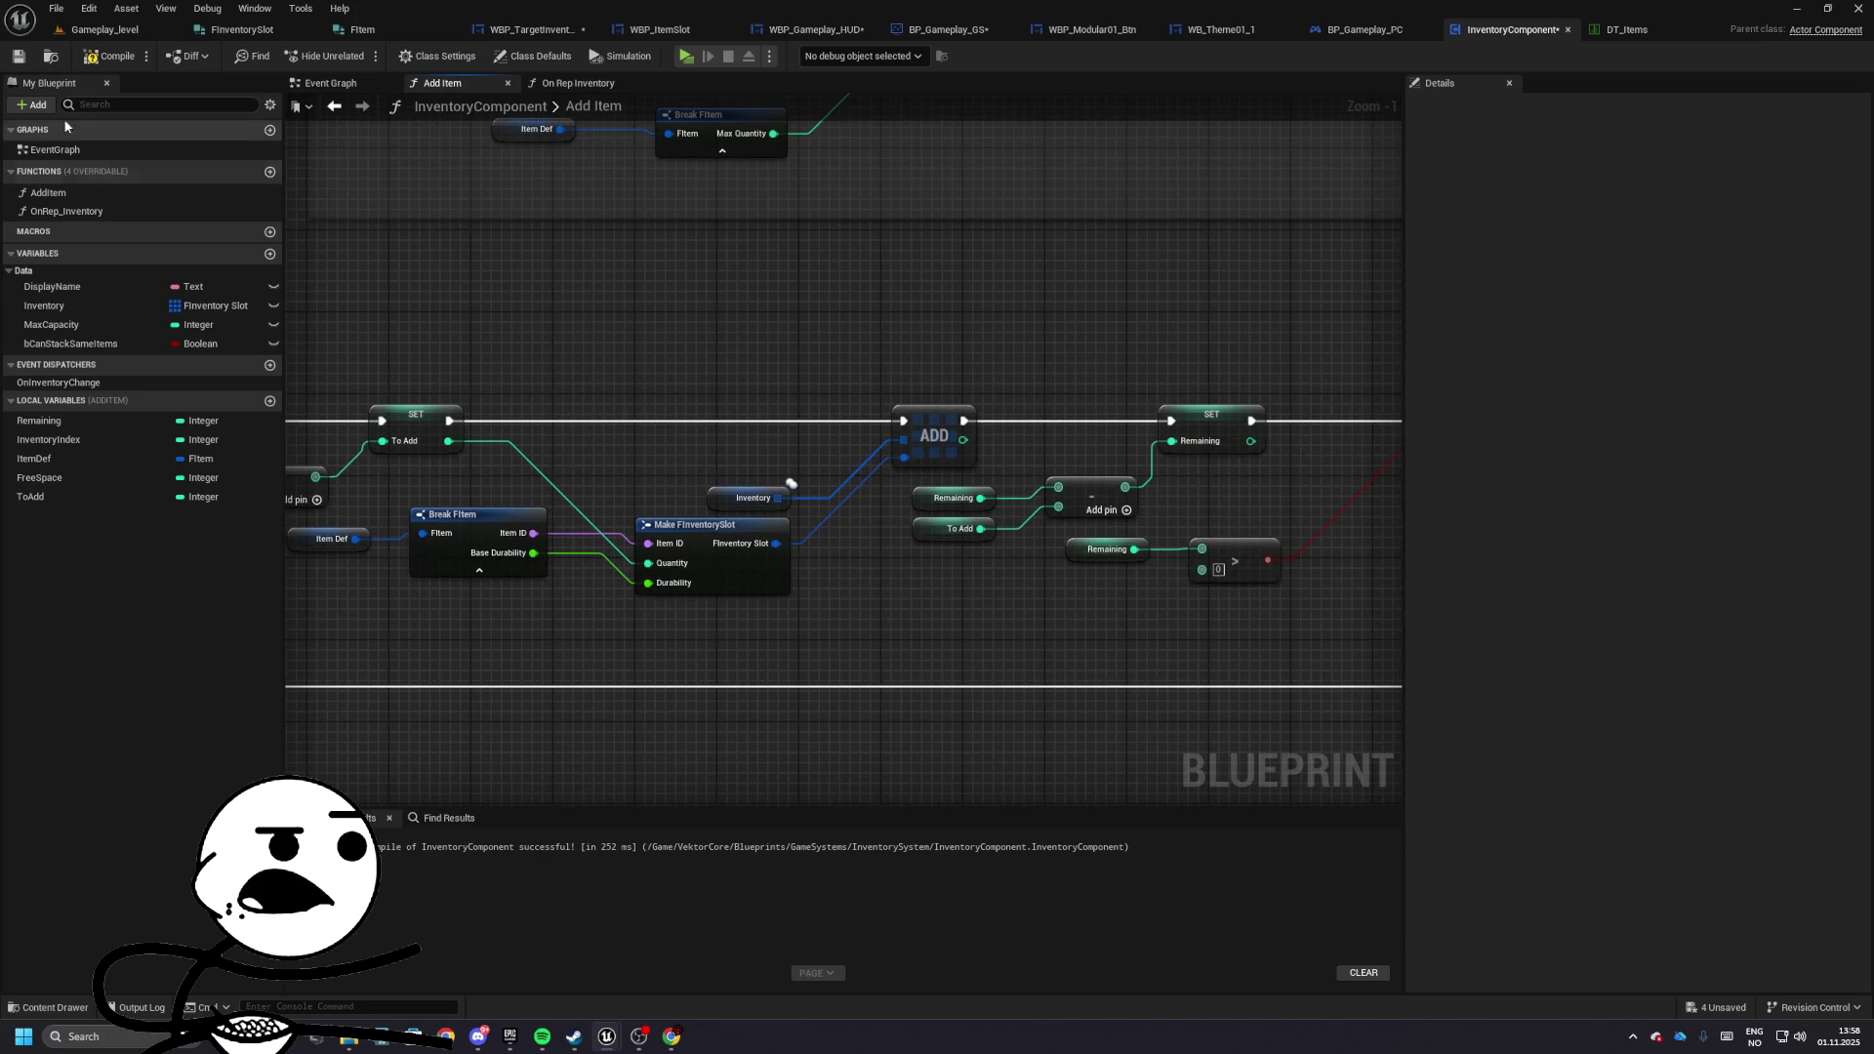
- Test play to see three 50-item shop slots, then open WBP_TargetInventory
click(104, 29)
click(349, 60)
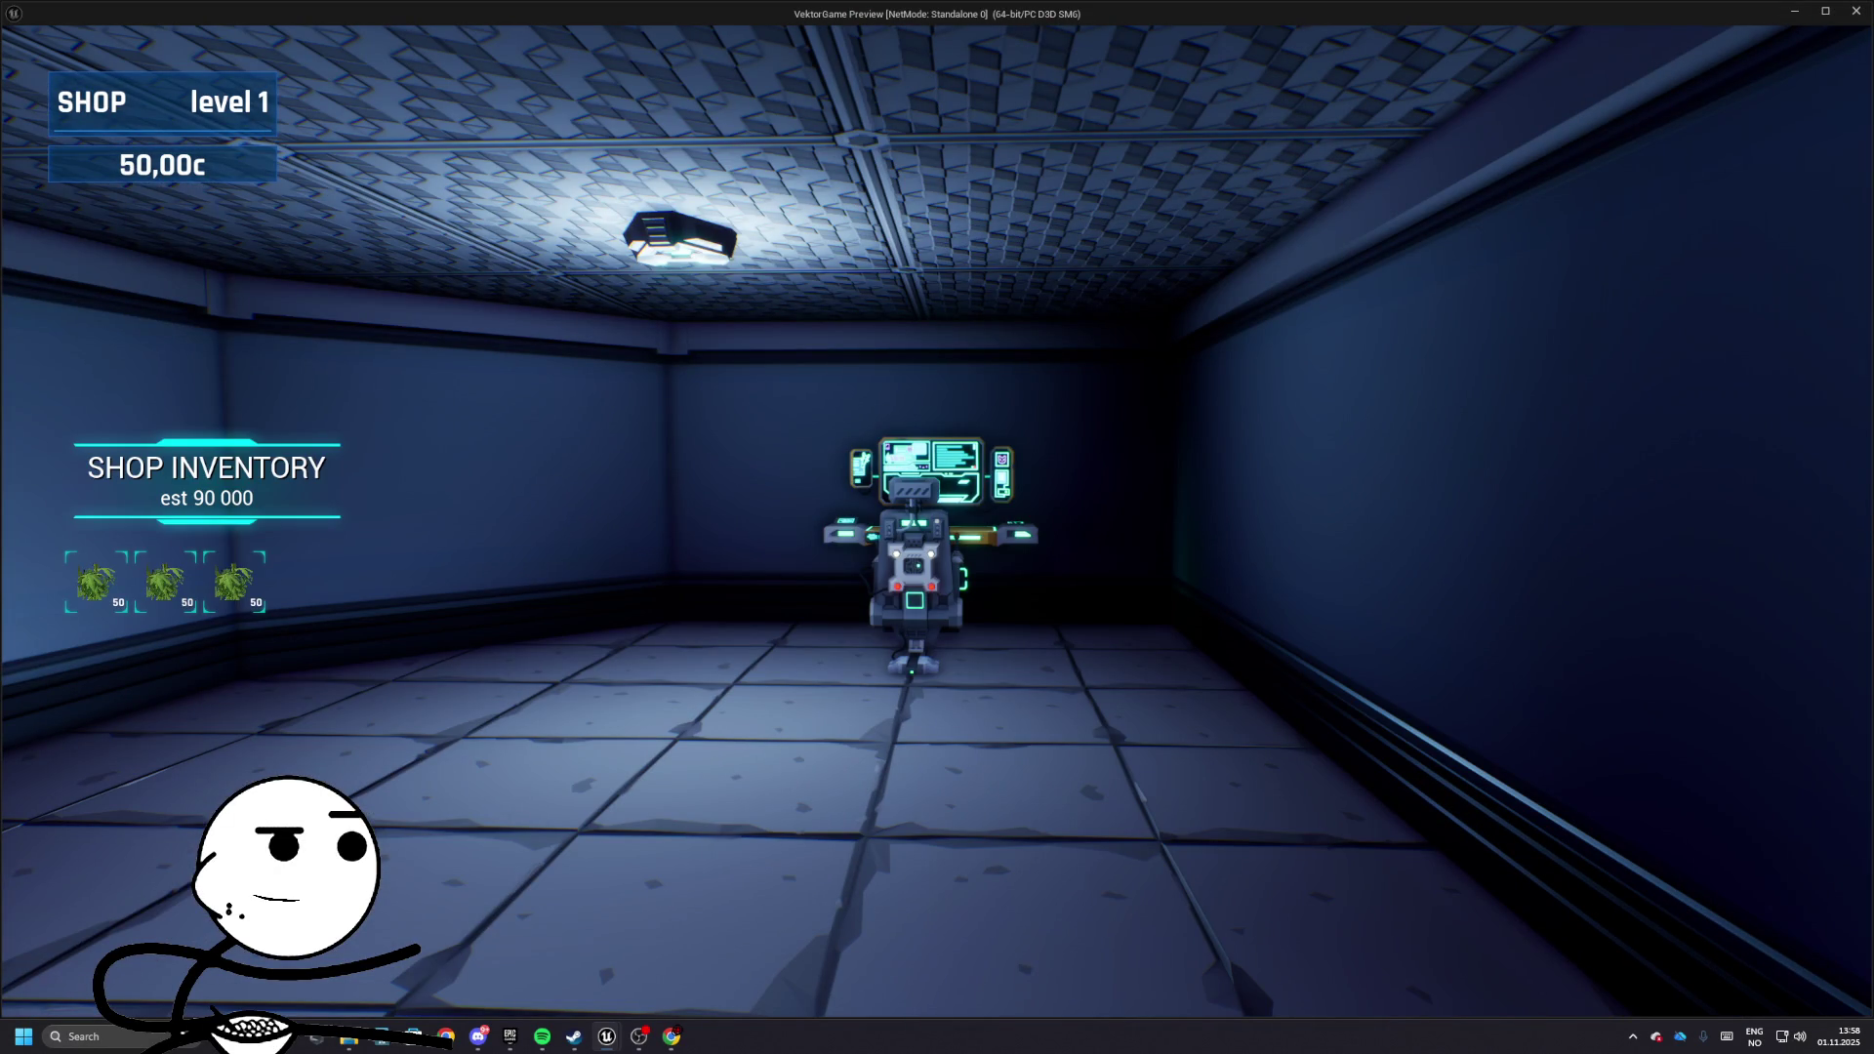
key(Escape)
click(542, 29)
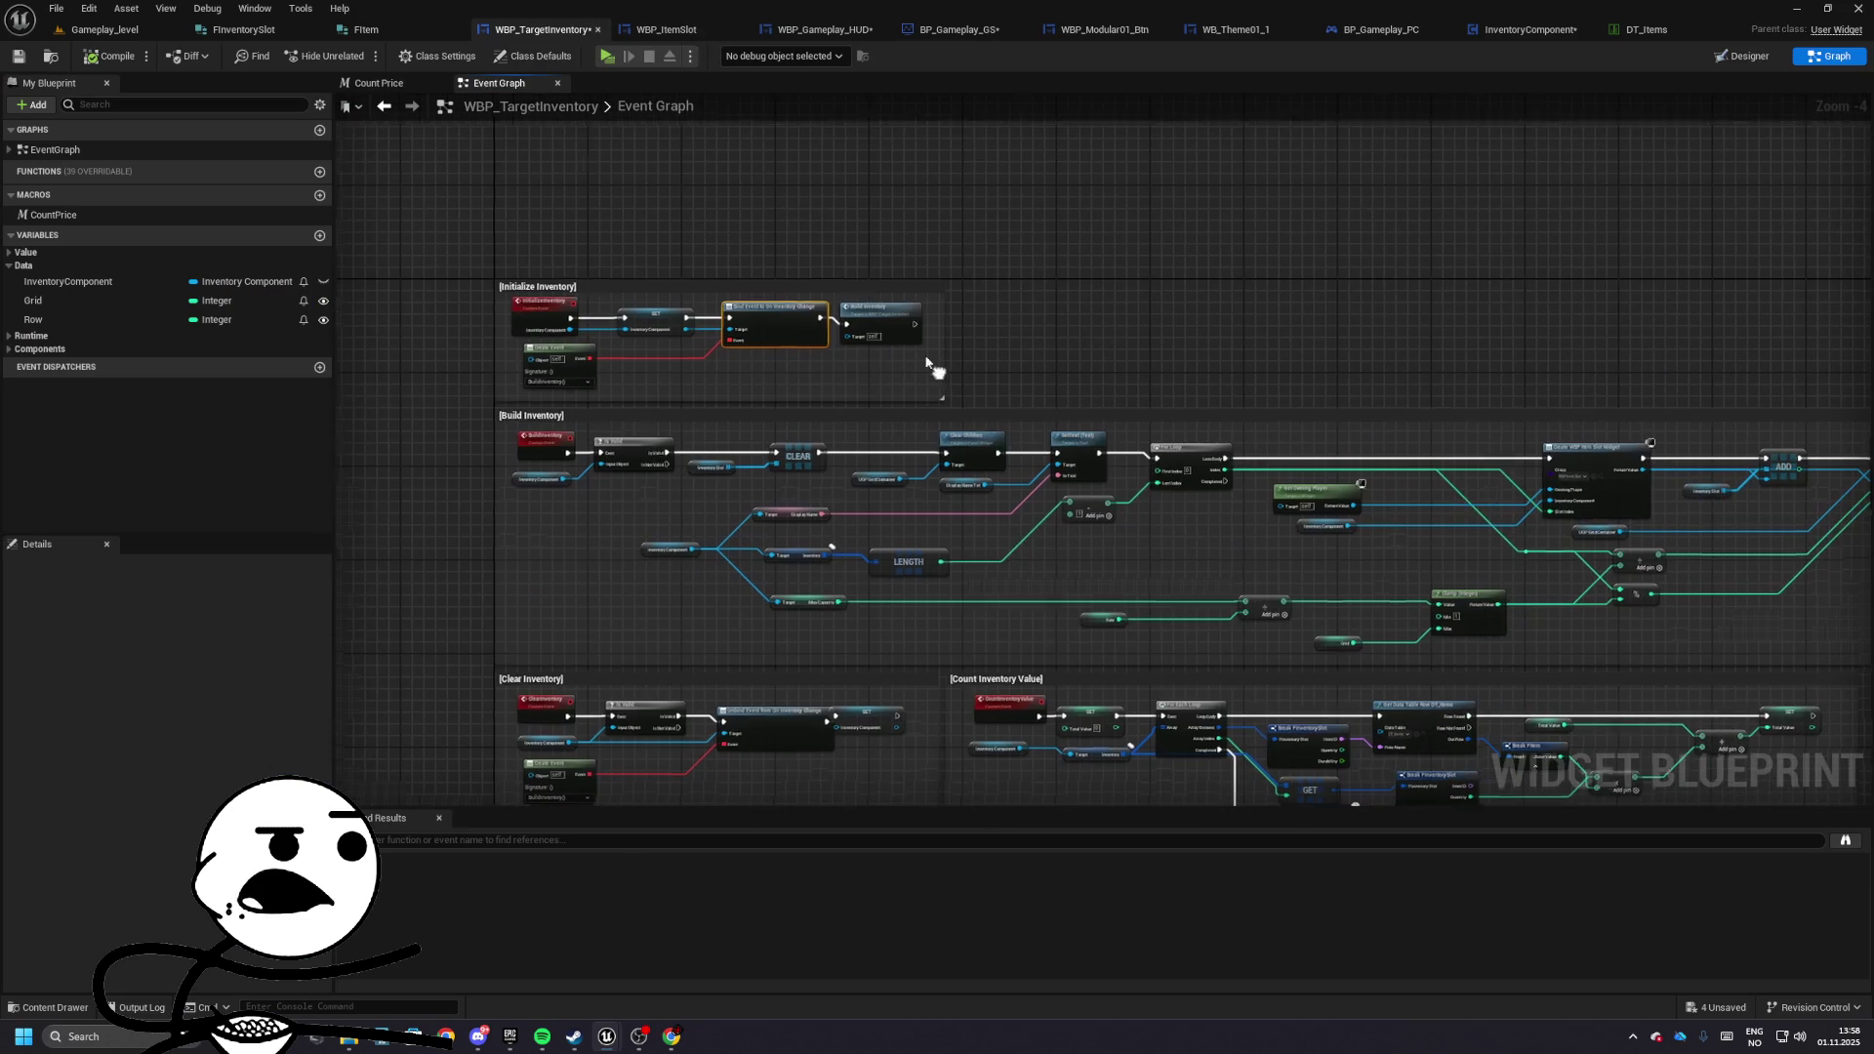
- Close the seven extra blueprint and asset tabs, returning to the InventoryComponent blueprint
click(598, 29)
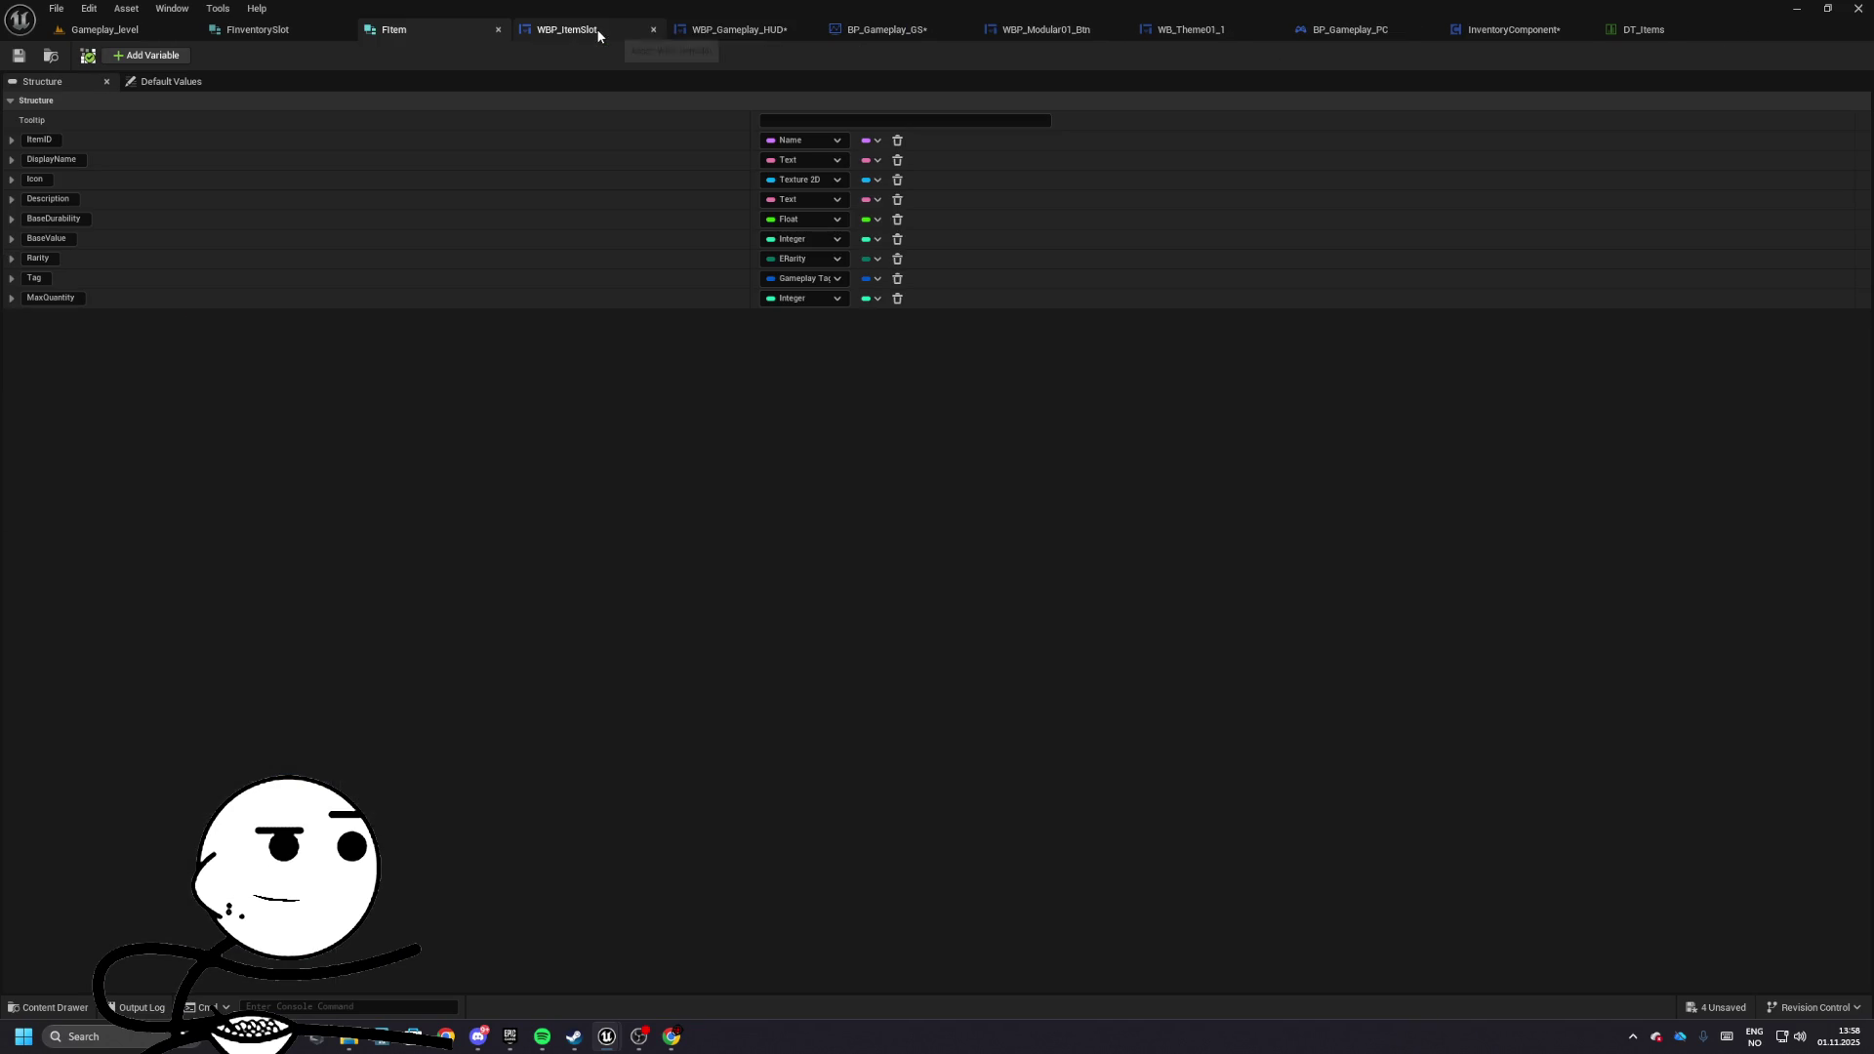
click(654, 29)
click(654, 29)
click(654, 30)
click(654, 30)
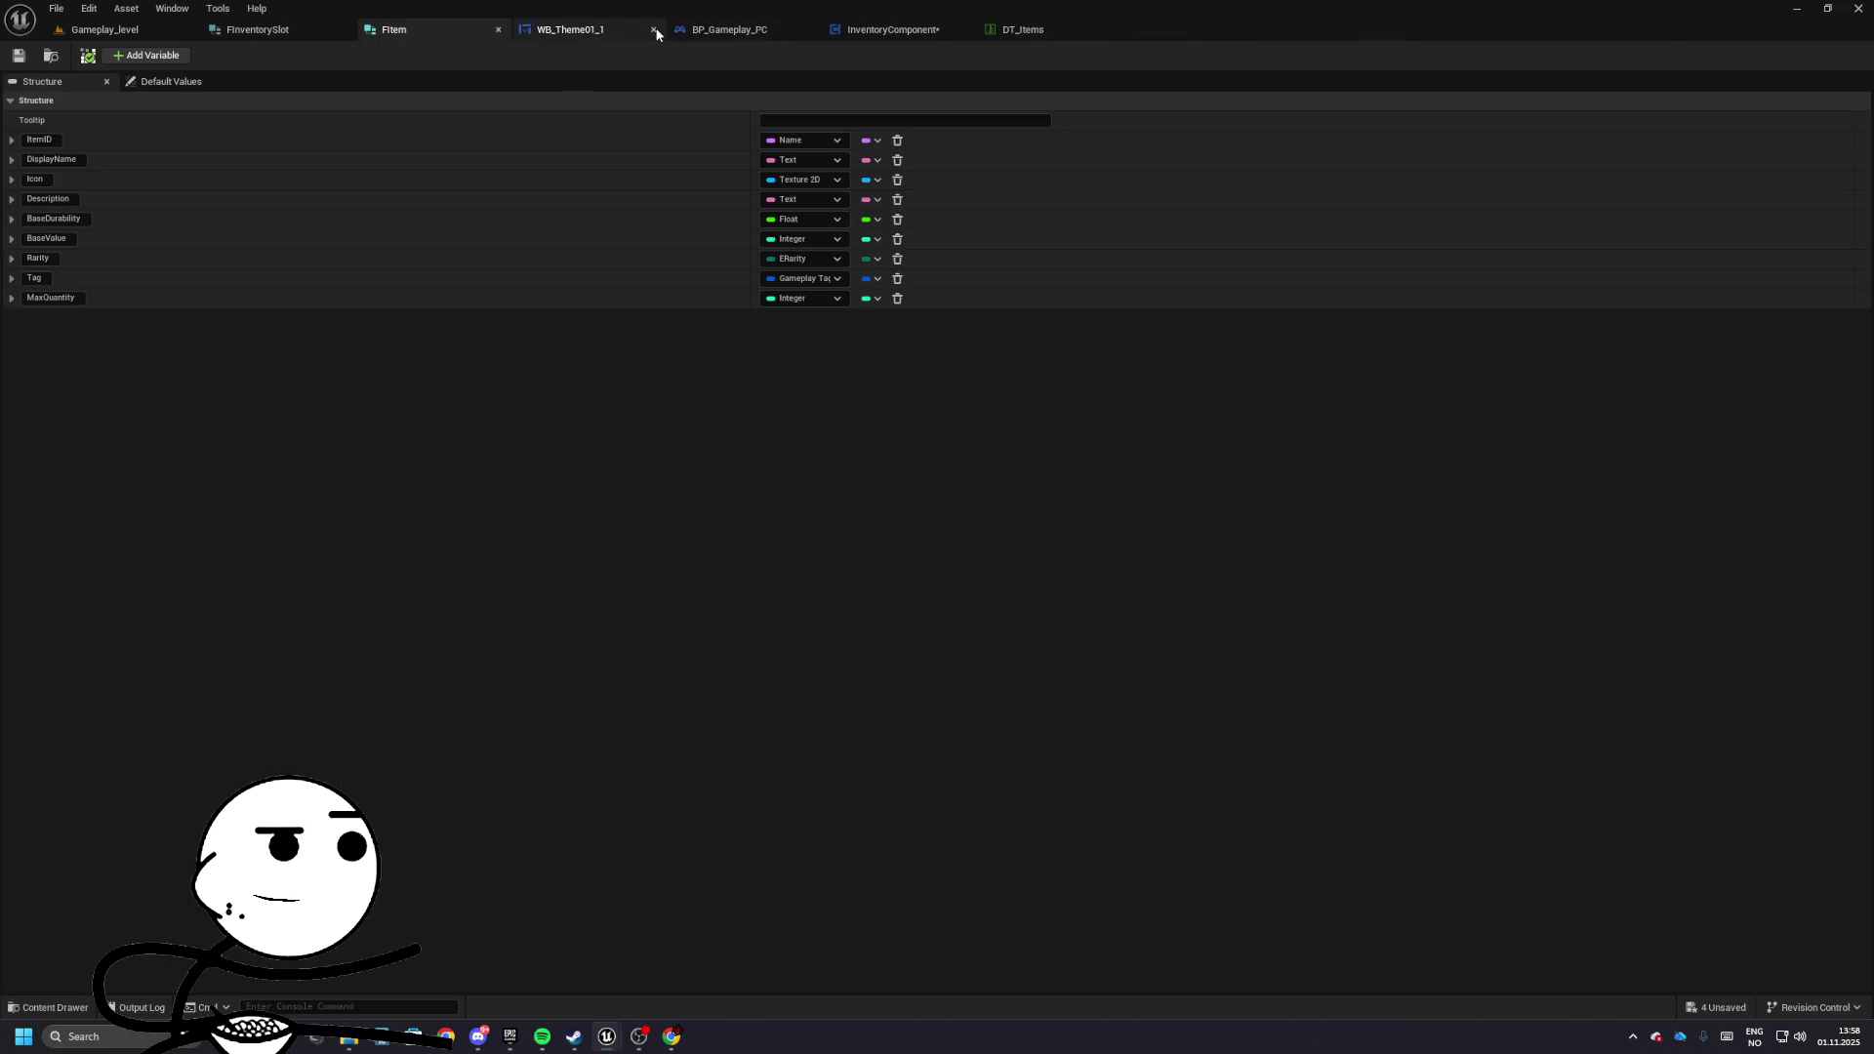
click(654, 30)
click(655, 29)
click(583, 29)
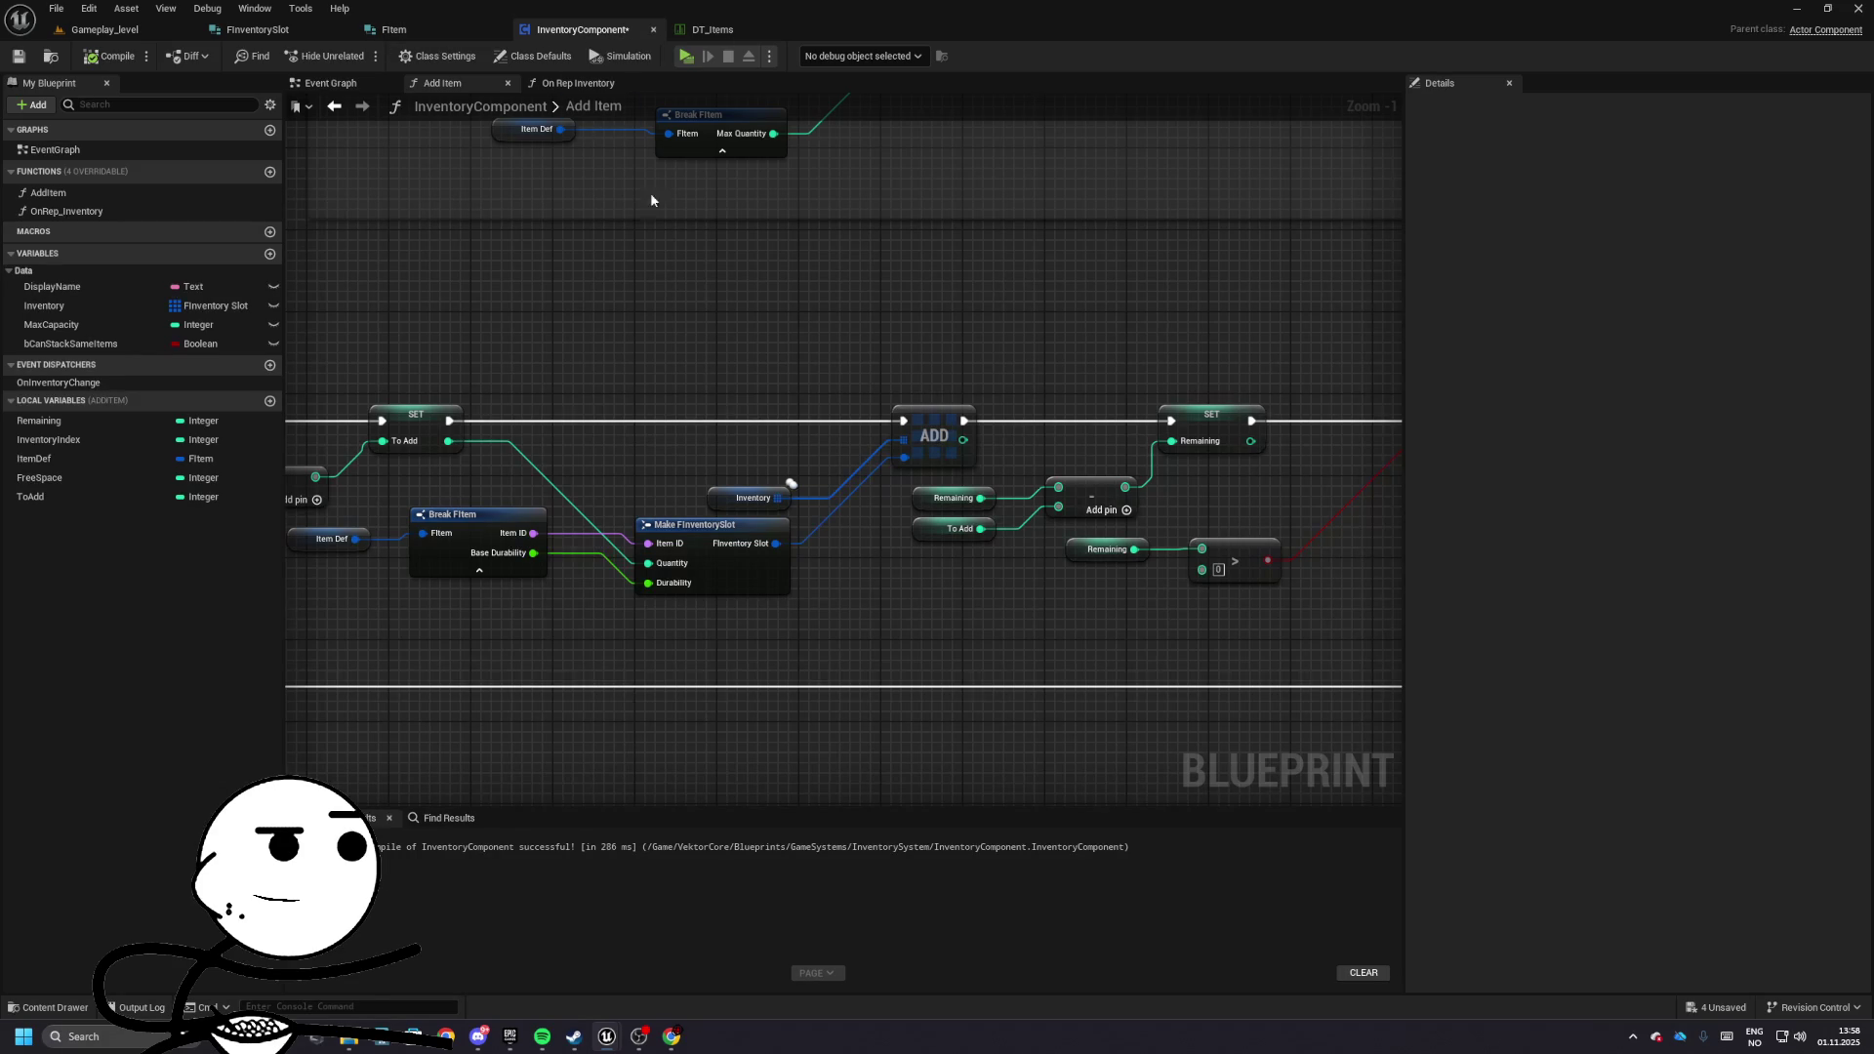
- Disconnect Branch's False path from SET To Add and run a test play
mouse_move(653, 200)
mouse_down()
mouse_move(758, 335)
mouse_move(1150, 649)
mouse_move(976, 547)
mouse_move(768, 464)
mouse_move(772, 390)
mouse_move(705, 408)
mouse_up()
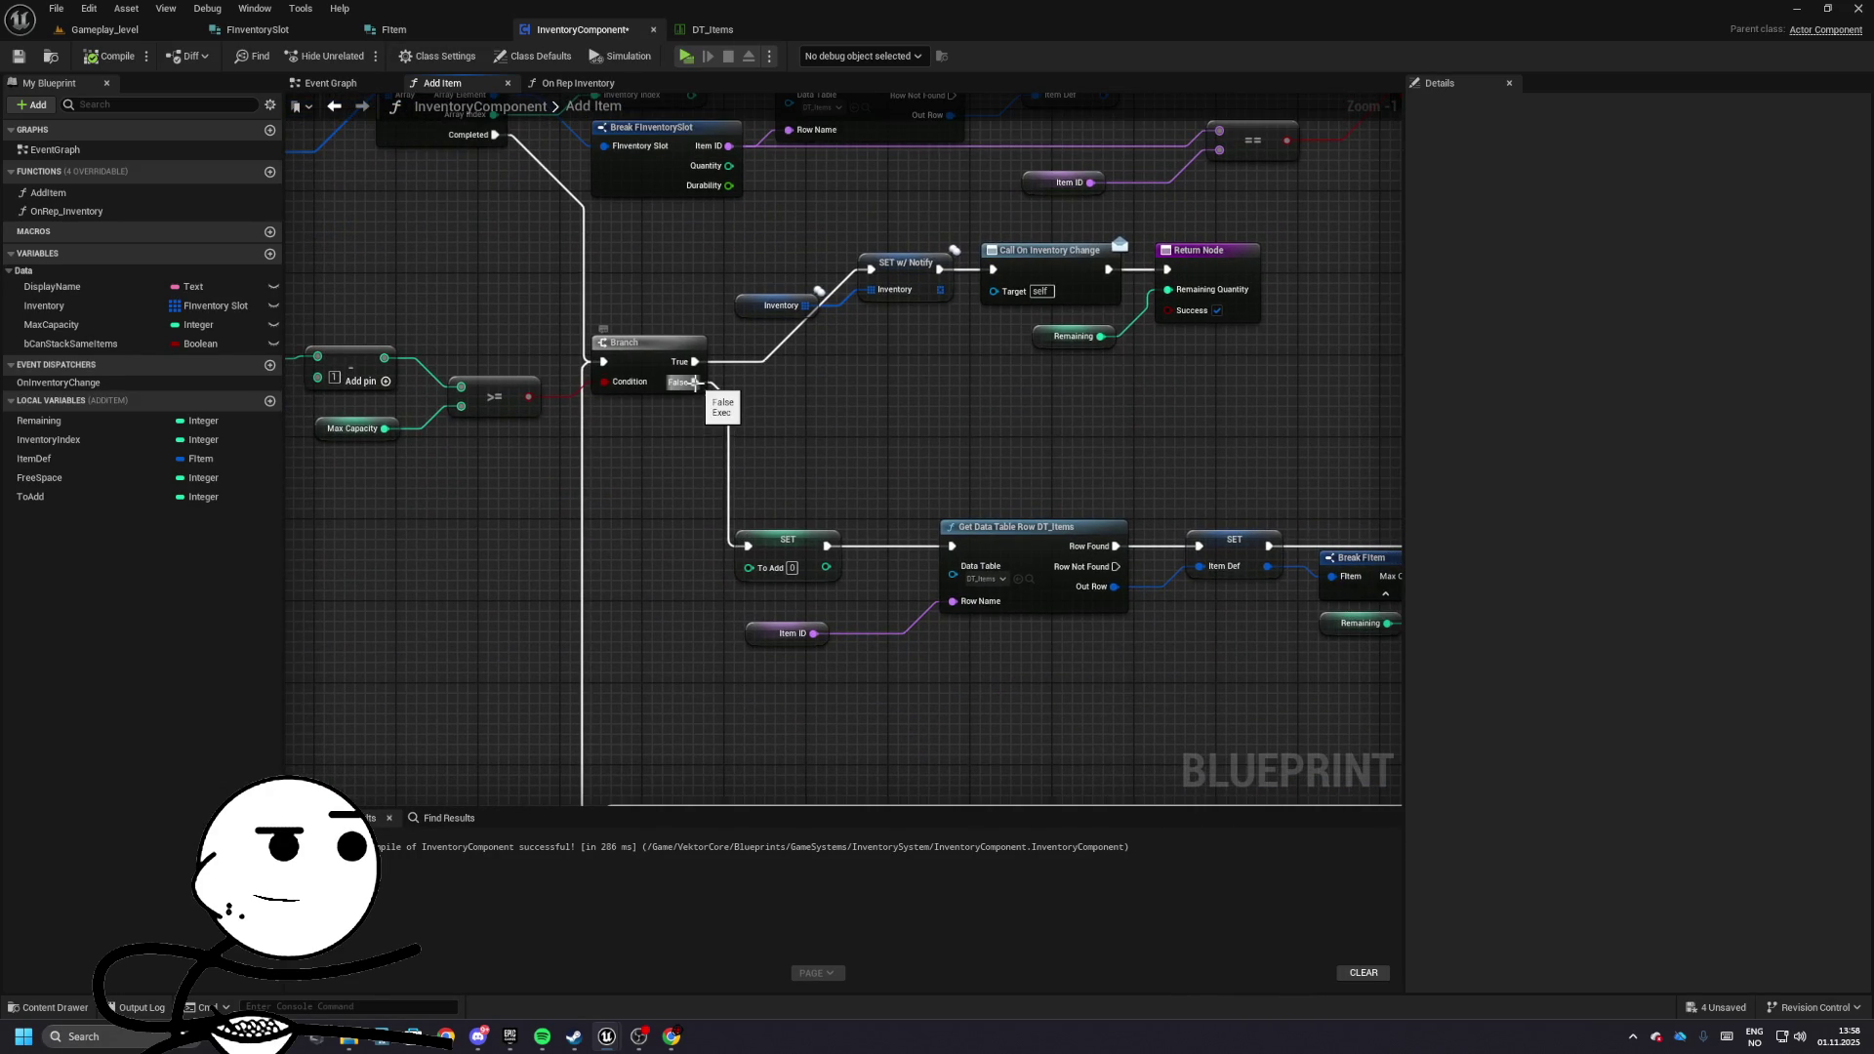
alt+click(694, 382)
click(105, 29)
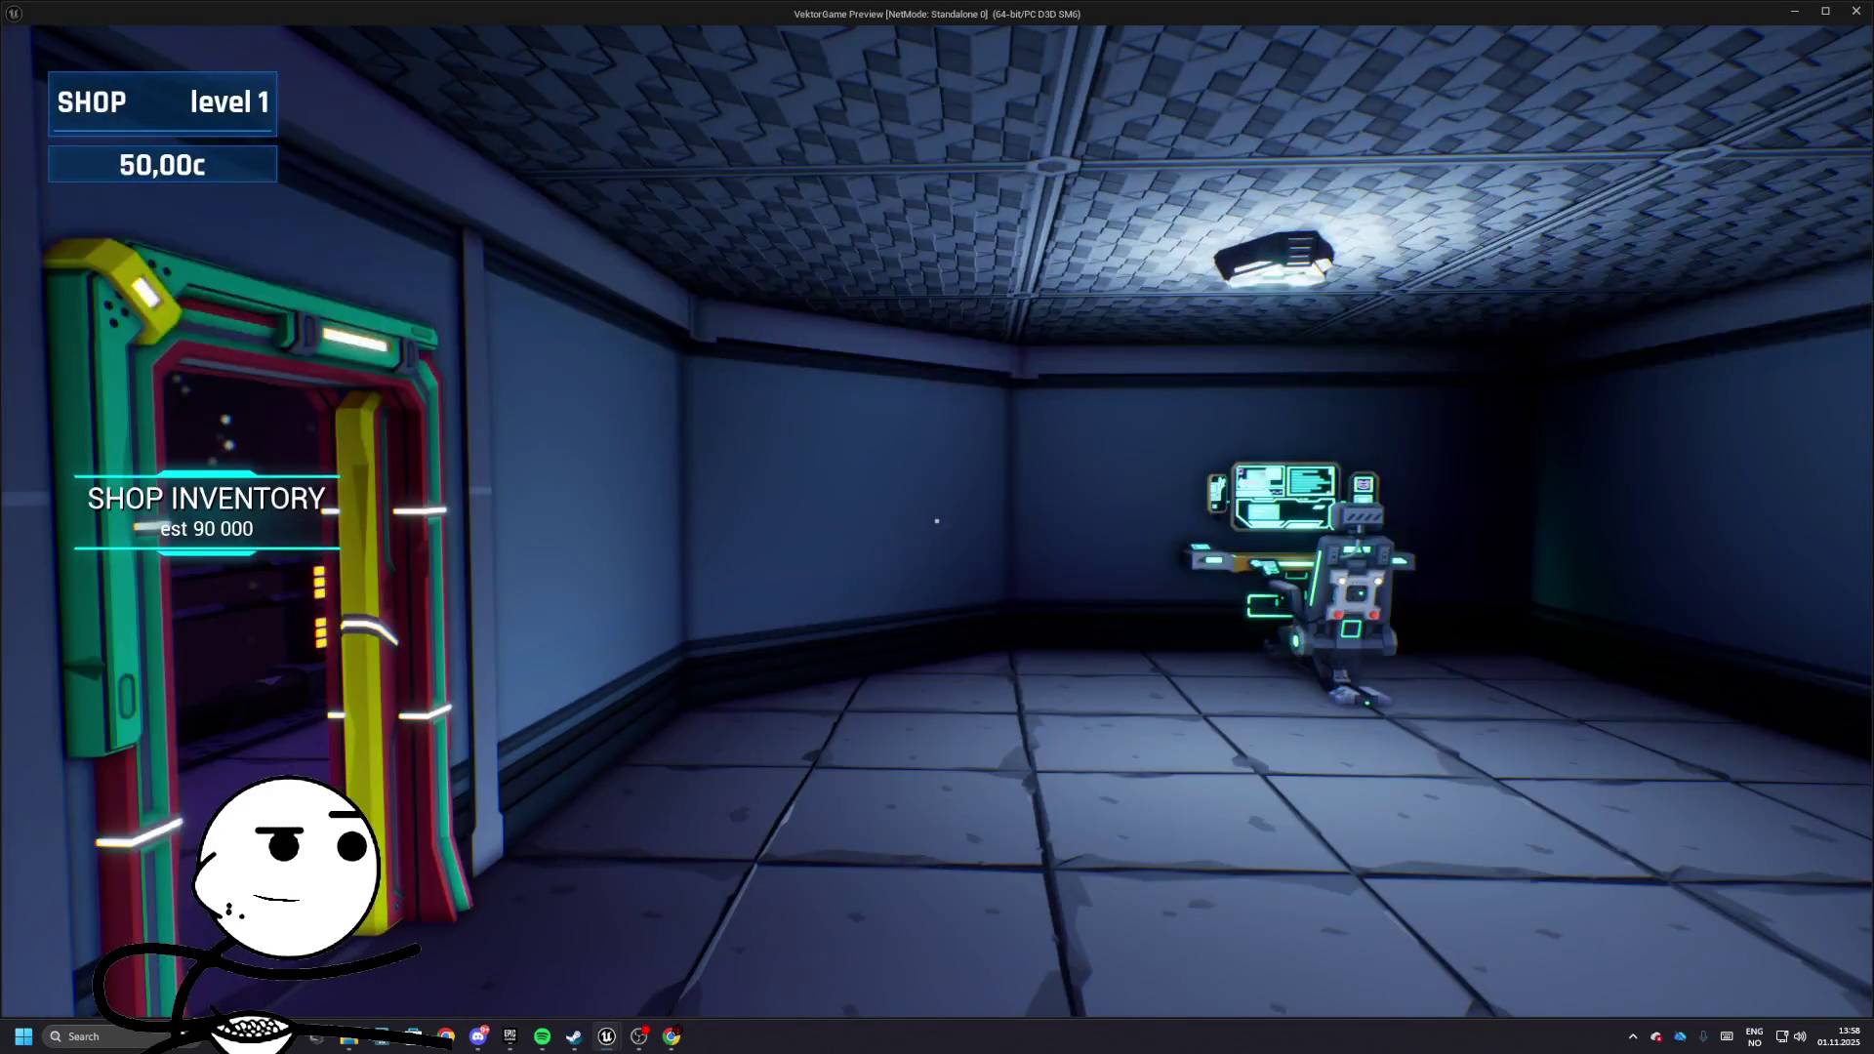
mouse_move(938, 520)
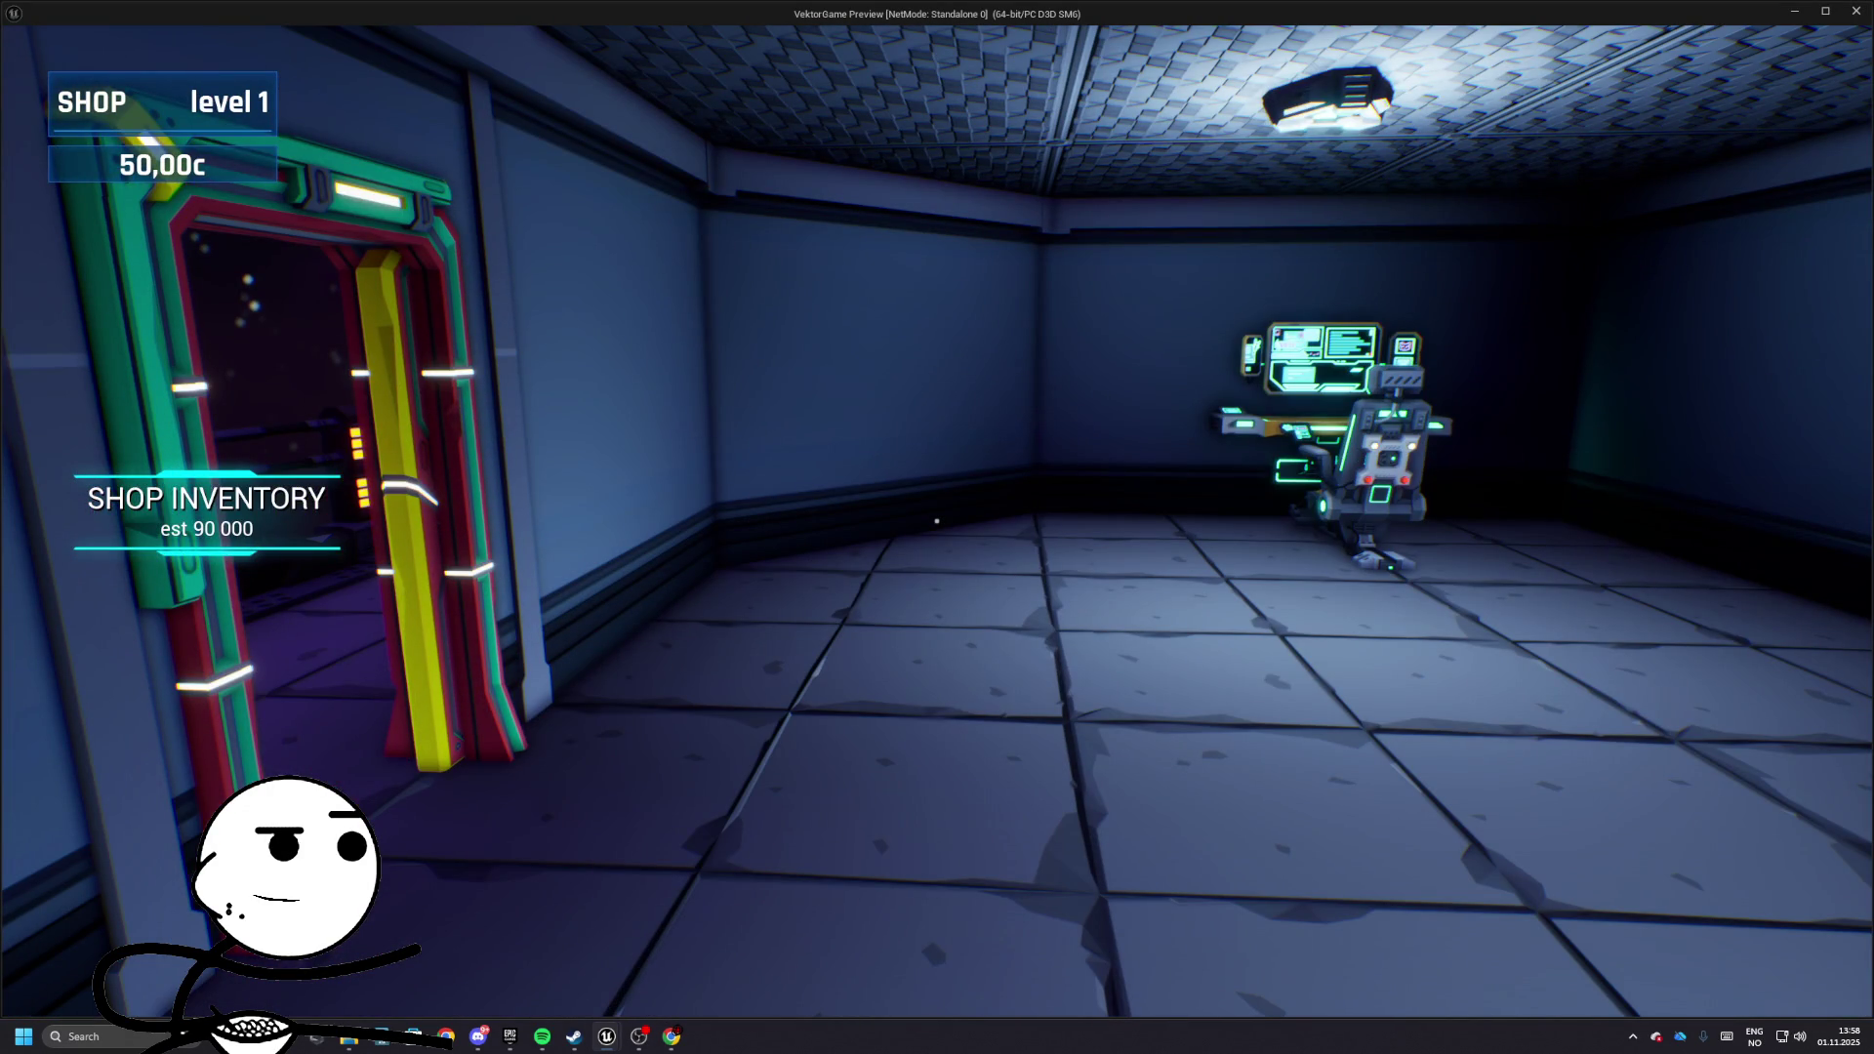
key(Escape)
- Reconnect Branch False to SET To Add and make the subtraction Remaining minus Max Quantity
click(582, 29)
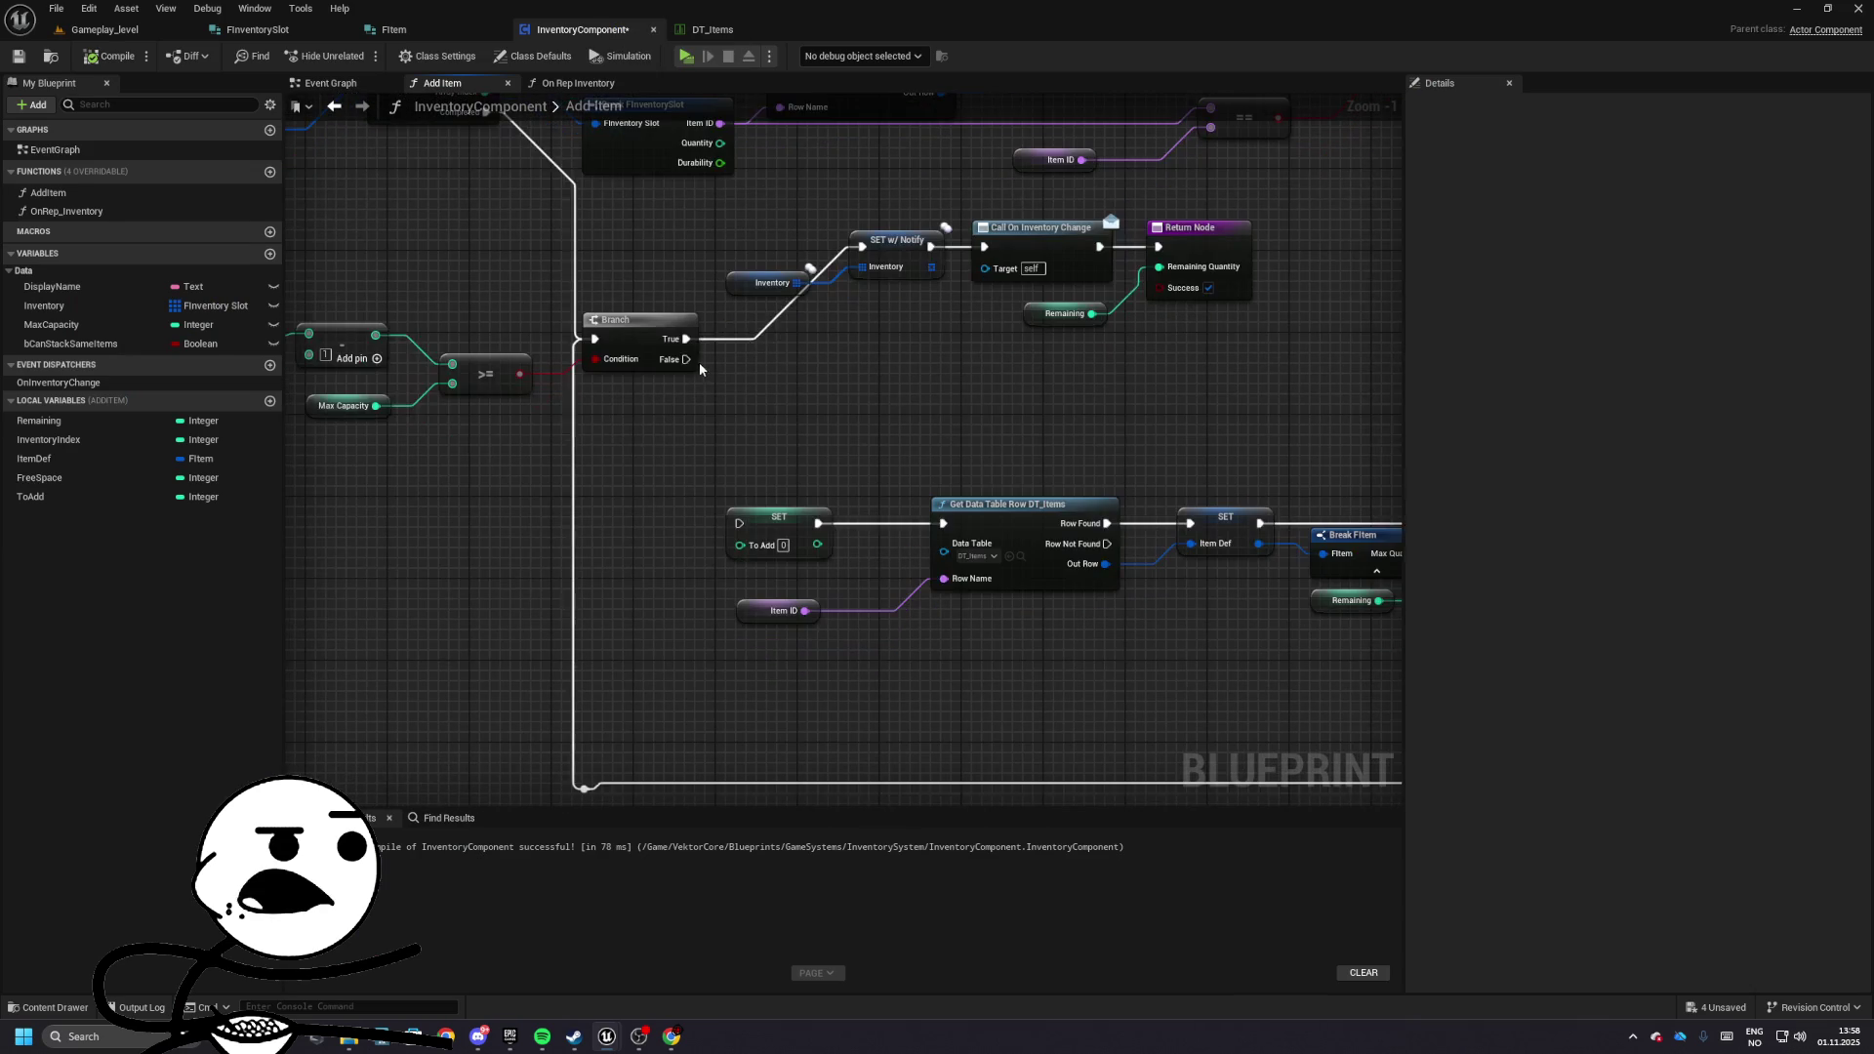
mouse_move(688, 359)
mouse_down()
mouse_move(718, 521)
mouse_move(750, 537)
mouse_move(739, 525)
mouse_up()
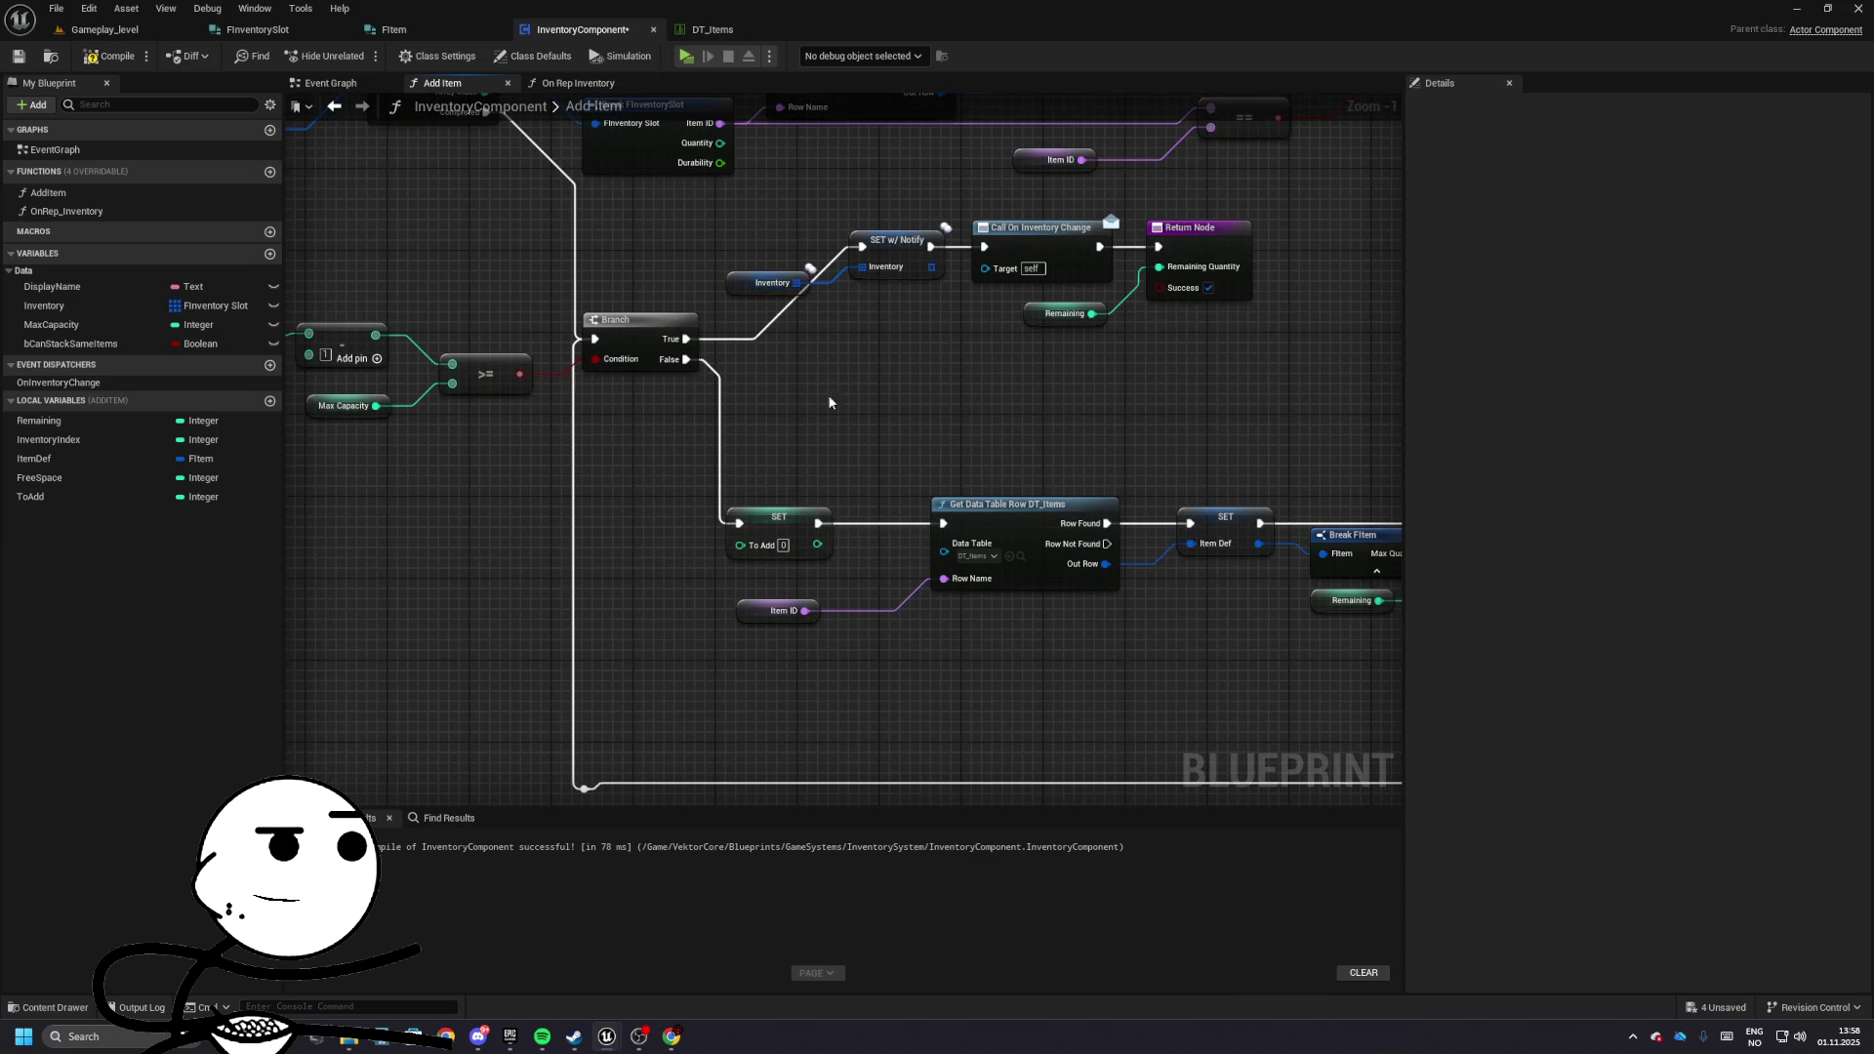
mouse_move(828, 403)
mouse_down()
mouse_move(609, 356)
mouse_move(406, 348)
mouse_move(508, 430)
mouse_move(678, 506)
mouse_up()
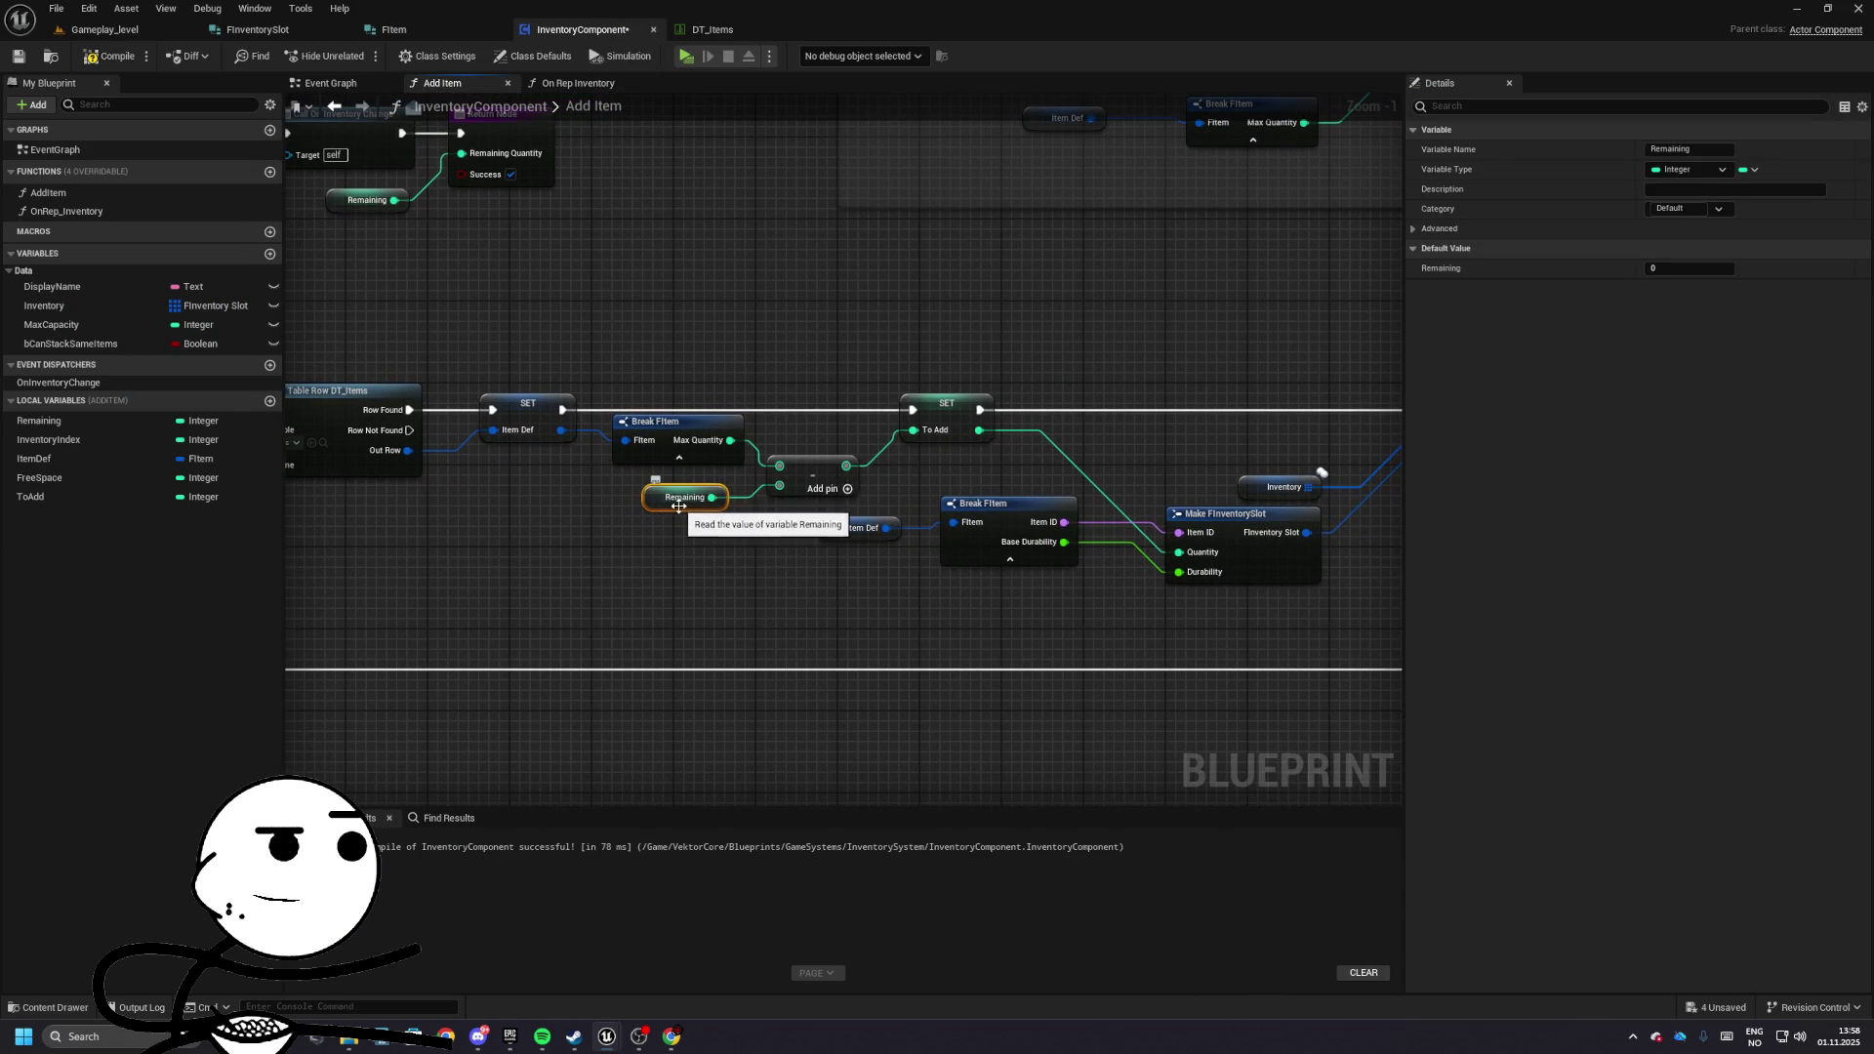
alt+click(729, 454)
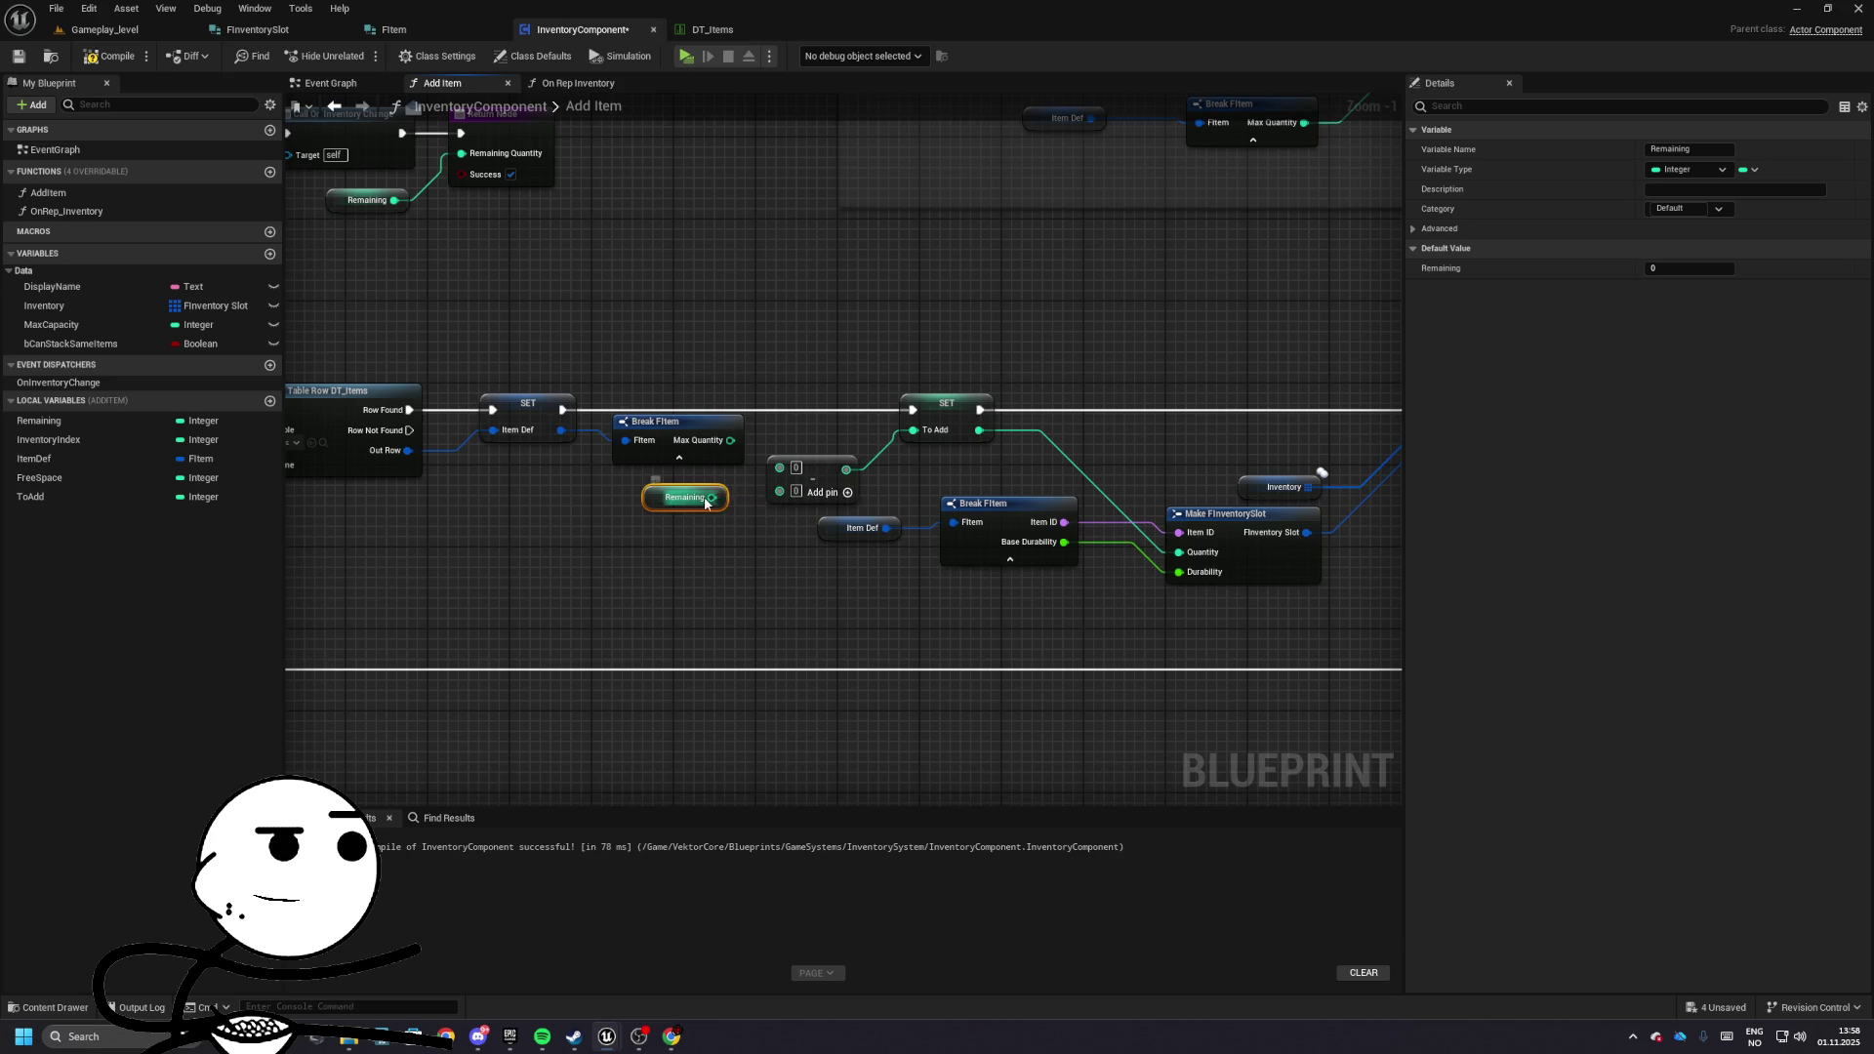
drag(711, 497, 779, 466)
mouse_move(678, 422)
mouse_down()
mouse_move(666, 513)
mouse_move(644, 455)
mouse_up()
drag(720, 532, 779, 487)
drag(645, 514, 634, 482)
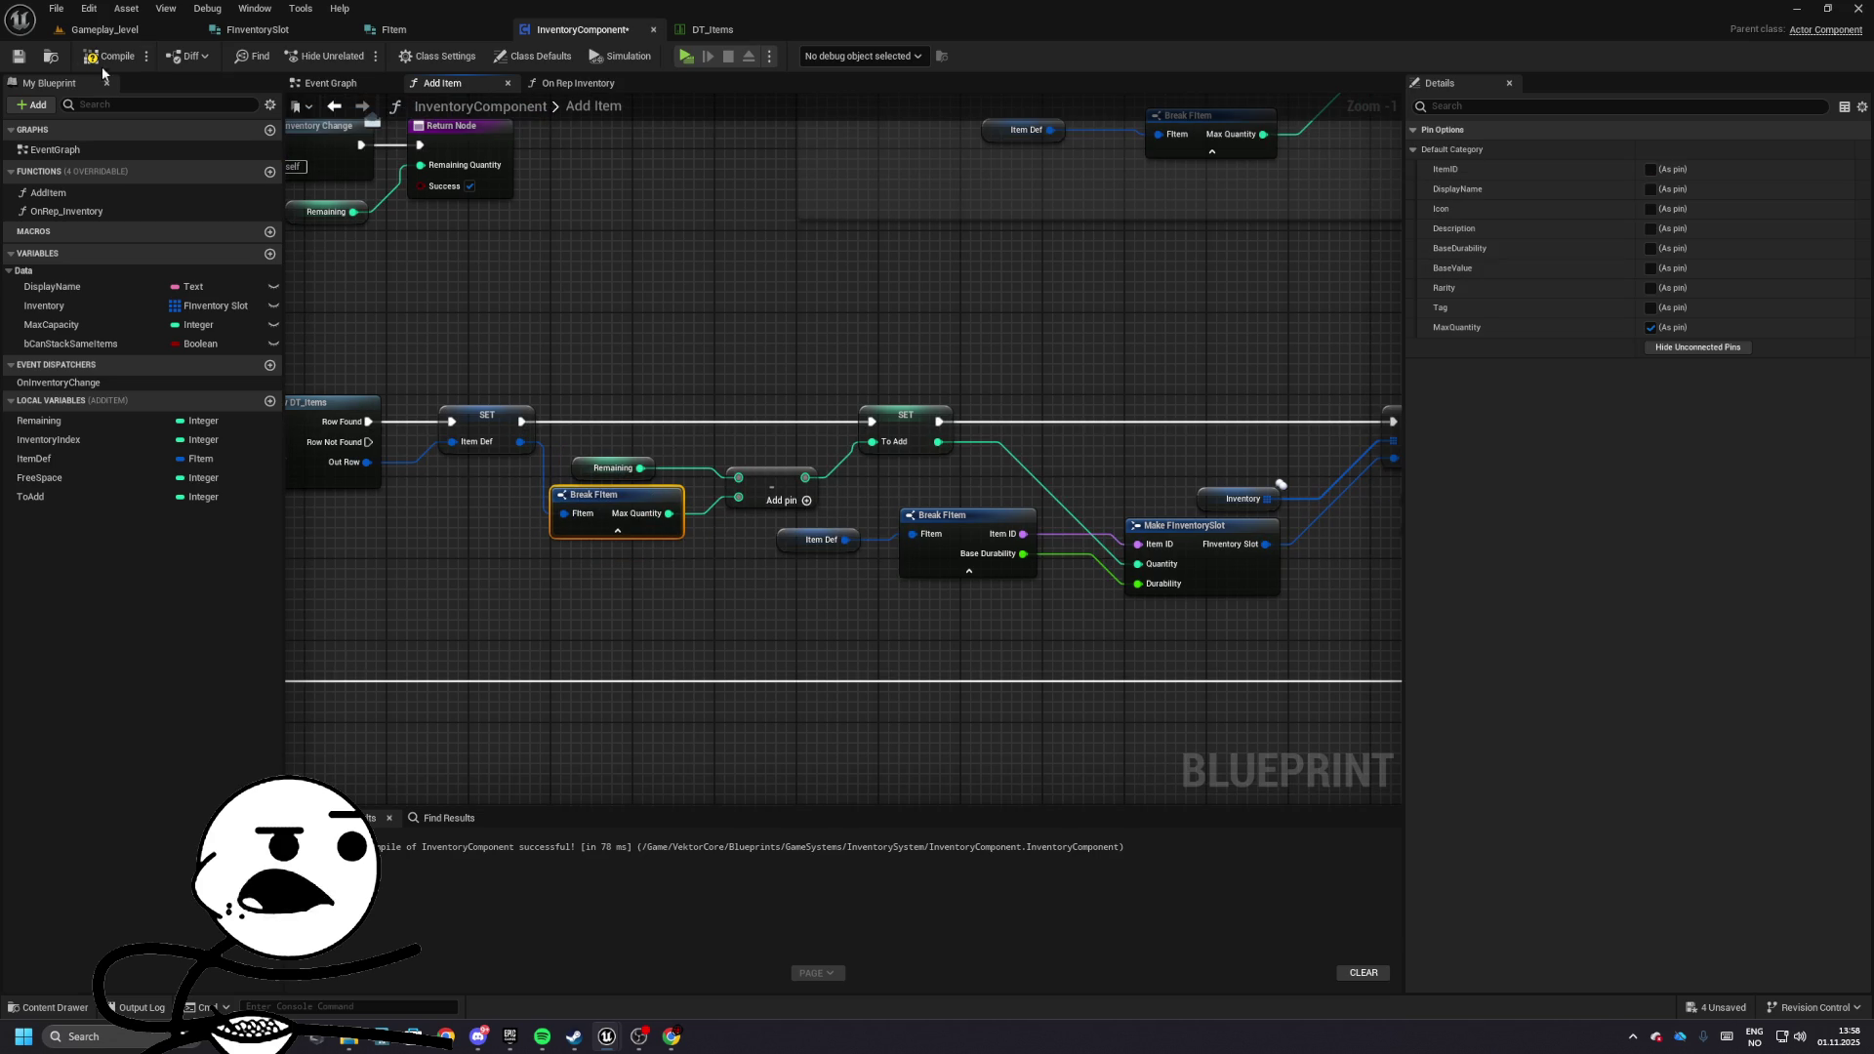
- Play to test the stacking, then place the Remaining getter beneath Break FItem
click(687, 56)
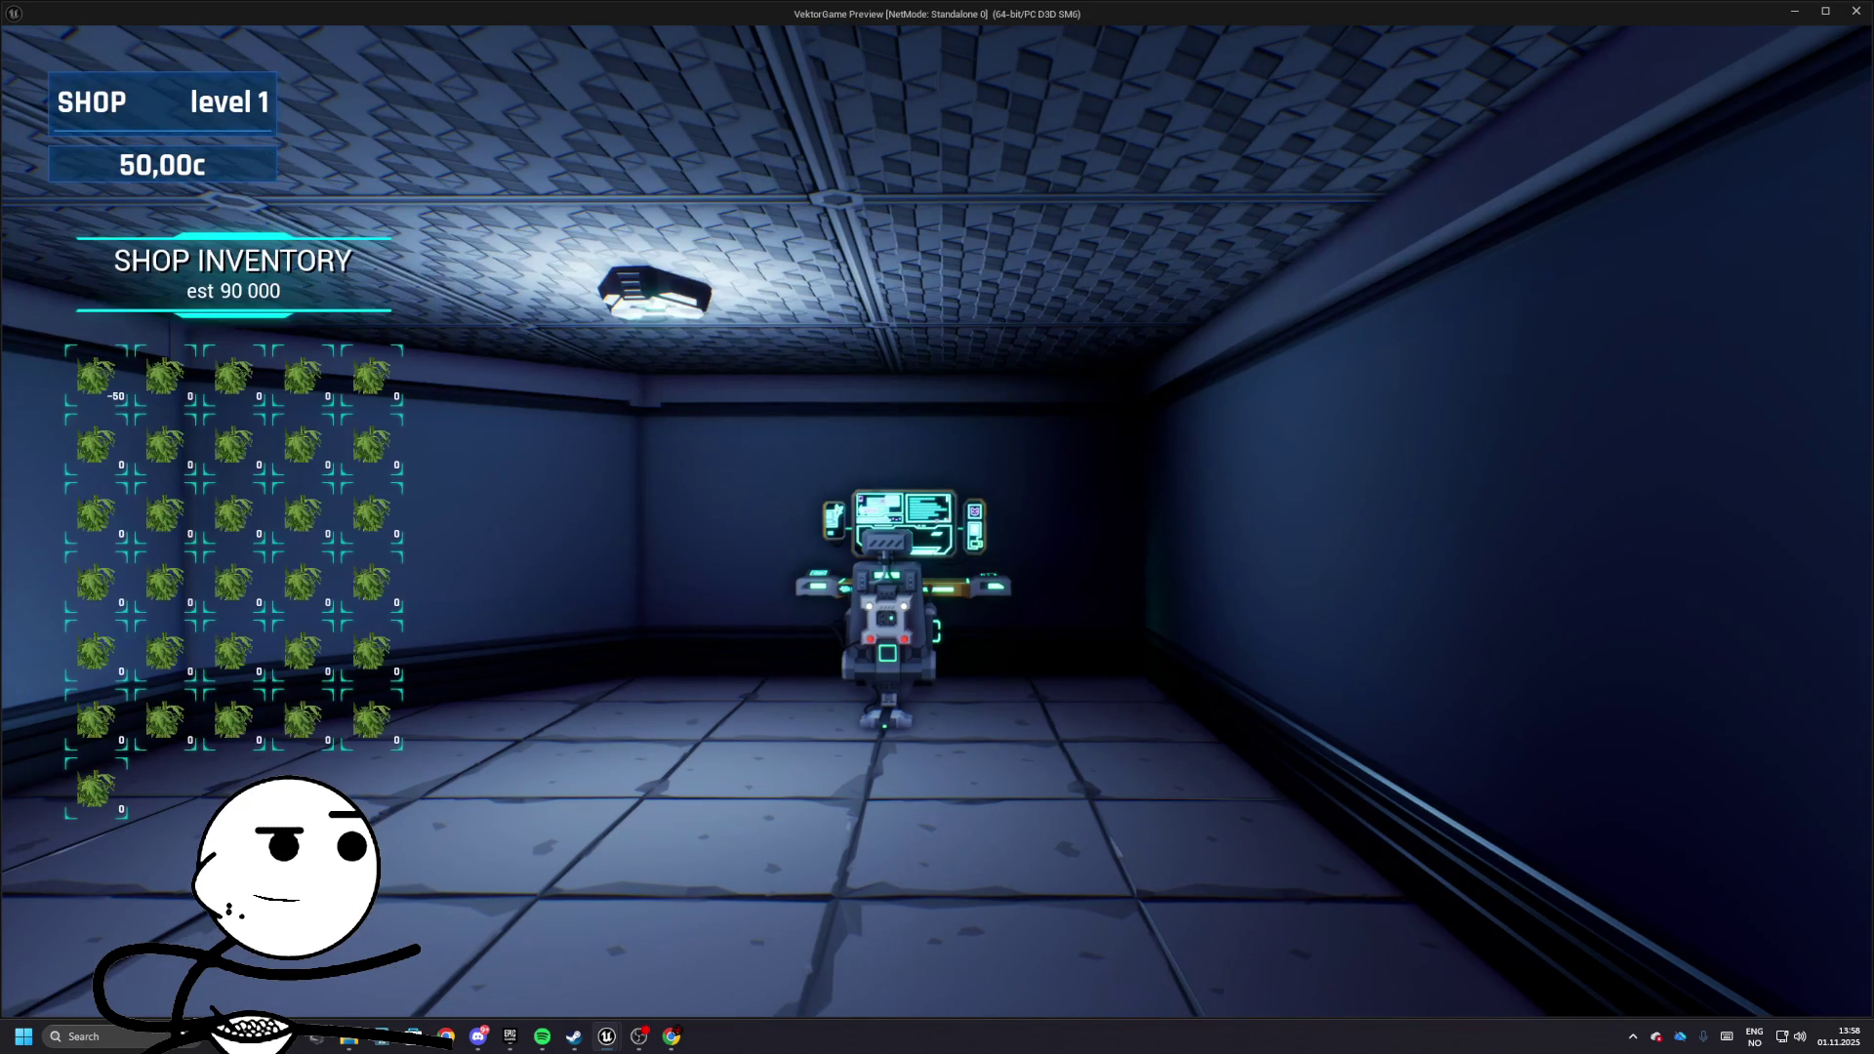
key(Escape)
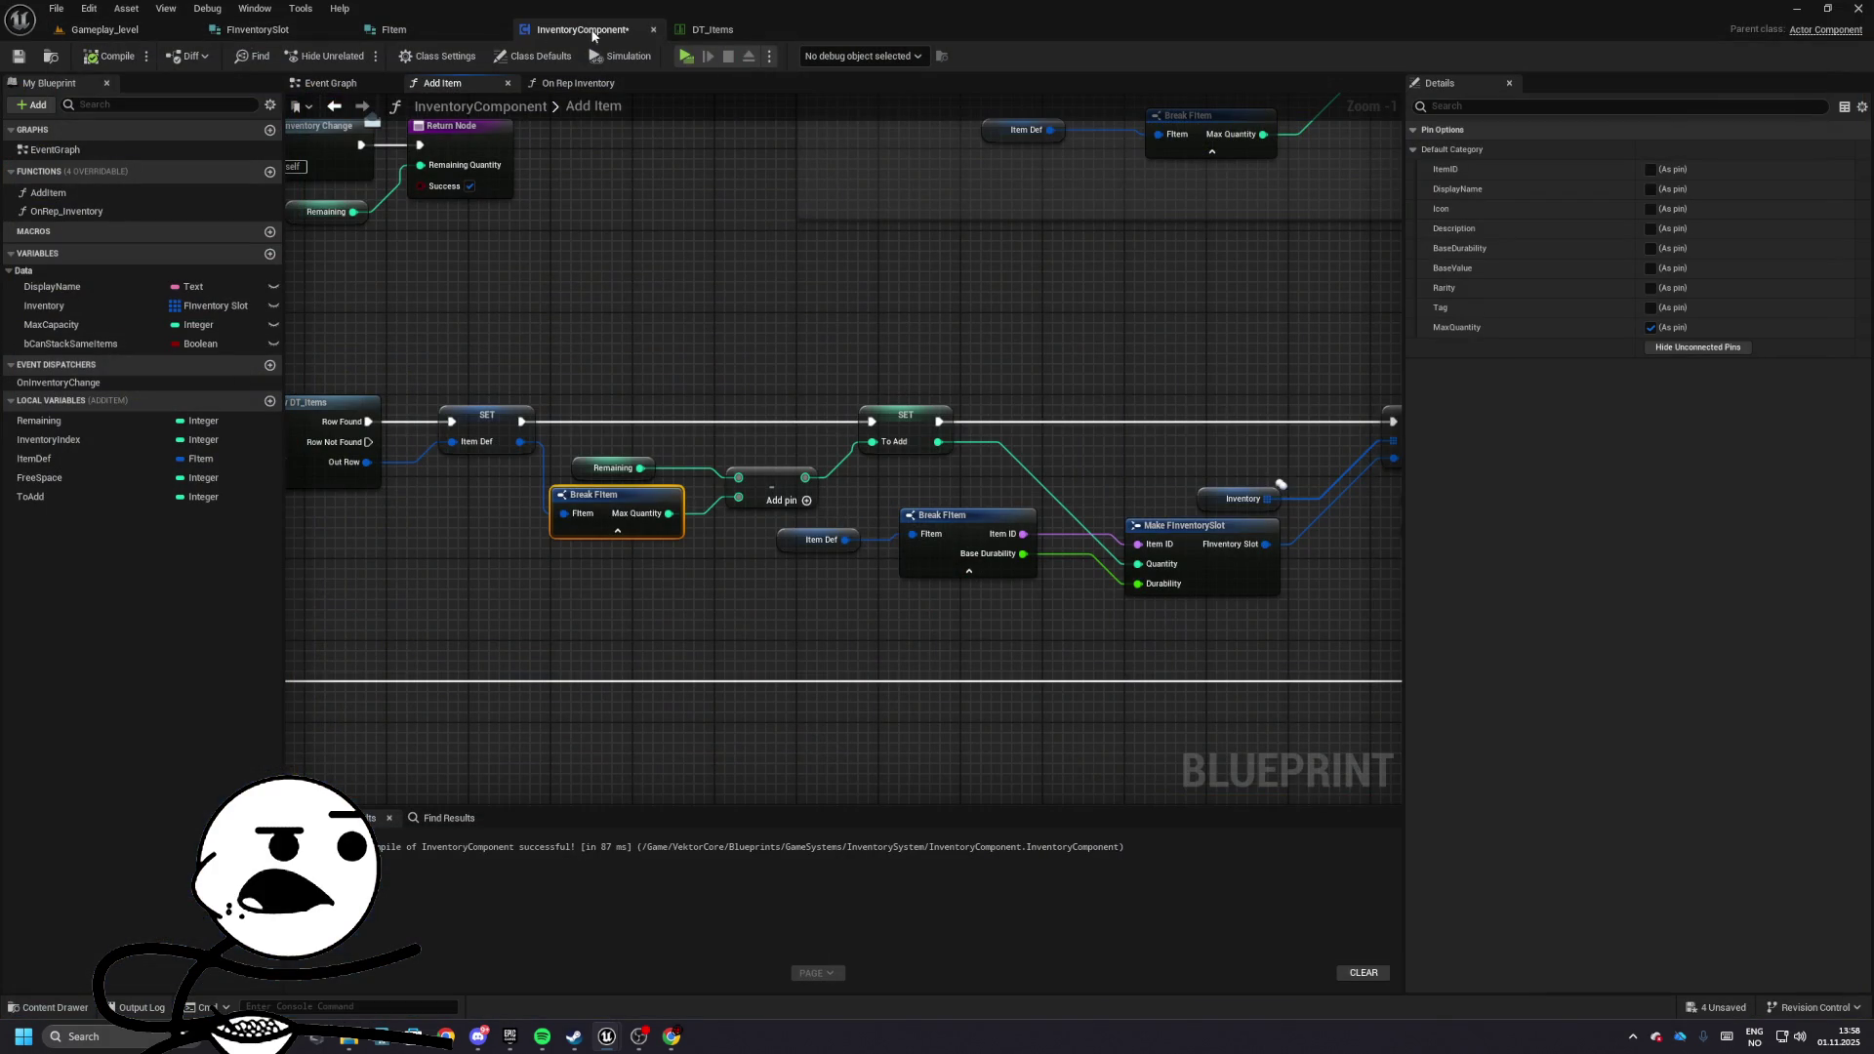
drag(733, 411, 867, 394)
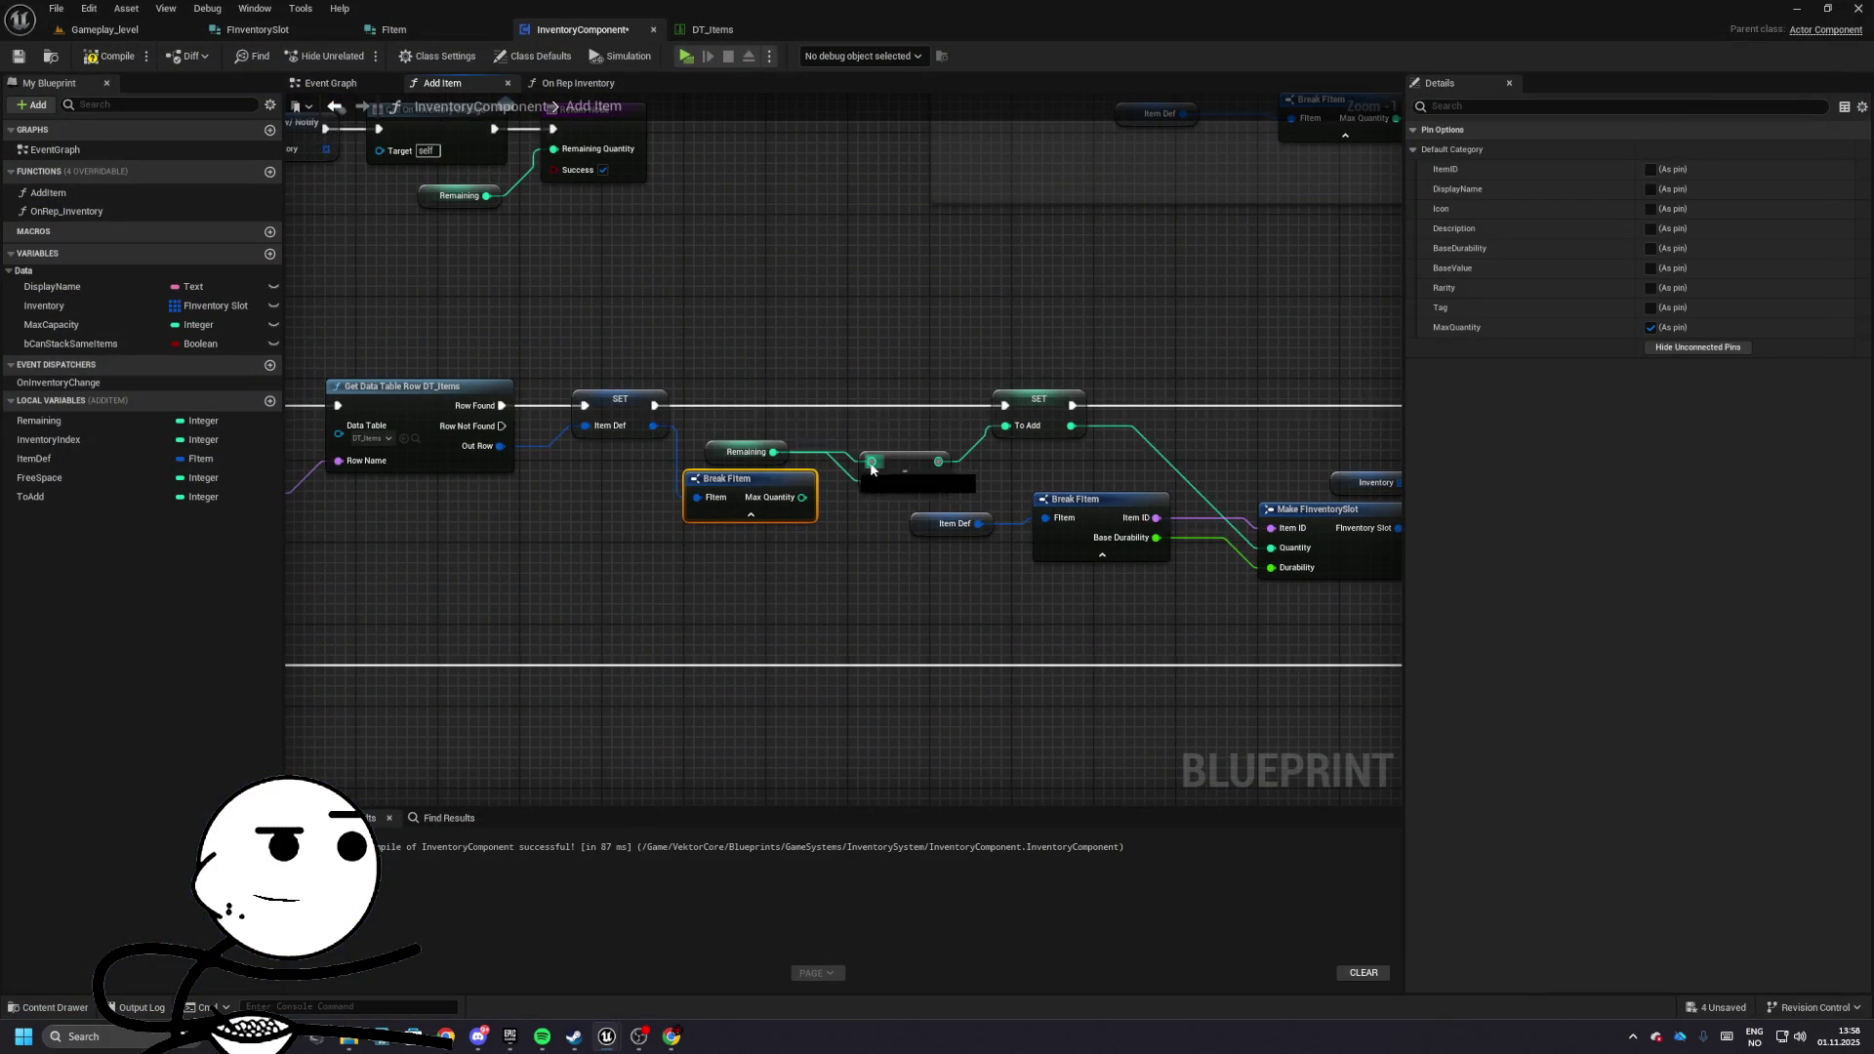
mouse_move(718, 452)
mouse_down()
mouse_move(722, 514)
mouse_move(752, 449)
mouse_up()
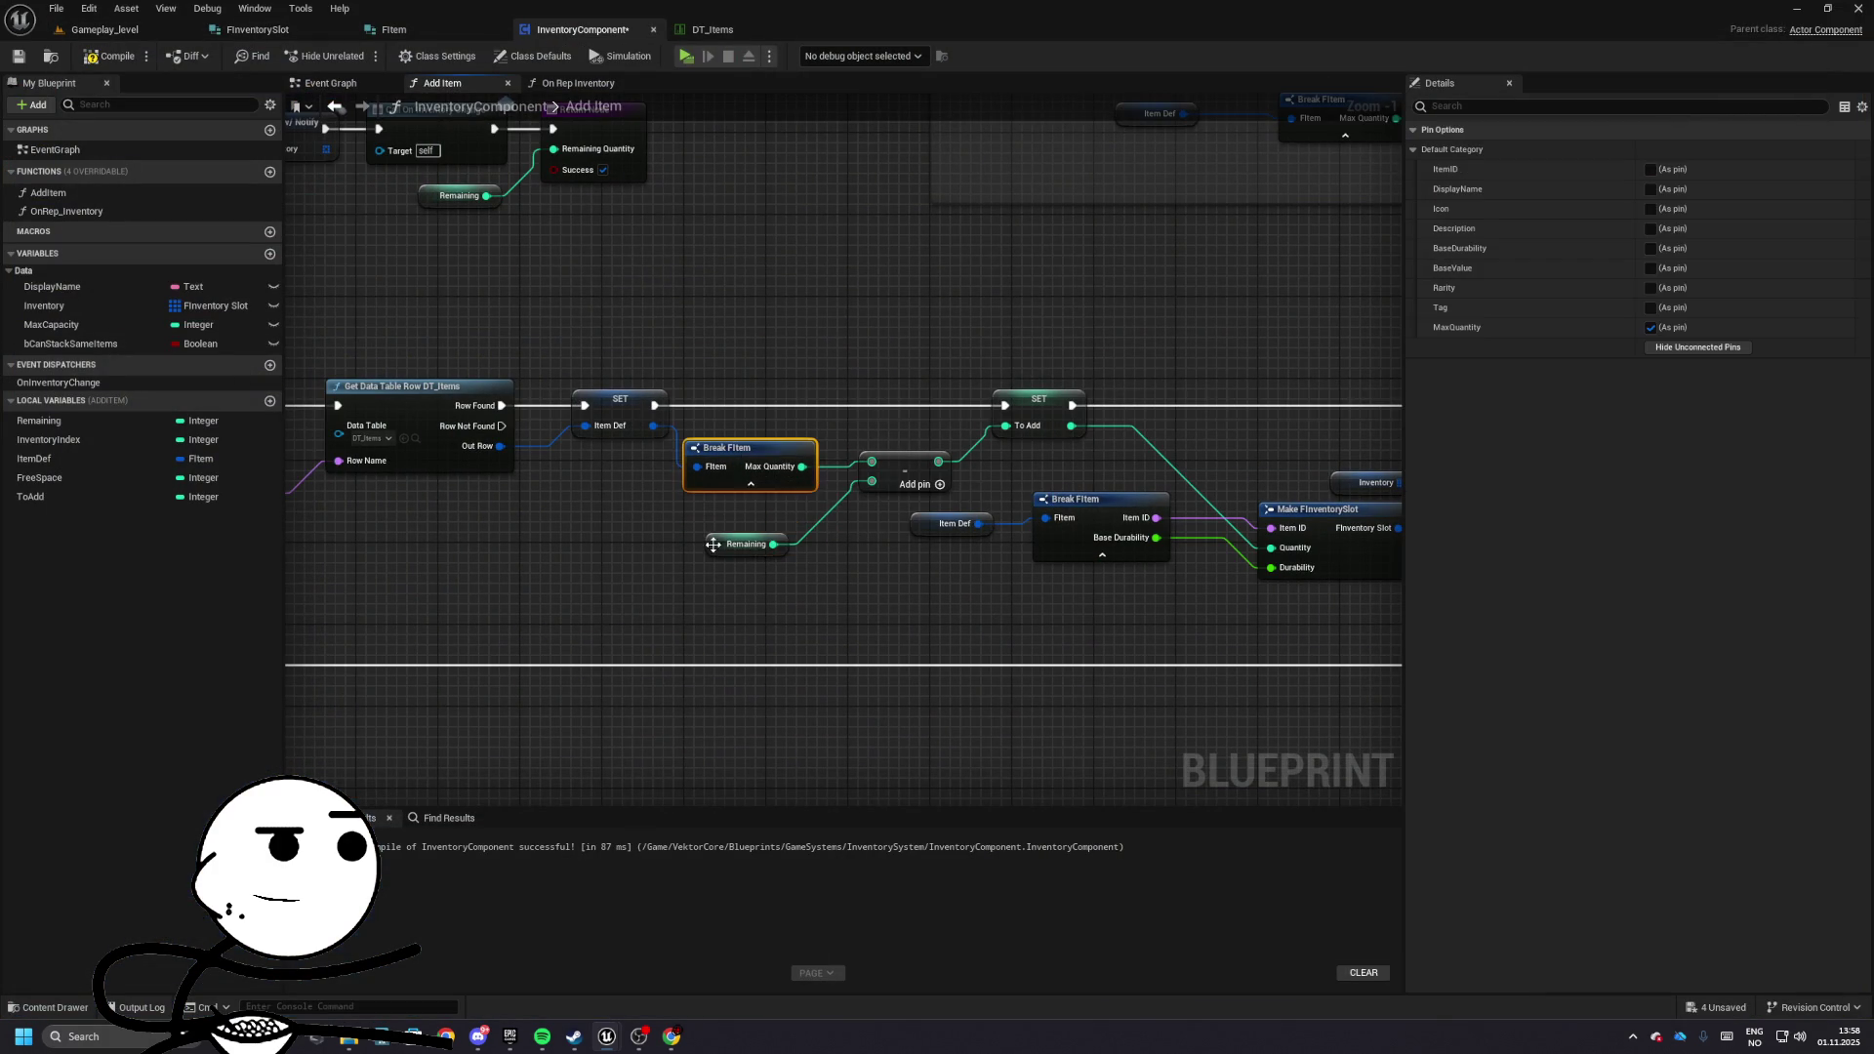
click(727, 514)
drag(820, 333, 779, 393)
click(576, 1040)
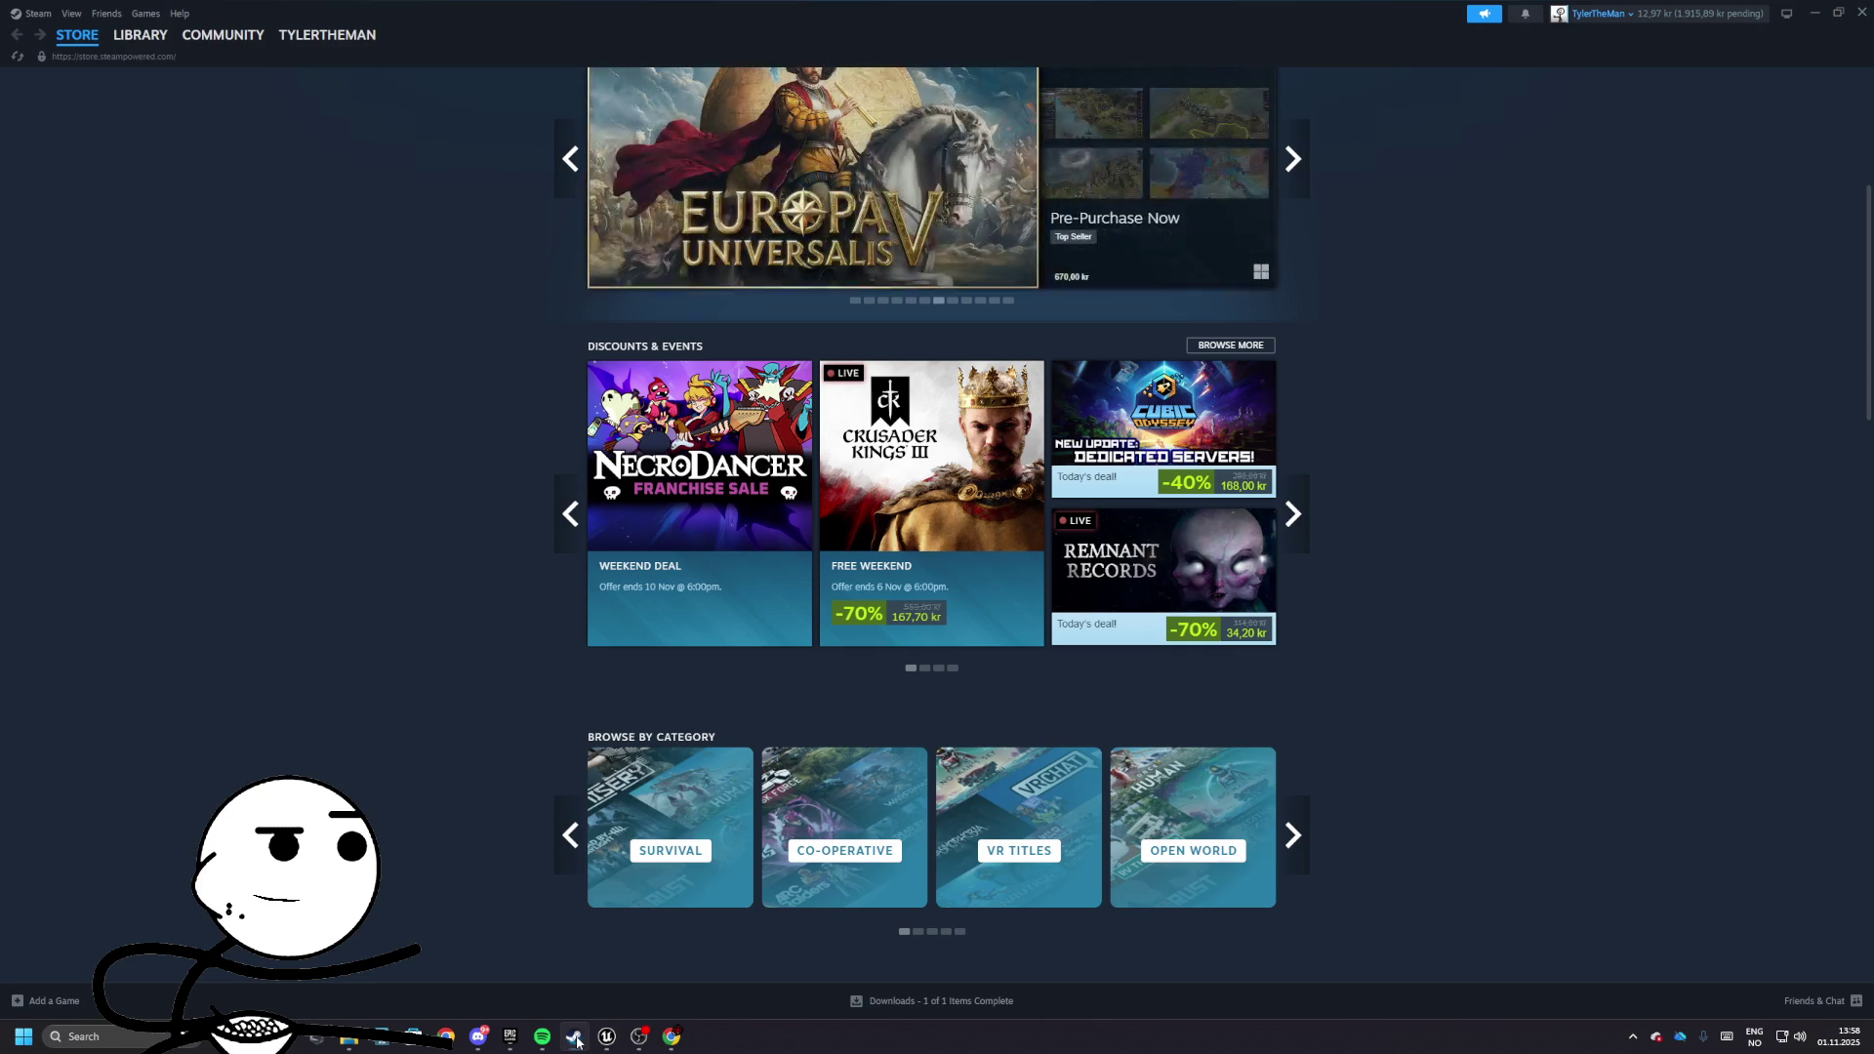
click(576, 1039)
click(576, 1040)
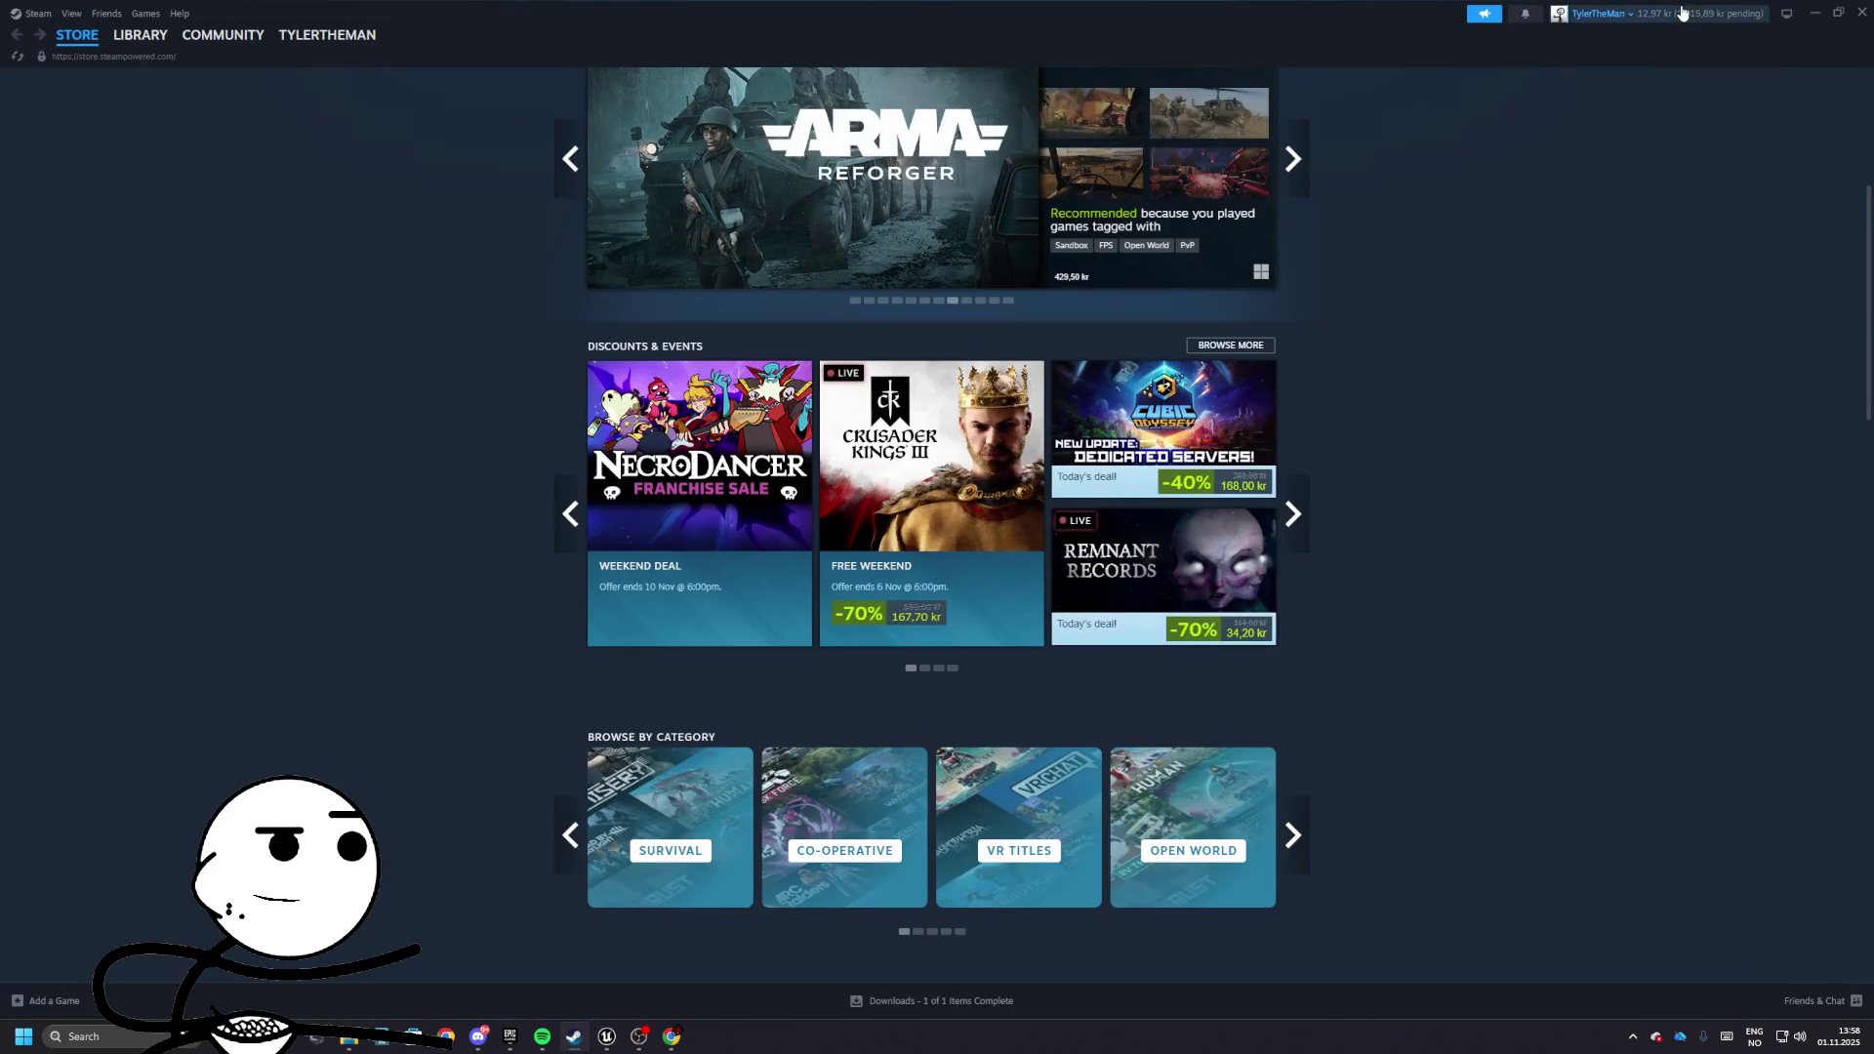
click(1601, 14)
click(1626, 116)
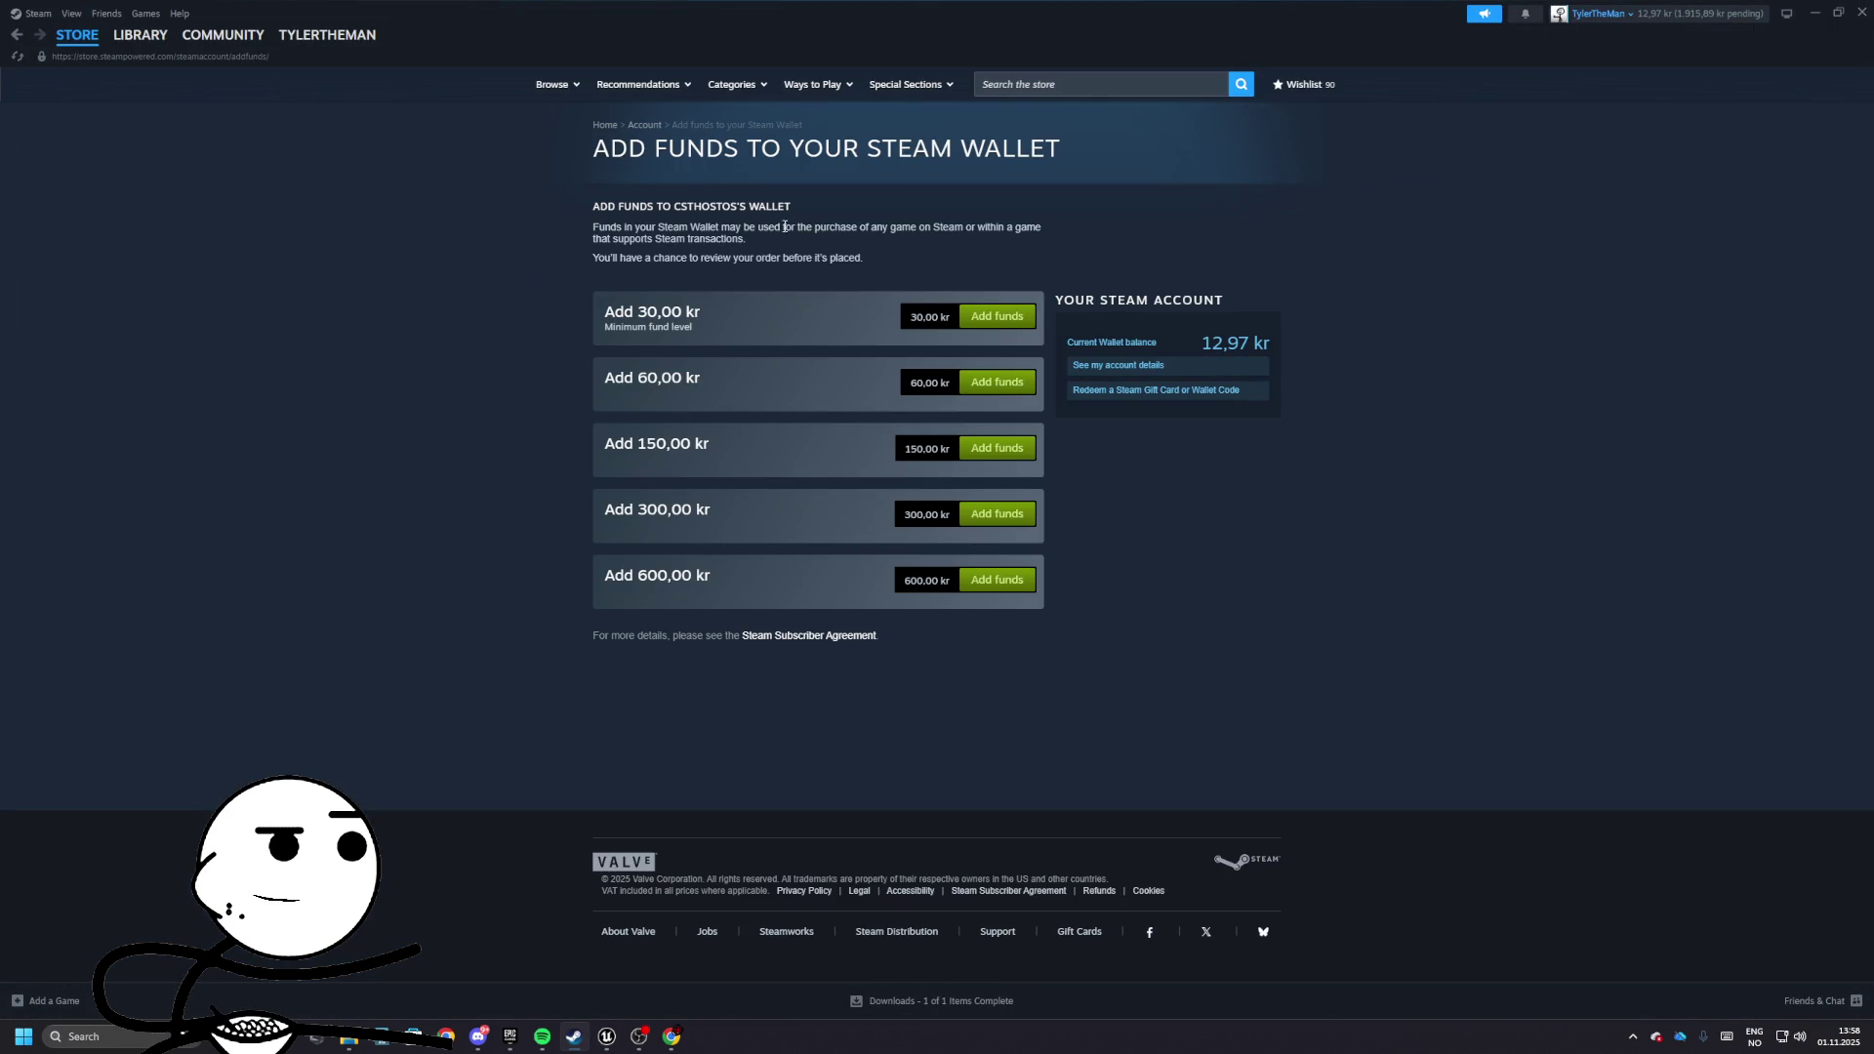
click(1118, 365)
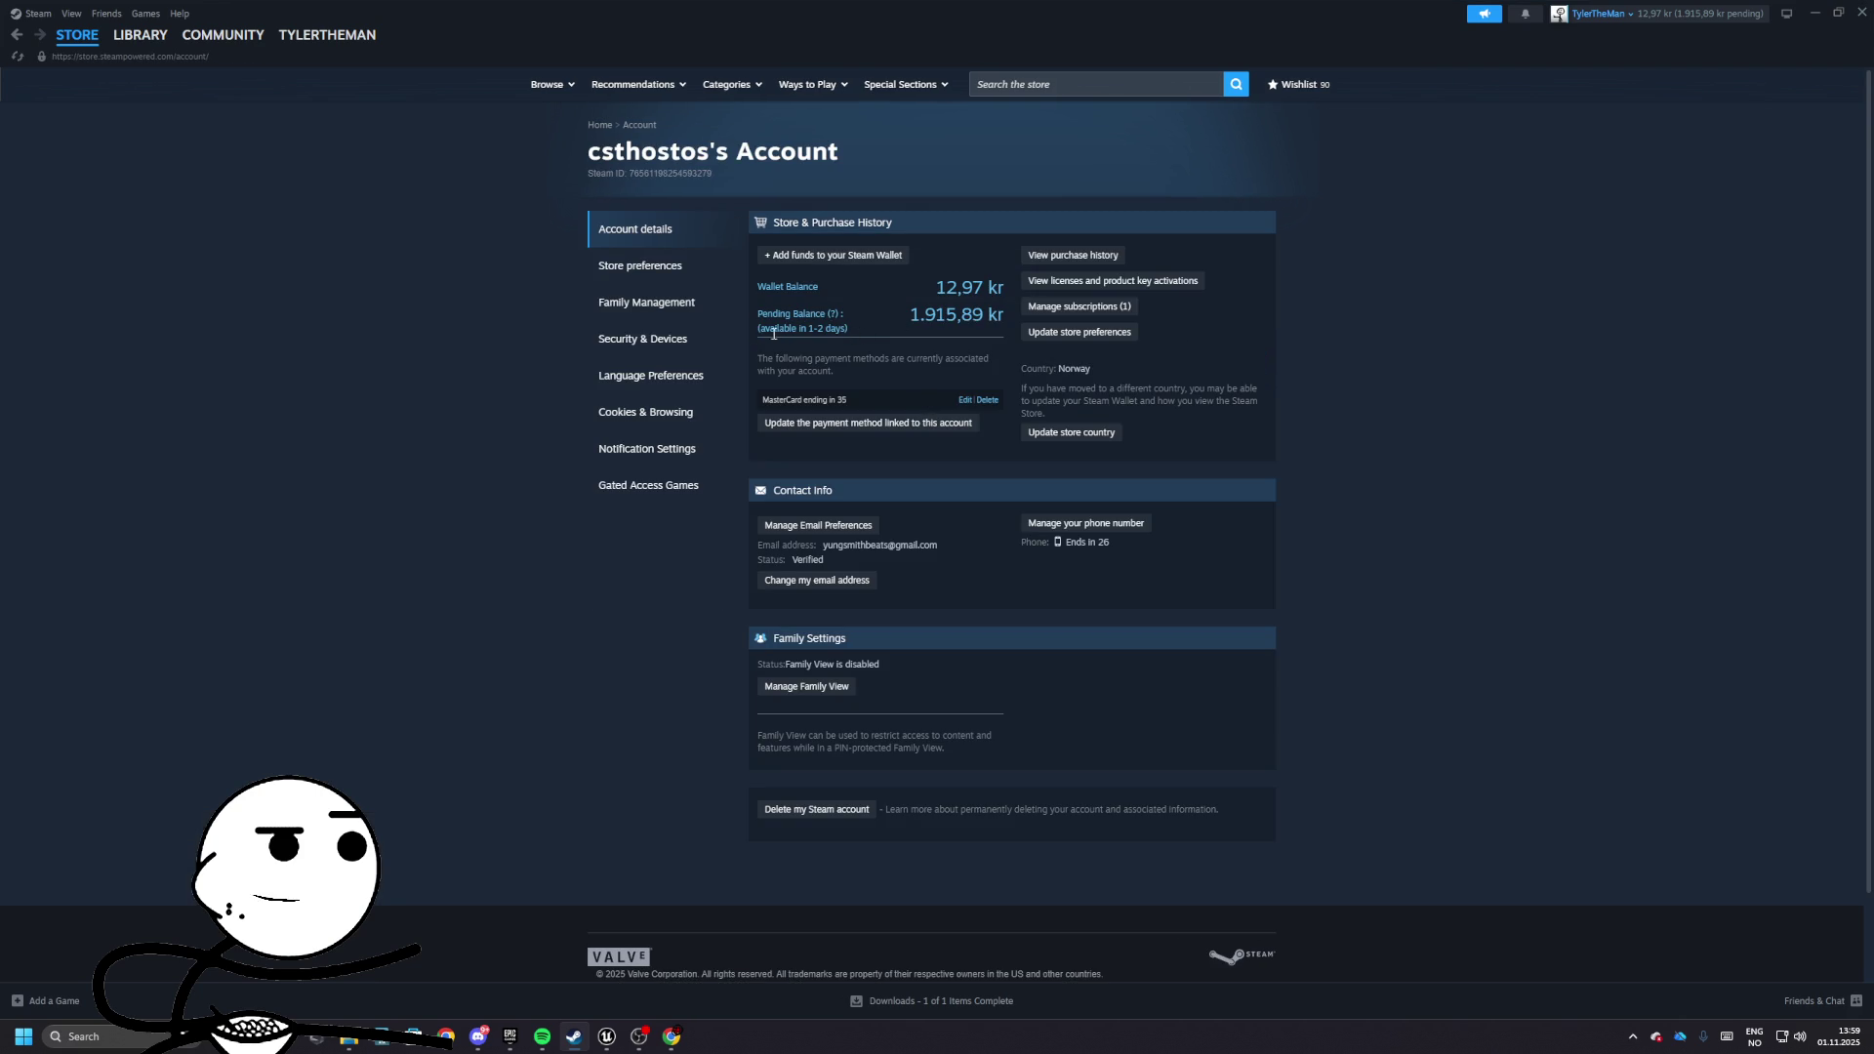
drag(849, 329, 844, 332)
click(829, 341)
click(825, 337)
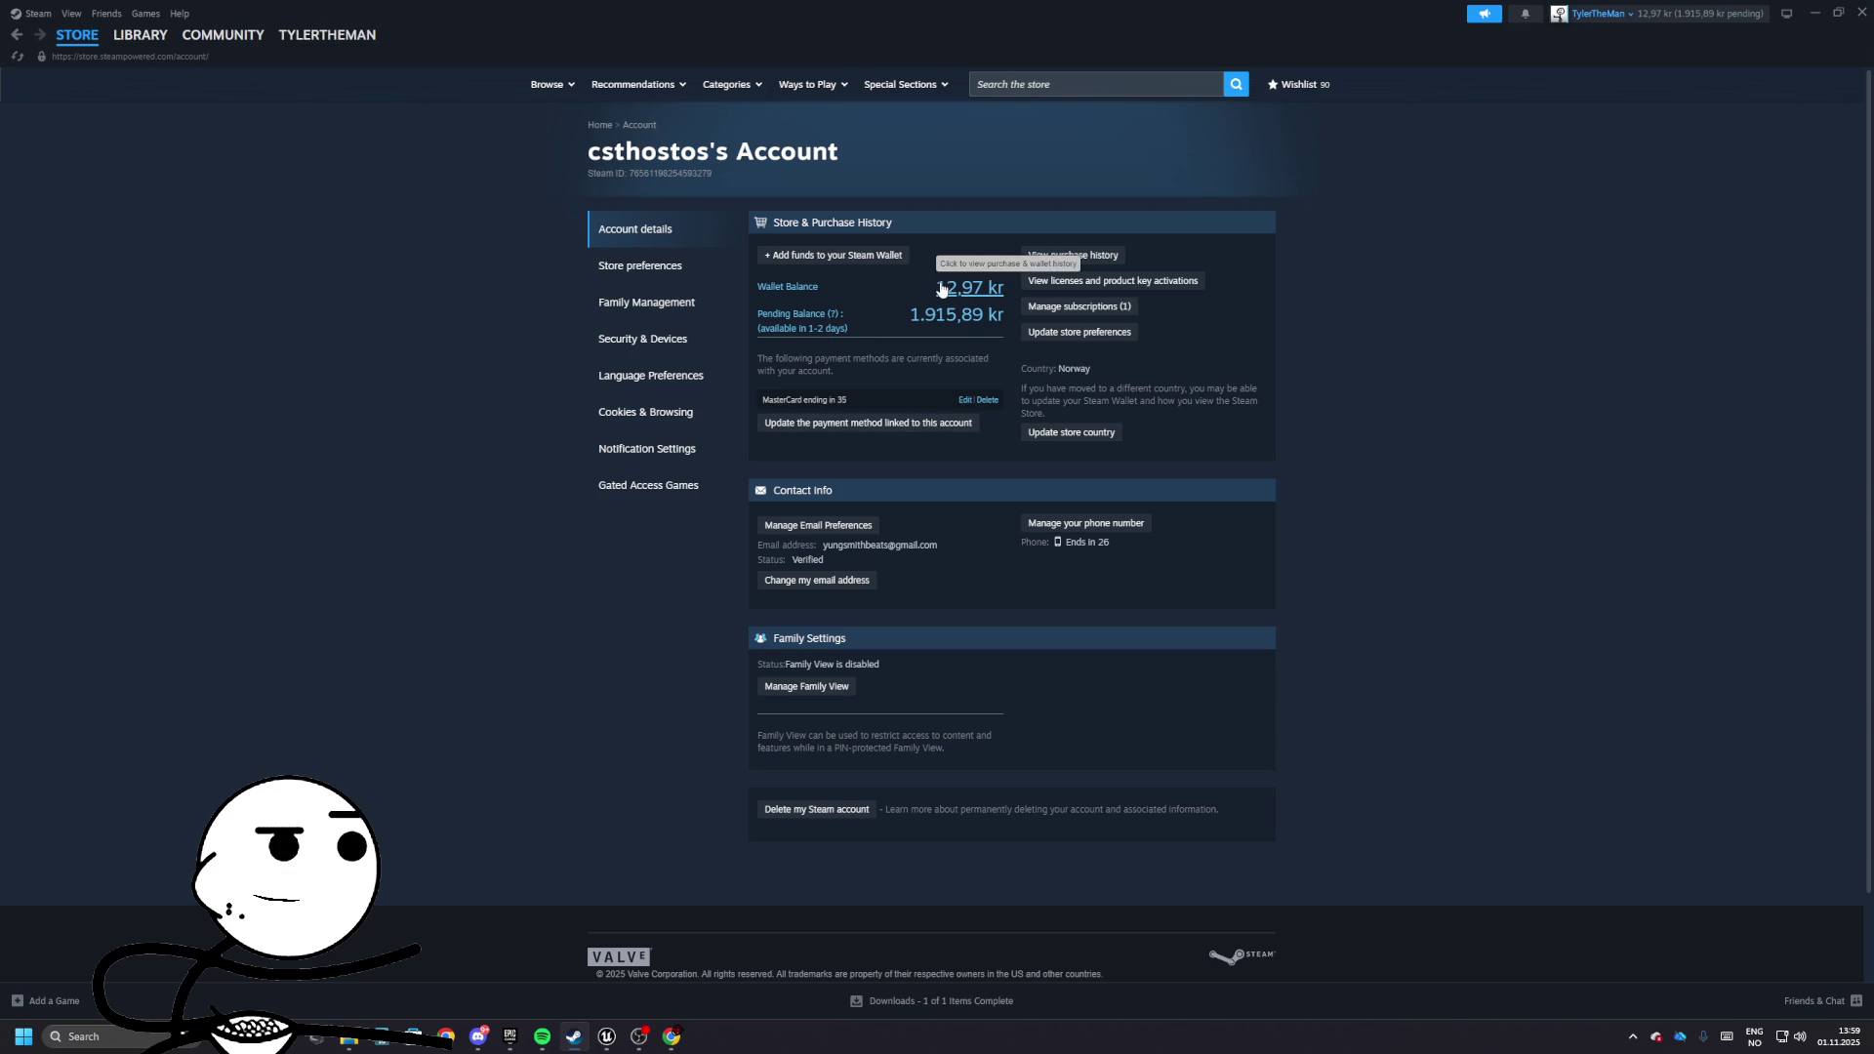
mouse_move(841, 316)
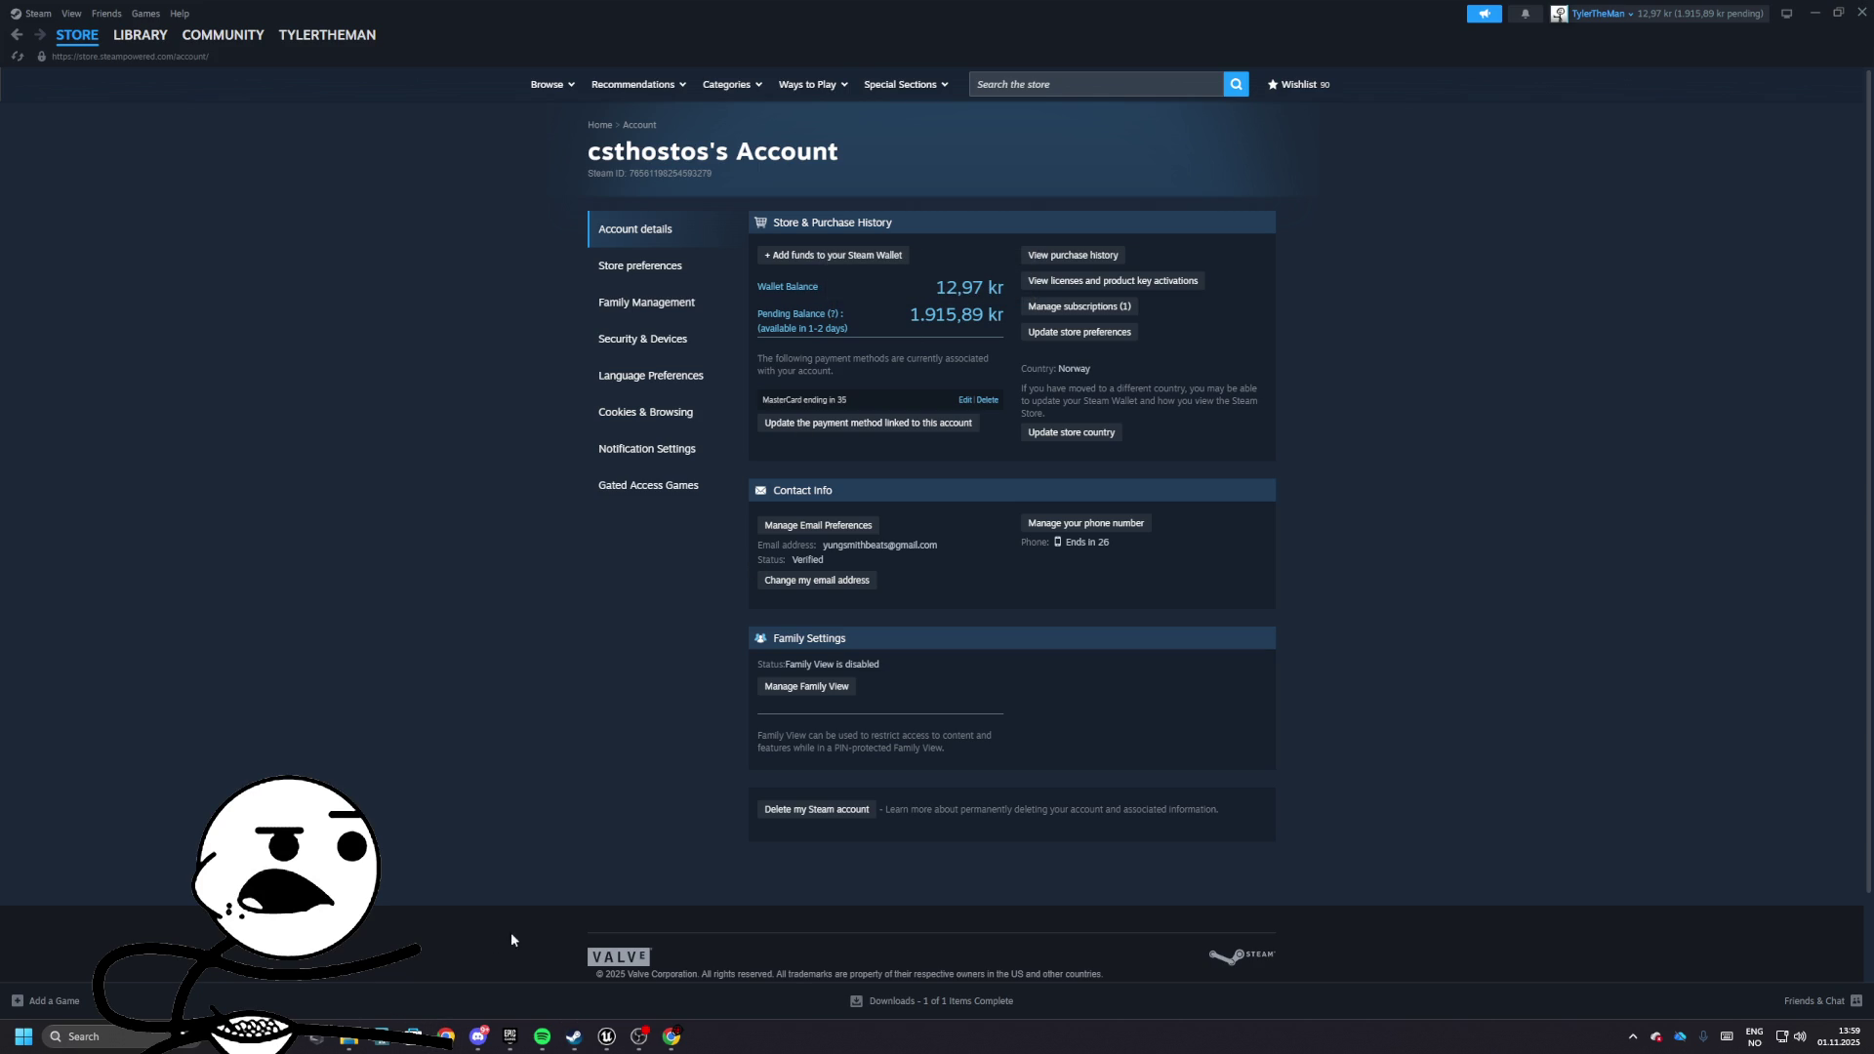
click(413, 1037)
right_click(414, 1037)
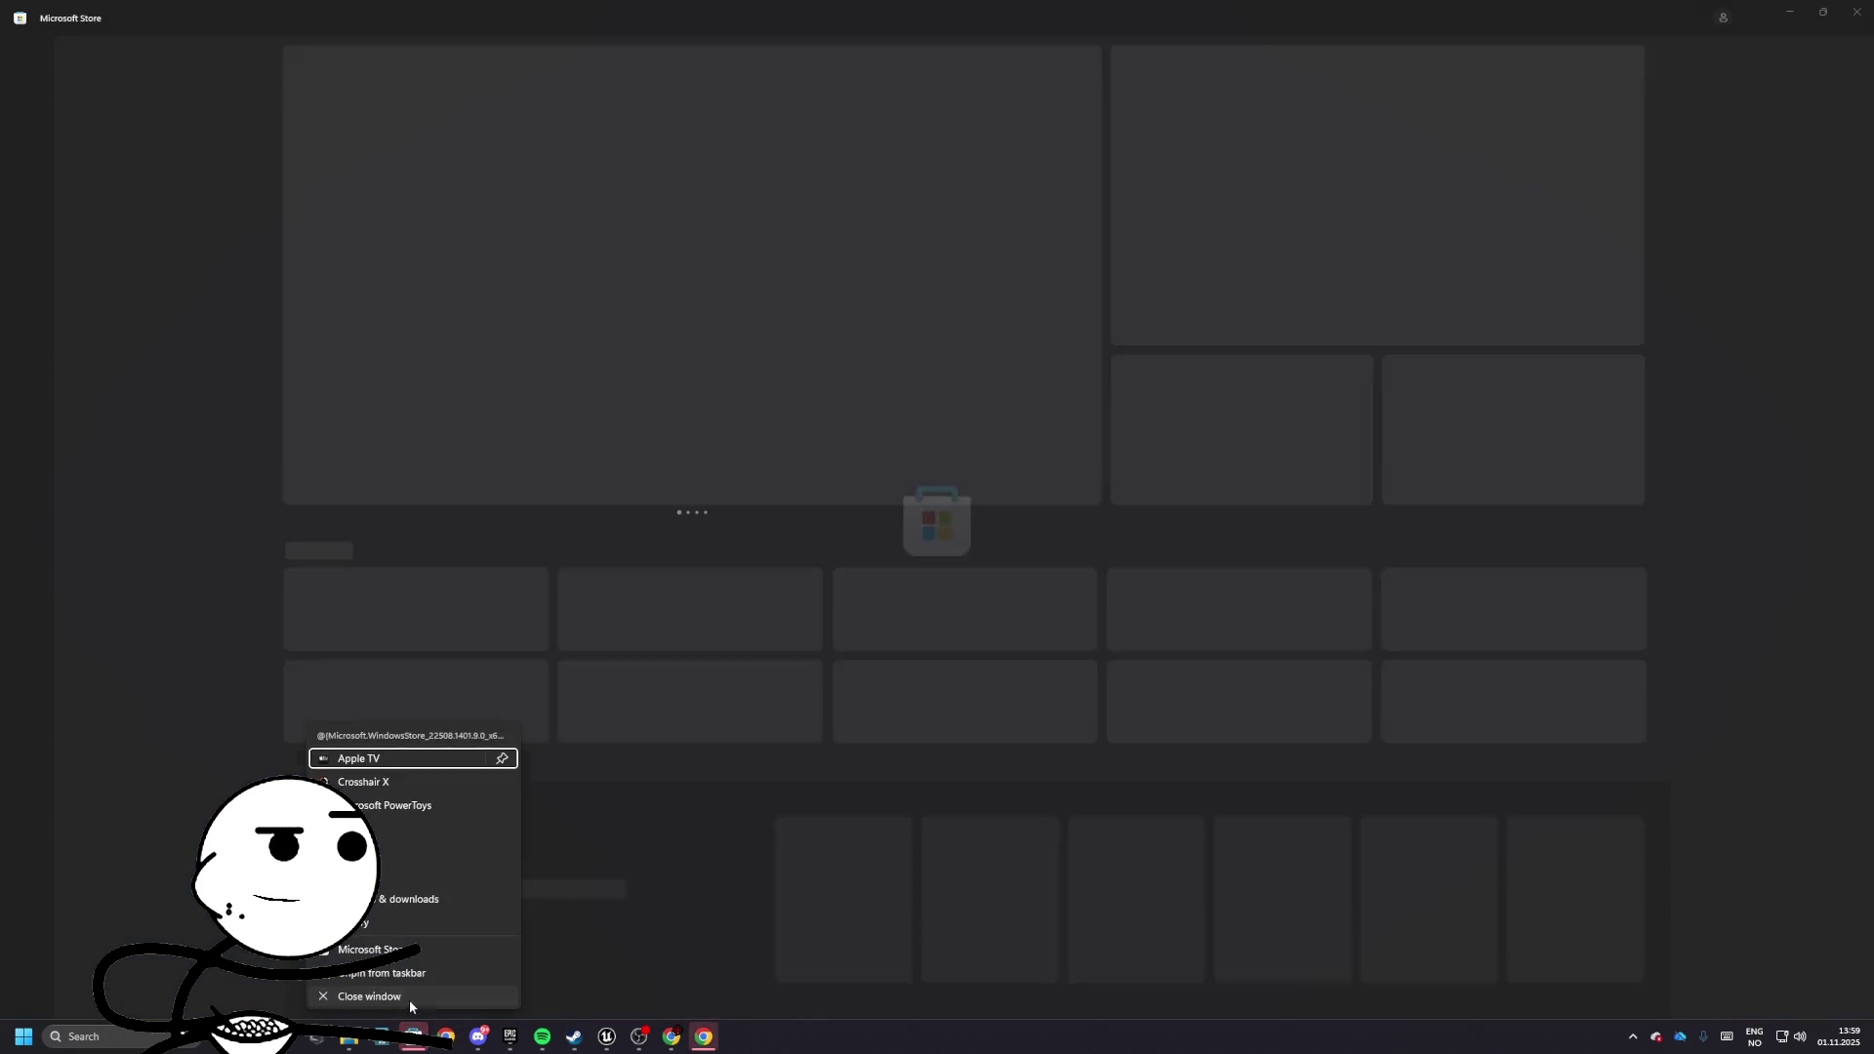
click(369, 997)
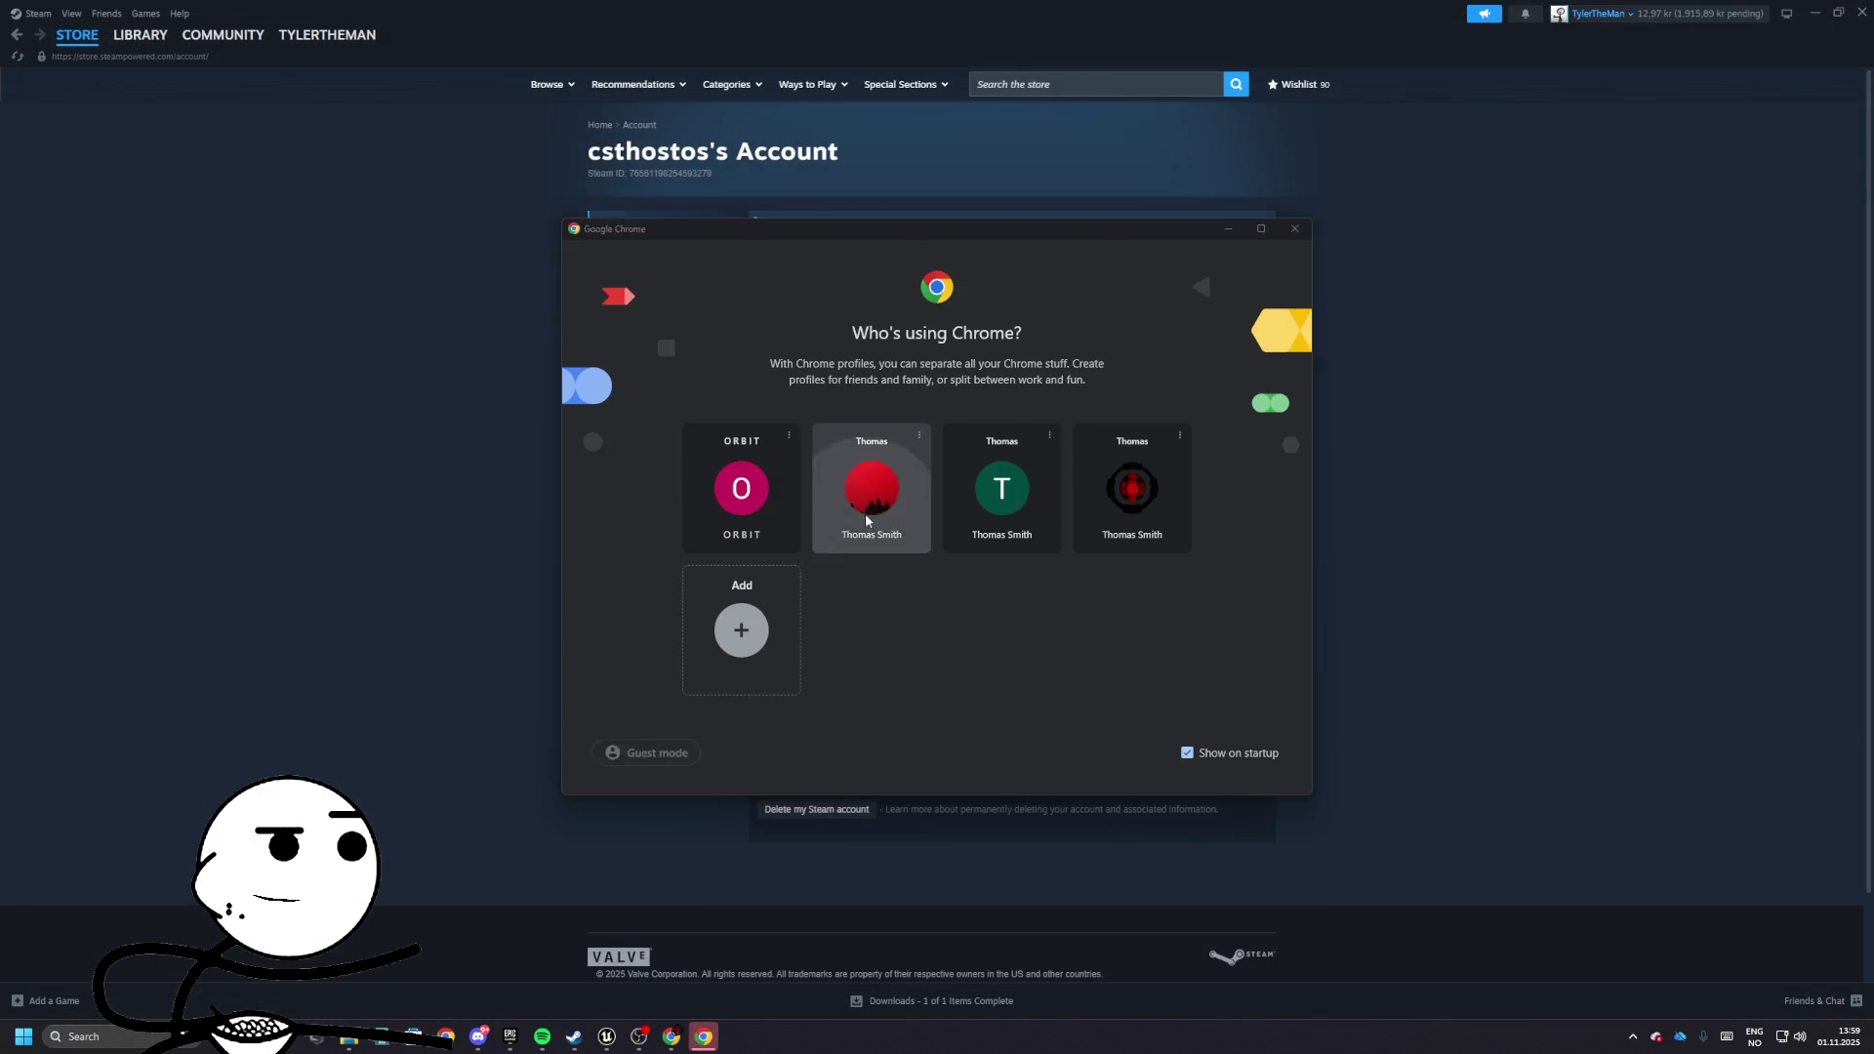
click(866, 521)
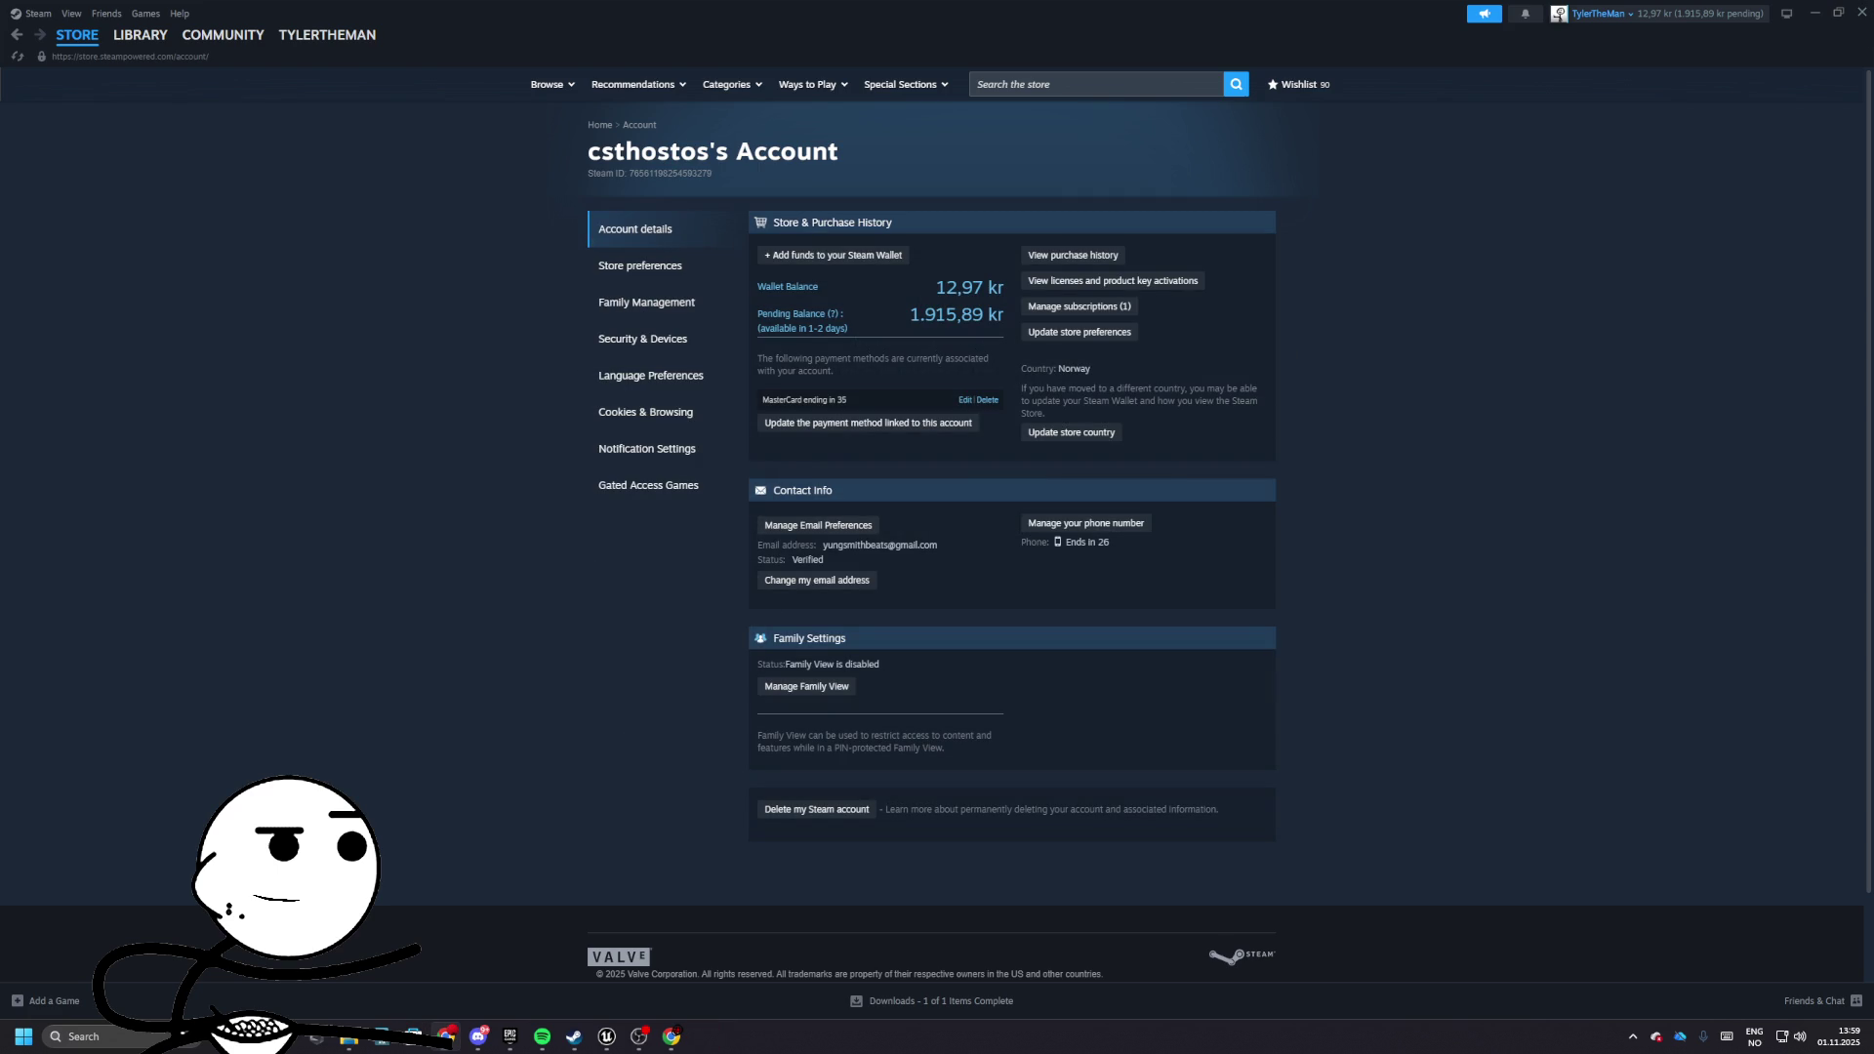
- Search Google for 'steam pending balance after selling item how long'
text(steam )
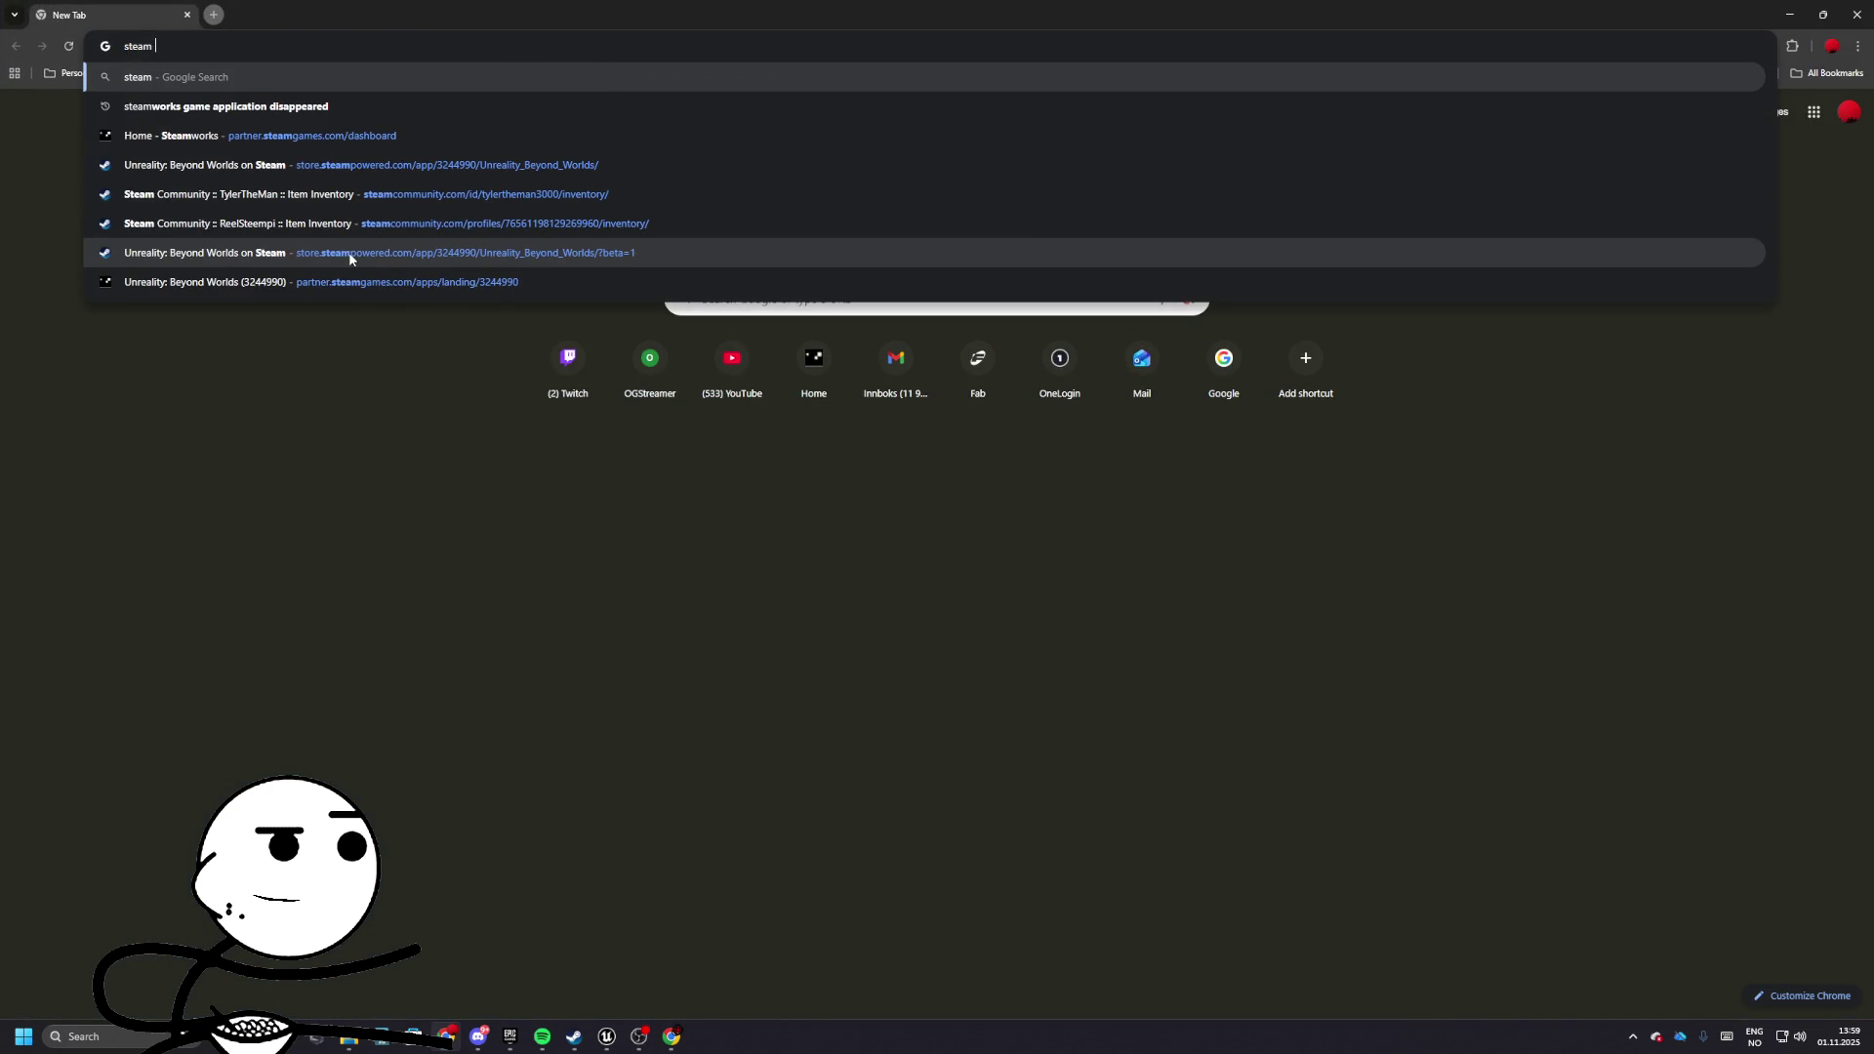
text(penging)
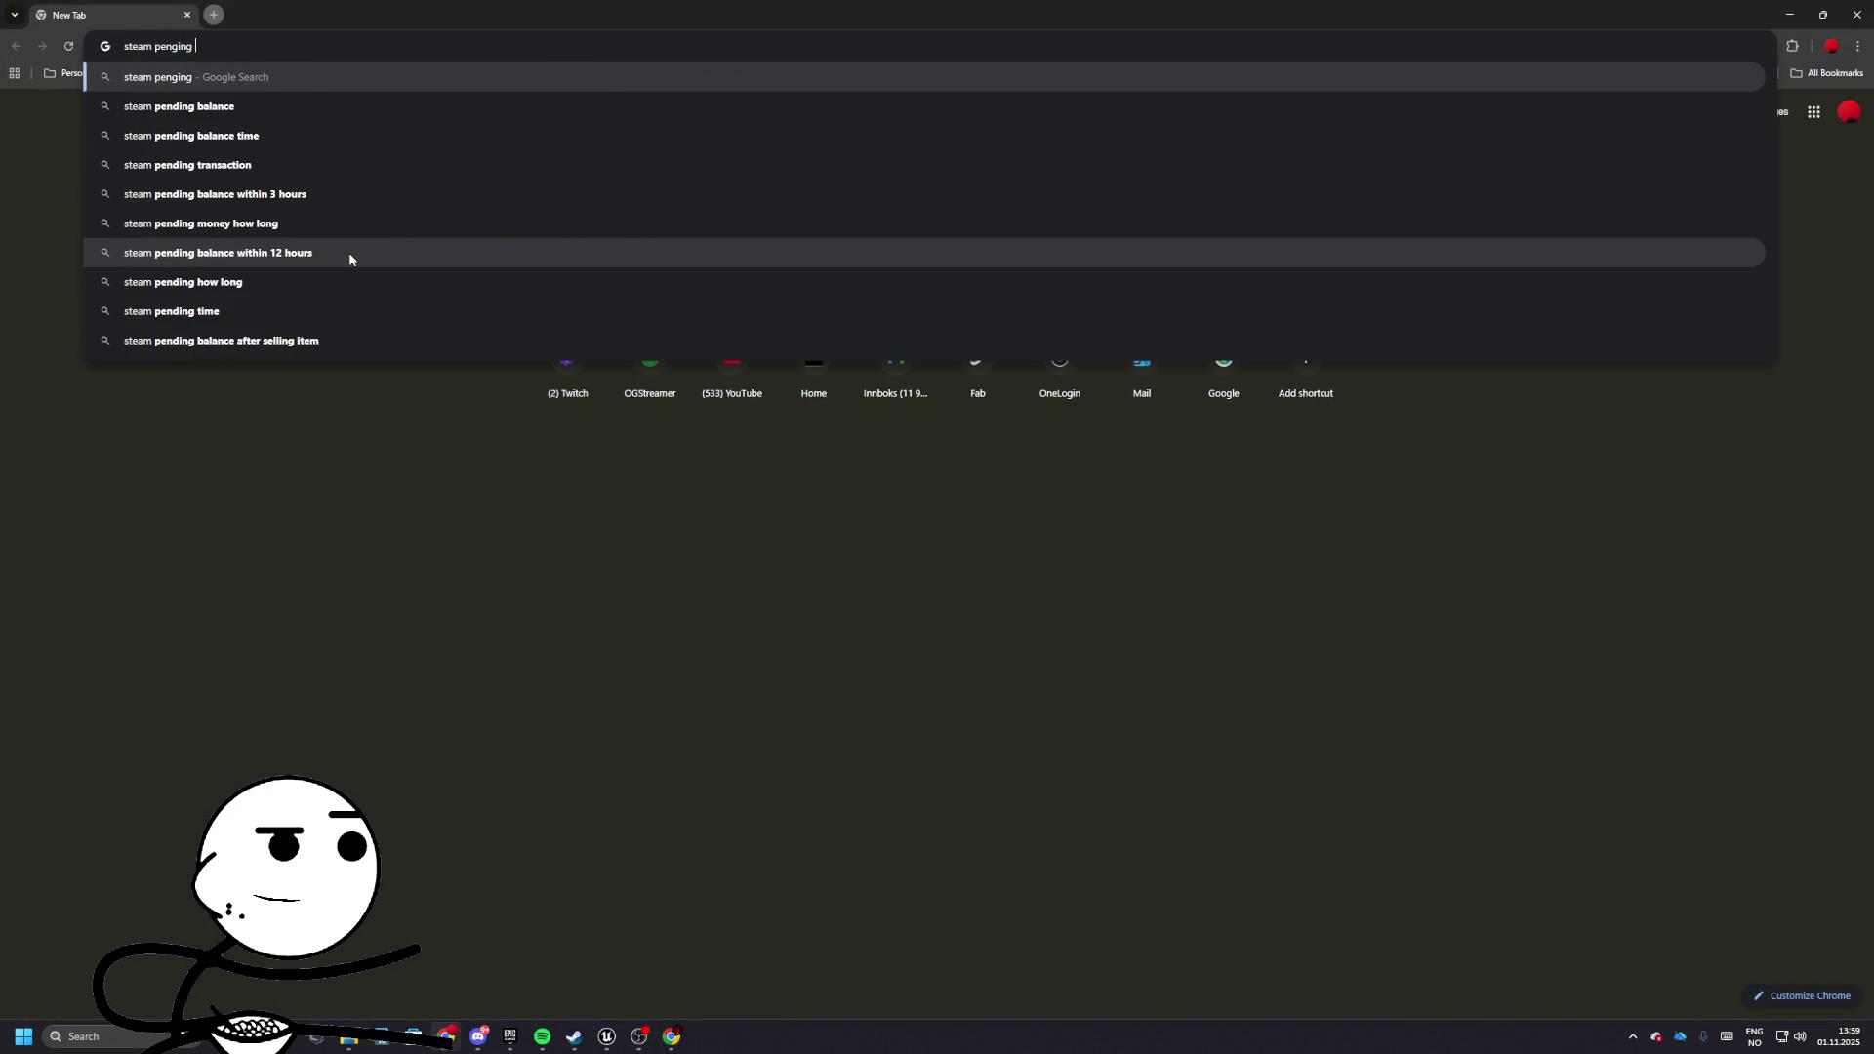
key(BackSpace)
key(BackSpace)
key(BackSpace)
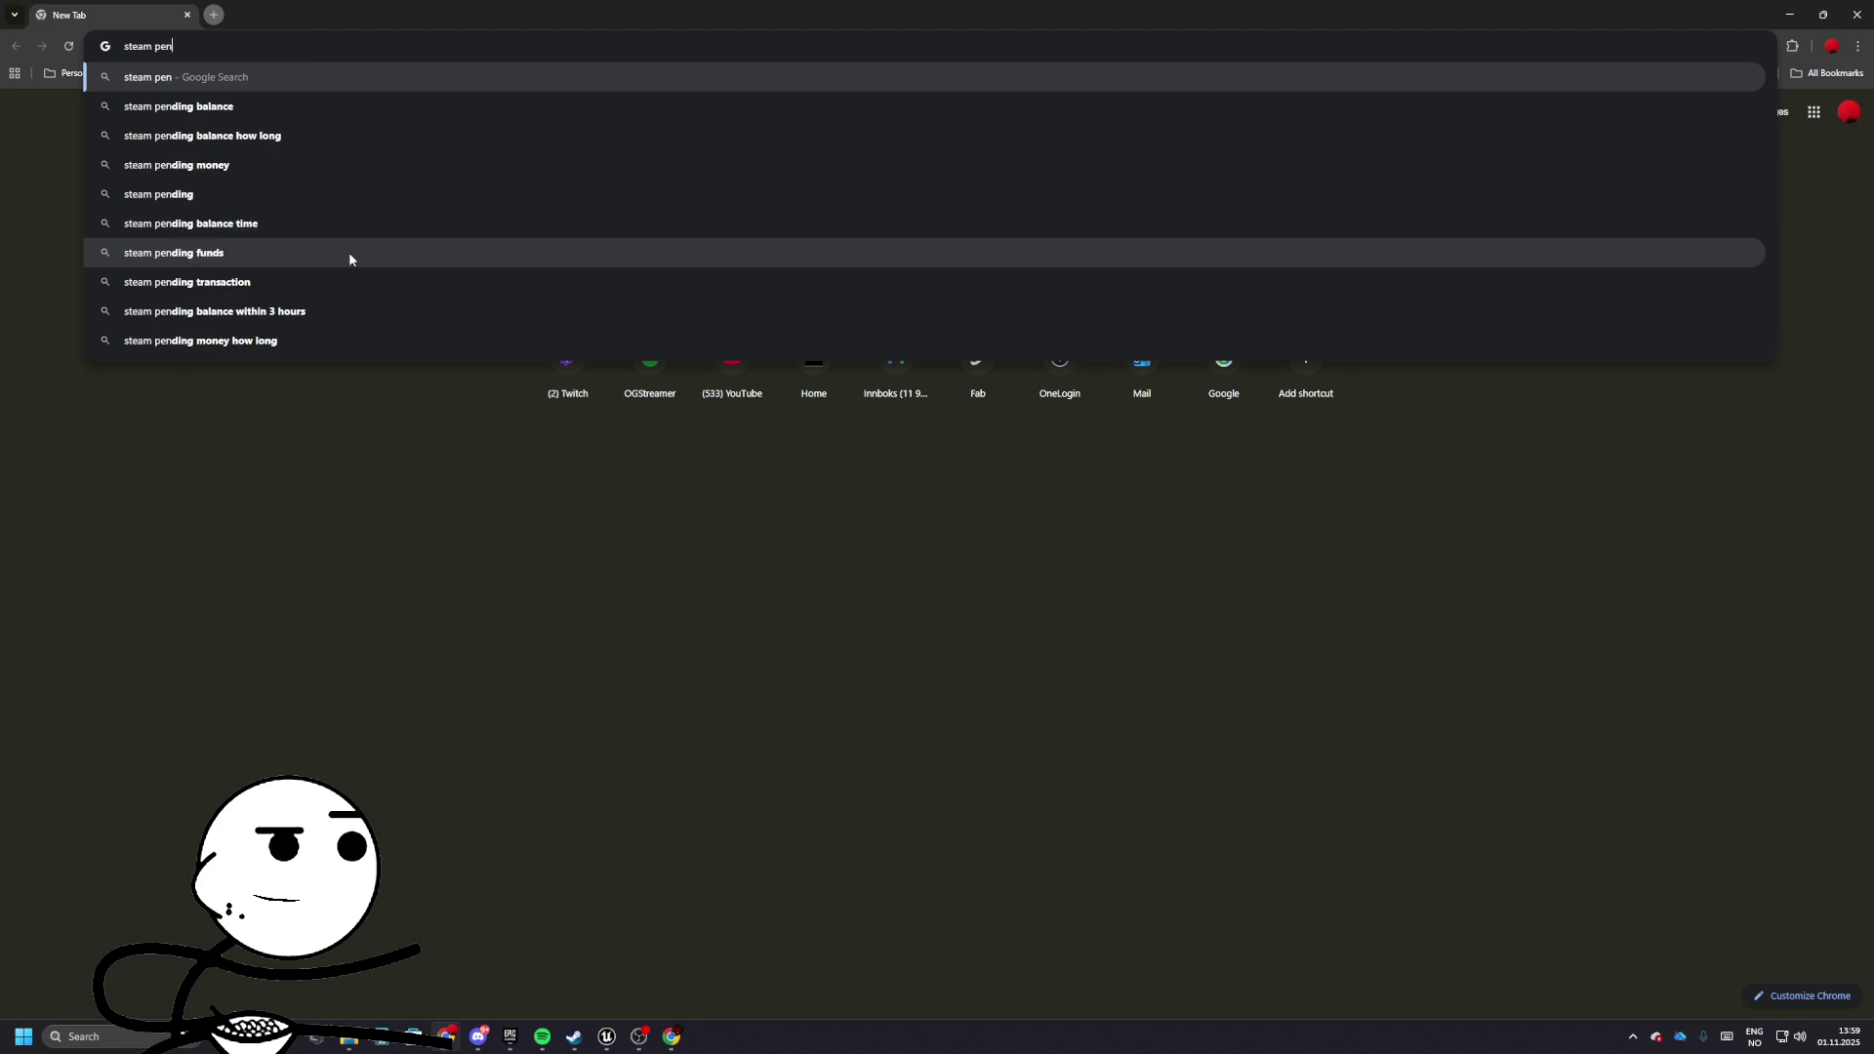
text(ding )
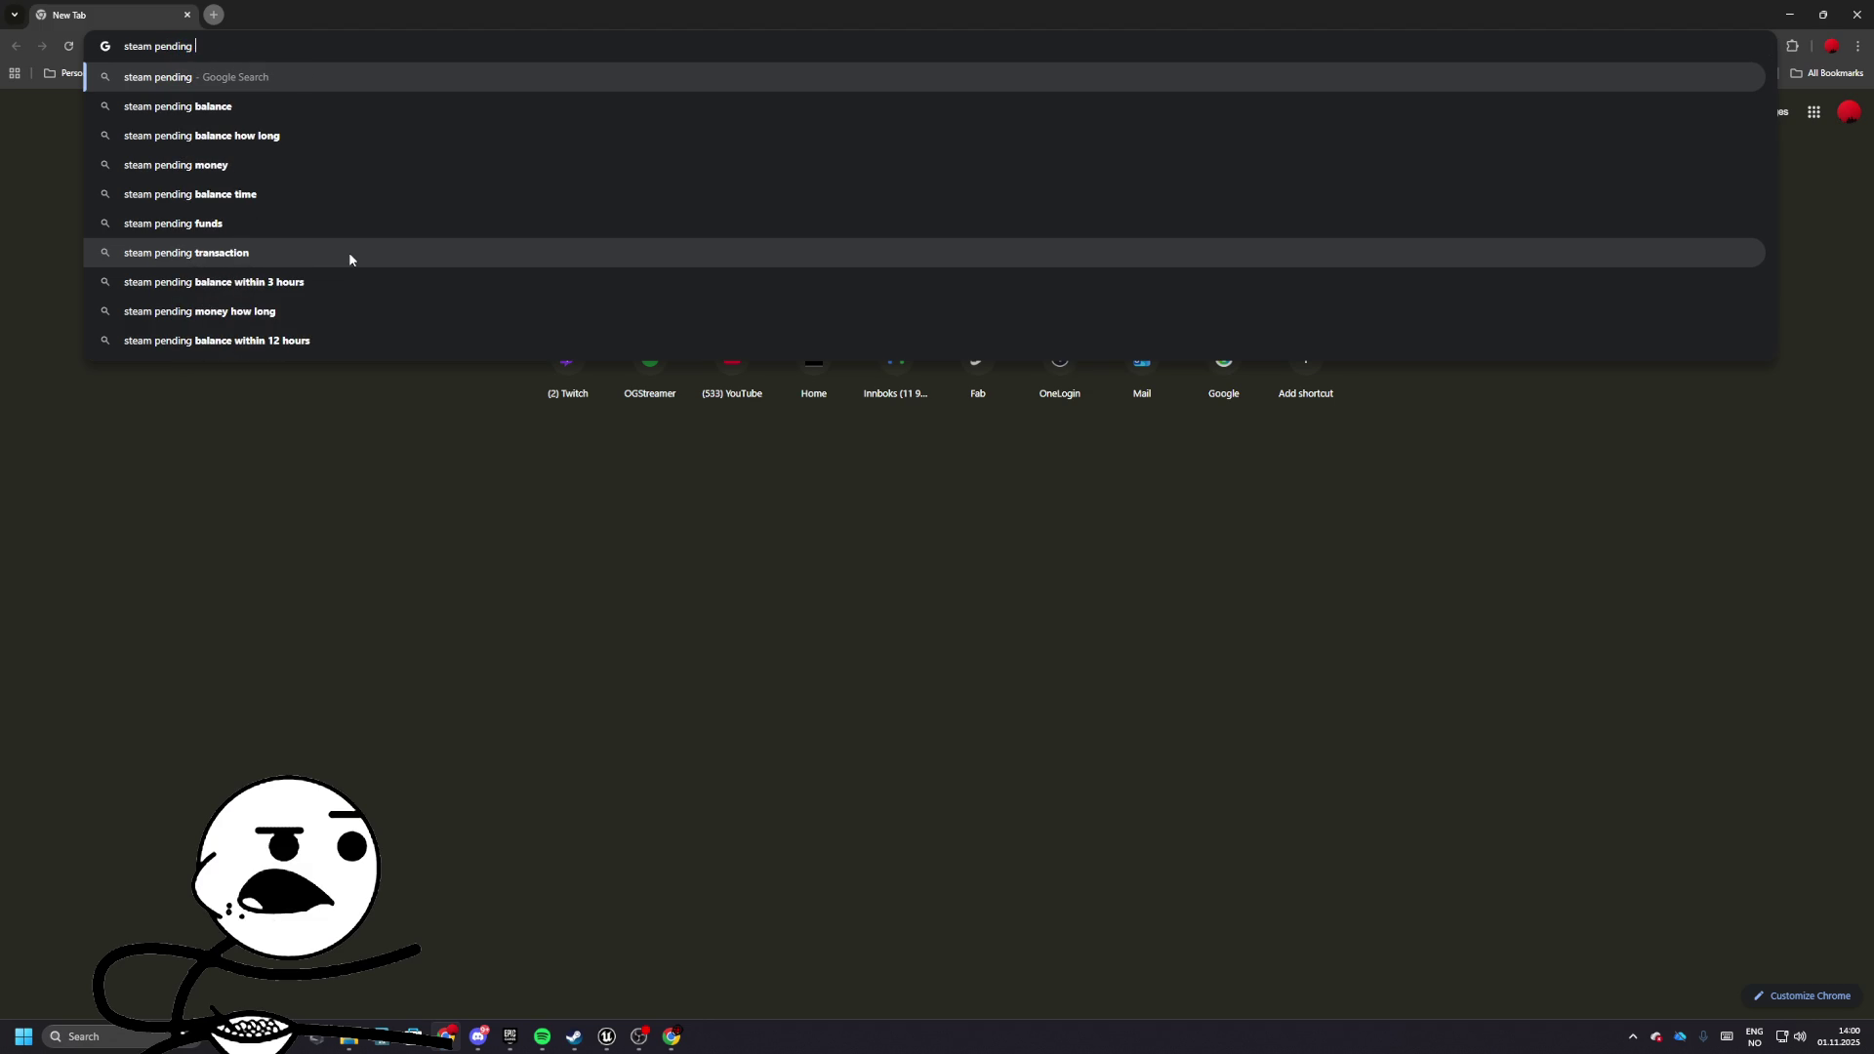
text(bale)
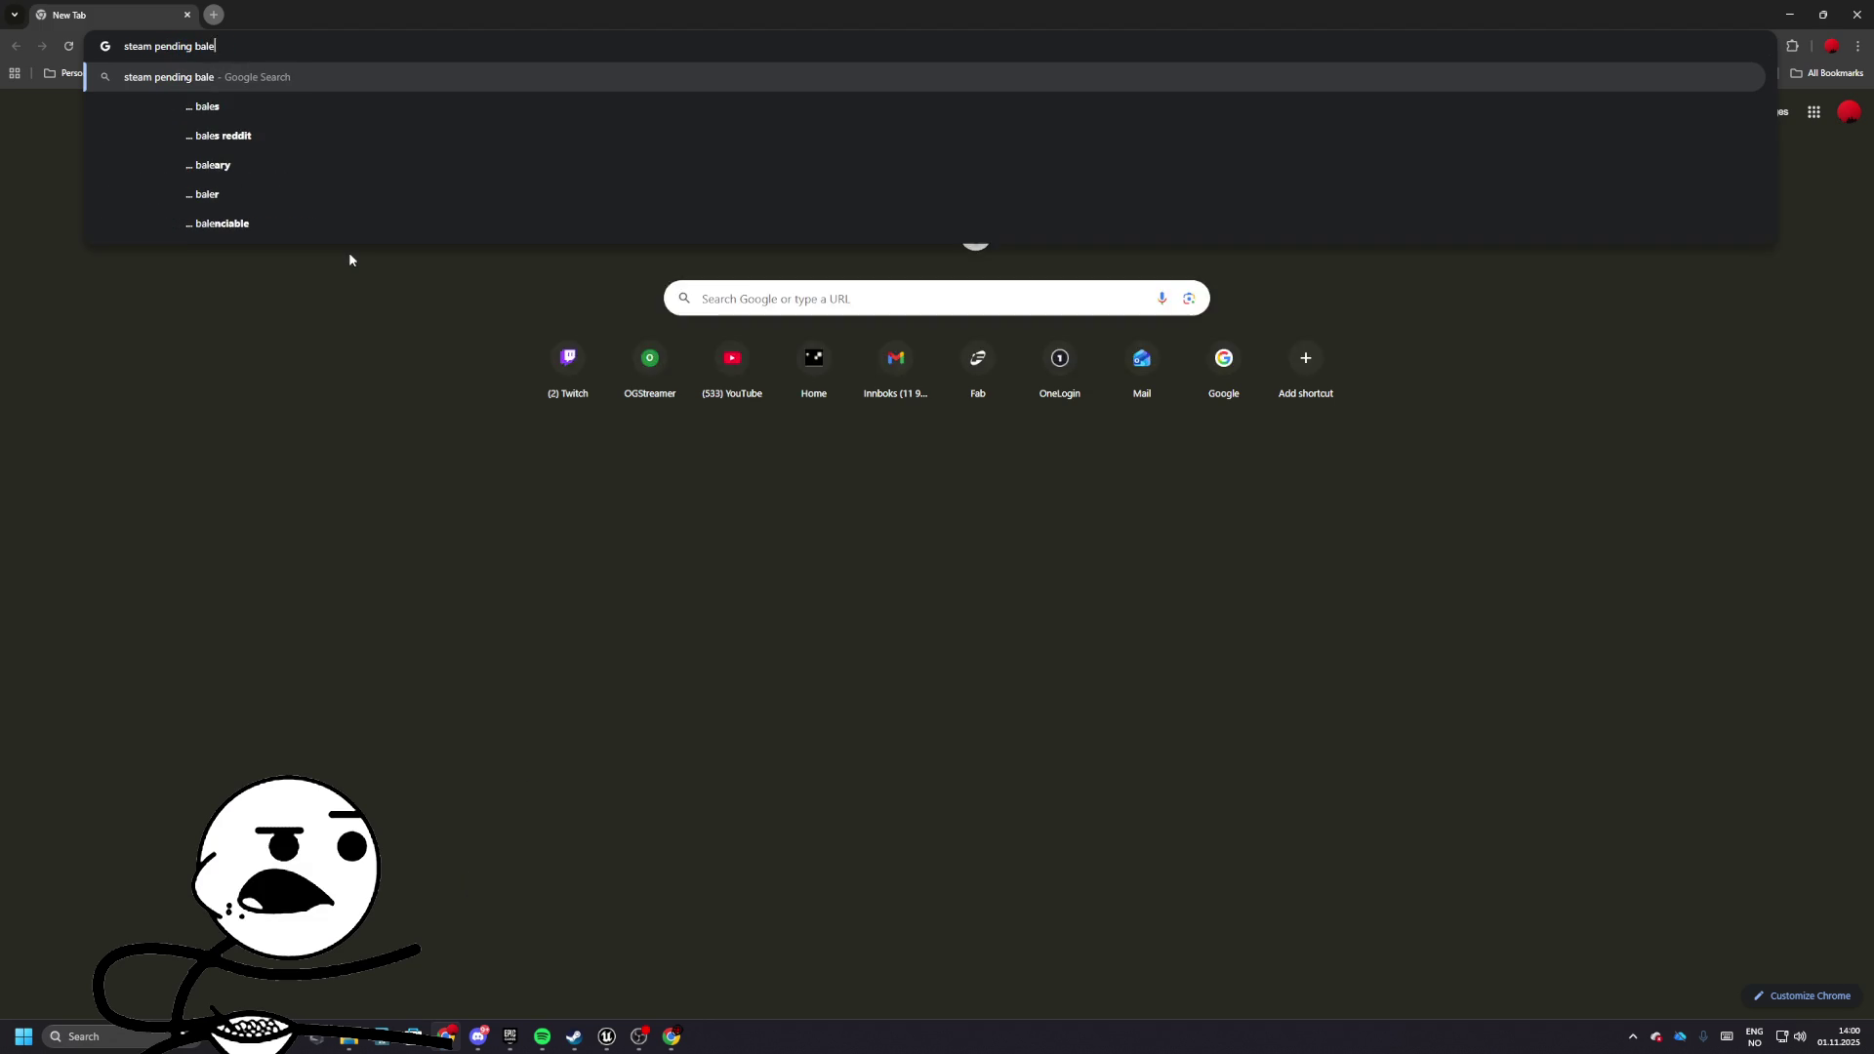
key(BackSpace)
text(ance)
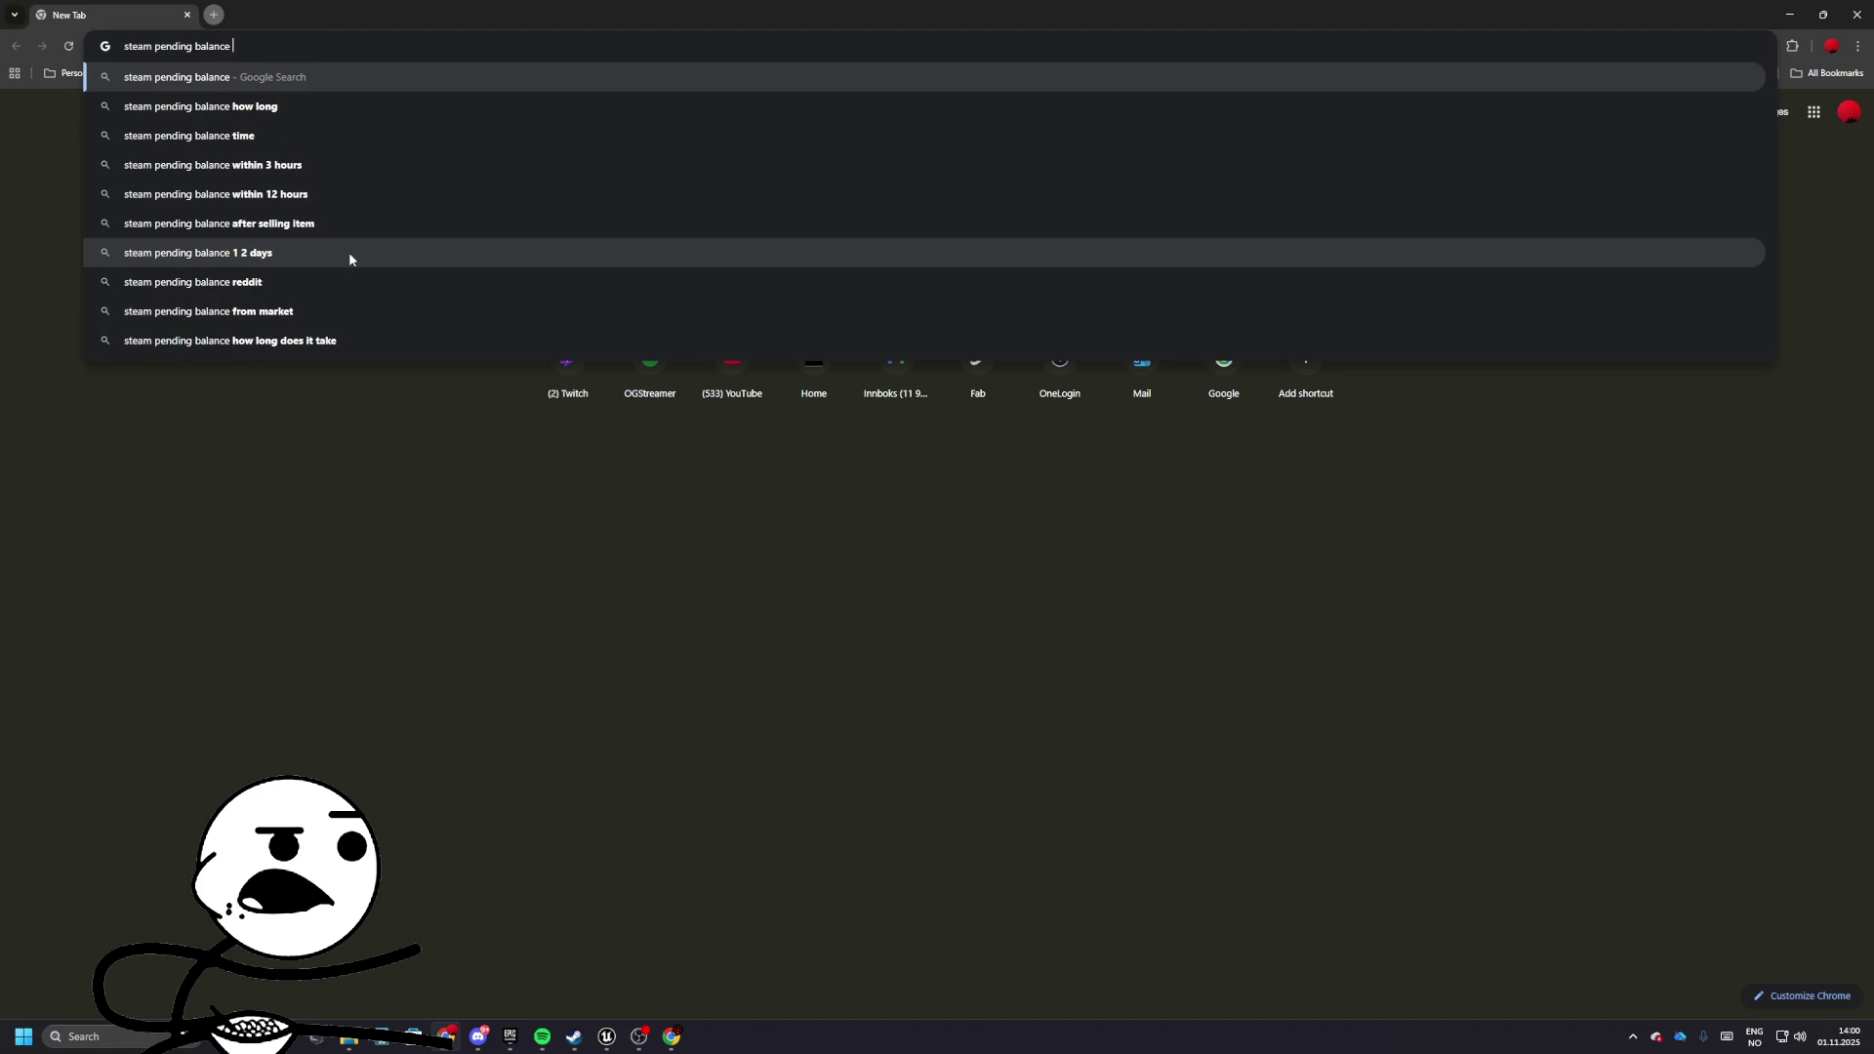
key(Down)
key(Down)
key(Down)
key(Down)
text(how long)
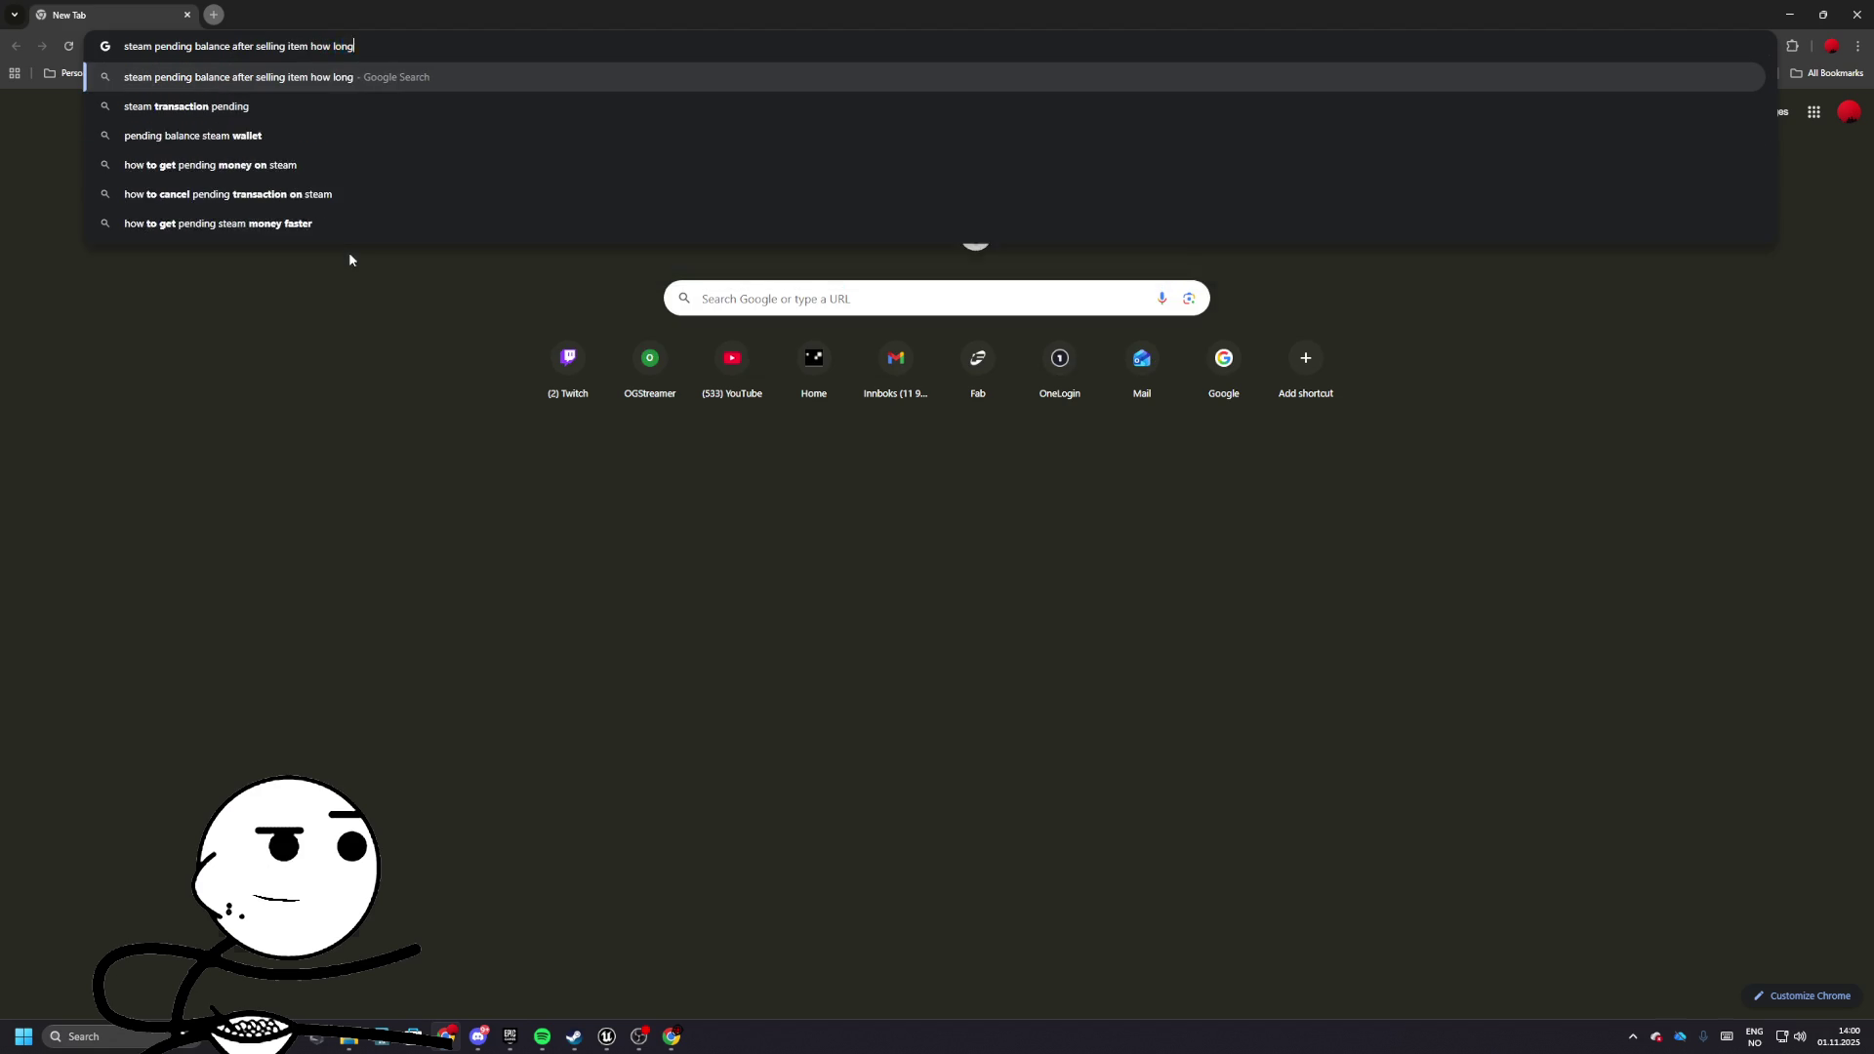
key(Return)
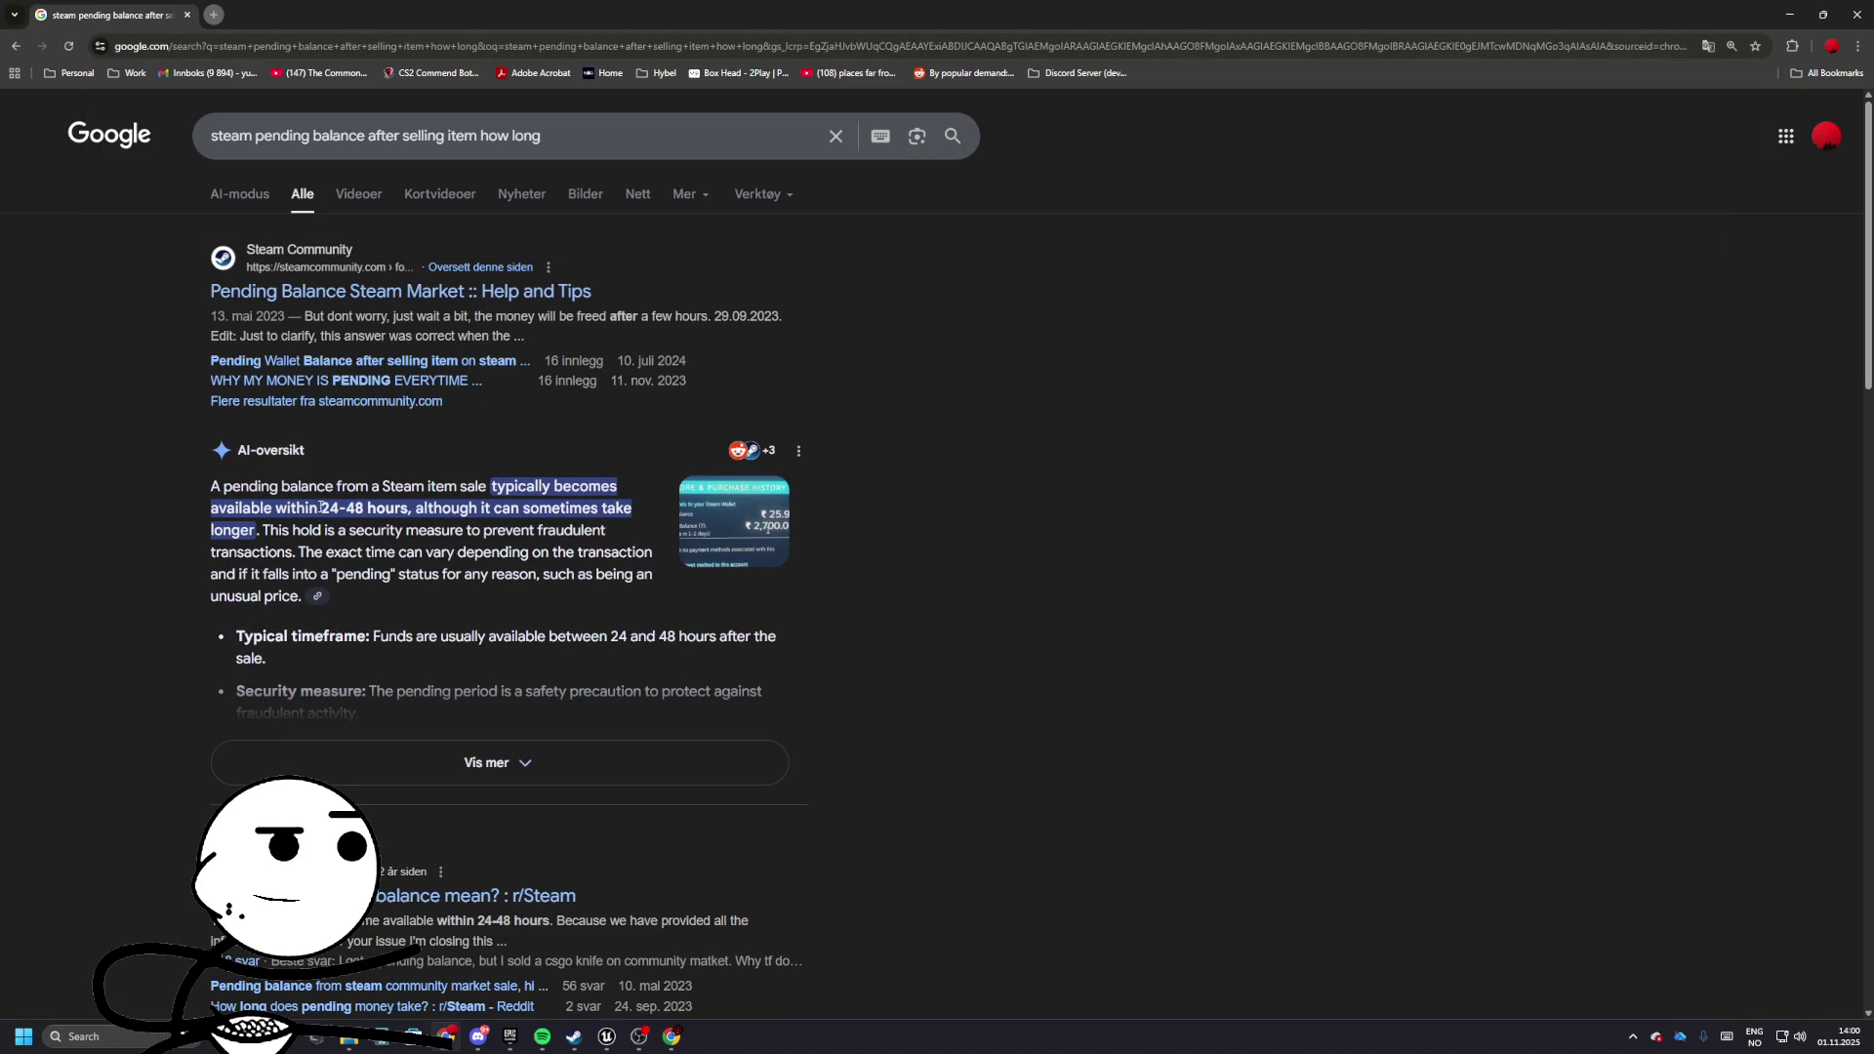
- Highlight the '24-48' hours answer, skim the results, and switch back to Steam
drag(323, 506, 364, 507)
scroll(518, 459, down, 3)
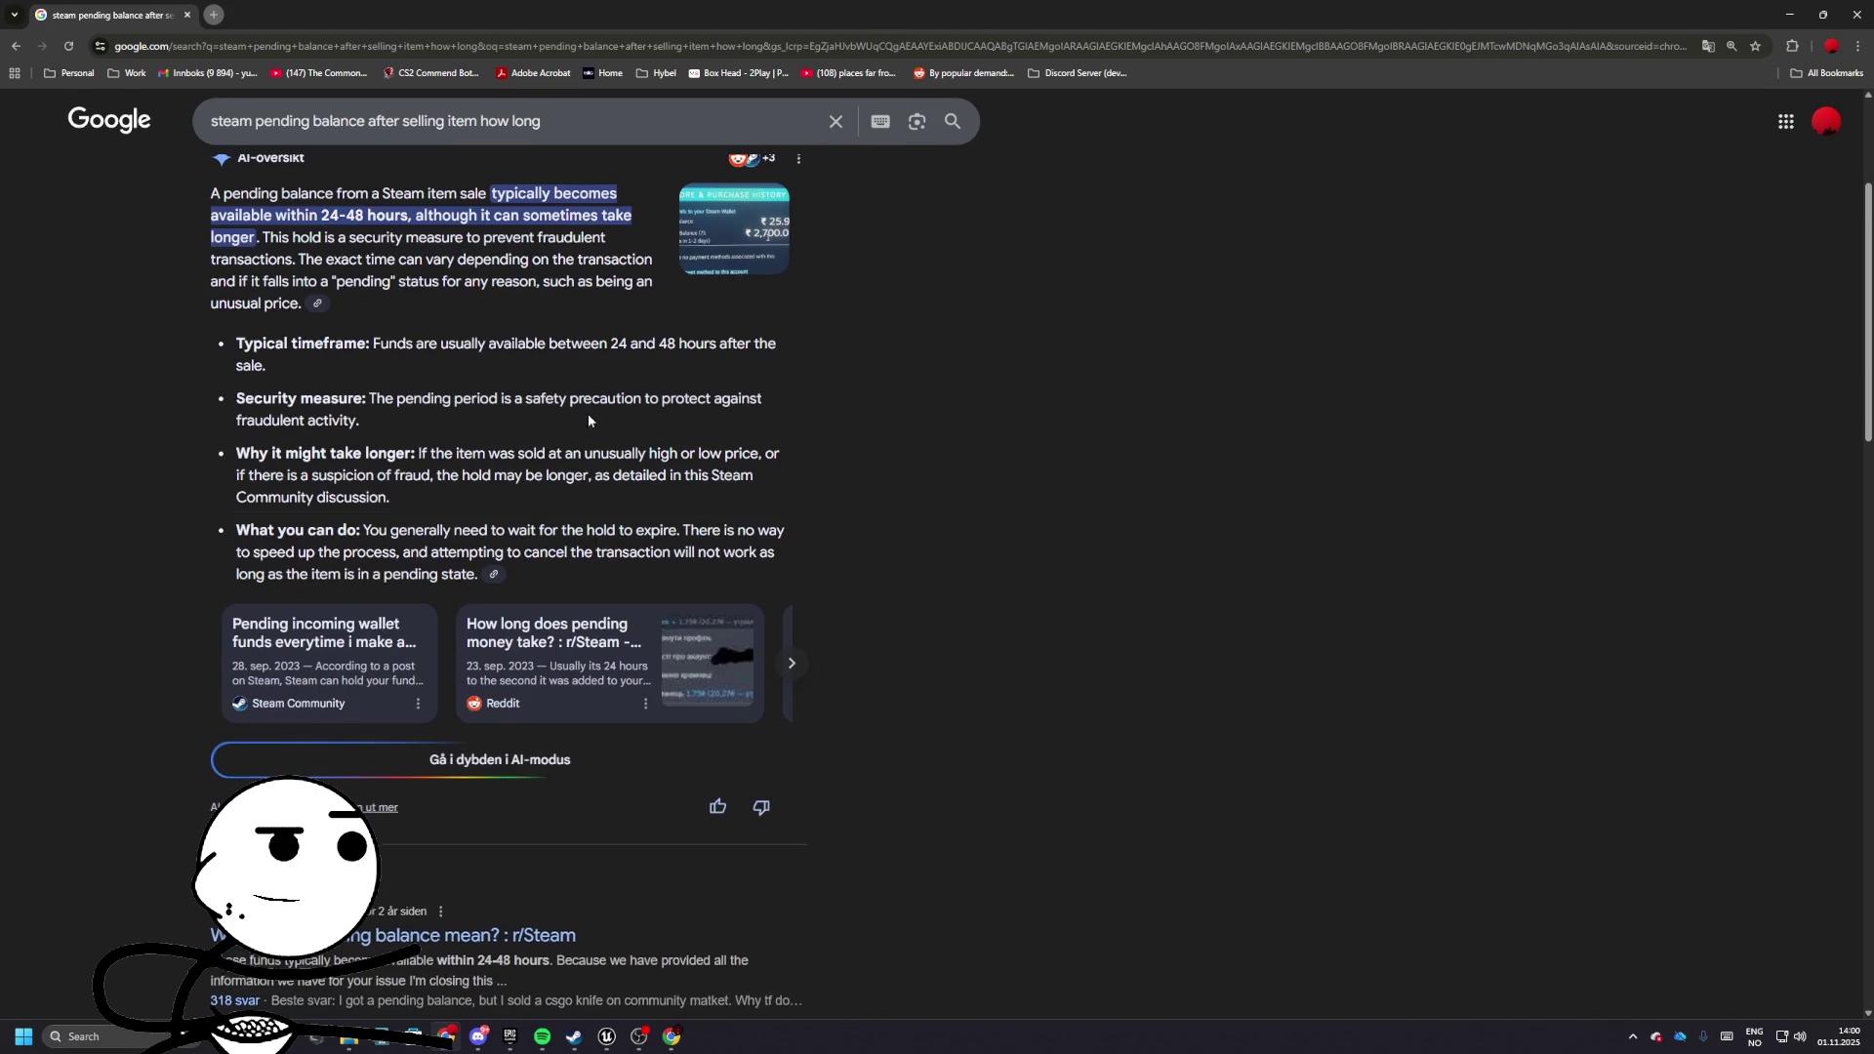
scroll(379, 404, down, 3)
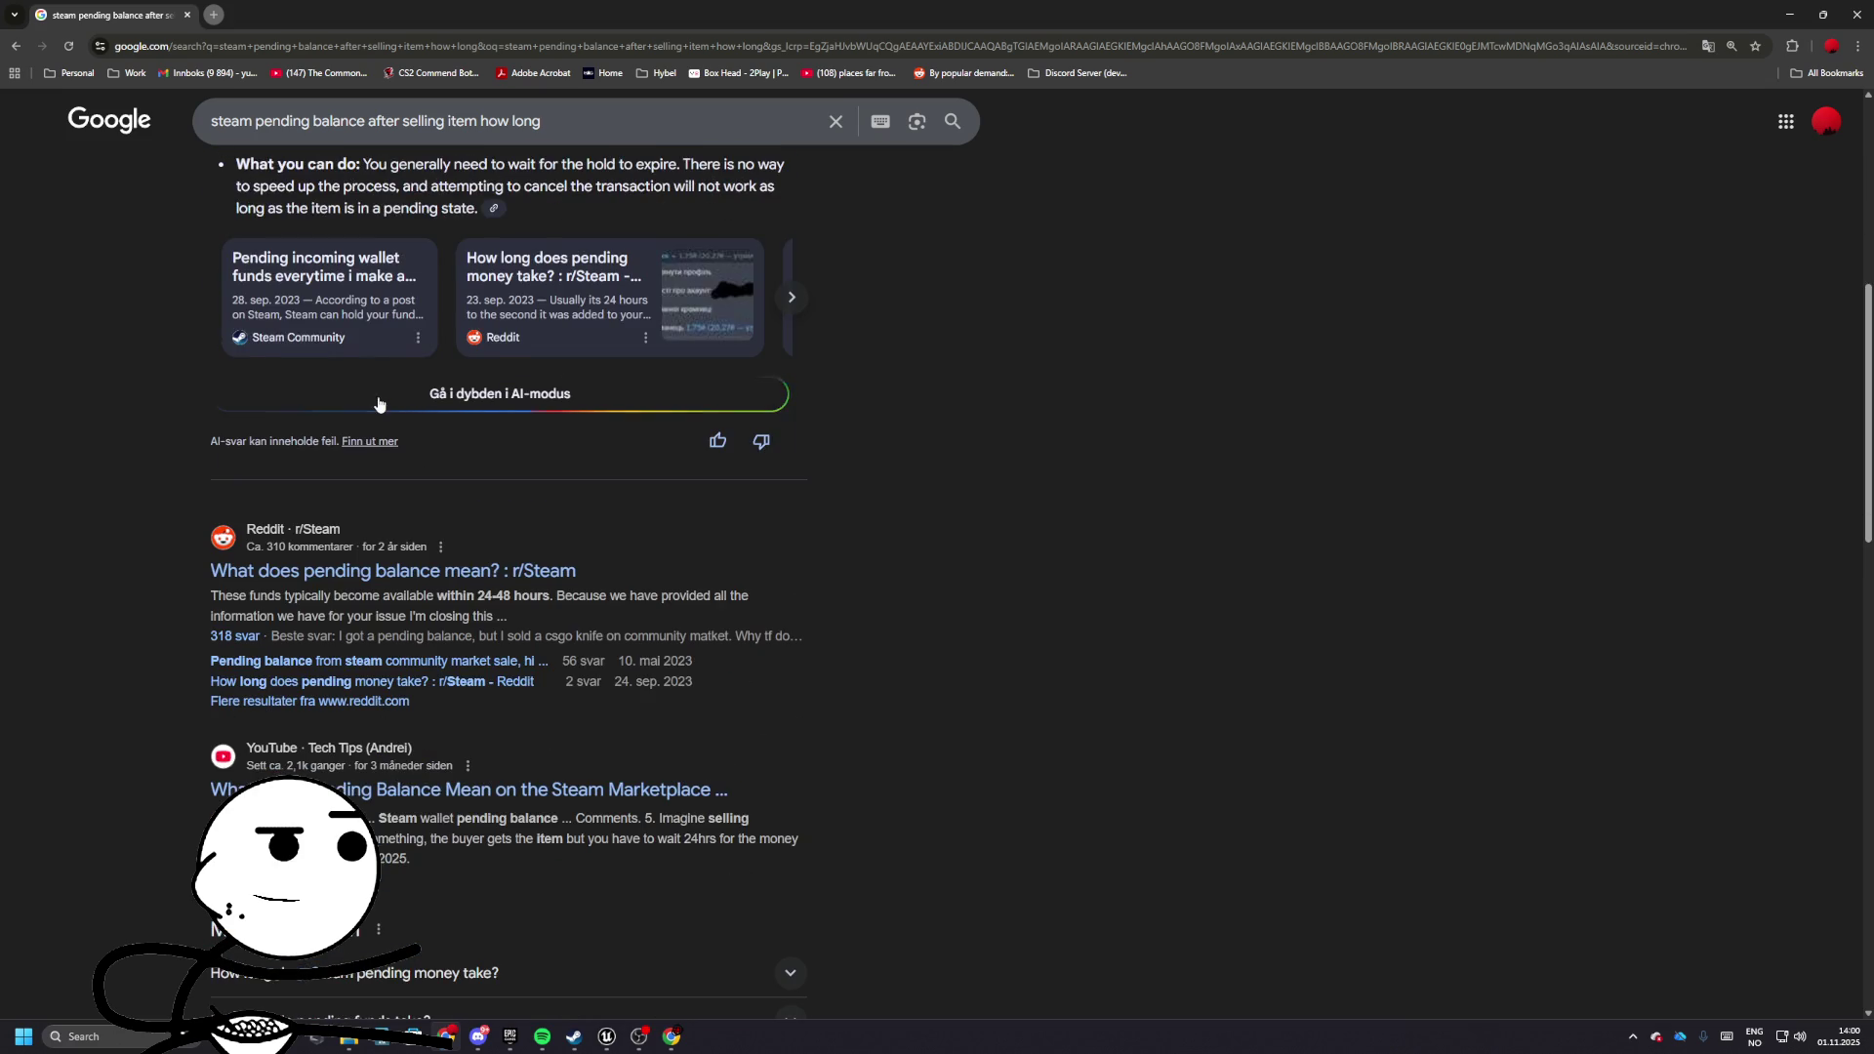
scroll(379, 405, down, 1)
scroll(380, 404, up, 4)
key(alt+Tab)
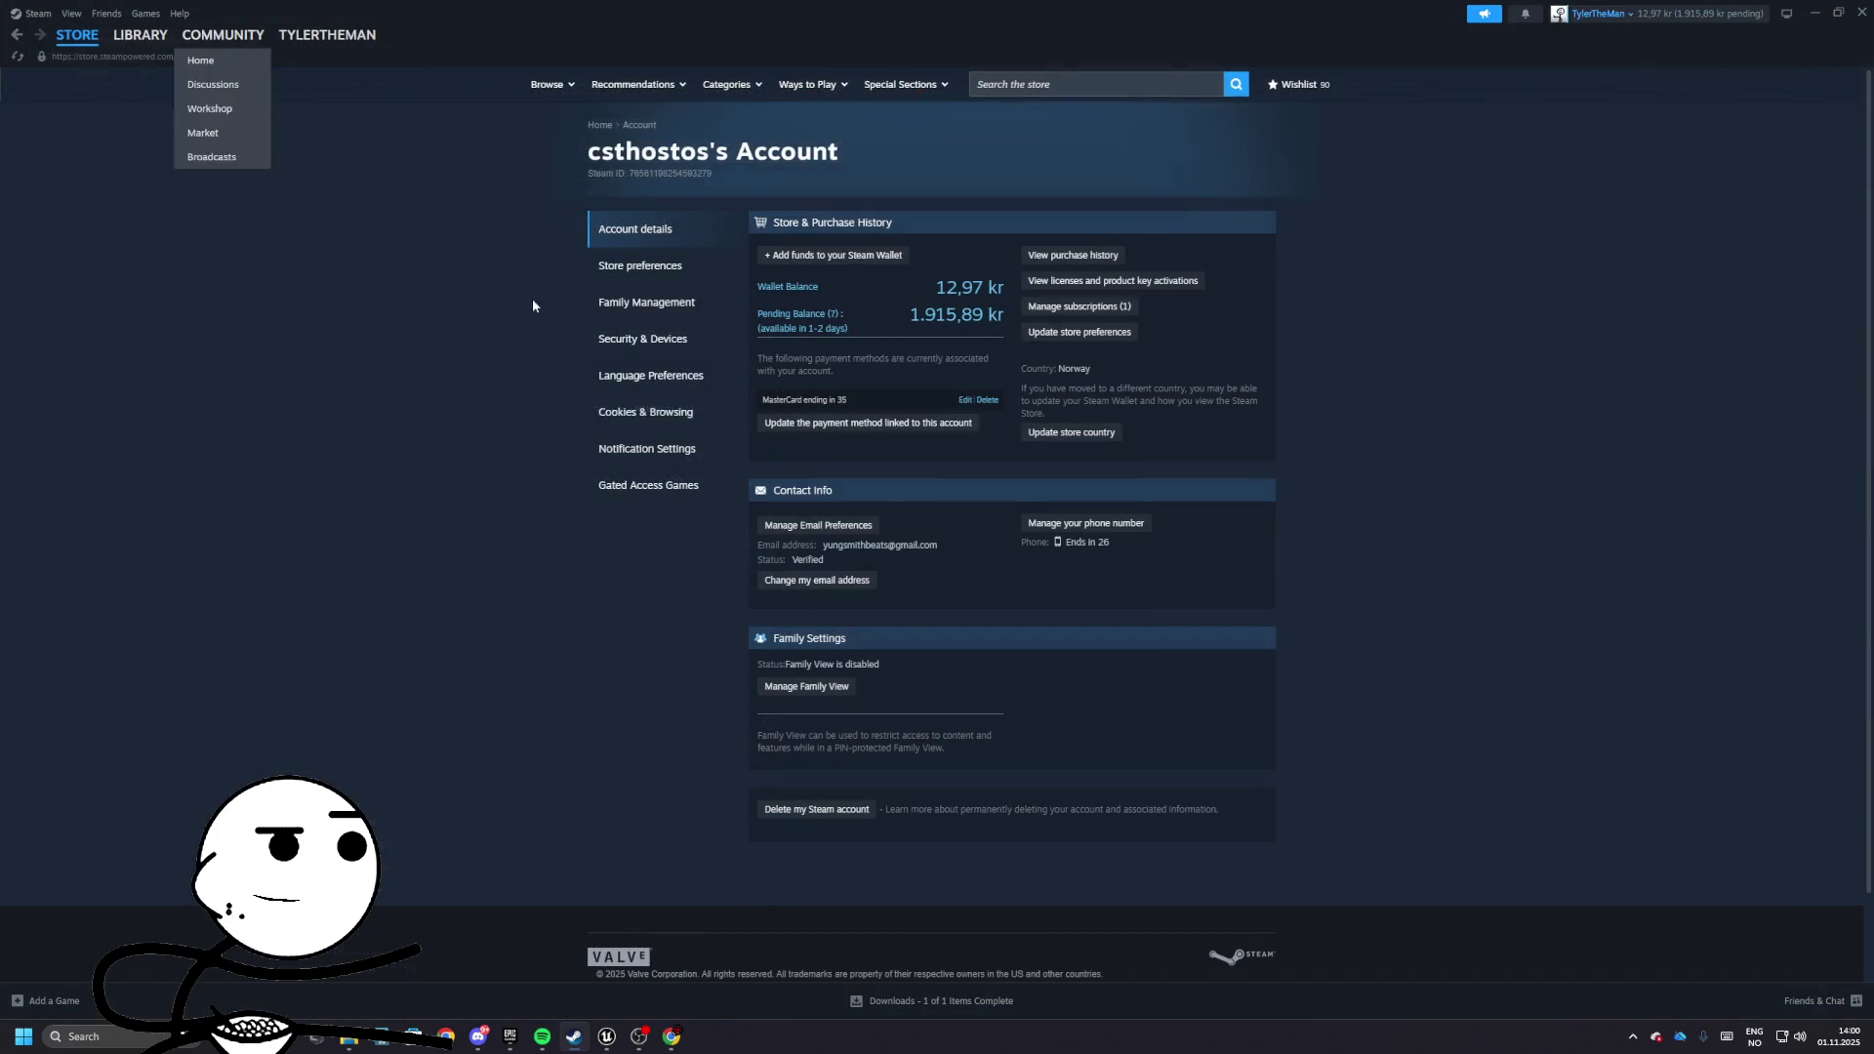
- Minimize Steam to bring back the InventoryComponent Add Item graph
click(1814, 13)
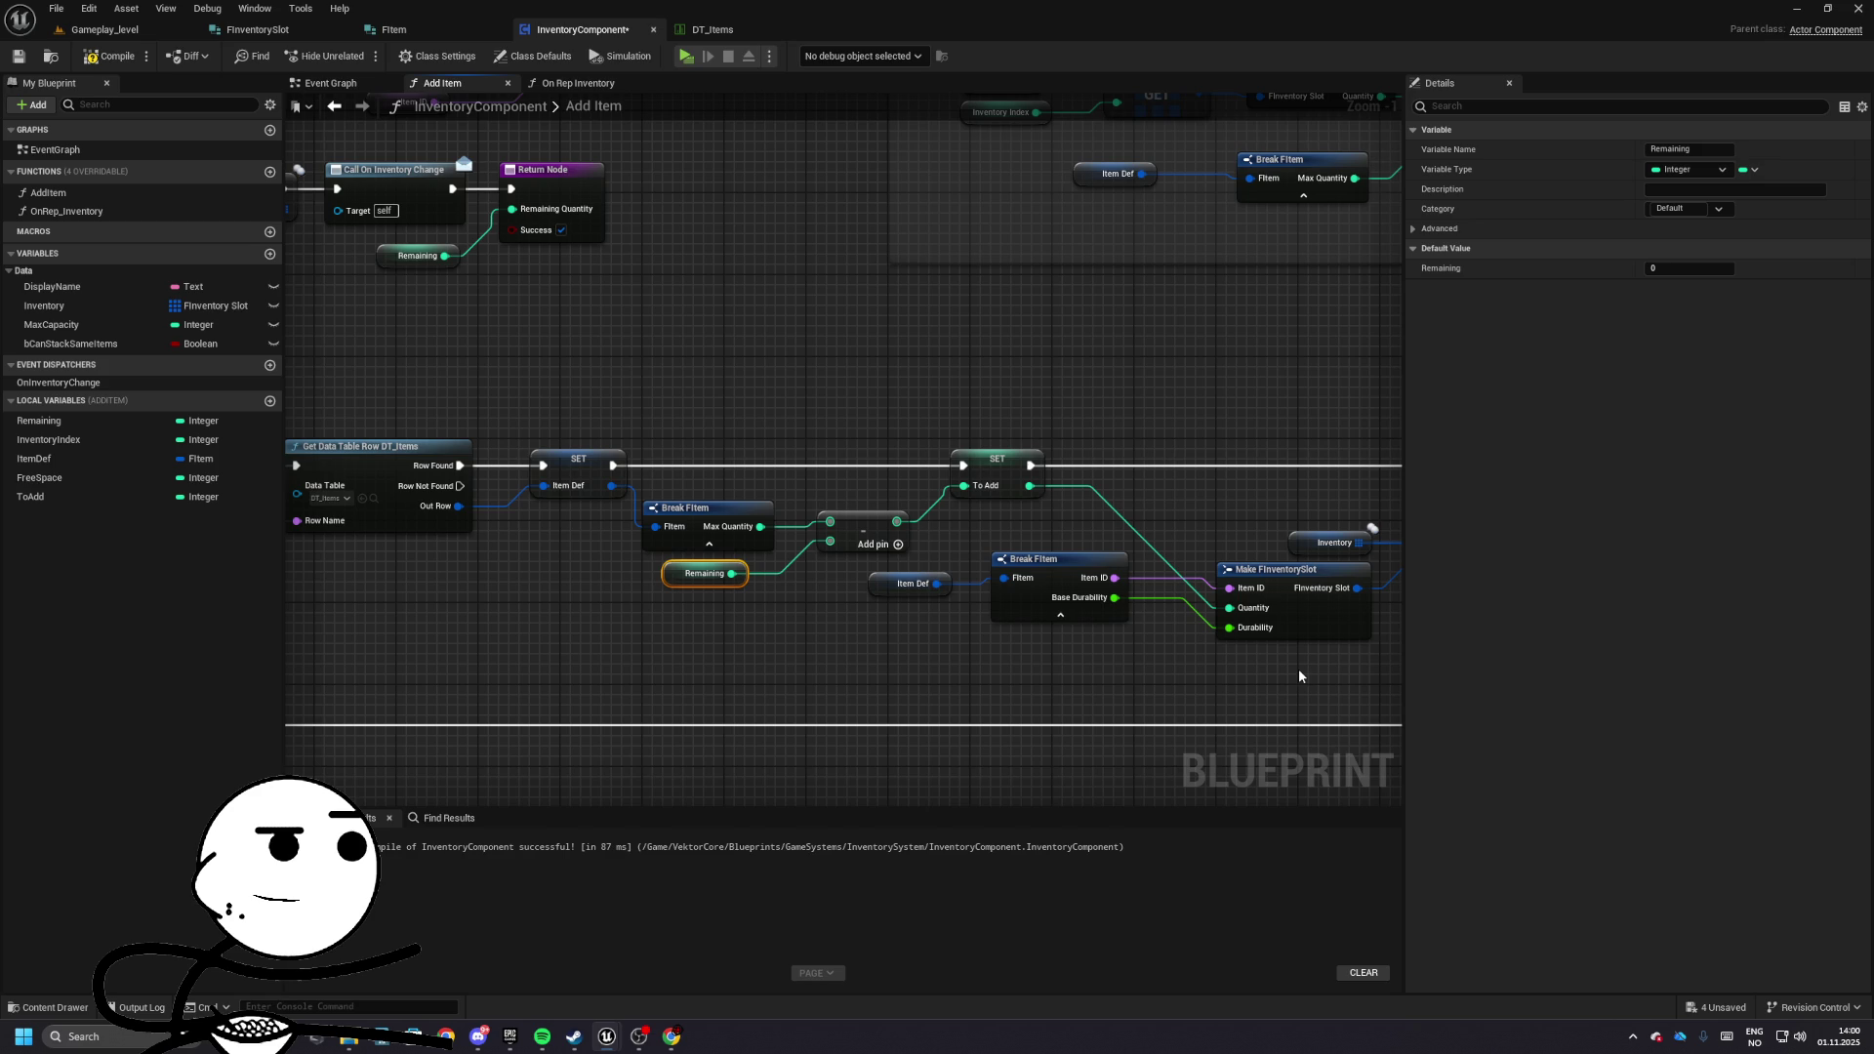
click(1011, 467)
click(773, 493)
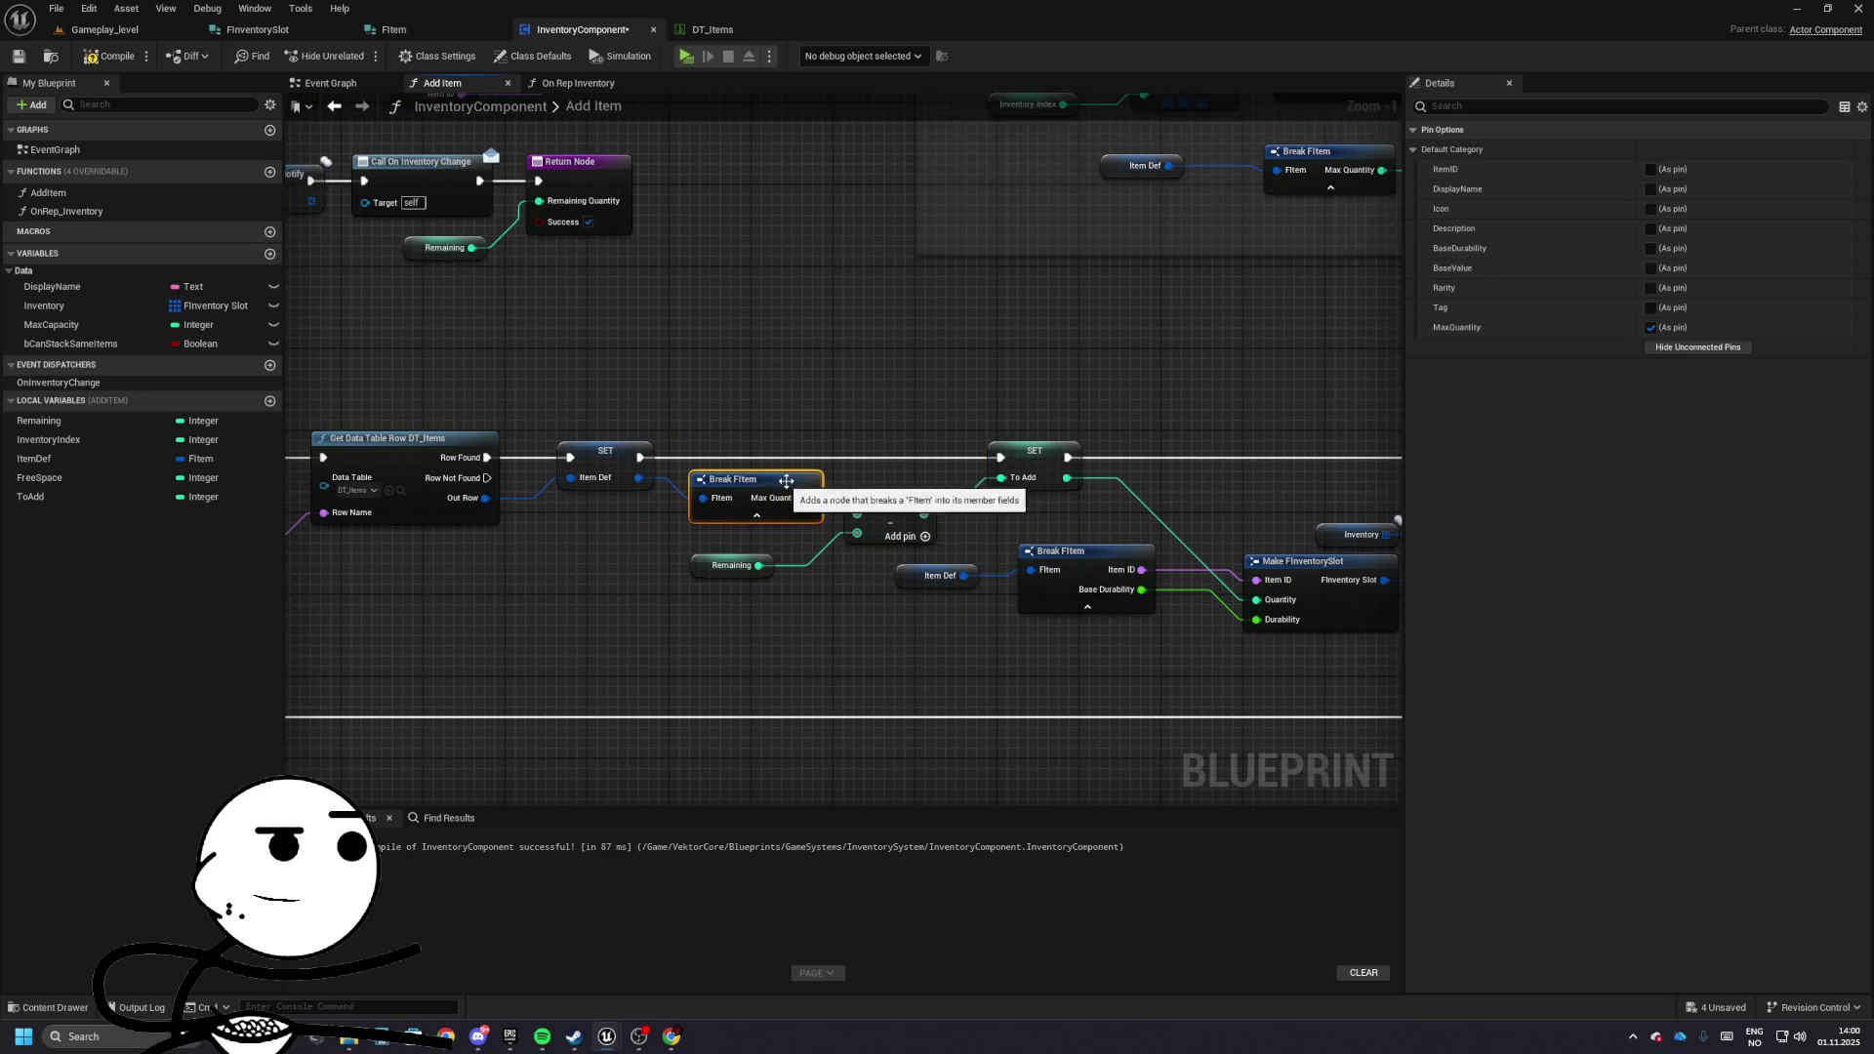
click(517, 525)
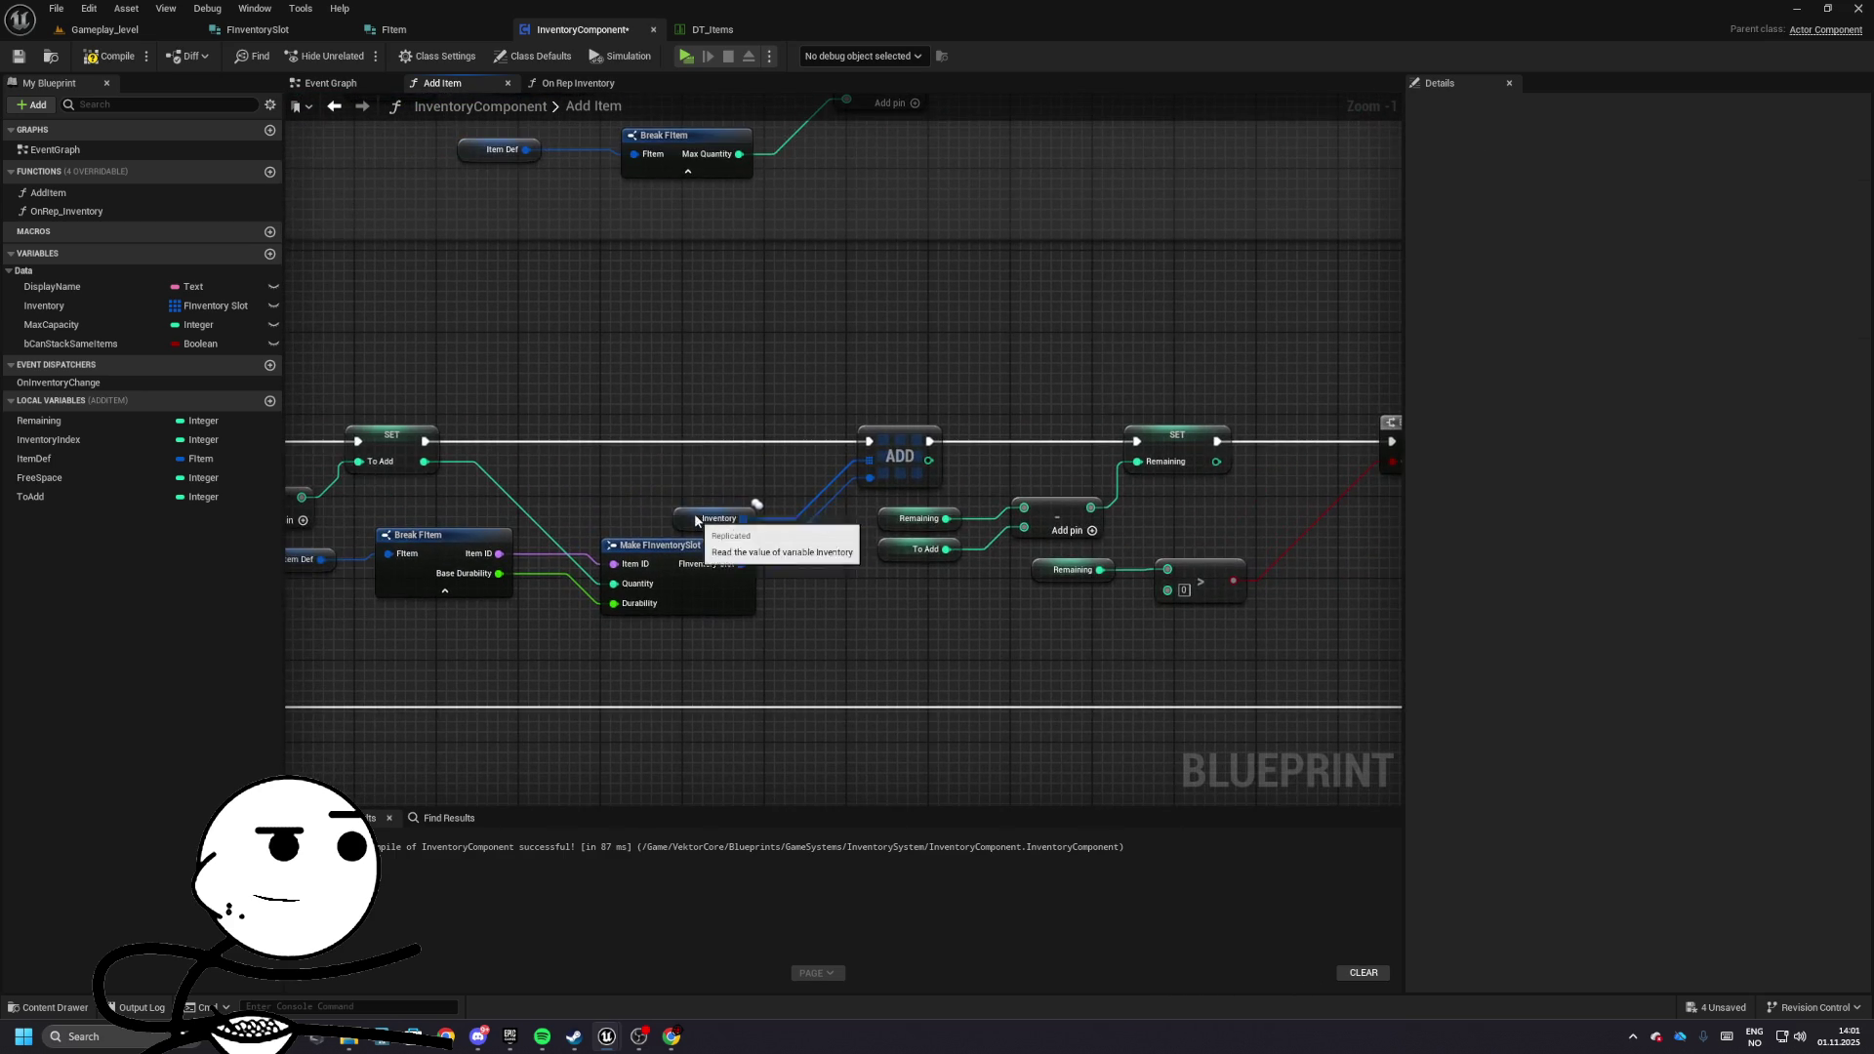
click(682, 490)
drag(811, 529, 817, 506)
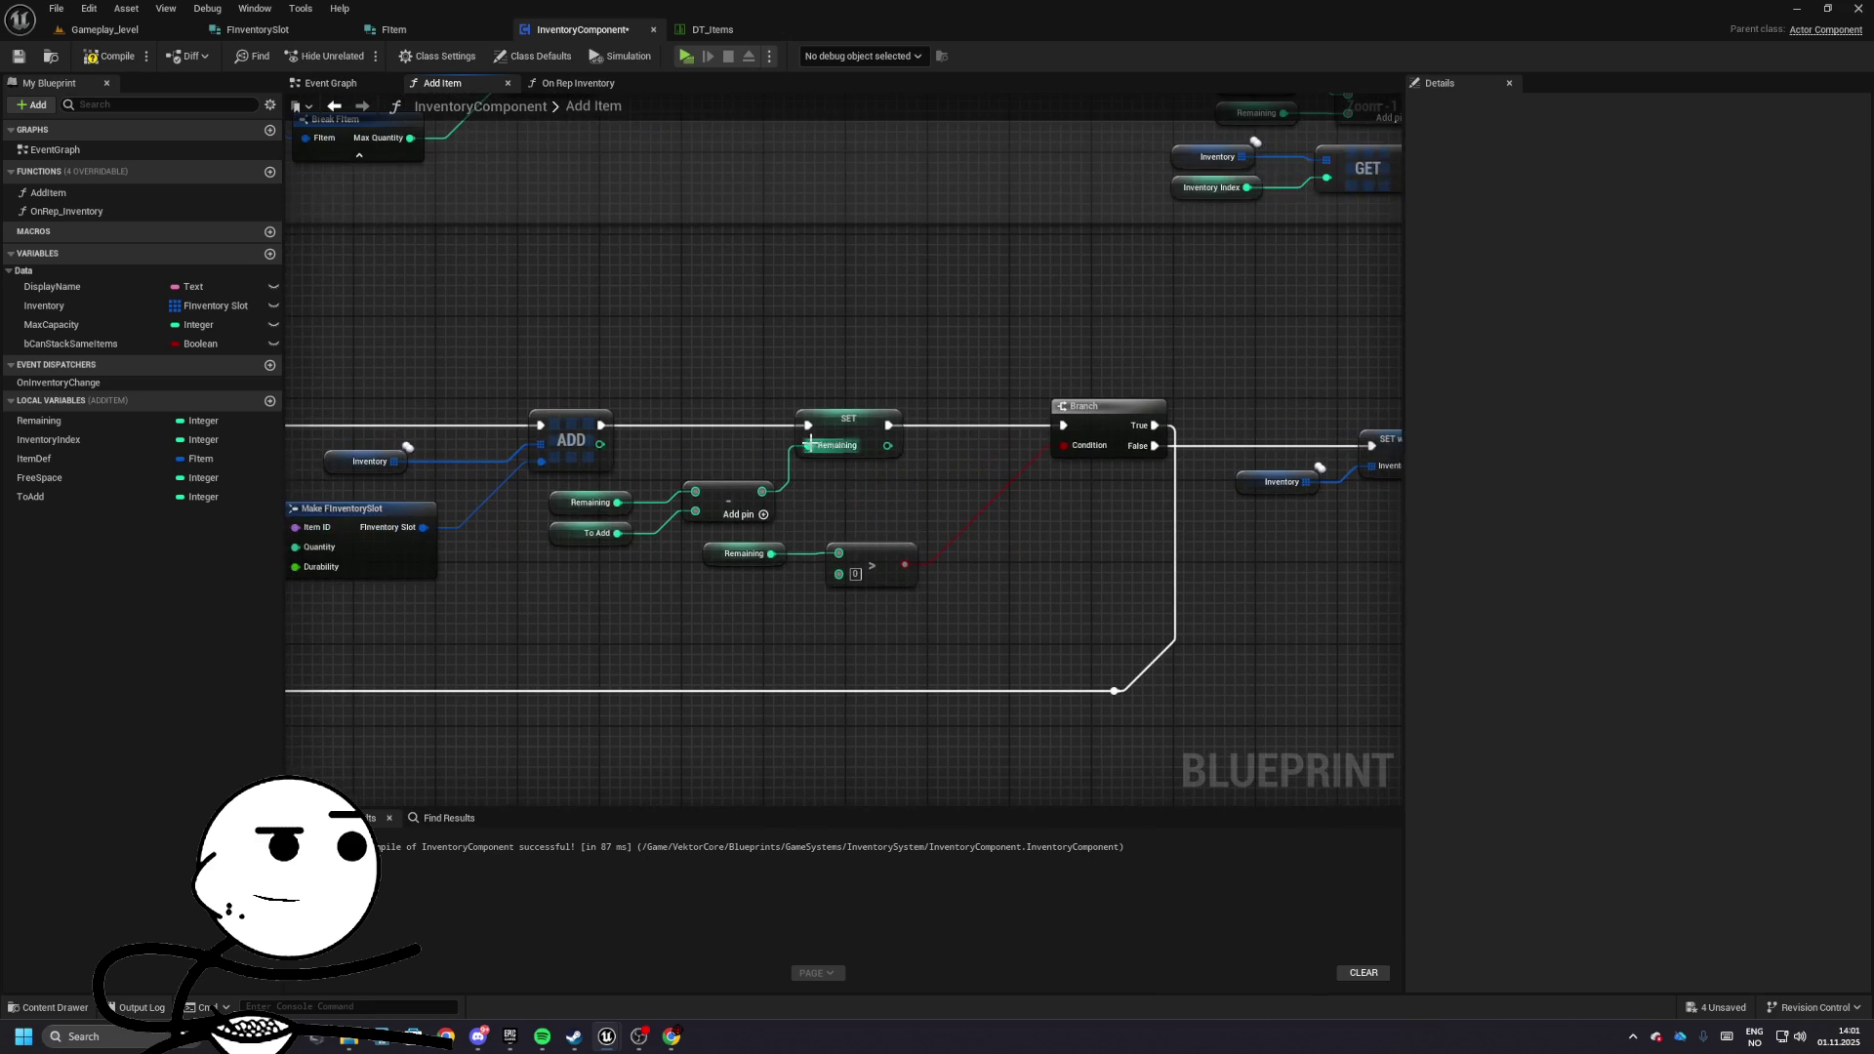
click(933, 418)
mouse_move(932, 418)
mouse_down()
mouse_move(975, 472)
mouse_move(439, 489)
mouse_up()
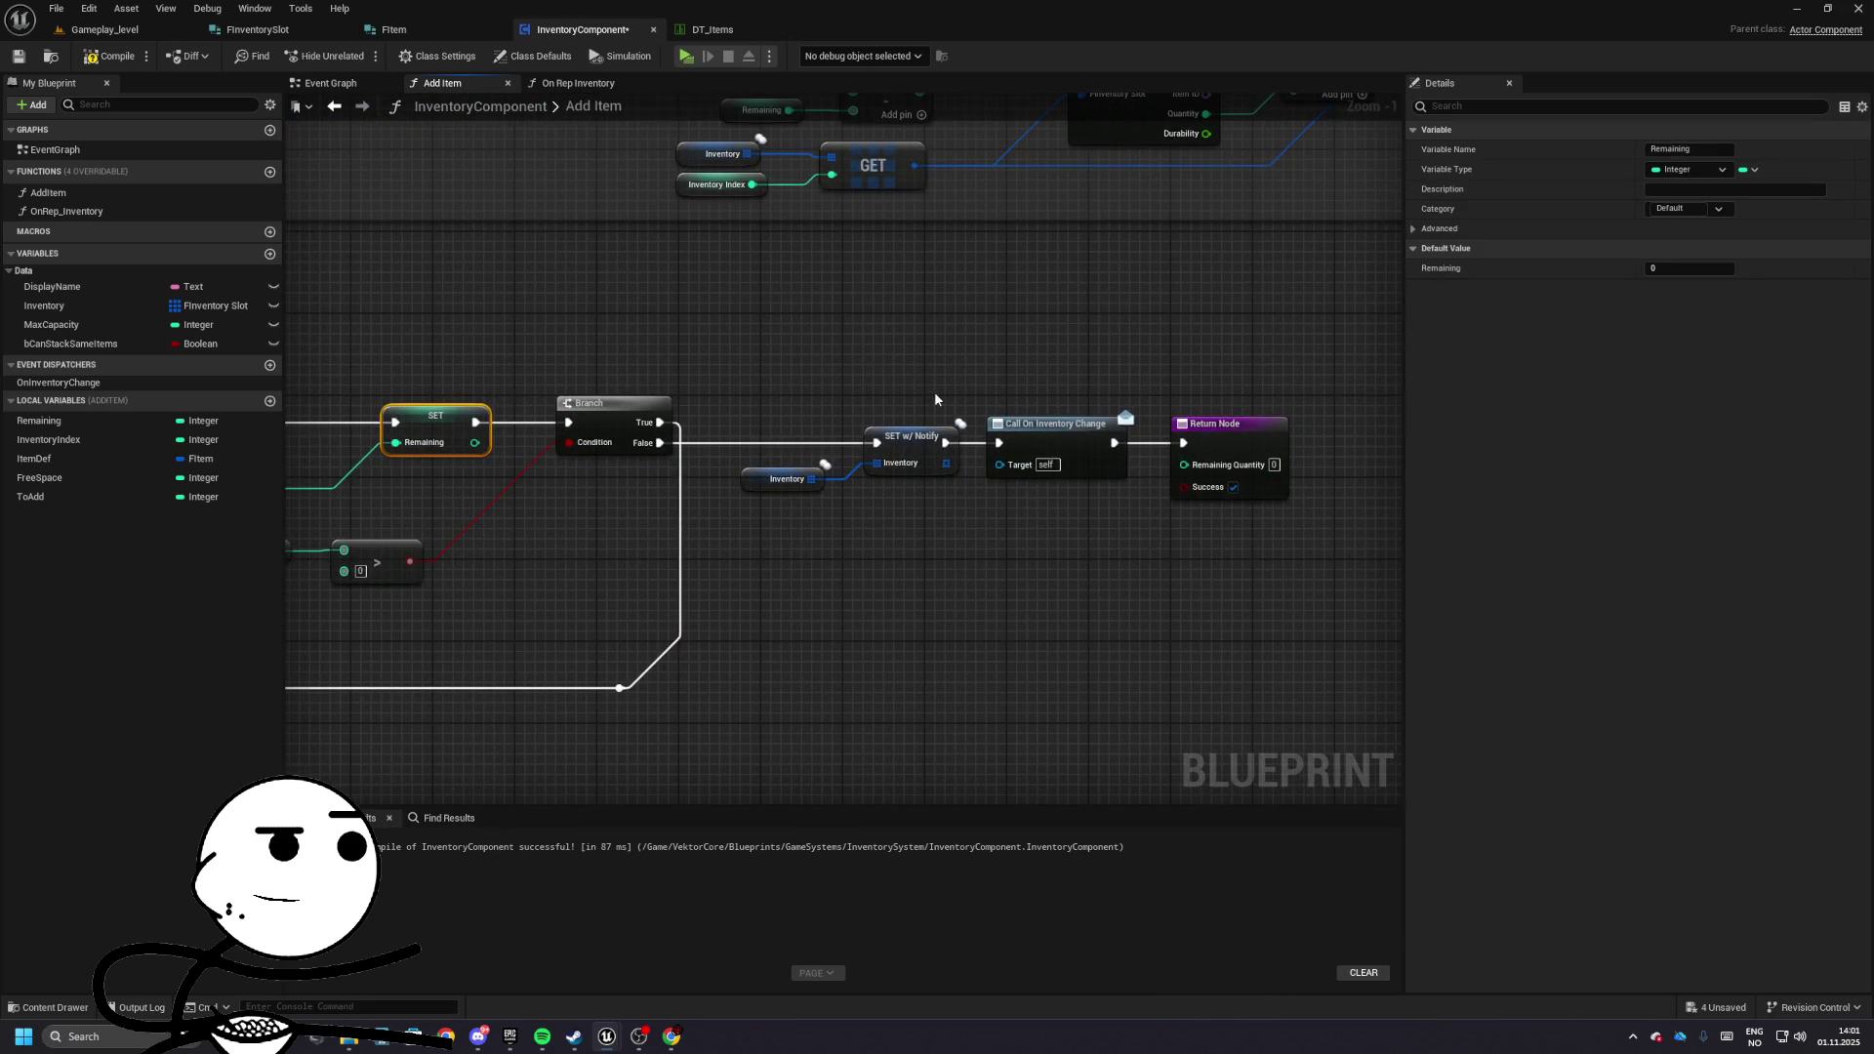
mouse_move(932, 405)
mouse_down()
mouse_move(1290, 761)
mouse_move(536, 589)
mouse_move(1103, 594)
mouse_up()
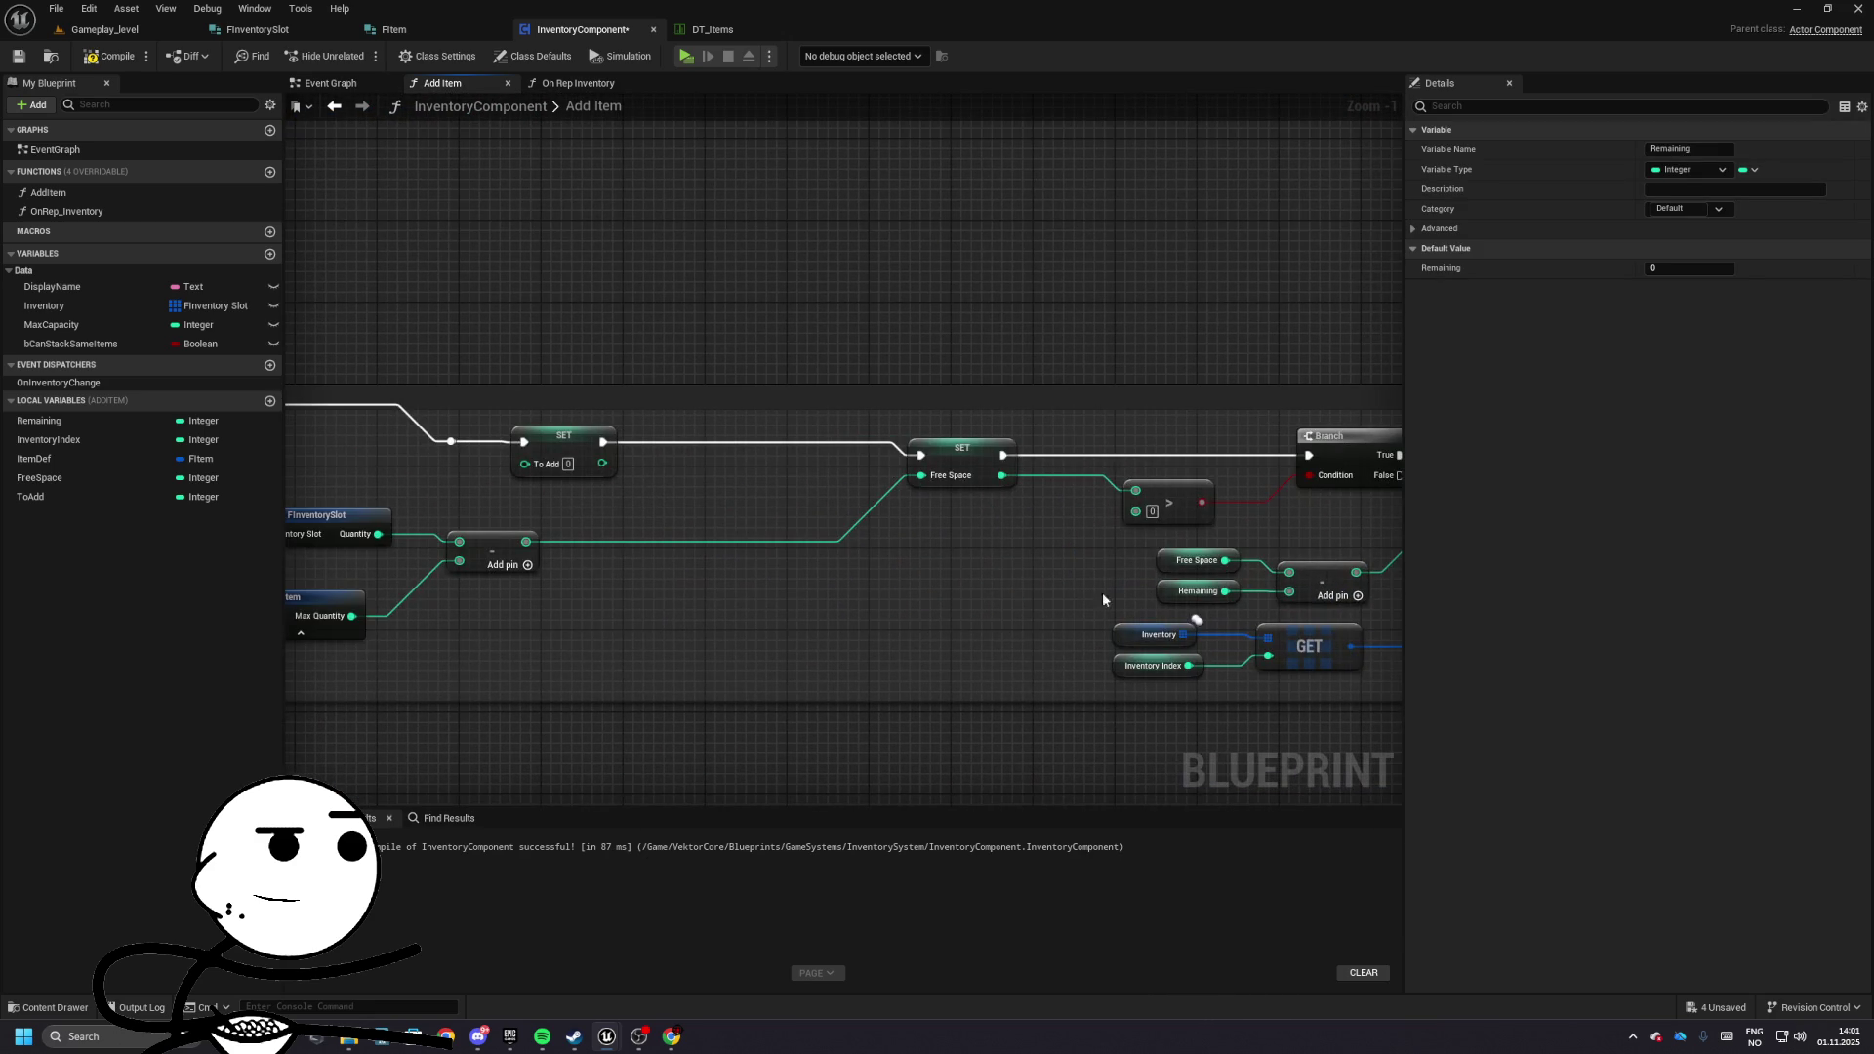
click(1148, 503)
mouse_move(1148, 502)
mouse_down()
mouse_move(413, 393)
mouse_move(1396, 418)
mouse_move(547, 390)
mouse_move(741, 546)
mouse_move(1209, 527)
mouse_move(420, 500)
mouse_up()
mouse_move(1220, 507)
mouse_down()
mouse_move(639, 504)
mouse_move(1126, 530)
mouse_move(947, 516)
mouse_up()
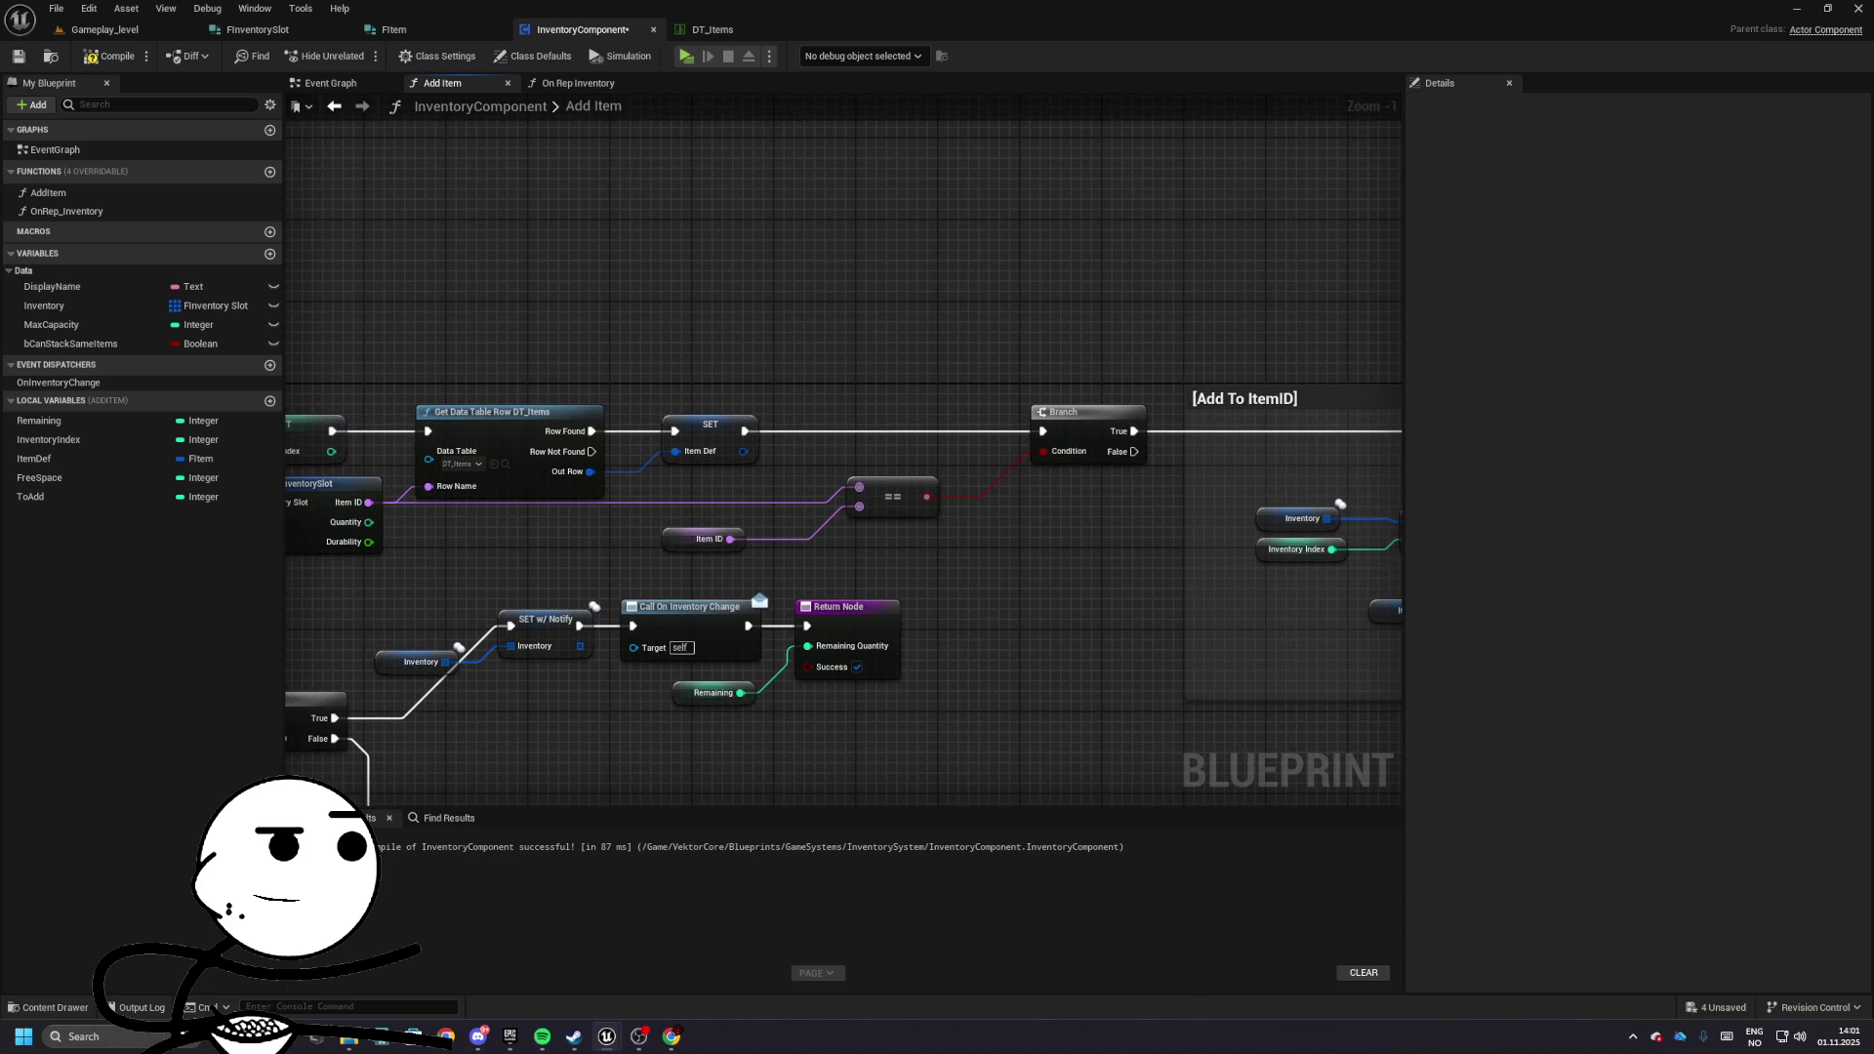
mouse_move(1000, 480)
mouse_down()
mouse_move(840, 473)
mouse_move(886, 480)
mouse_up()
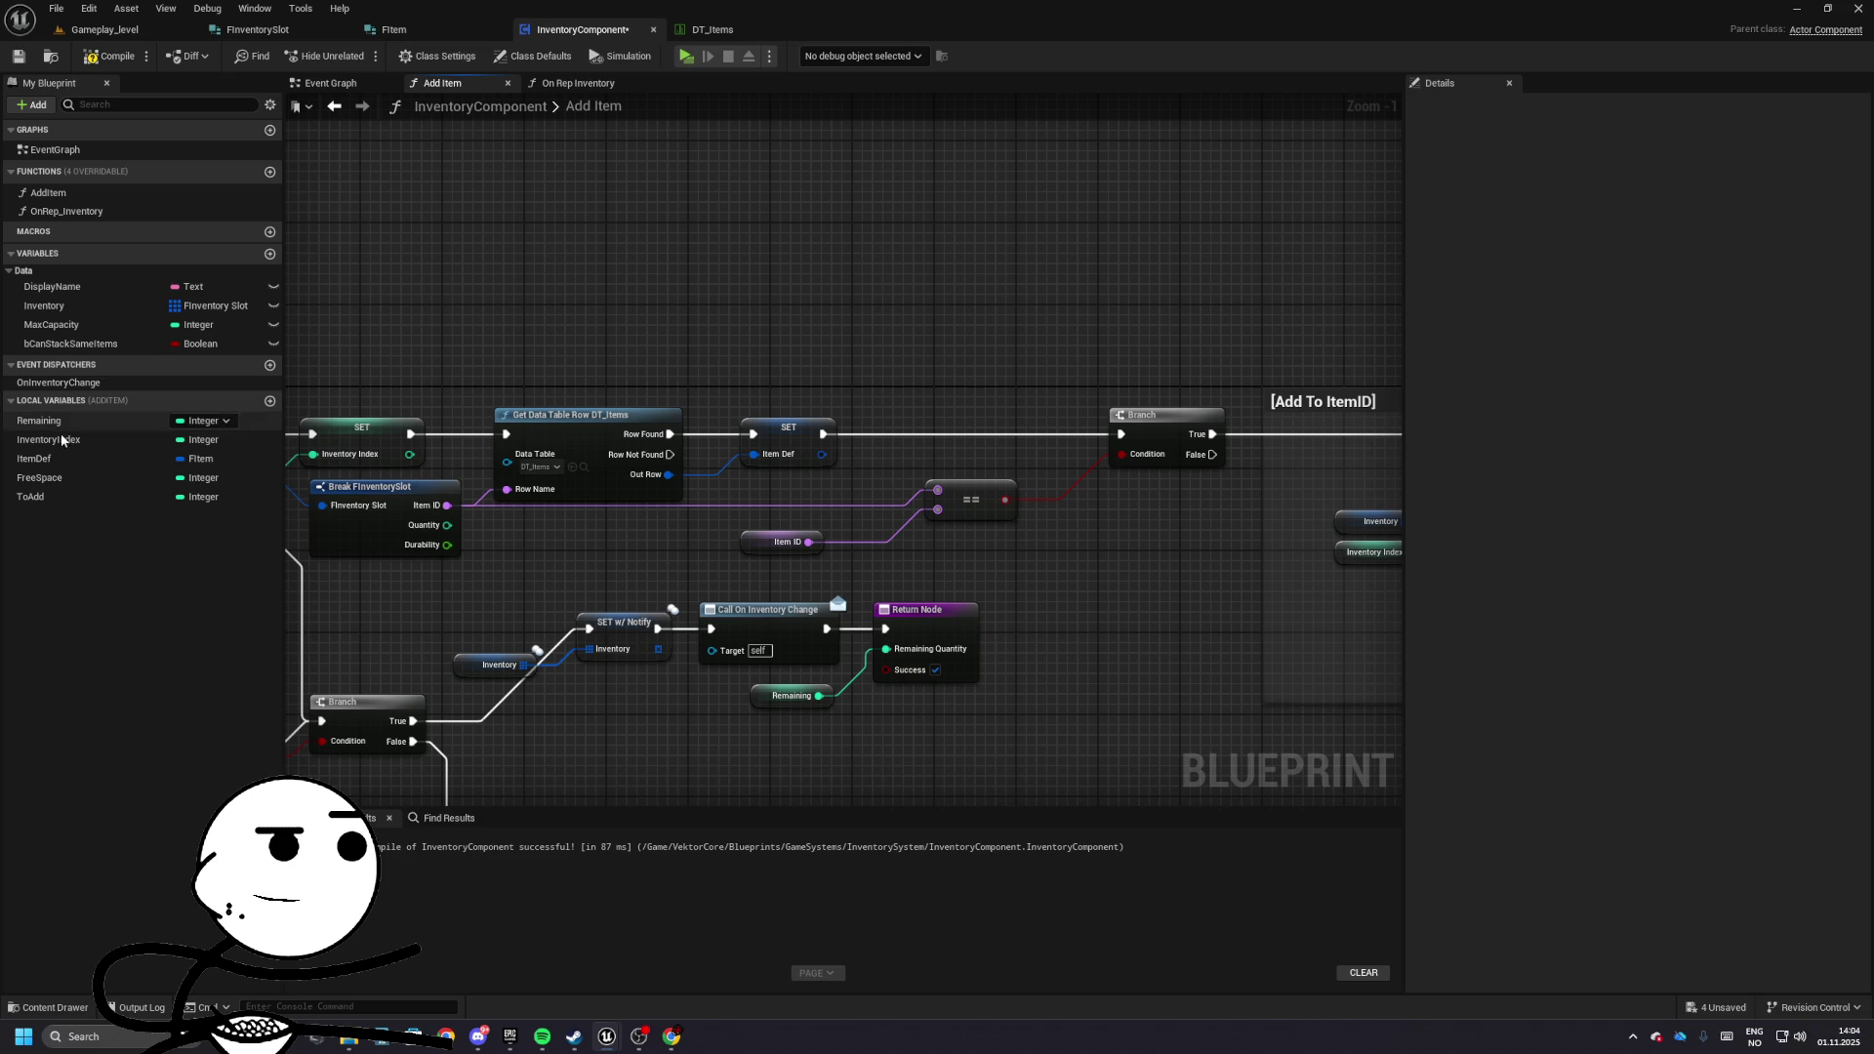
click(447, 1032)
click(877, 720)
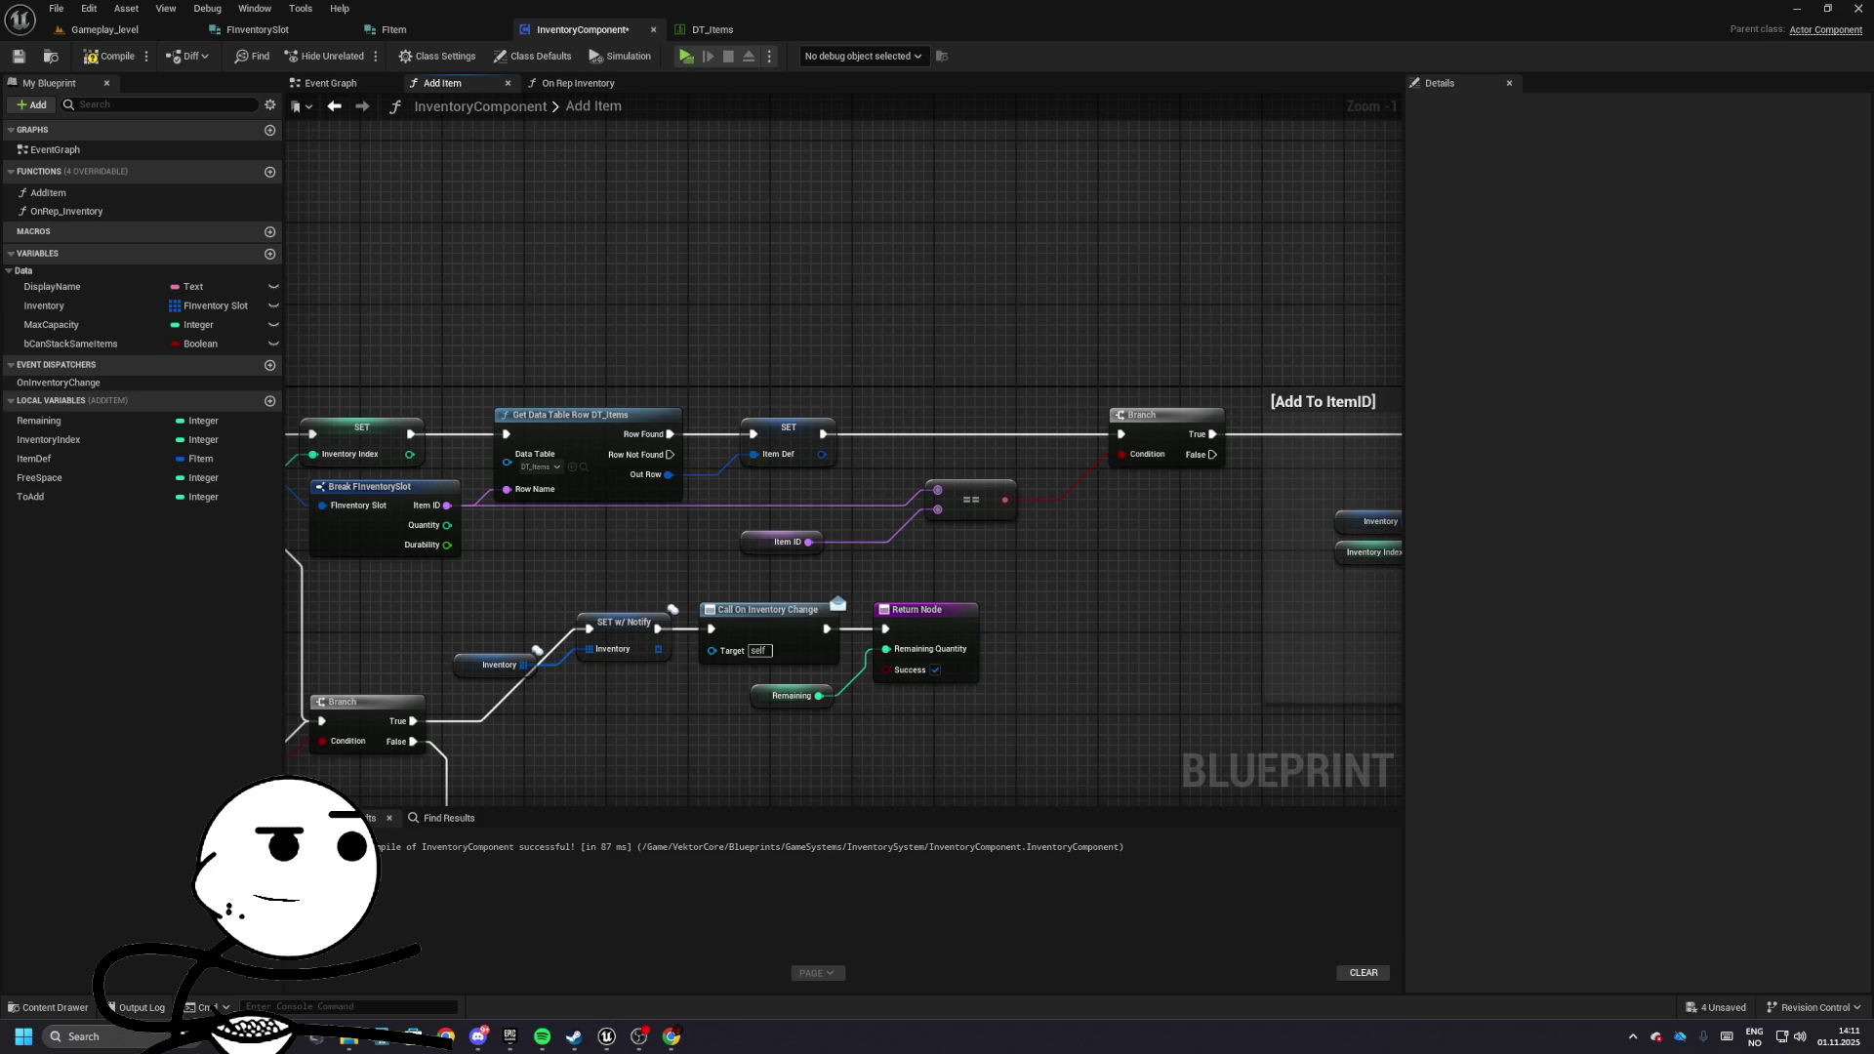
- Search the web for 'huntsman spider', then switch back to the editor
click(911, 476)
text(huntsman)
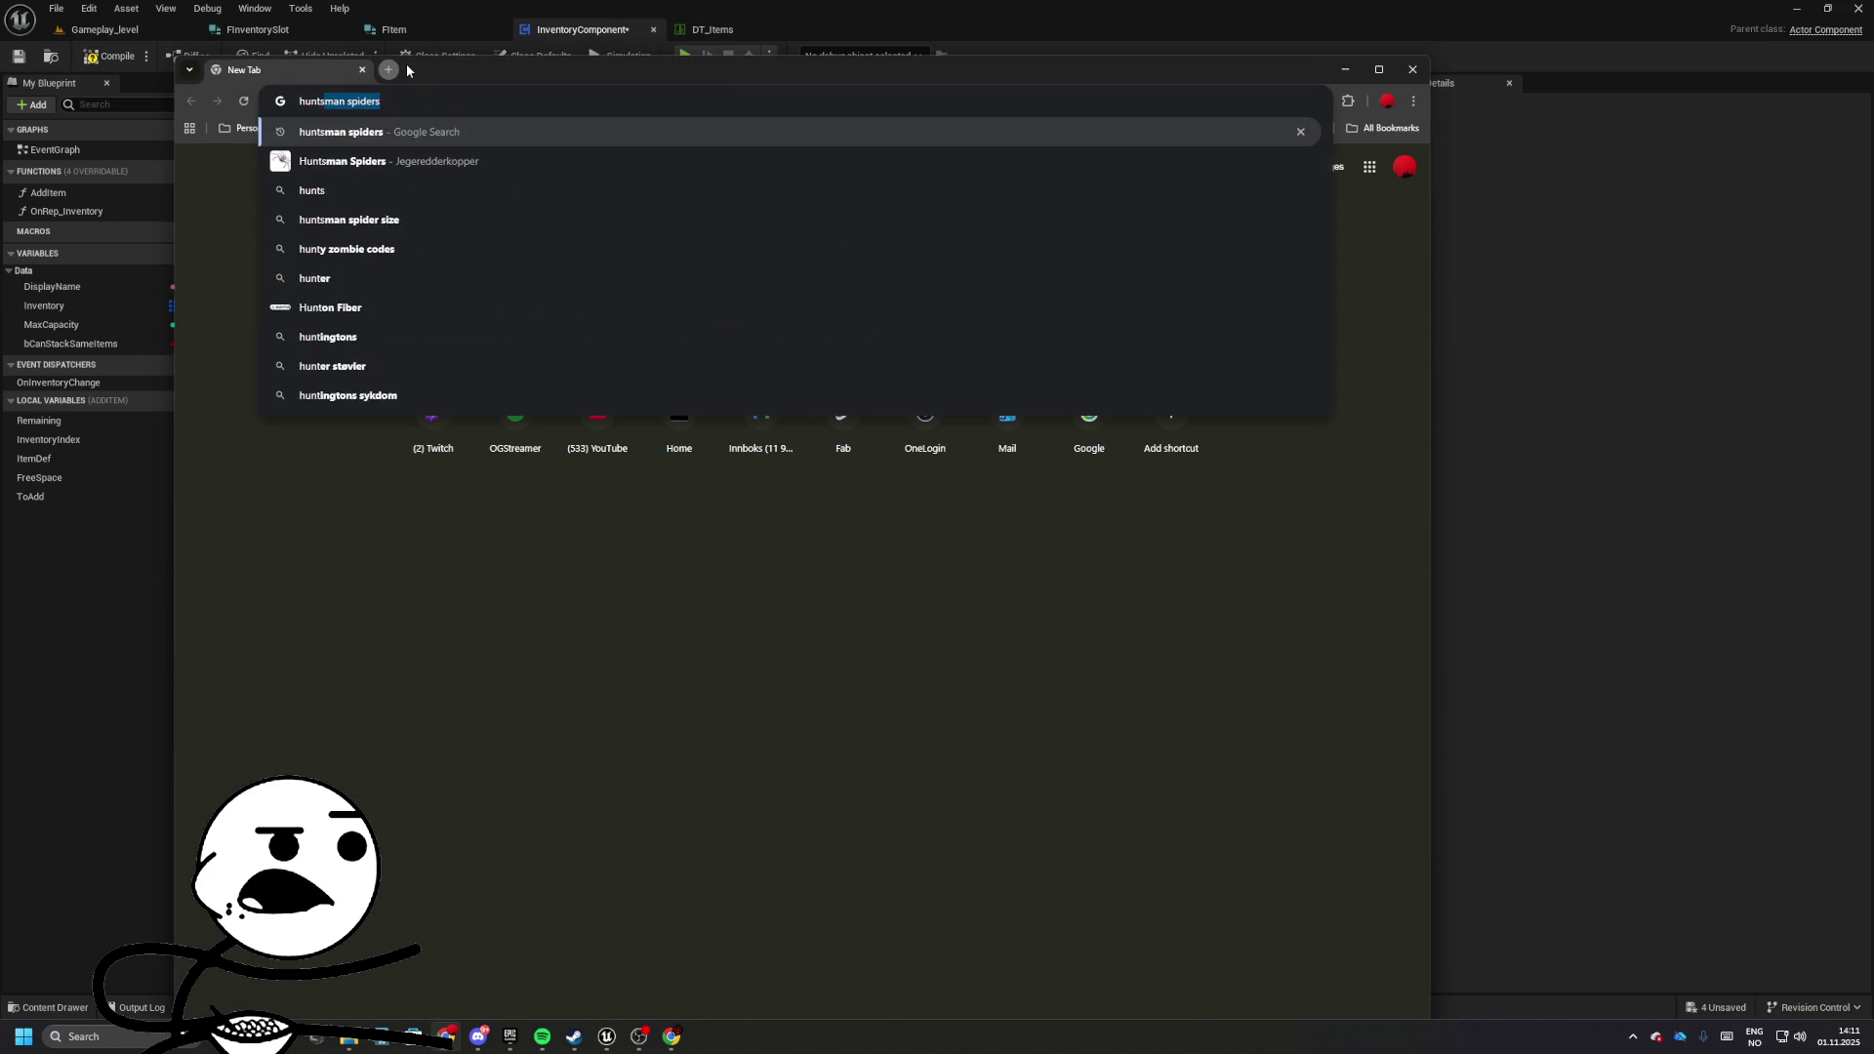
text( spider)
key(Return)
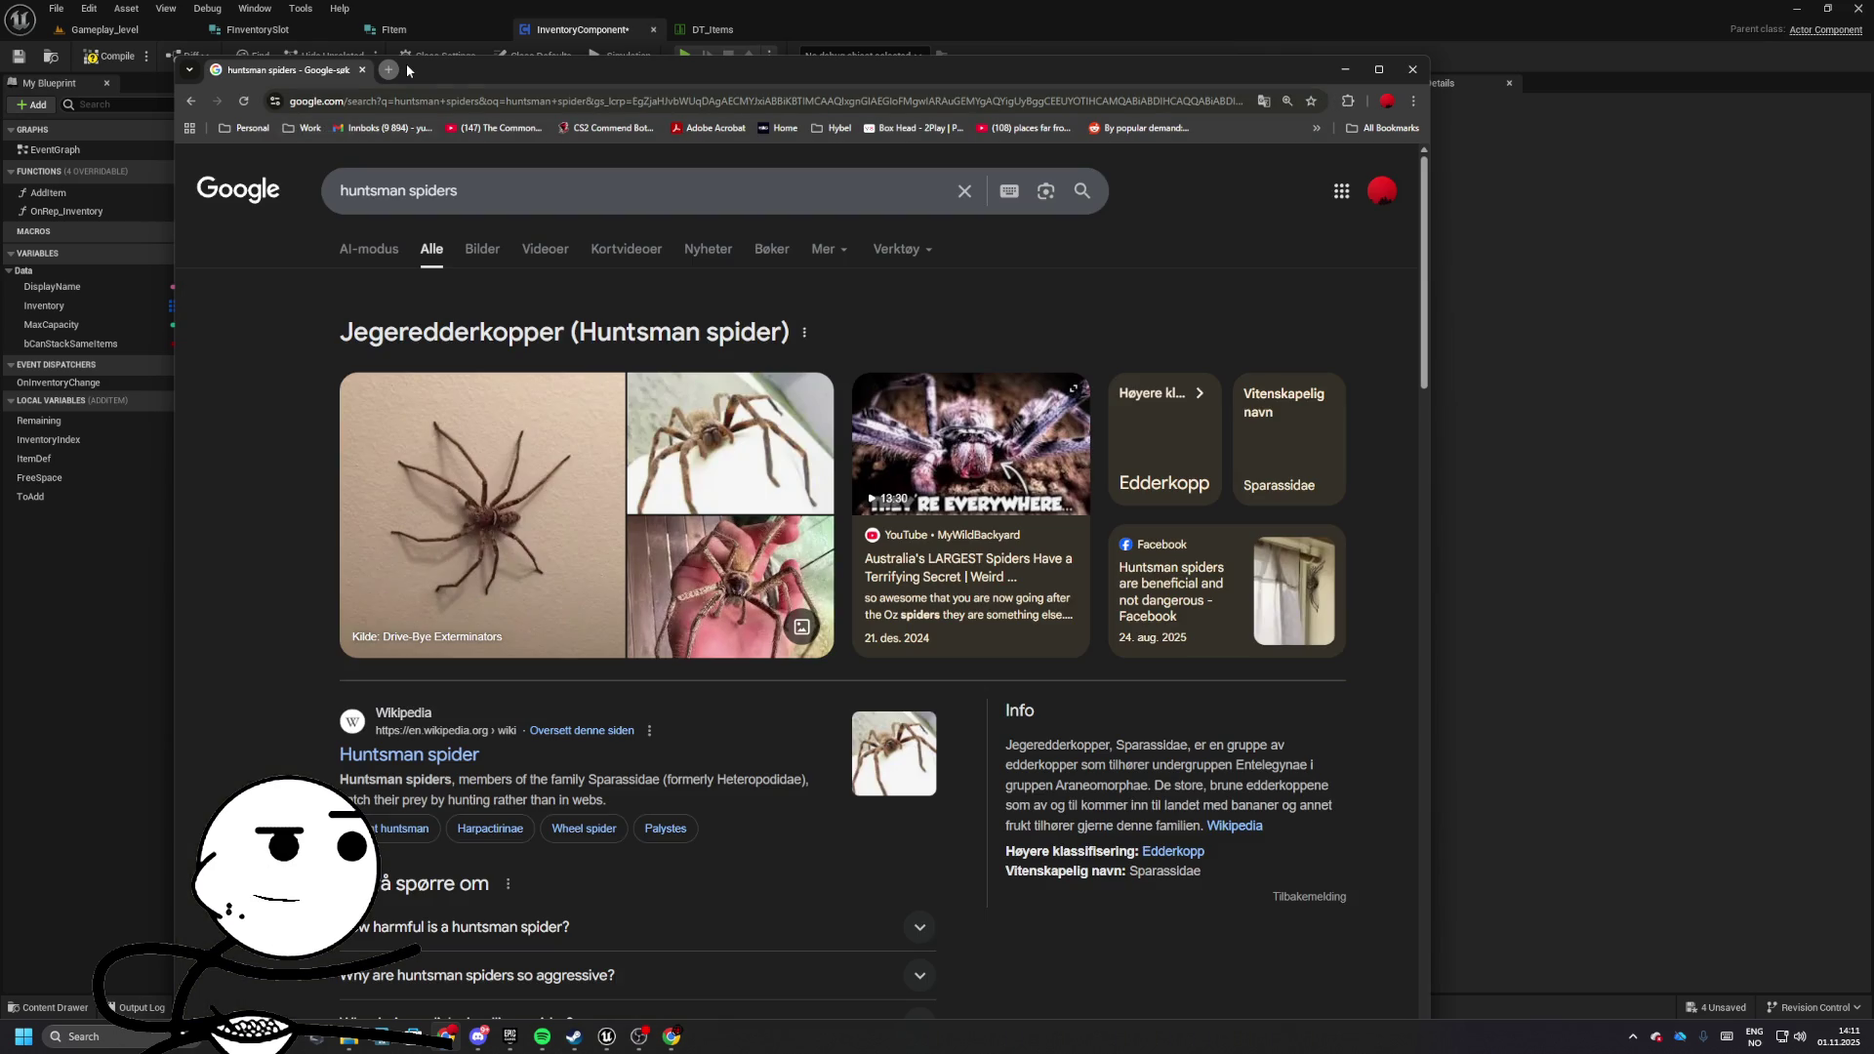
key(alt+Tab)
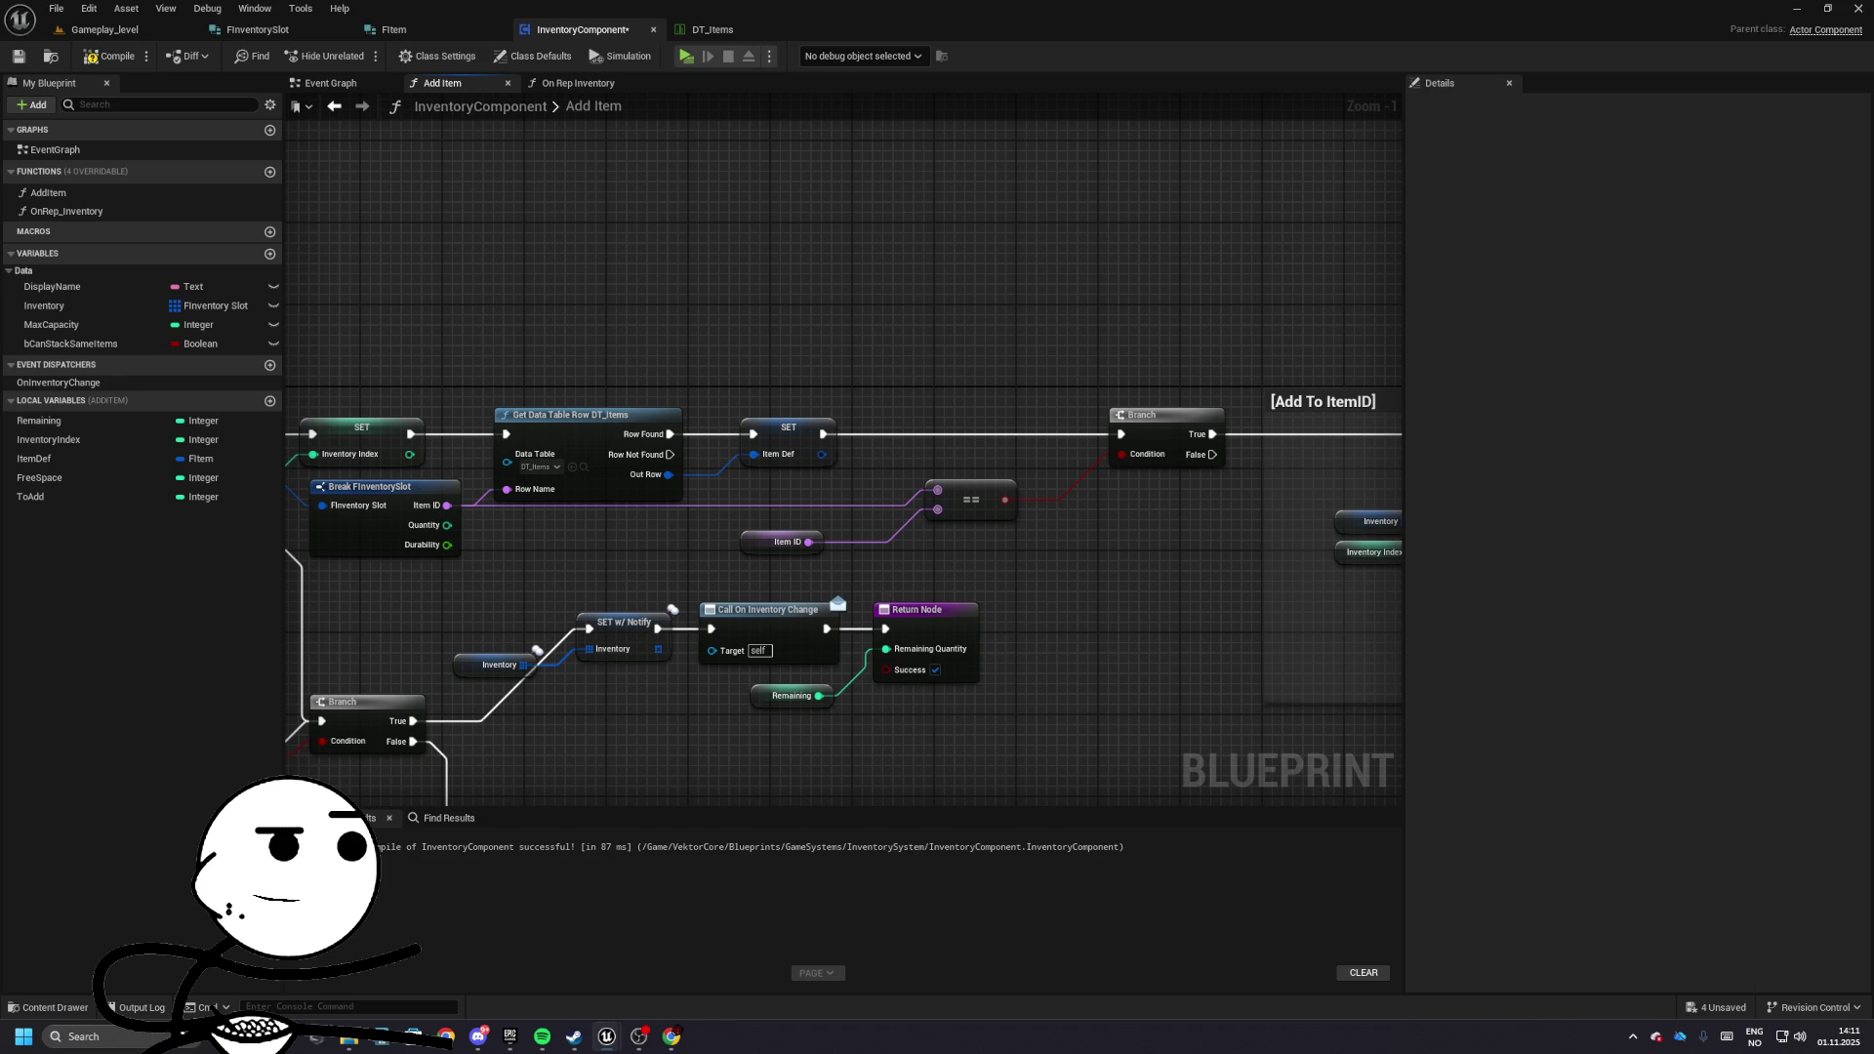
- Compile the InventoryComponent blueprint and launch a standalone game preview with Alt+P
mouse_move(684, 331)
mouse_down()
mouse_move(910, 426)
mouse_move(1122, 466)
mouse_up()
click(110, 56)
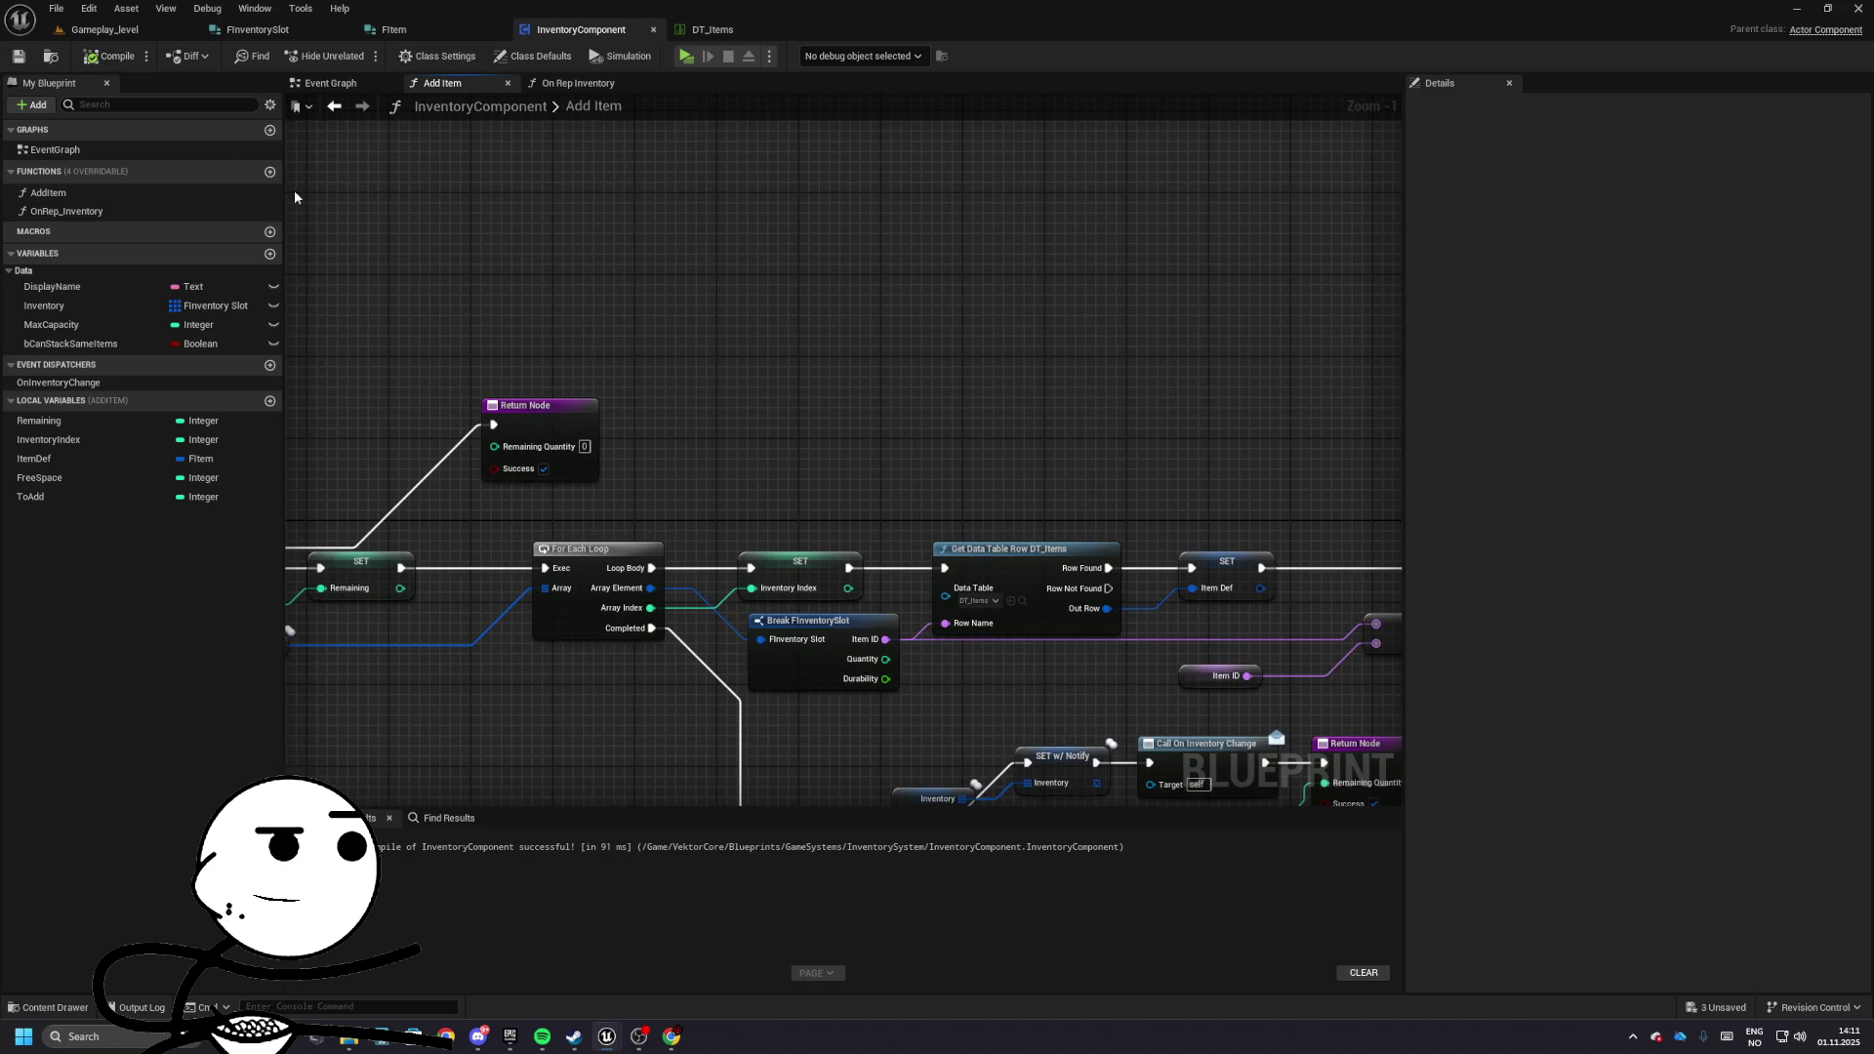
drag(965, 467, 1042, 415)
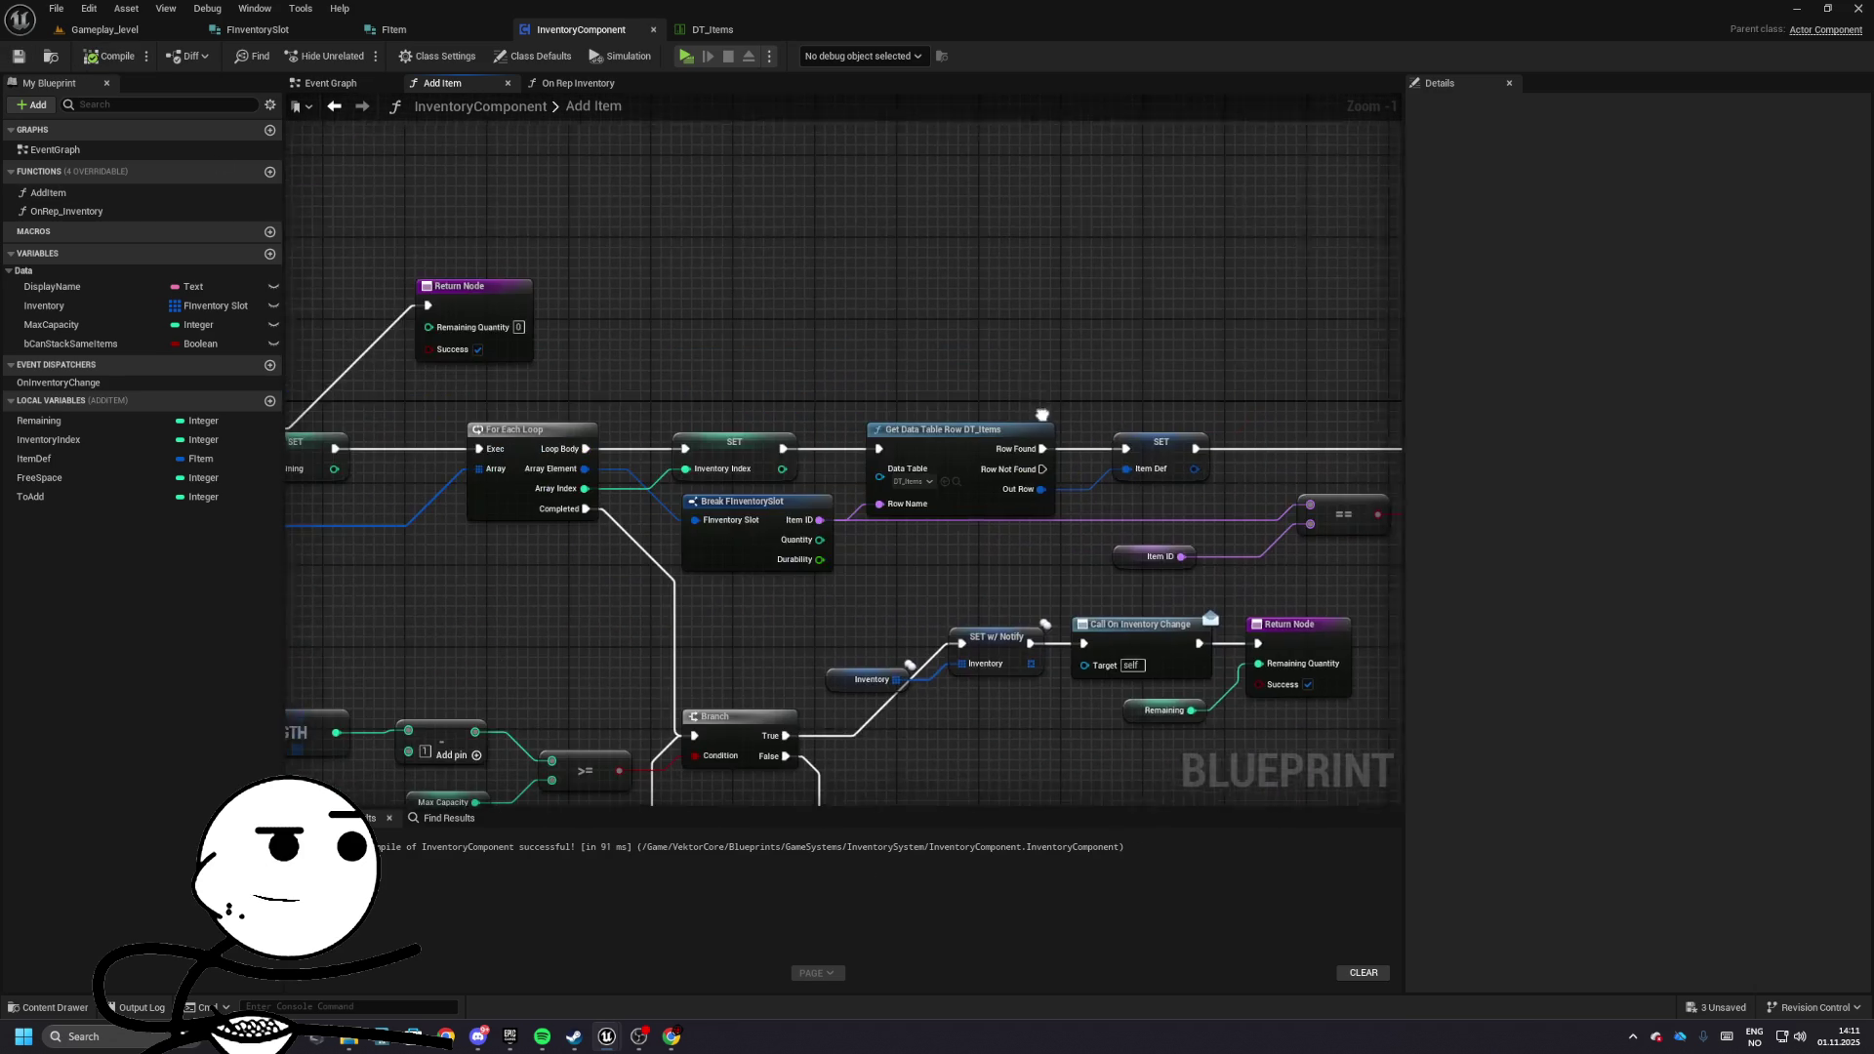
key(alt+p)
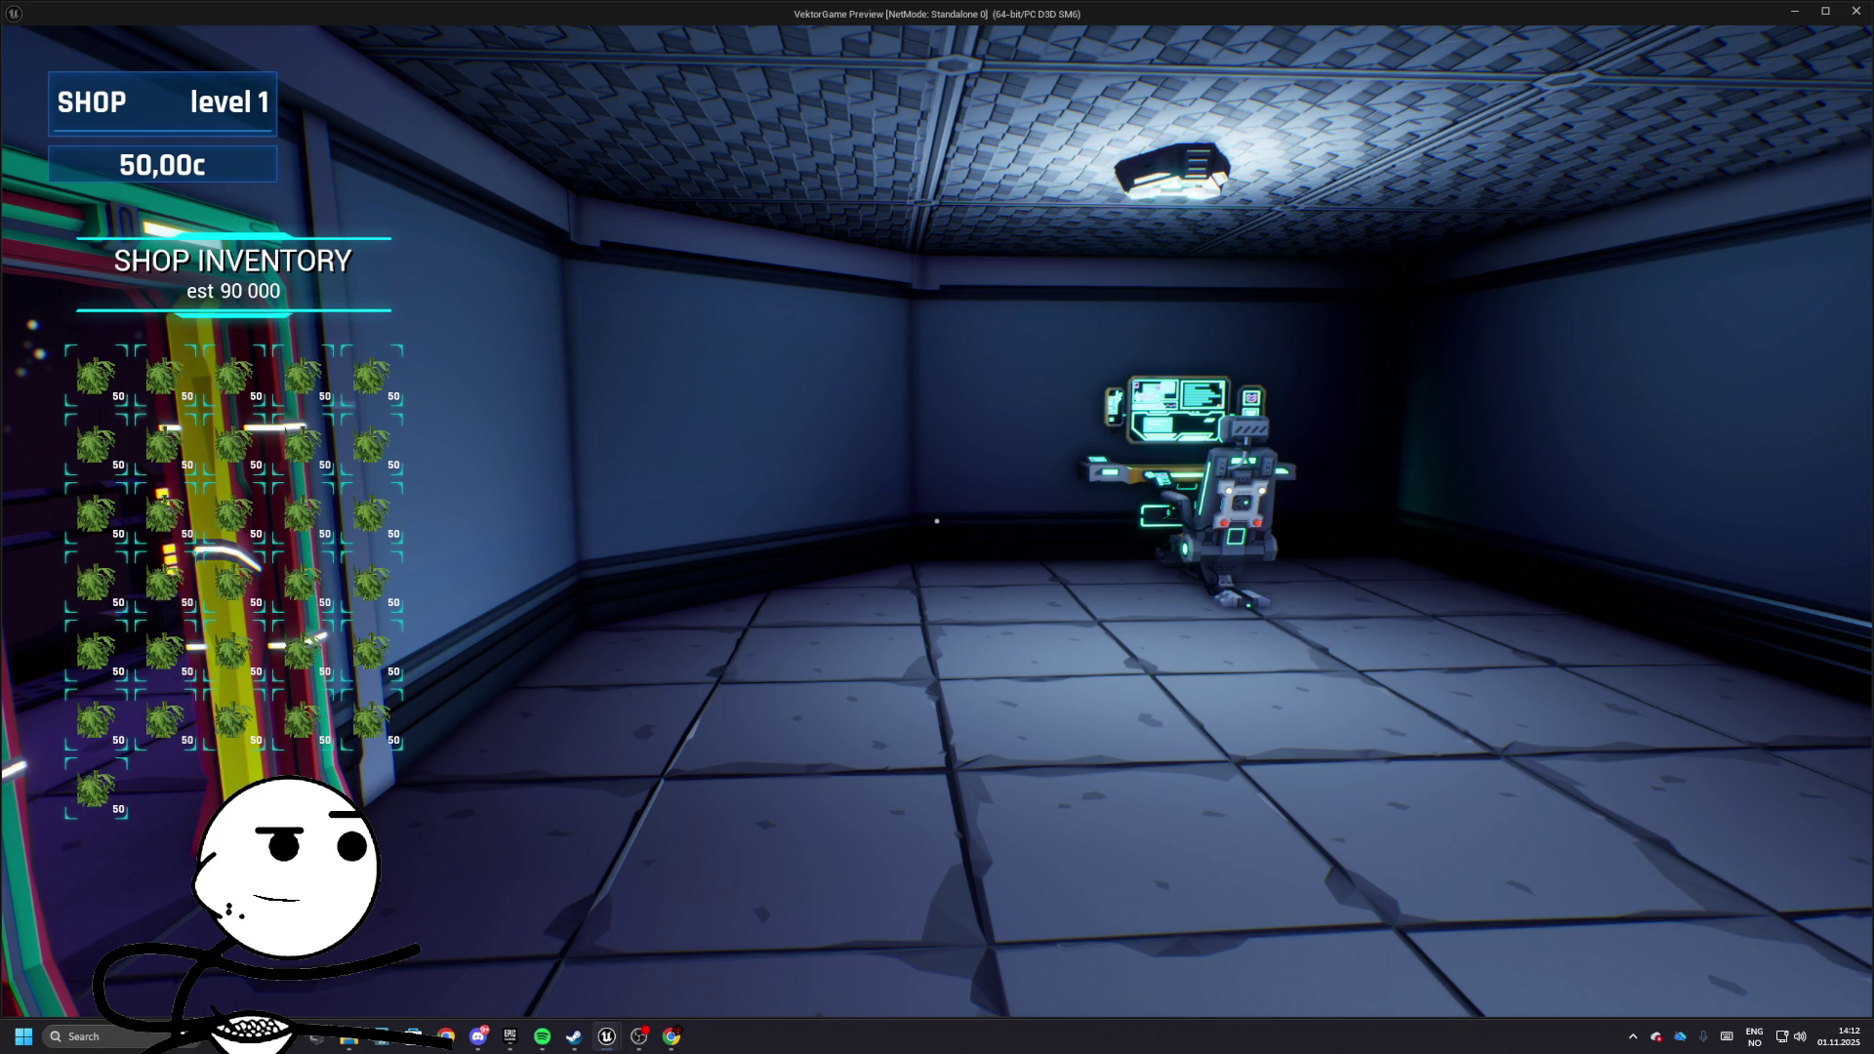
- Stop the standalone preview to return to the gameplay_level editor
key(Escape)
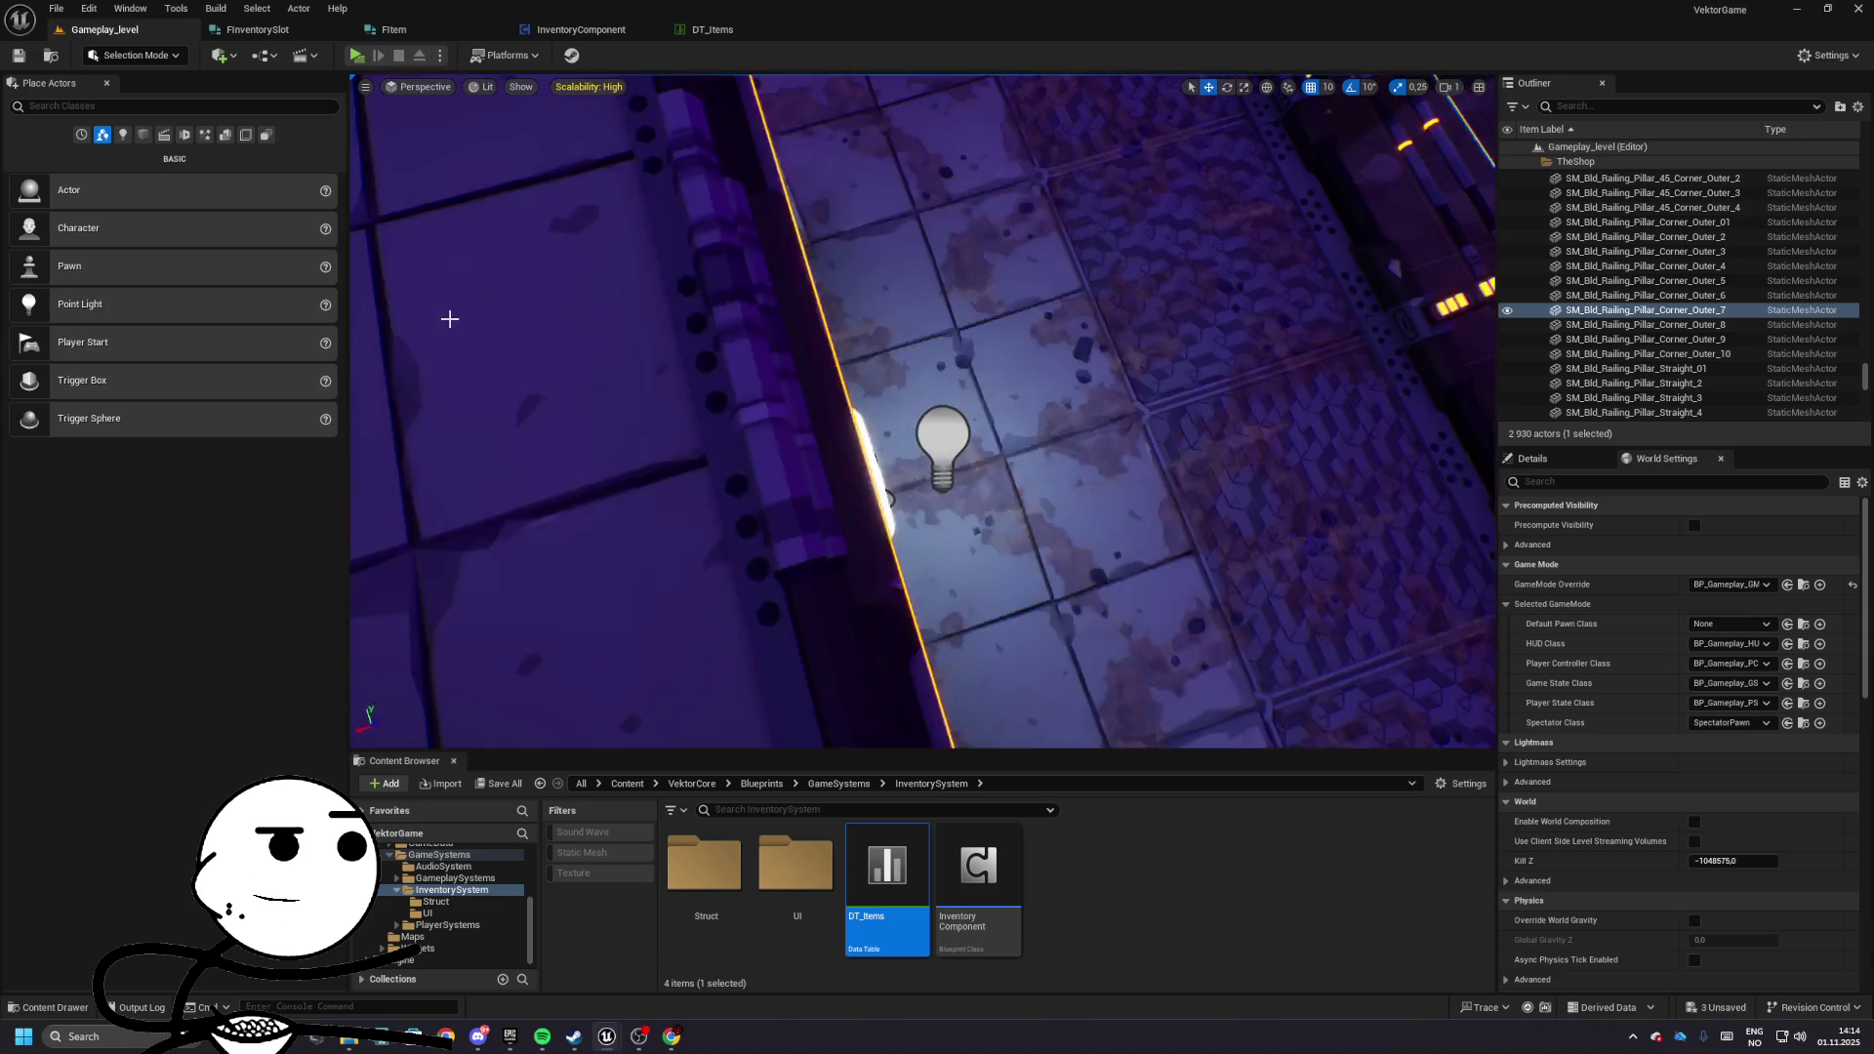
- Play-test the game, adding plant stacks to the shop inventory with E and W
key(f)
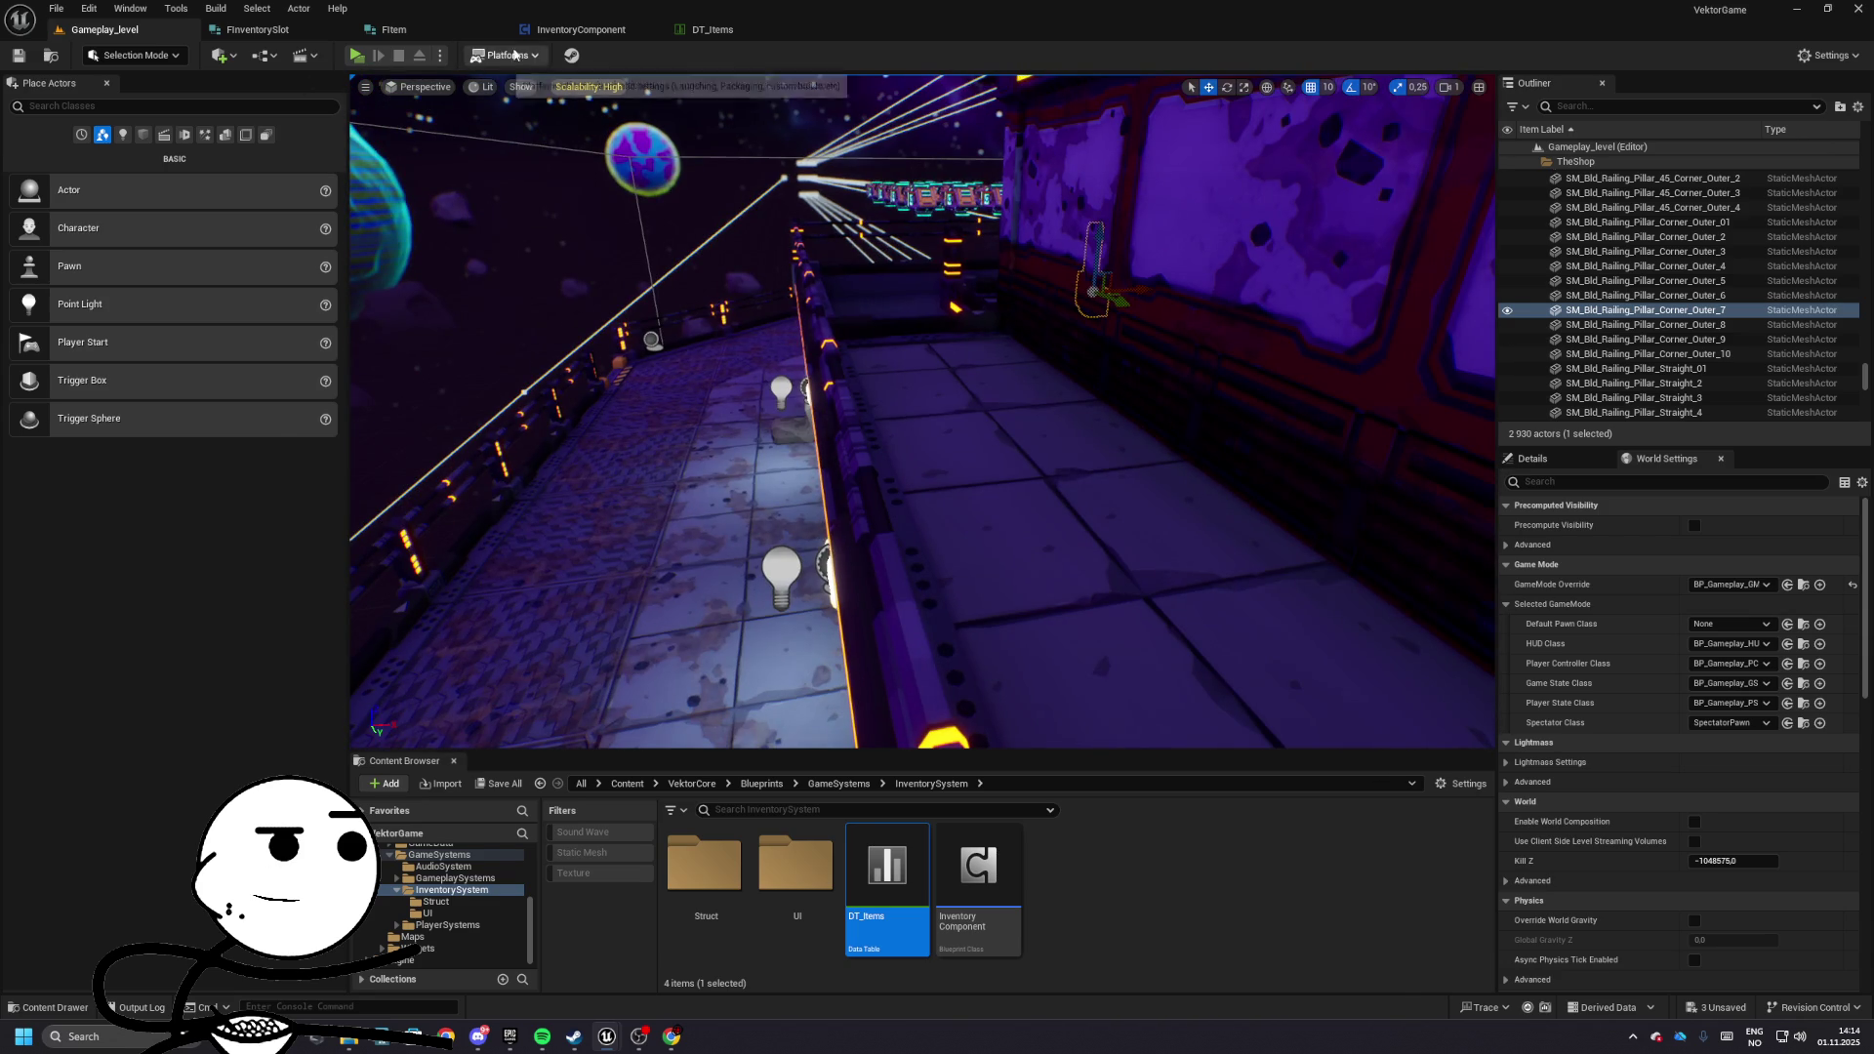
click(581, 29)
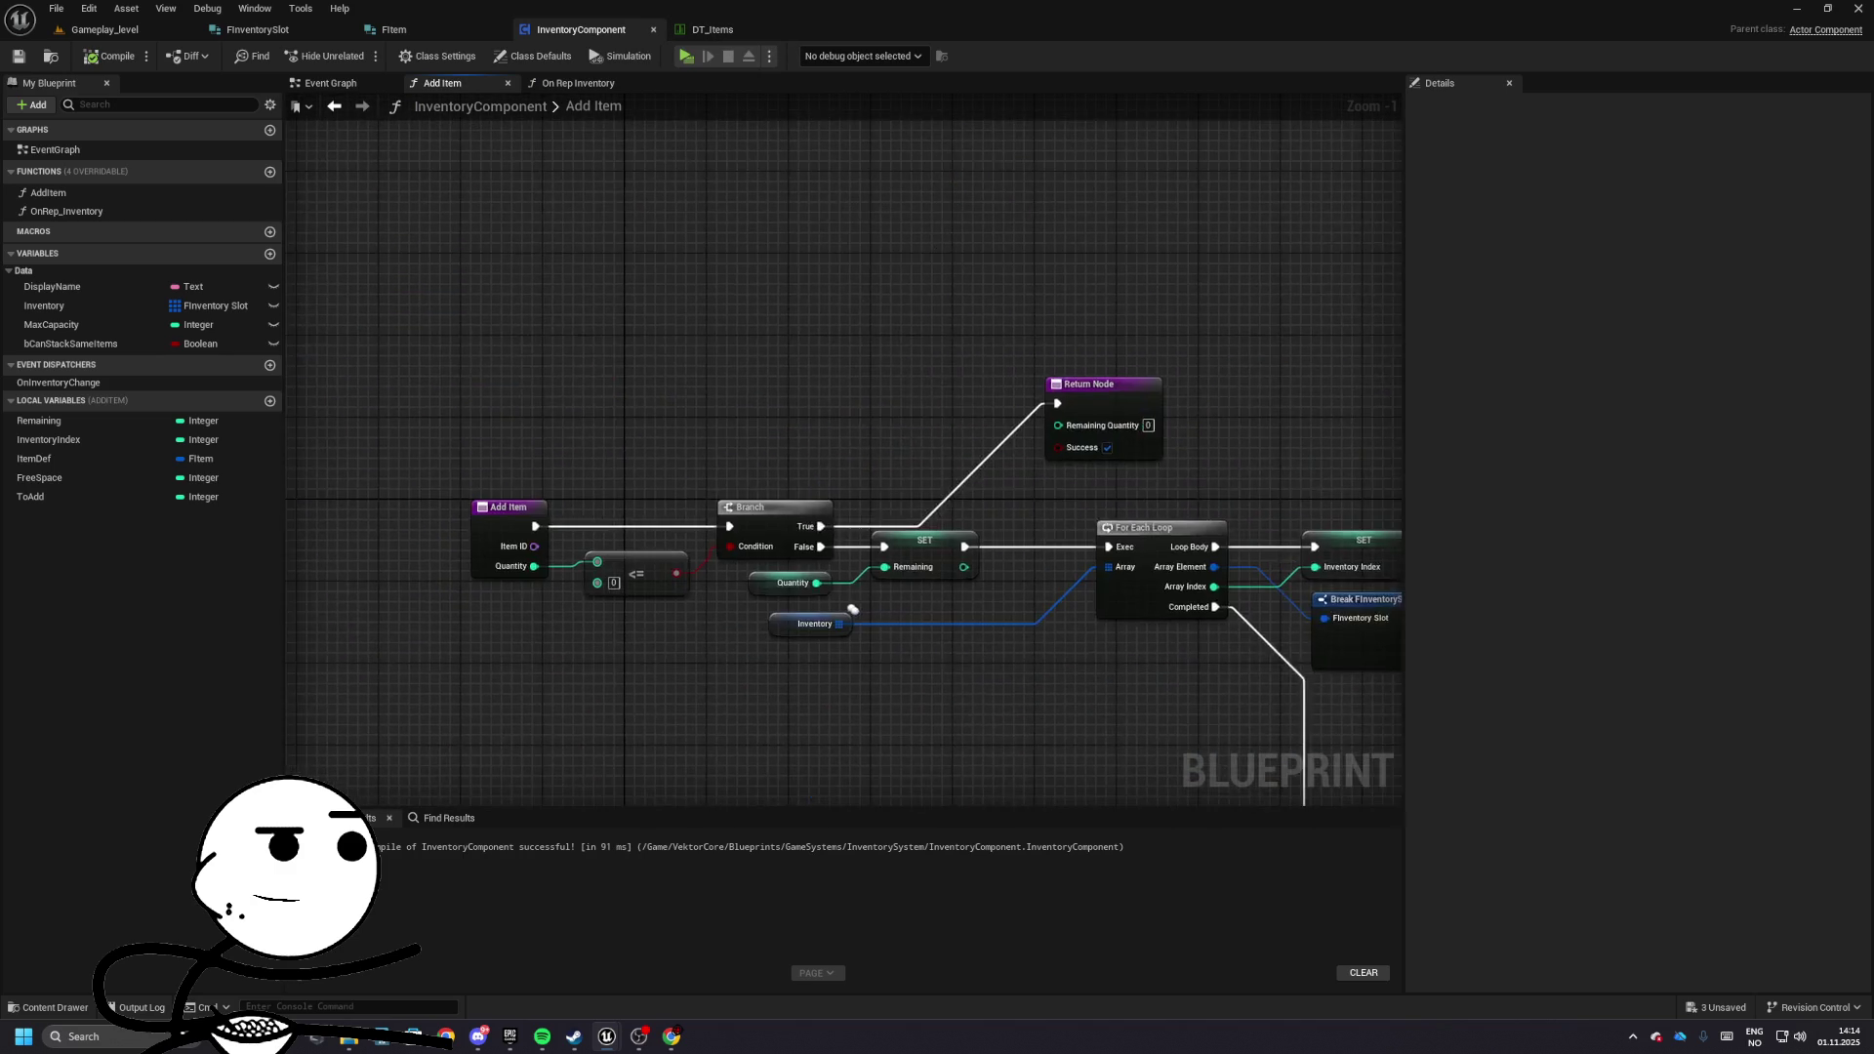
click(105, 29)
click(359, 56)
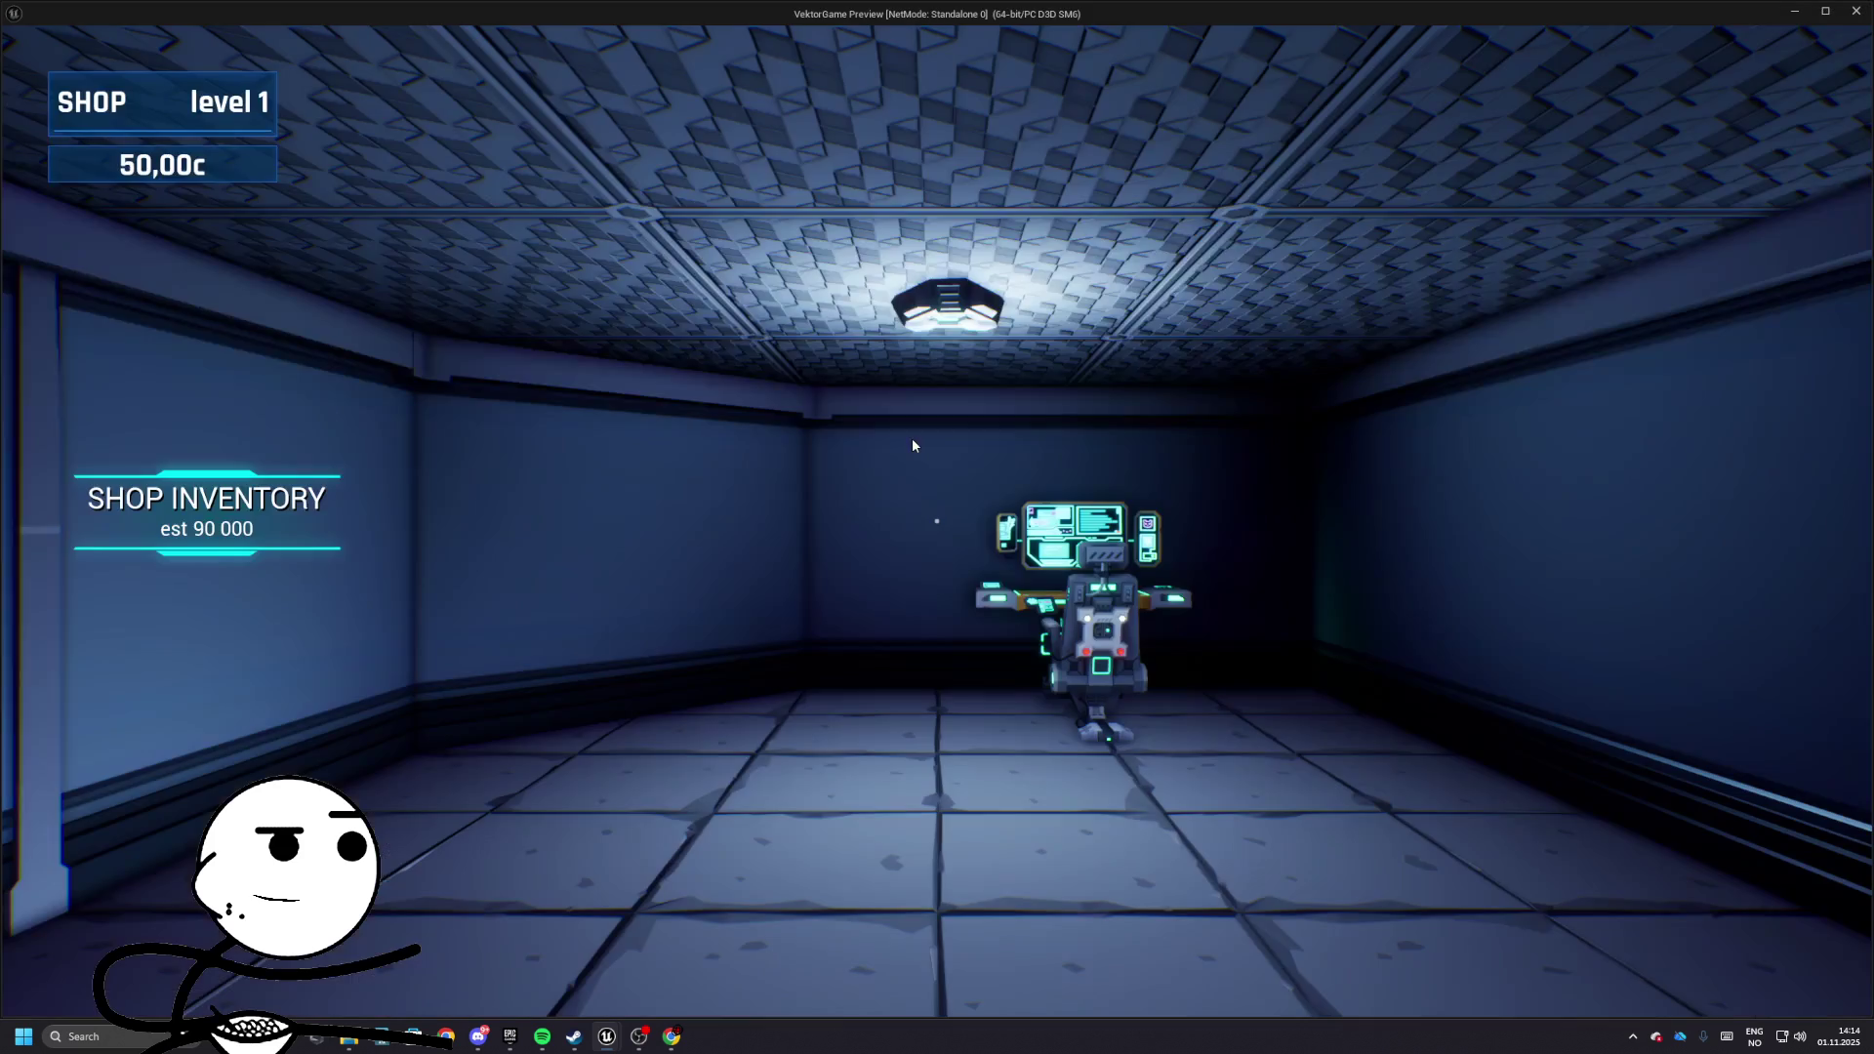
click(771, 441)
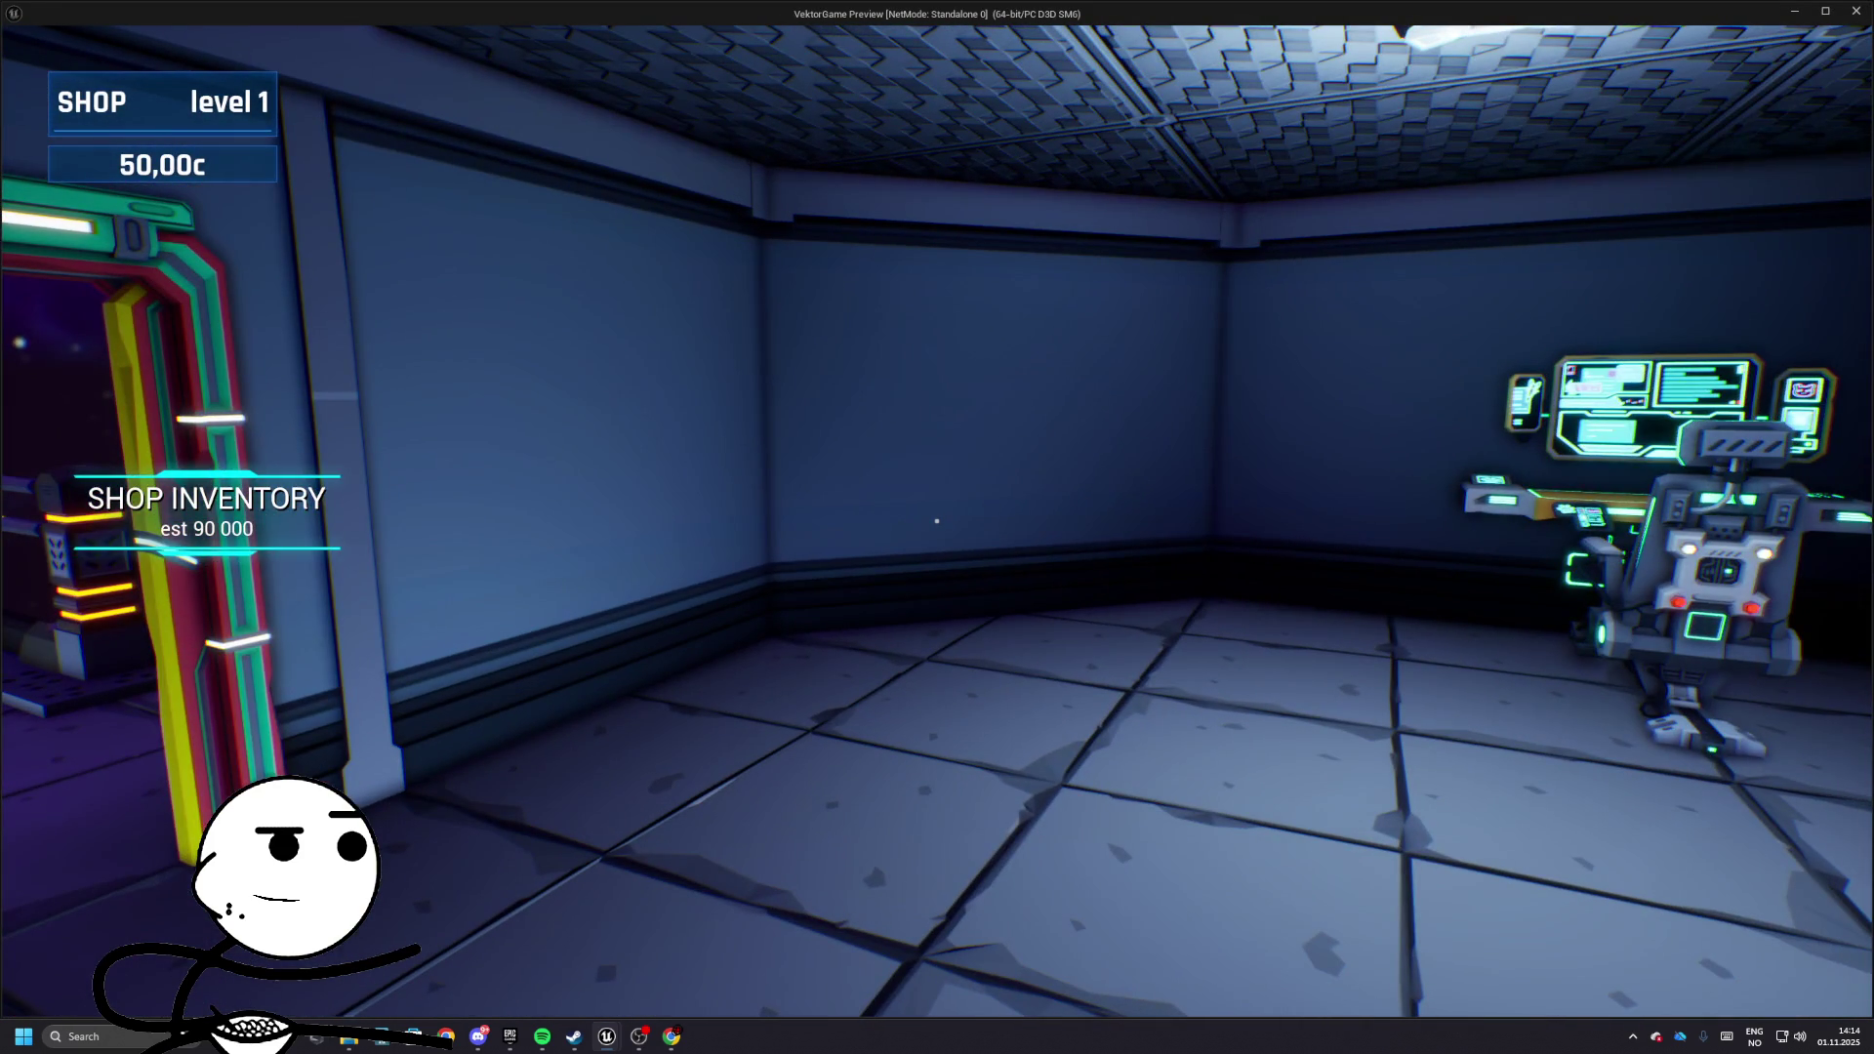
key(e)
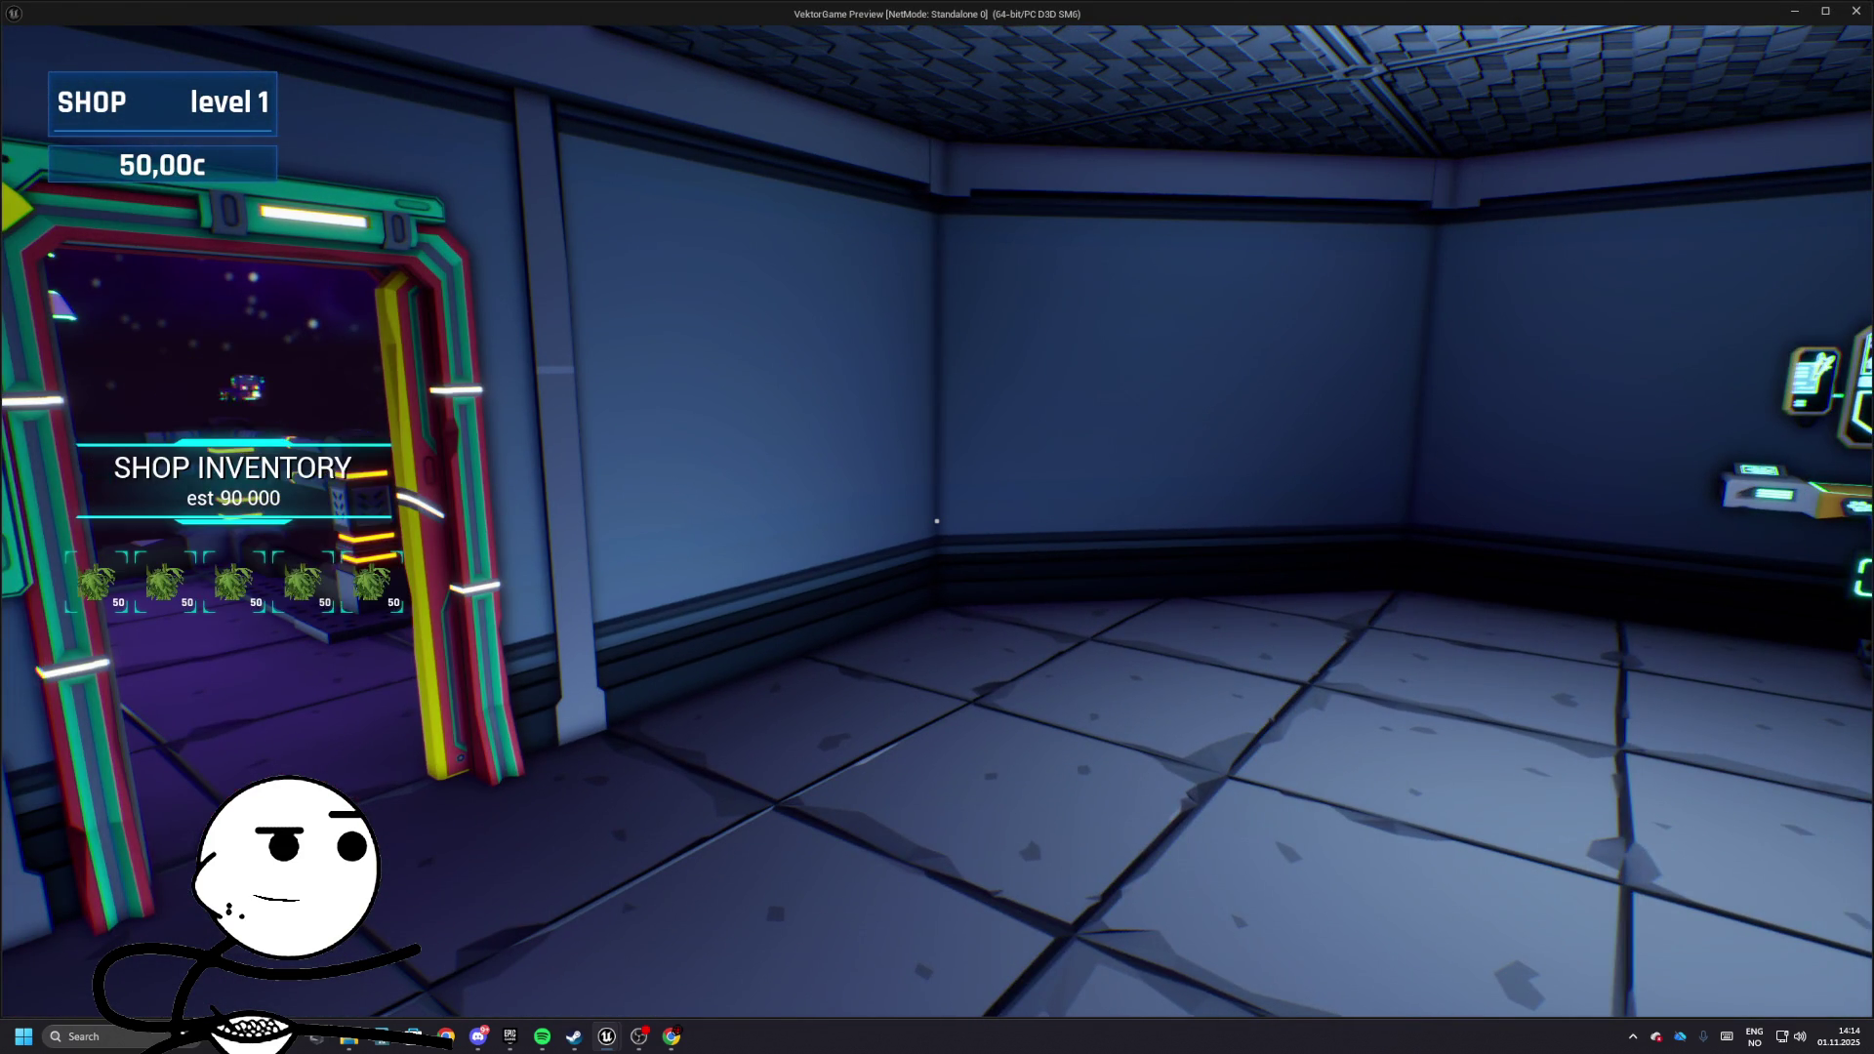
key(w)
key(Escape)
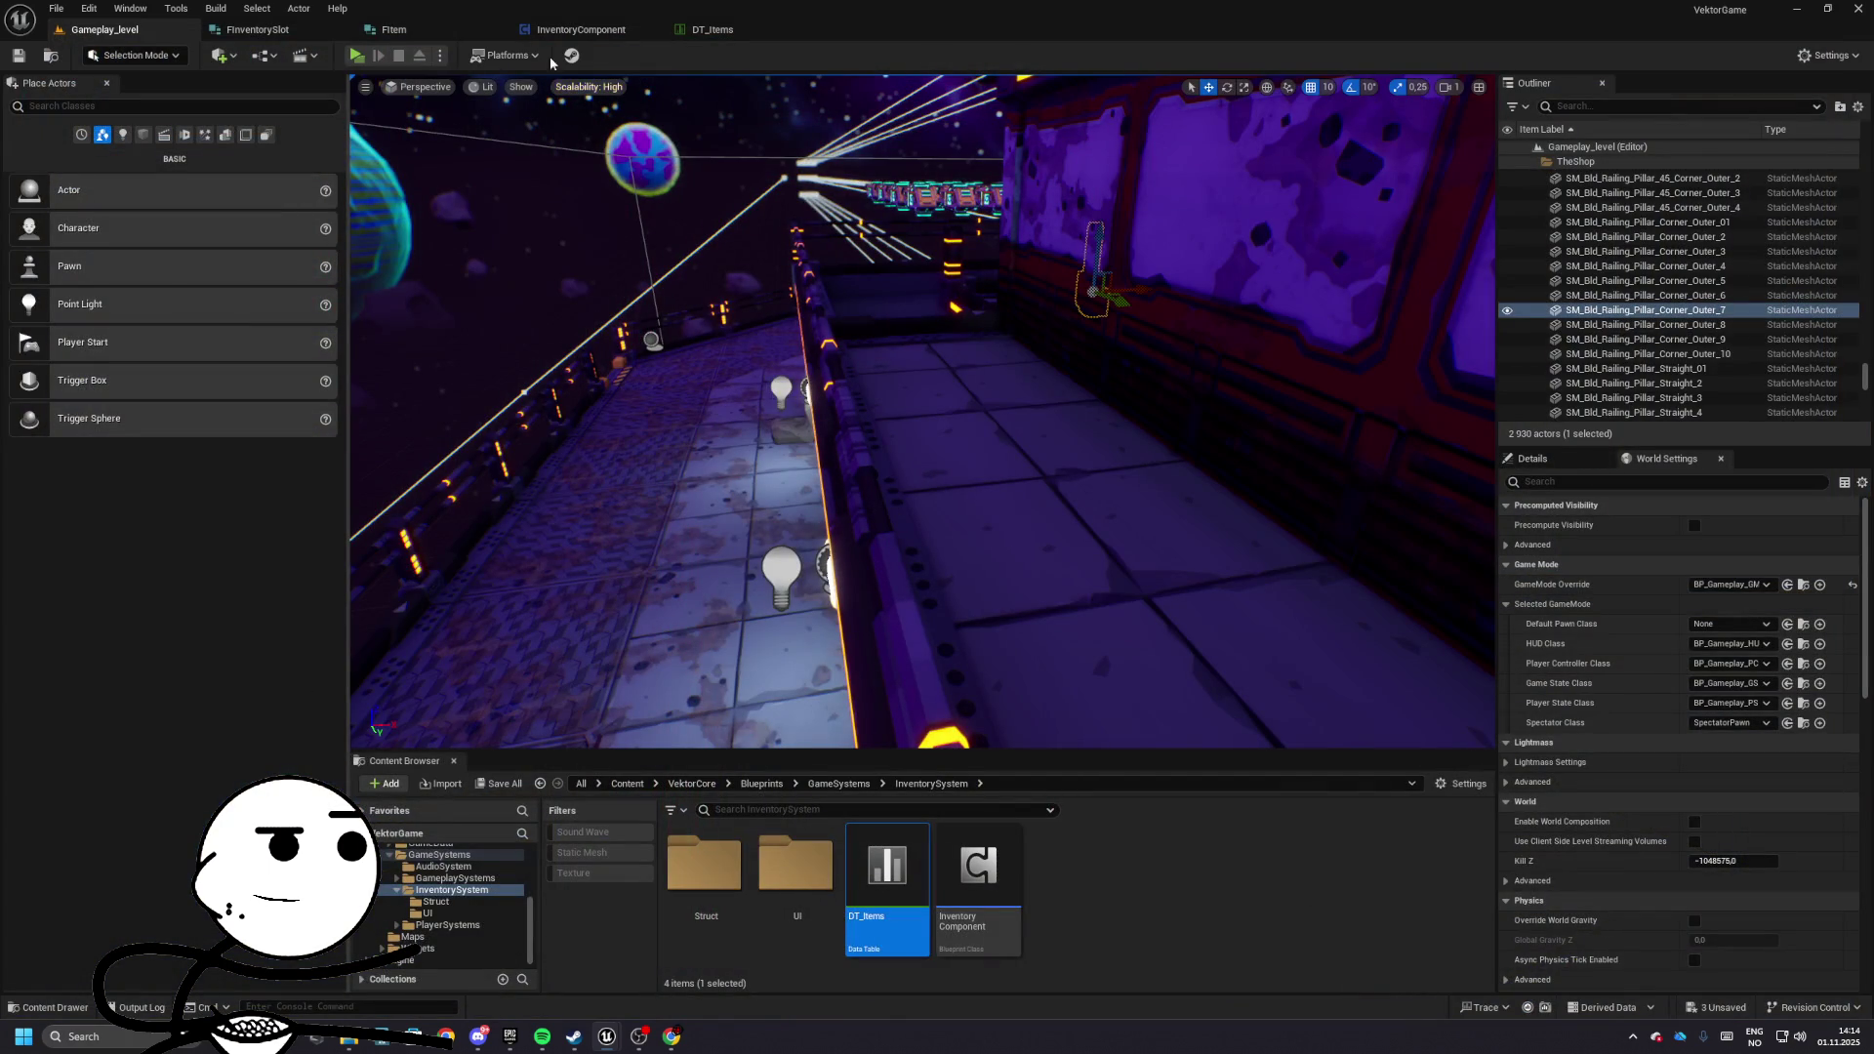
- Open BP_Gameplay_PC and change the Add Item Quantity to 15
click(581, 30)
drag(599, 271, 708, 263)
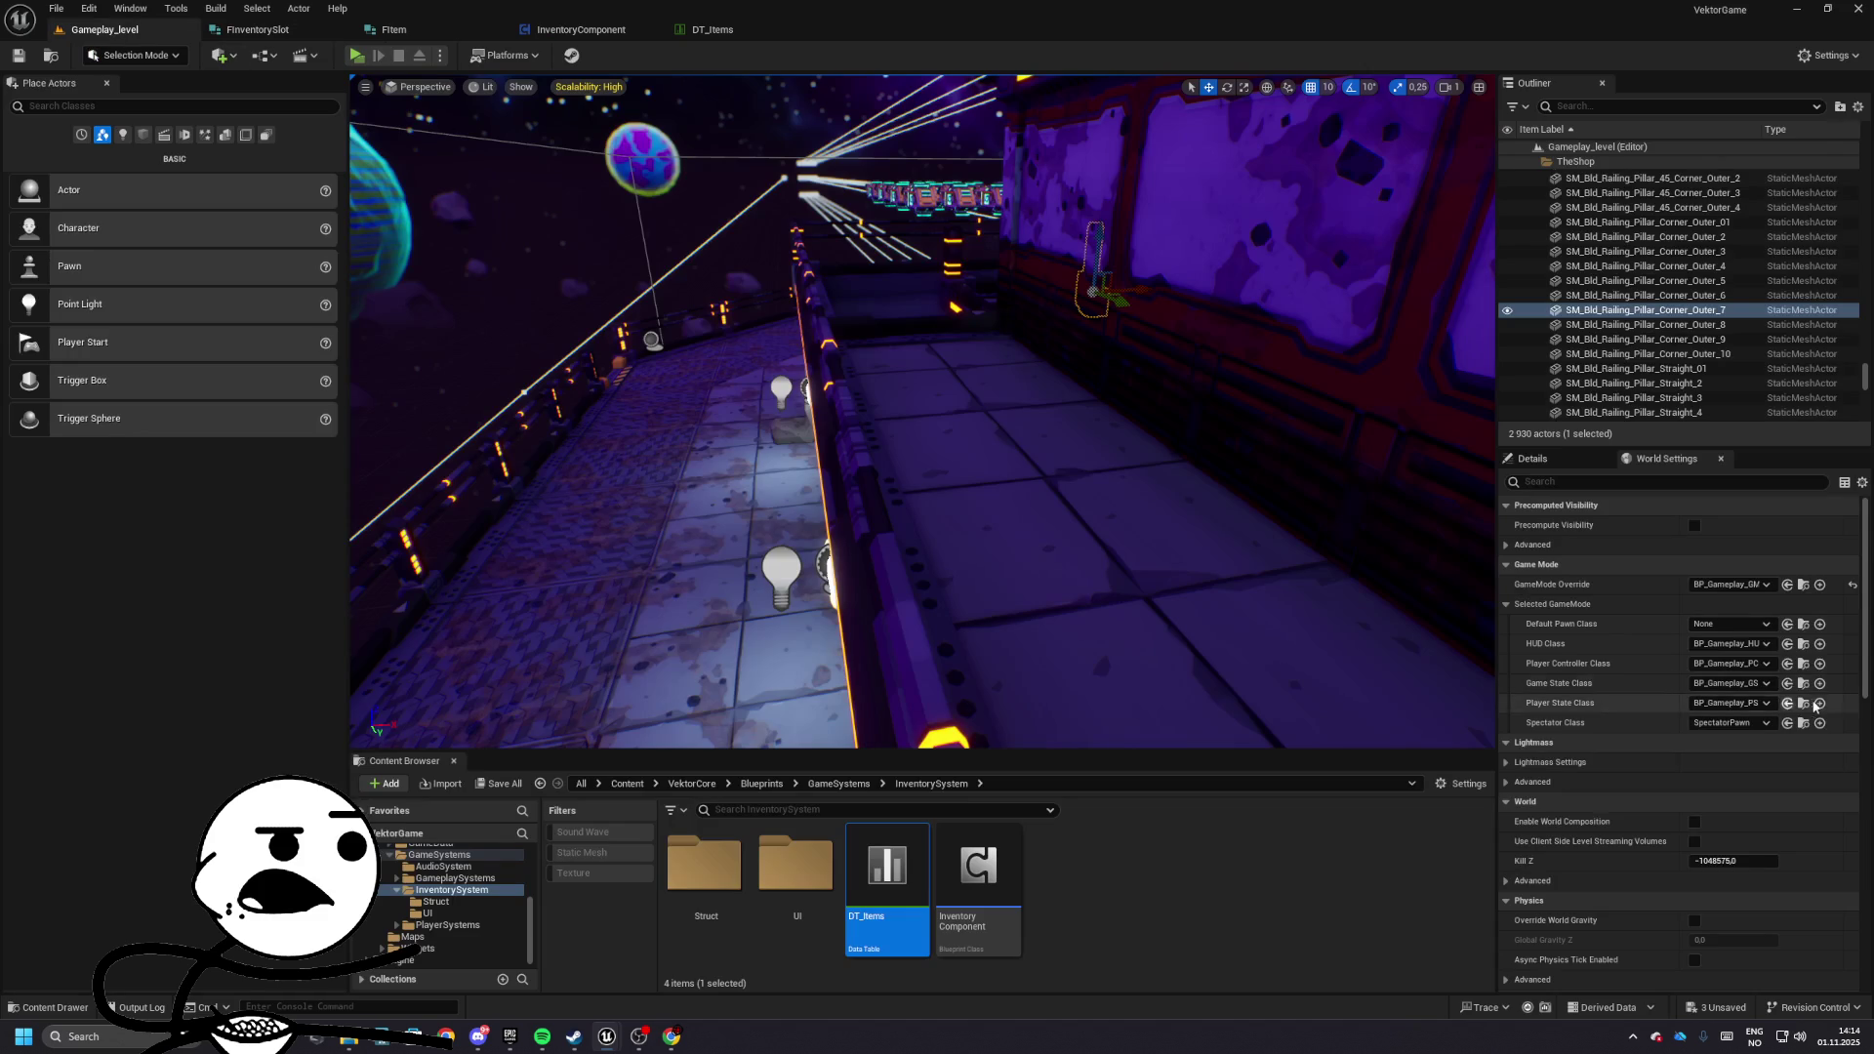
click(103, 29)
click(1803, 664)
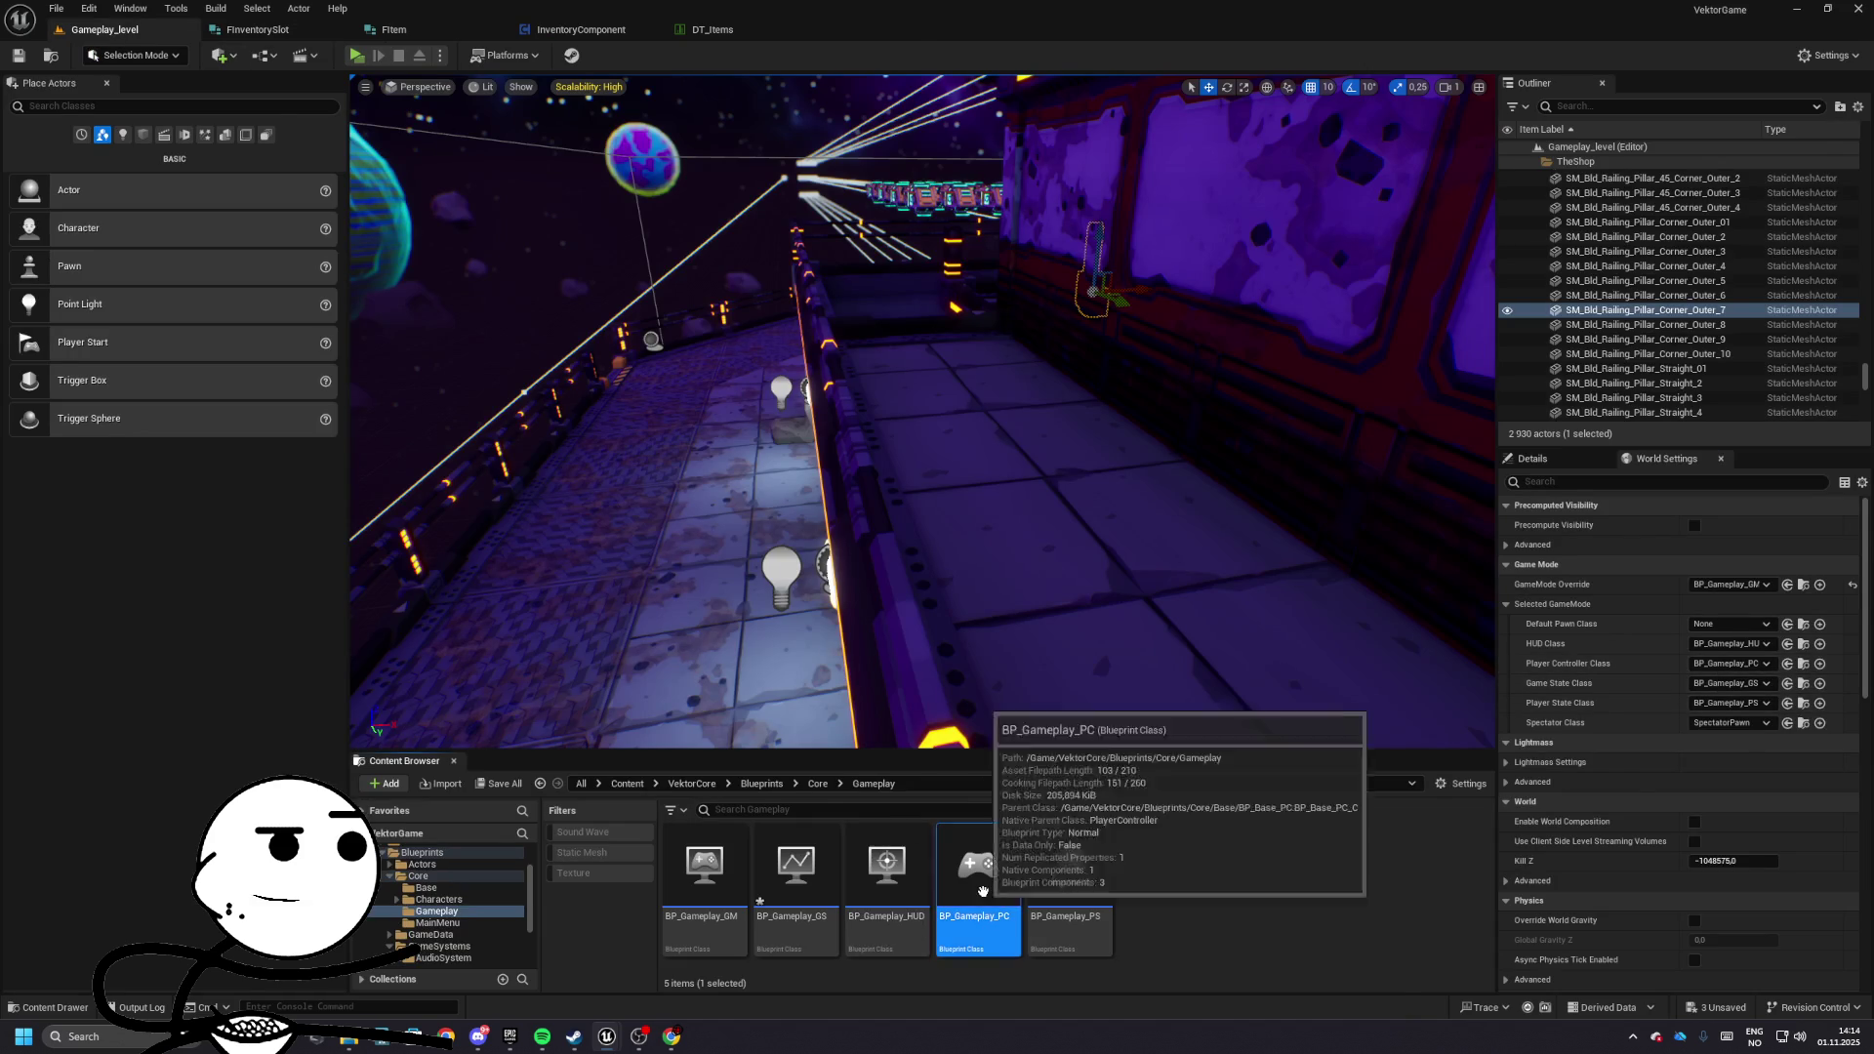
double_click(979, 864)
click(919, 677)
text(15)
key(Return)
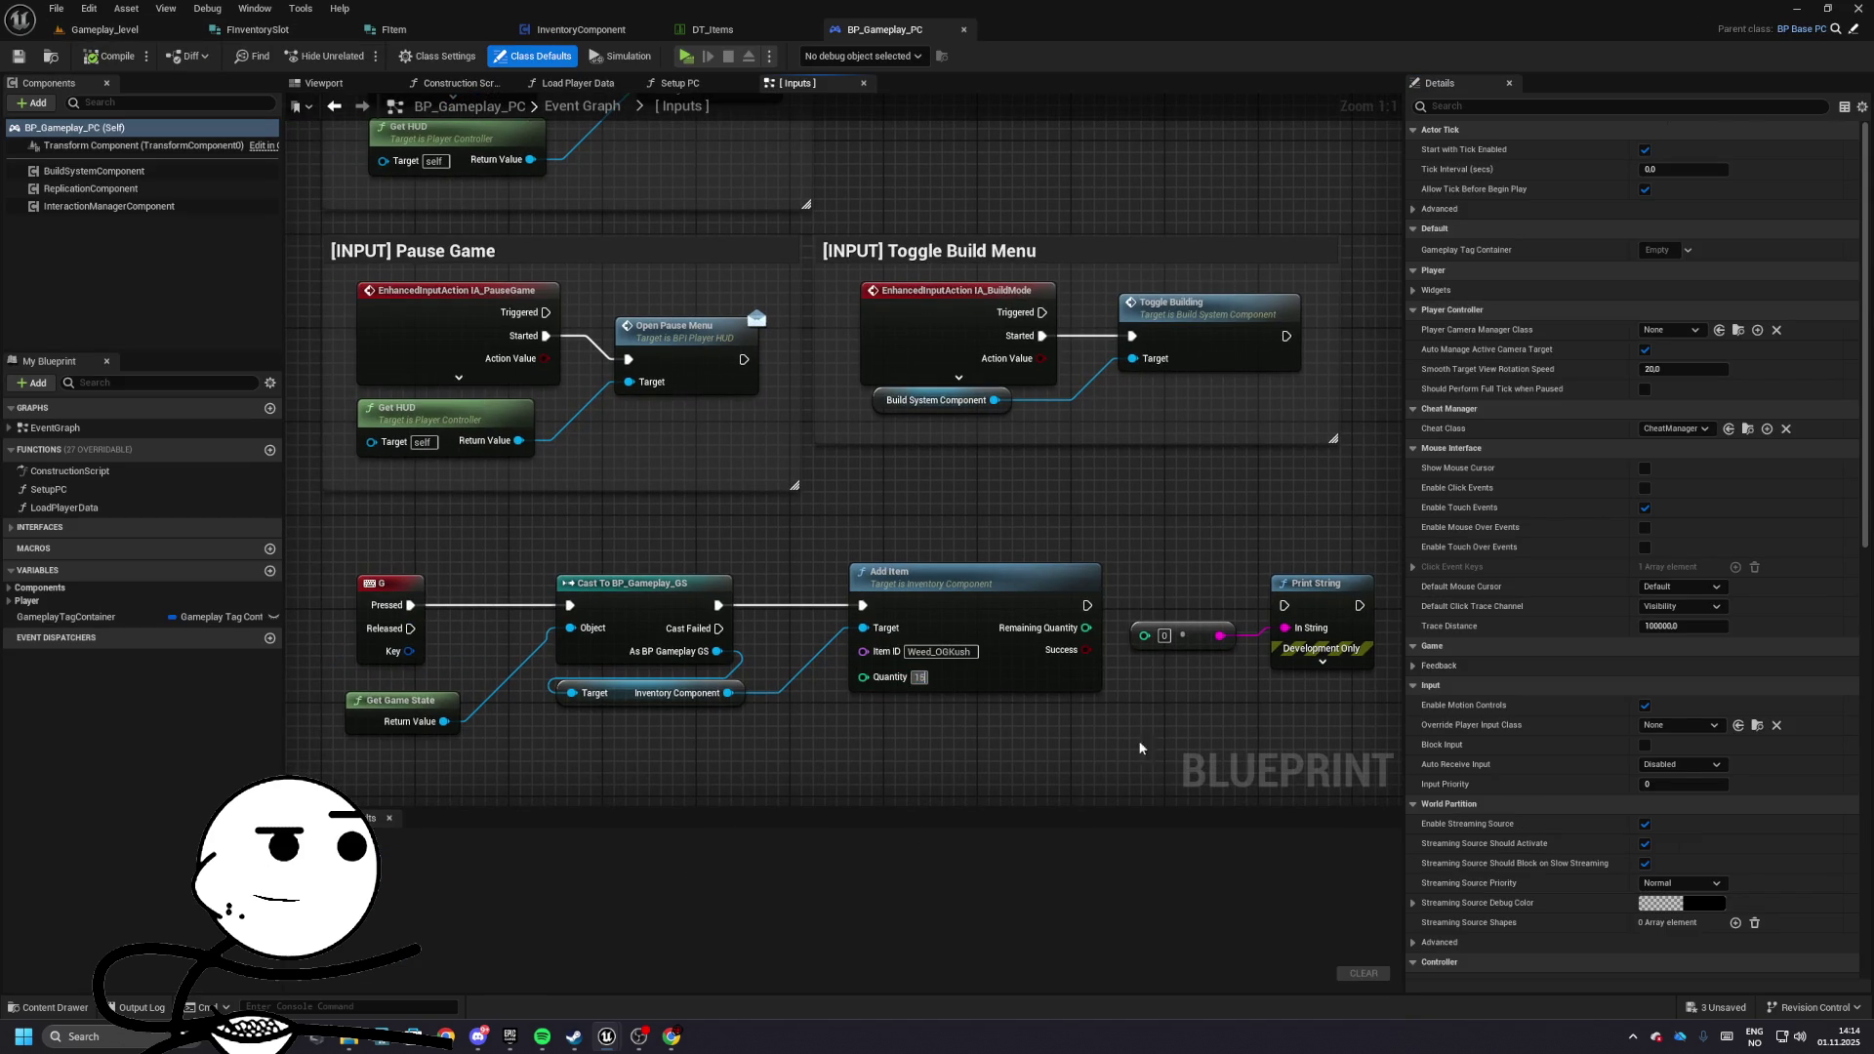
- Play-test with quantity 15, then go back to the InventoryComponent Add Item graph
click(103, 29)
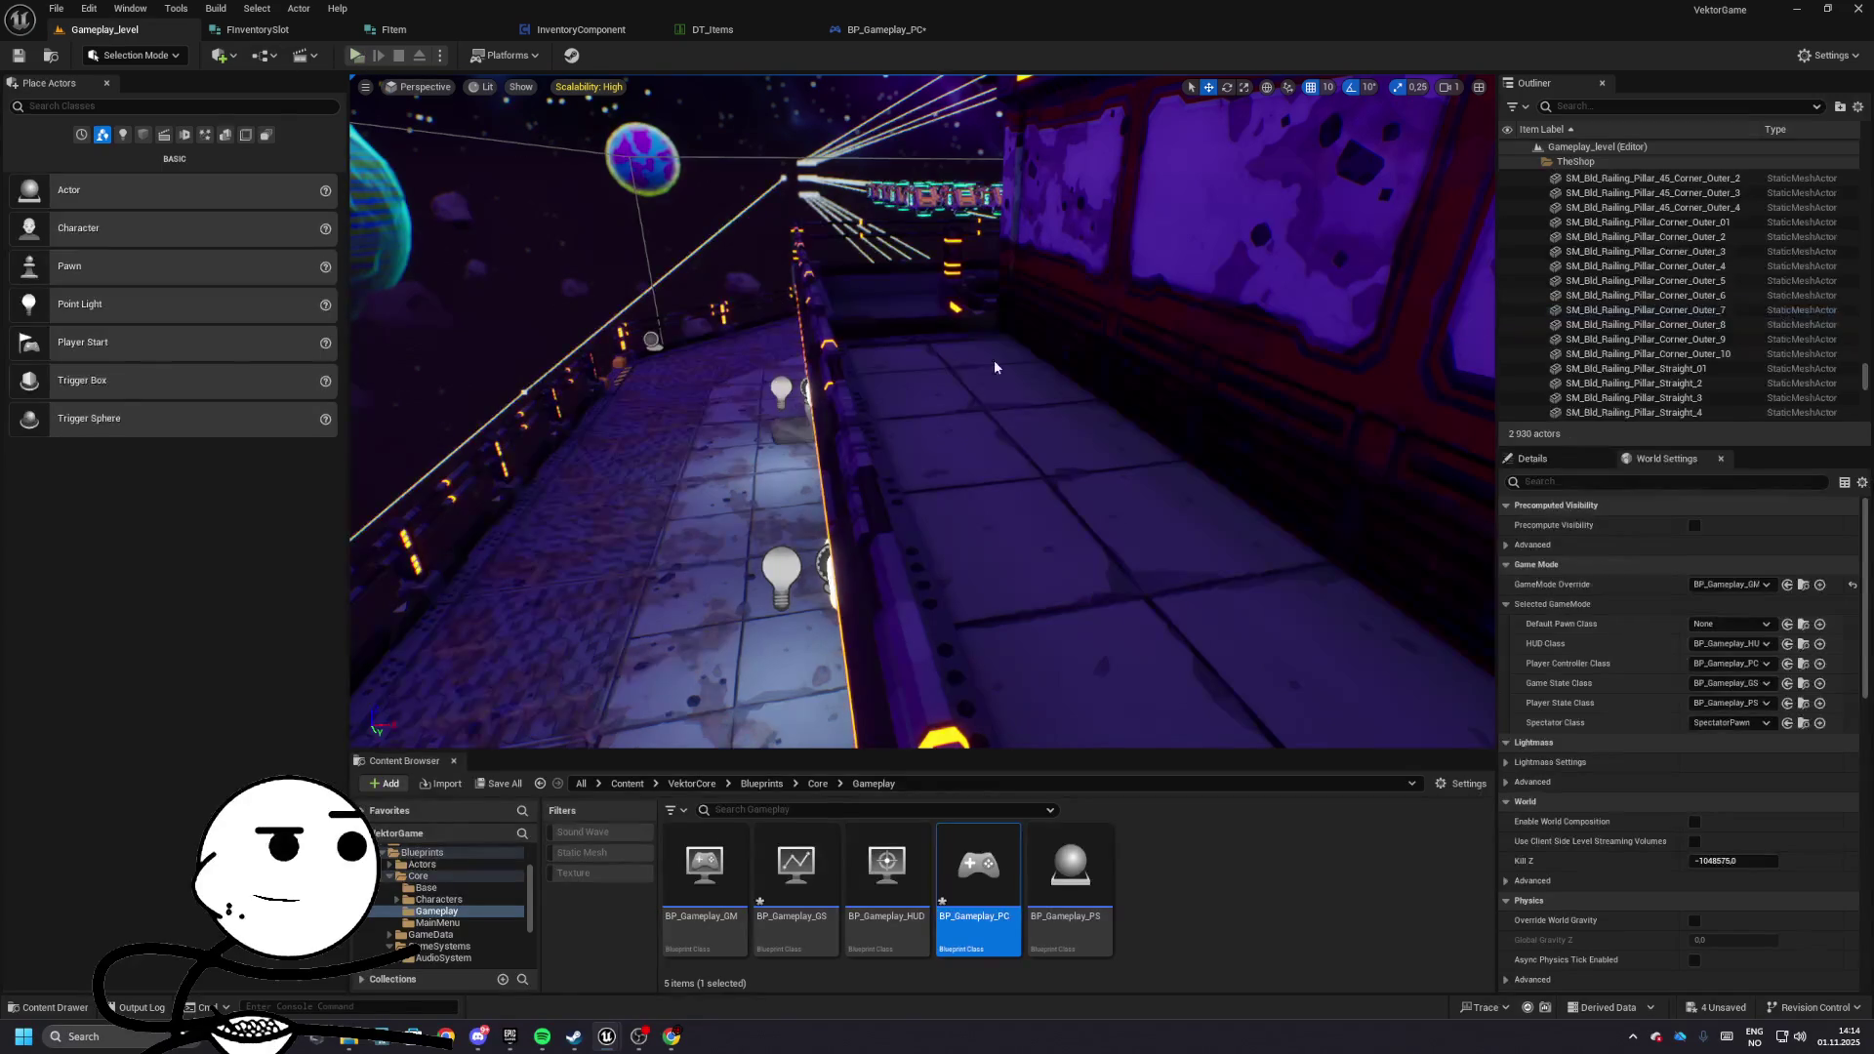
key(alt+p)
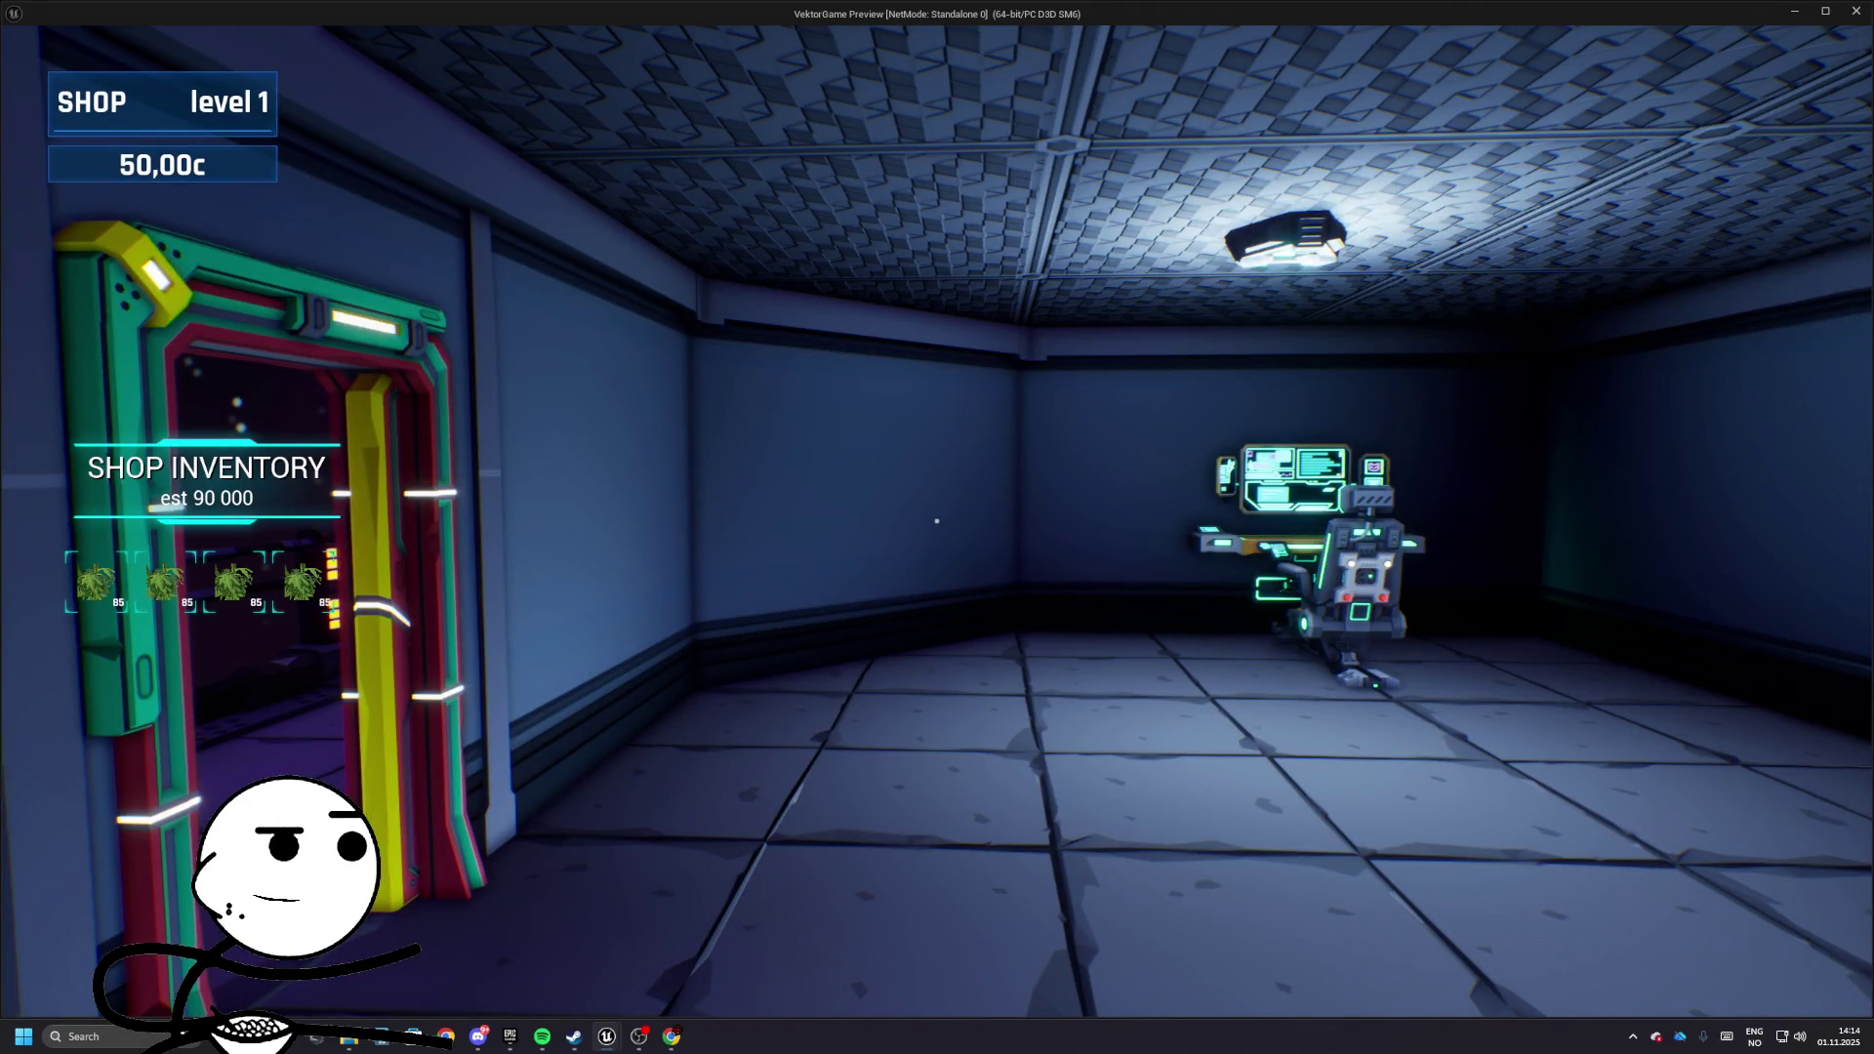
mouse_move(936, 520)
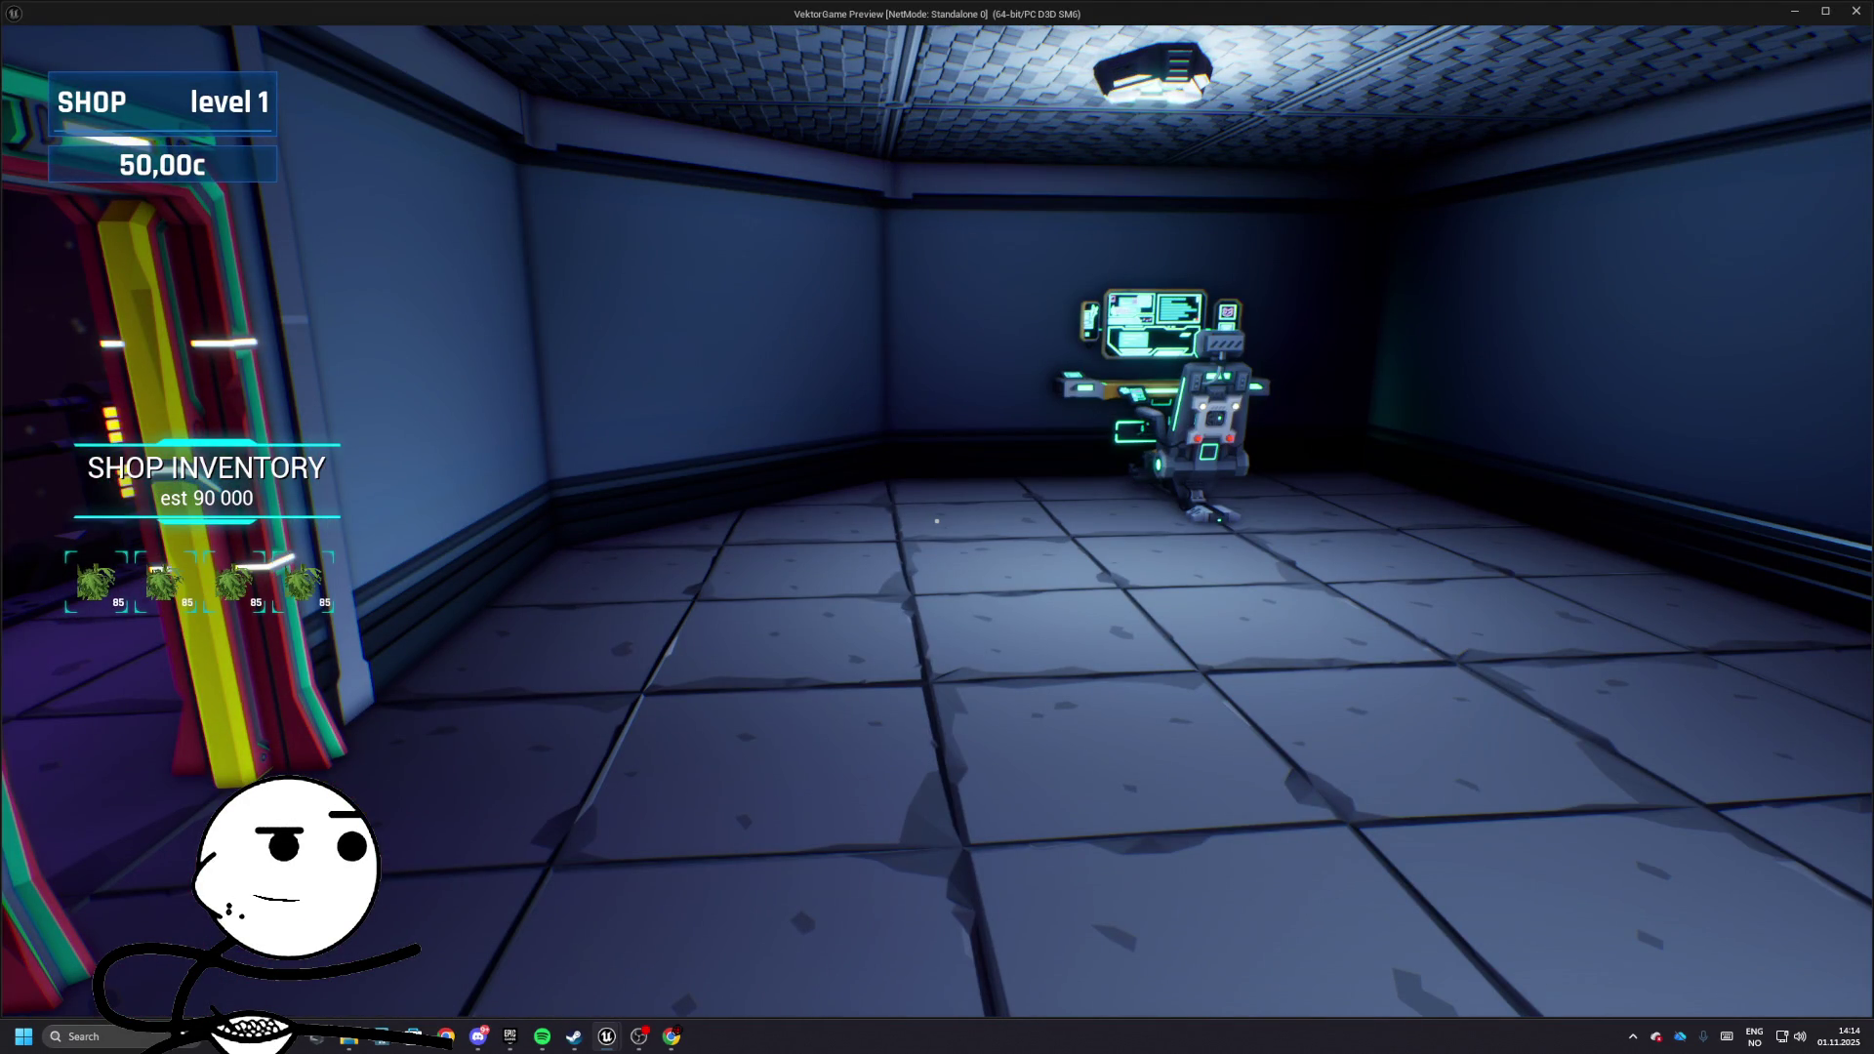
key(Escape)
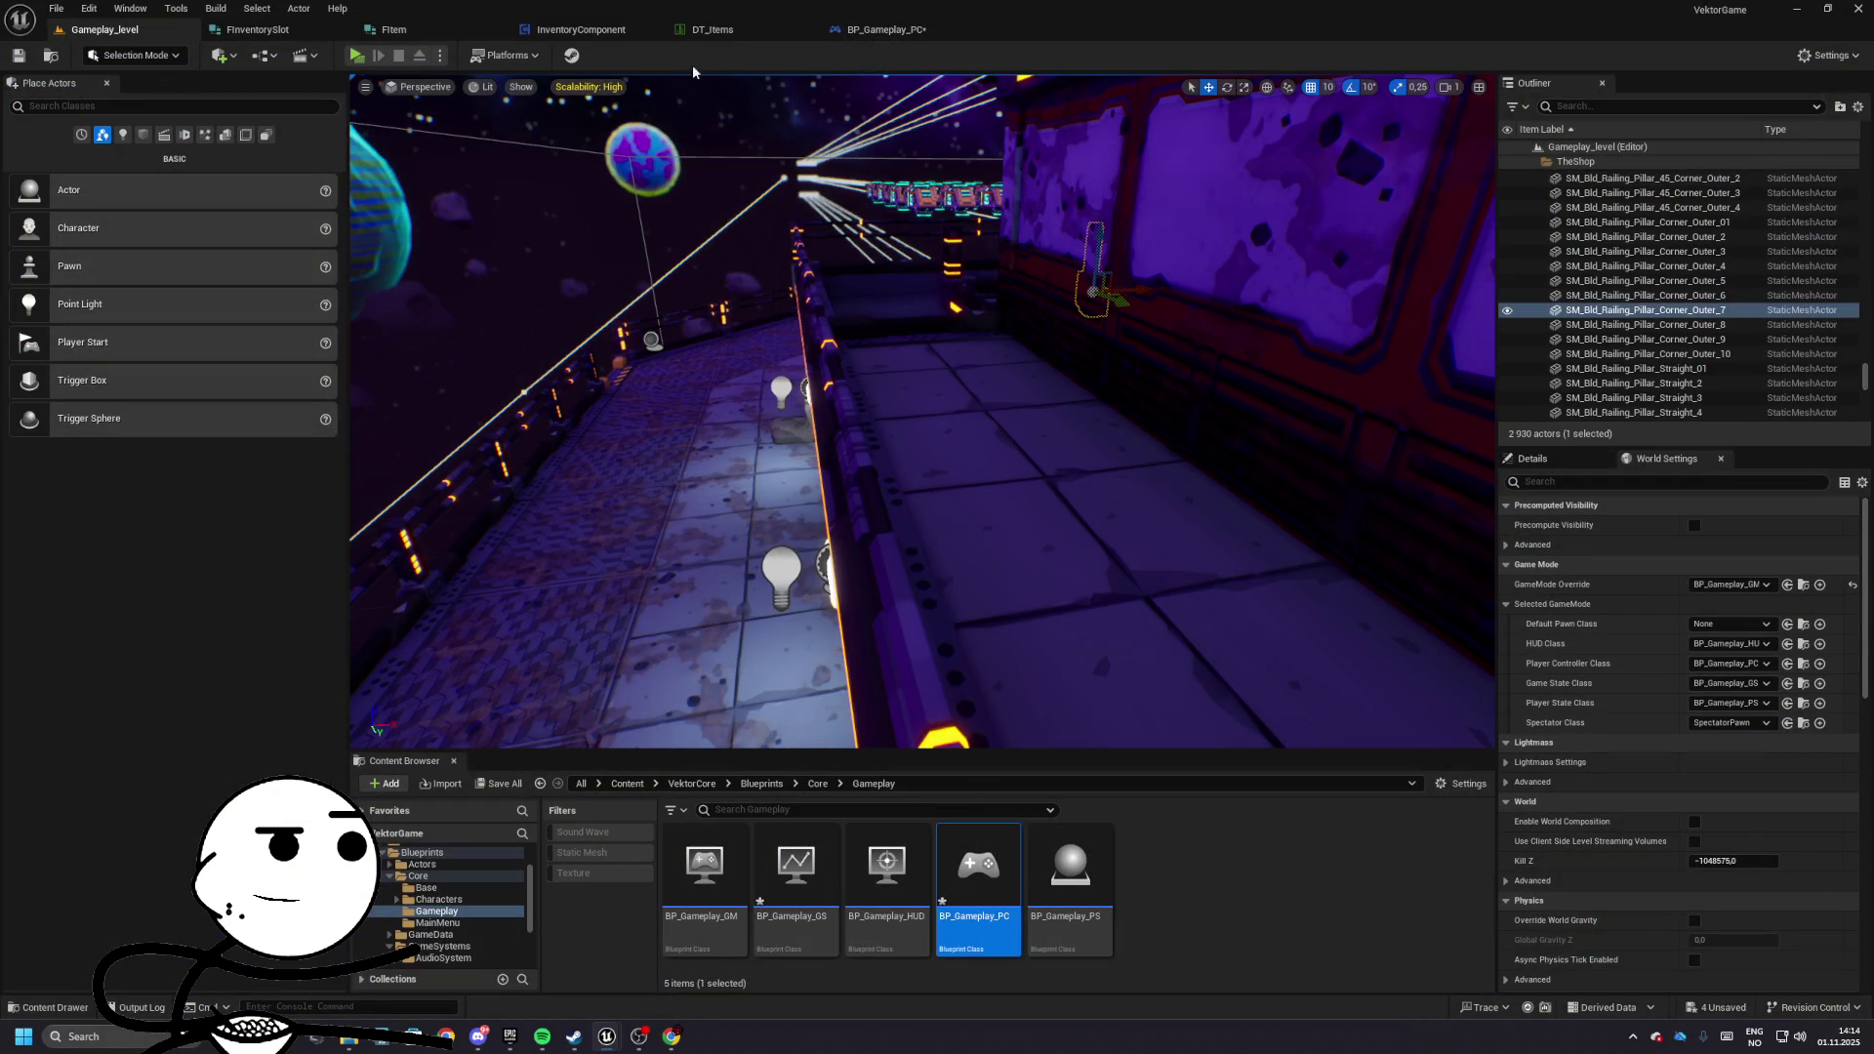
click(885, 29)
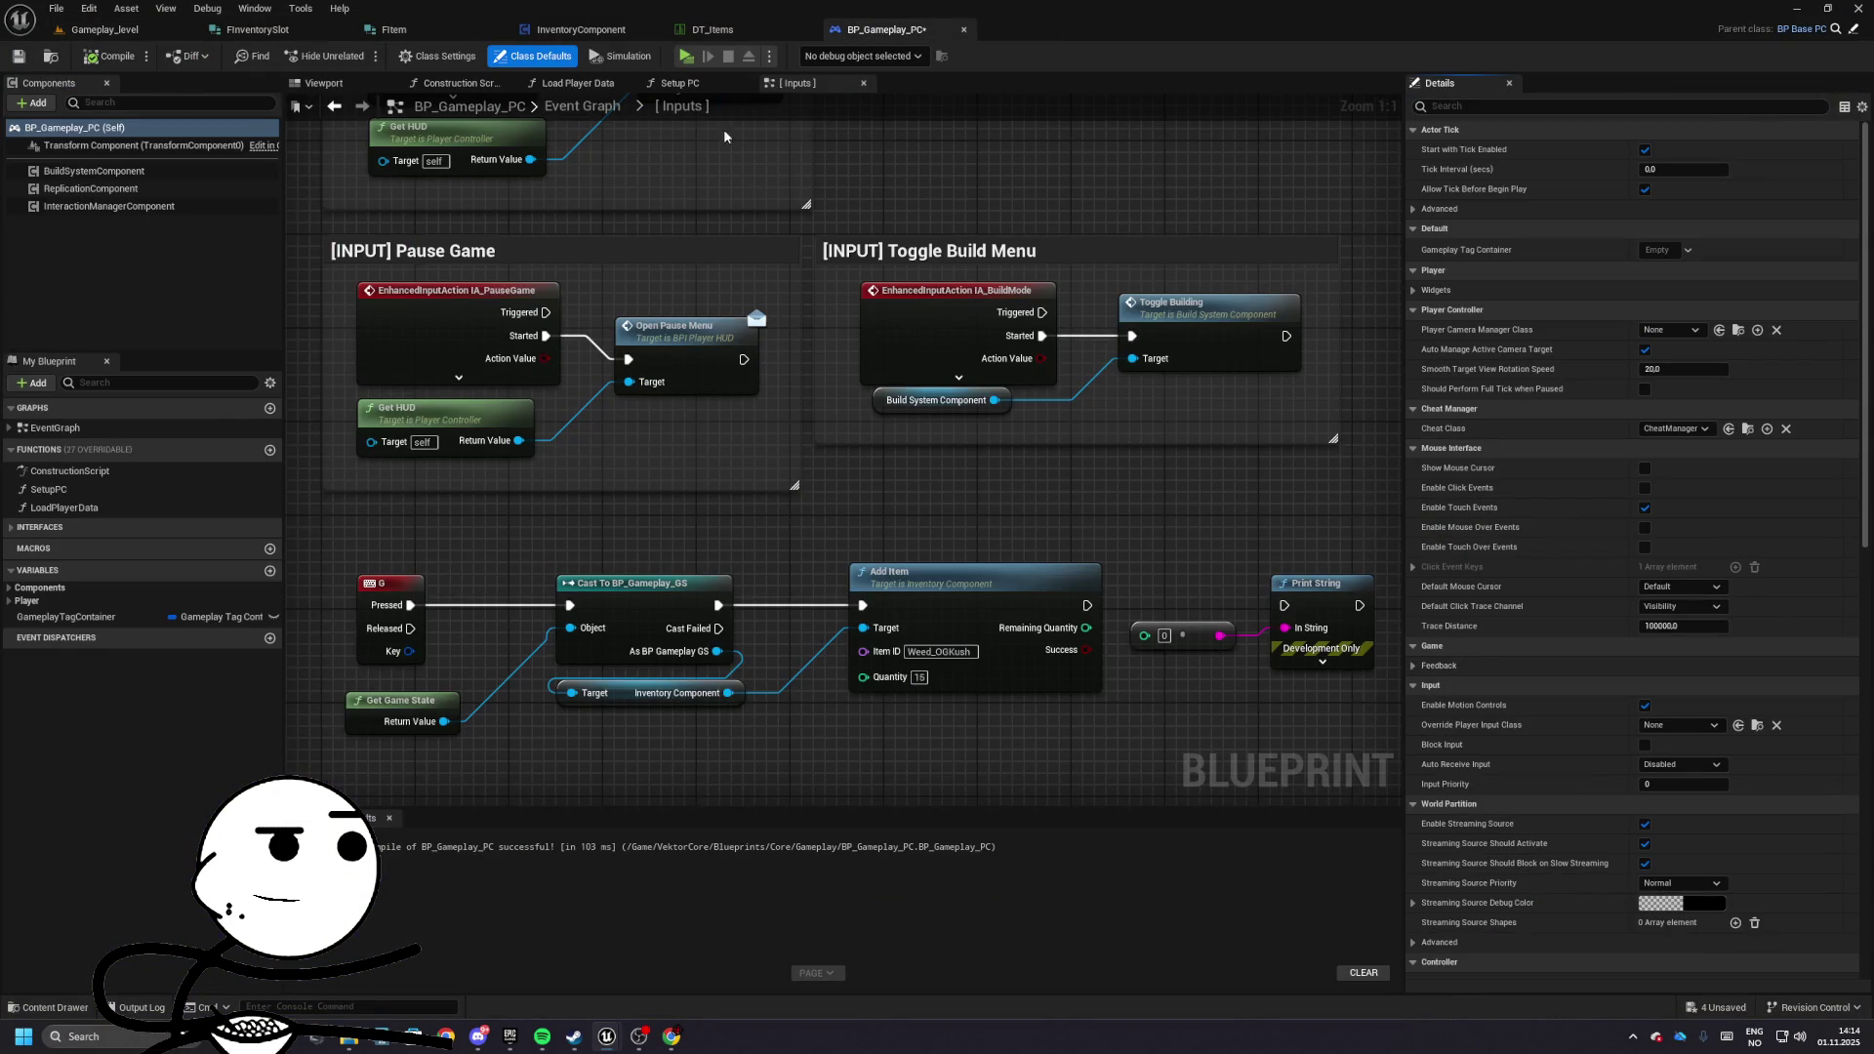
click(581, 29)
mouse_move(979, 412)
mouse_down()
mouse_move(600, 463)
mouse_move(781, 488)
mouse_move(293, 473)
mouse_up()
- Reorder the subtraction to Remaining minus Free Space and run a quick play test
mouse_move(1074, 439)
mouse_down()
mouse_move(586, 430)
mouse_move(866, 410)
mouse_move(410, 432)
mouse_move(628, 435)
mouse_move(326, 420)
mouse_up()
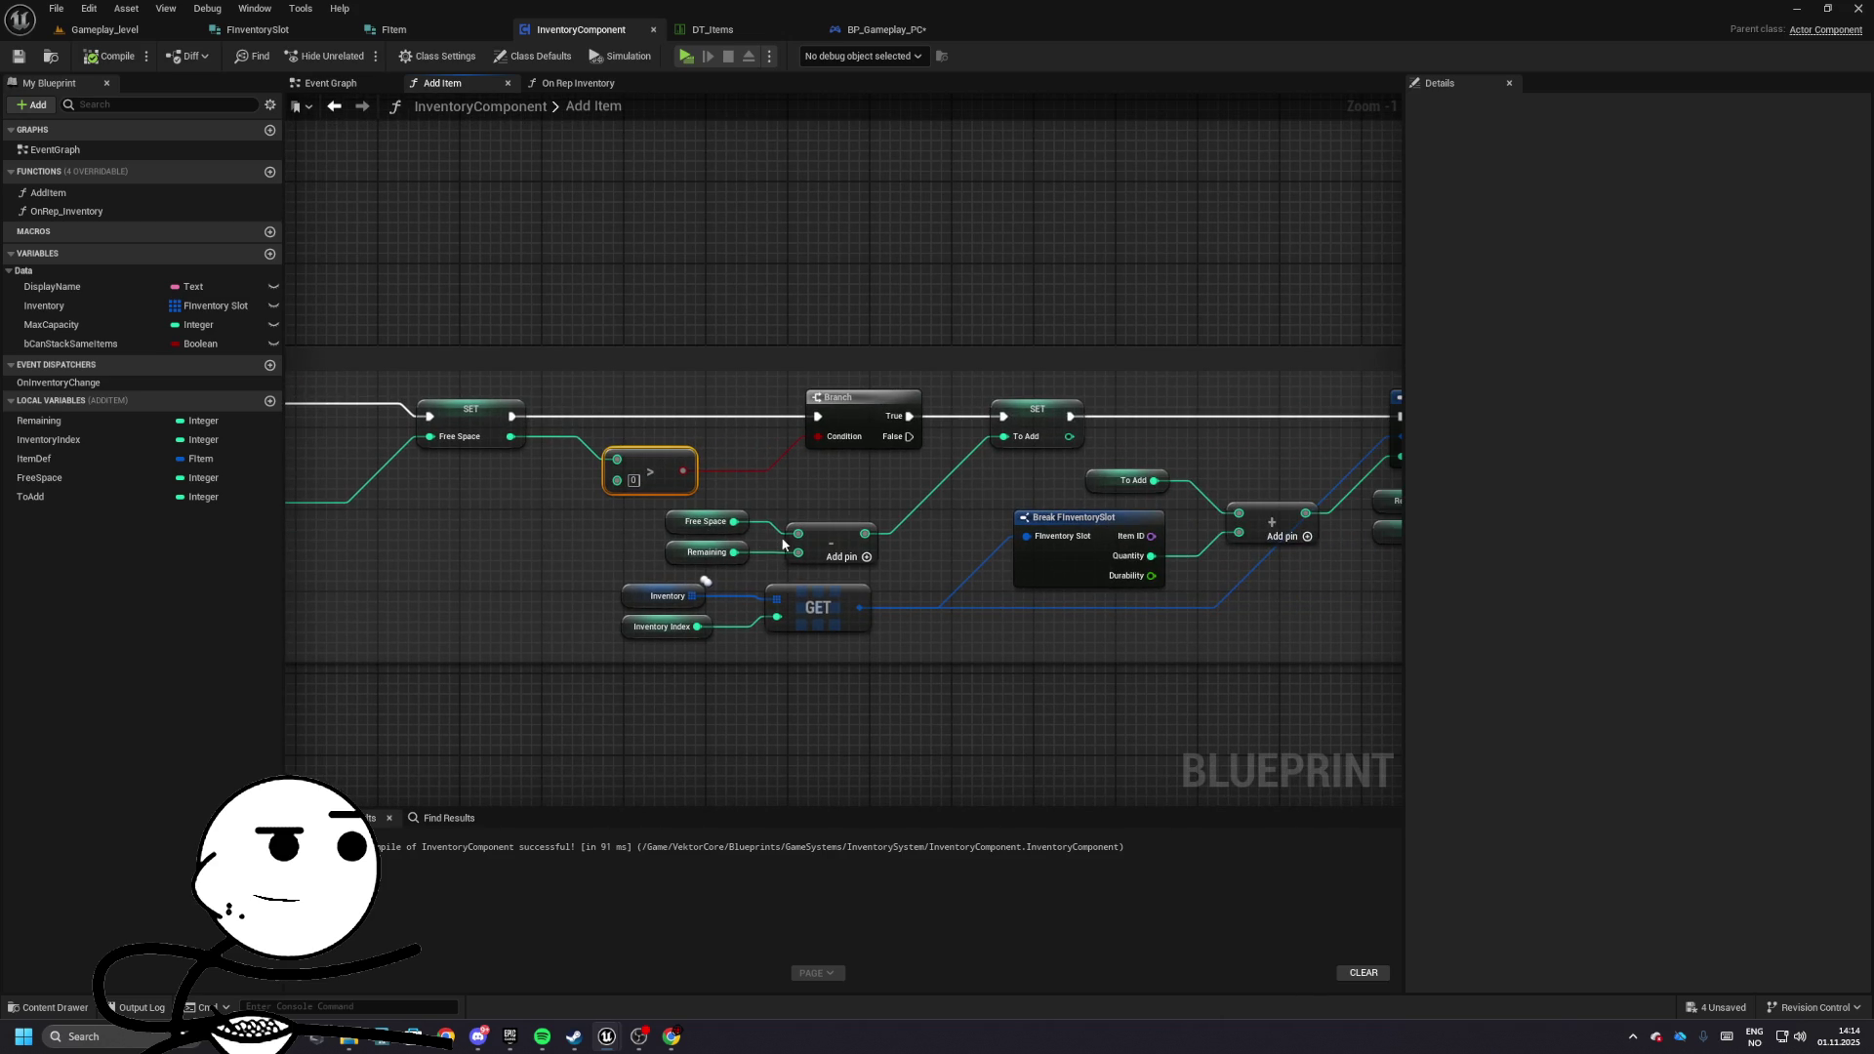
click(707, 553)
mouse_move(734, 521)
mouse_down()
mouse_move(798, 553)
mouse_move(799, 534)
mouse_move(727, 522)
mouse_up()
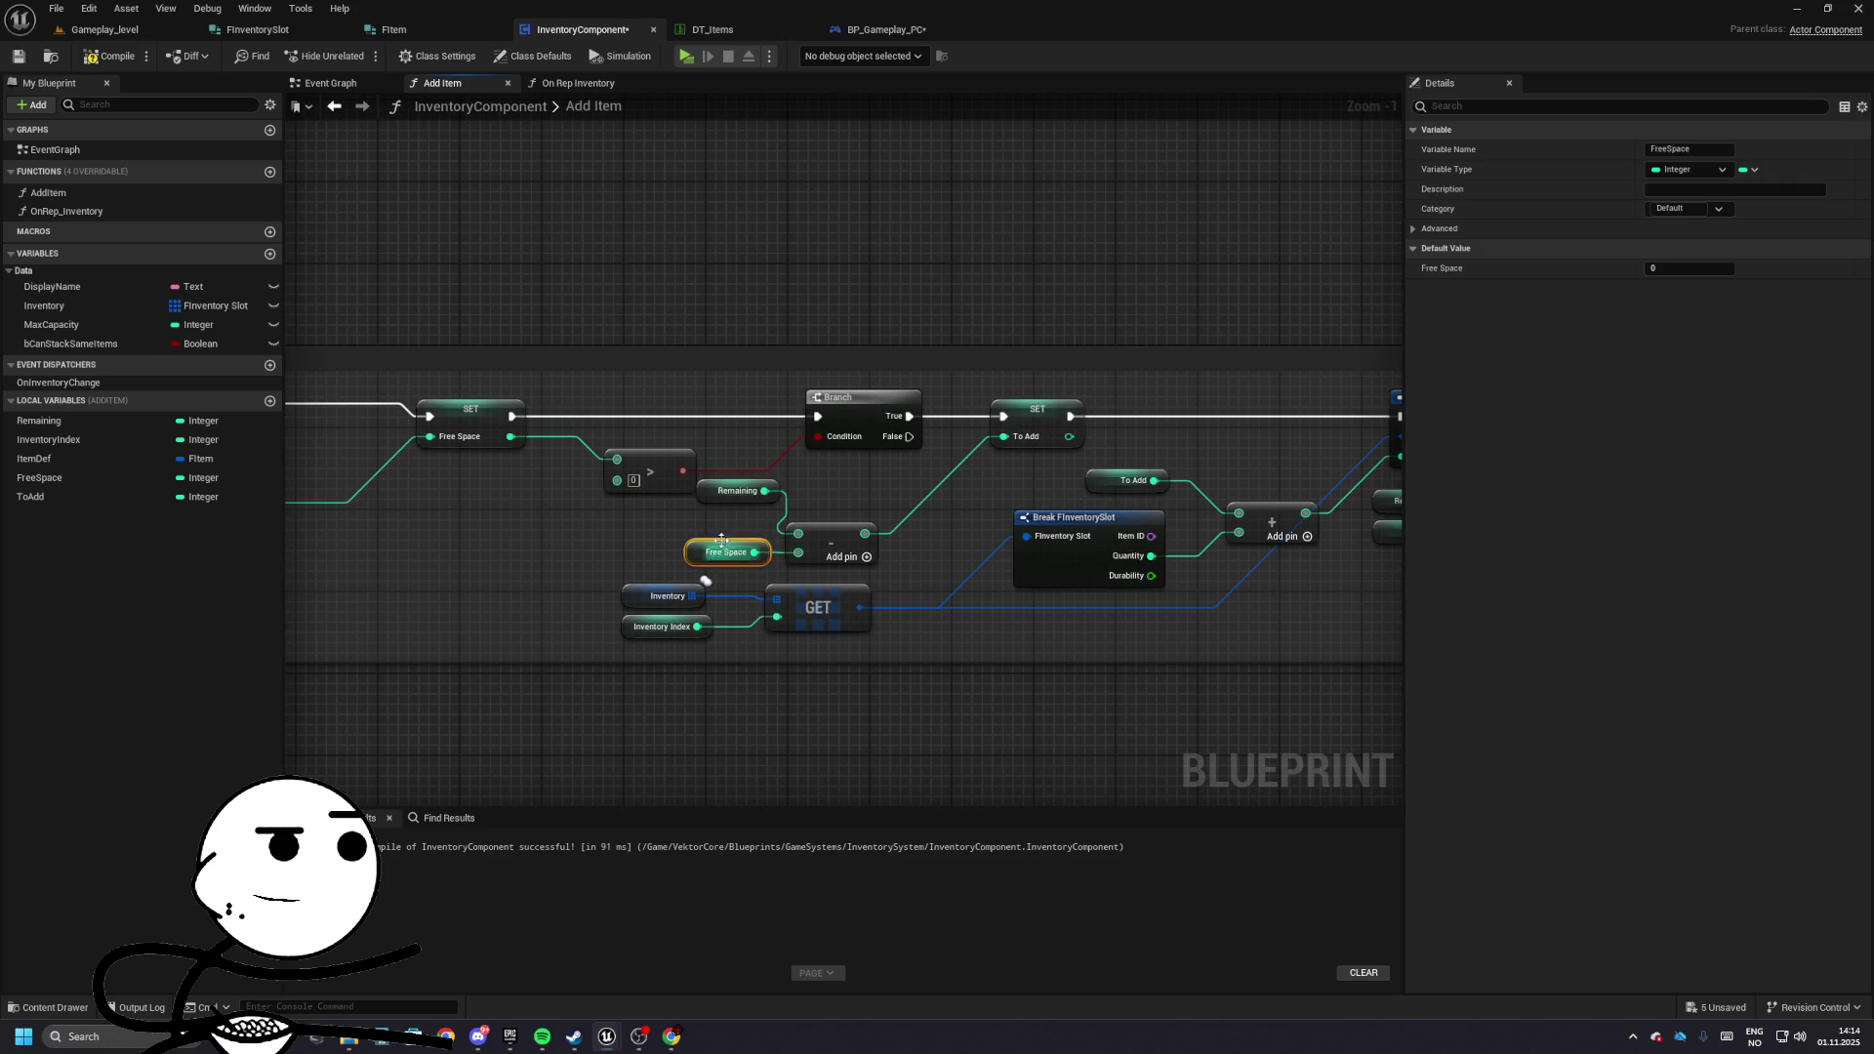
click(102, 30)
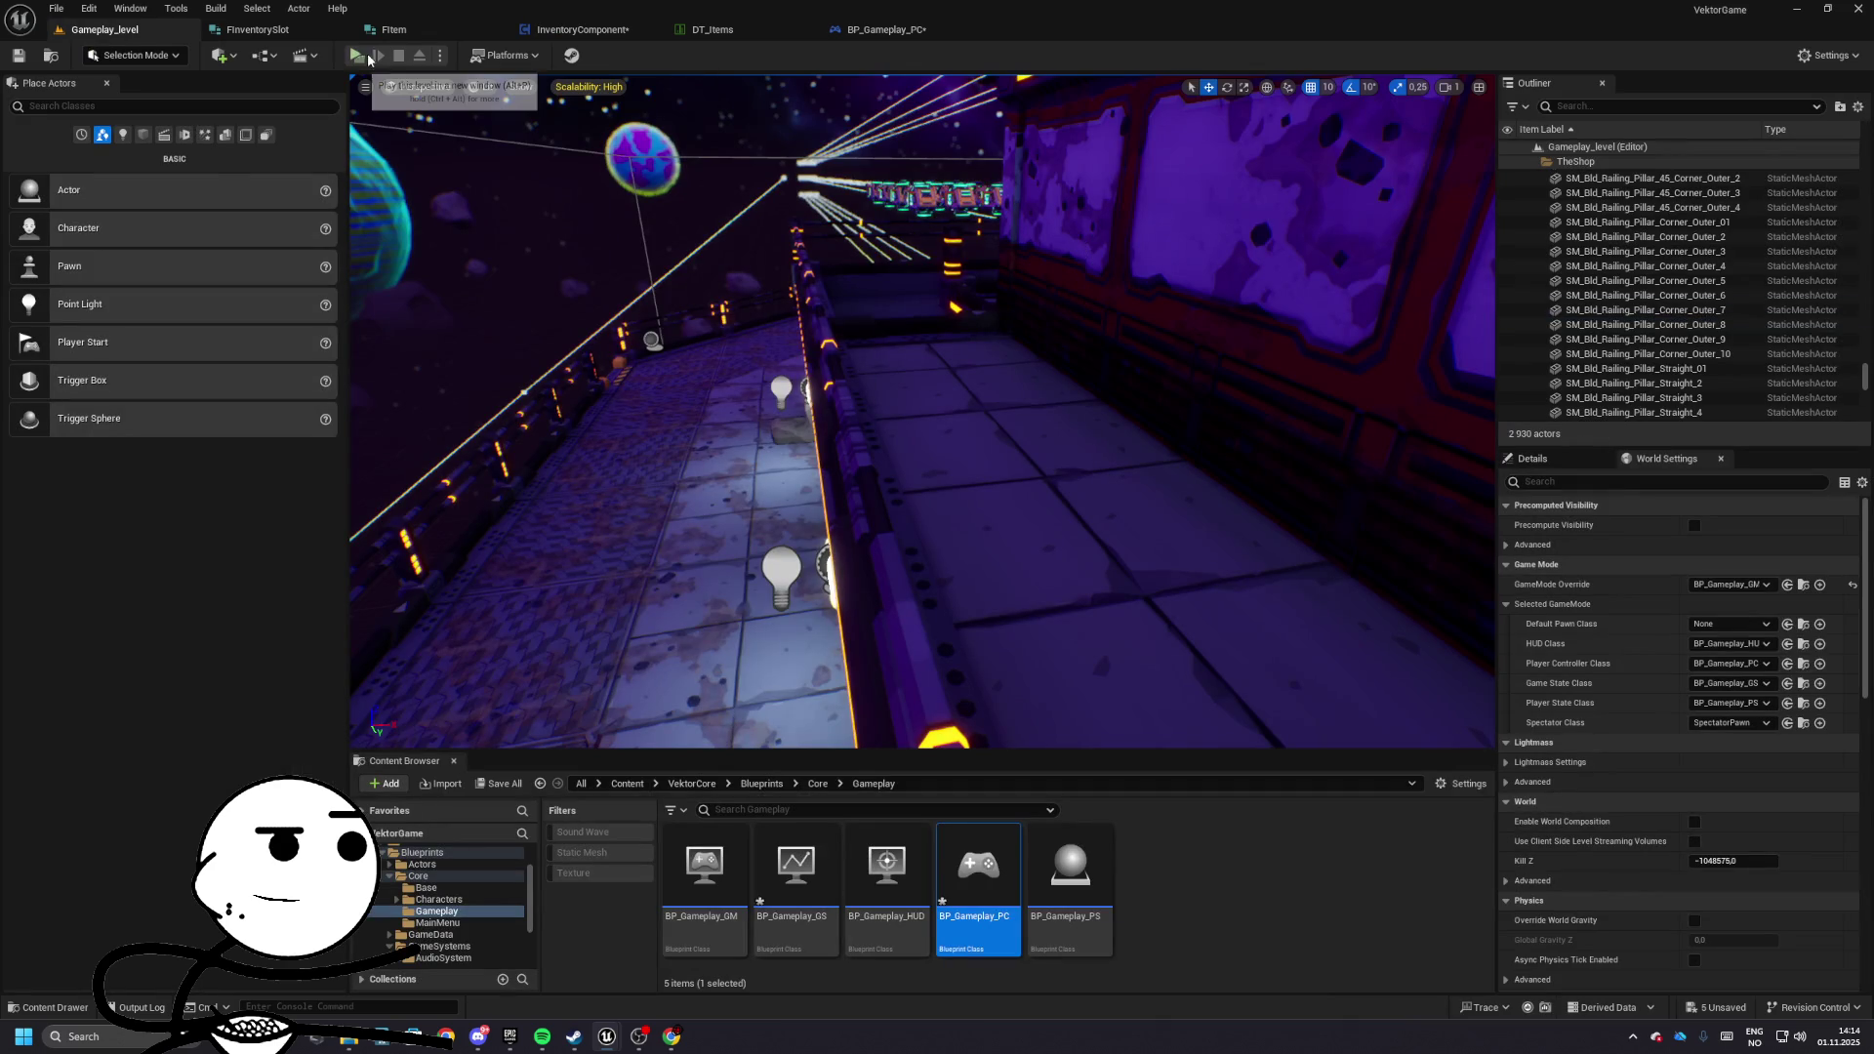
click(371, 56)
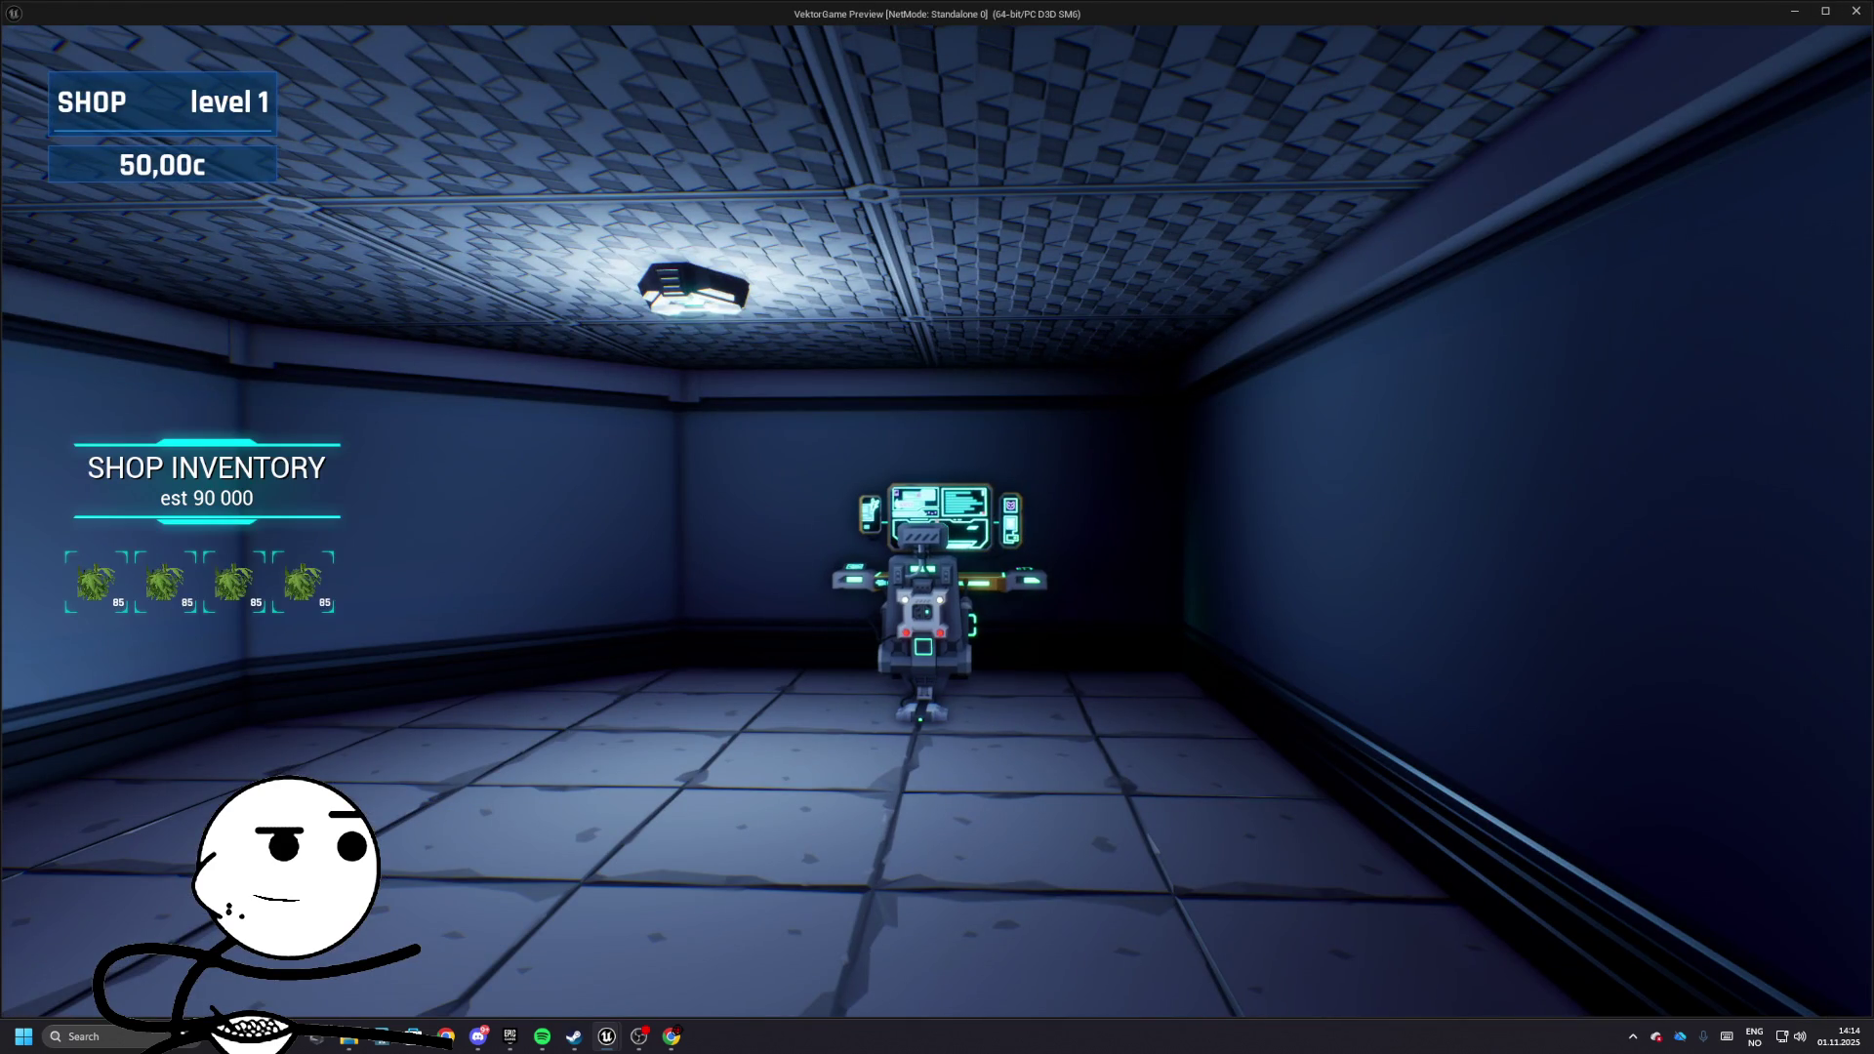
key(Escape)
- Wire the slot's Quantity and the To Add value into the add node
click(583, 29)
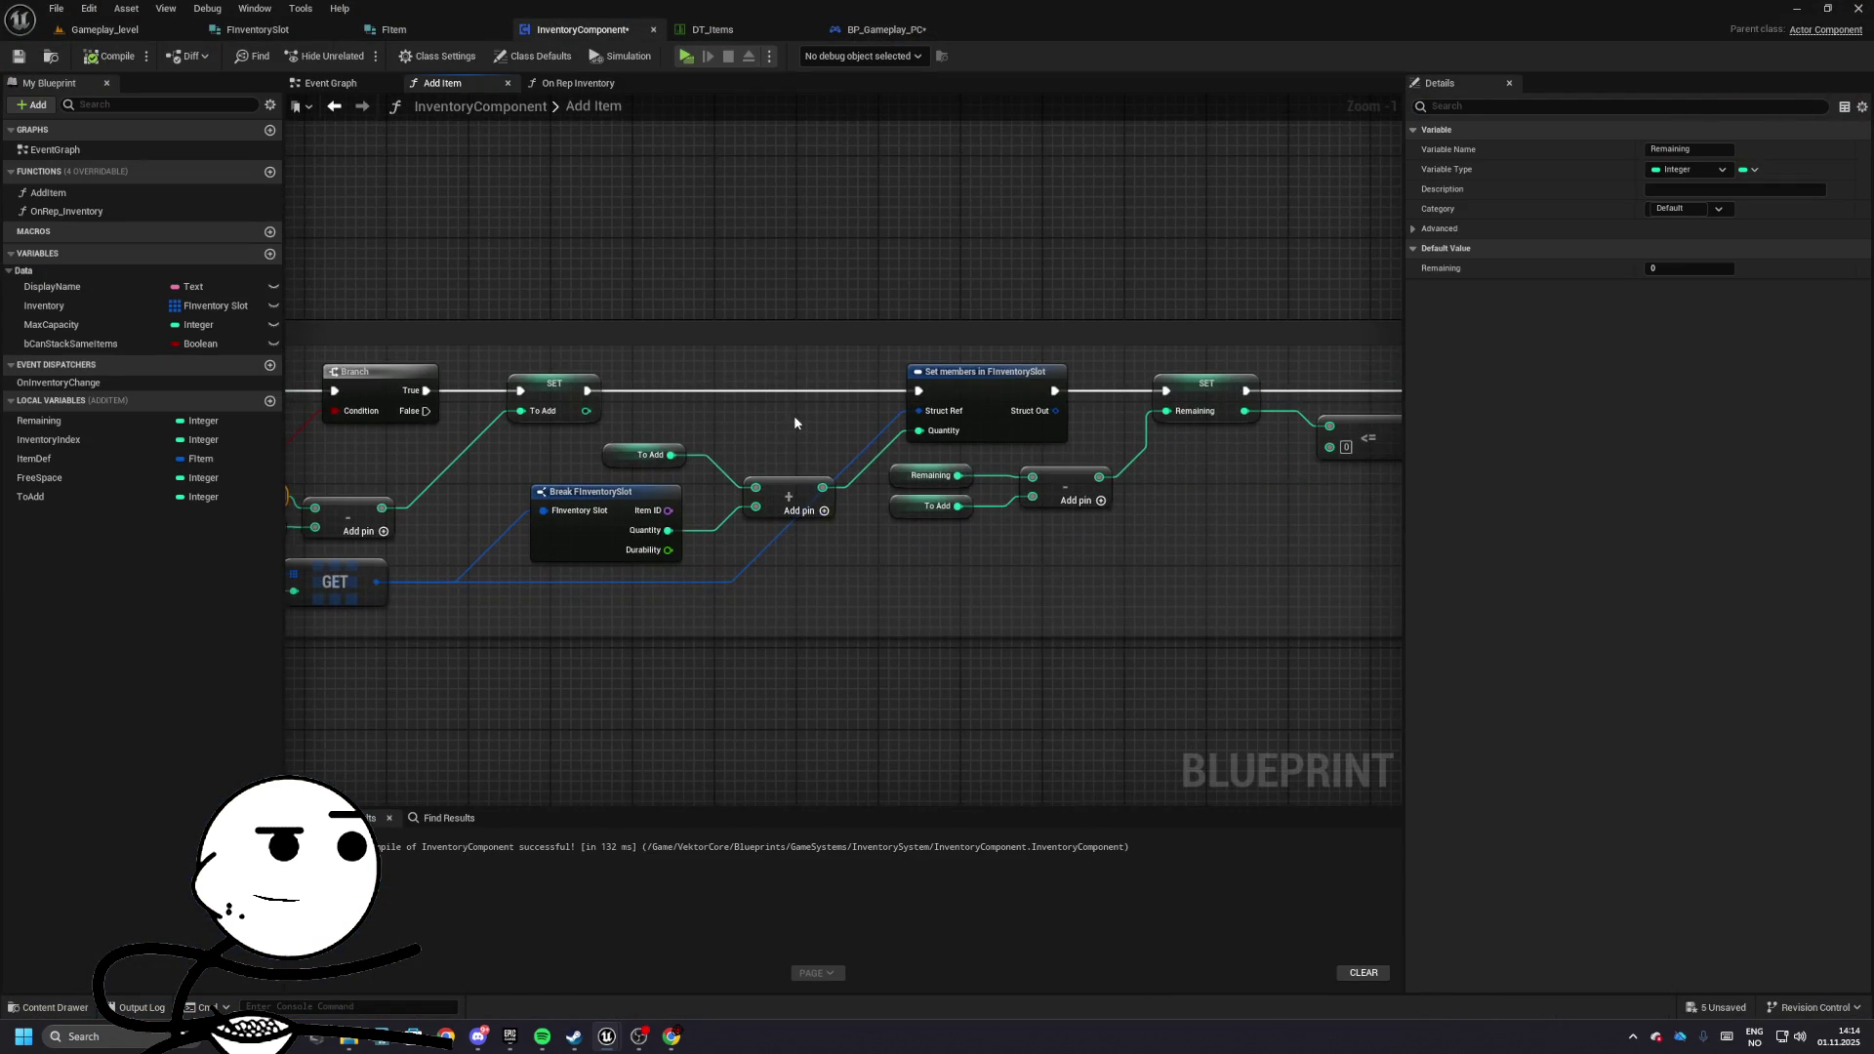
drag(774, 473, 975, 591)
mouse_move(546, 501)
mouse_down()
mouse_move(873, 508)
mouse_move(957, 625)
mouse_move(864, 615)
mouse_up()
drag(882, 547, 968, 505)
drag(814, 526, 804, 474)
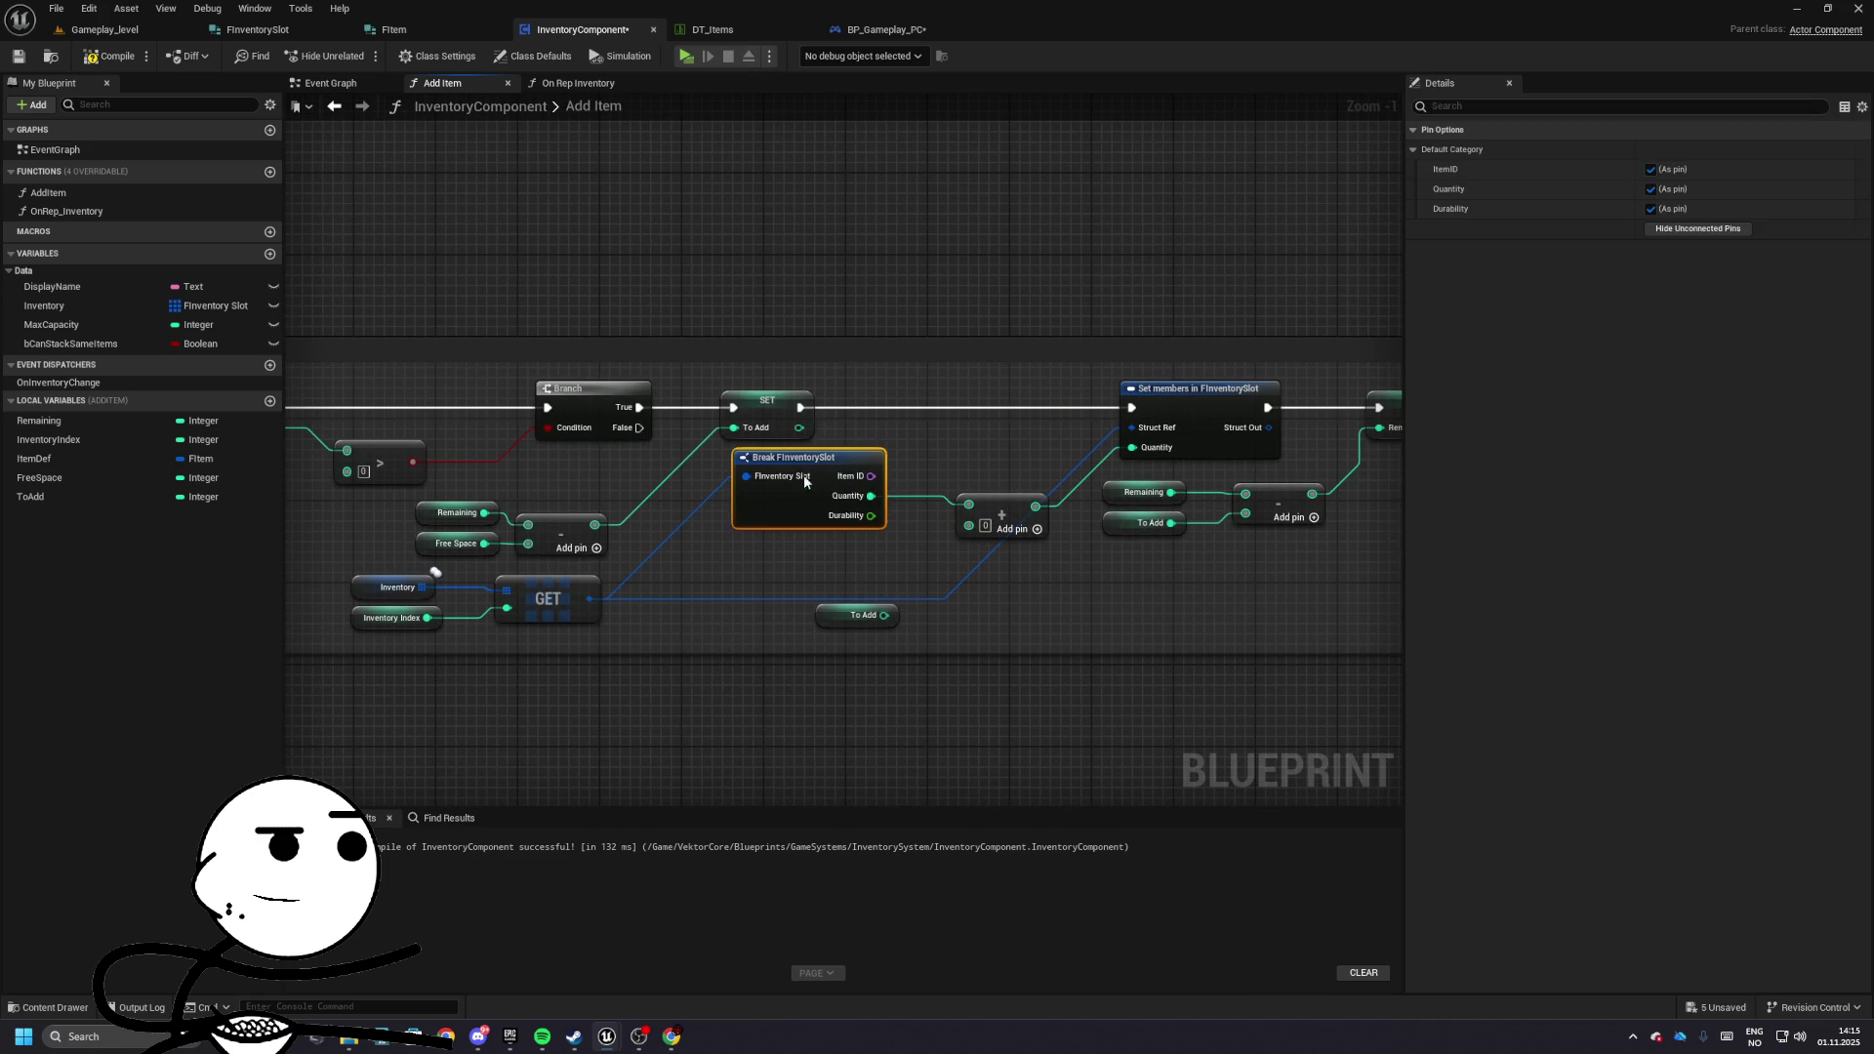
mouse_move(852, 619)
mouse_down()
mouse_move(821, 569)
mouse_move(969, 528)
mouse_up()
drag(820, 565, 820, 553)
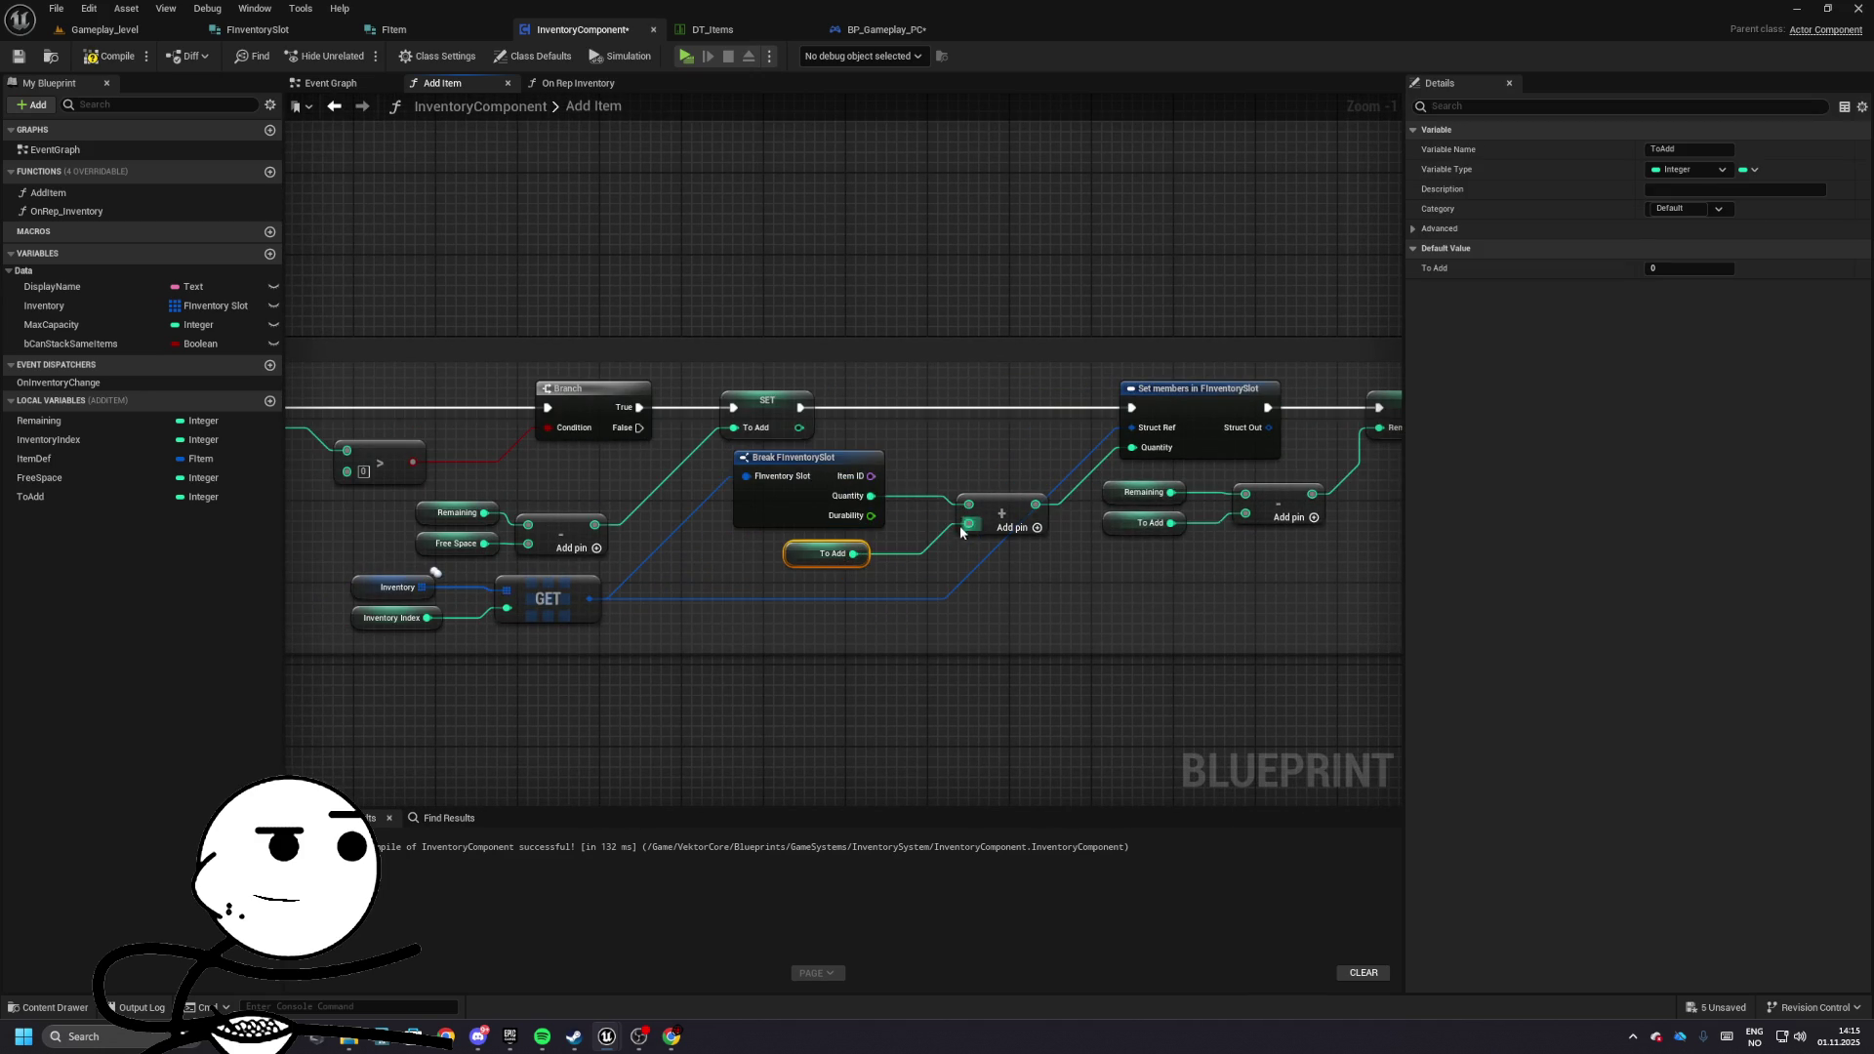
- Pan over to the Break FInventorySlot and Break FItem subtract logic
click(809, 485)
drag(809, 485, 994, 471)
mouse_move(410, 485)
mouse_down()
mouse_move(751, 469)
mouse_move(707, 444)
mouse_move(1165, 446)
mouse_move(821, 465)
mouse_move(215, 360)
mouse_move(892, 469)
mouse_move(704, 457)
mouse_move(825, 430)
mouse_up()
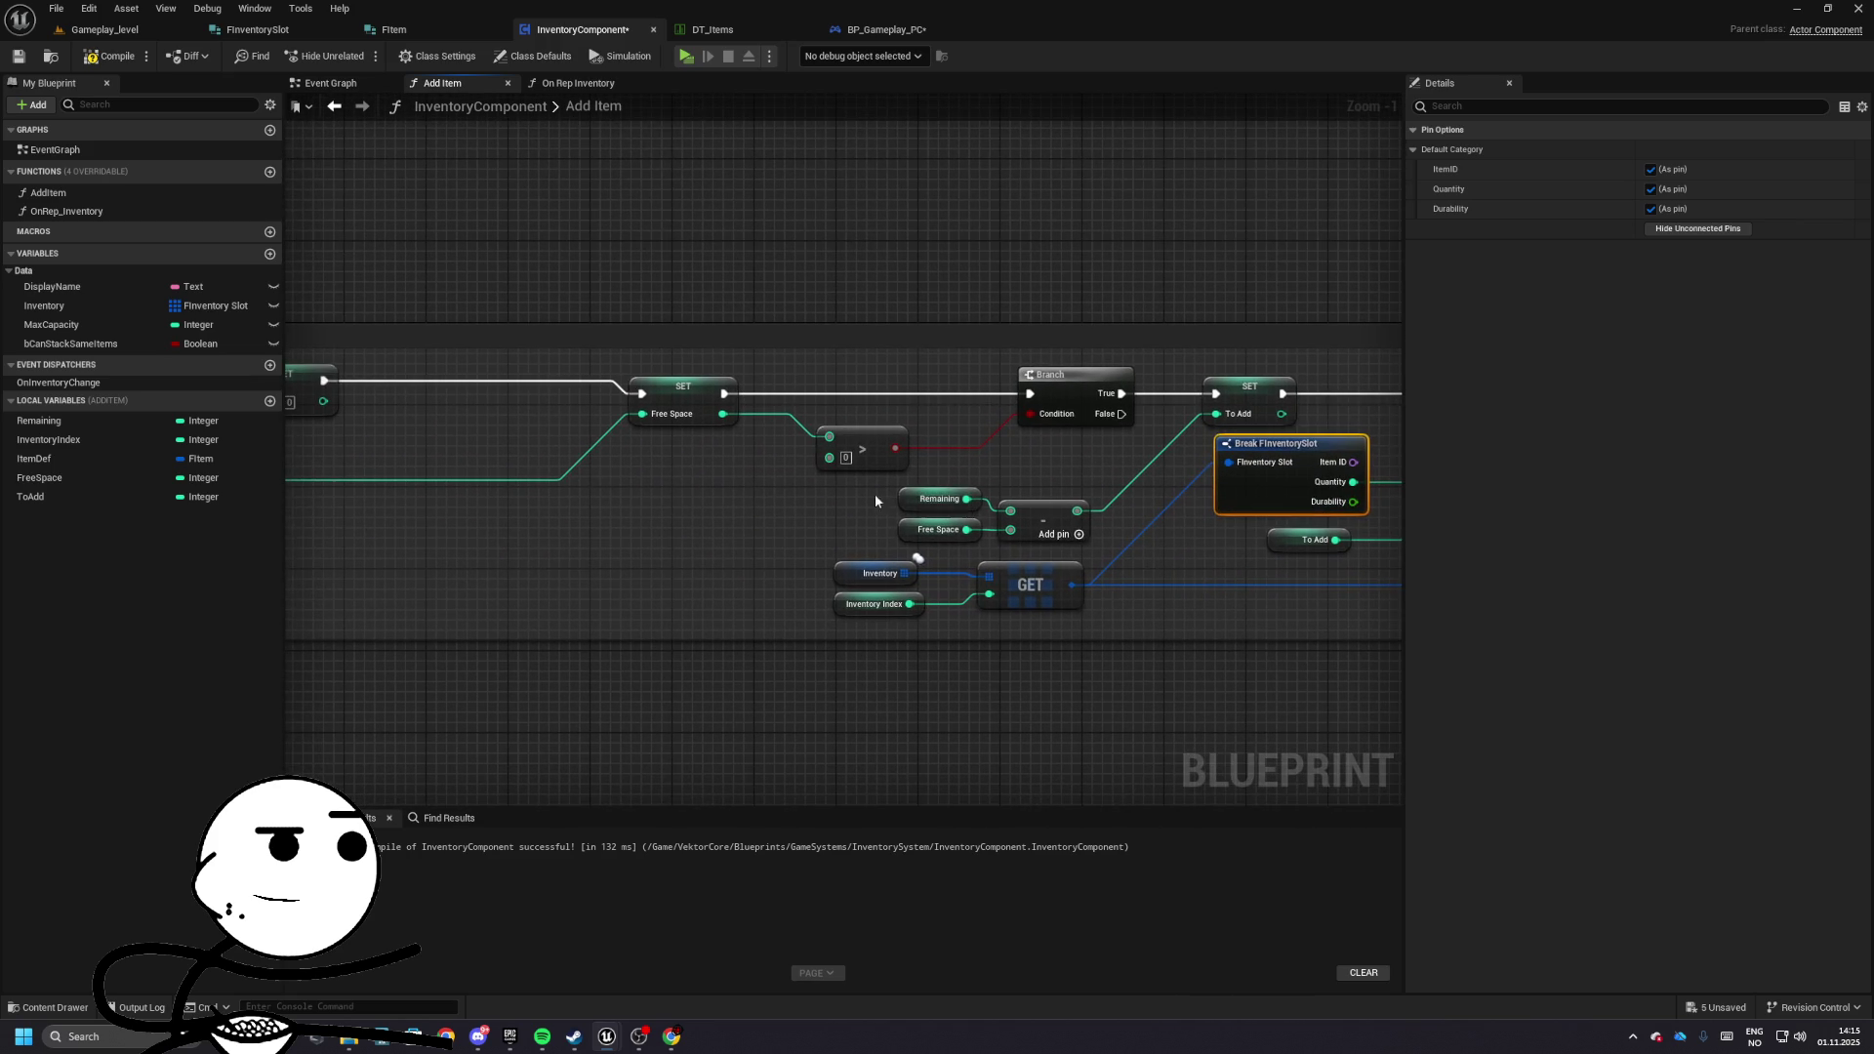
mouse_move(980, 486)
mouse_down()
mouse_move(937, 517)
mouse_move(838, 539)
mouse_move(1162, 540)
mouse_up()
mouse_move(574, 463)
mouse_down()
mouse_move(988, 459)
mouse_move(850, 427)
mouse_up()
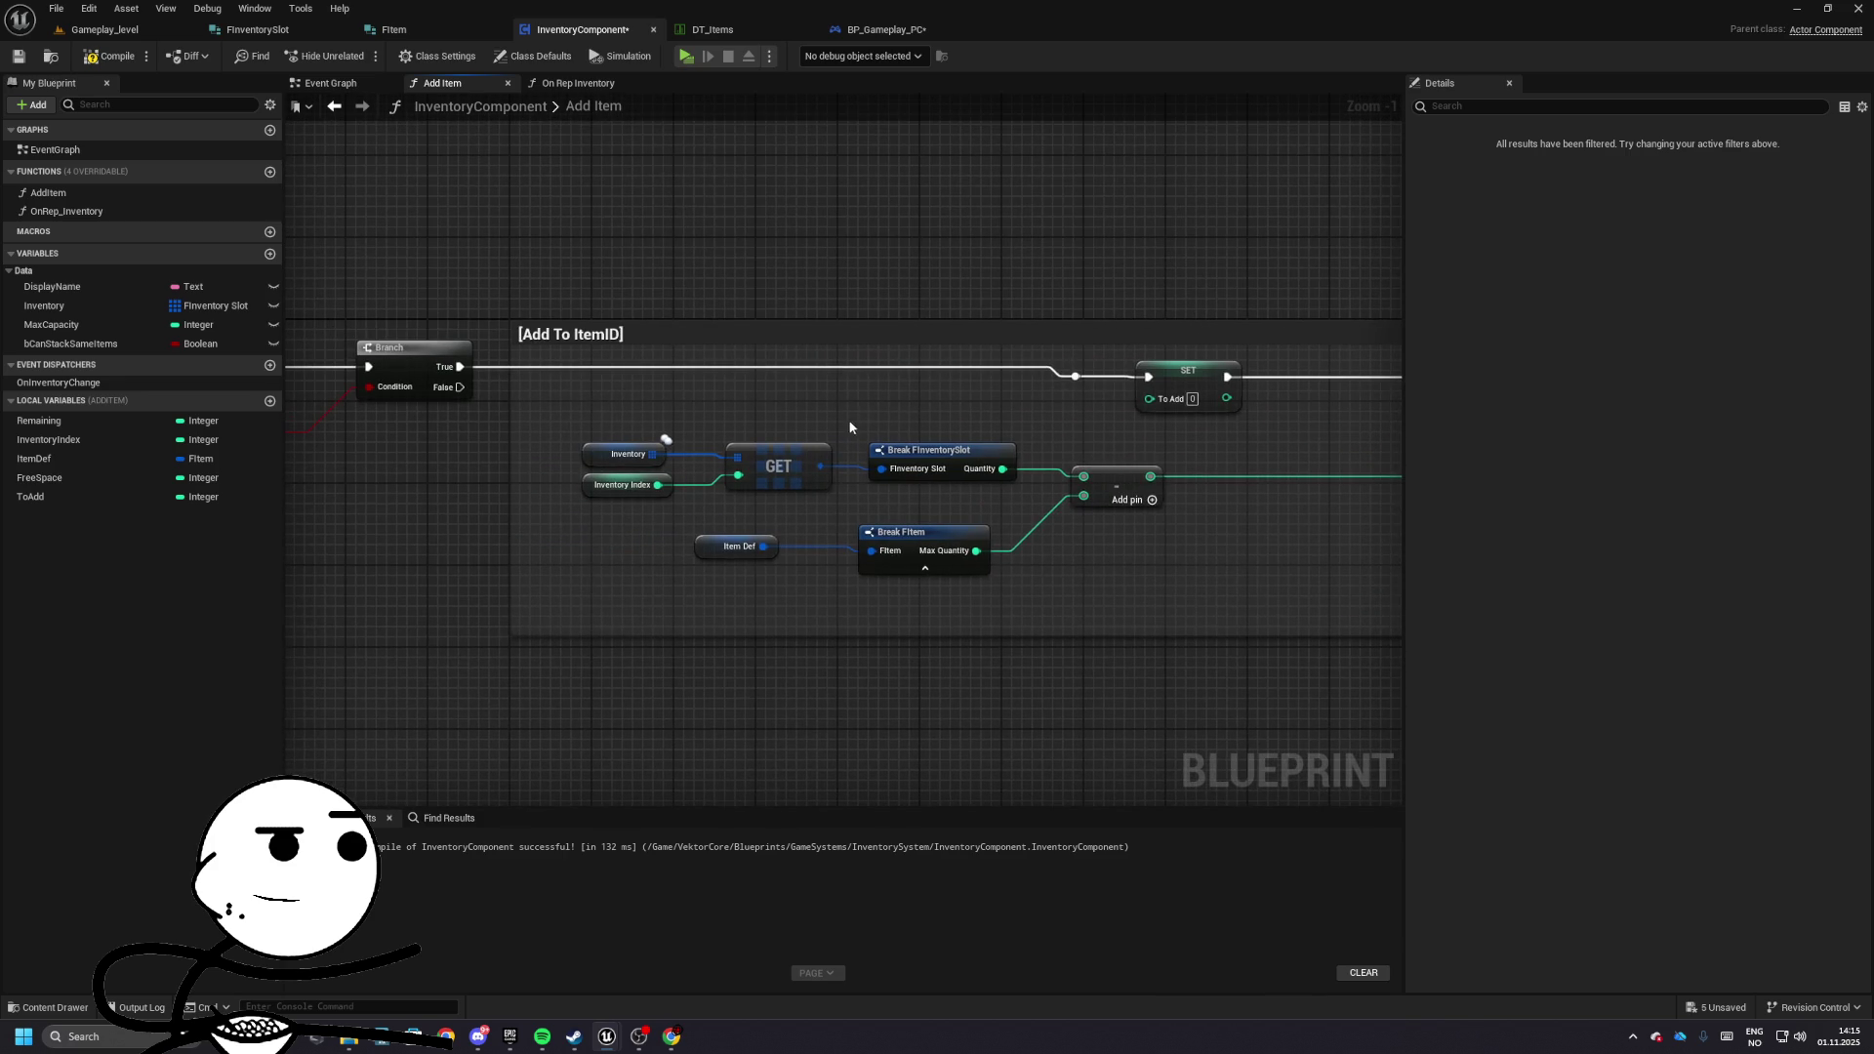
- Delete the reroute and To Add SET, connecting Branch True directly to SET Free Space
mouse_move(1052, 394)
mouse_down()
mouse_move(1000, 388)
mouse_move(1188, 395)
mouse_up()
scroll(1188, 394, down, 2)
key(Delete)
drag(419, 363, 1135, 396)
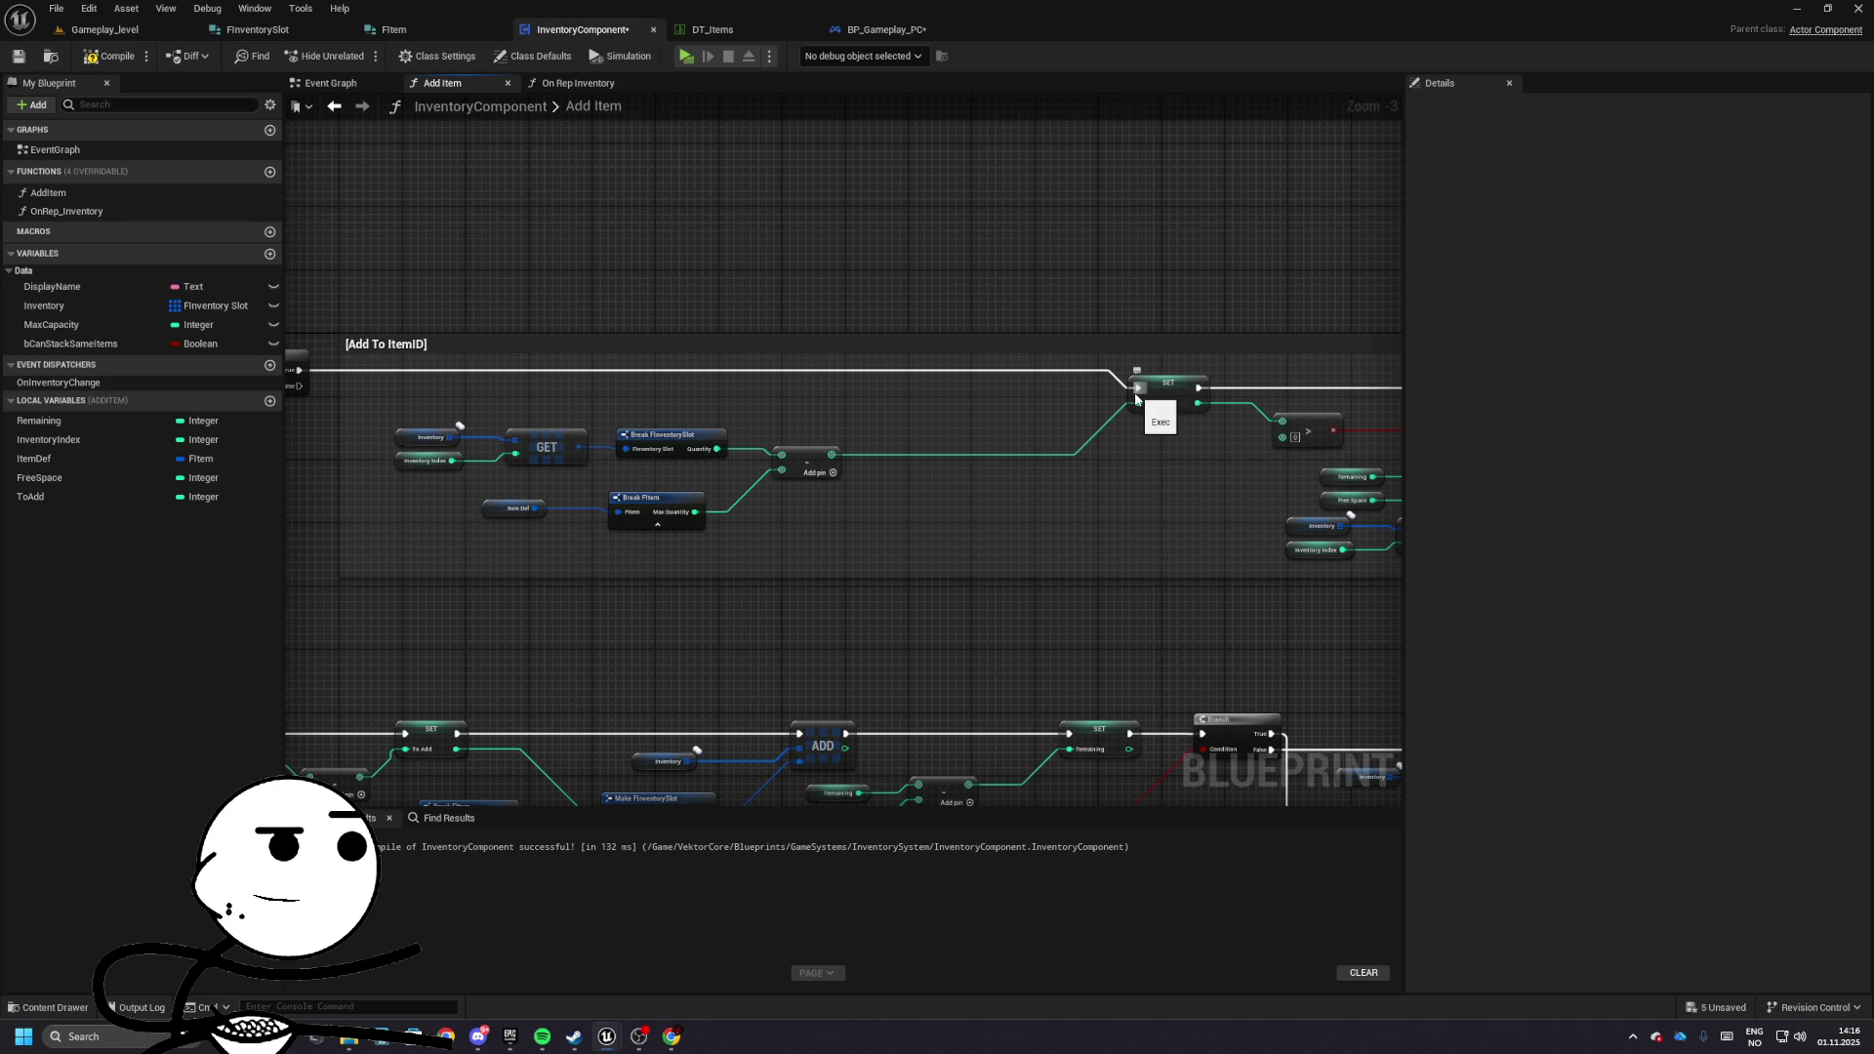
mouse_move(1137, 398)
mouse_down()
mouse_move(812, 401)
mouse_move(955, 448)
mouse_move(825, 473)
mouse_move(886, 436)
mouse_up()
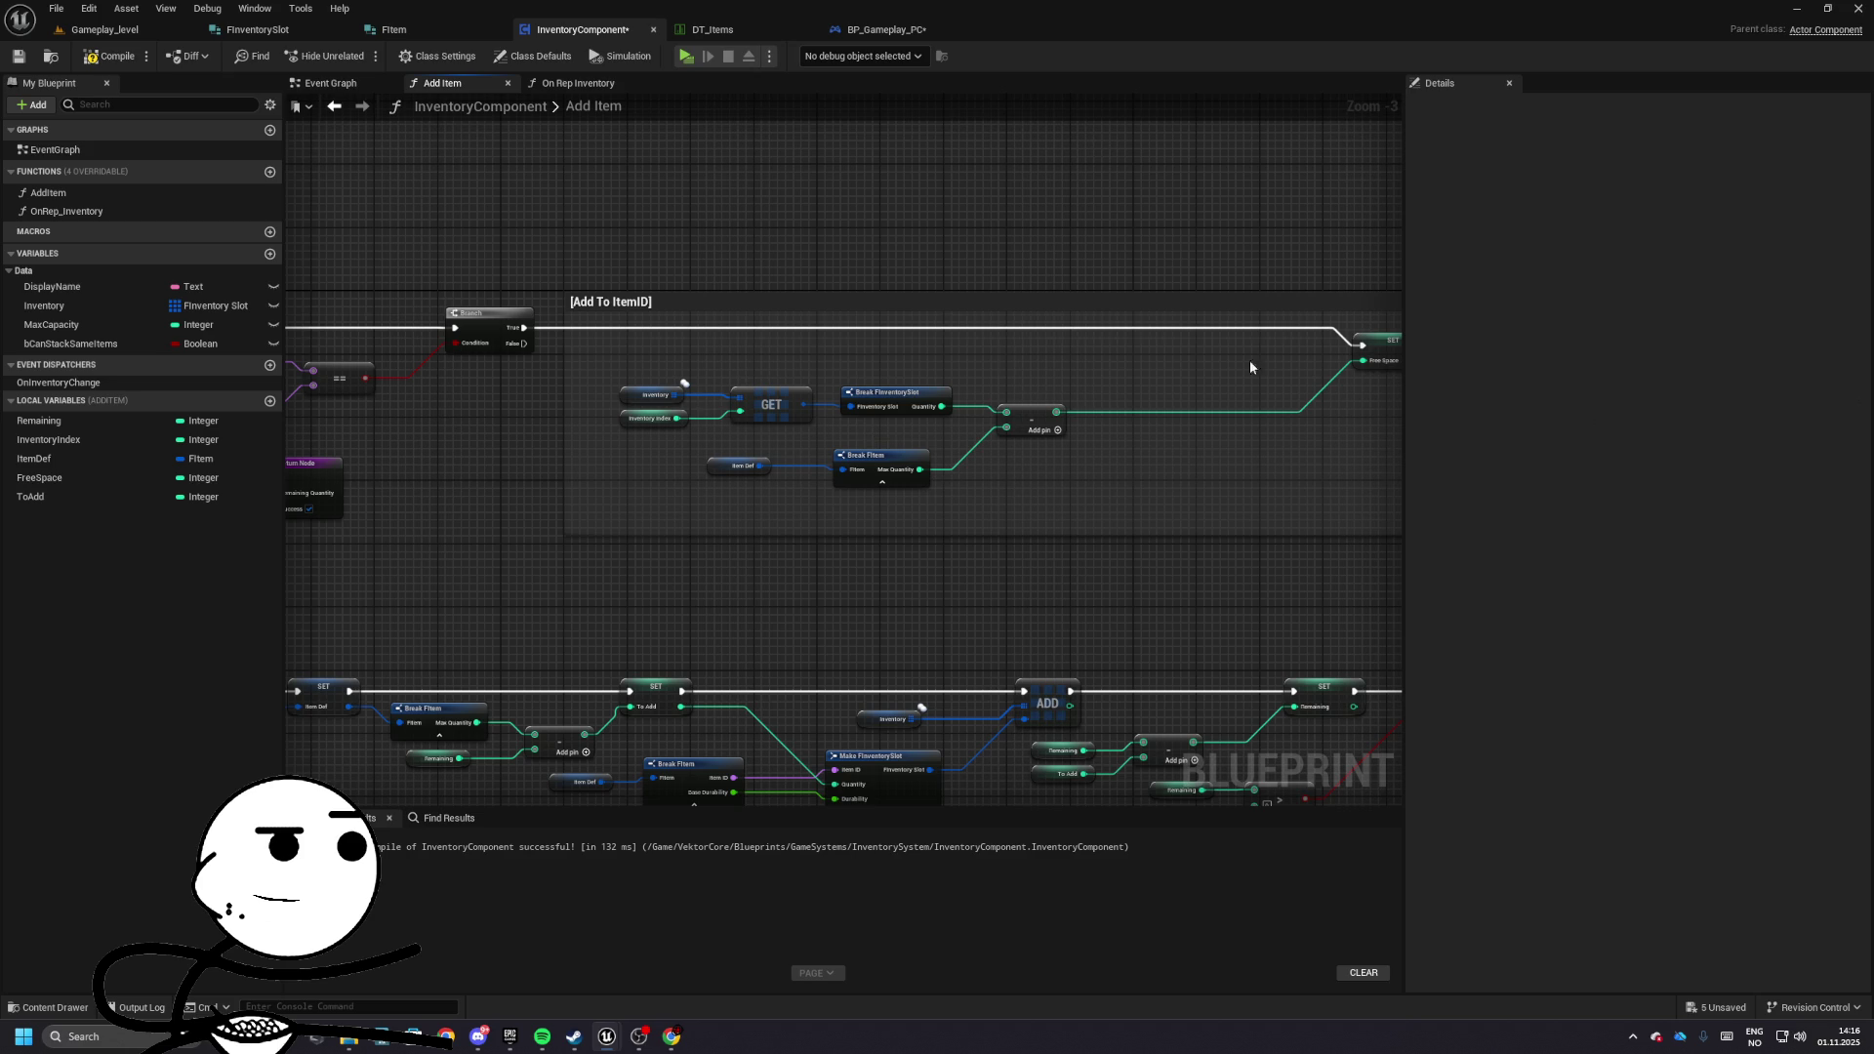
- Connect Break FItem's Max Quantity to the subtract node's first input
mouse_move(433, 313)
mouse_down()
mouse_move(724, 263)
mouse_move(627, 293)
mouse_move(1234, 343)
mouse_move(992, 397)
mouse_up()
drag(853, 430, 847, 248)
mouse_move(468, 335)
mouse_down()
mouse_move(670, 422)
mouse_move(664, 505)
mouse_up()
click(664, 504)
scroll(634, 440, up, 3)
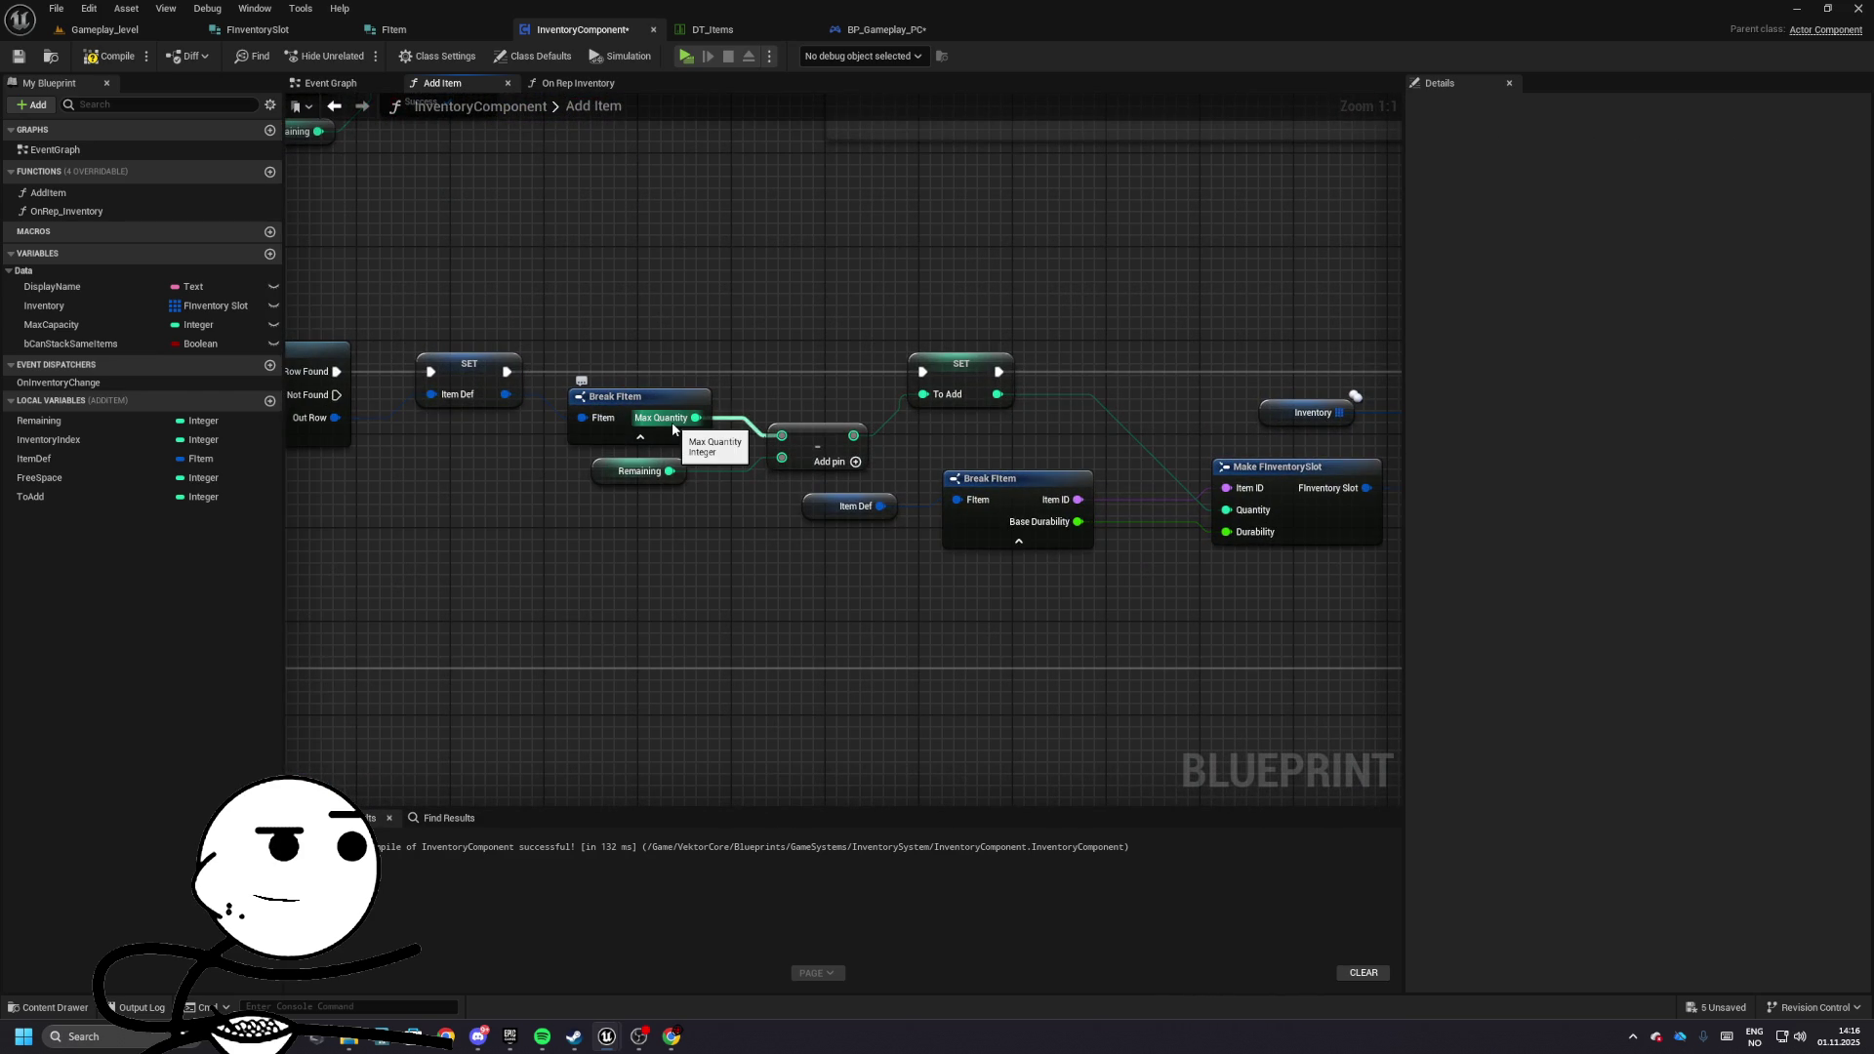
drag(677, 427, 781, 438)
right_click(815, 466)
key(Escape)
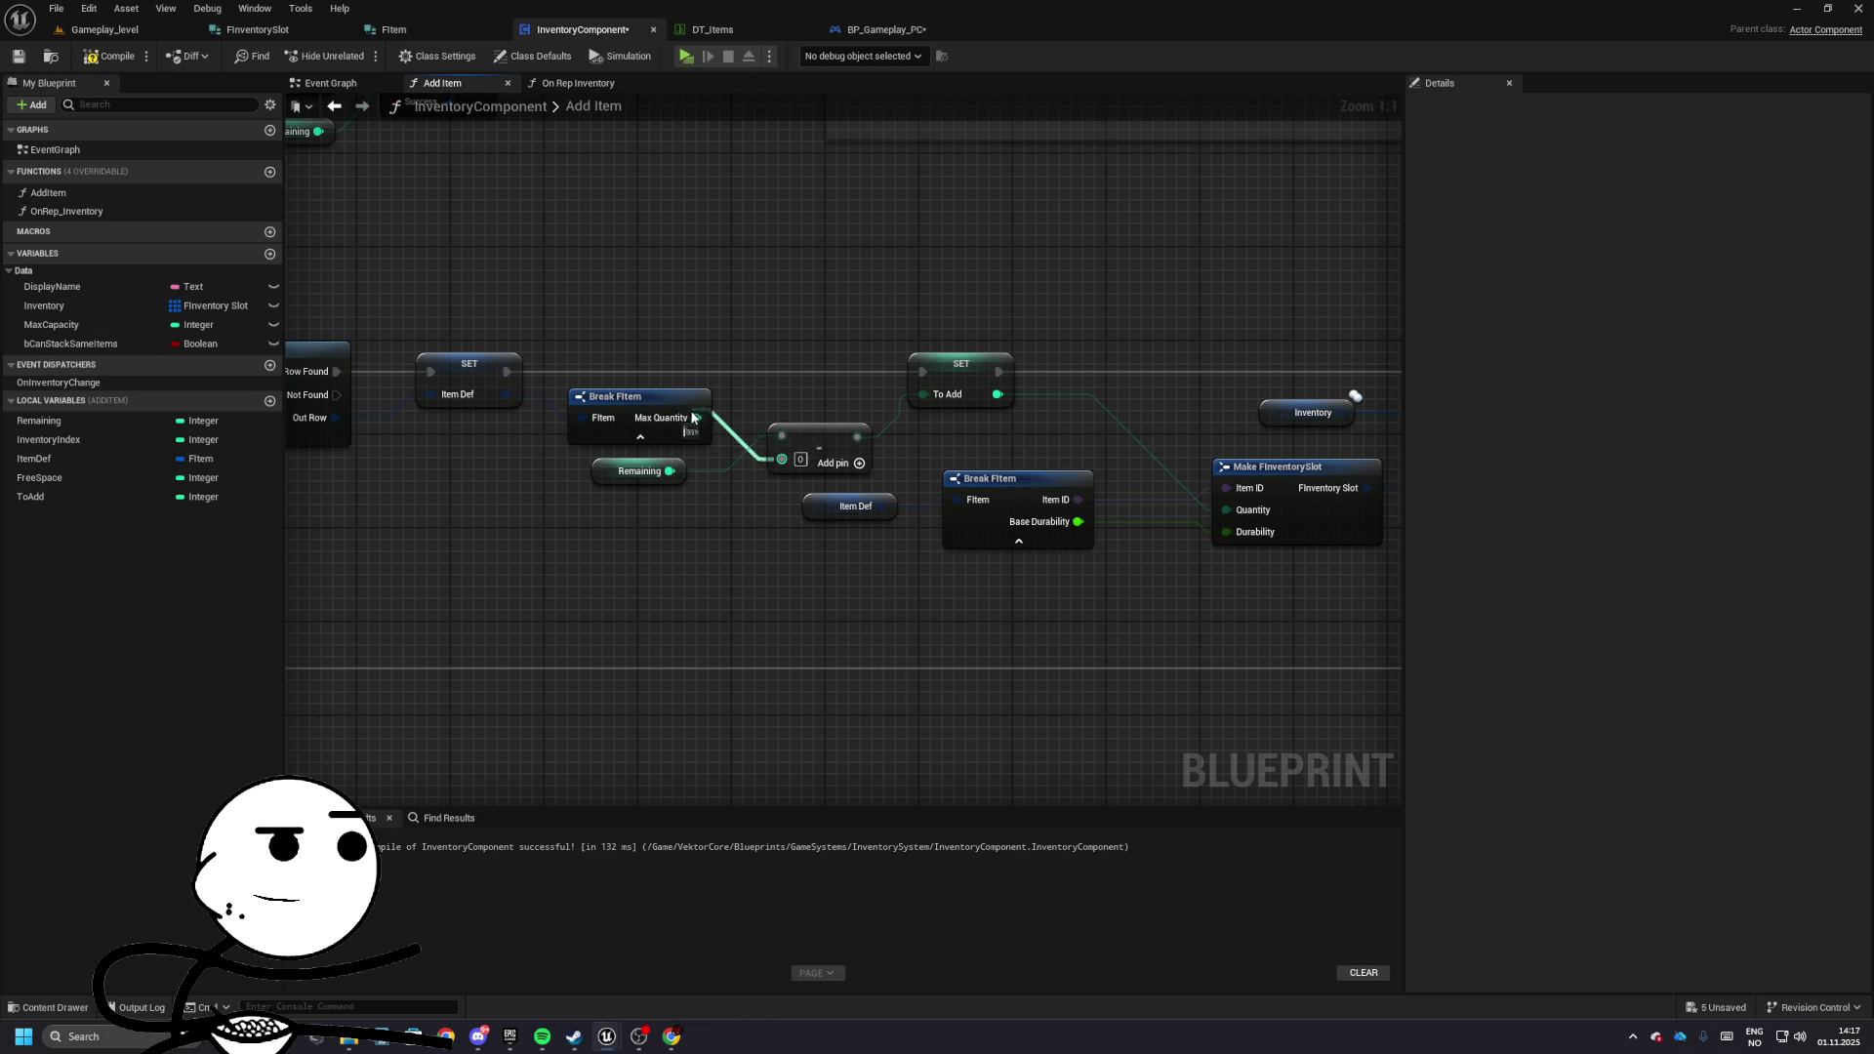
- Run a standalone play test of the shop inventory and stop it
click(101, 30)
click(356, 56)
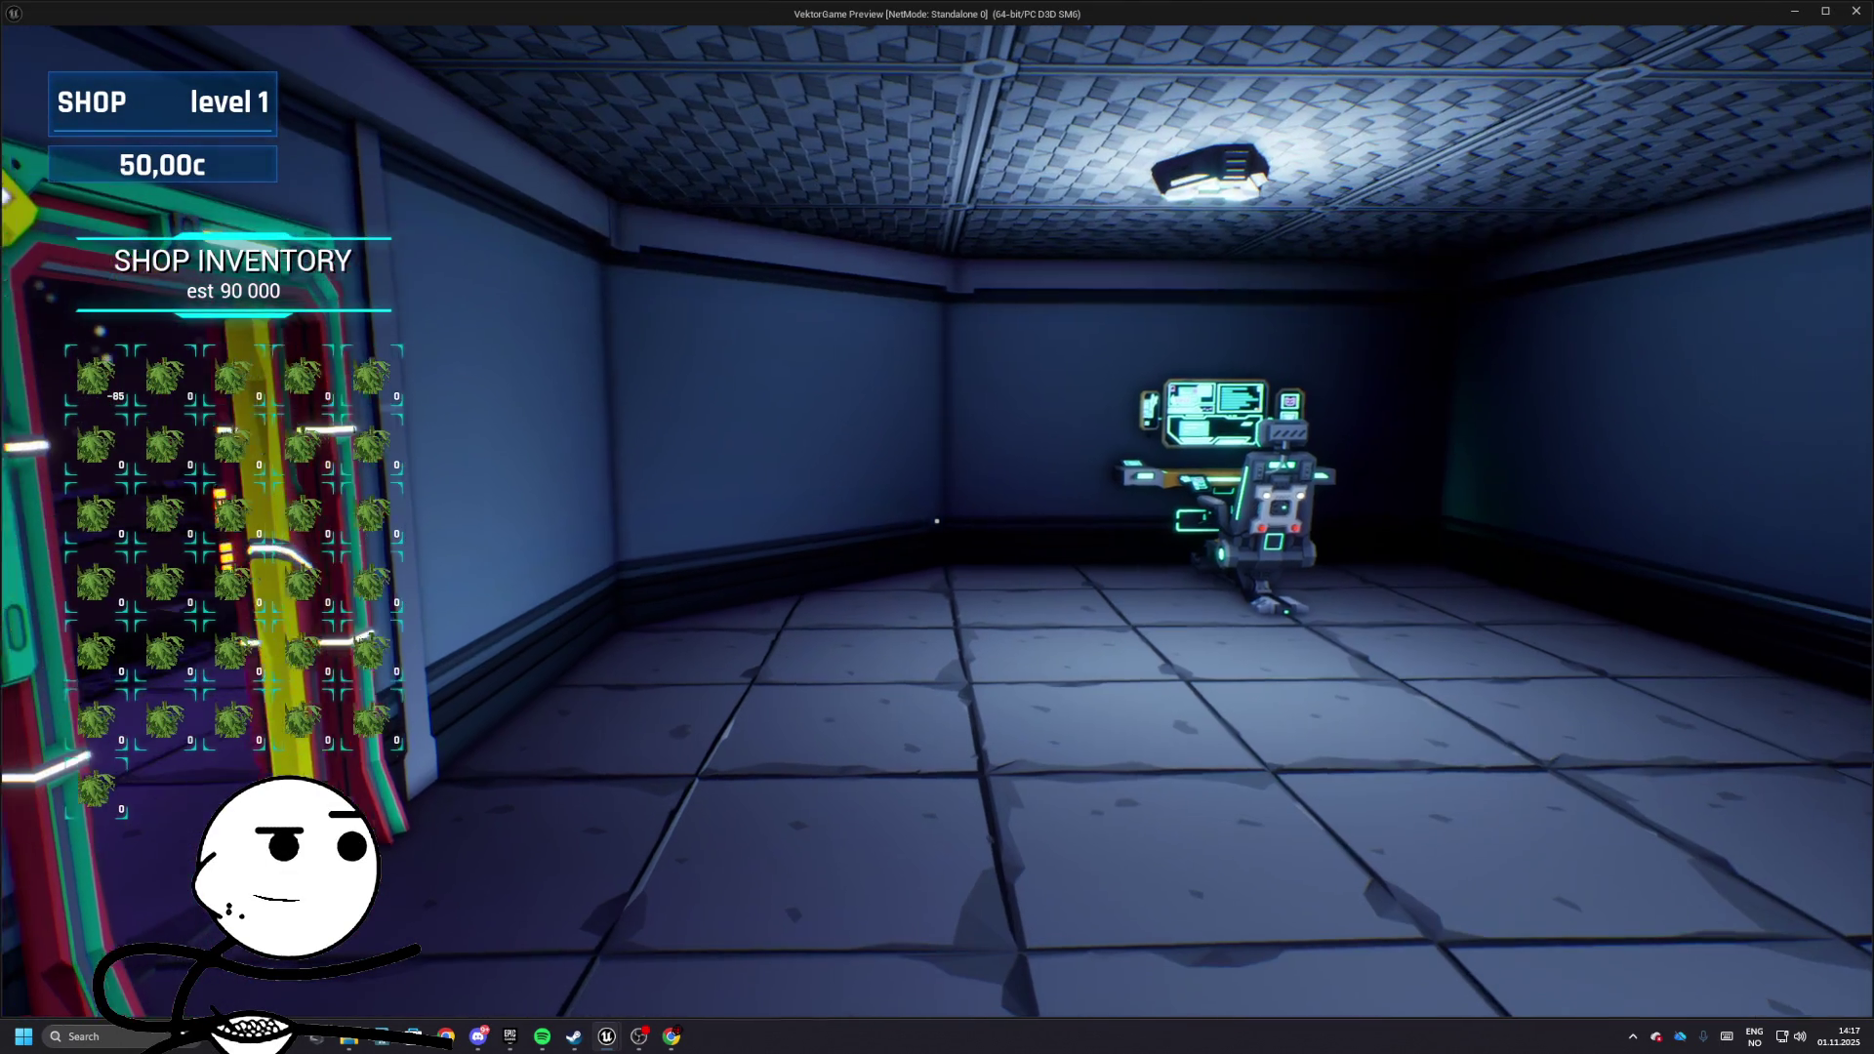
key(Escape)
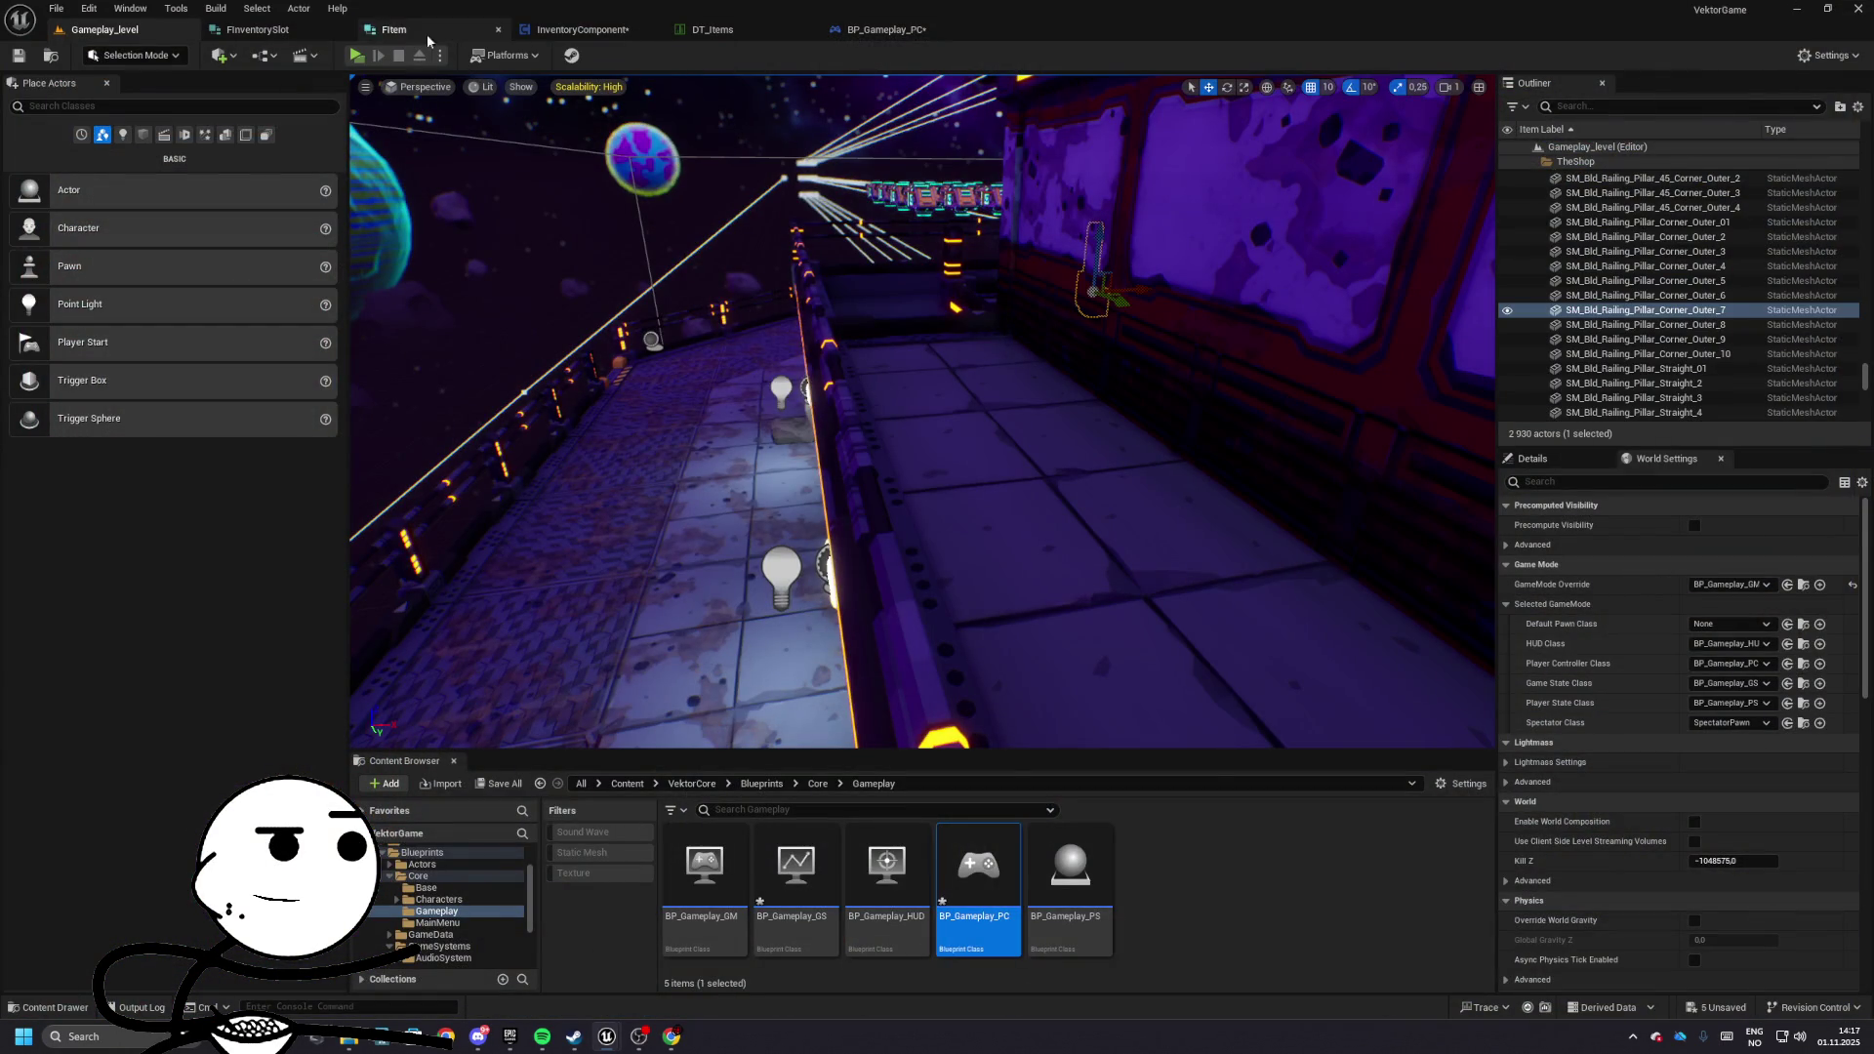
- Return to the InventoryComponent tab and pan to the For Each Loop and Break FInventorySlot
click(617, 36)
mouse_move(724, 301)
mouse_down()
mouse_move(651, 370)
mouse_move(902, 538)
mouse_move(1167, 577)
mouse_up()
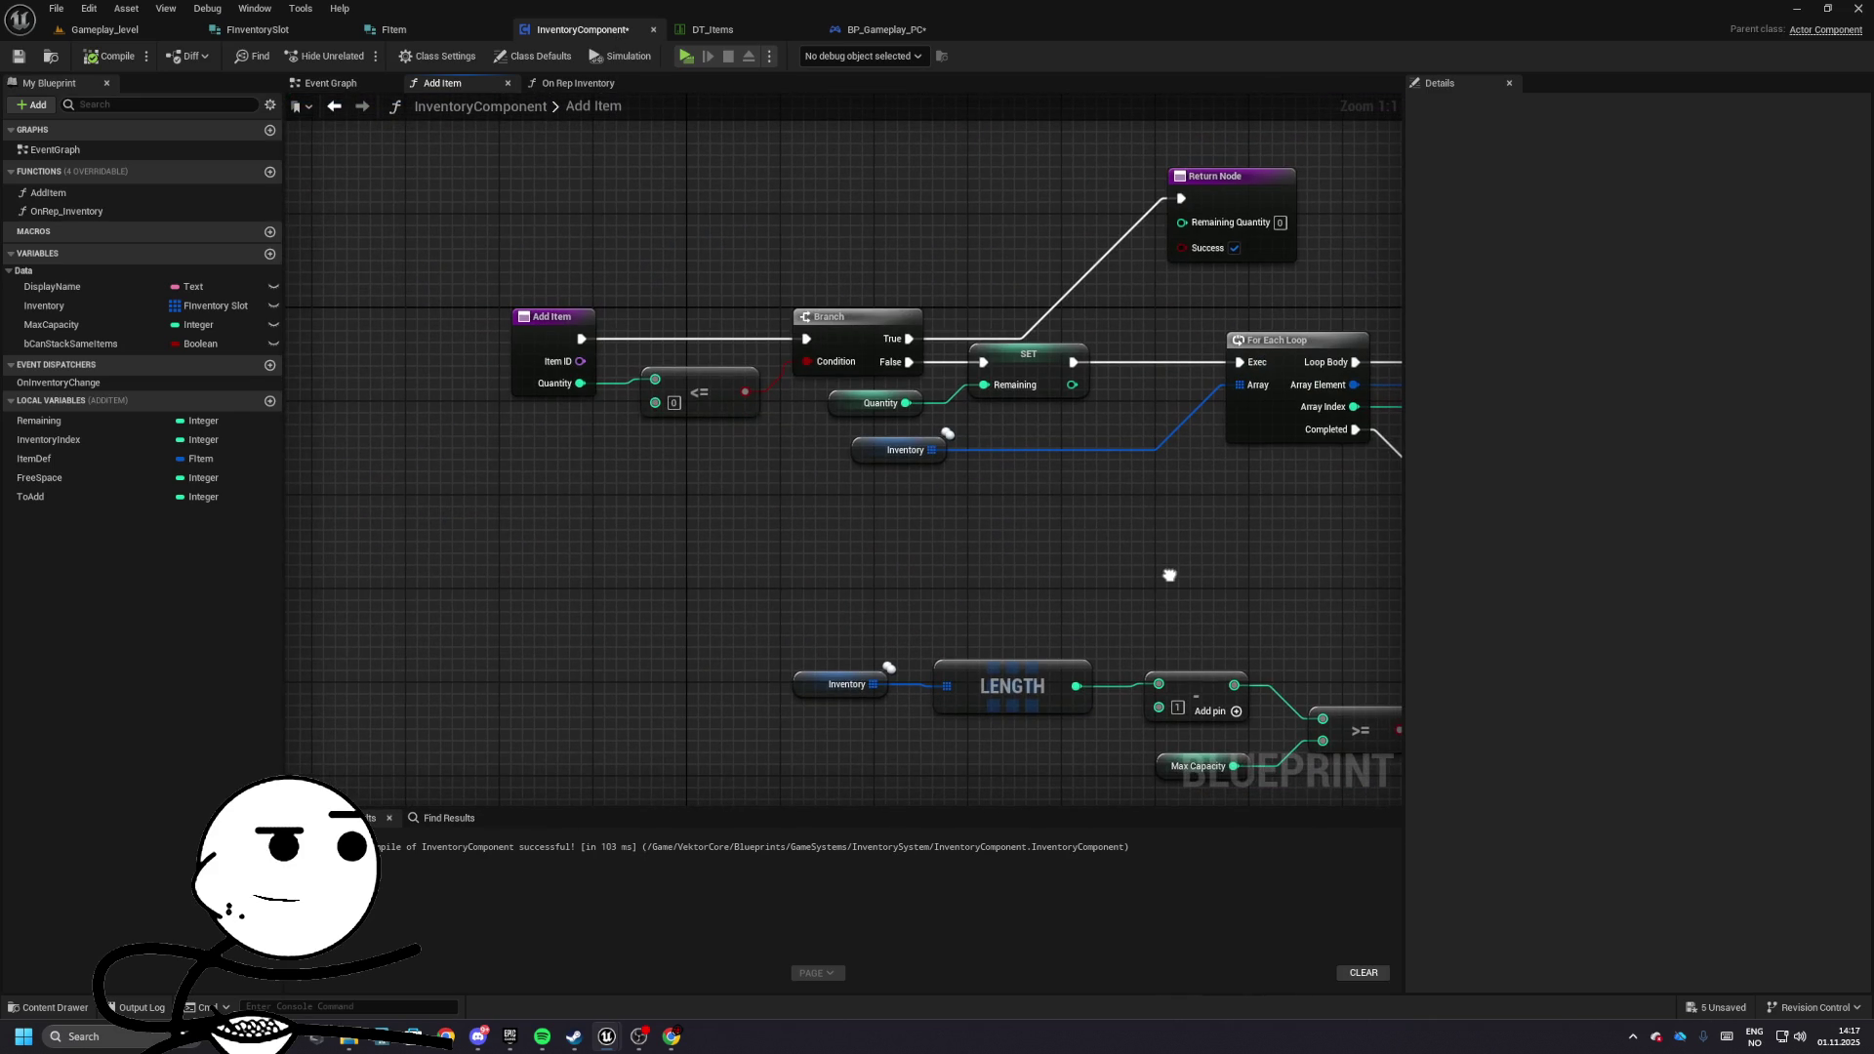
mouse_move(1065, 384)
mouse_down()
mouse_move(1008, 431)
mouse_move(683, 391)
mouse_move(657, 375)
mouse_move(751, 379)
mouse_move(691, 364)
mouse_move(660, 177)
mouse_move(690, 238)
mouse_move(316, 332)
mouse_move(306, 306)
mouse_move(788, 378)
mouse_move(1431, 392)
mouse_move(810, 410)
mouse_move(1083, 410)
mouse_move(1005, 414)
mouse_up()
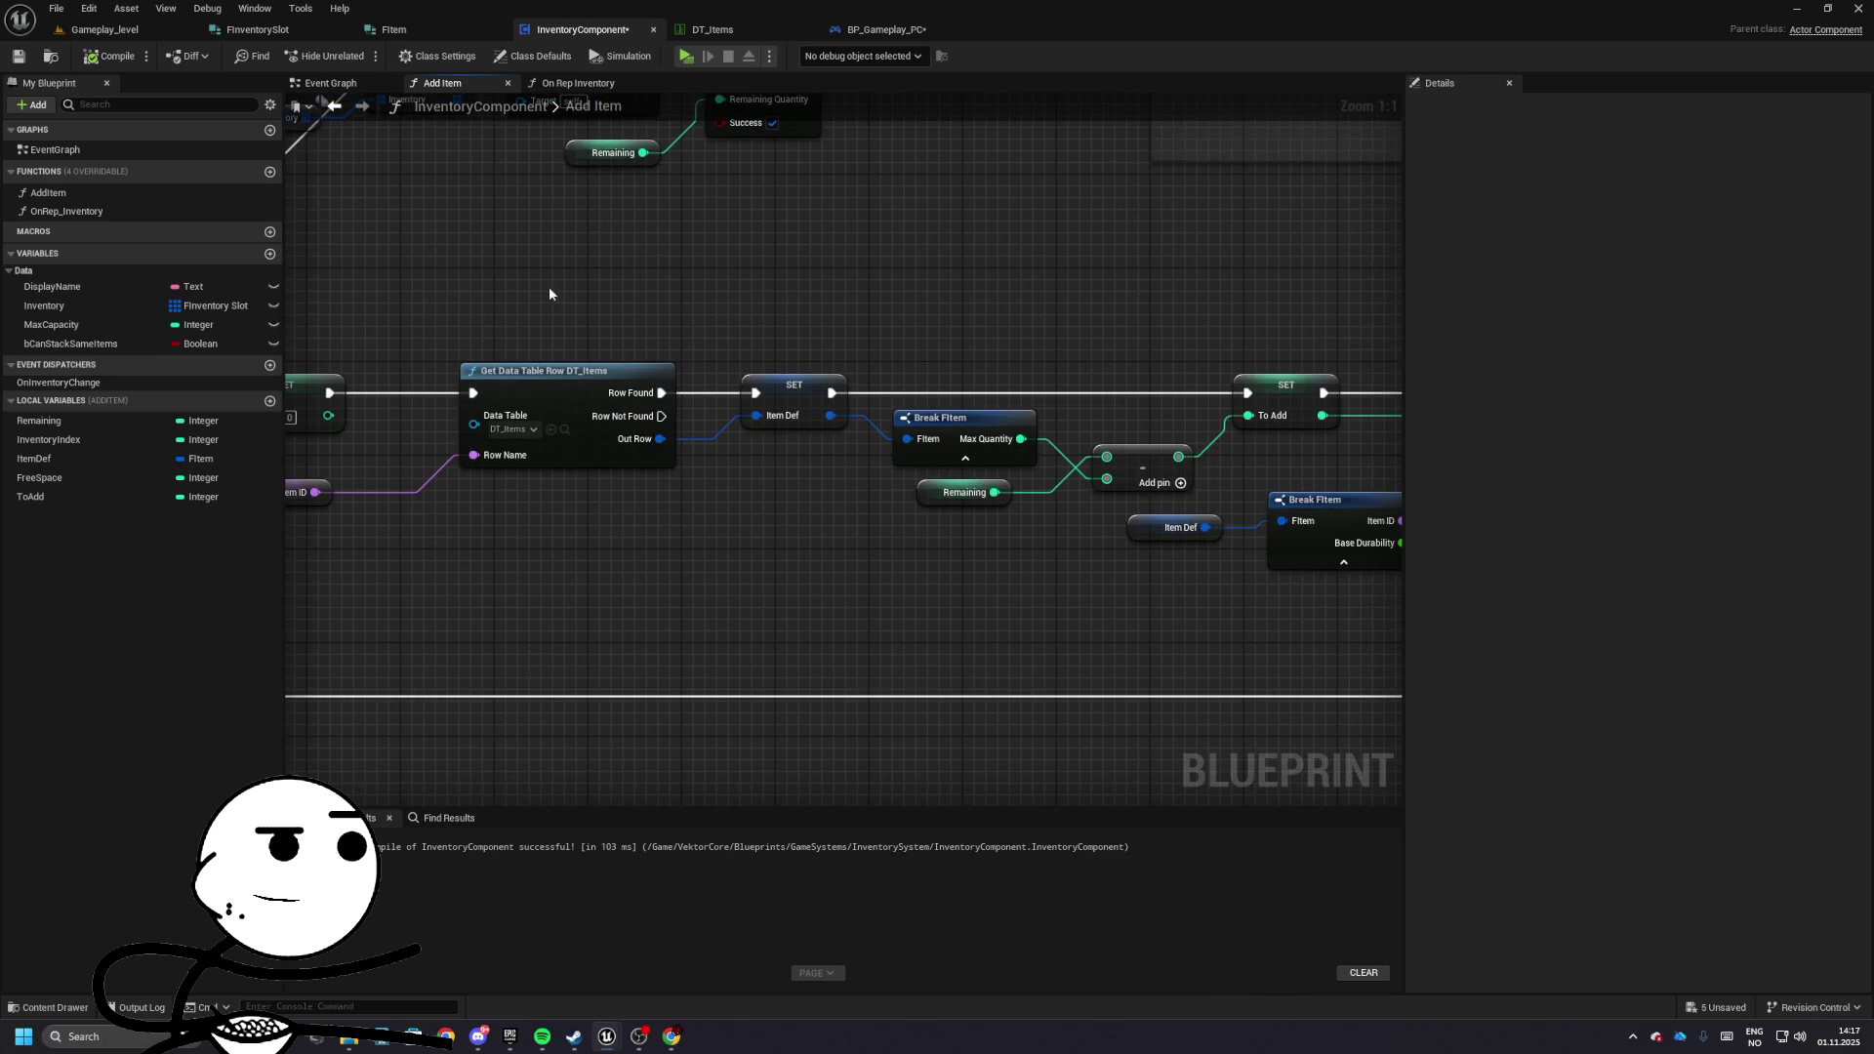
- Inspect the To Add SET, Remaining getter, ADD and Make FInventorySlot nodes across the graph
drag(549, 288, 878, 408)
mouse_move(1042, 451)
mouse_down()
mouse_move(806, 448)
mouse_move(864, 476)
mouse_move(761, 489)
mouse_up()
click(776, 400)
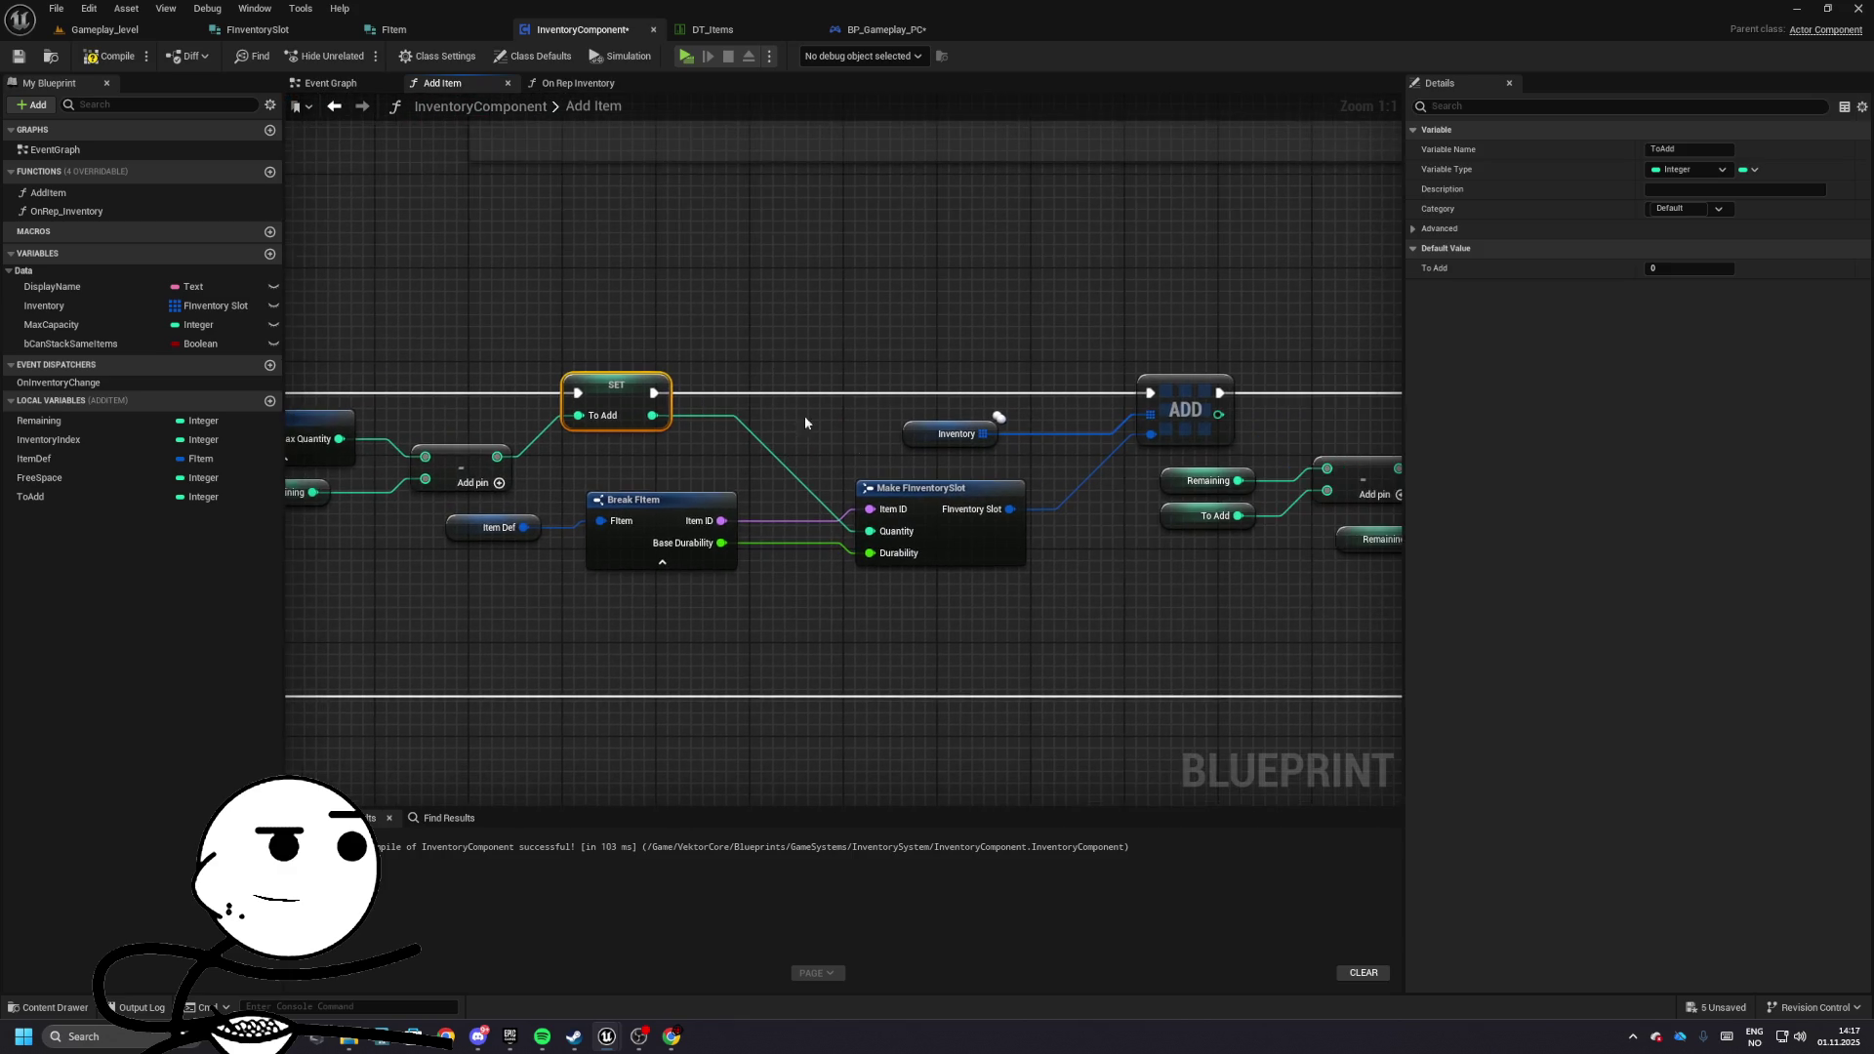
mouse_move(1046, 492)
mouse_down()
mouse_move(683, 499)
mouse_move(704, 503)
mouse_move(532, 419)
mouse_move(549, 418)
mouse_move(168, 440)
mouse_up()
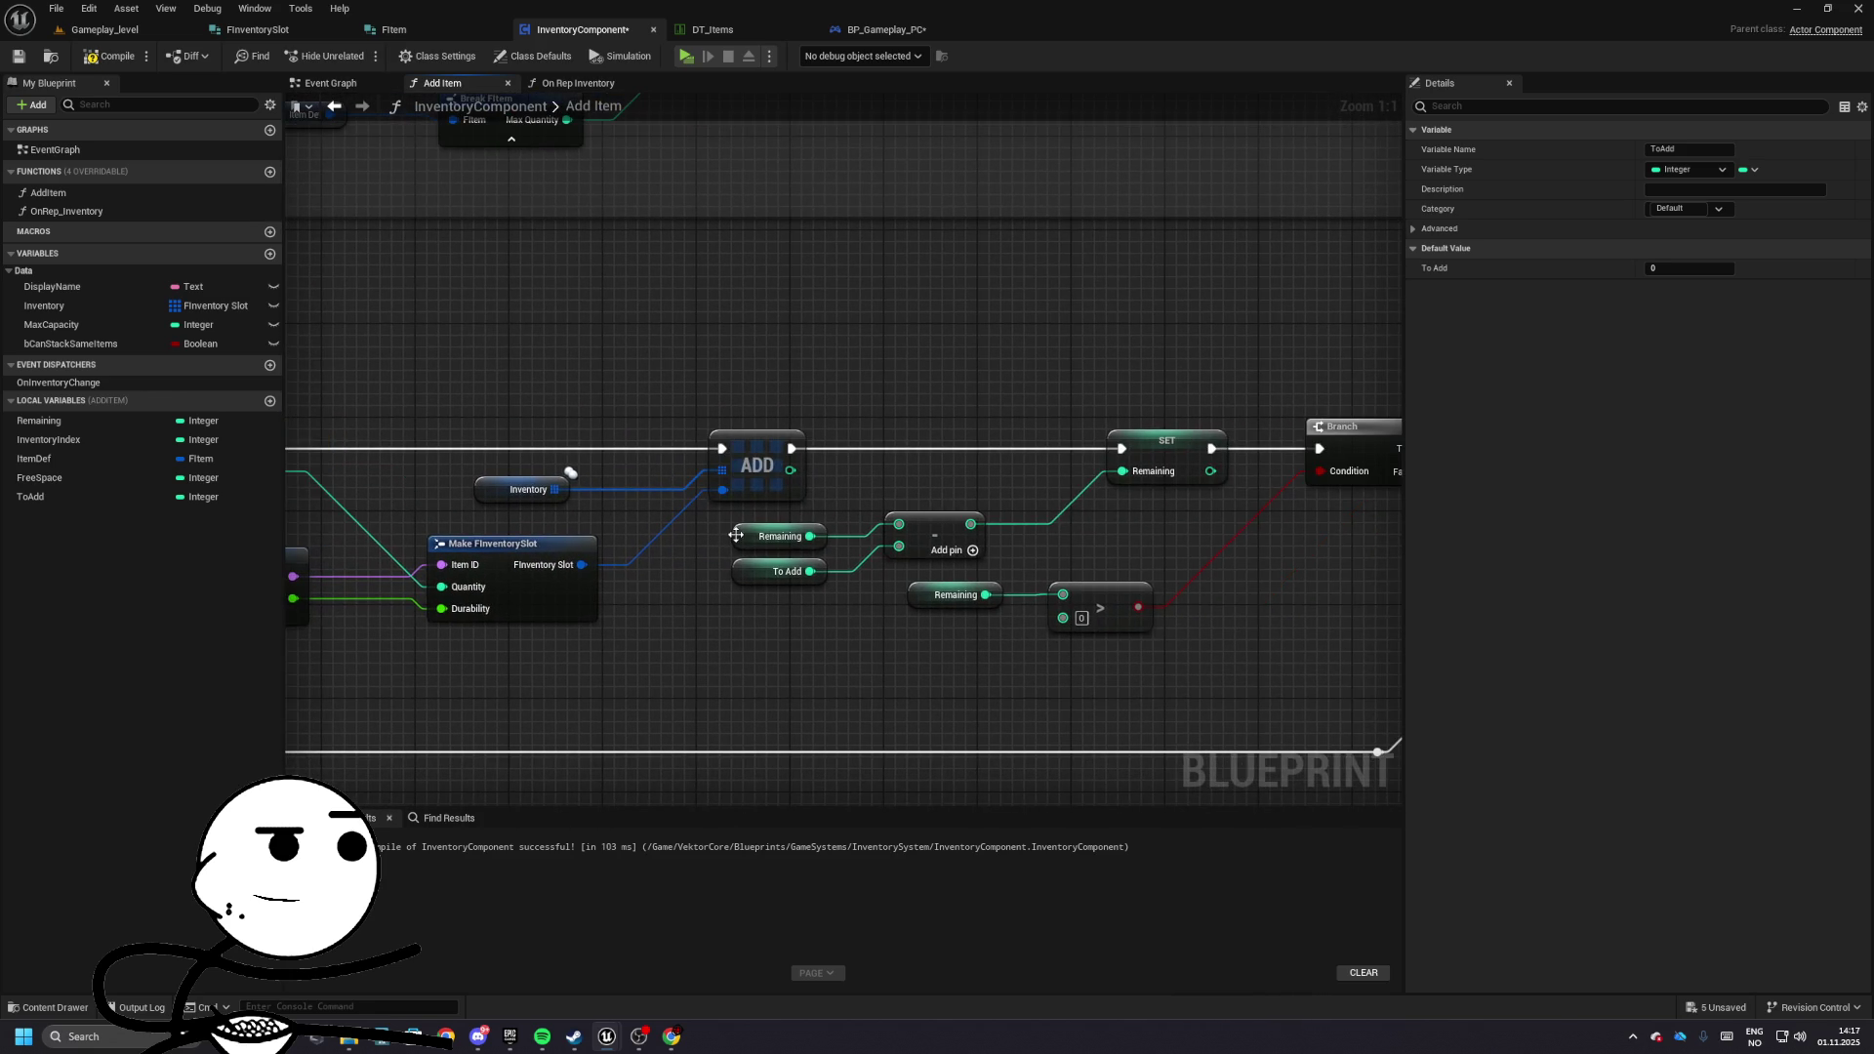
click(748, 539)
mouse_move(747, 539)
mouse_down()
mouse_move(994, 447)
mouse_move(850, 520)
mouse_move(937, 483)
mouse_move(683, 449)
mouse_up()
mouse_move(796, 456)
mouse_down()
mouse_move(853, 456)
mouse_move(684, 371)
mouse_move(1021, 368)
mouse_move(890, 371)
mouse_up()
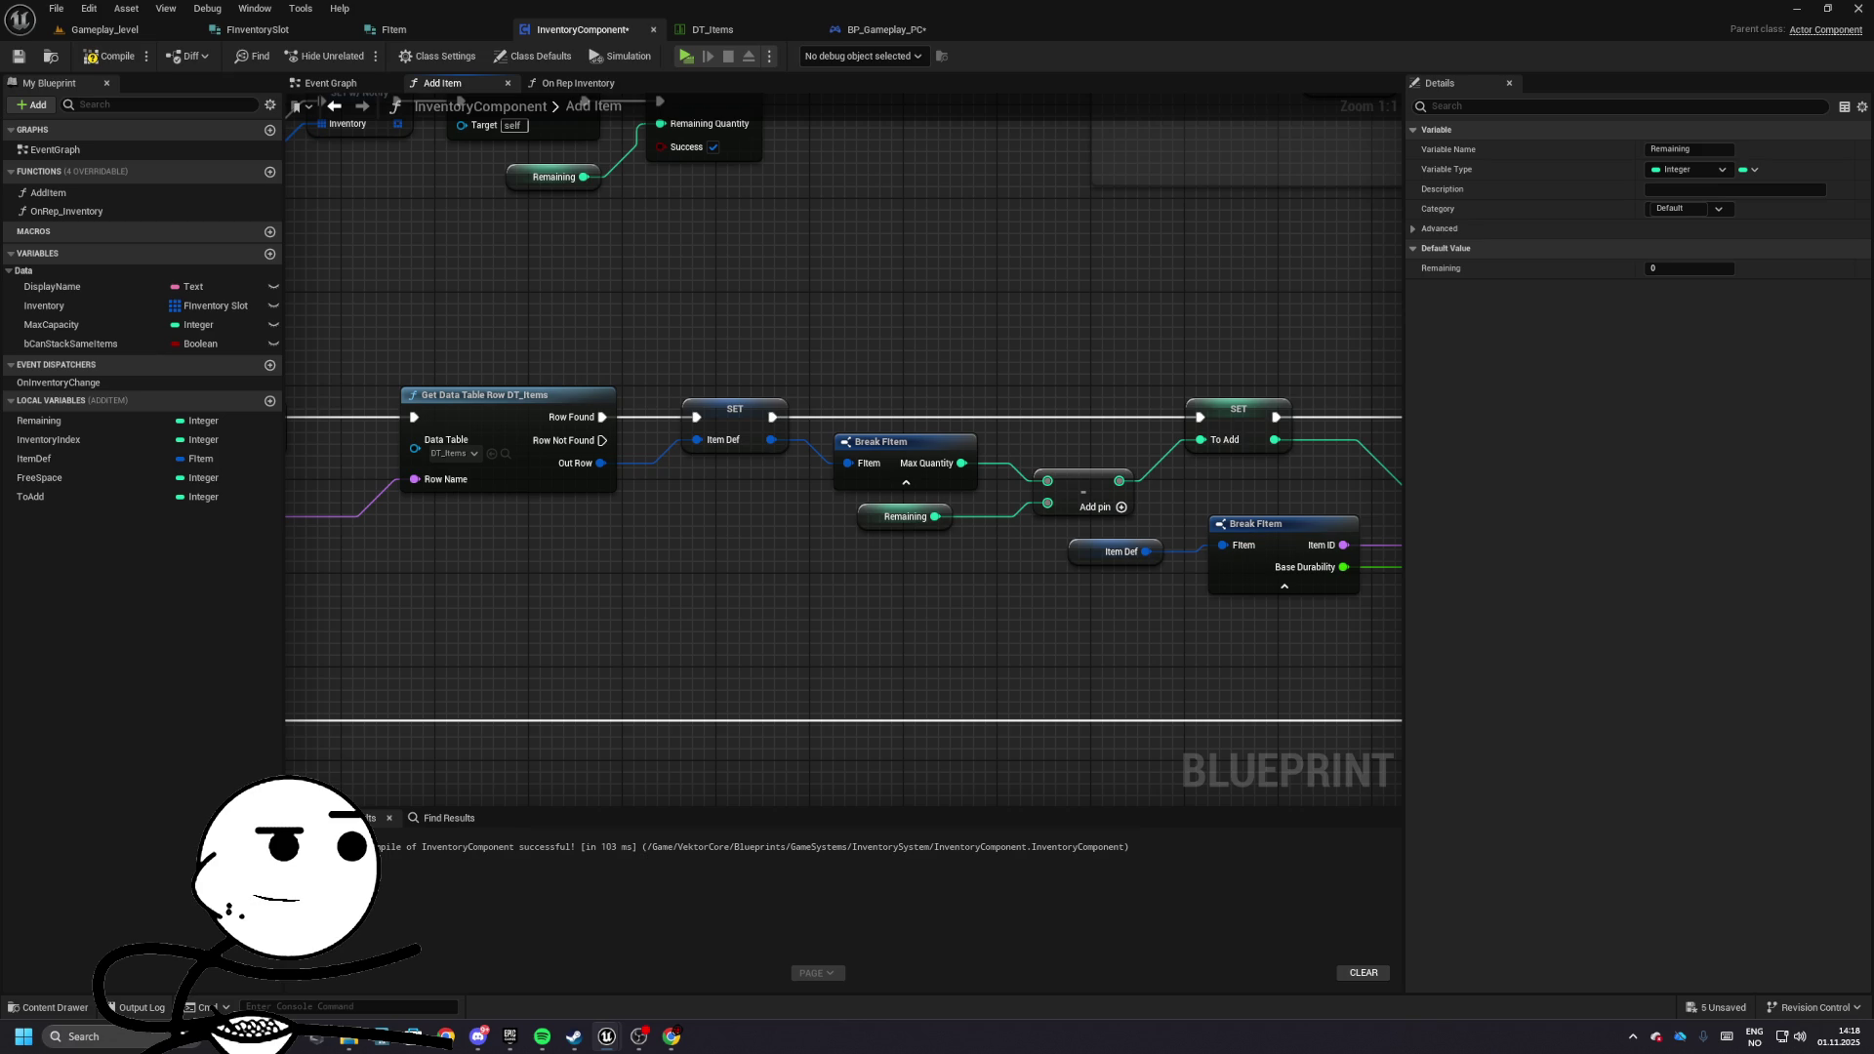
mouse_move(983, 394)
mouse_down()
mouse_move(879, 351)
mouse_move(1108, 347)
mouse_move(1201, 423)
mouse_move(356, 327)
mouse_move(695, 337)
mouse_up()
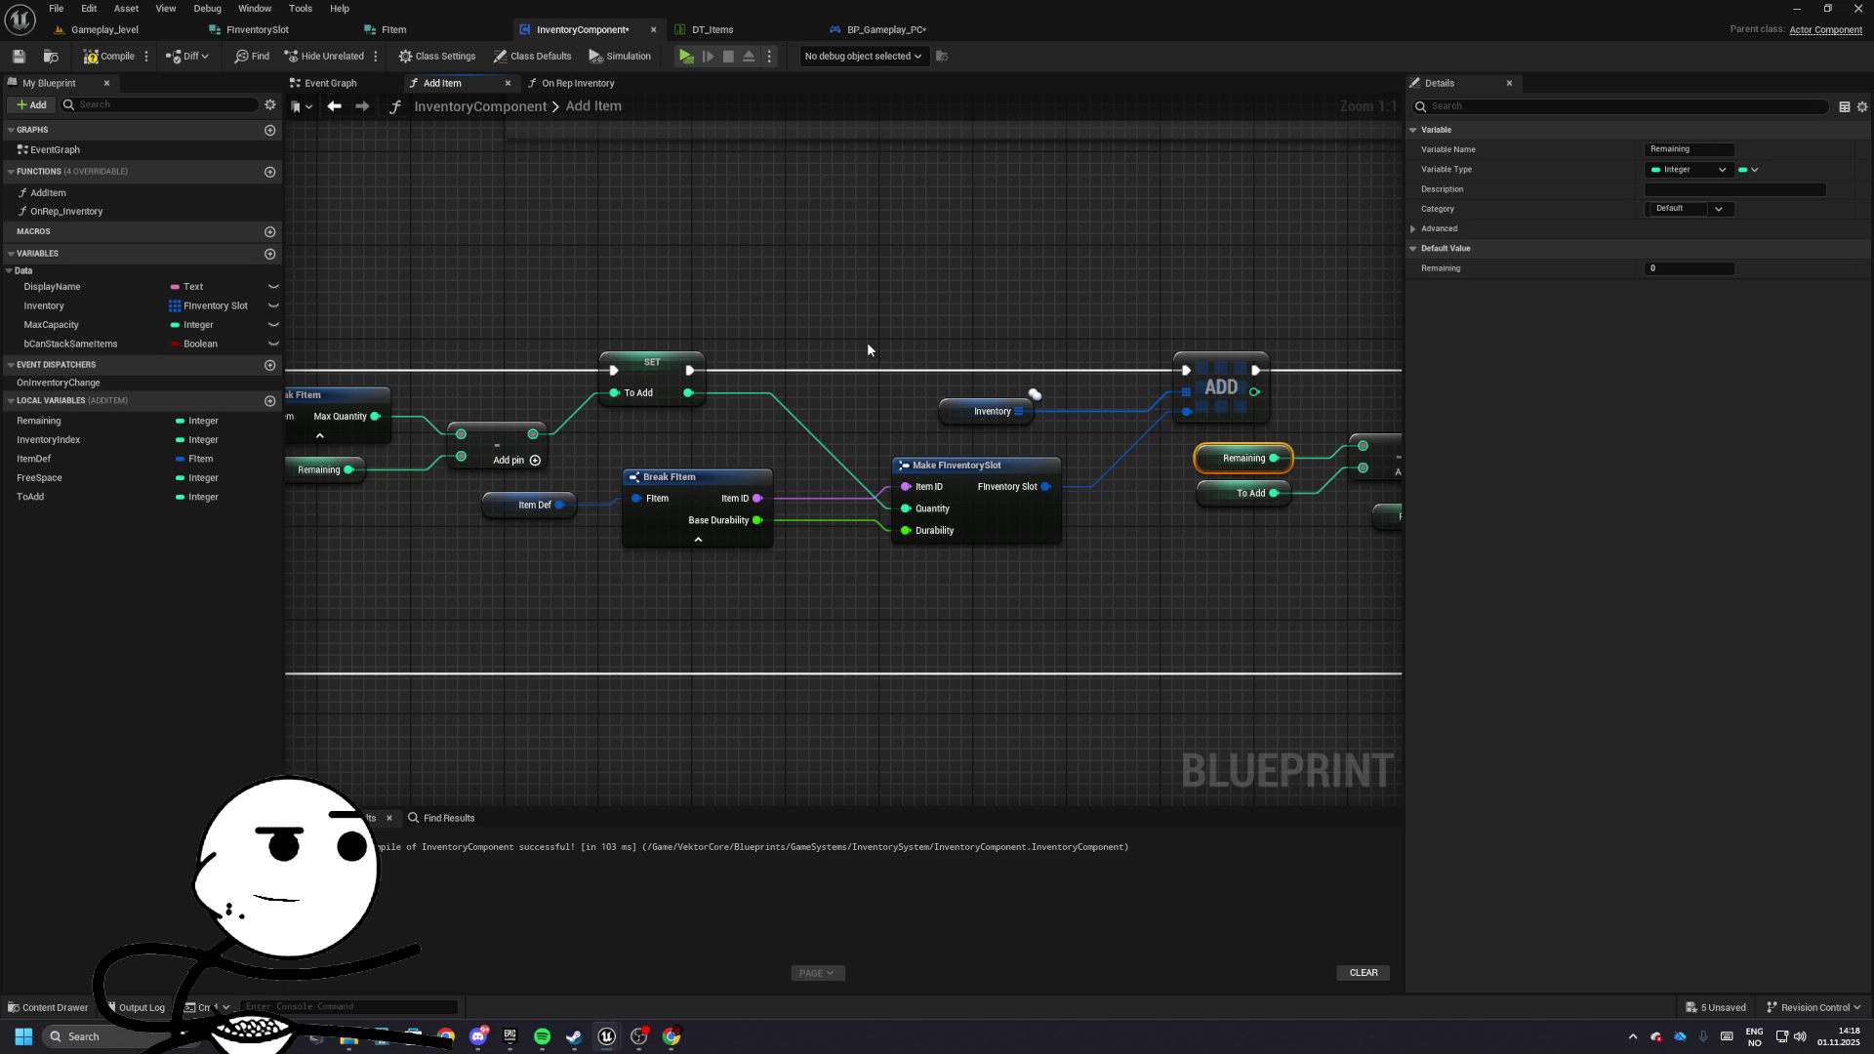
mouse_move(962, 366)
mouse_down()
mouse_move(664, 306)
mouse_move(700, 314)
mouse_move(730, 385)
mouse_move(817, 460)
mouse_up()
- Move the Remaining getter beside the greater-than check down and to the left
mouse_move(744, 541)
mouse_down()
mouse_move(569, 564)
mouse_move(1011, 641)
mouse_up()
mouse_move(666, 447)
mouse_down()
mouse_move(1185, 379)
mouse_move(1291, 387)
mouse_up()
drag(794, 356, 1171, 385)
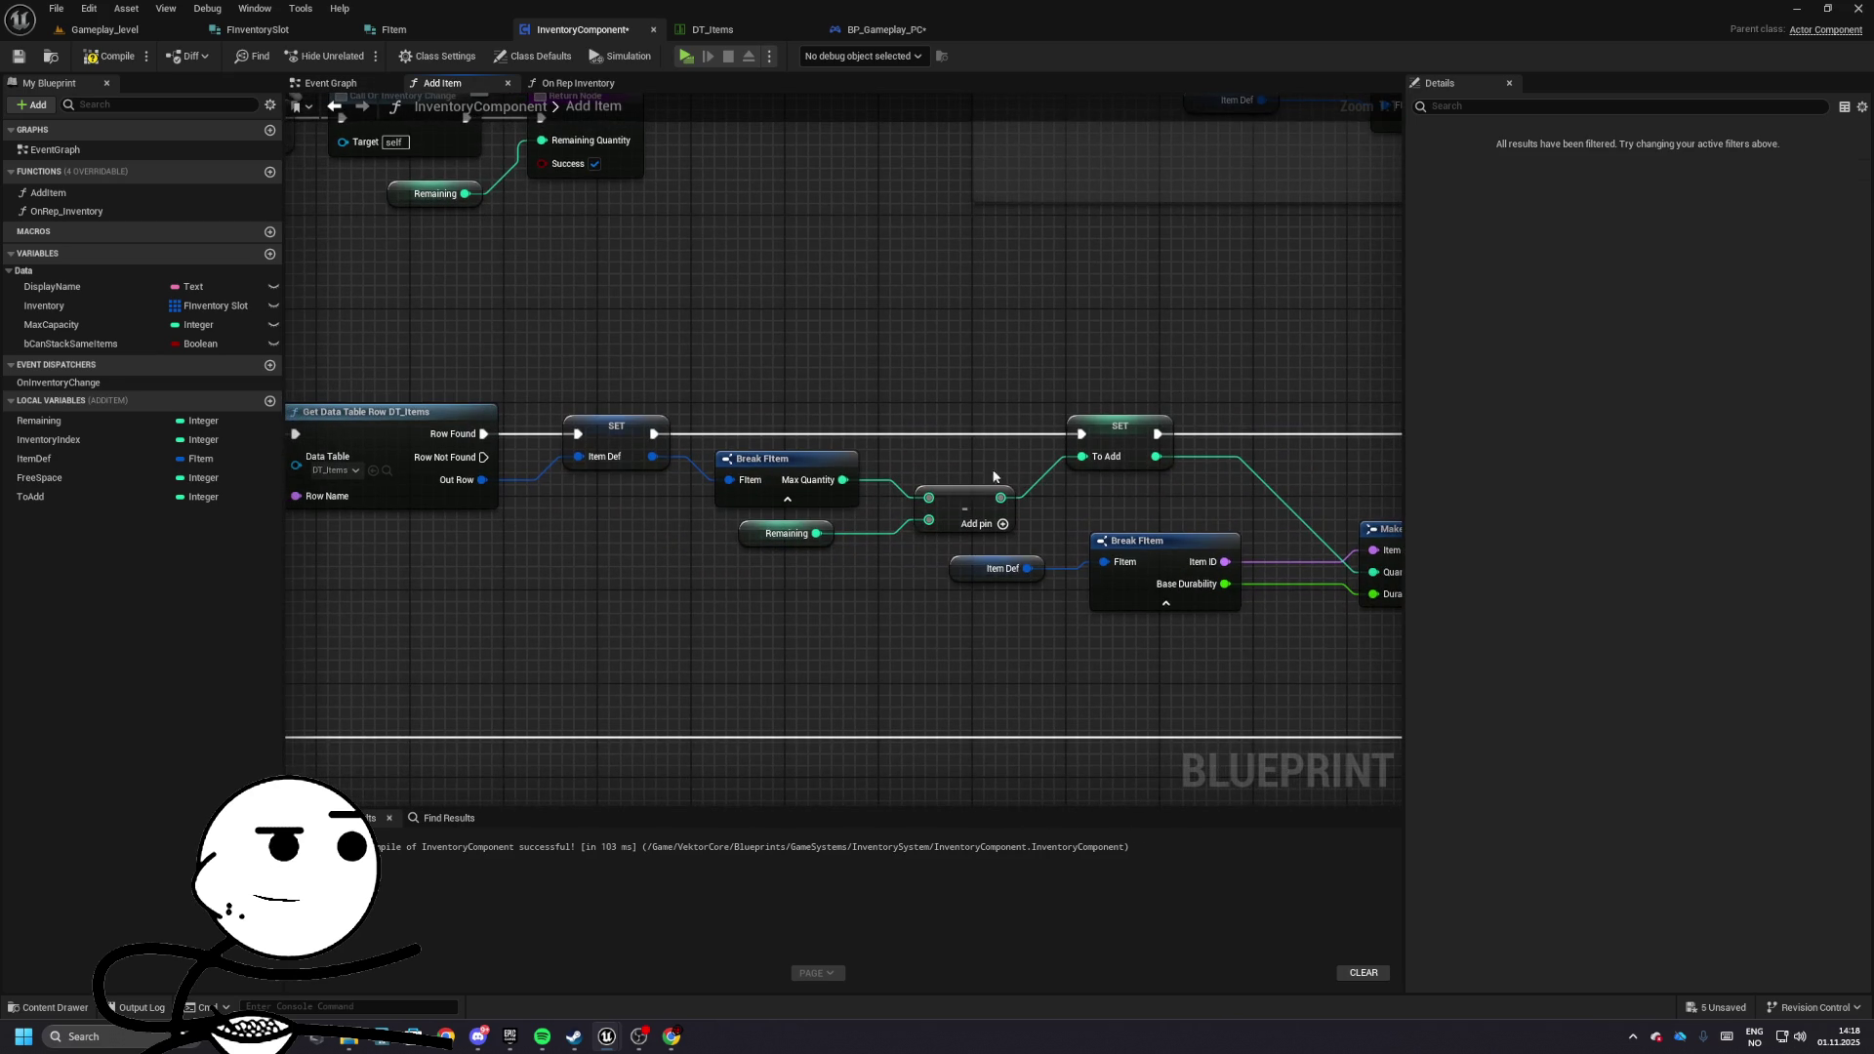
mouse_move(900, 467)
mouse_down()
mouse_move(830, 458)
mouse_move(1286, 447)
mouse_move(982, 458)
mouse_move(827, 437)
mouse_move(1008, 408)
mouse_move(1054, 375)
mouse_move(897, 439)
mouse_up()
- Add a trial Print String after the To Add SET and play-test it
text(print)
key(Return)
click(939, 370)
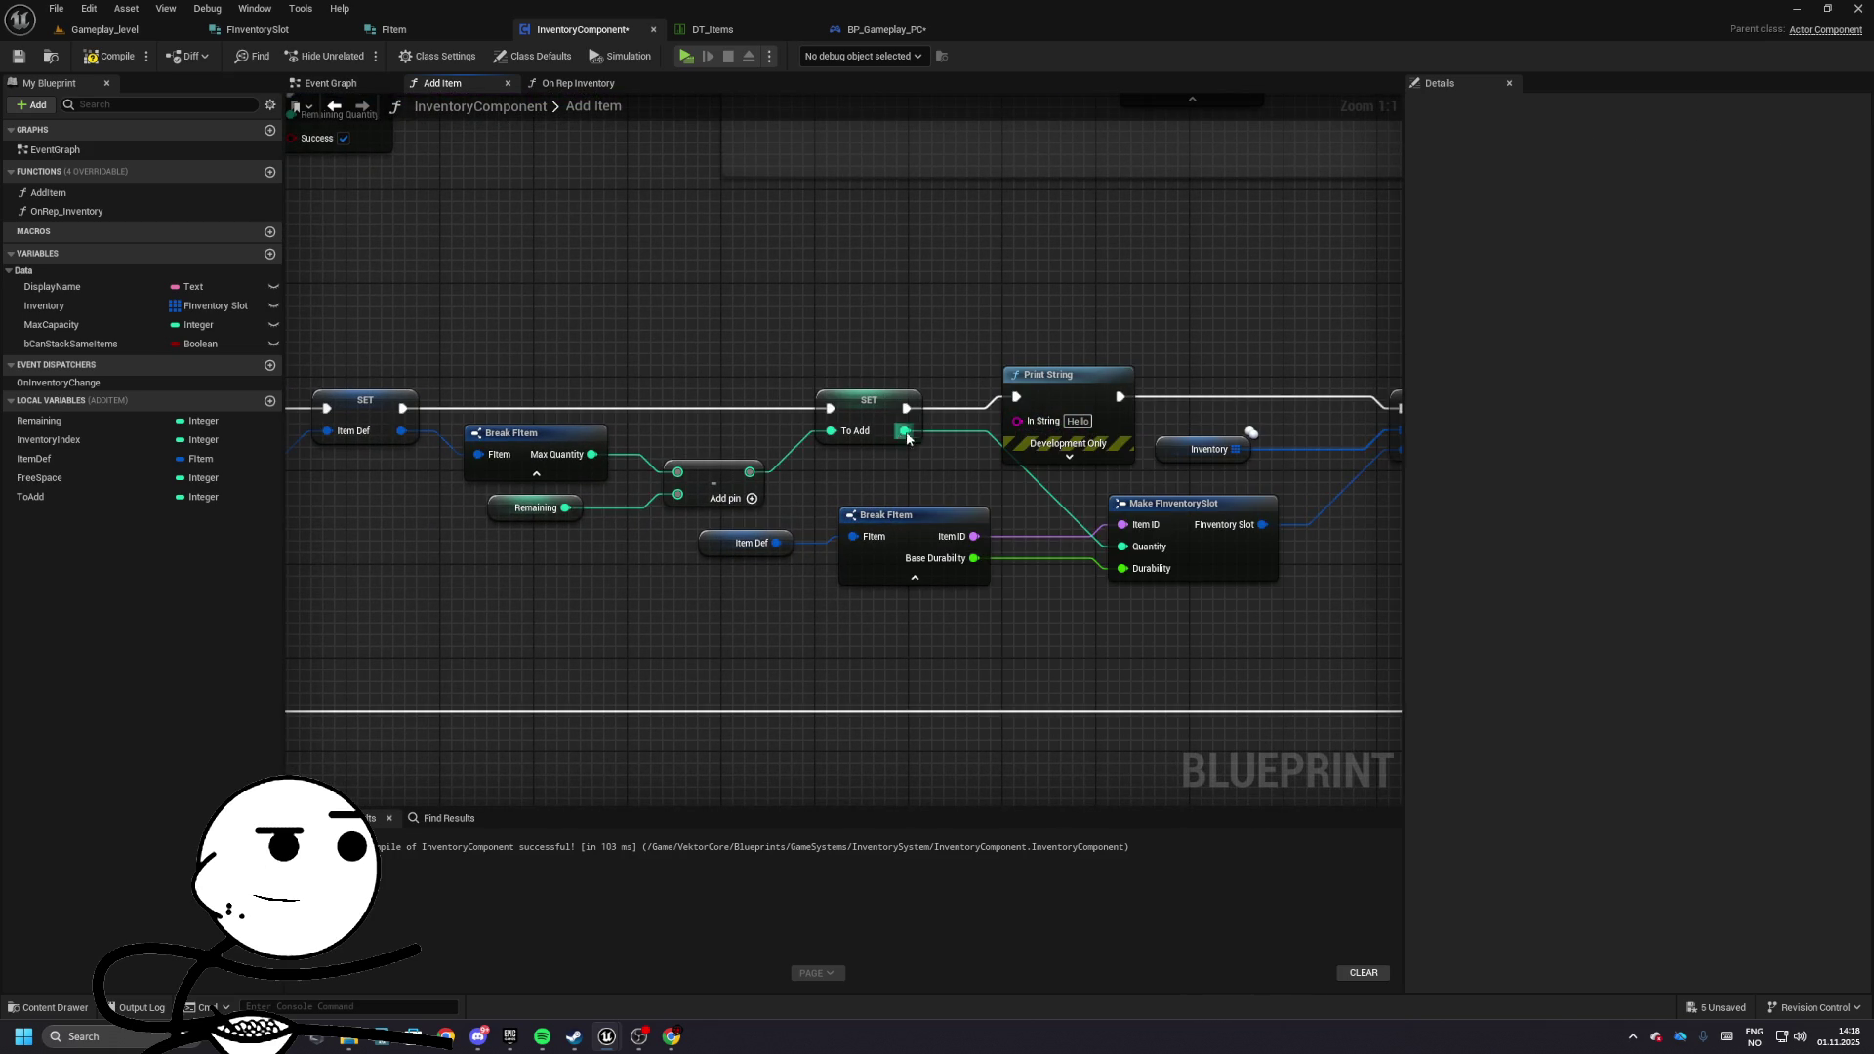
scroll(775, 281, down, 2)
click(115, 34)
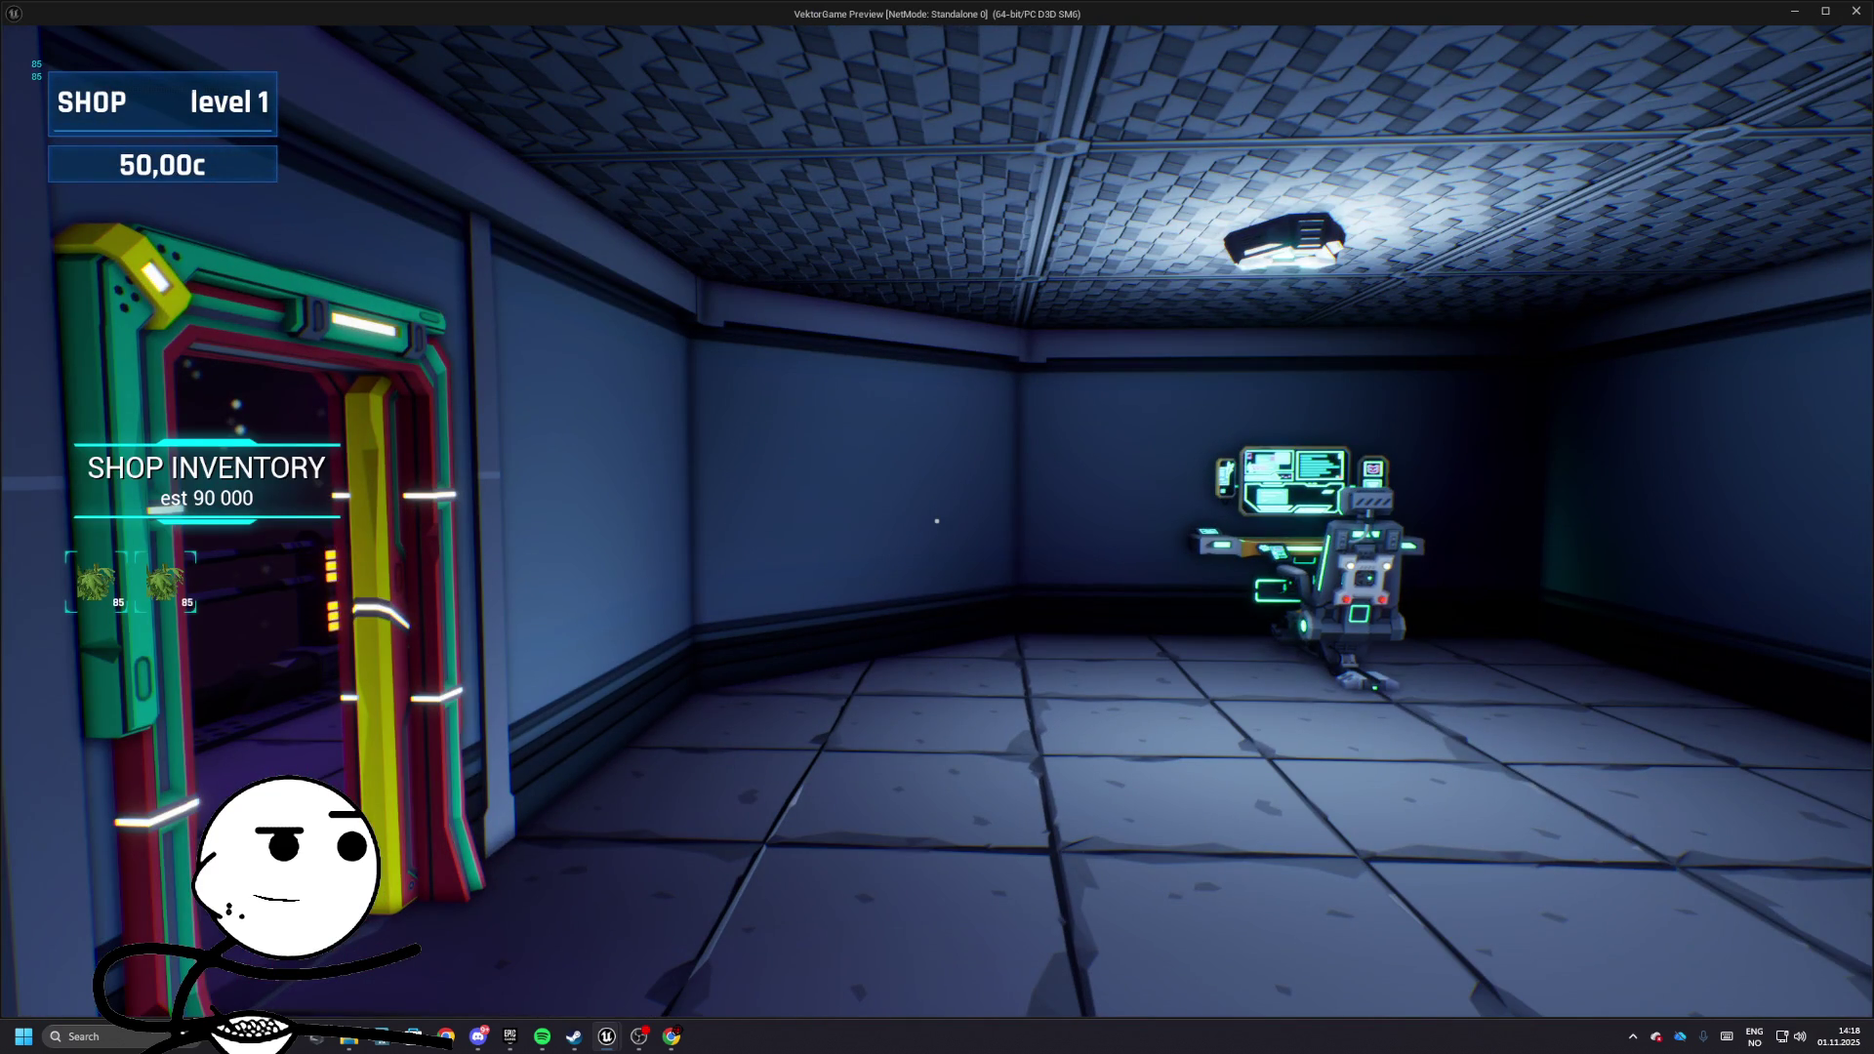
key(Escape)
- Delete the Print String and wire the To Add SET straight into ADD
click(576, 29)
scroll(814, 314, up, 2)
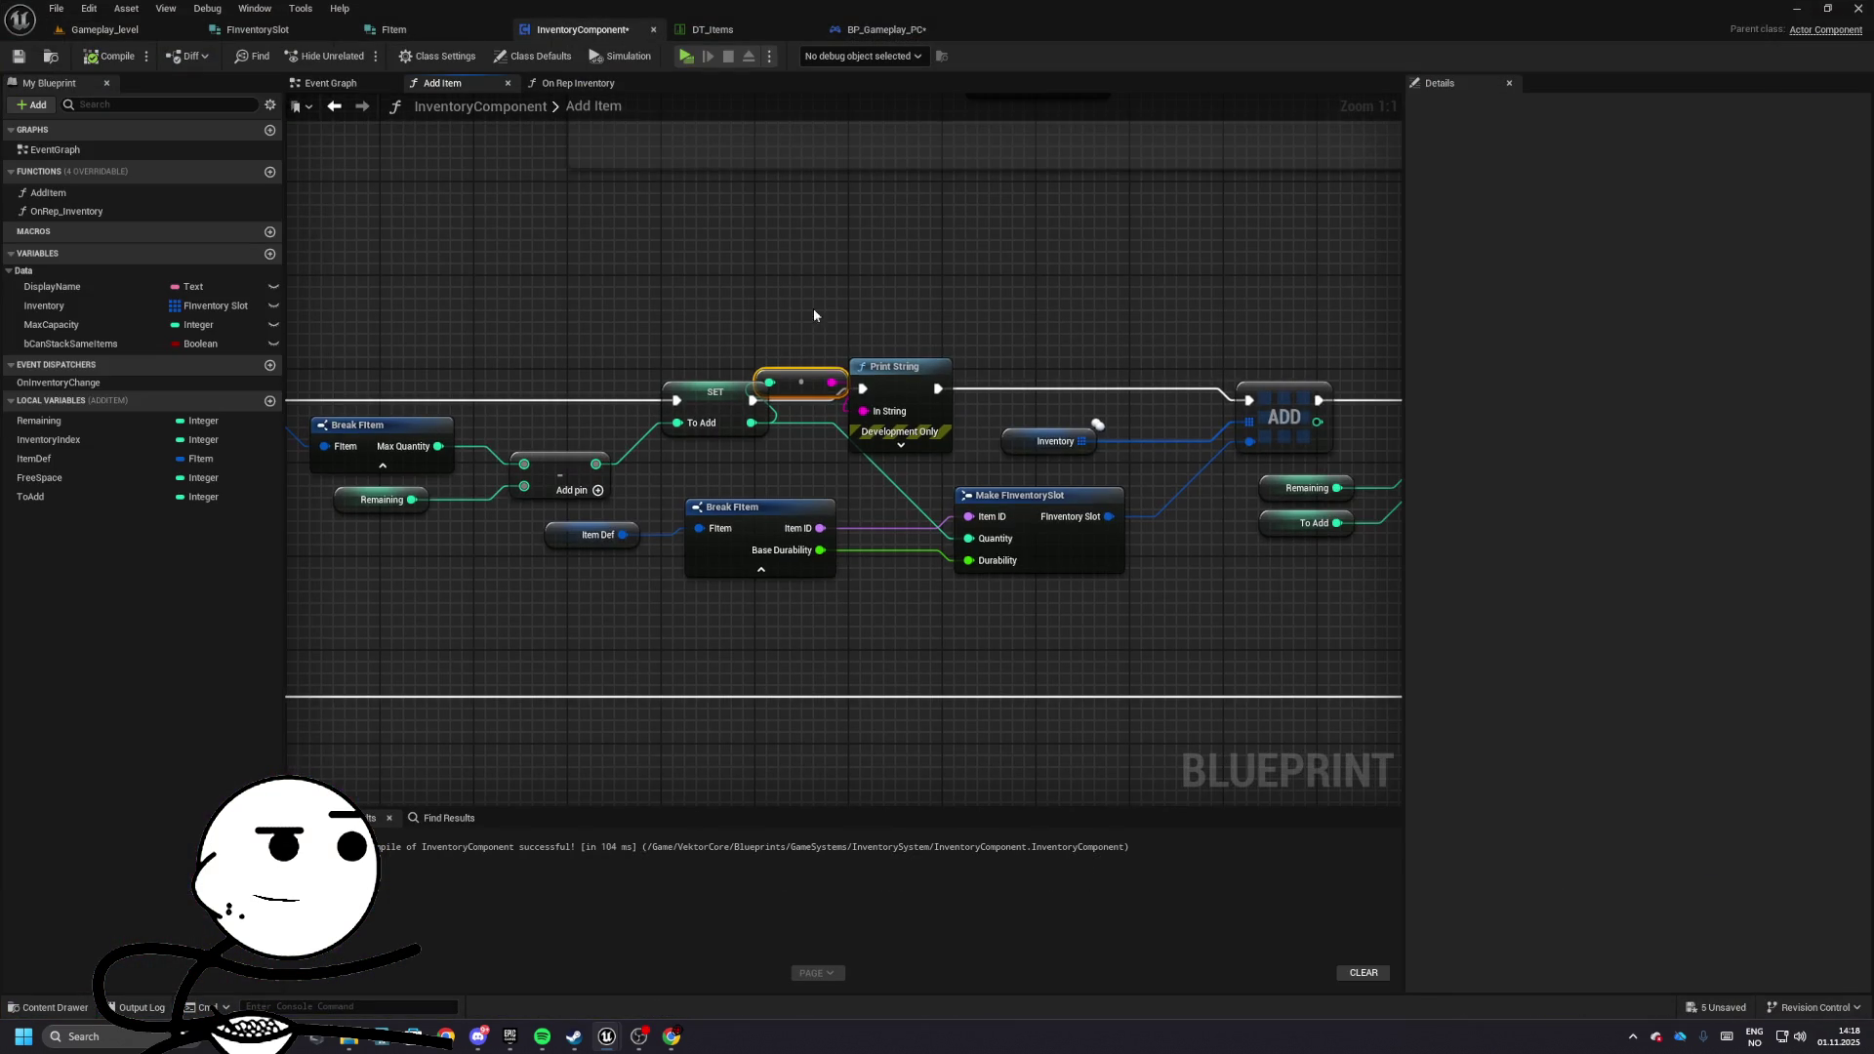
click(894, 366)
key(Delete)
mouse_move(753, 401)
mouse_down()
mouse_move(1347, 400)
mouse_move(1391, 459)
mouse_up()
- Swap the subtract inputs so it computes Remaining minus Max Quantity
scroll(1269, 440, down, 5)
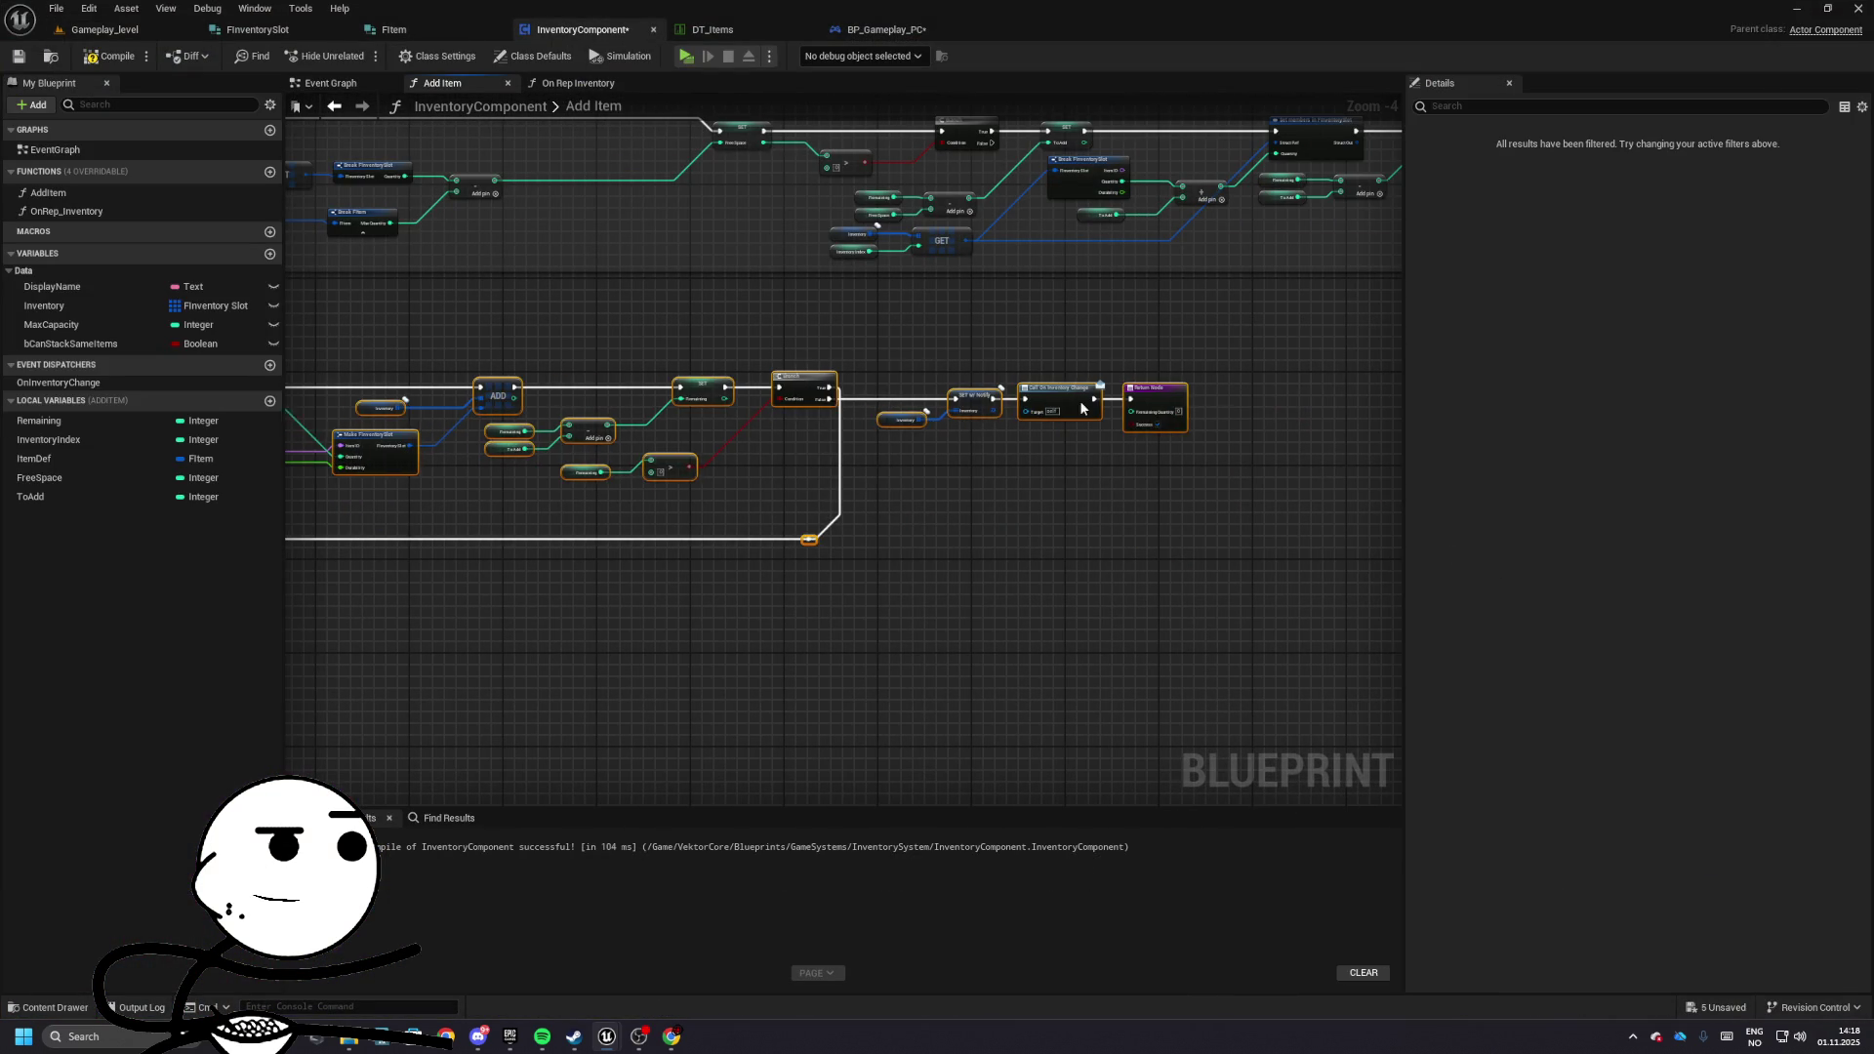
drag(1255, 406, 868, 381)
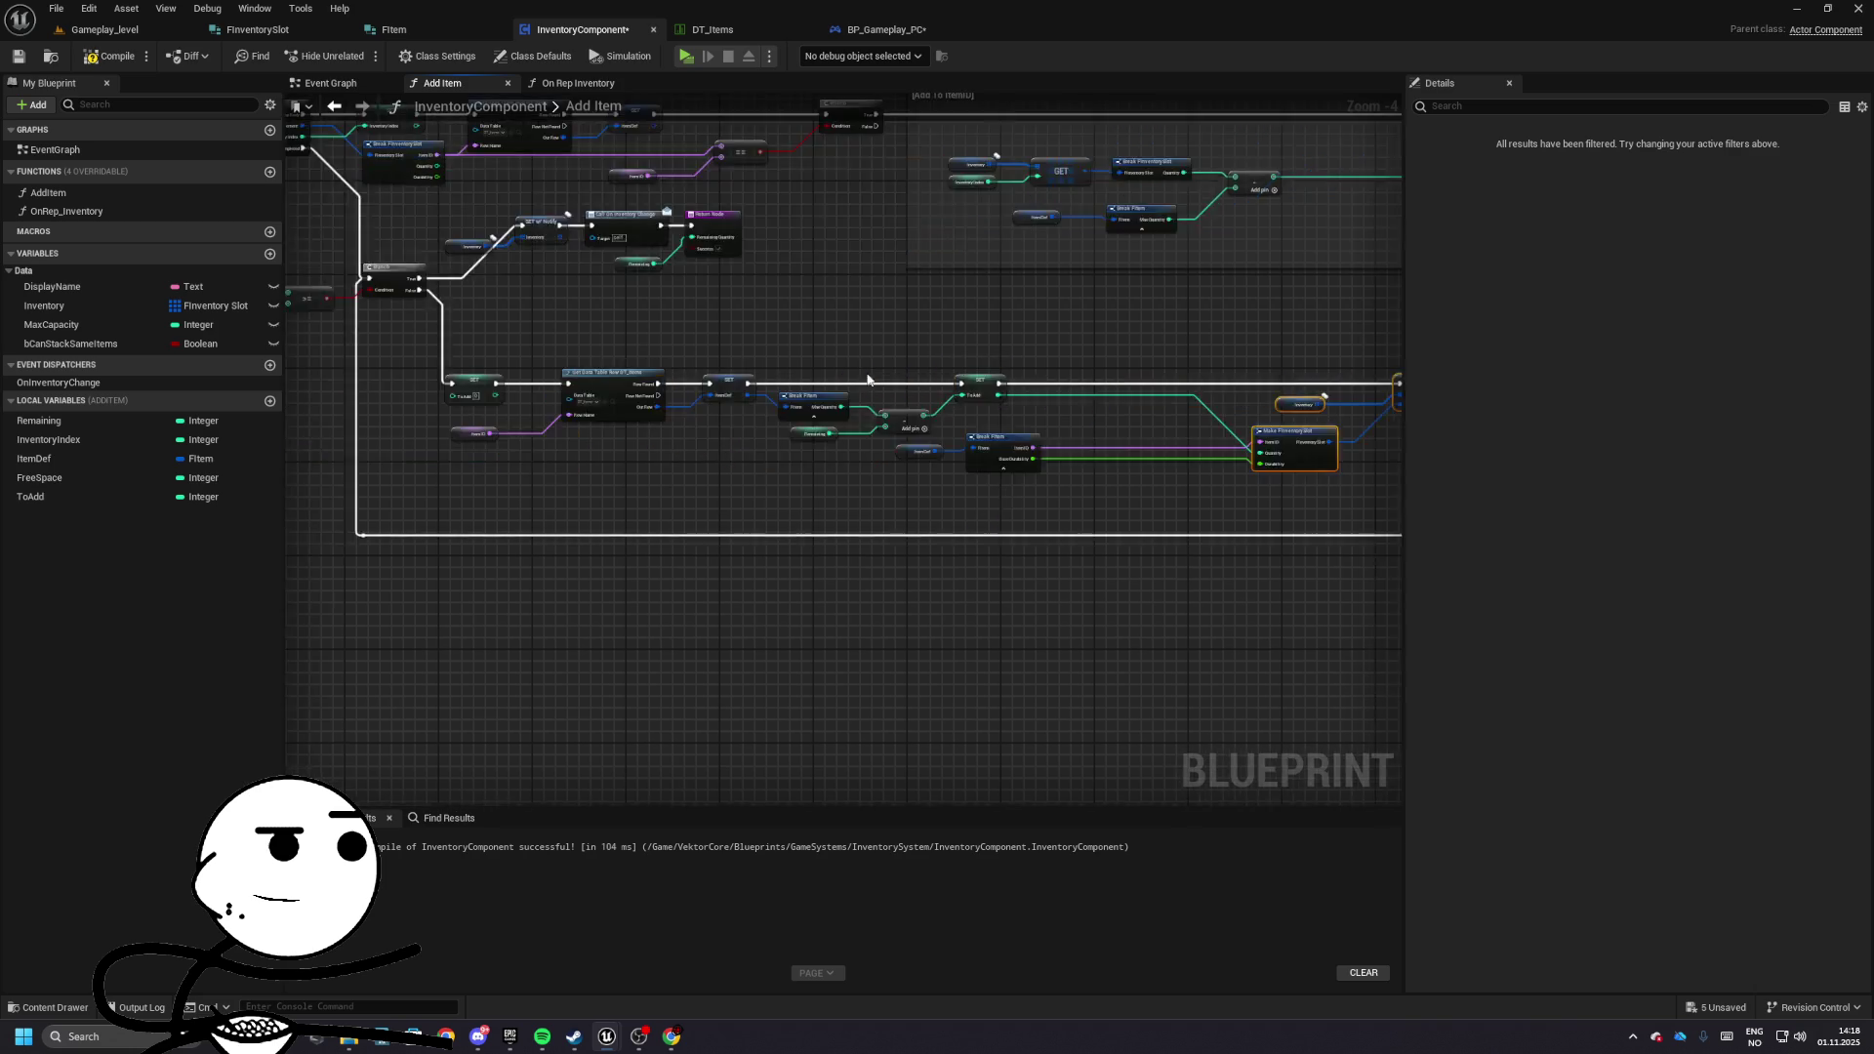
scroll(683, 458, up, 5)
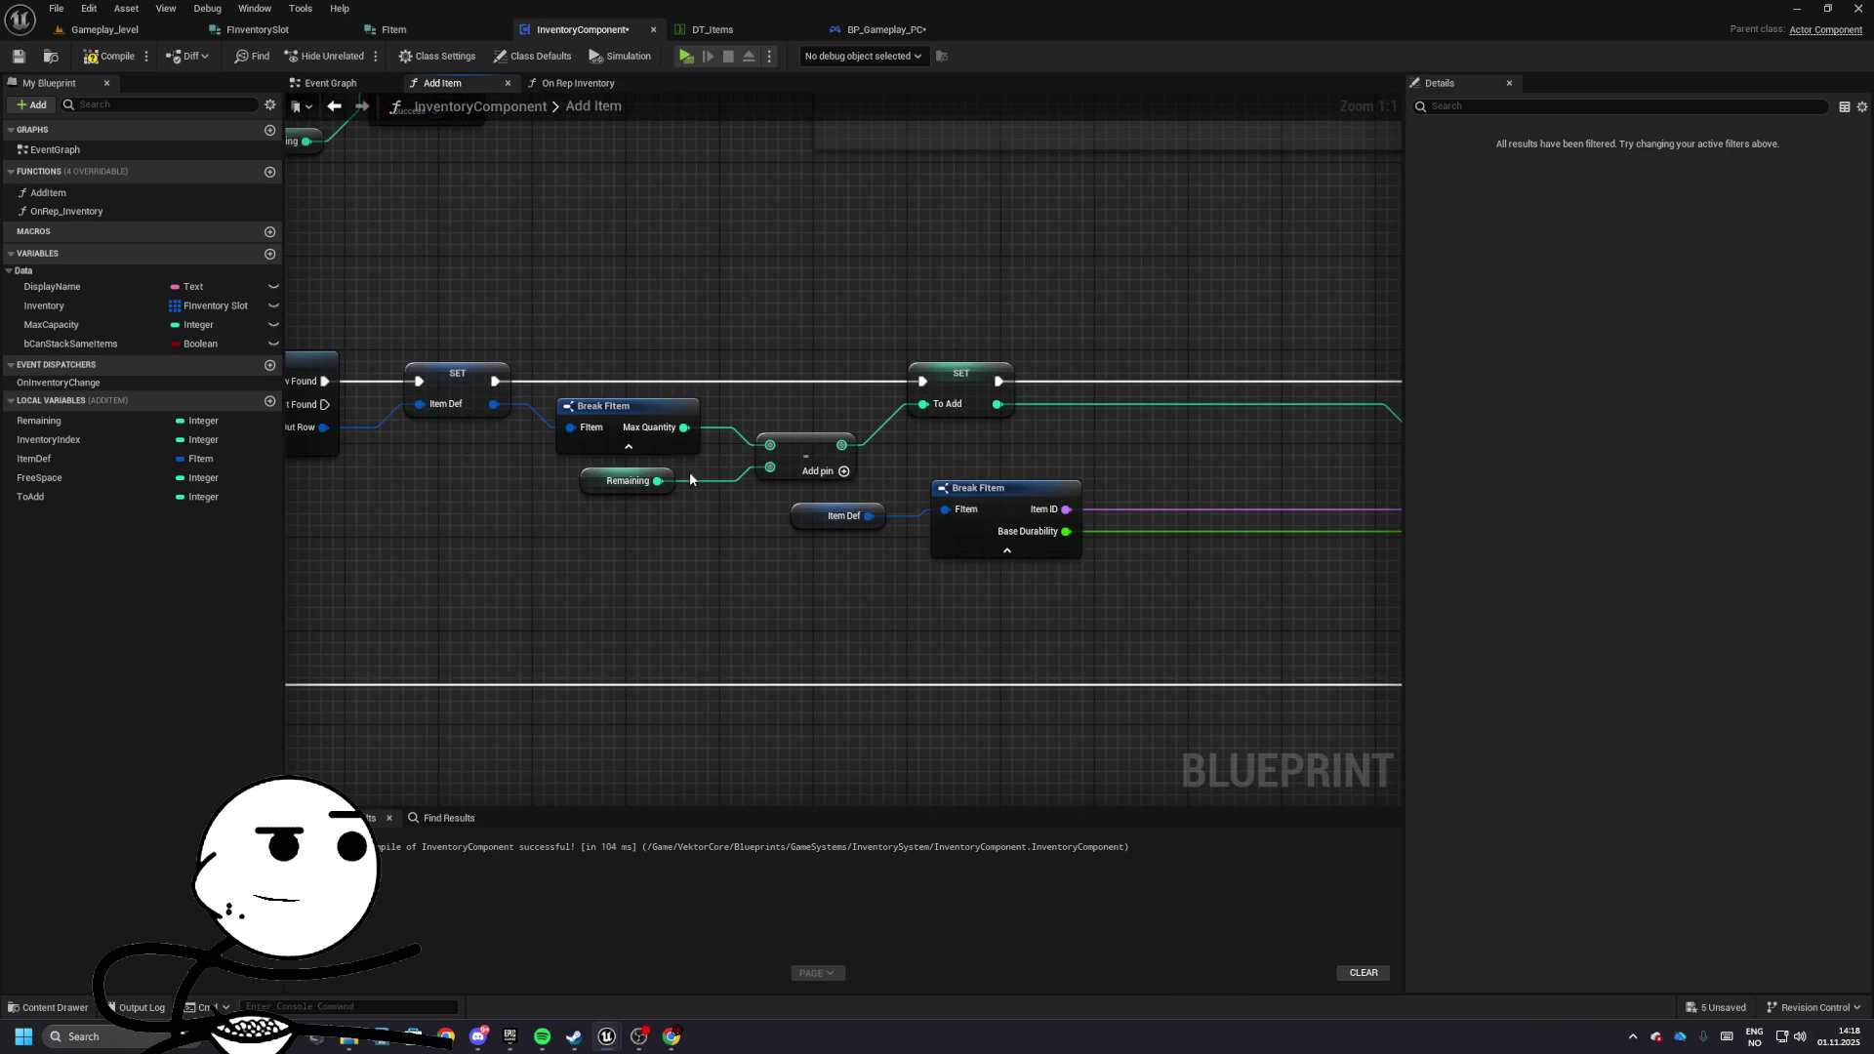
mouse_move(658, 480)
mouse_down()
mouse_move(771, 445)
mouse_move(770, 467)
mouse_up()
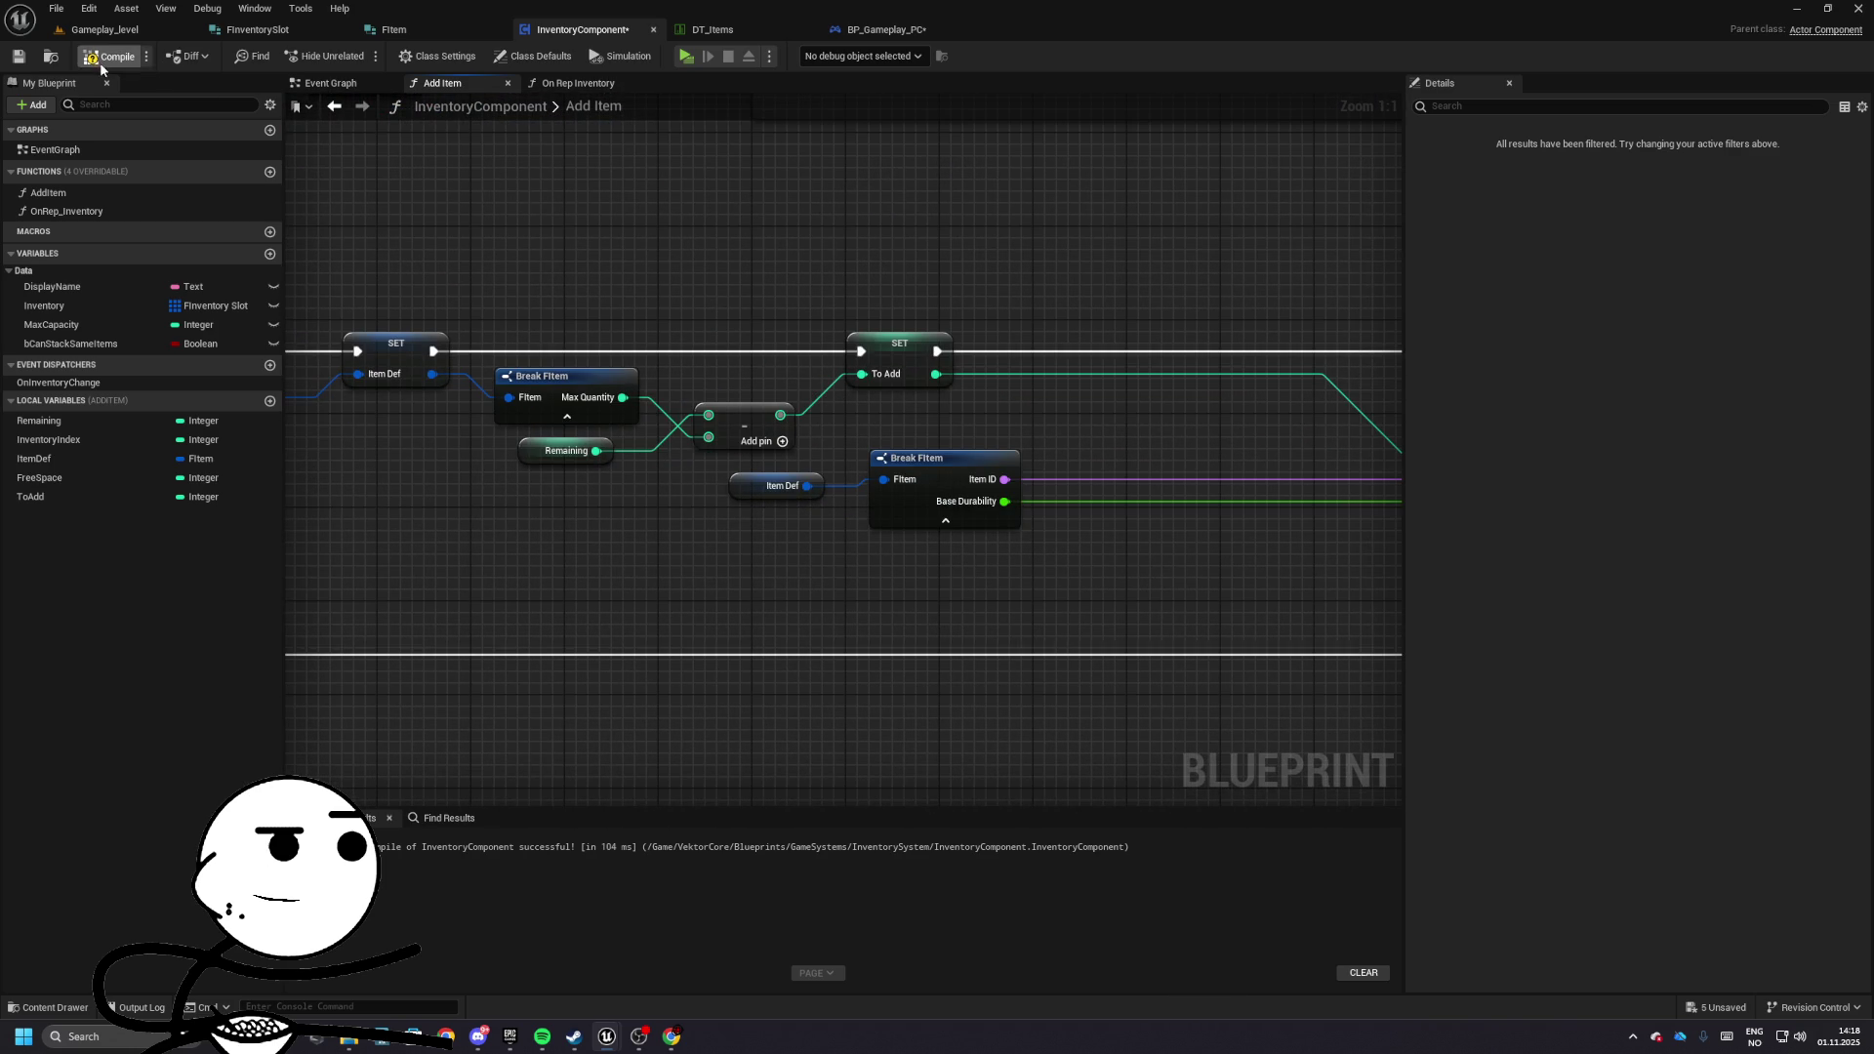
- Add a Print String of the To Add value after its SET, play-testing before and after
click(684, 55)
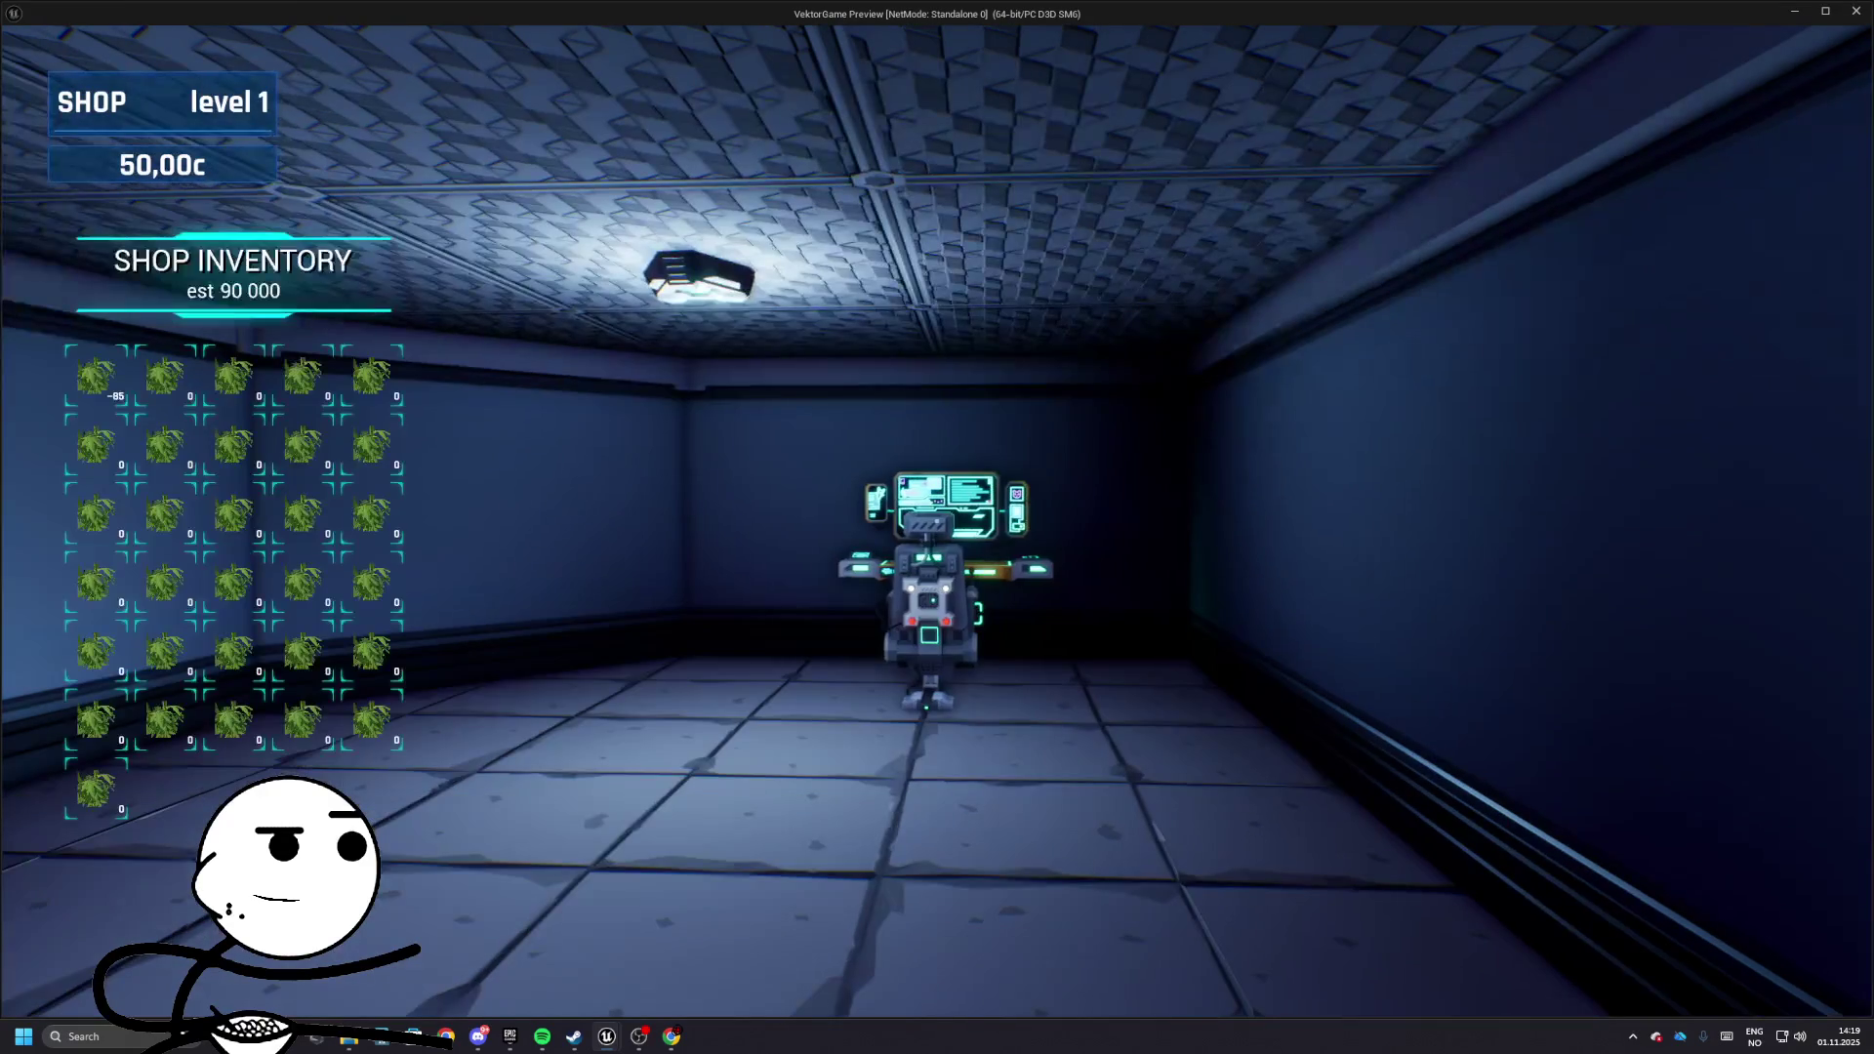
key(Escape)
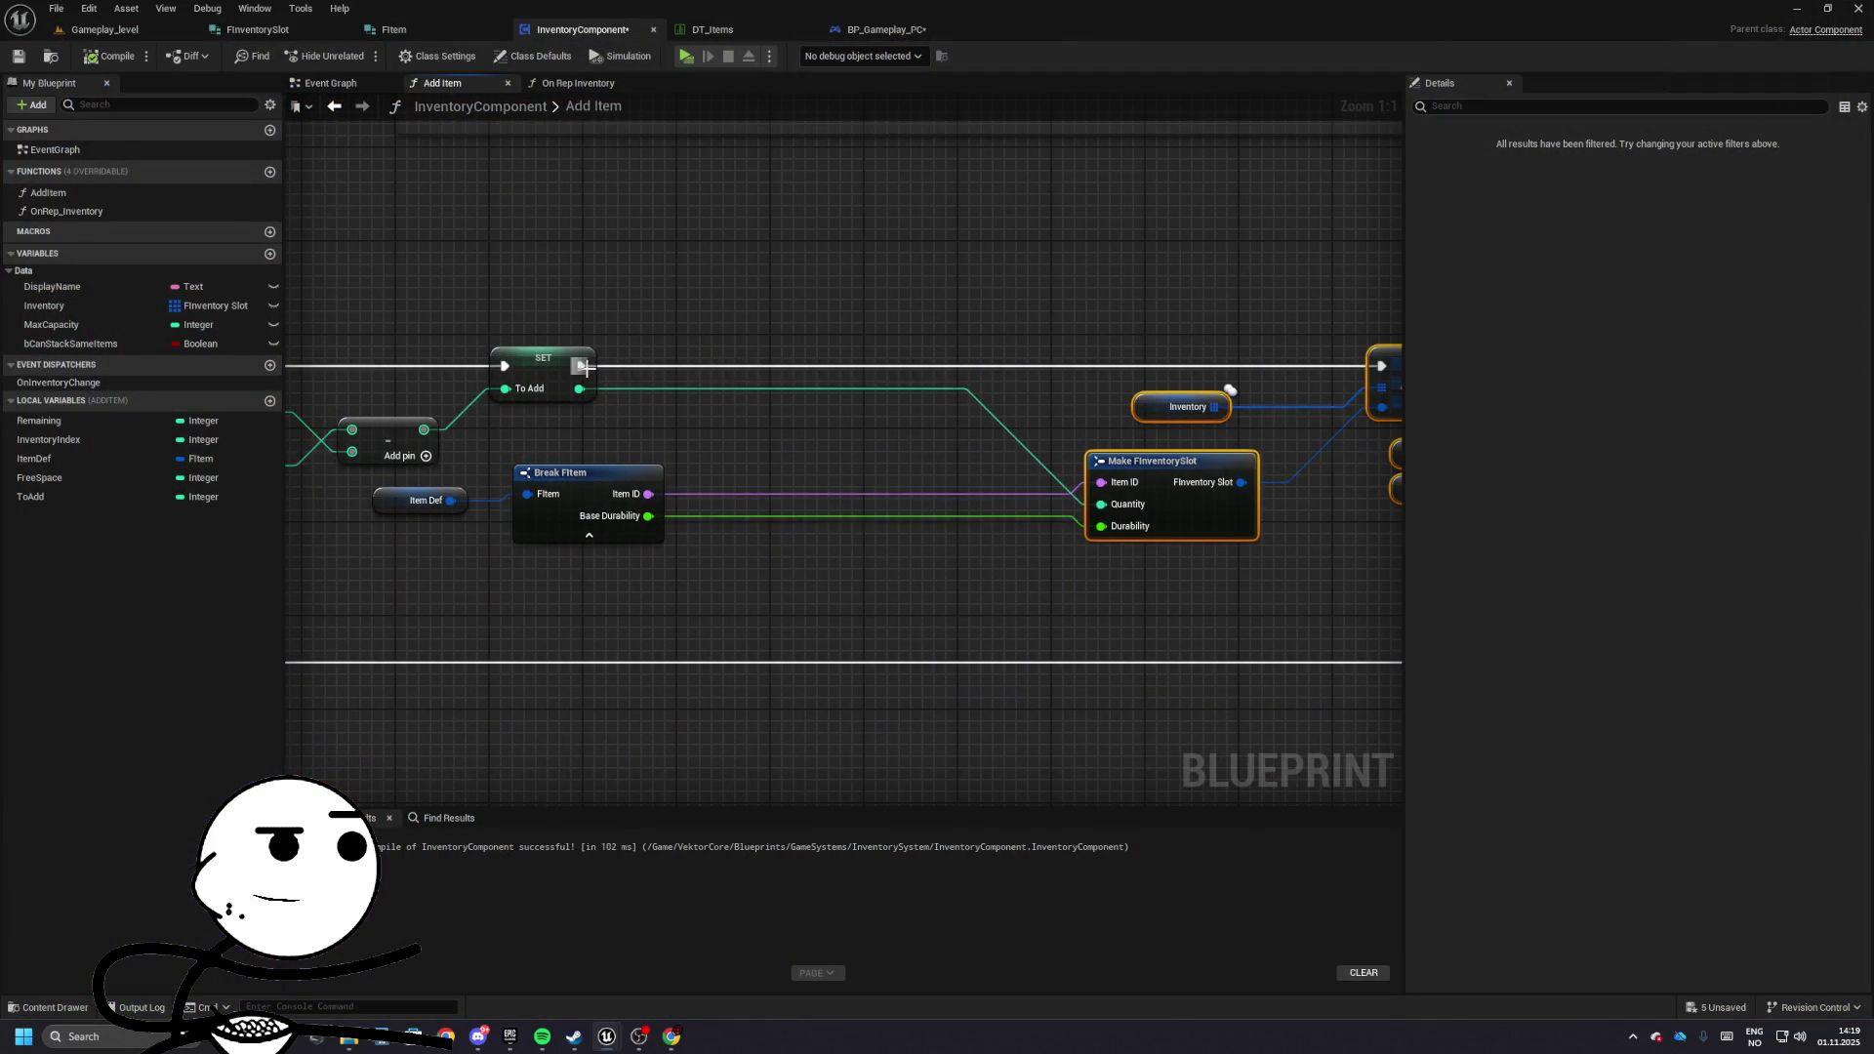
mouse_move(581, 366)
mouse_down()
mouse_move(742, 365)
mouse_move(578, 388)
mouse_up()
text(print string)
key(Return)
click(684, 56)
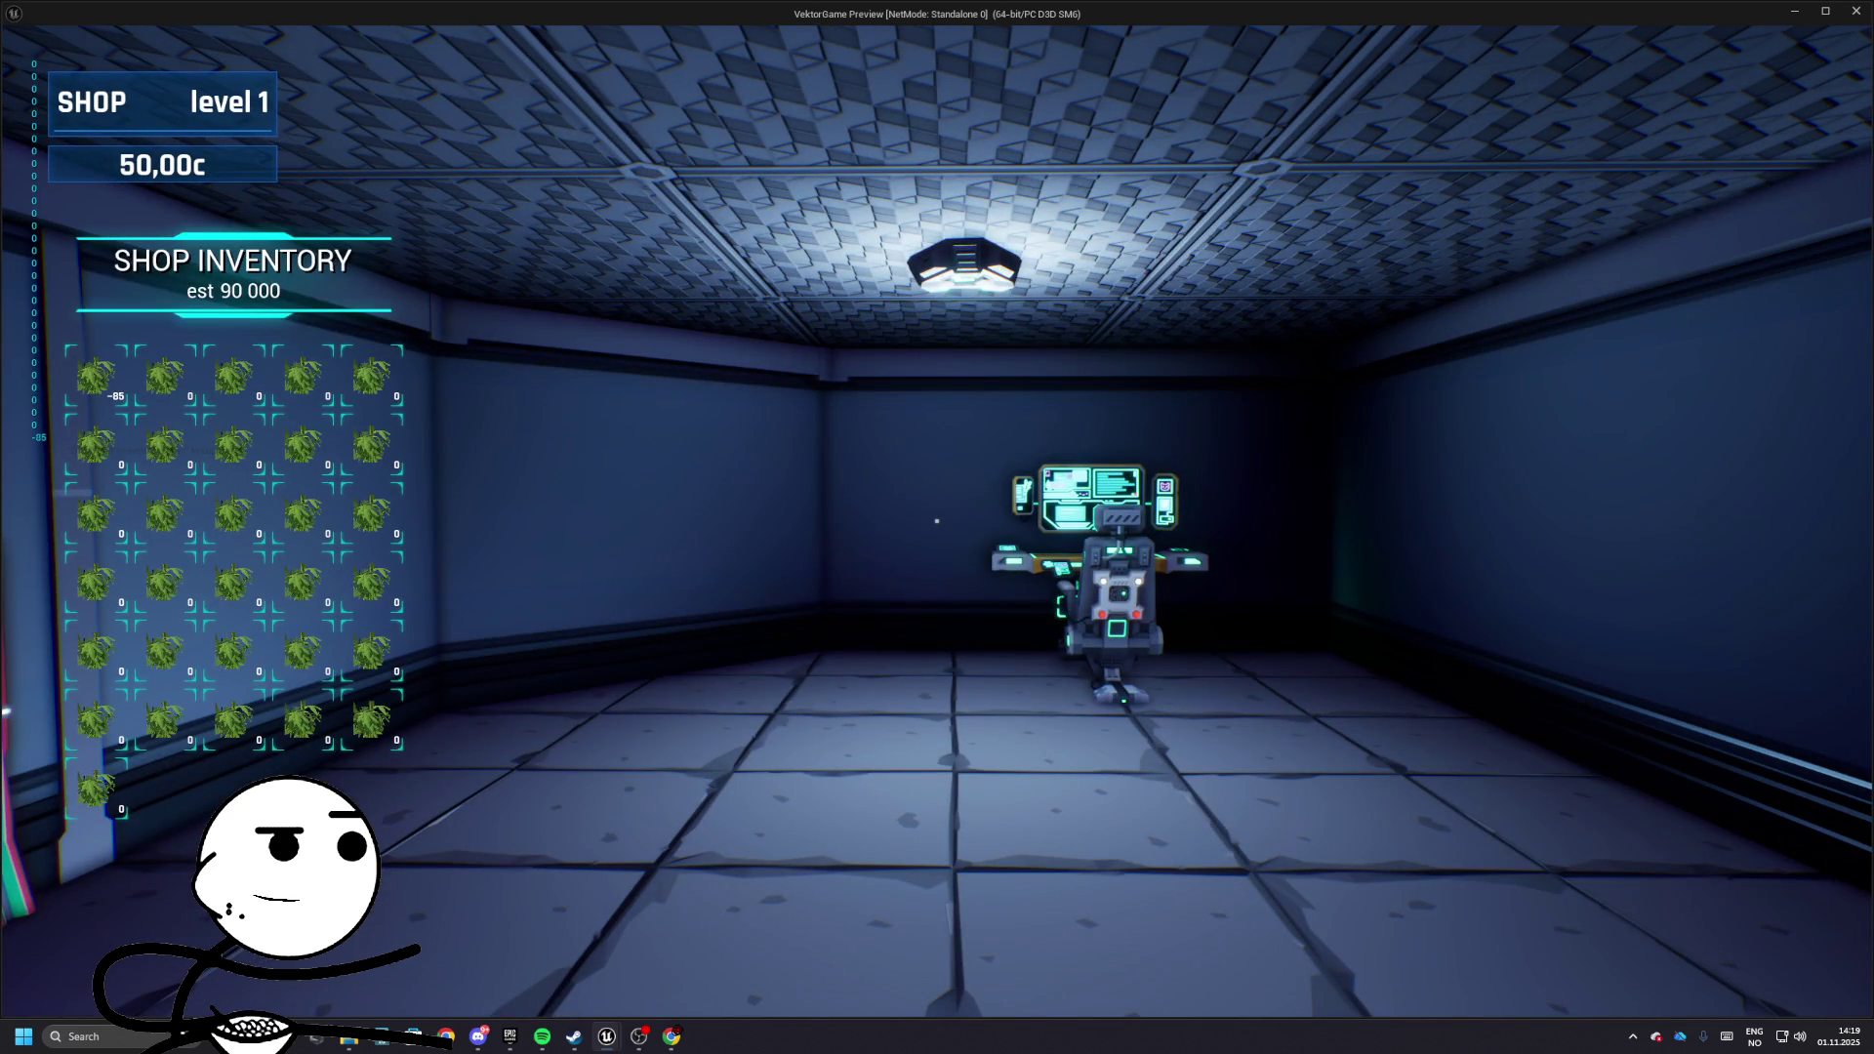
key(Escape)
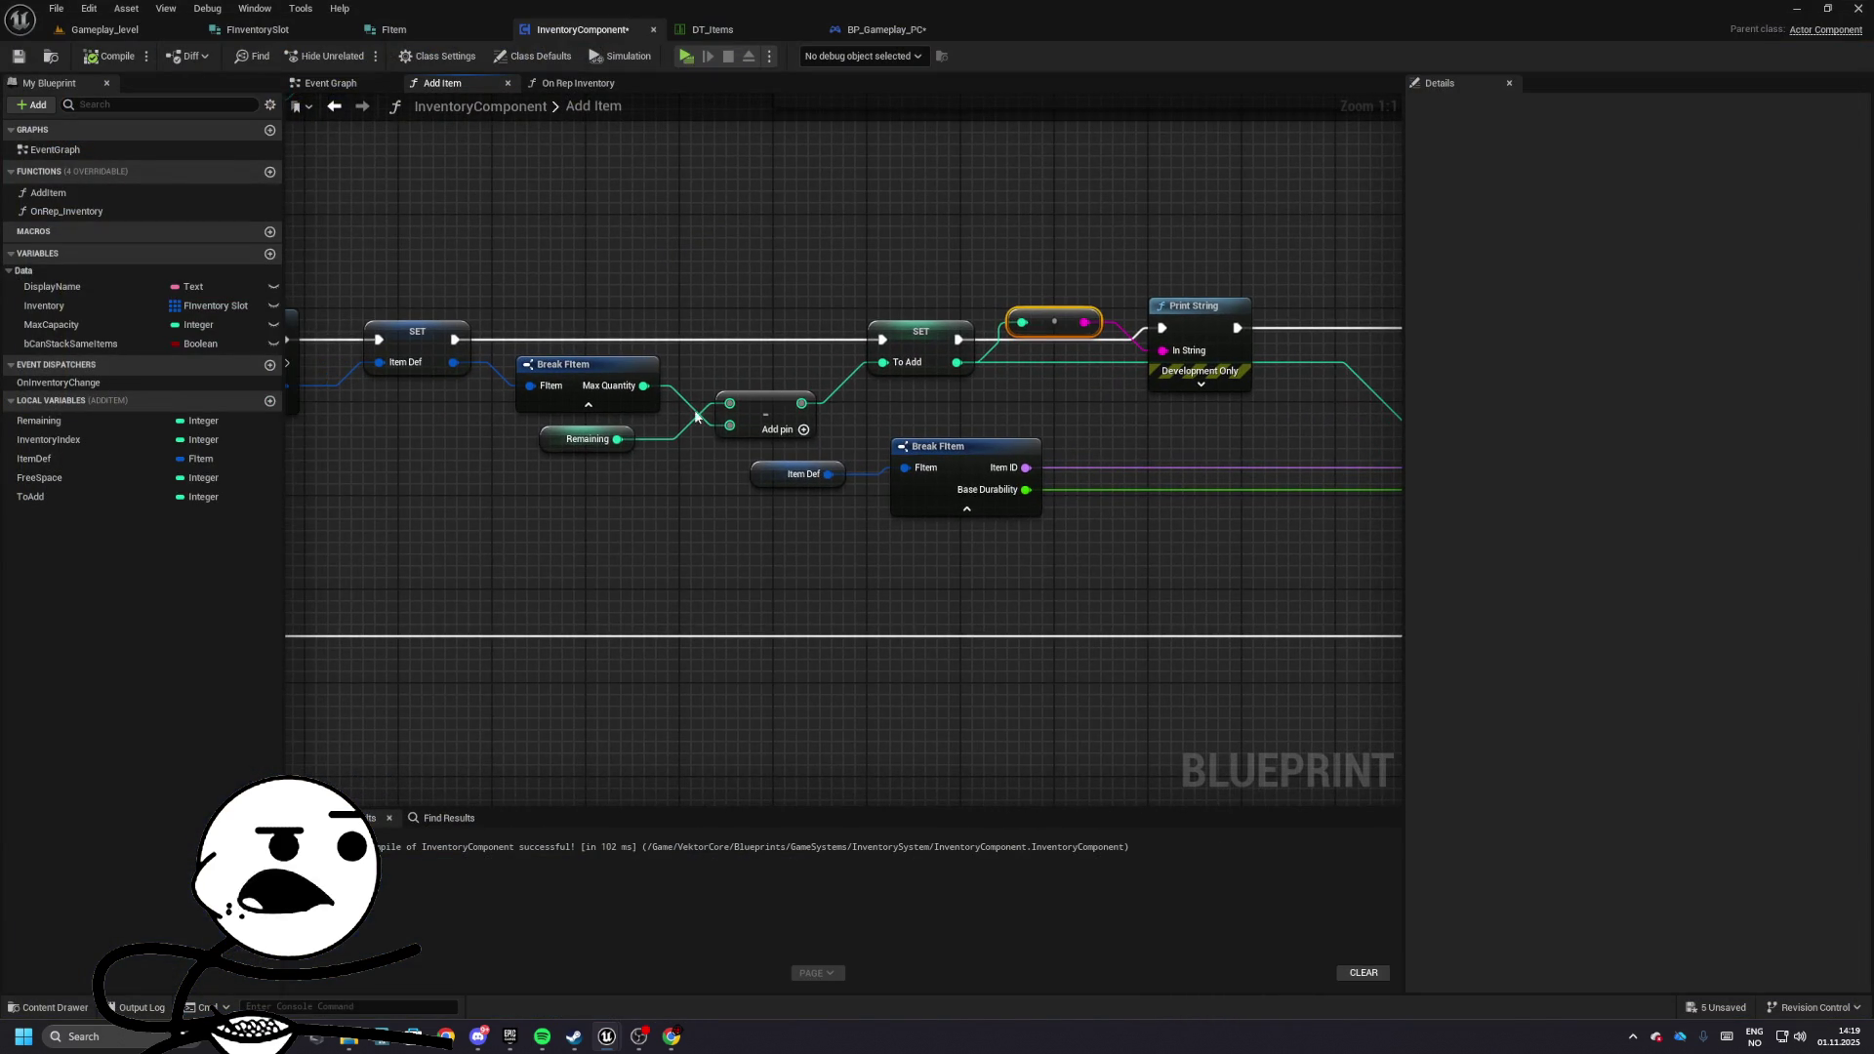
- Swap the subtraction inputs back so Max Quantity comes first and Remaining second
drag(730, 427, 729, 405)
drag(617, 439, 729, 426)
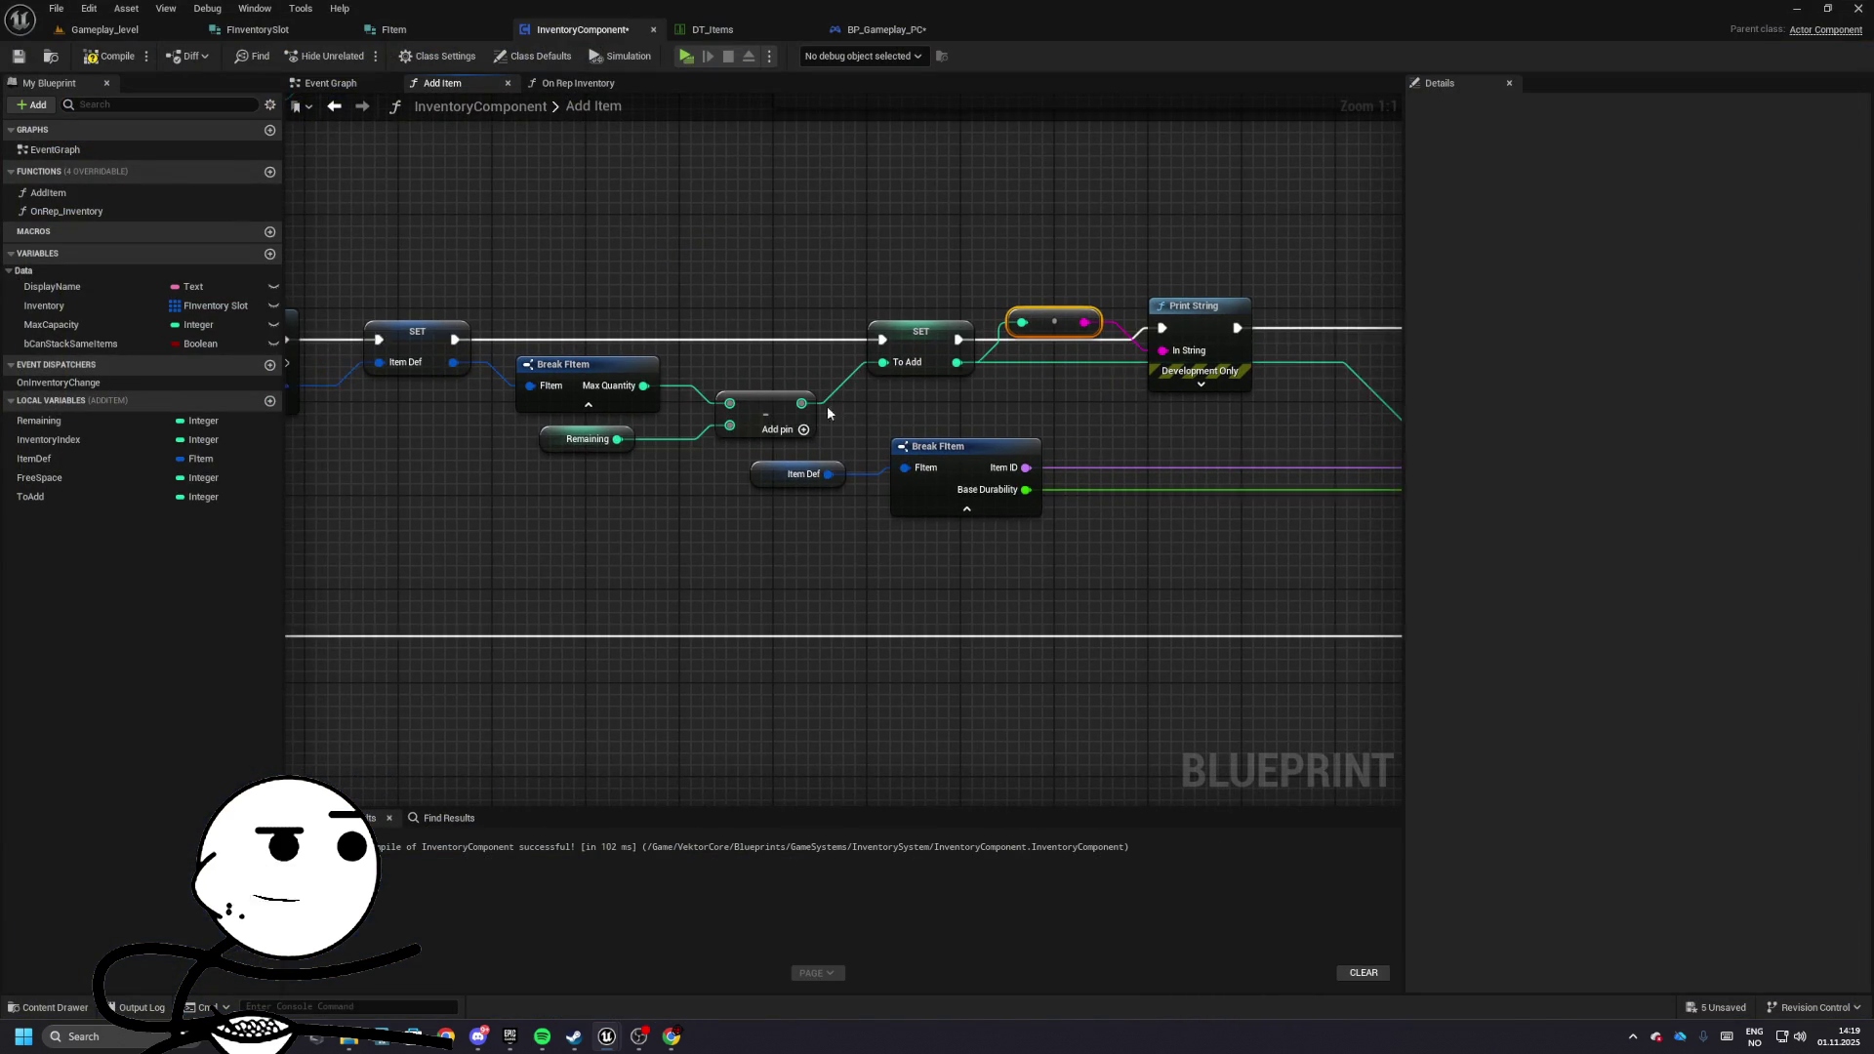
drag(881, 372, 744, 382)
- Shift the SET, conversion and Print String nodes, and the node row after them, further right
drag(486, 301, 903, 424)
drag(830, 336, 1025, 334)
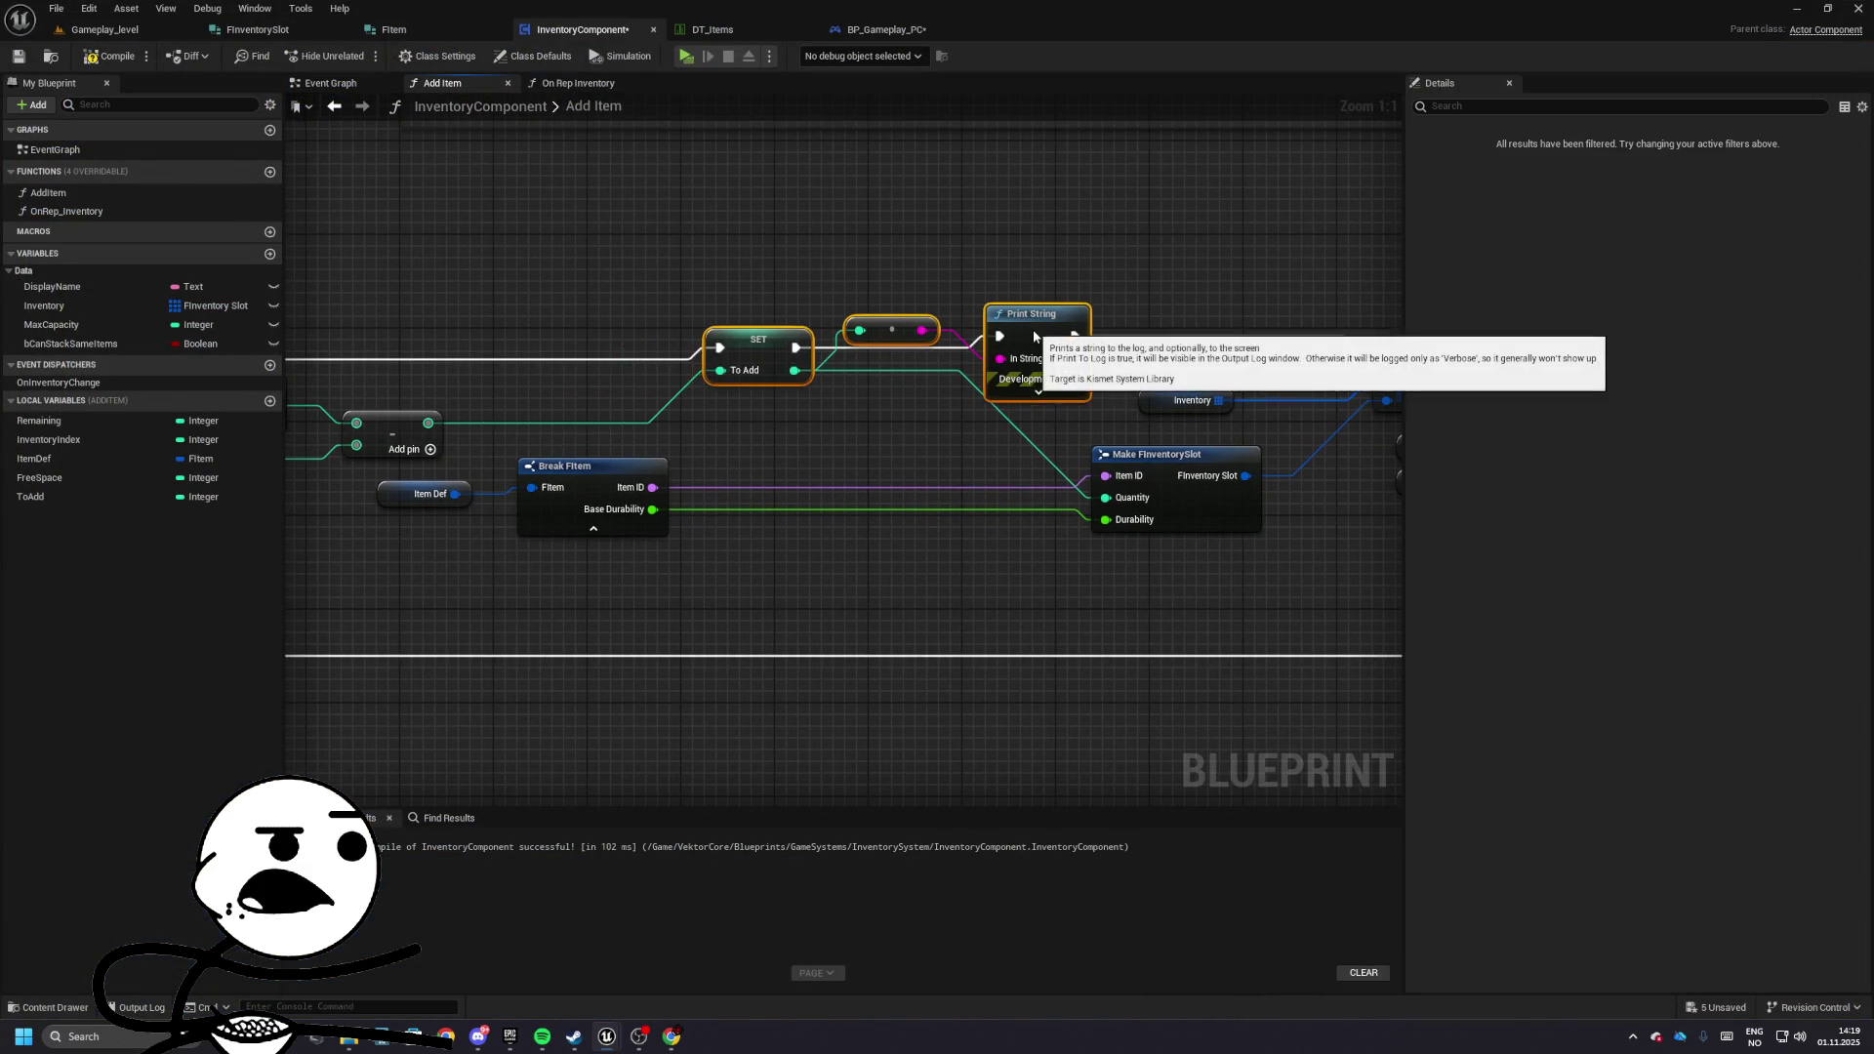
scroll(634, 358, down, 3)
drag(527, 312, 1269, 506)
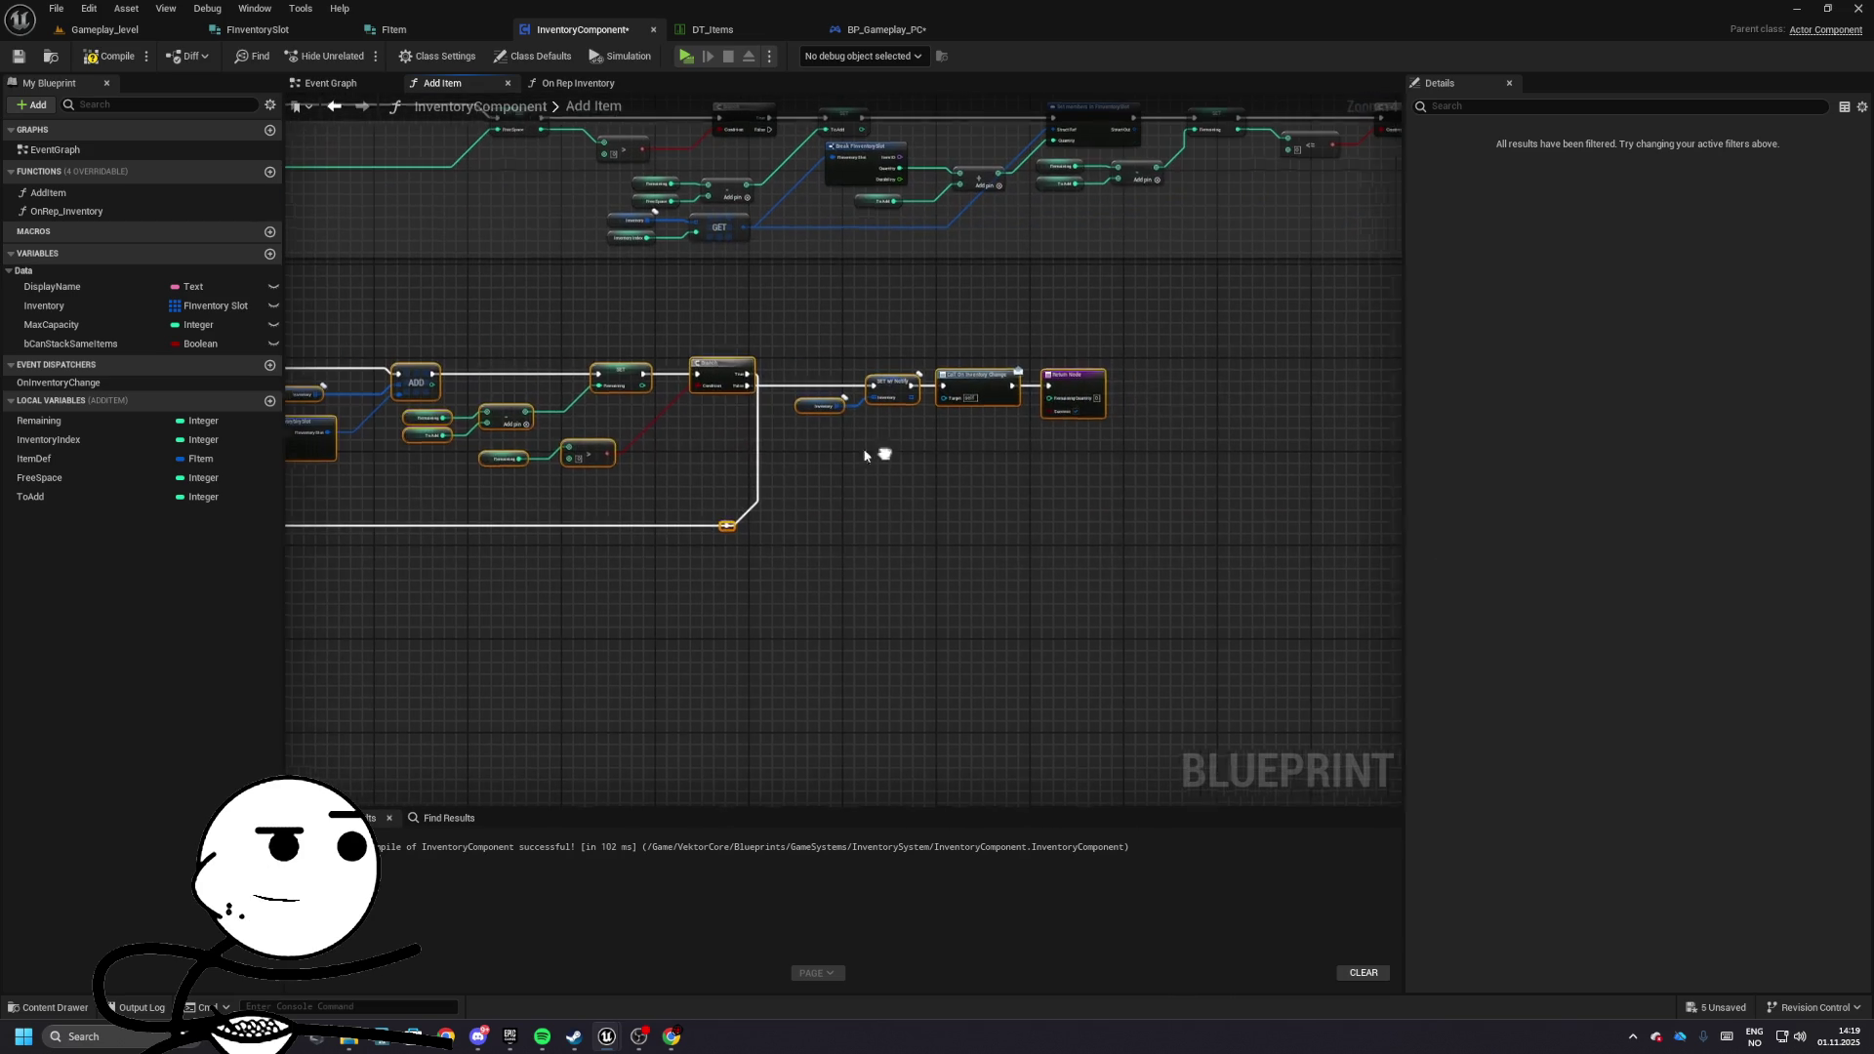
drag(710, 373, 787, 378)
scroll(763, 386, up, 6)
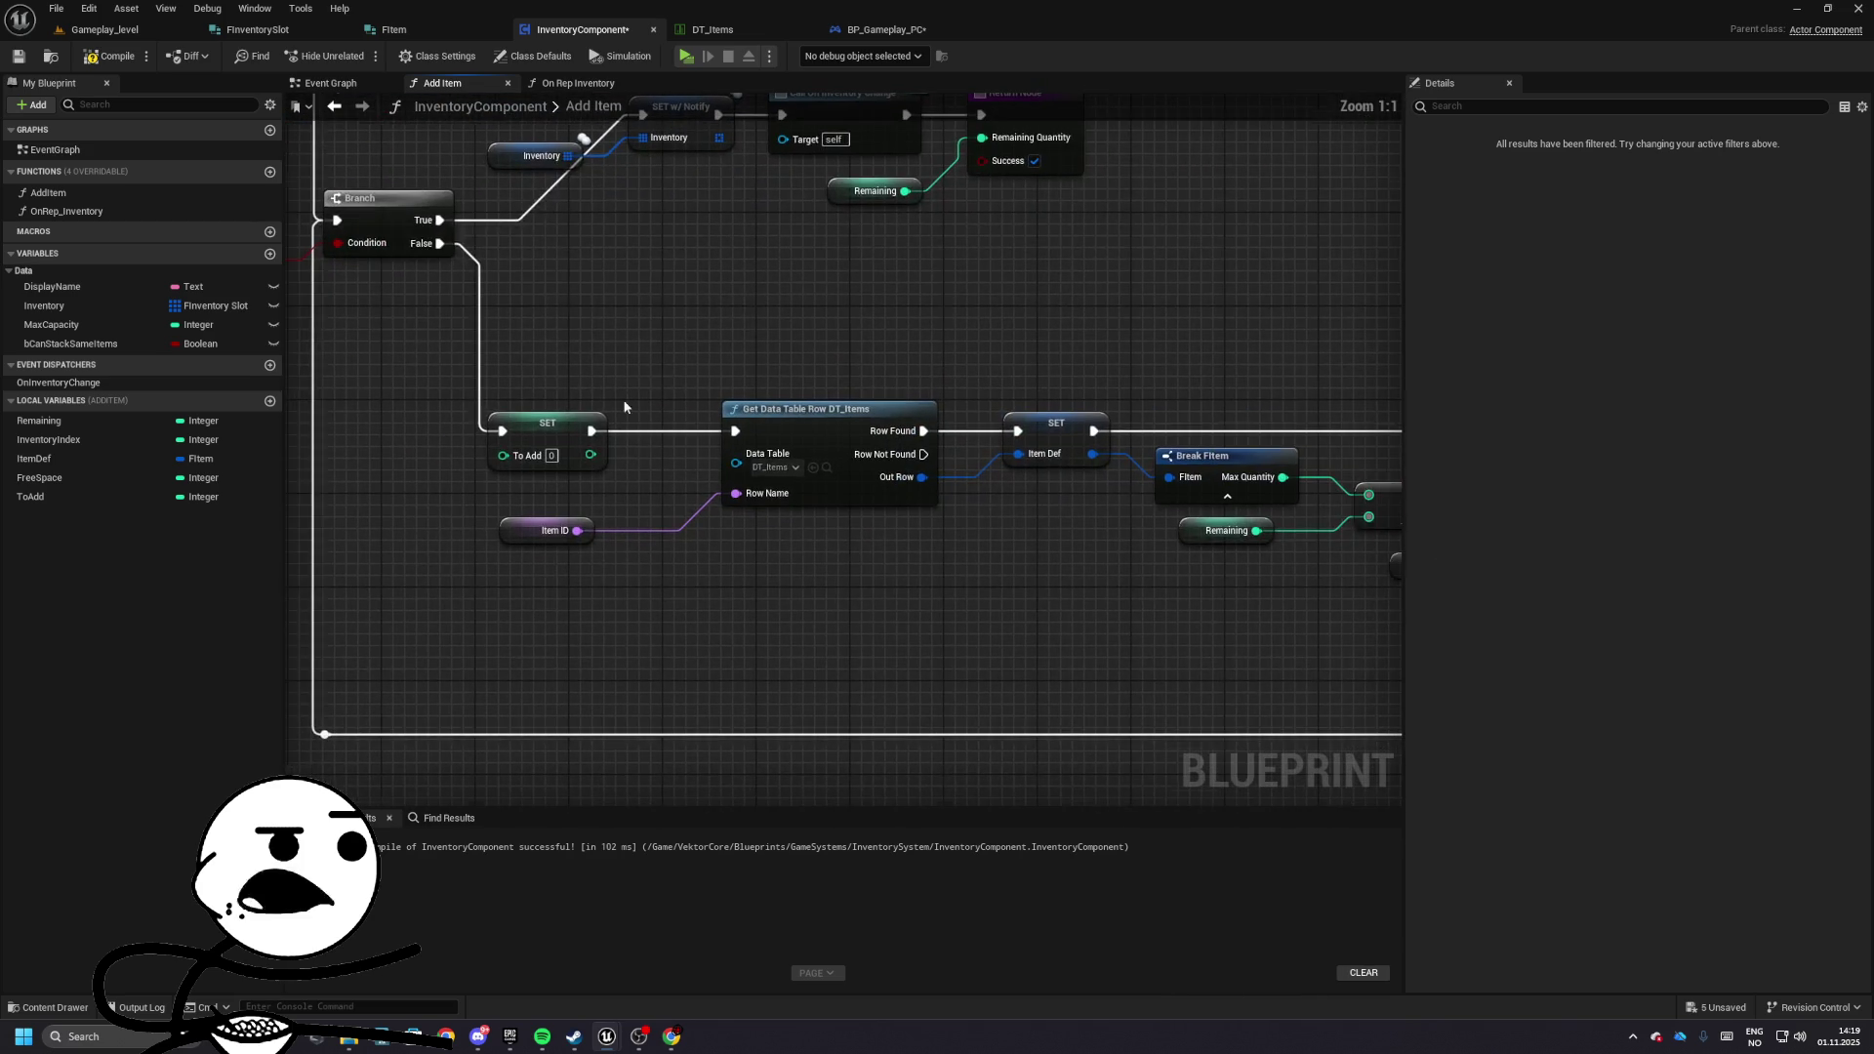
scroll(763, 387, down, 3)
- Move the Get Data Table Row lookup chain further right
drag(386, 380, 1064, 566)
mouse_move(984, 517)
mouse_down()
mouse_move(1095, 520)
mouse_move(915, 449)
mouse_move(742, 410)
mouse_up()
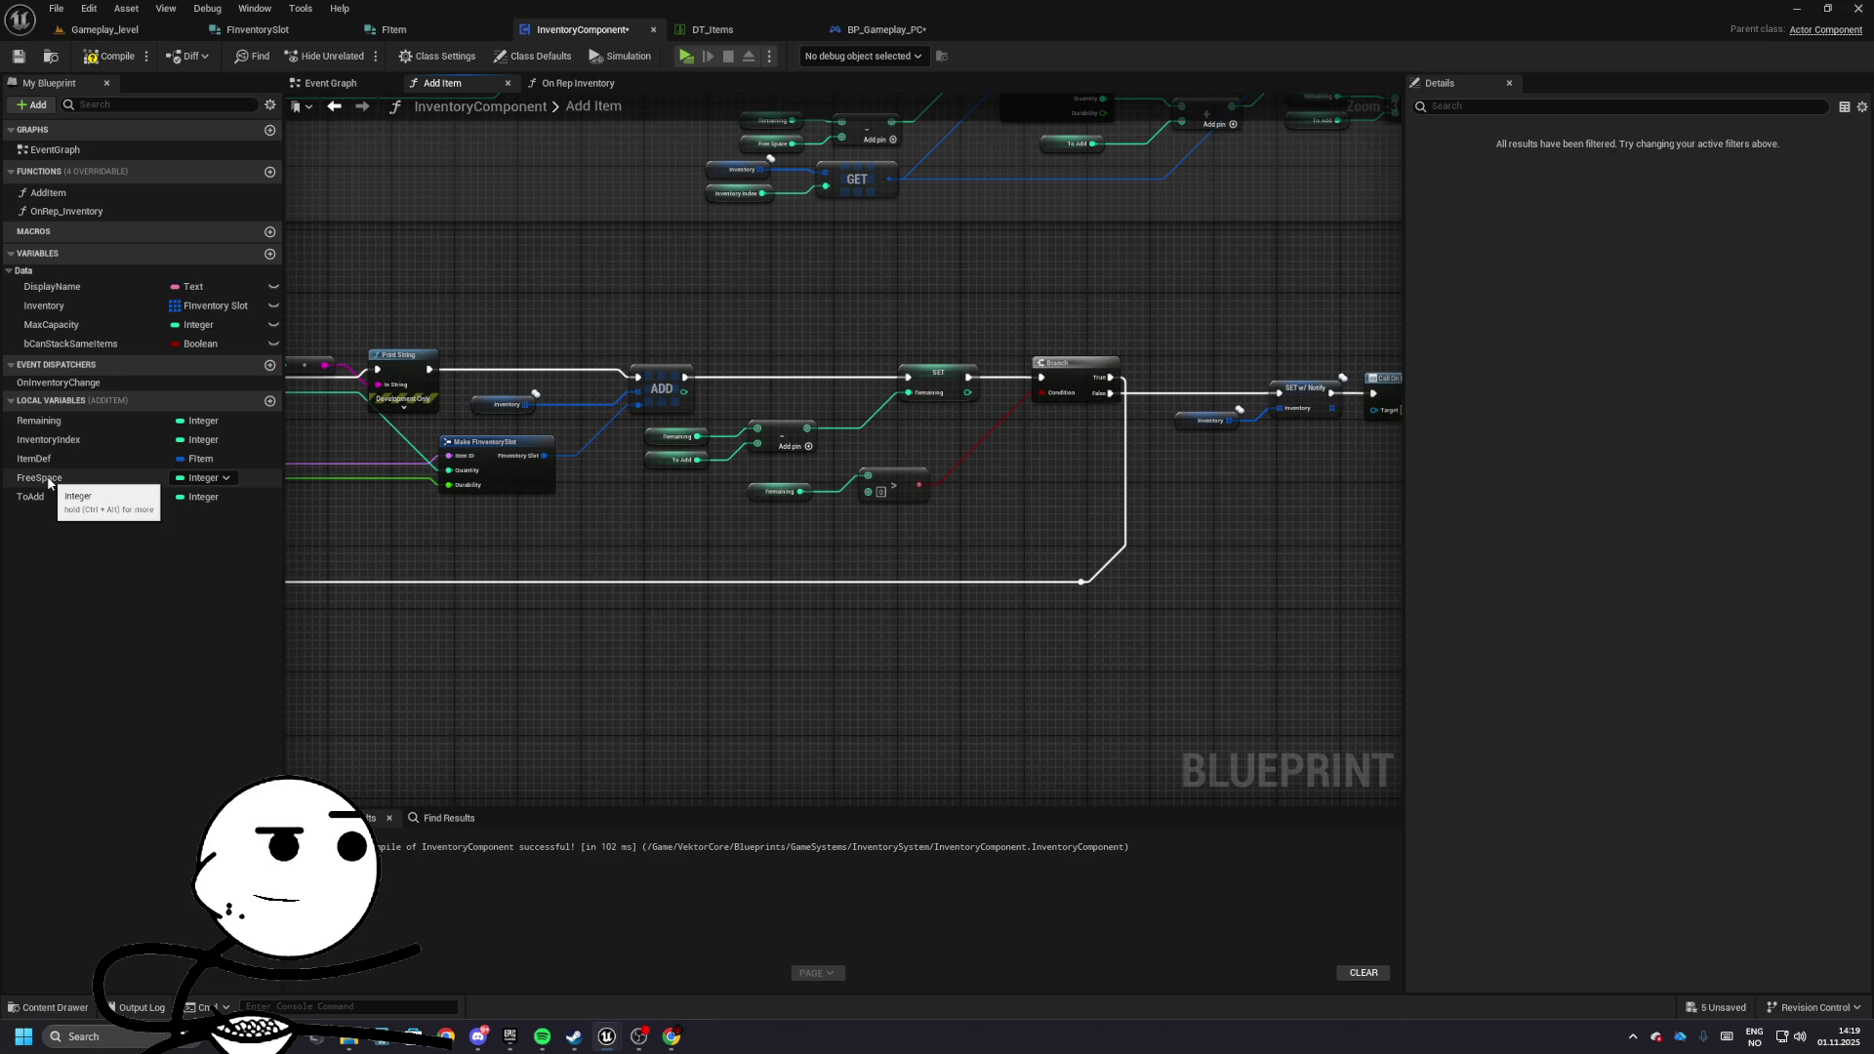
scroll(873, 517, up, 4)
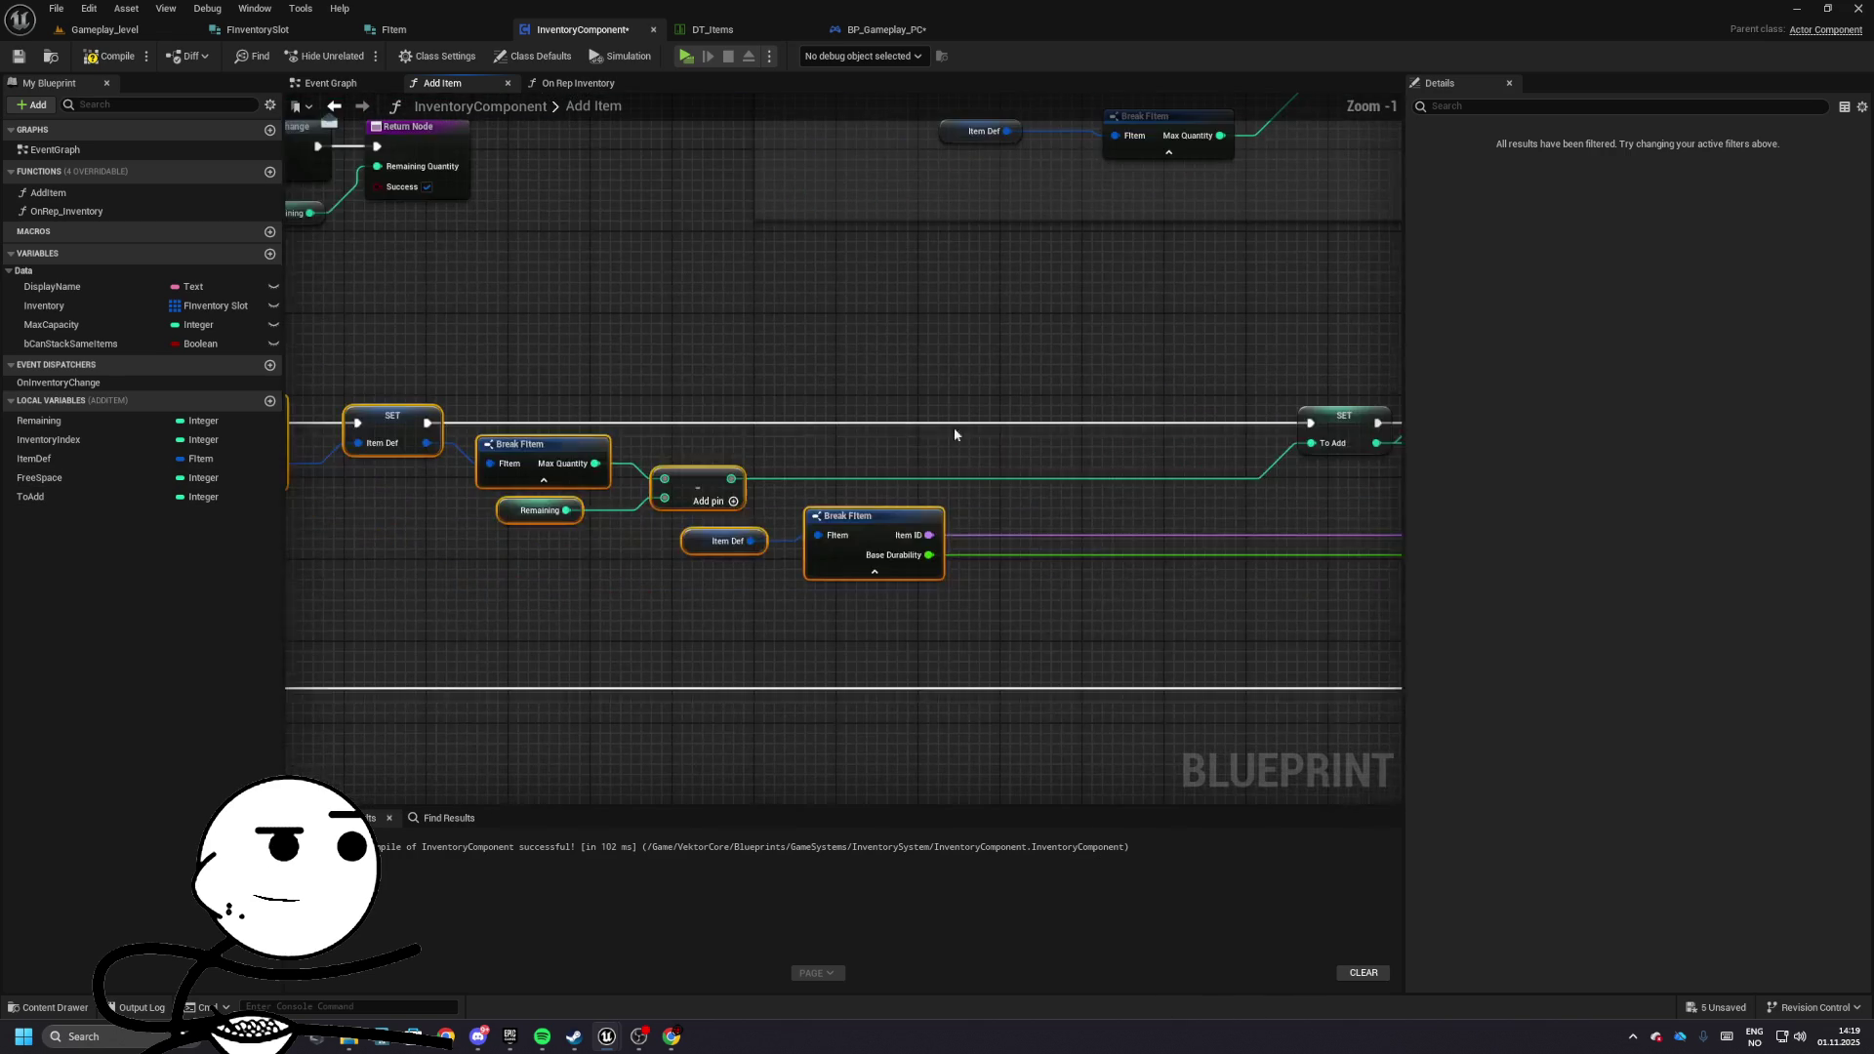
- Insert a FreeSpace setter into the execution chain, fed by Max Quantity minus Remaining
click(66, 479)
mouse_move(69, 478)
mouse_down()
mouse_move(930, 379)
mouse_move(510, 392)
mouse_up()
drag(969, 395, 969, 405)
mouse_move(942, 414)
mouse_down()
mouse_move(876, 445)
mouse_move(587, 443)
mouse_up()
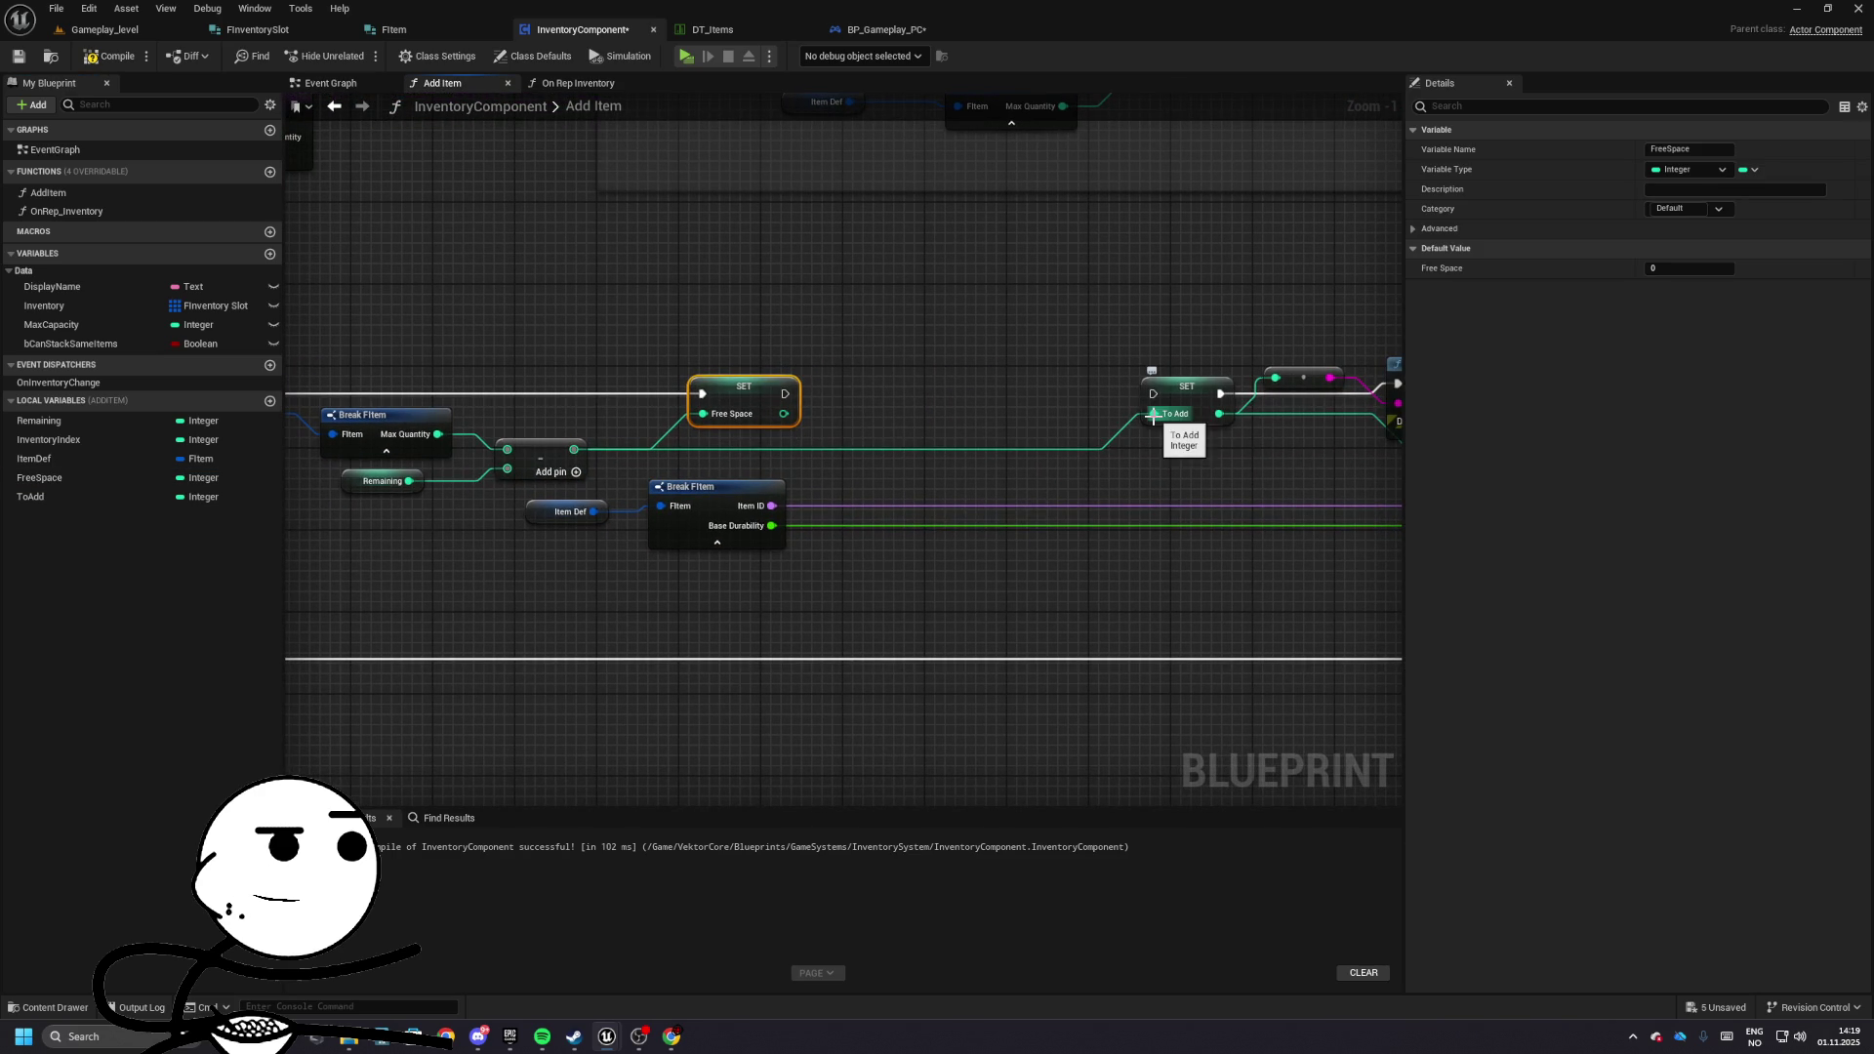
- Rewire SET To Add from a Remaining minus Free Space subtraction and compile
alt+click(1155, 414)
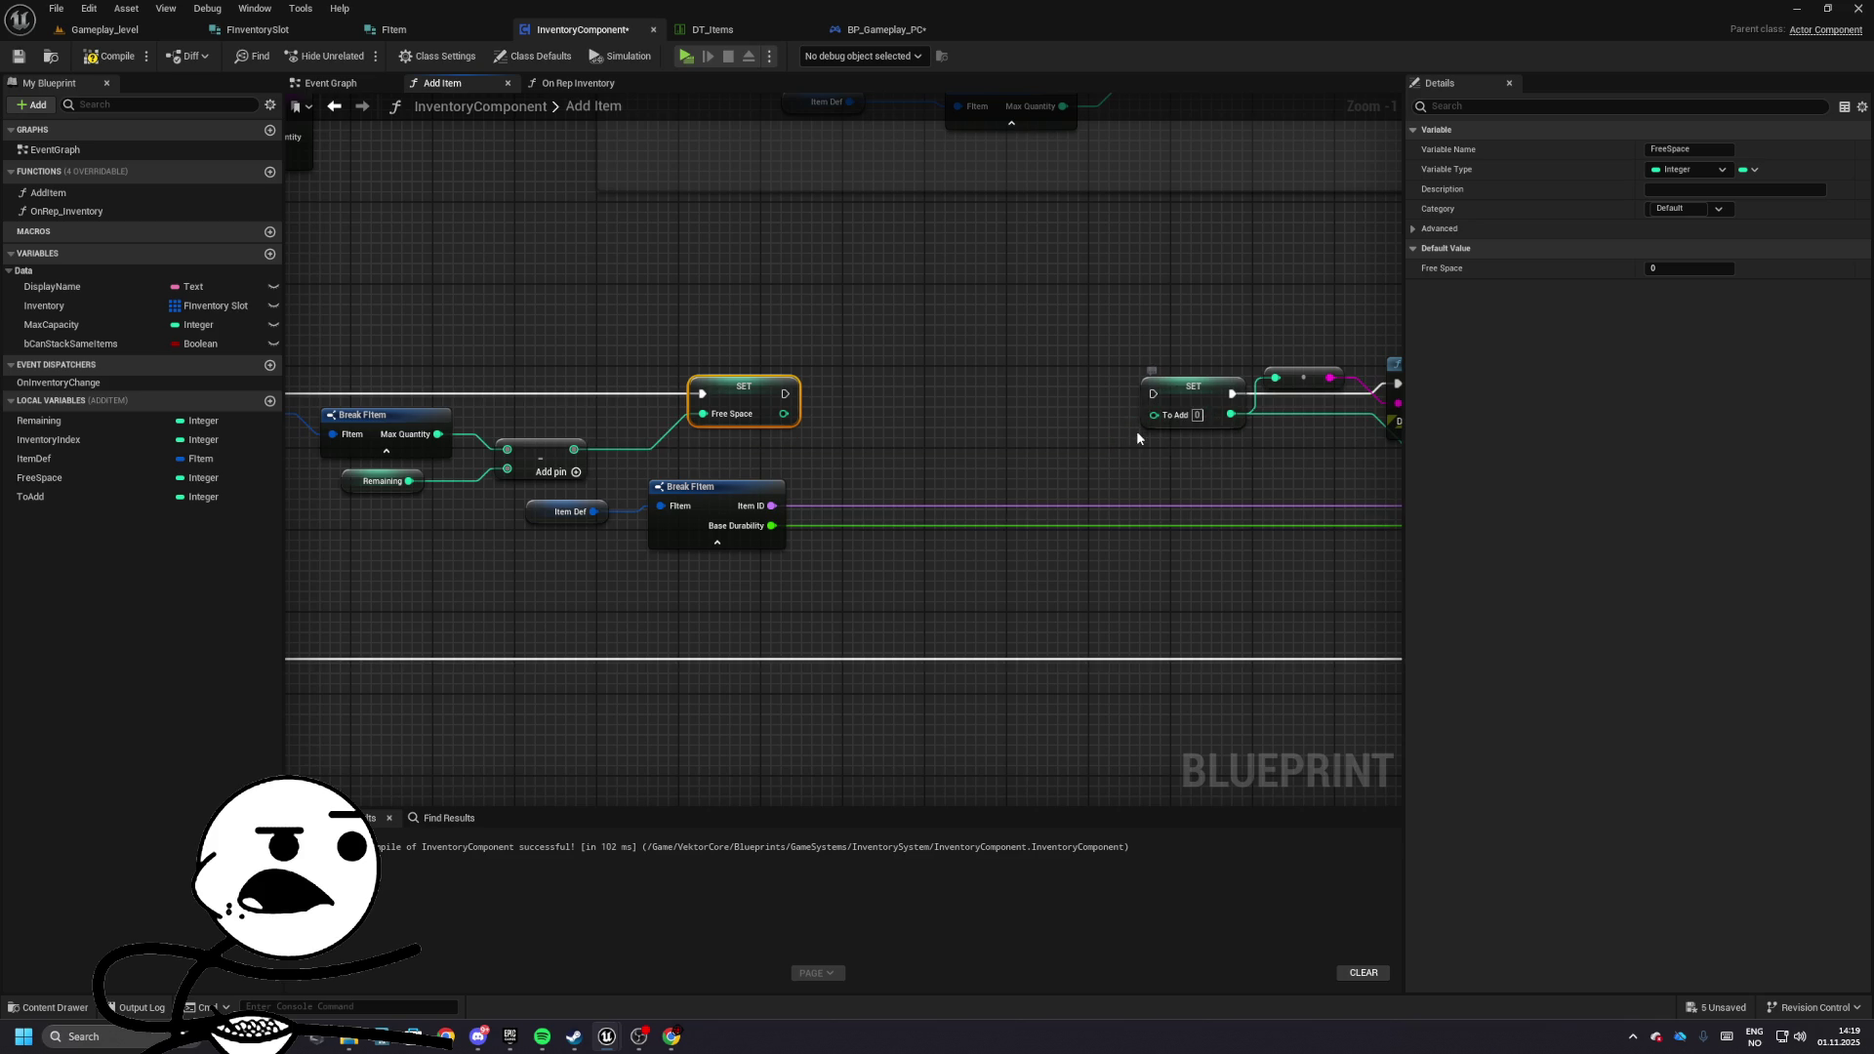
drag(1155, 417, 828, 460)
mouse_move(817, 320)
mouse_down()
mouse_move(623, 408)
mouse_move(918, 464)
mouse_move(1046, 176)
mouse_move(648, 368)
mouse_move(666, 418)
mouse_move(706, 428)
mouse_up()
mouse_move(857, 413)
mouse_down()
mouse_move(1027, 389)
mouse_move(657, 368)
mouse_move(877, 425)
mouse_move(290, 407)
mouse_up()
click(595, 335)
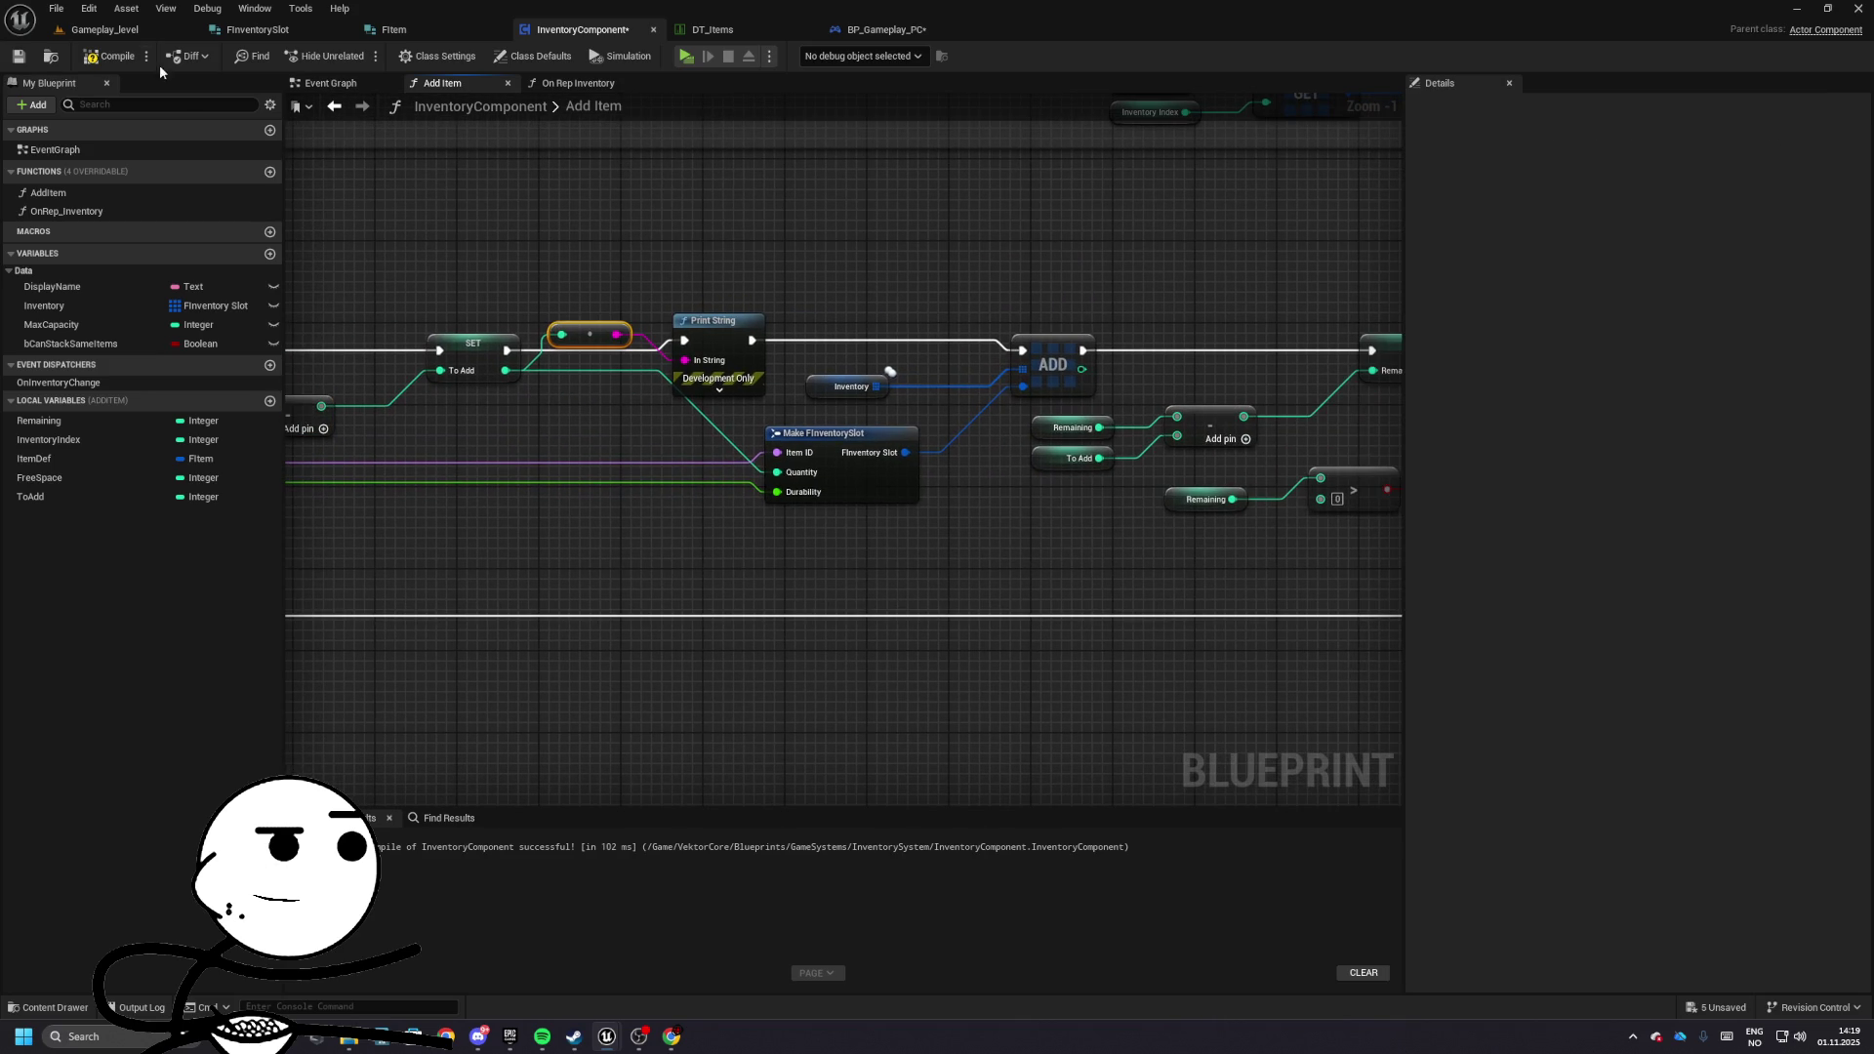
click(105, 30)
- Play-test the level, end the session and go back to the InventoryComponent Add Item graph
click(353, 59)
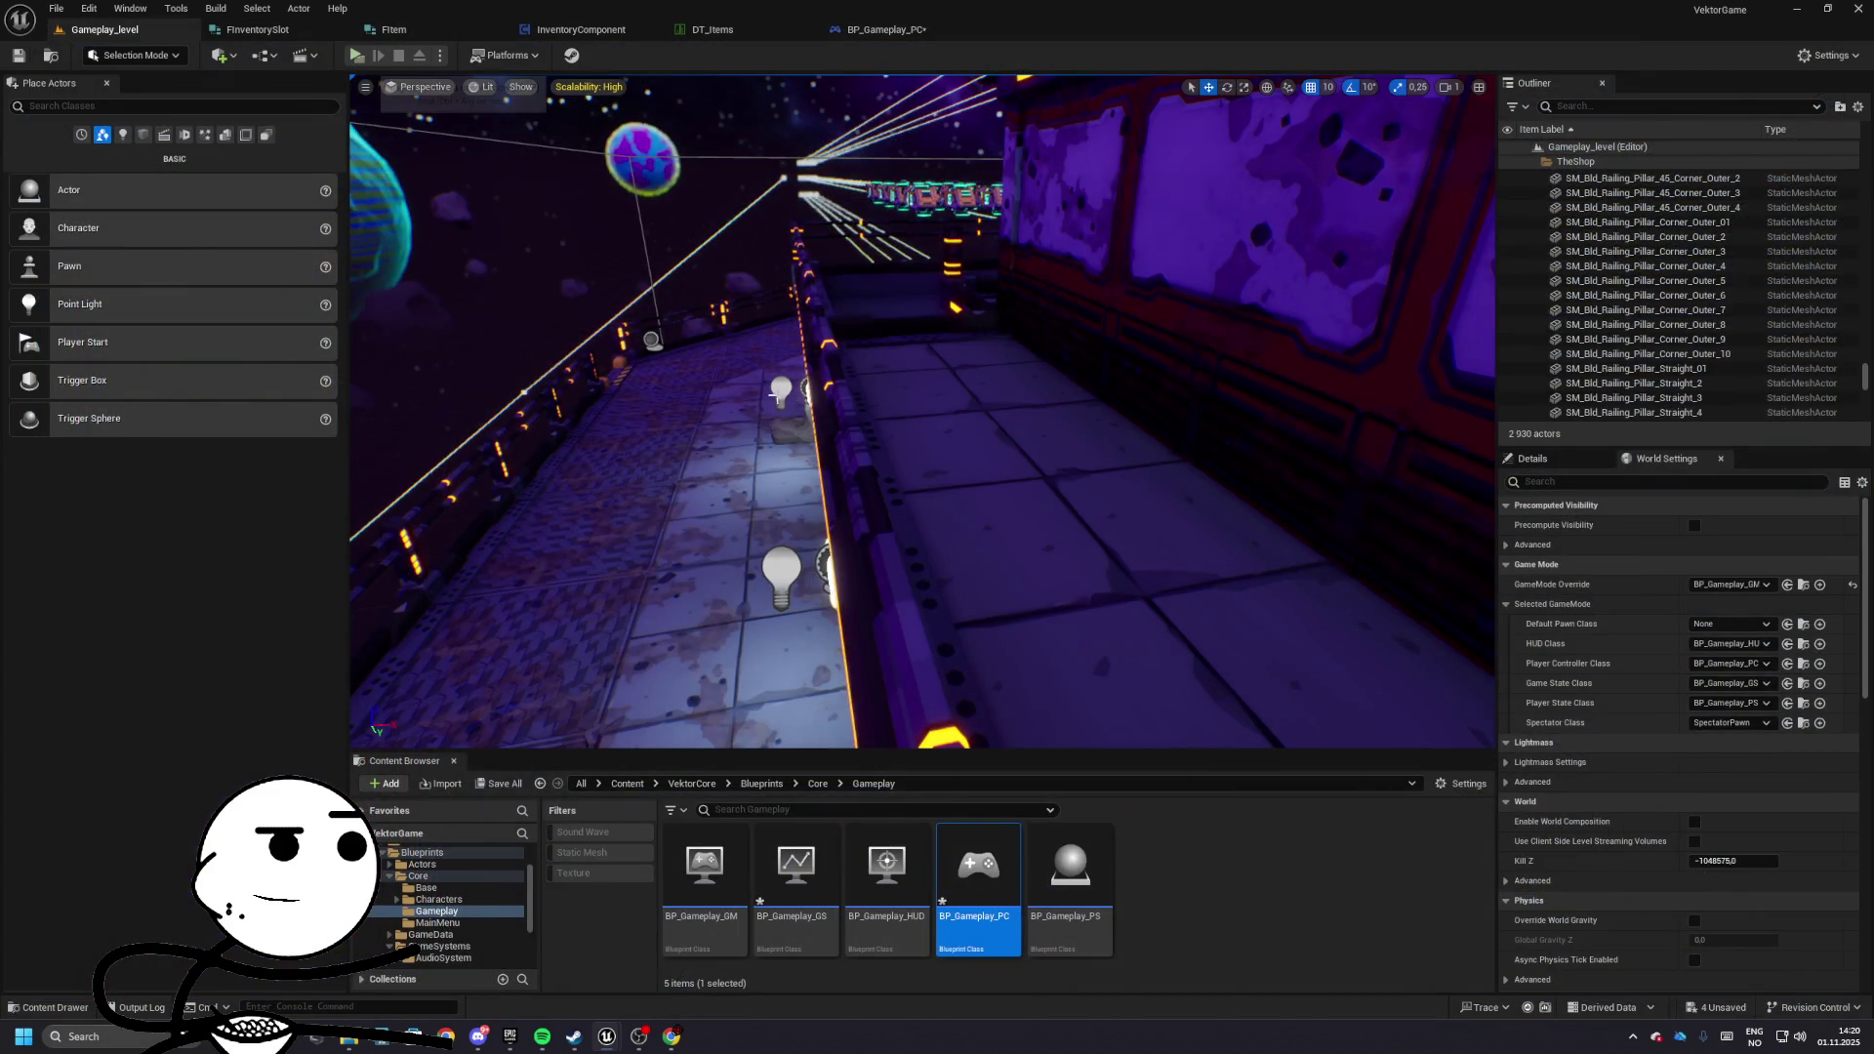
key(alt+F4)
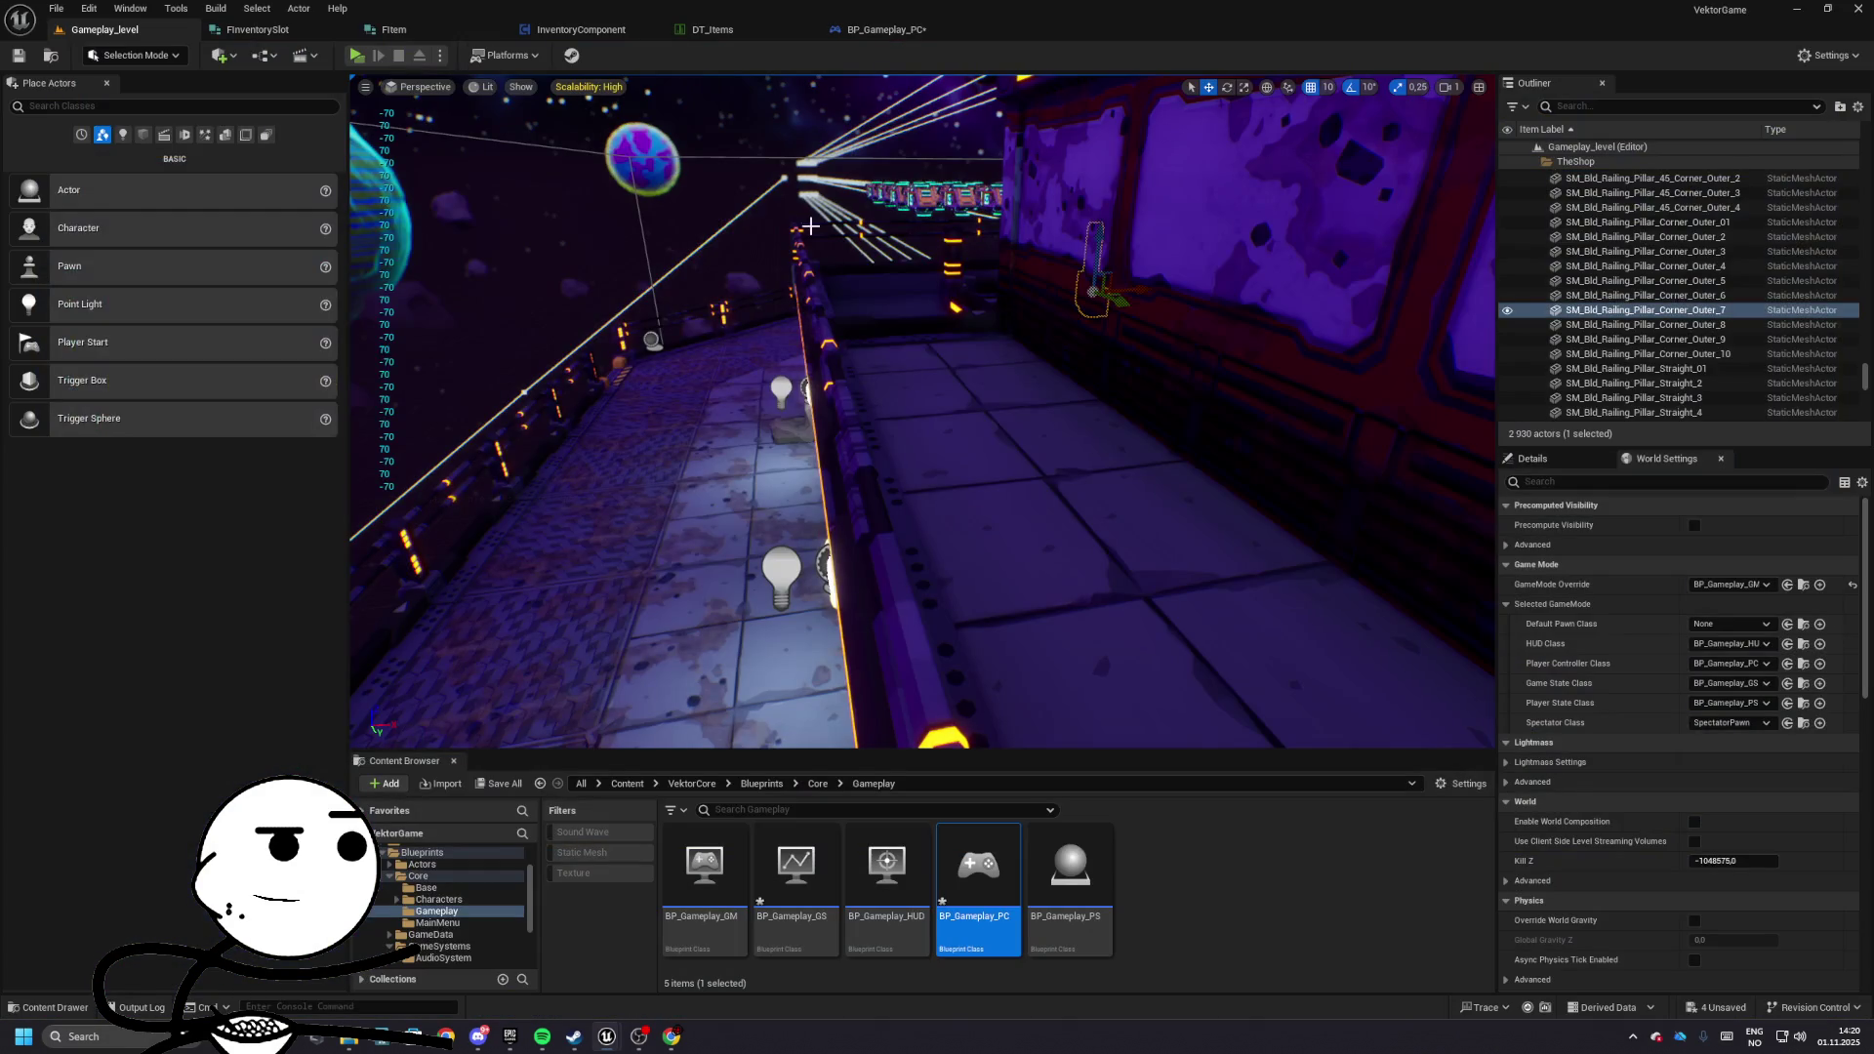
click(580, 29)
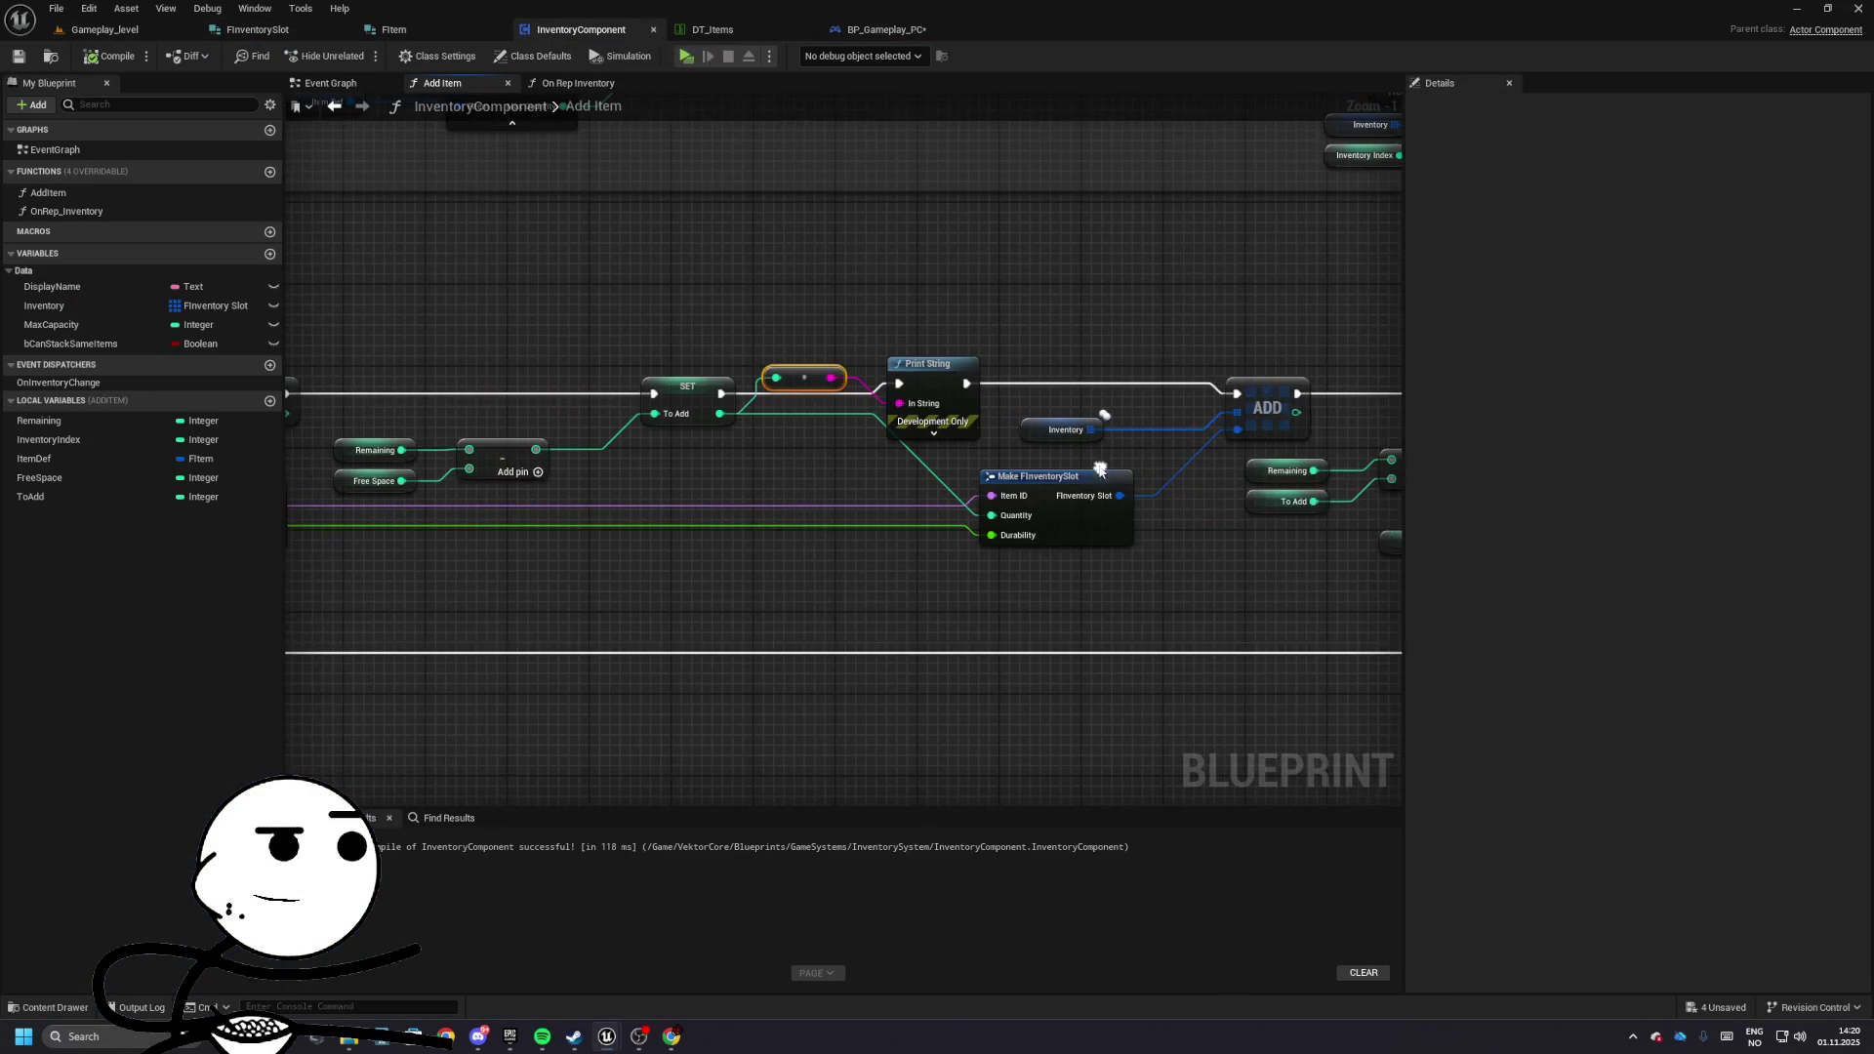
- Undo four stray graph edits and place the Free Space getter above Remaining
mouse_move(866, 365)
mouse_down()
mouse_move(872, 465)
mouse_move(869, 418)
mouse_up()
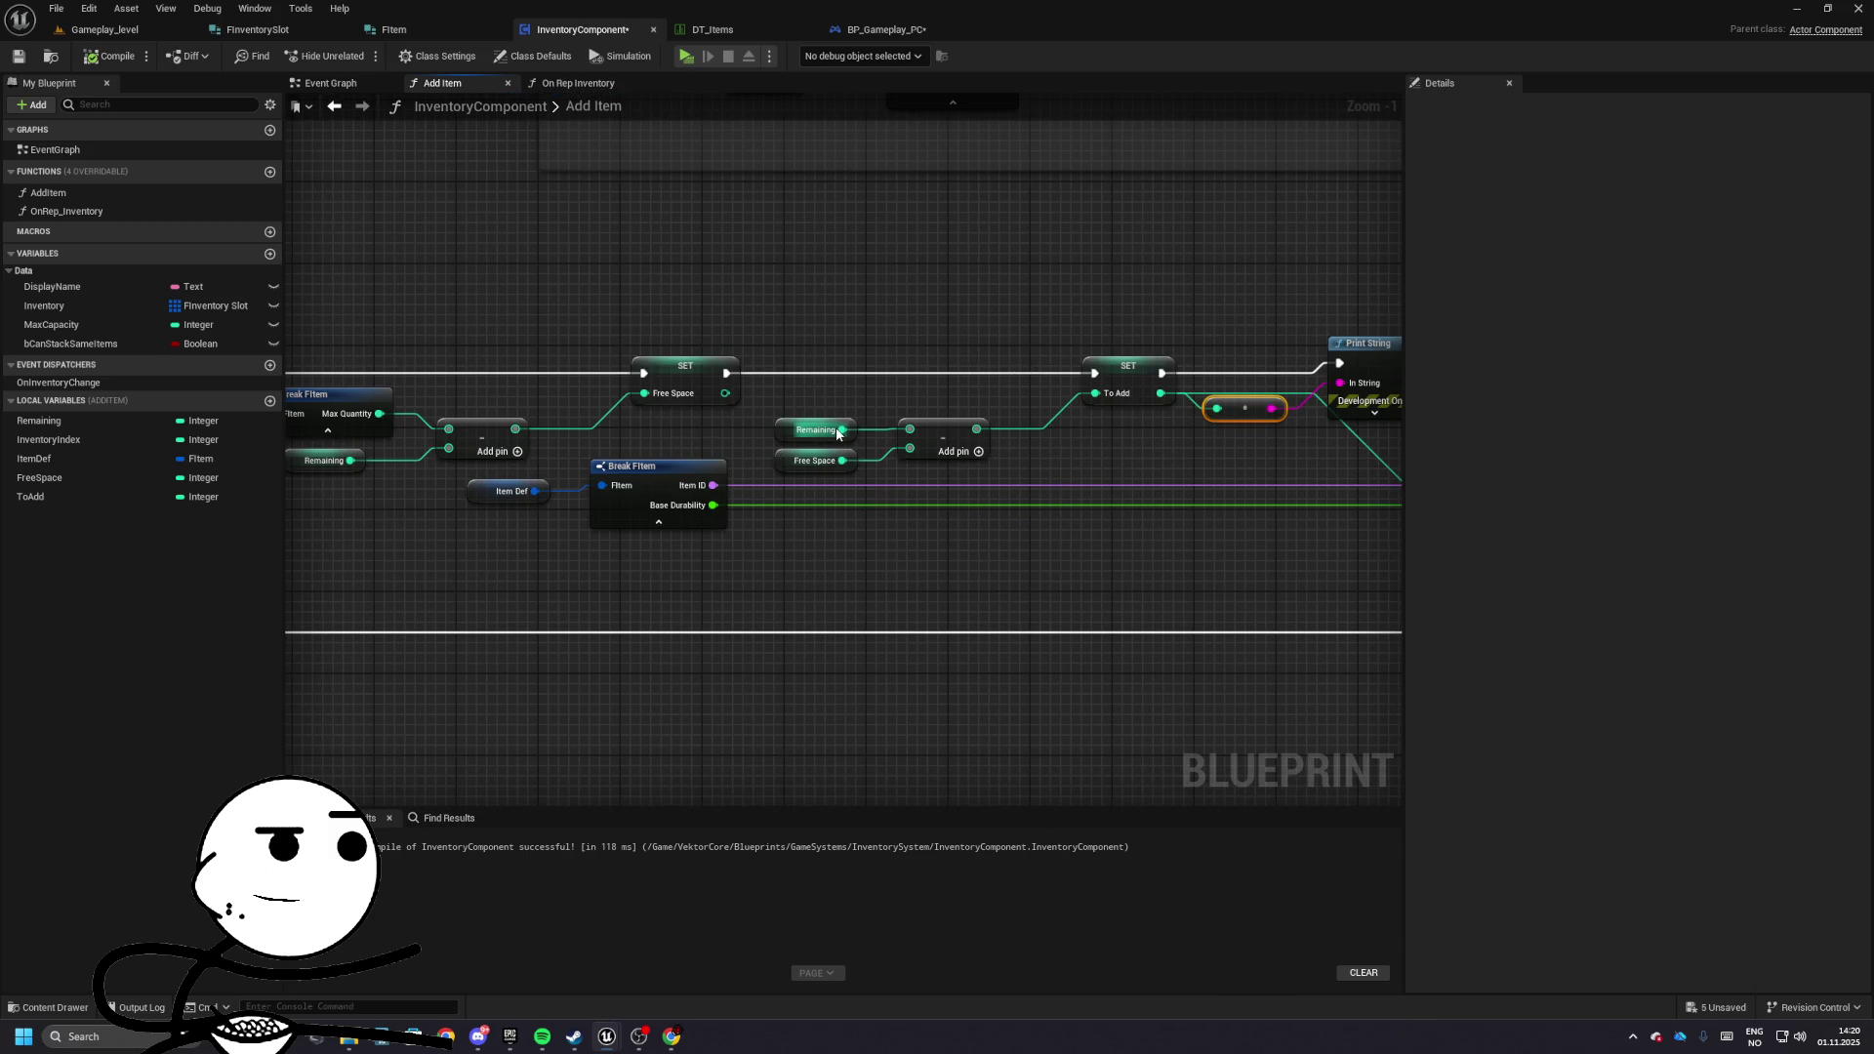
click(832, 451)
key(ctrl+z)
key(ctrl+z)
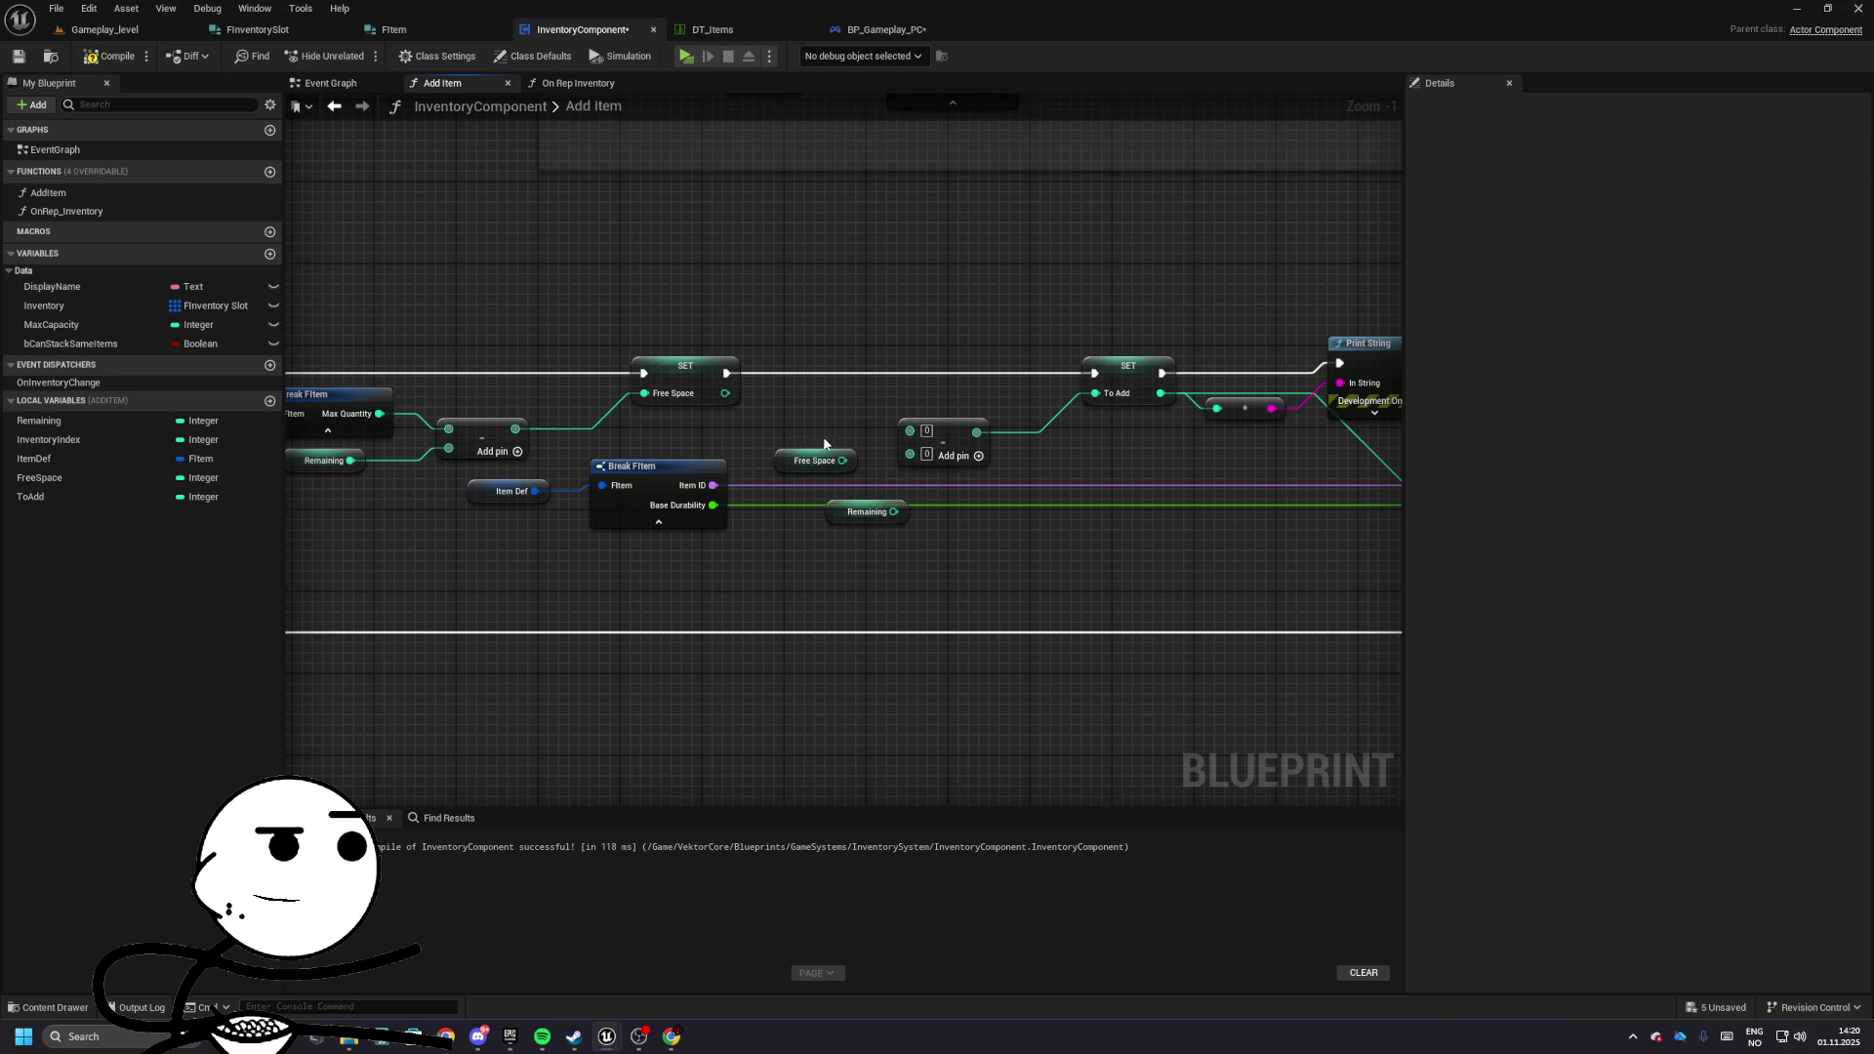
key(ctrl+z)
key(ctrl+z)
key(ctrl+z)
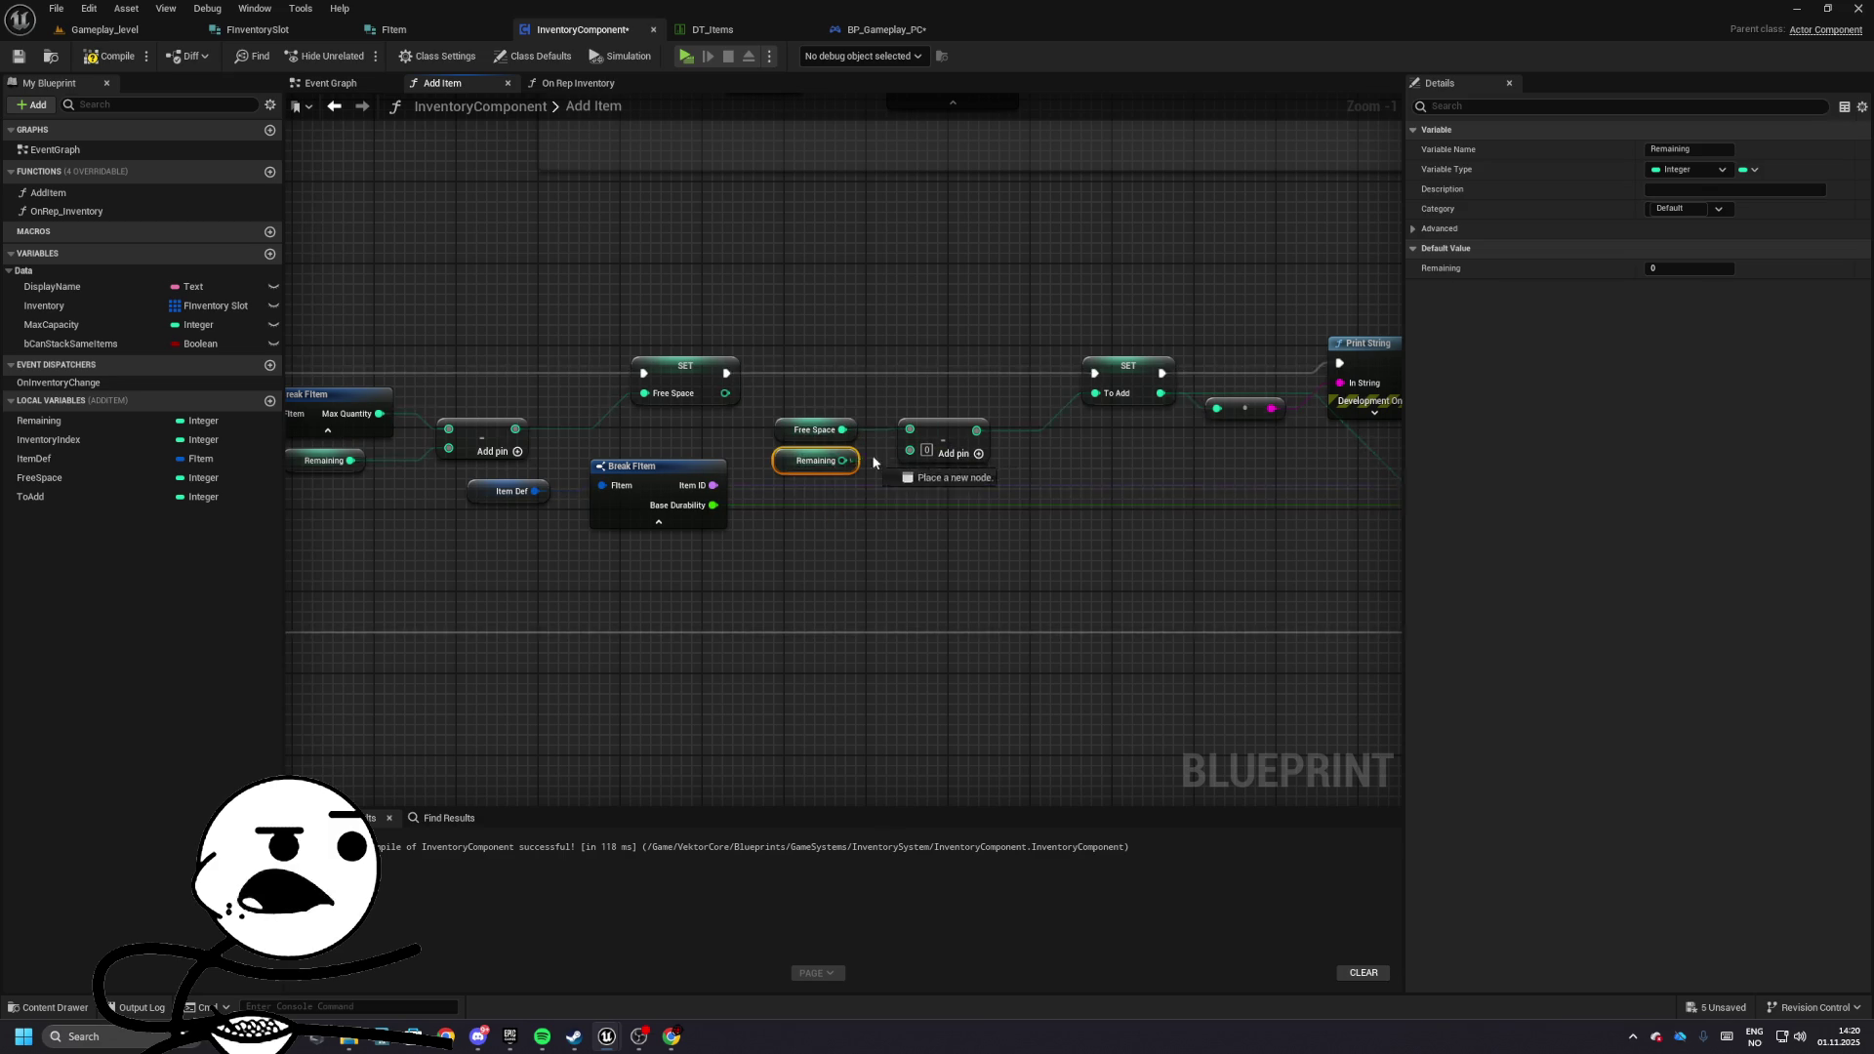
key(ctrl+z)
key(ctrl+z)
key(ctrl+z)
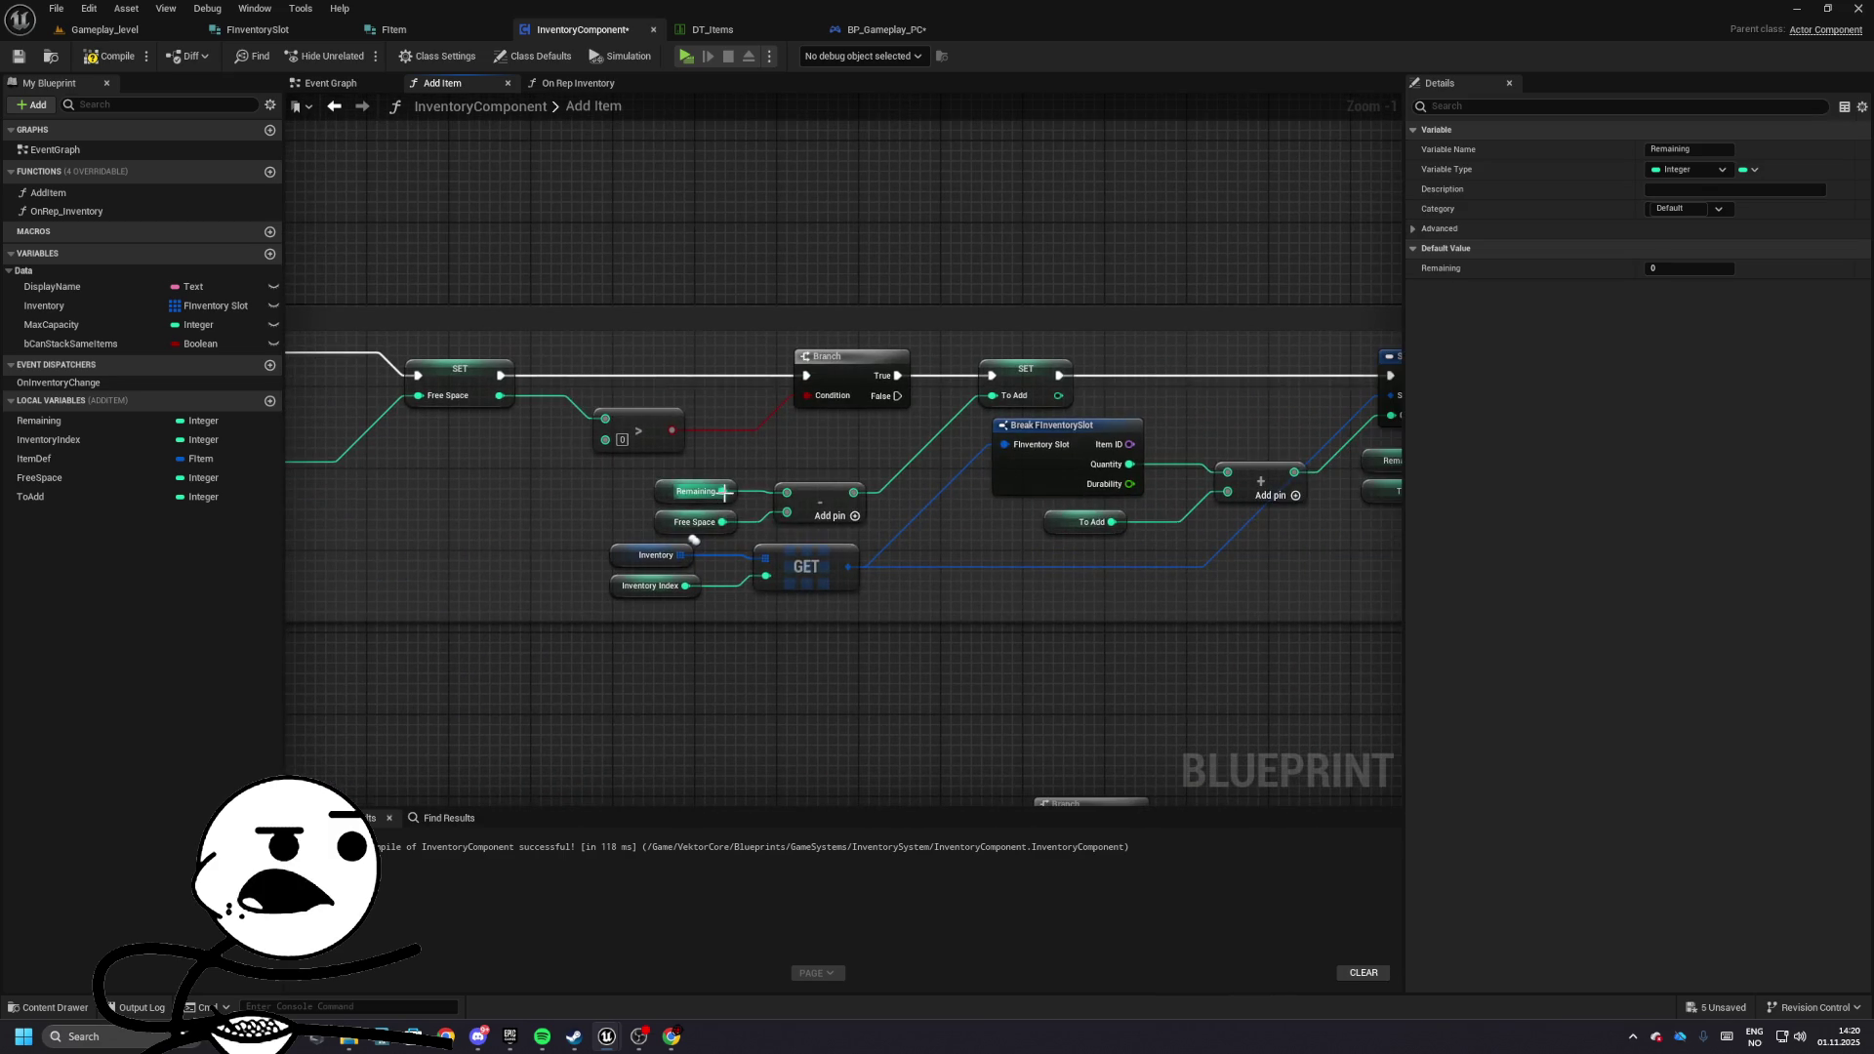
key(ctrl+z)
key(ctrl+z)
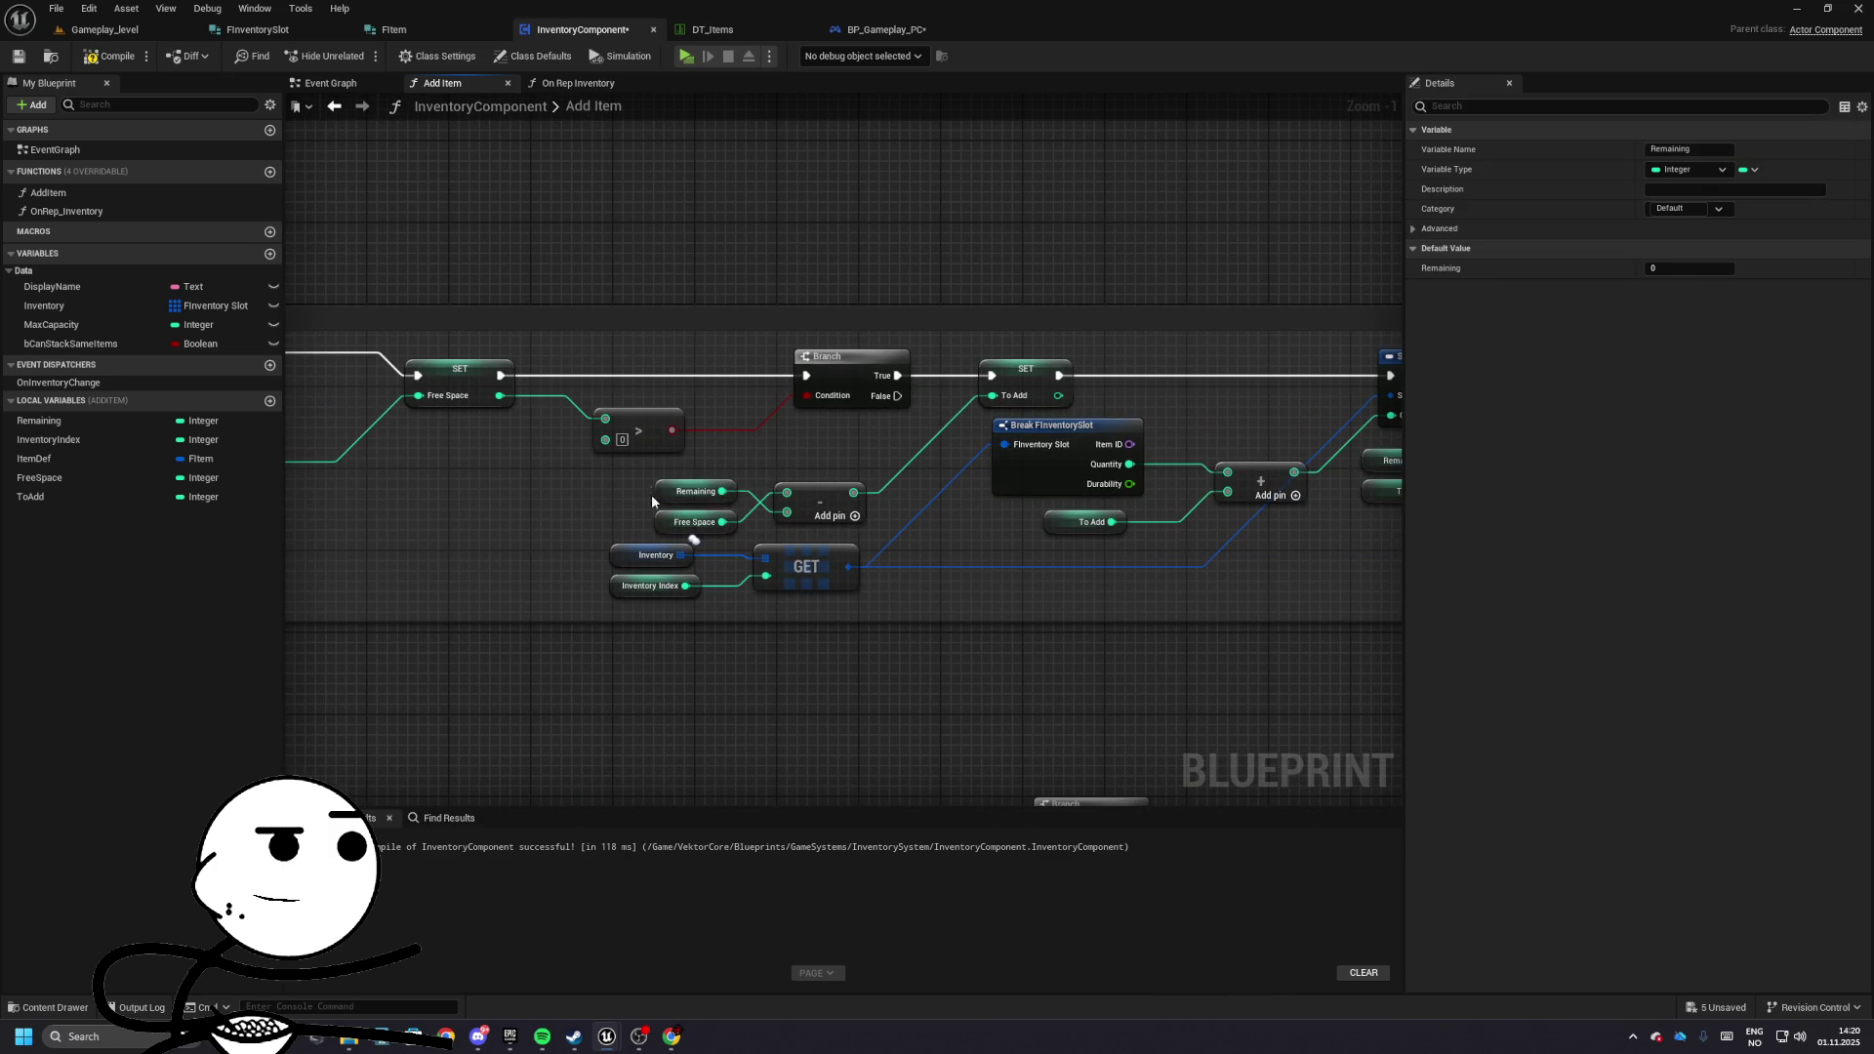
drag(674, 523, 667, 471)
click(683, 471)
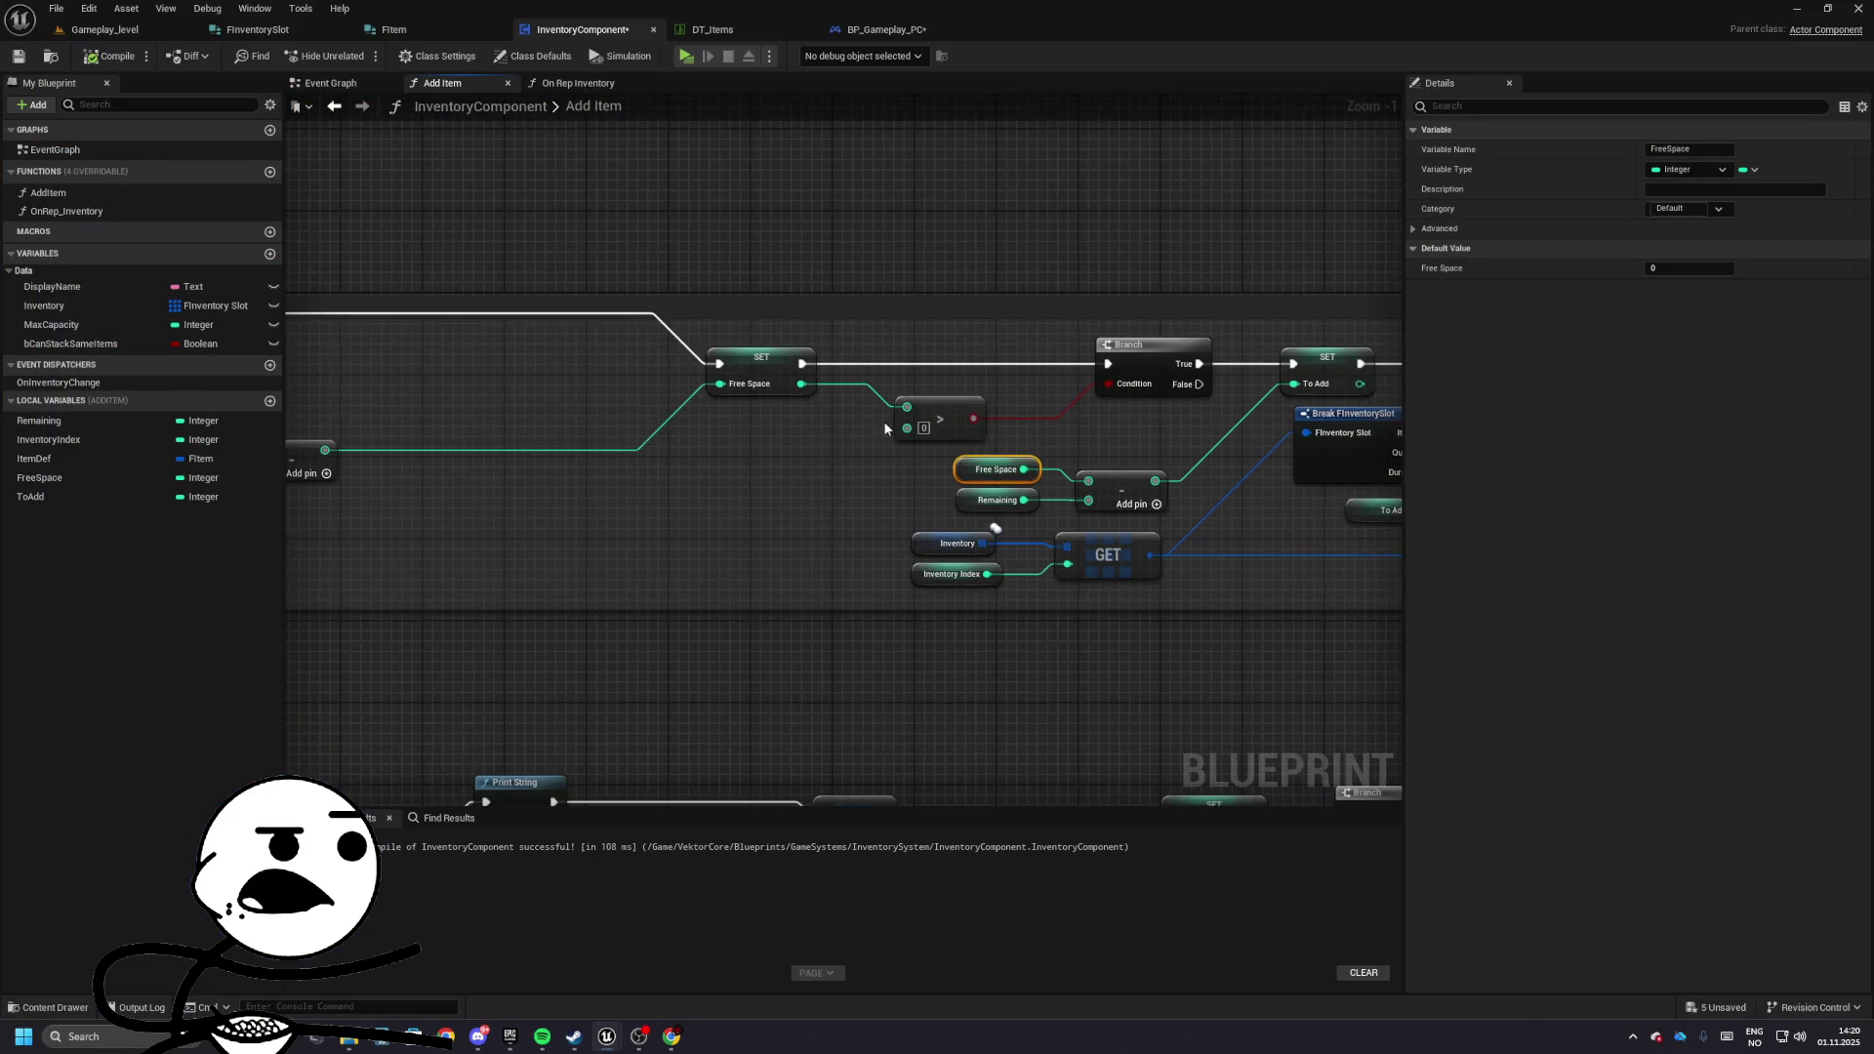
- Check the Break FItem, Remaining and subtract wiring through the new-slot and Return Node sections
mouse_move(481, 352)
mouse_down()
mouse_move(525, 443)
mouse_move(546, 423)
mouse_move(681, 418)
mouse_up()
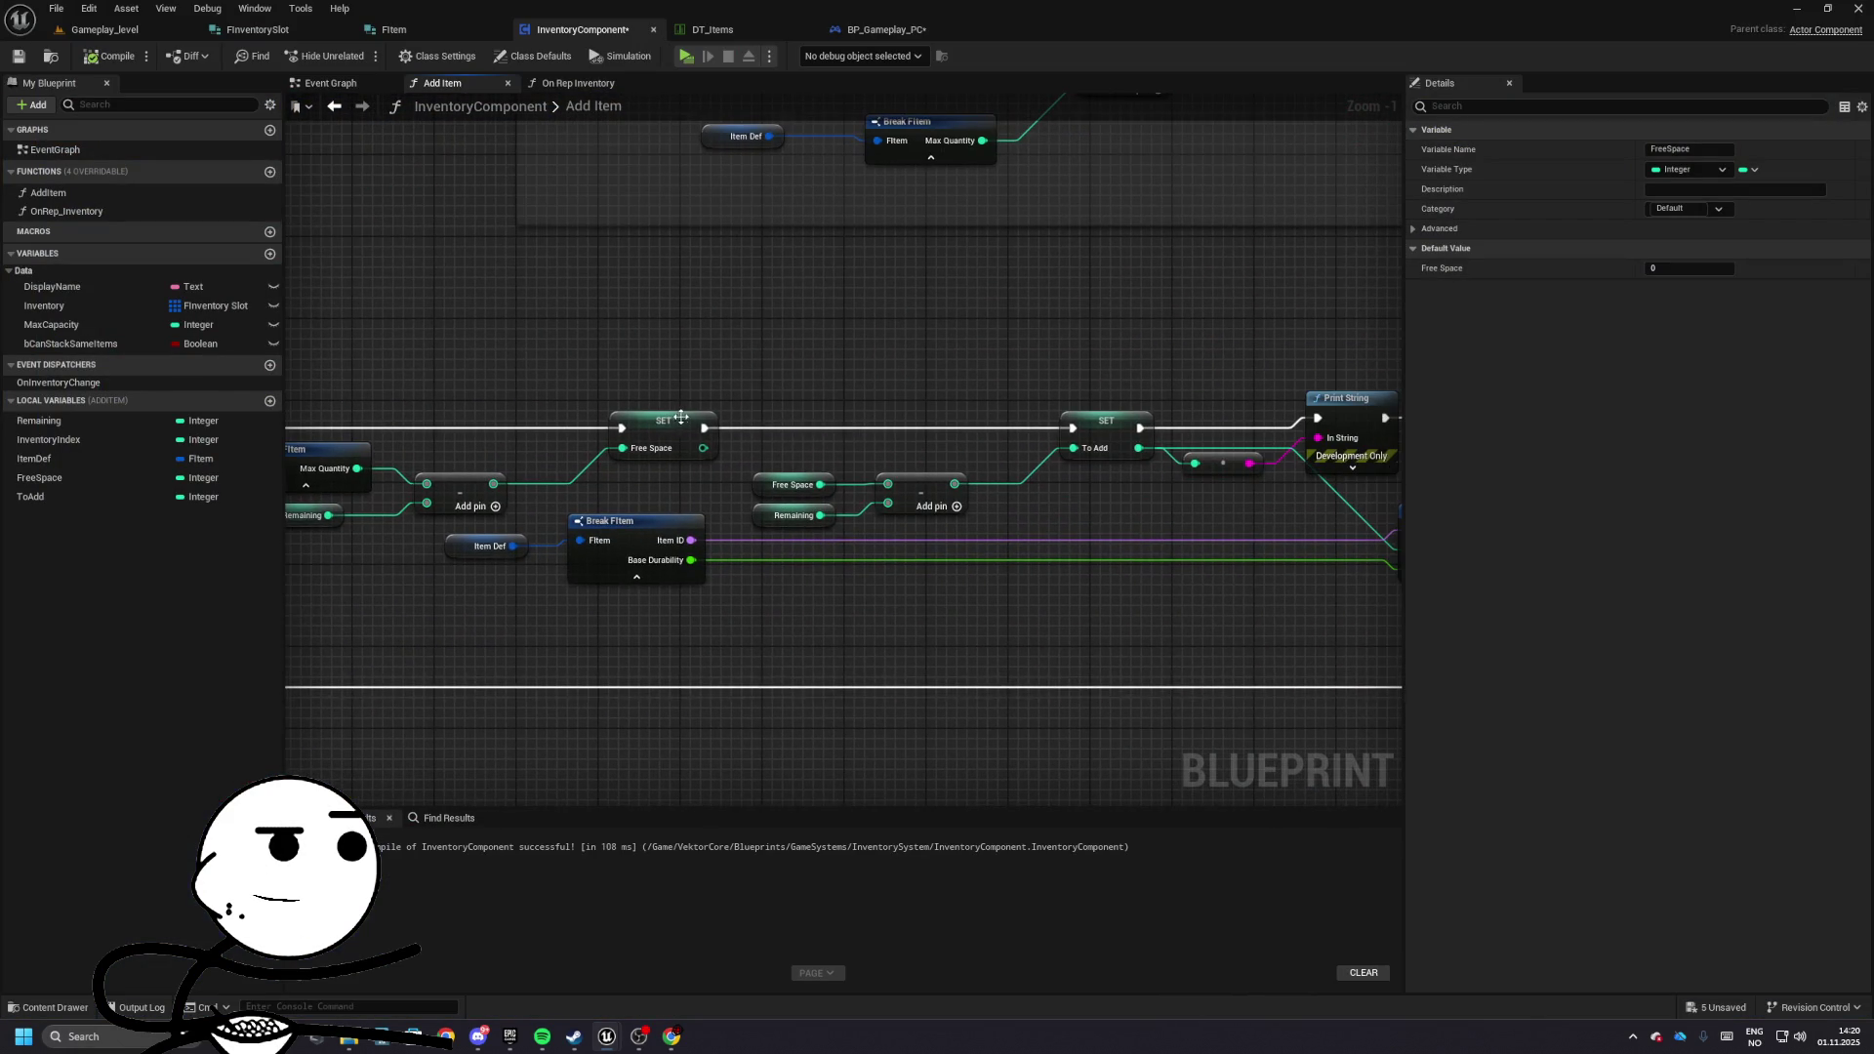
drag(796, 505, 908, 518)
drag(713, 429, 879, 449)
drag(565, 440, 737, 564)
click(684, 605)
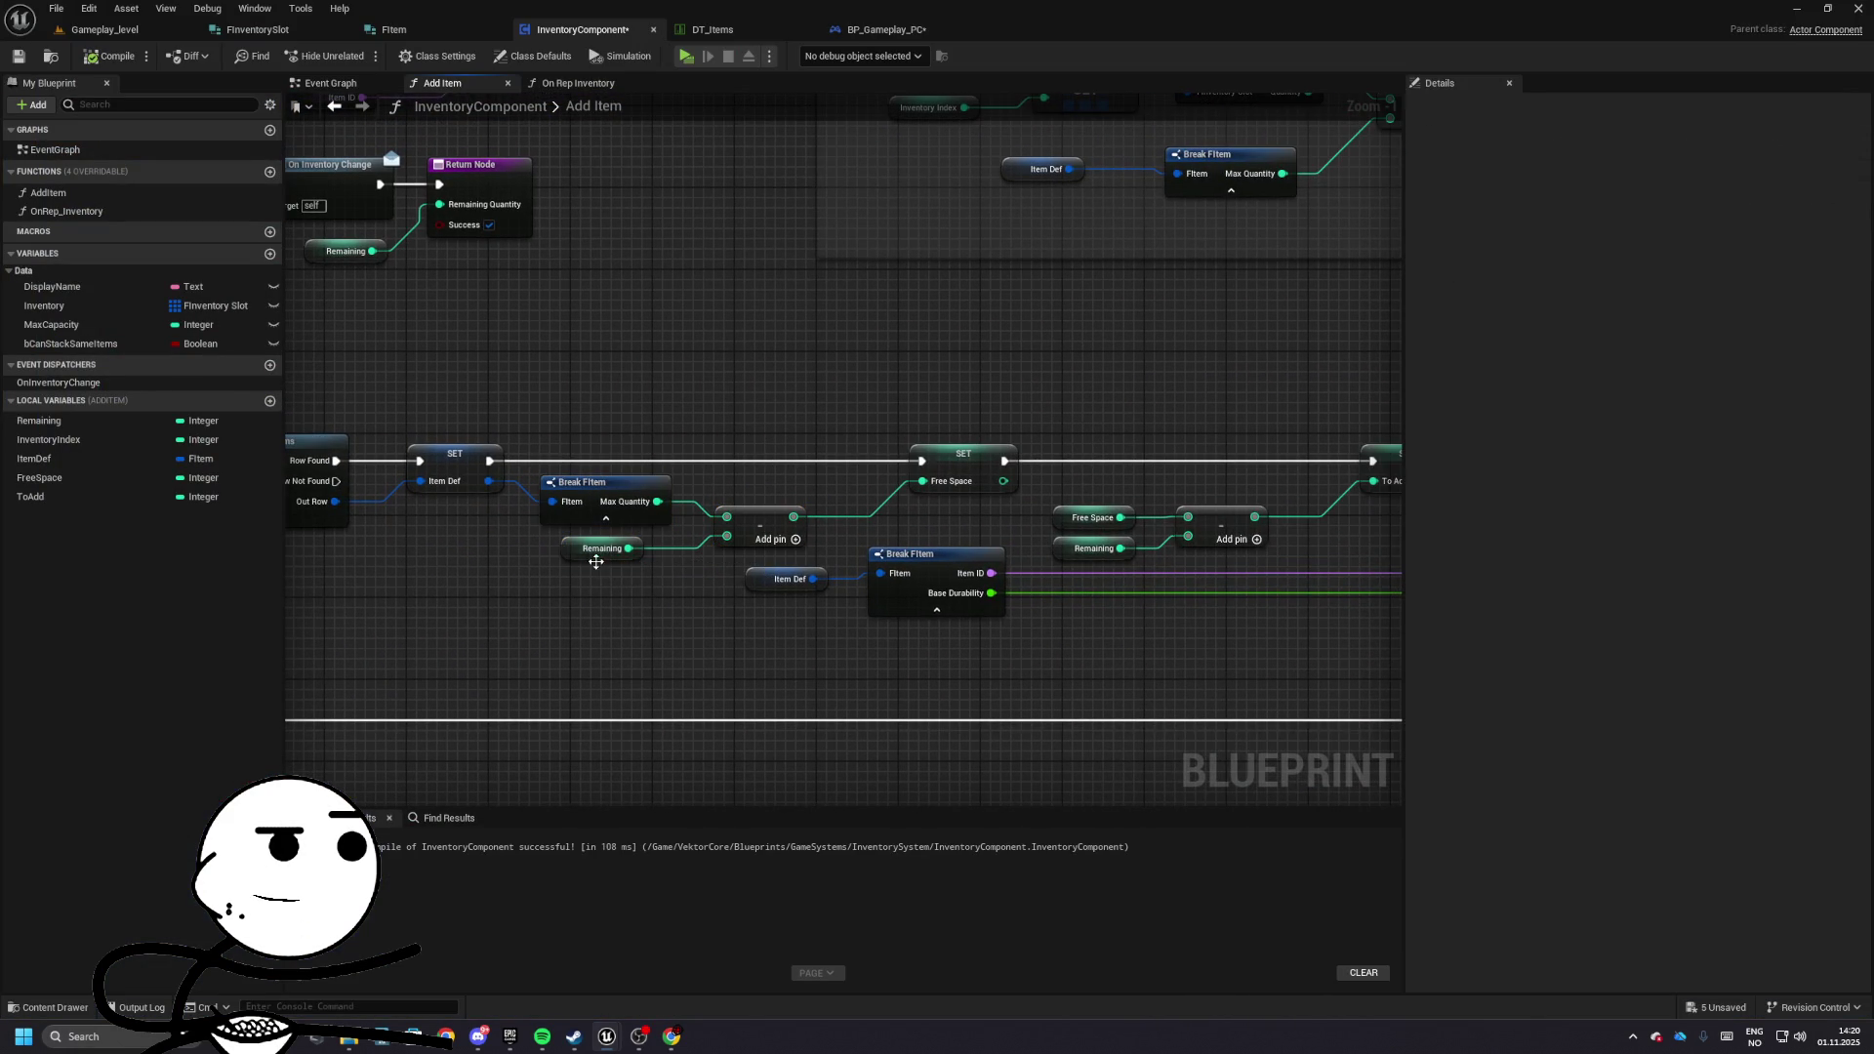
drag(612, 538, 1033, 553)
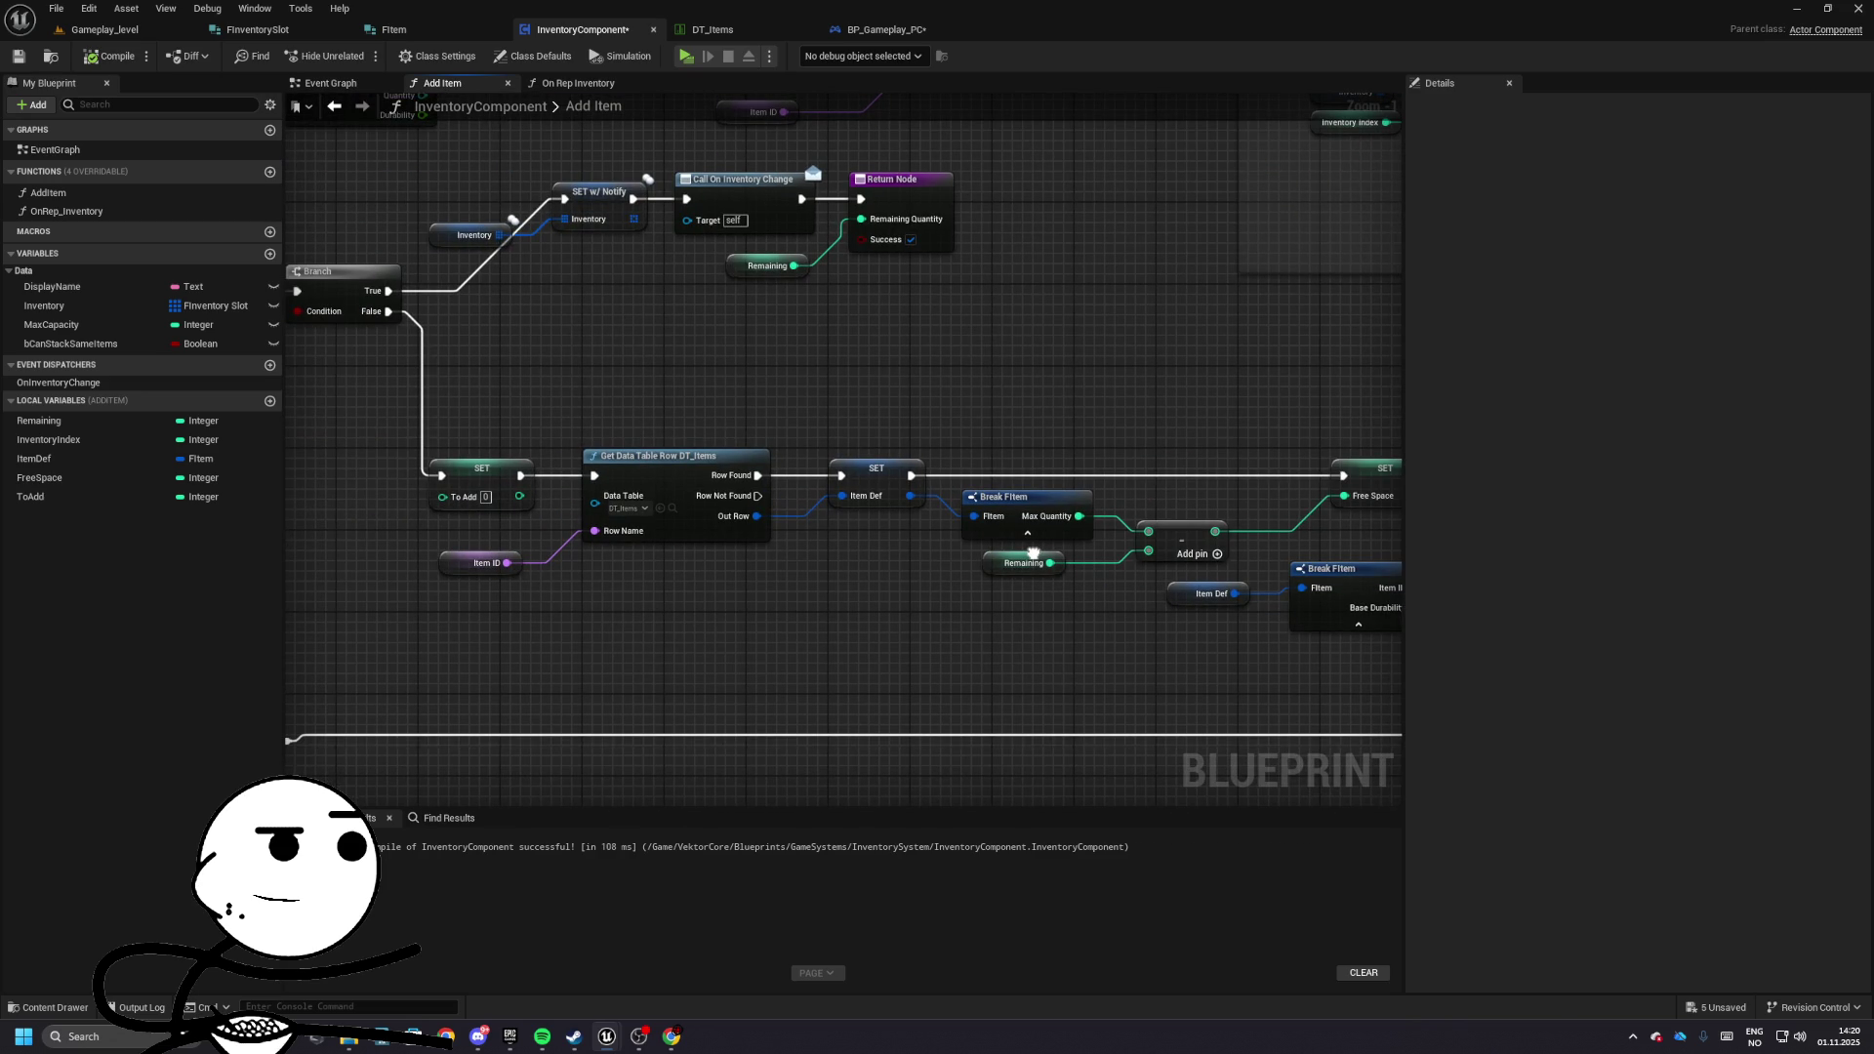
drag(1033, 554, 1023, 553)
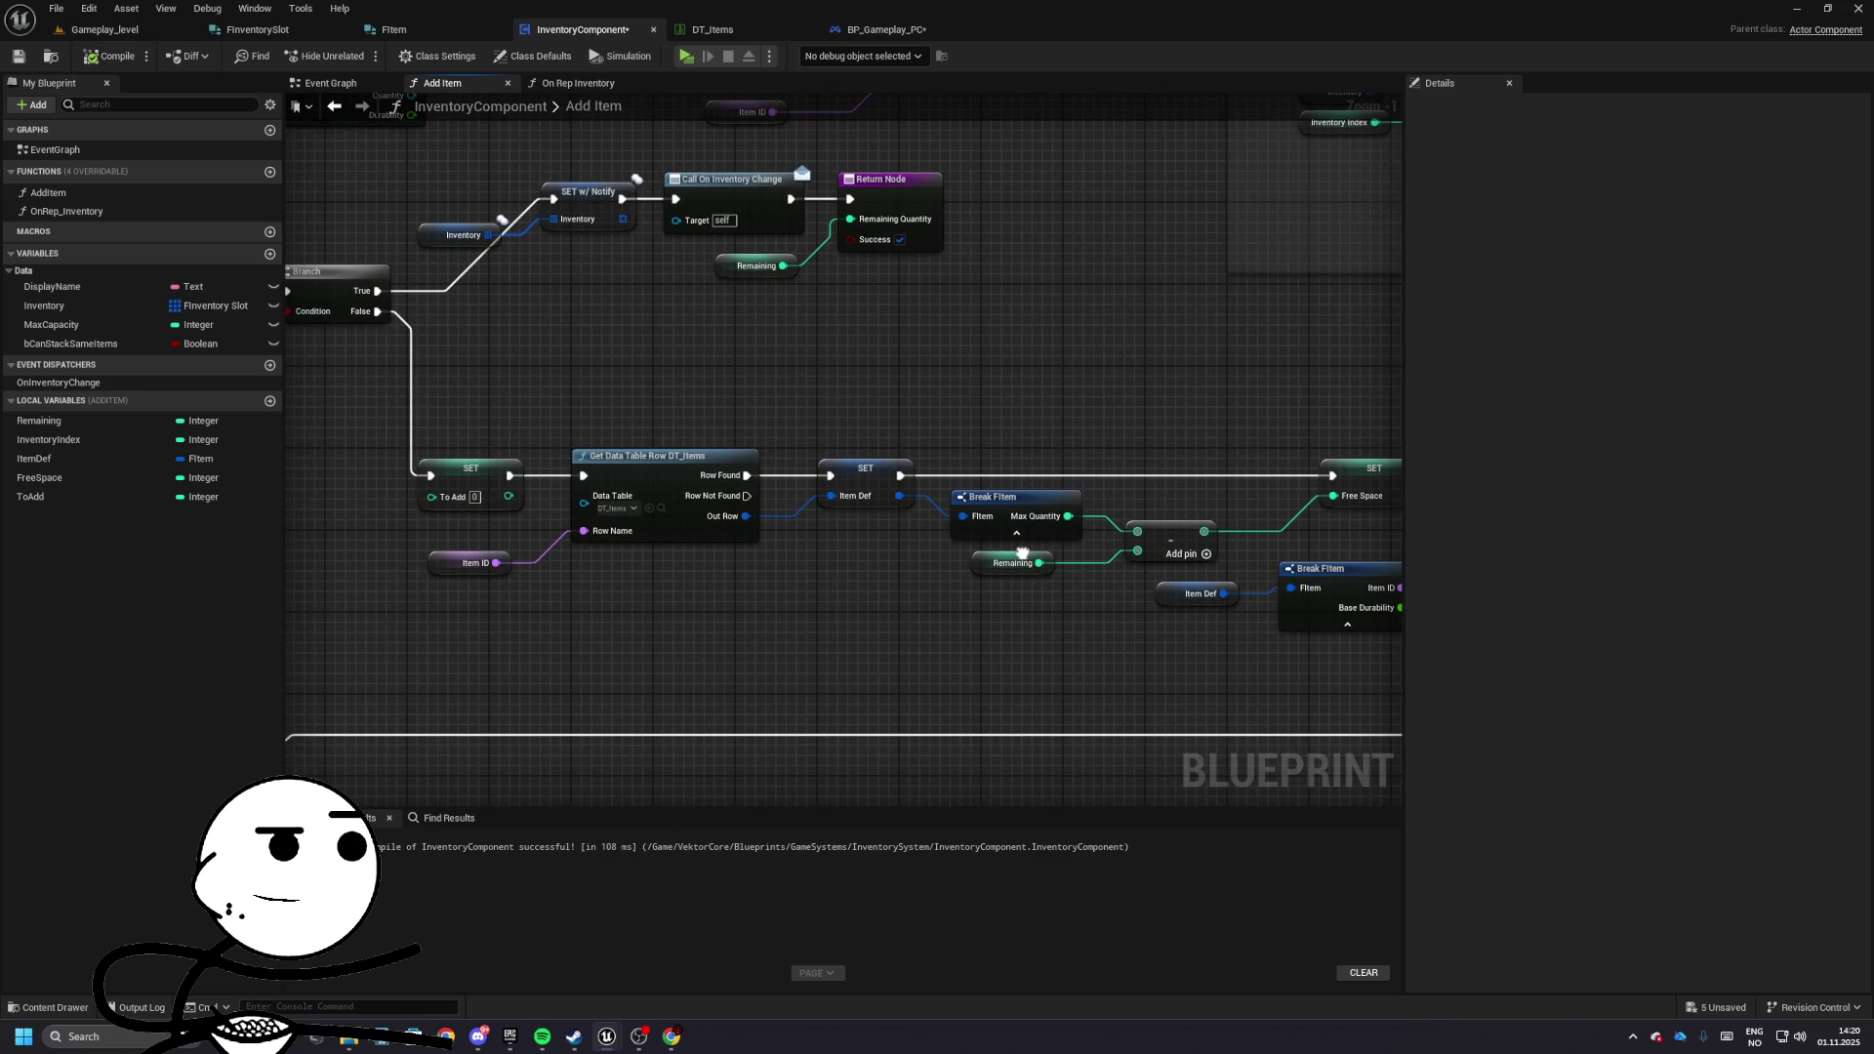
drag(1022, 553, 1105, 655)
click(818, 367)
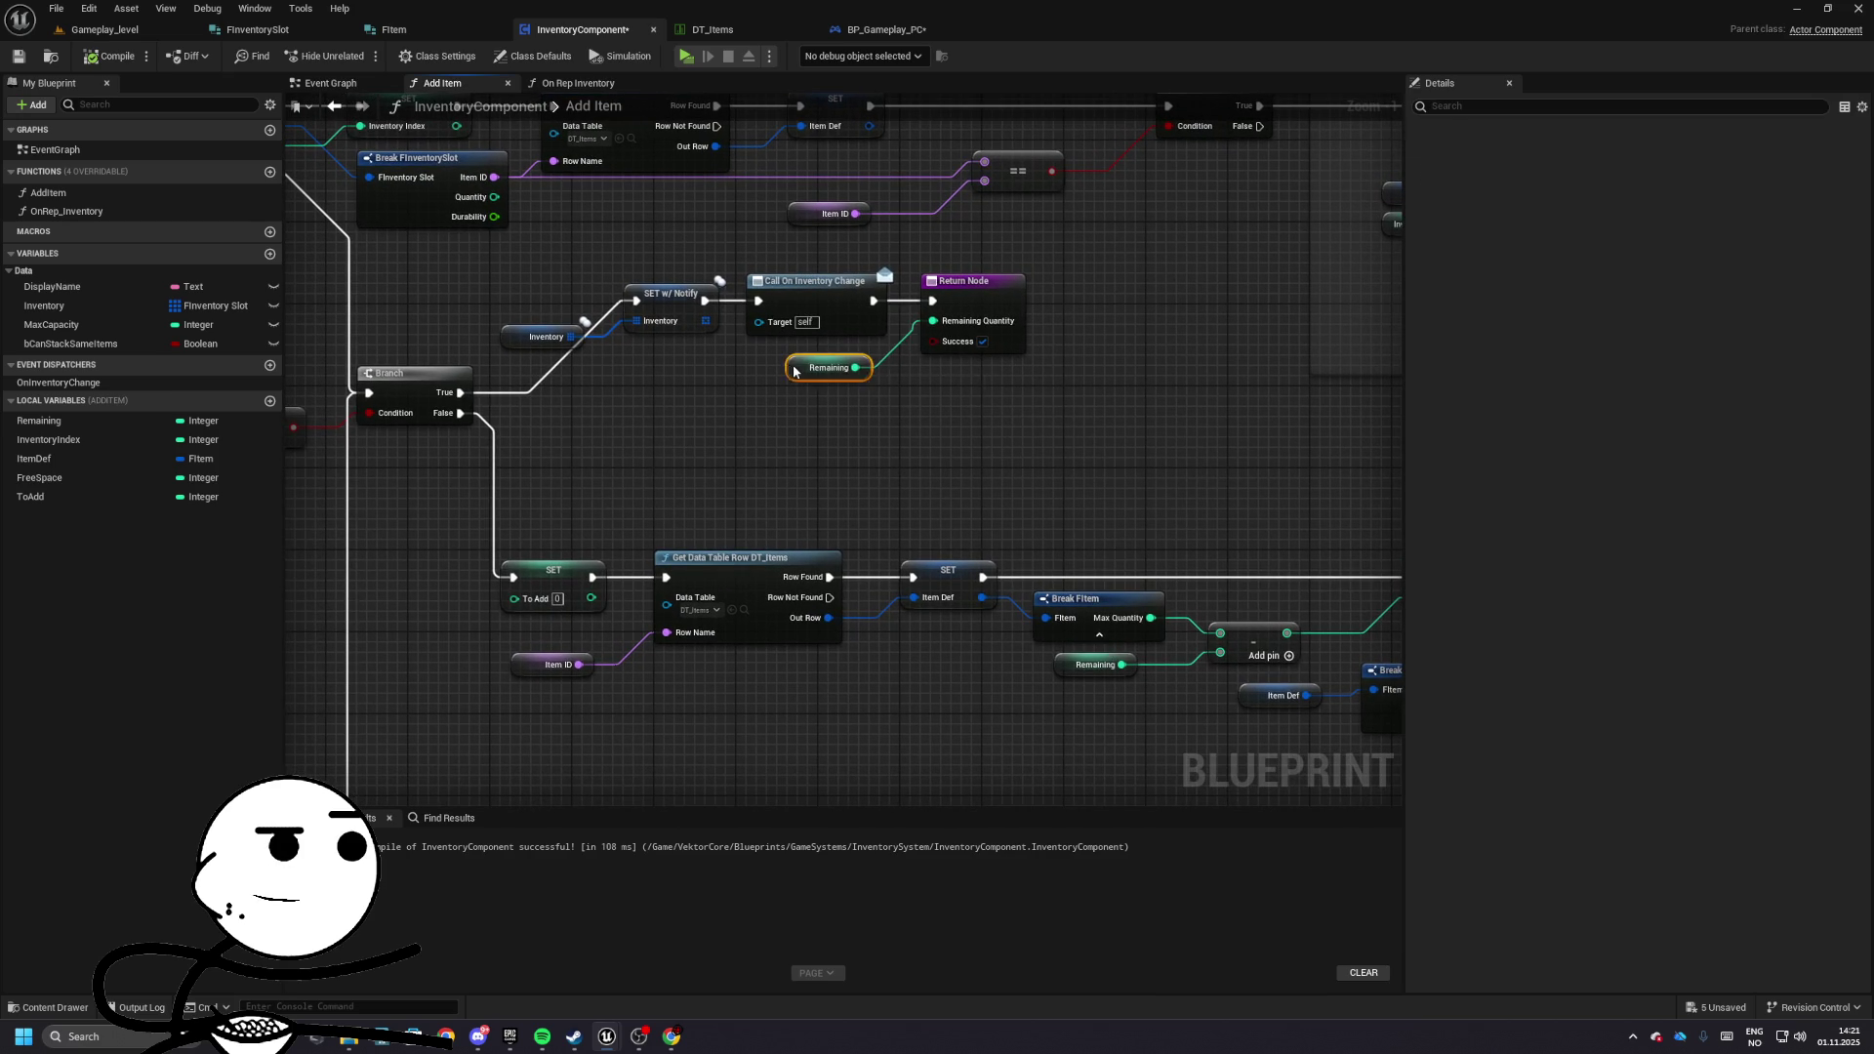
mouse_move(884, 443)
mouse_down()
mouse_move(979, 648)
mouse_move(1067, 691)
mouse_move(362, 560)
mouse_move(26, 311)
mouse_up()
- Add a Print String after SET Free Space that prints the Free Space value
drag(748, 437, 922, 390)
text(print)
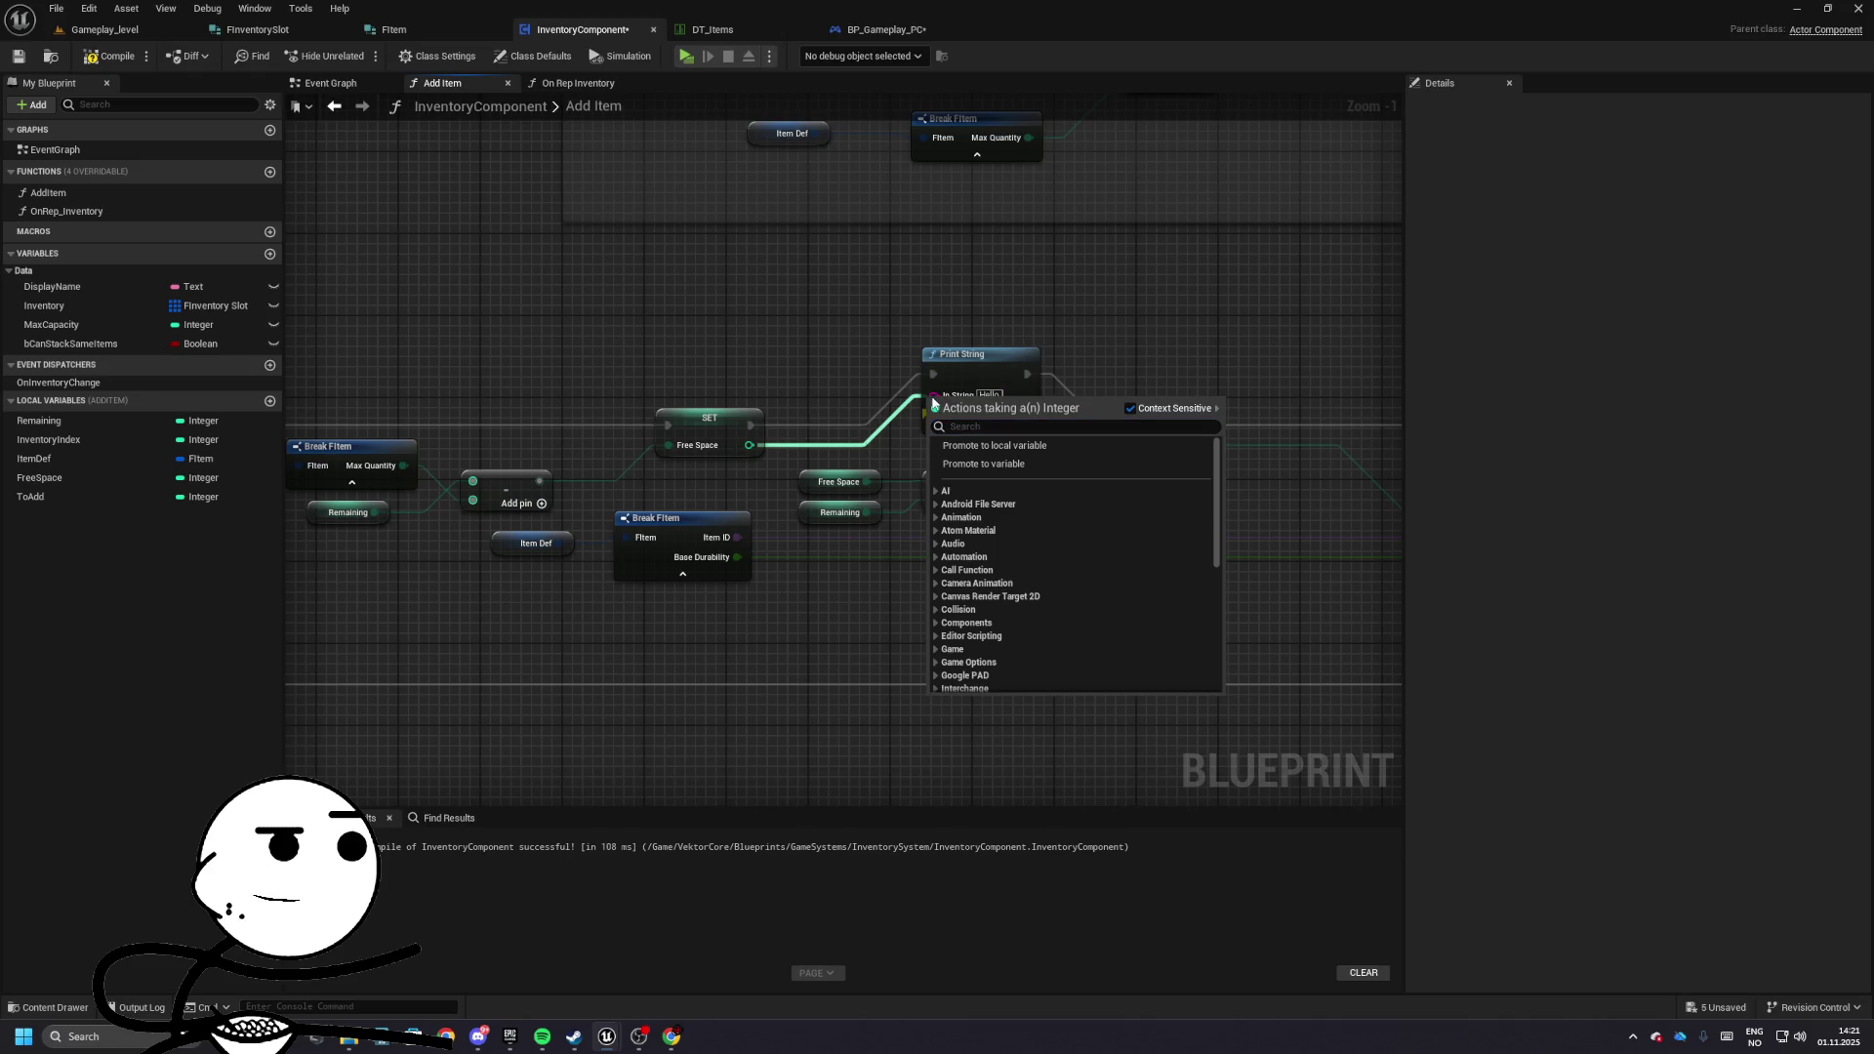
key(Return)
drag(746, 458, 932, 406)
drag(700, 321, 561, 267)
- Compile and play-test, walking to the shop to check the printed Free Space value
click(111, 55)
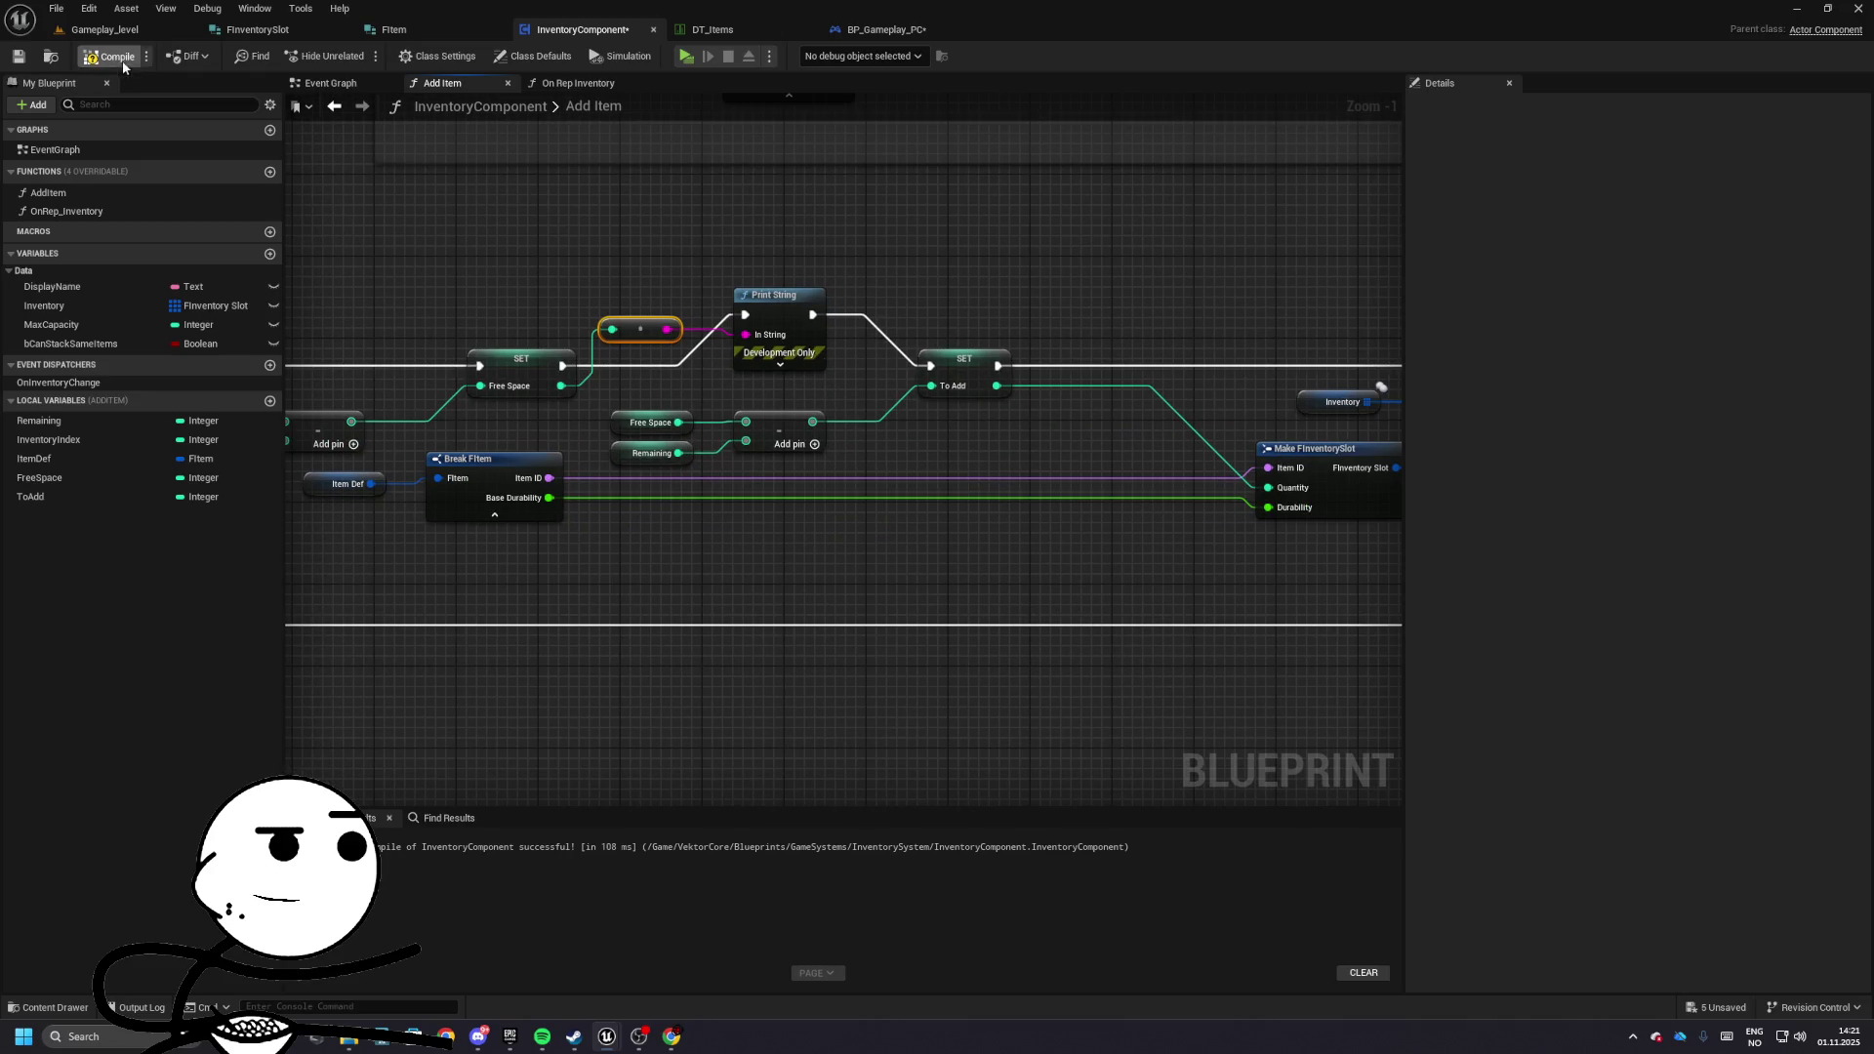
click(105, 30)
key(alt+p)
key(w)
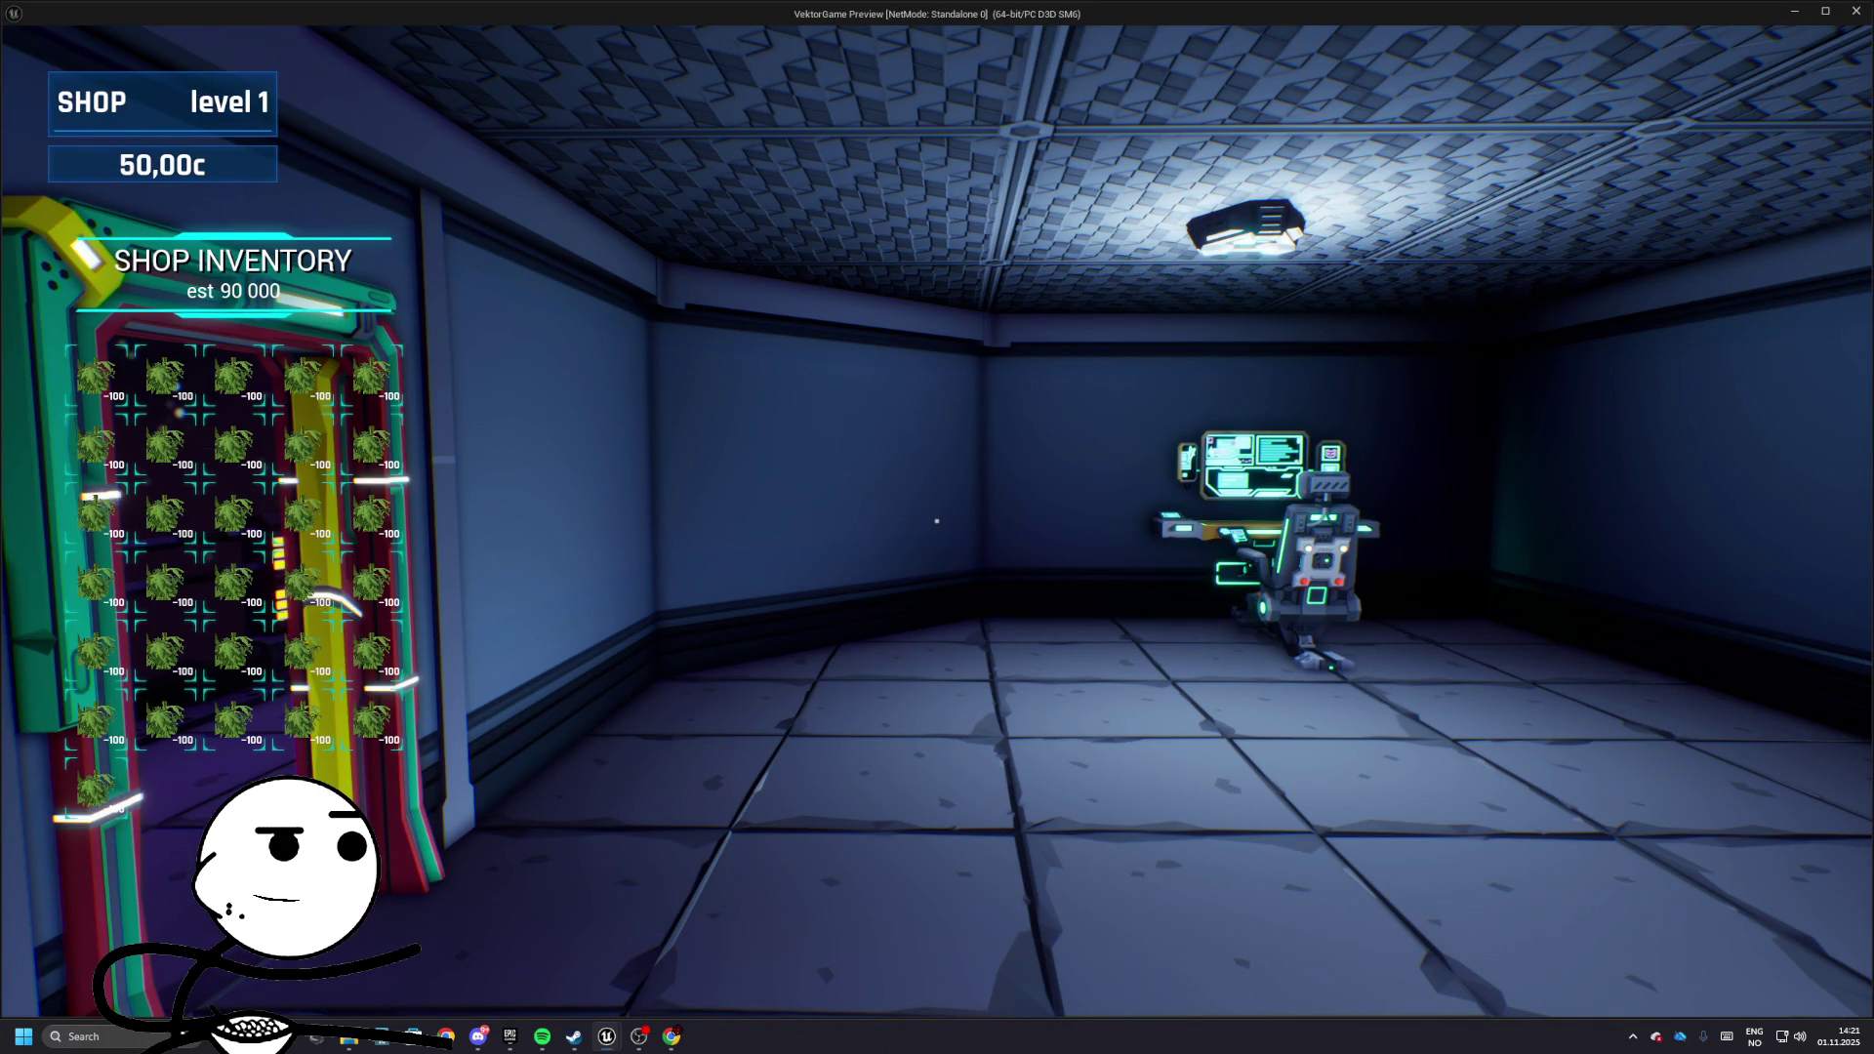
key(Escape)
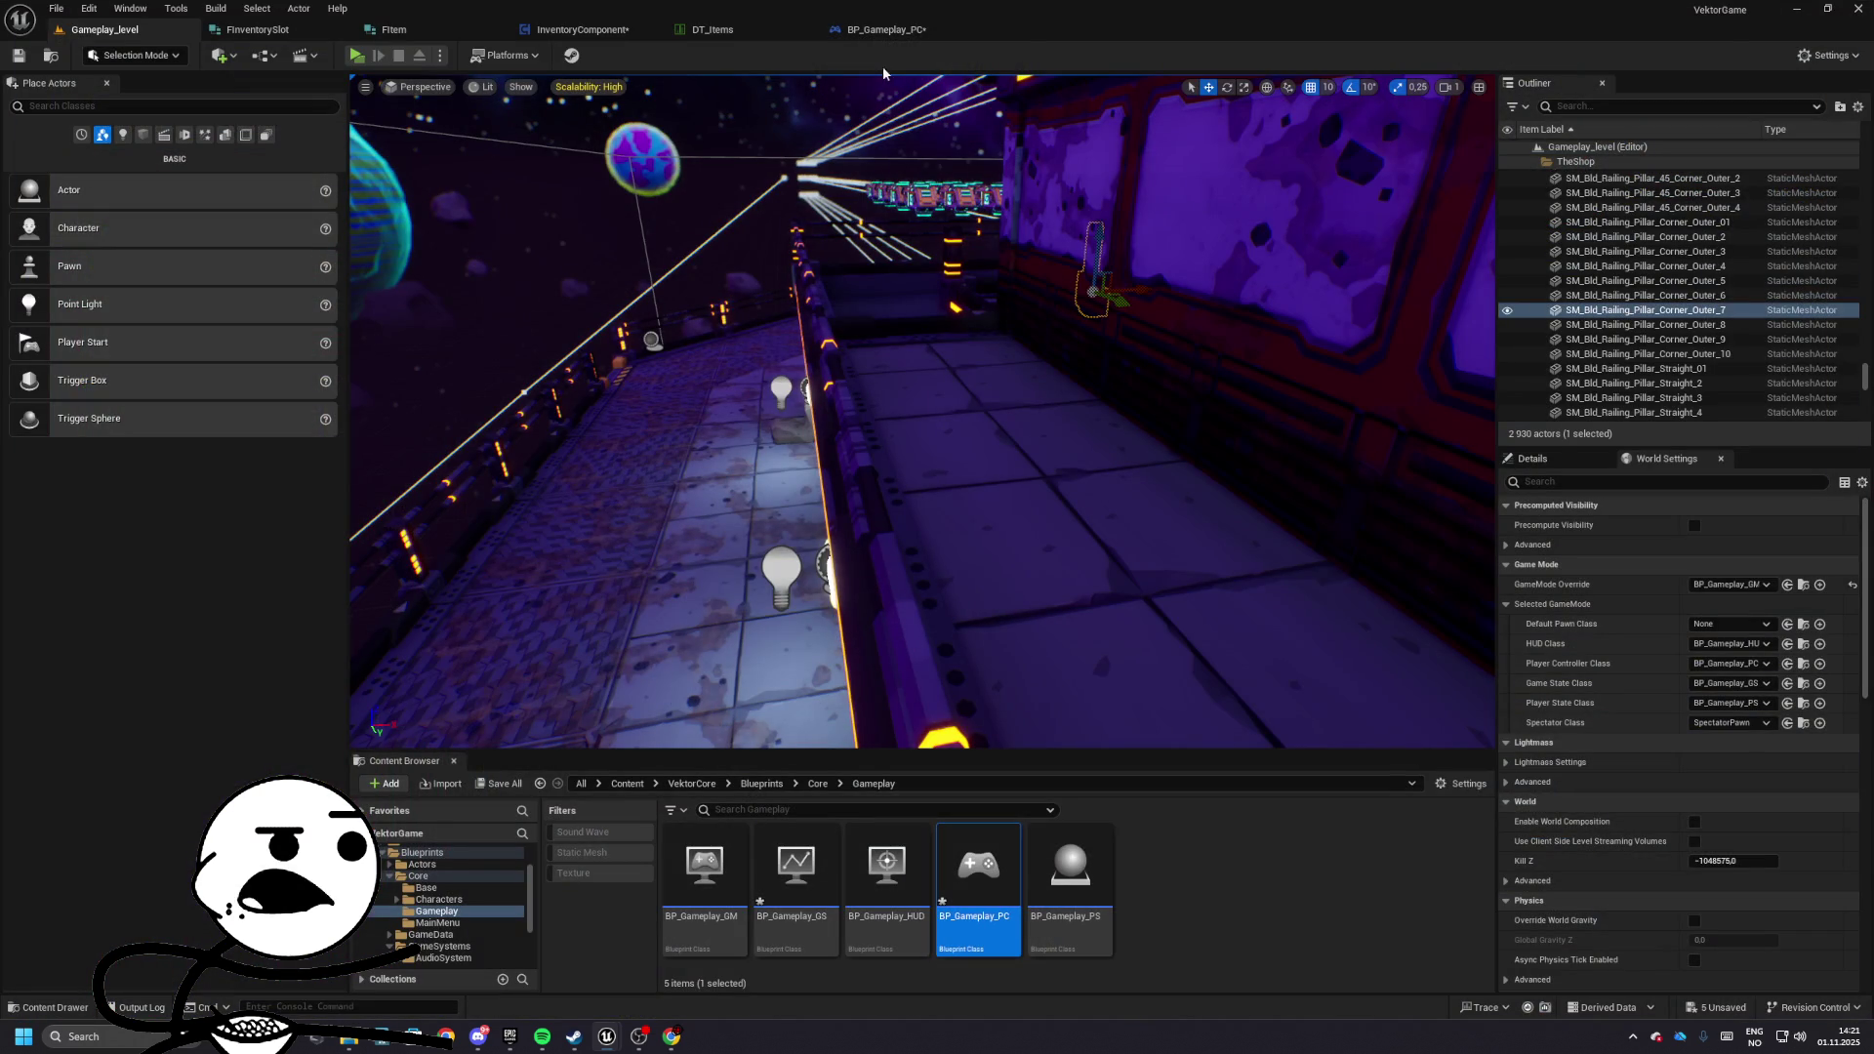
click(593, 35)
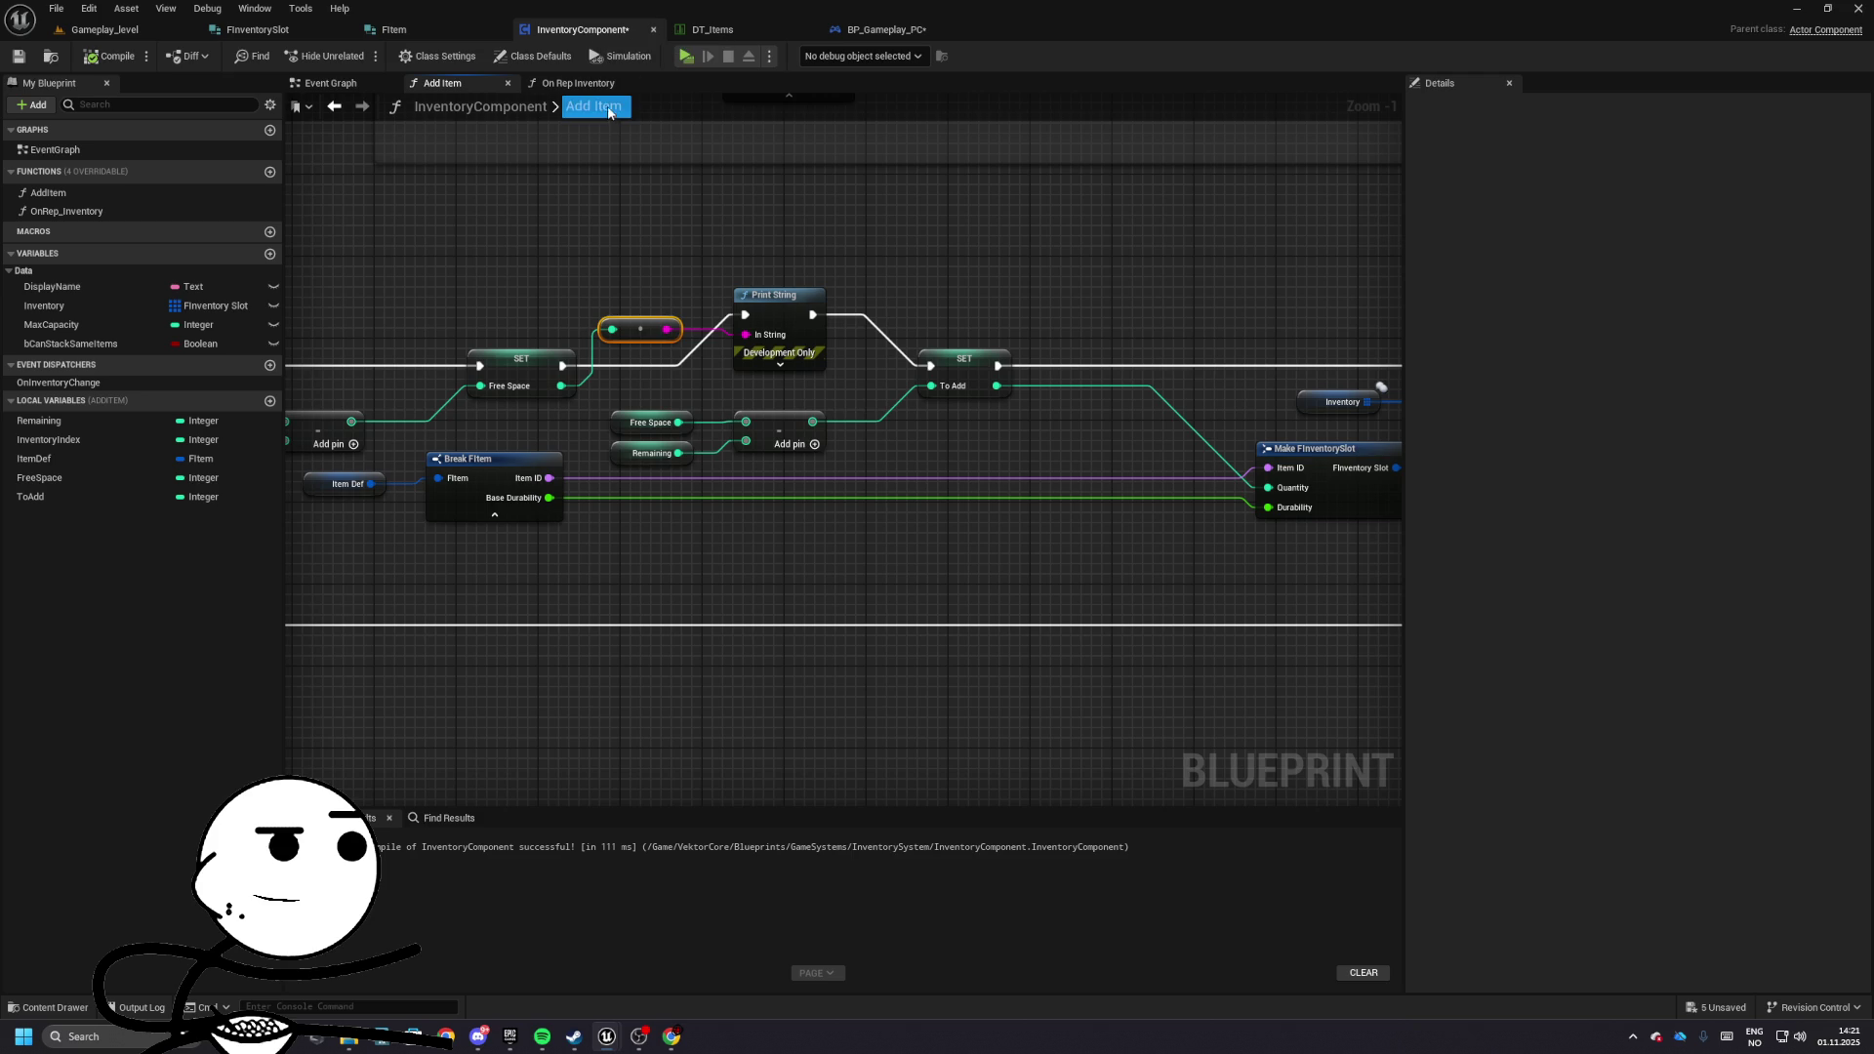
- Delete the debug print nodes, link SET Free Space directly to SET To Add, and play again
drag(622, 167, 830, 330)
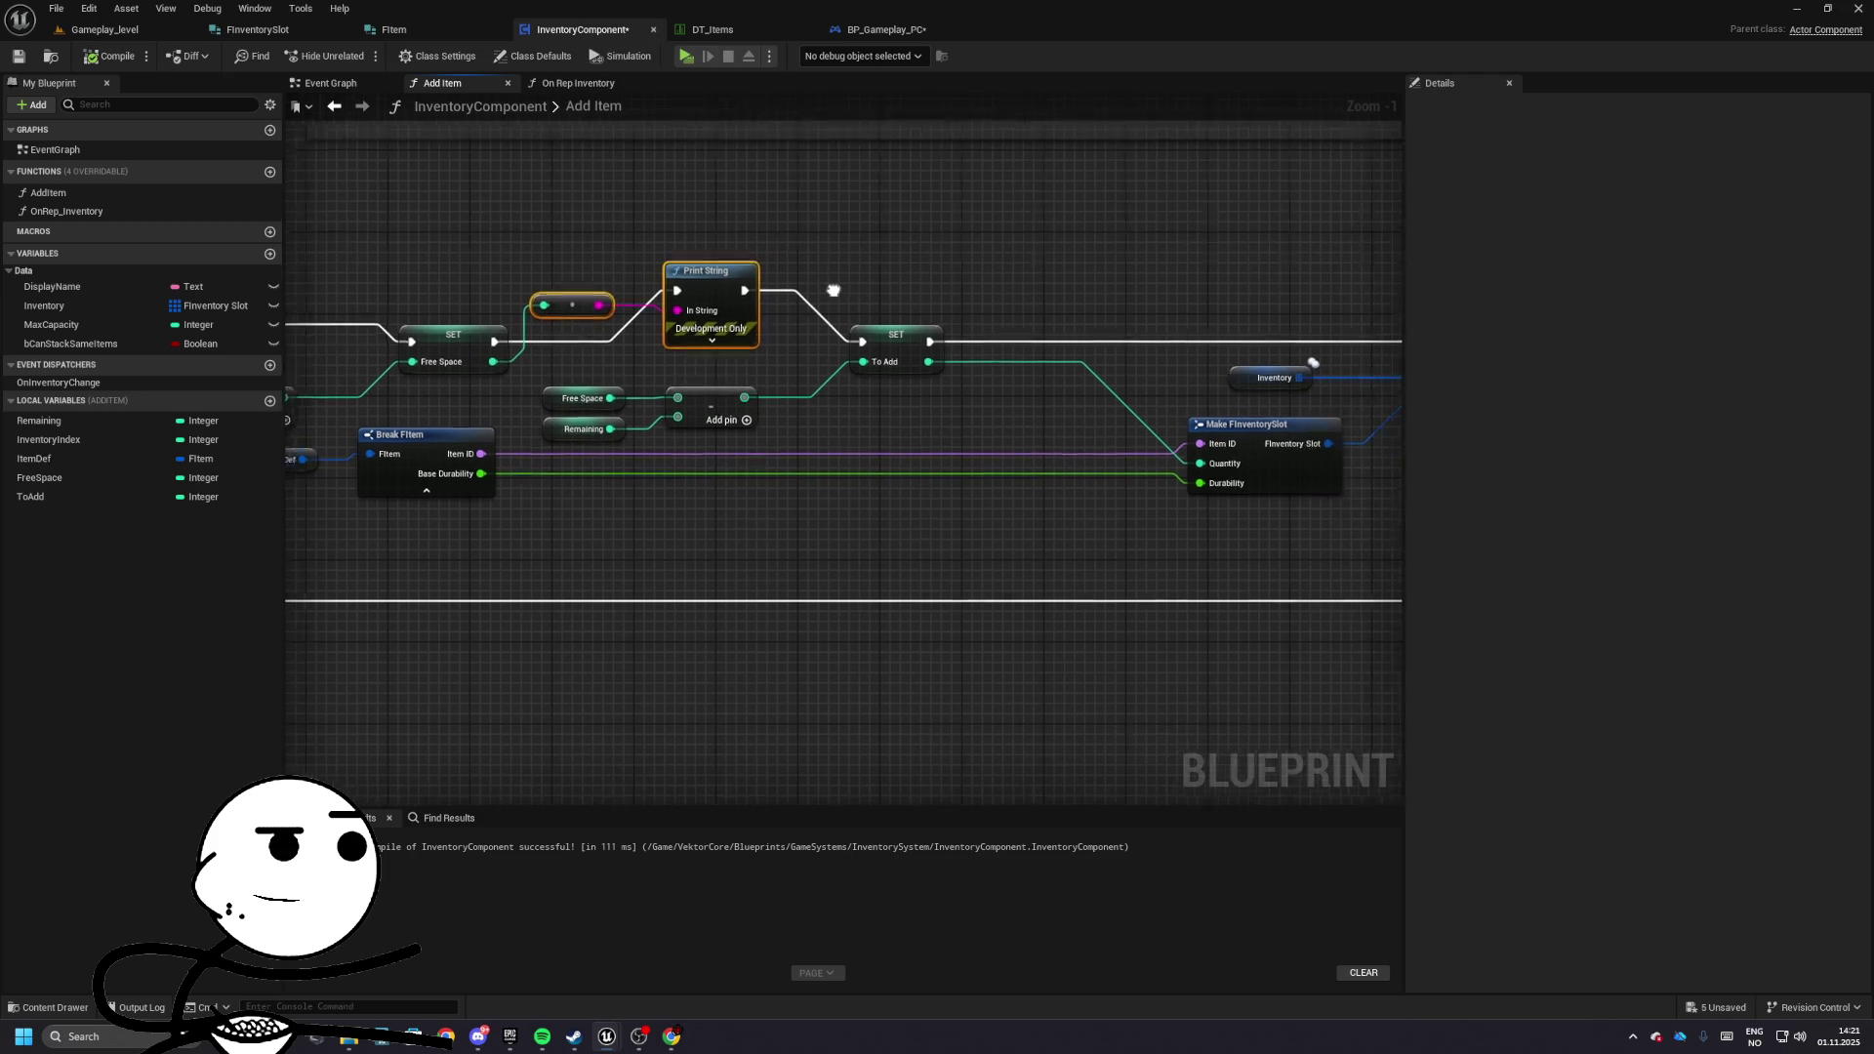
key(Delete)
drag(630, 371, 1000, 371)
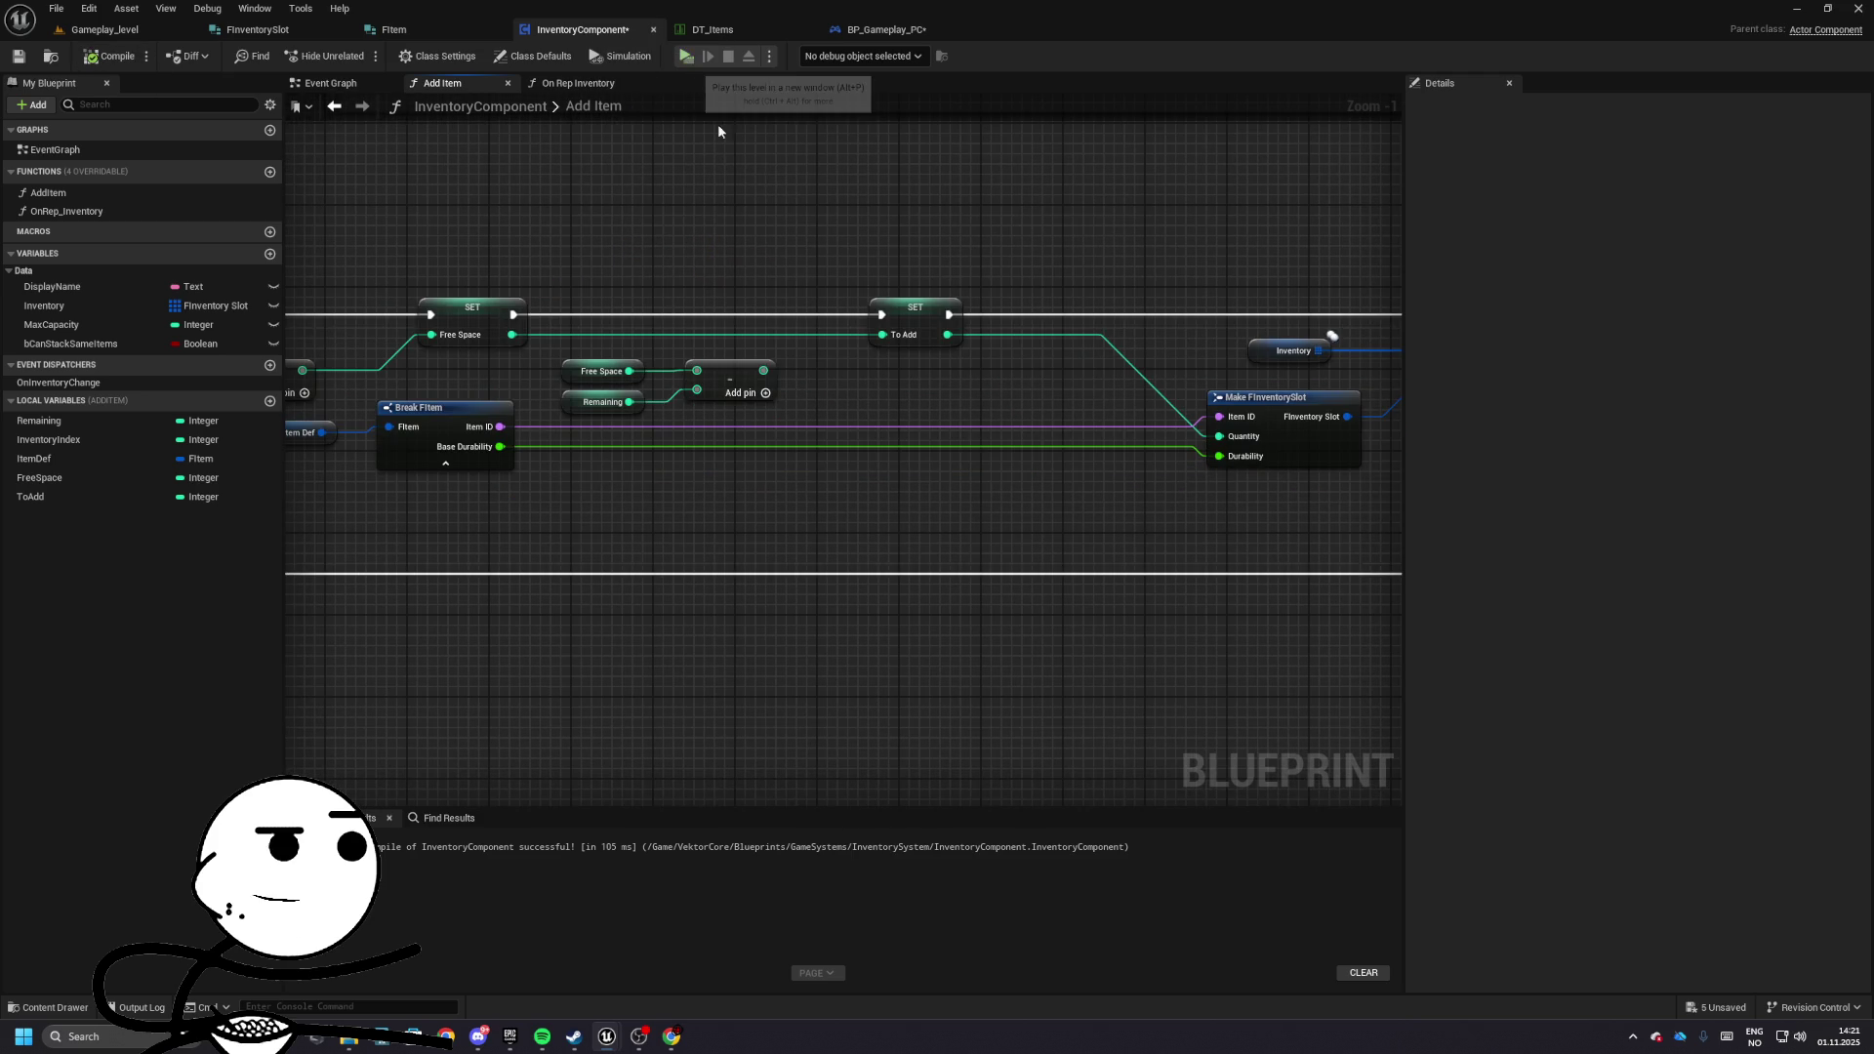
click(687, 56)
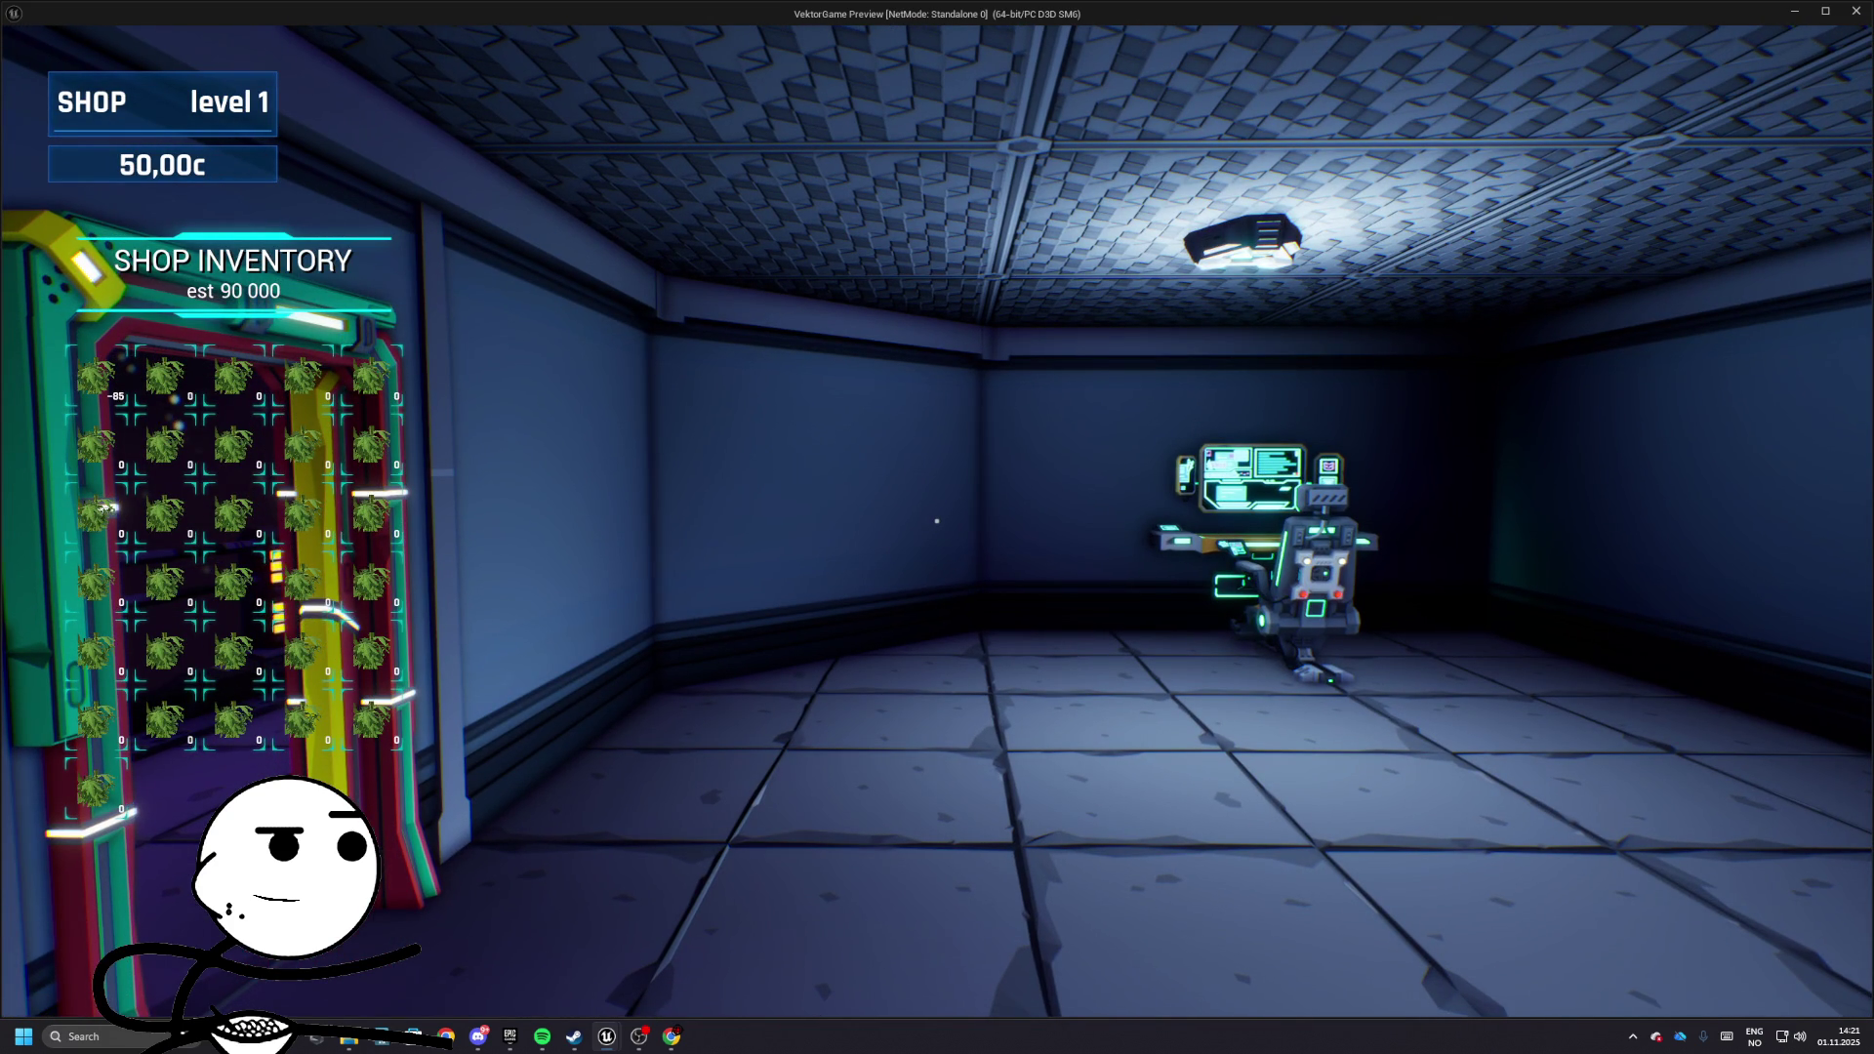
- Move the Remaining getter to feed the Make FInventorySlot Quantity input
key(Escape)
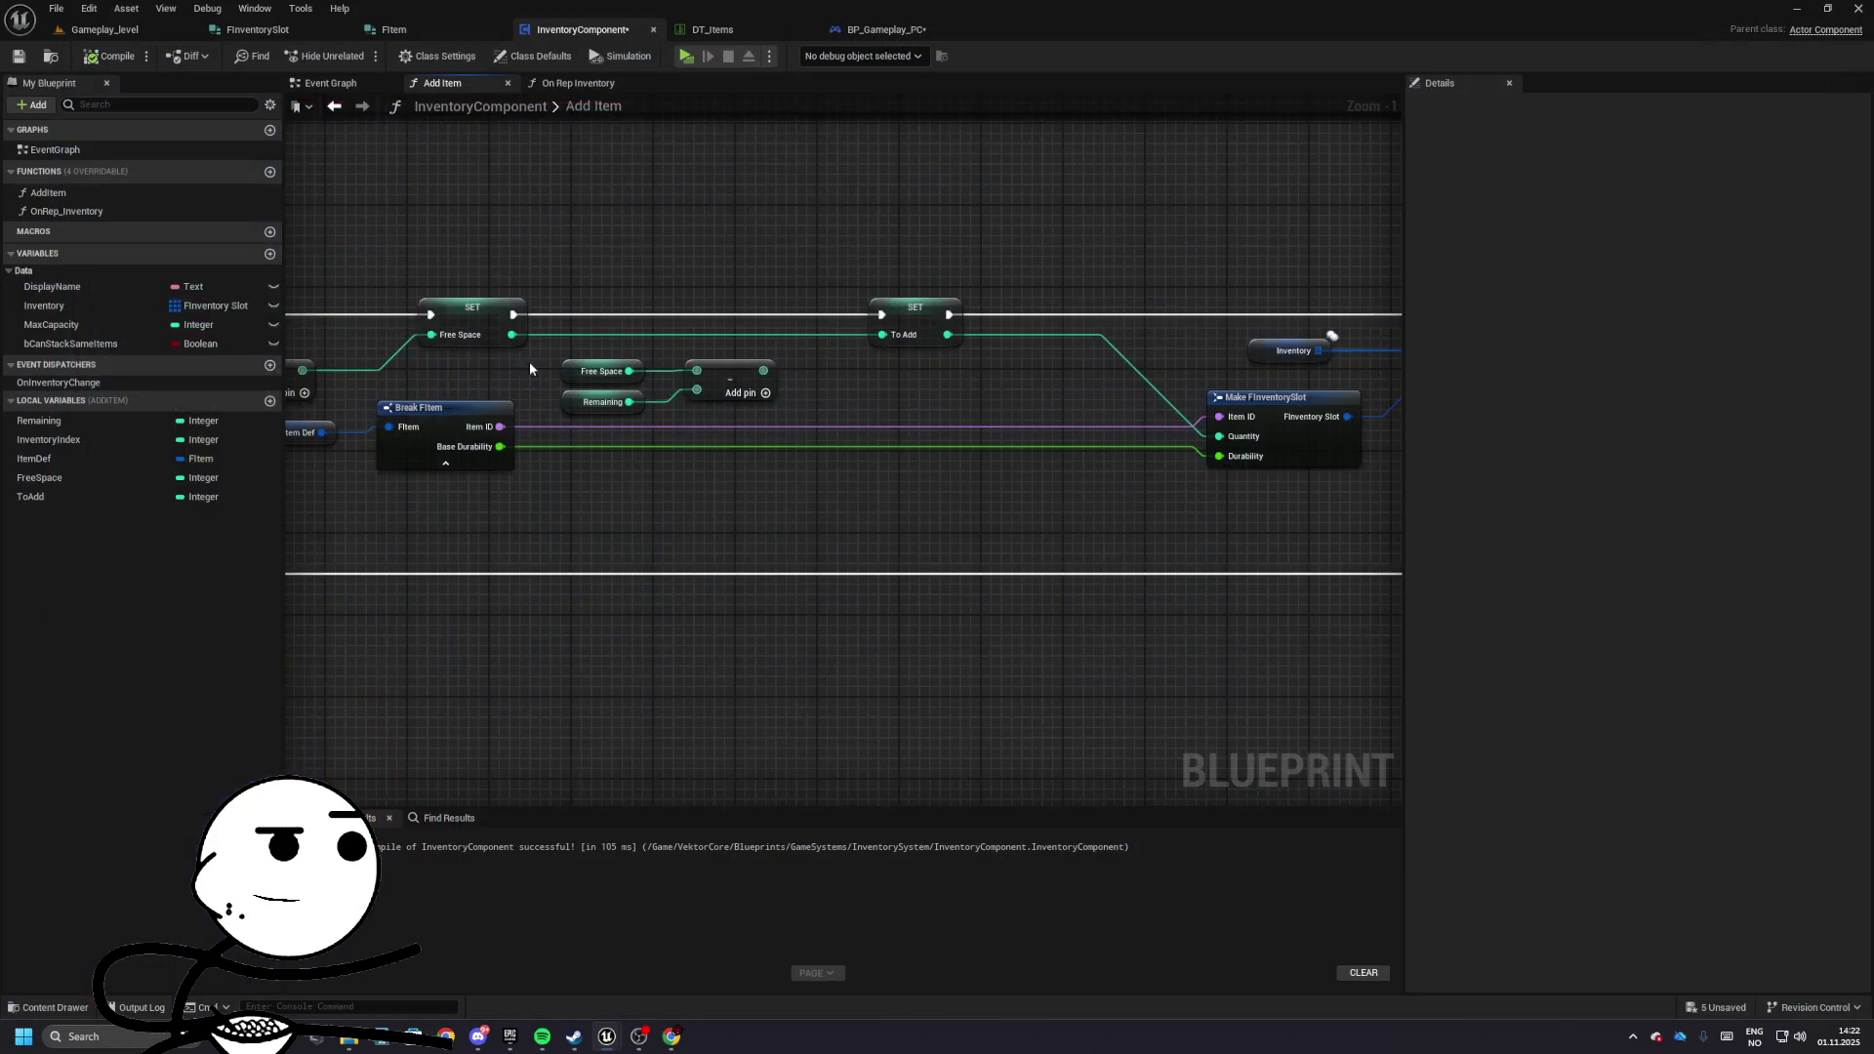
mouse_move(1269, 342)
mouse_down()
mouse_move(1269, 430)
mouse_move(599, 410)
mouse_move(661, 465)
mouse_move(315, 425)
mouse_move(447, 394)
mouse_move(289, 393)
mouse_move(1501, 450)
mouse_up()
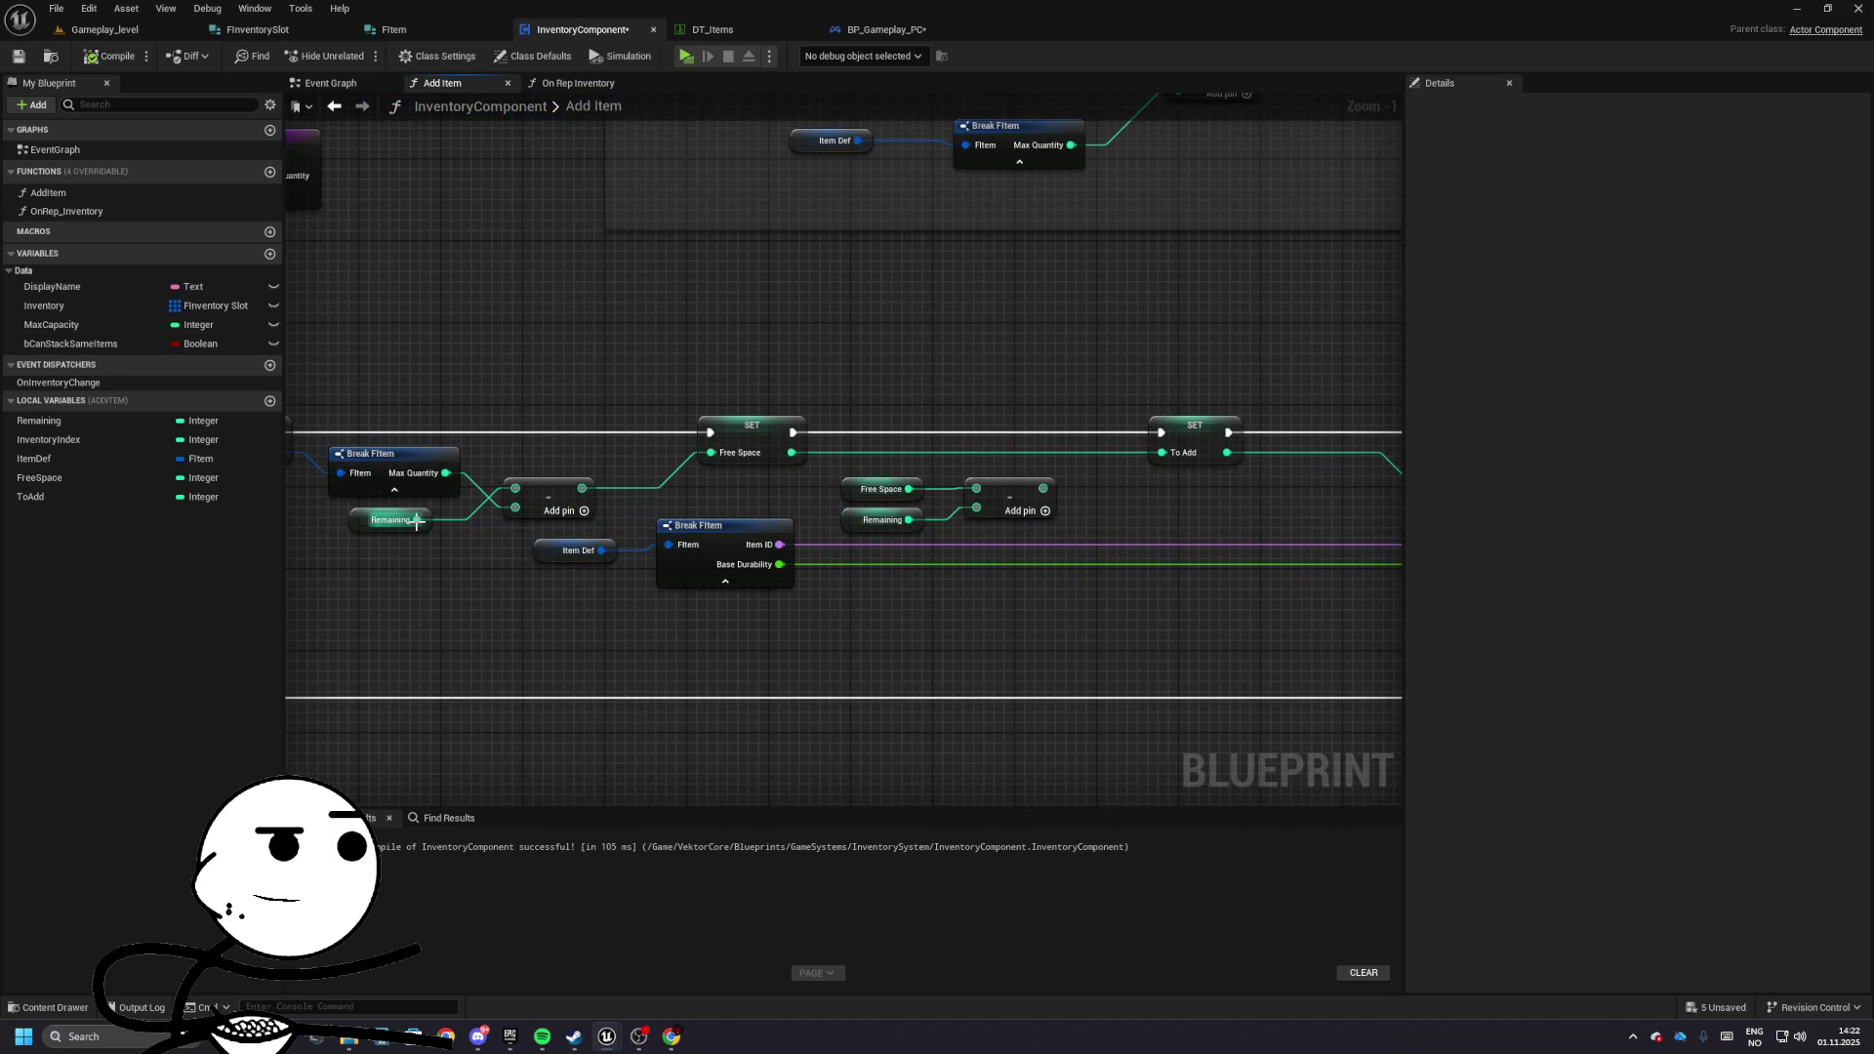
mouse_move(416, 521)
mouse_down()
mouse_move(1279, 499)
mouse_move(840, 539)
mouse_move(1051, 446)
mouse_move(899, 601)
mouse_up()
drag(856, 449, 1032, 420)
- Compile and play-test; the shop fills with 31 stacks counting from 15 to 3 015
key(F7)
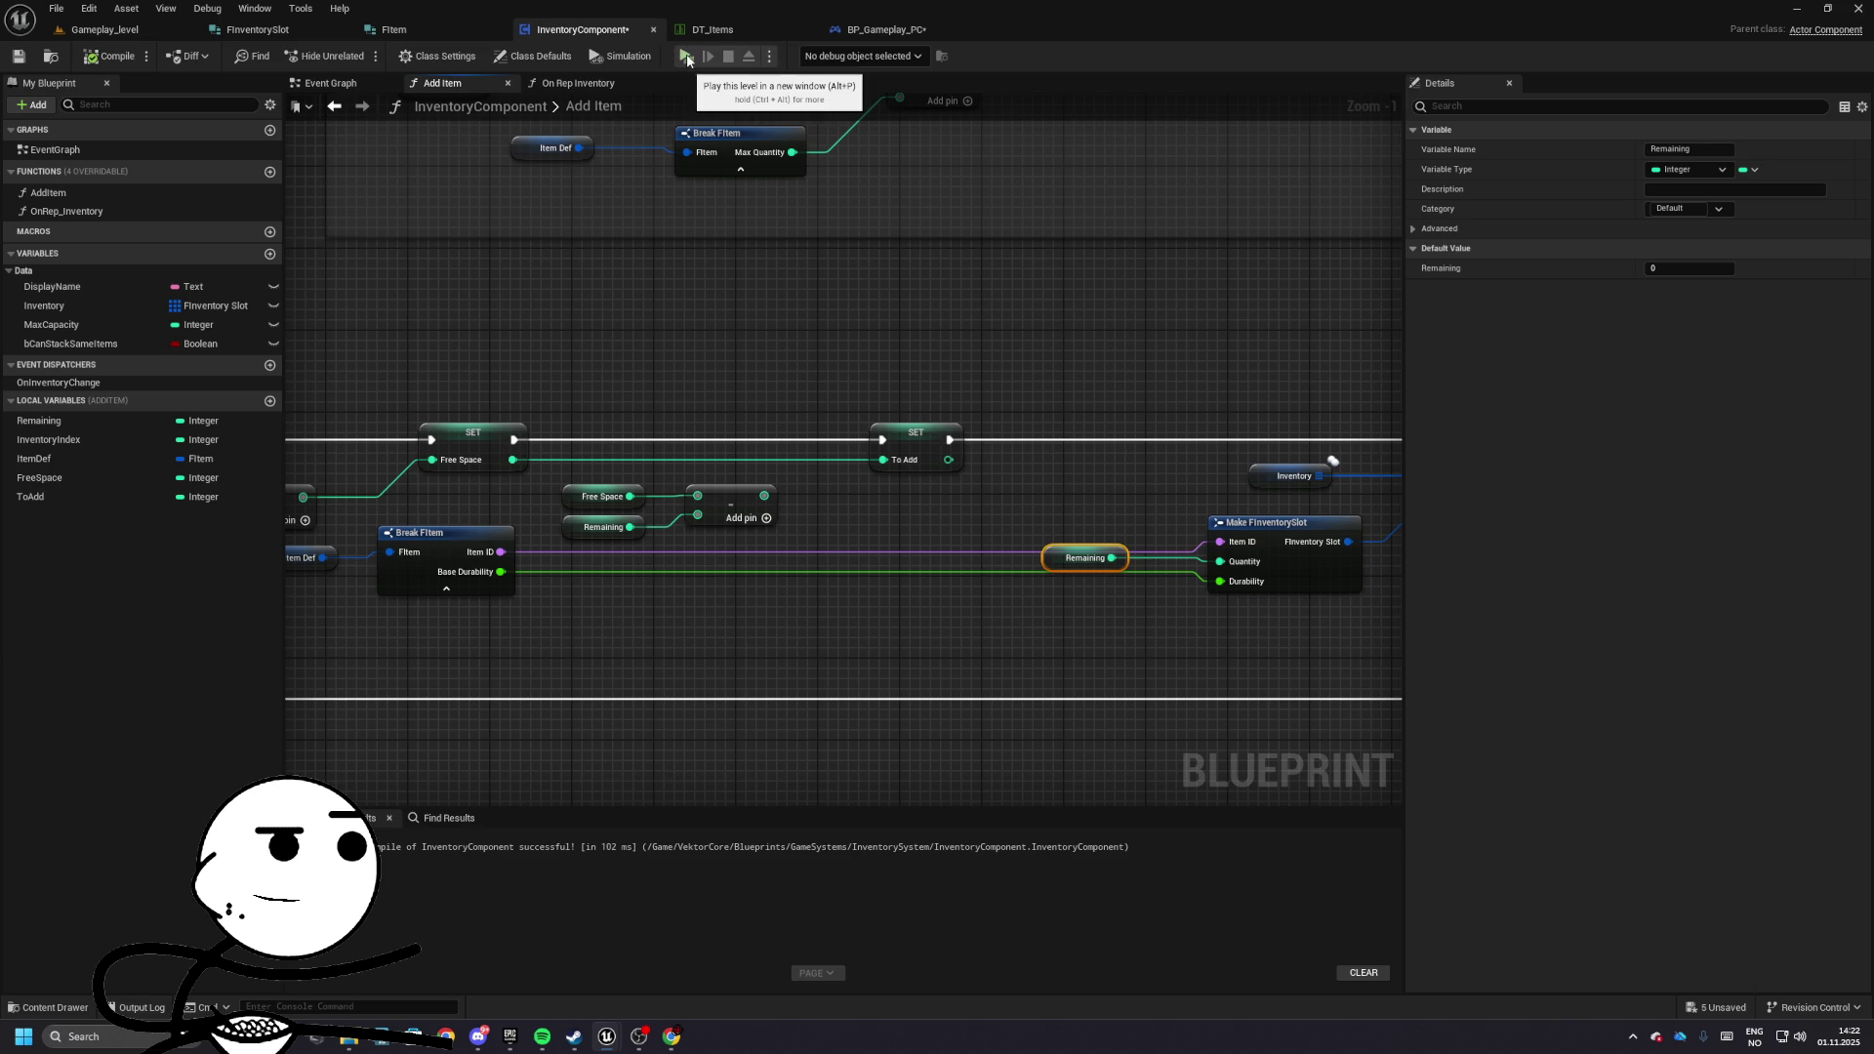
key(alt+p)
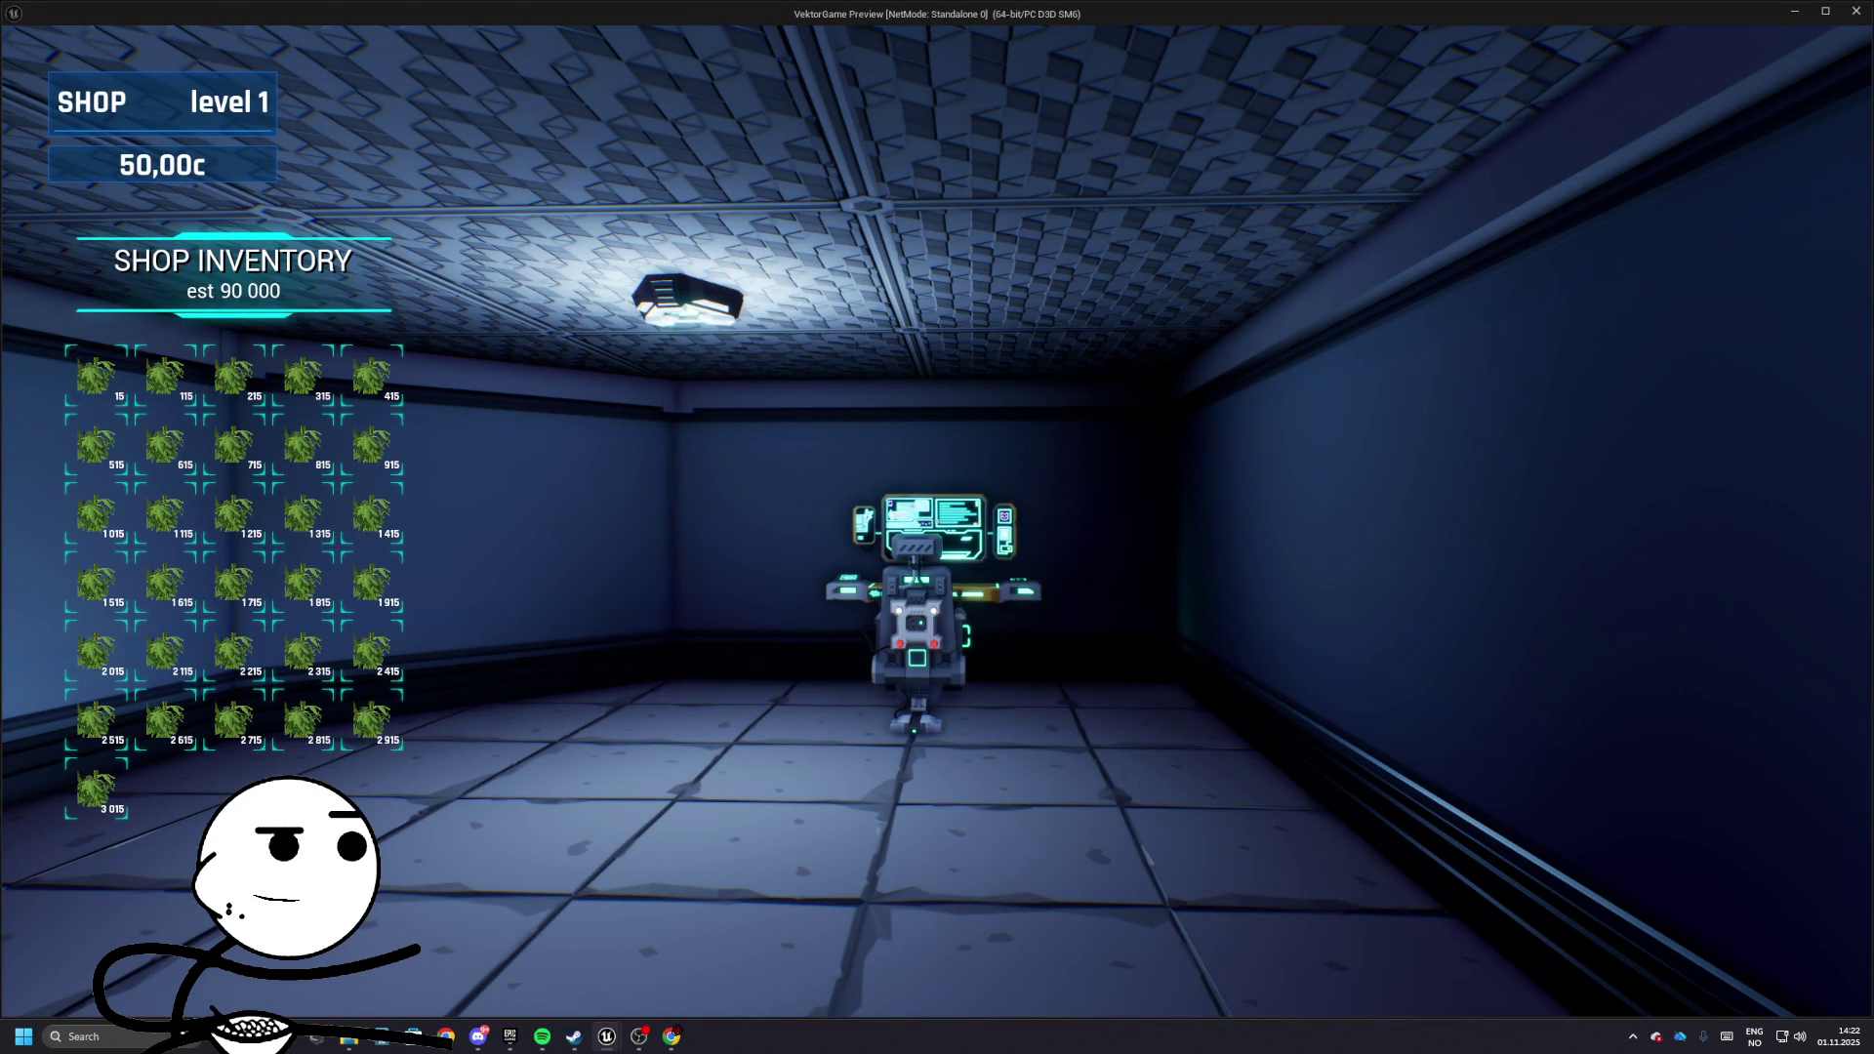
key(Escape)
- Undo the last two graph edits and select the nodes in the Add To ItemID group
scroll(923, 389, down, 1)
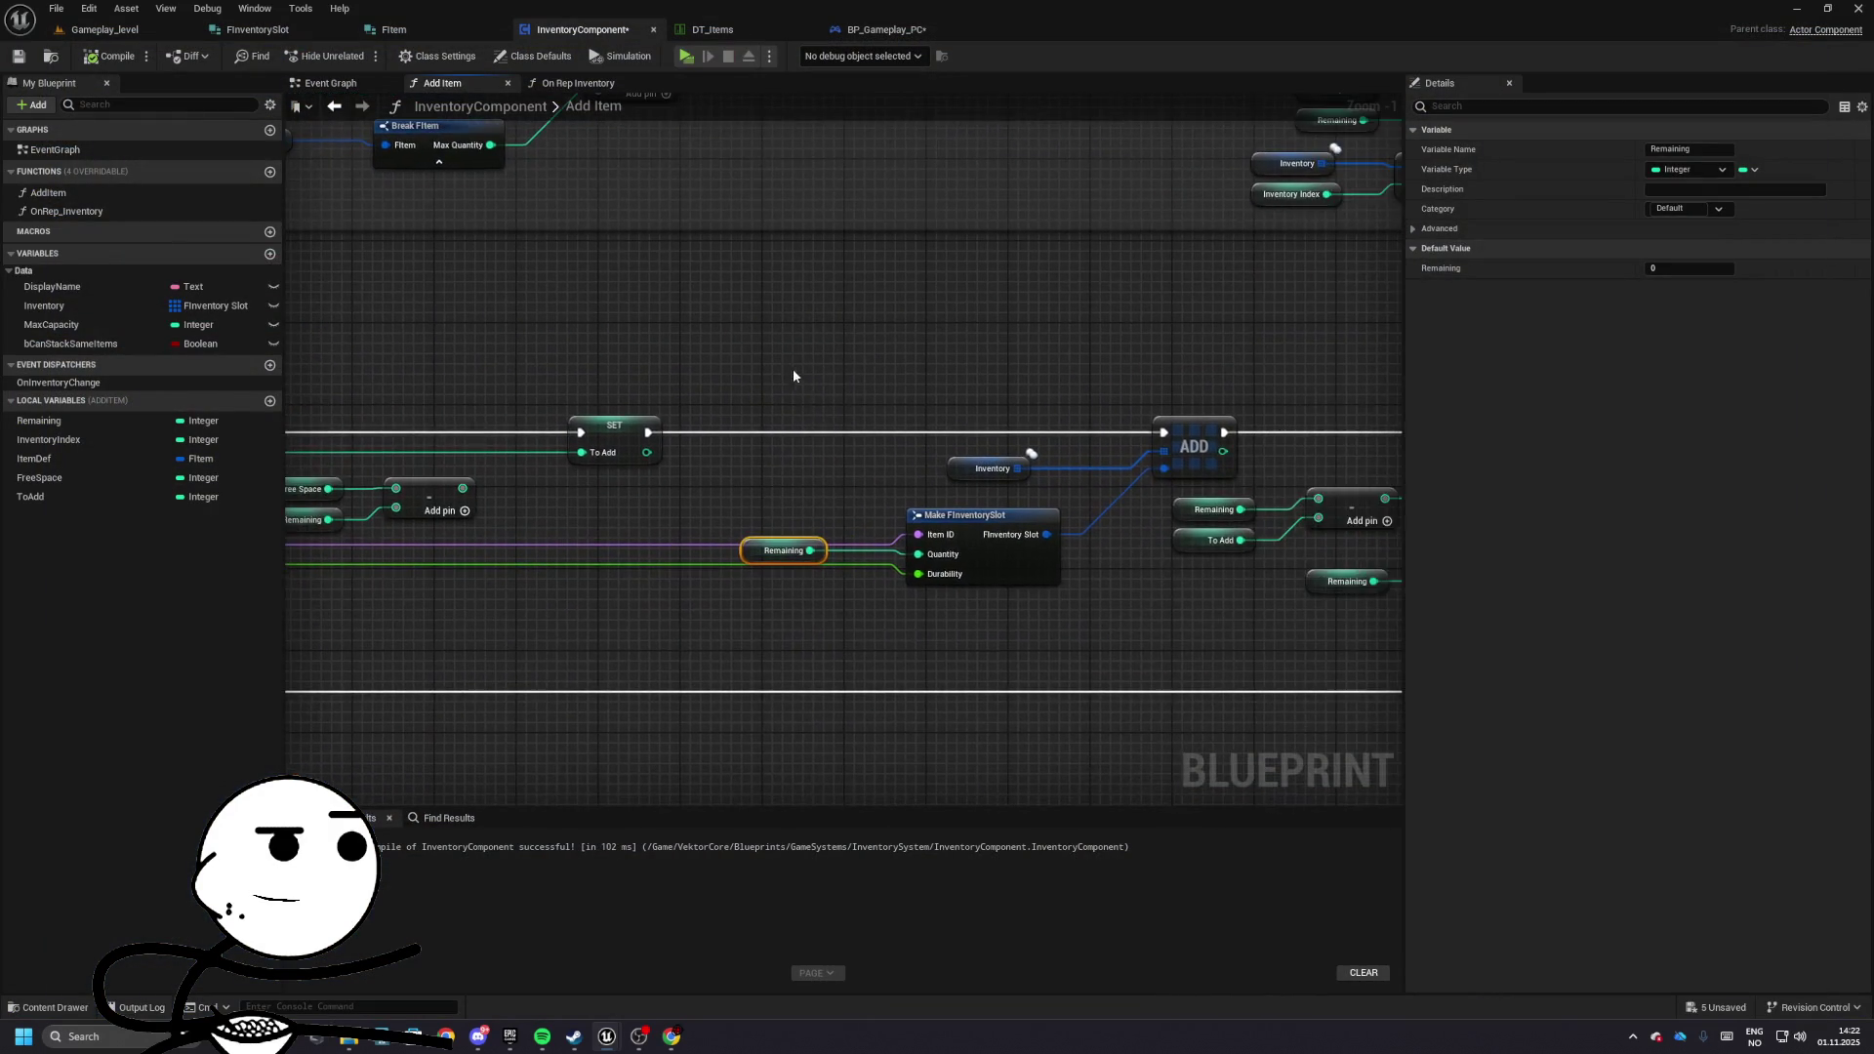
drag(793, 376, 963, 411)
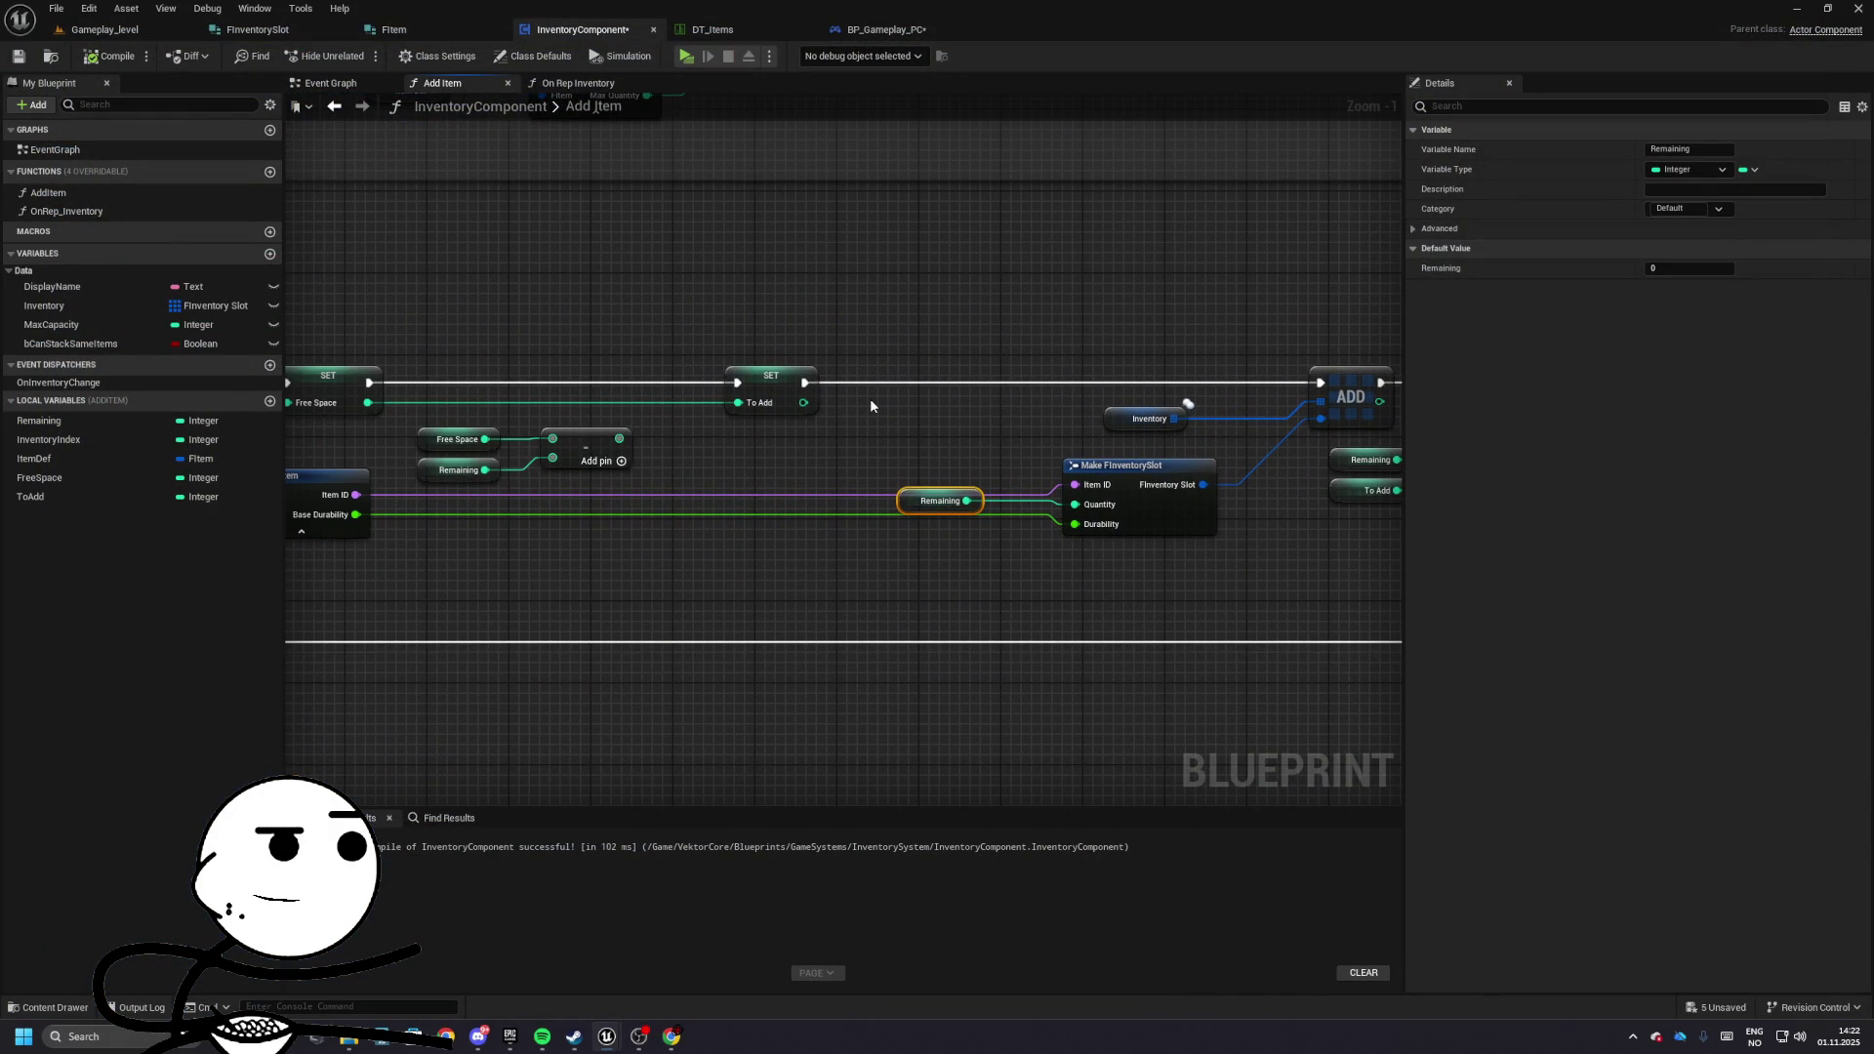
drag(735, 345, 1021, 344)
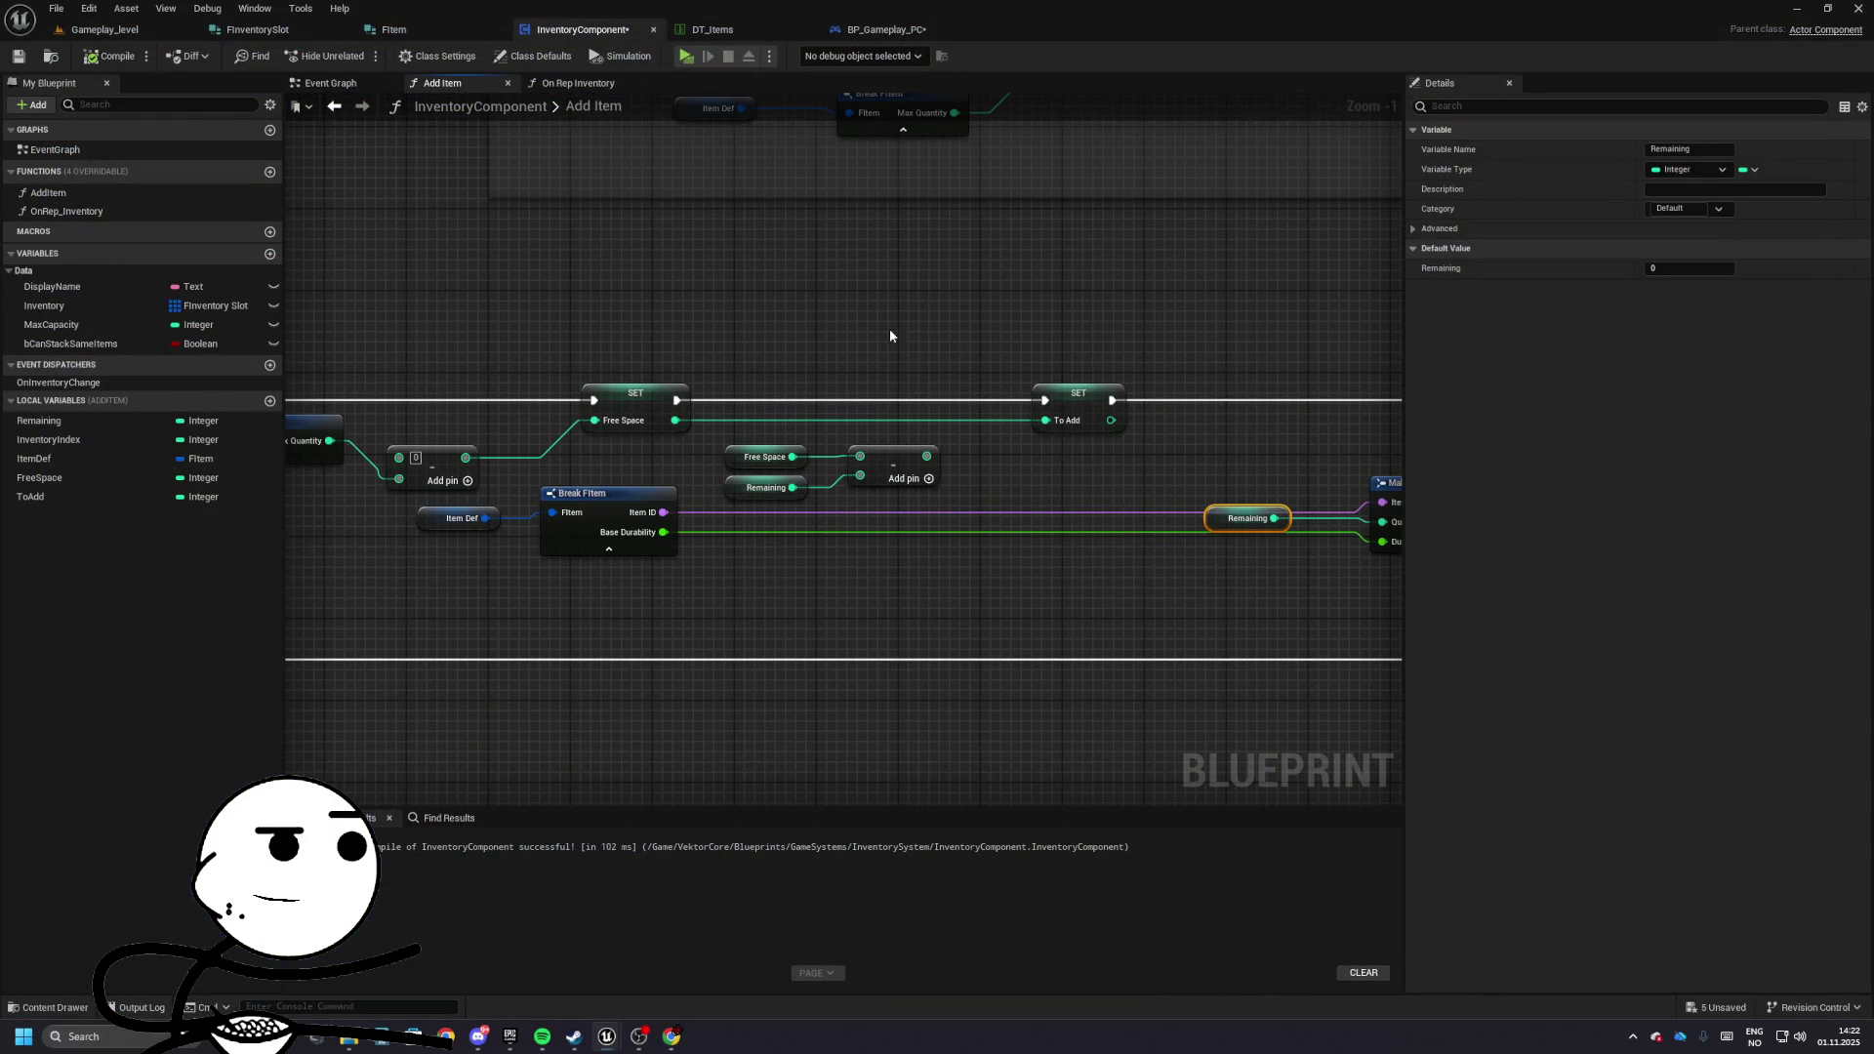
drag(889, 328, 1088, 392)
key(ctrl+z)
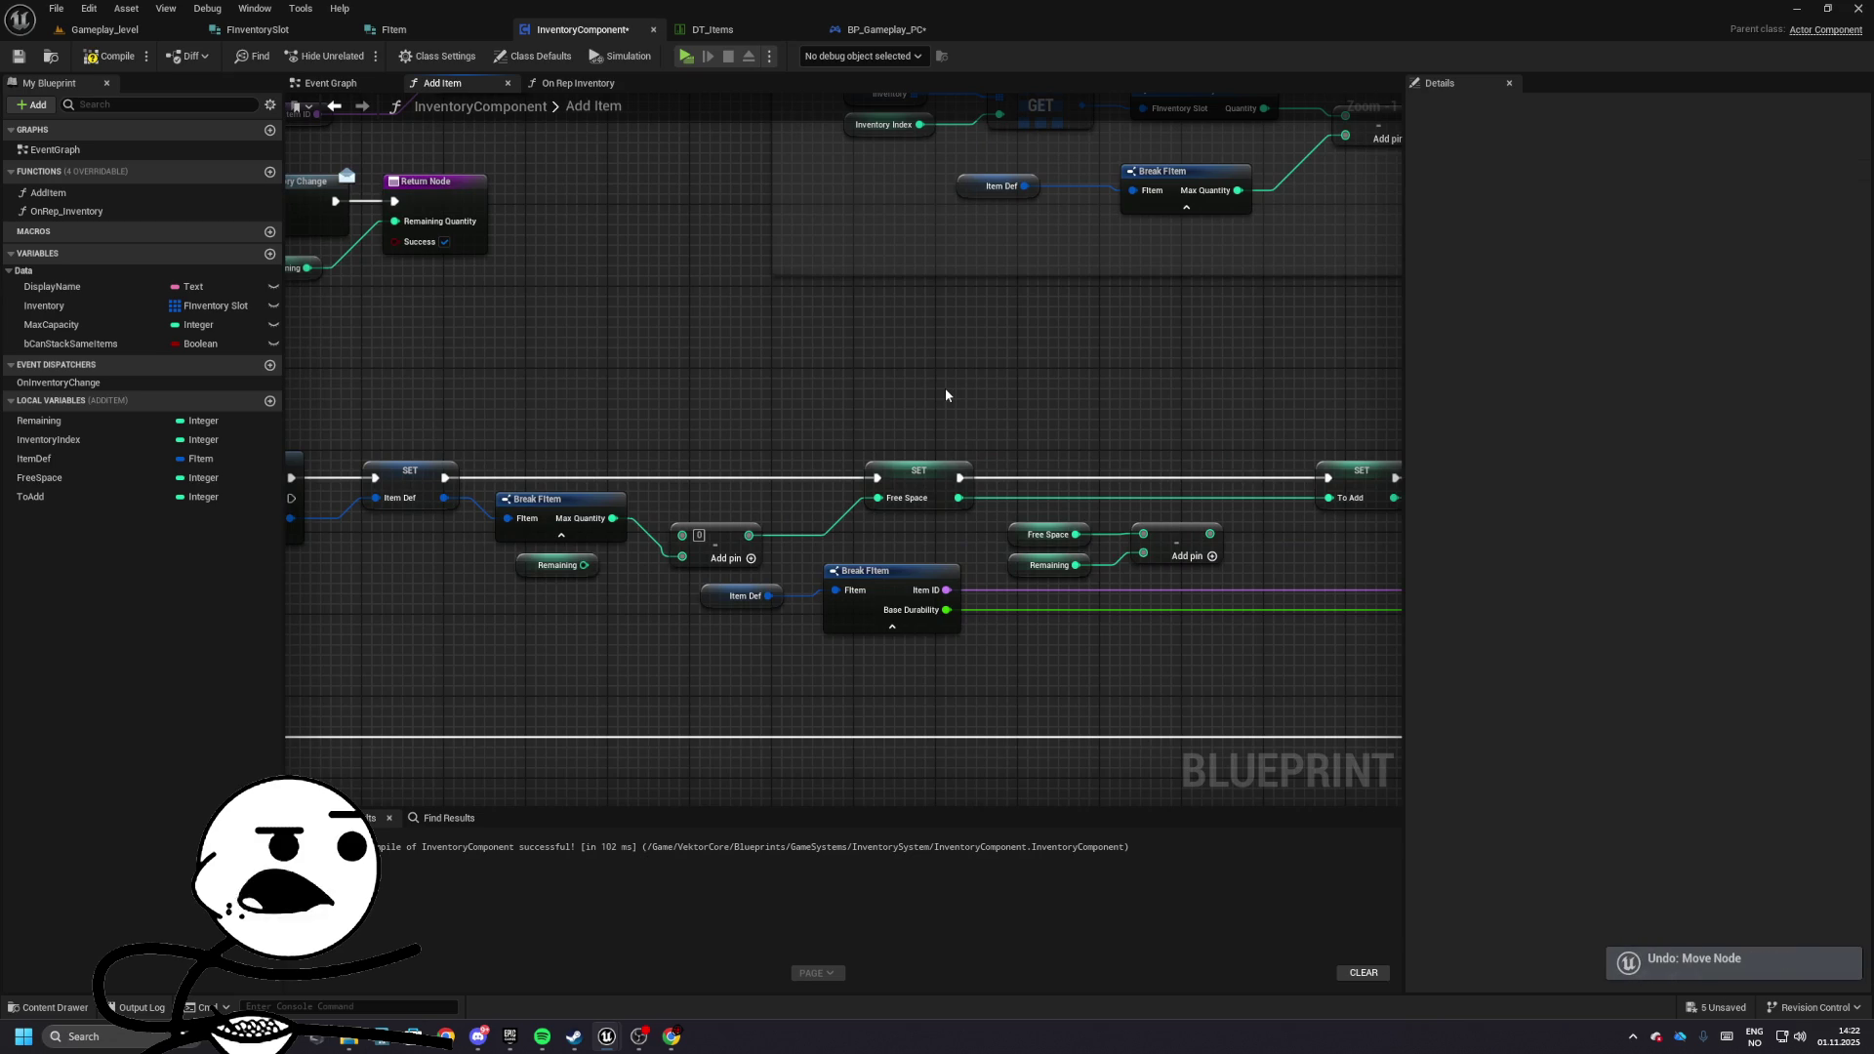
key(ctrl+z)
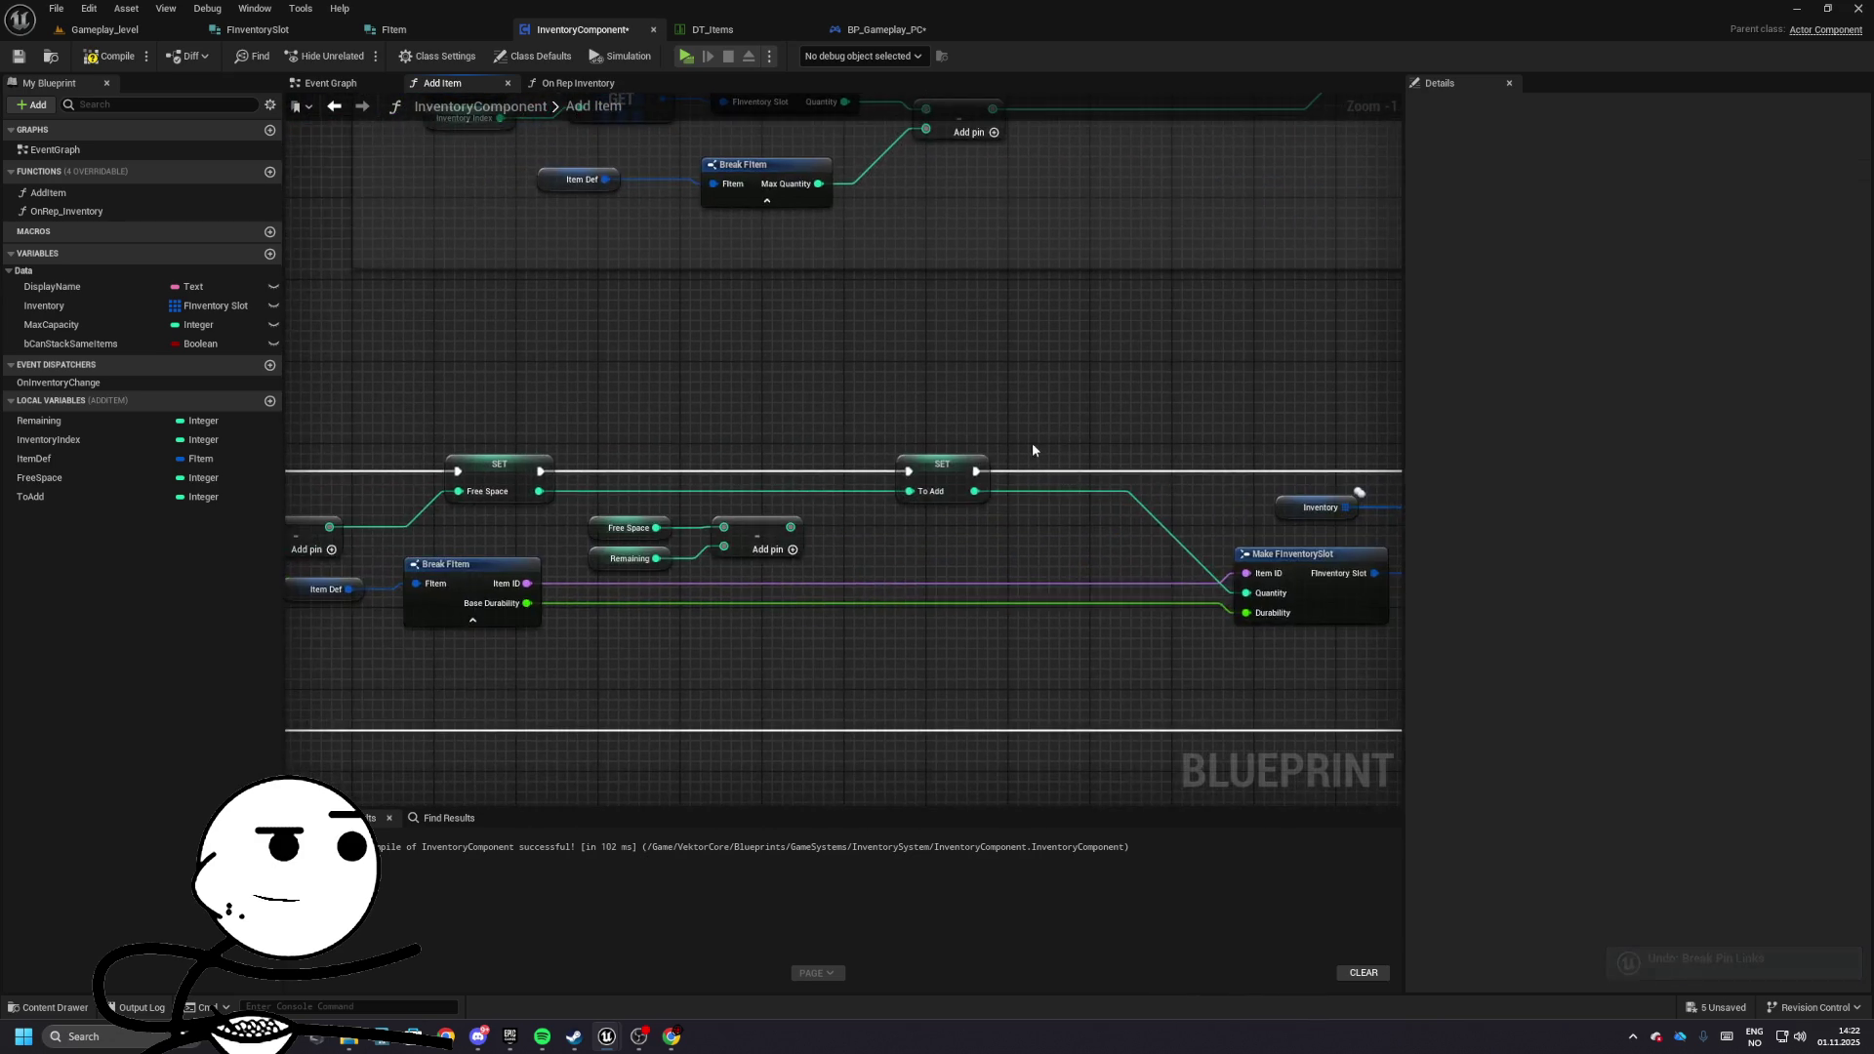
mouse_move(1033, 449)
mouse_down()
mouse_move(550, 457)
mouse_move(485, 585)
mouse_move(1191, 587)
mouse_move(1331, 522)
mouse_up()
mouse_move(488, 491)
mouse_down()
mouse_move(730, 508)
mouse_move(390, 439)
mouse_move(425, 353)
mouse_move(613, 489)
mouse_move(872, 556)
mouse_move(916, 532)
mouse_move(1084, 574)
mouse_up()
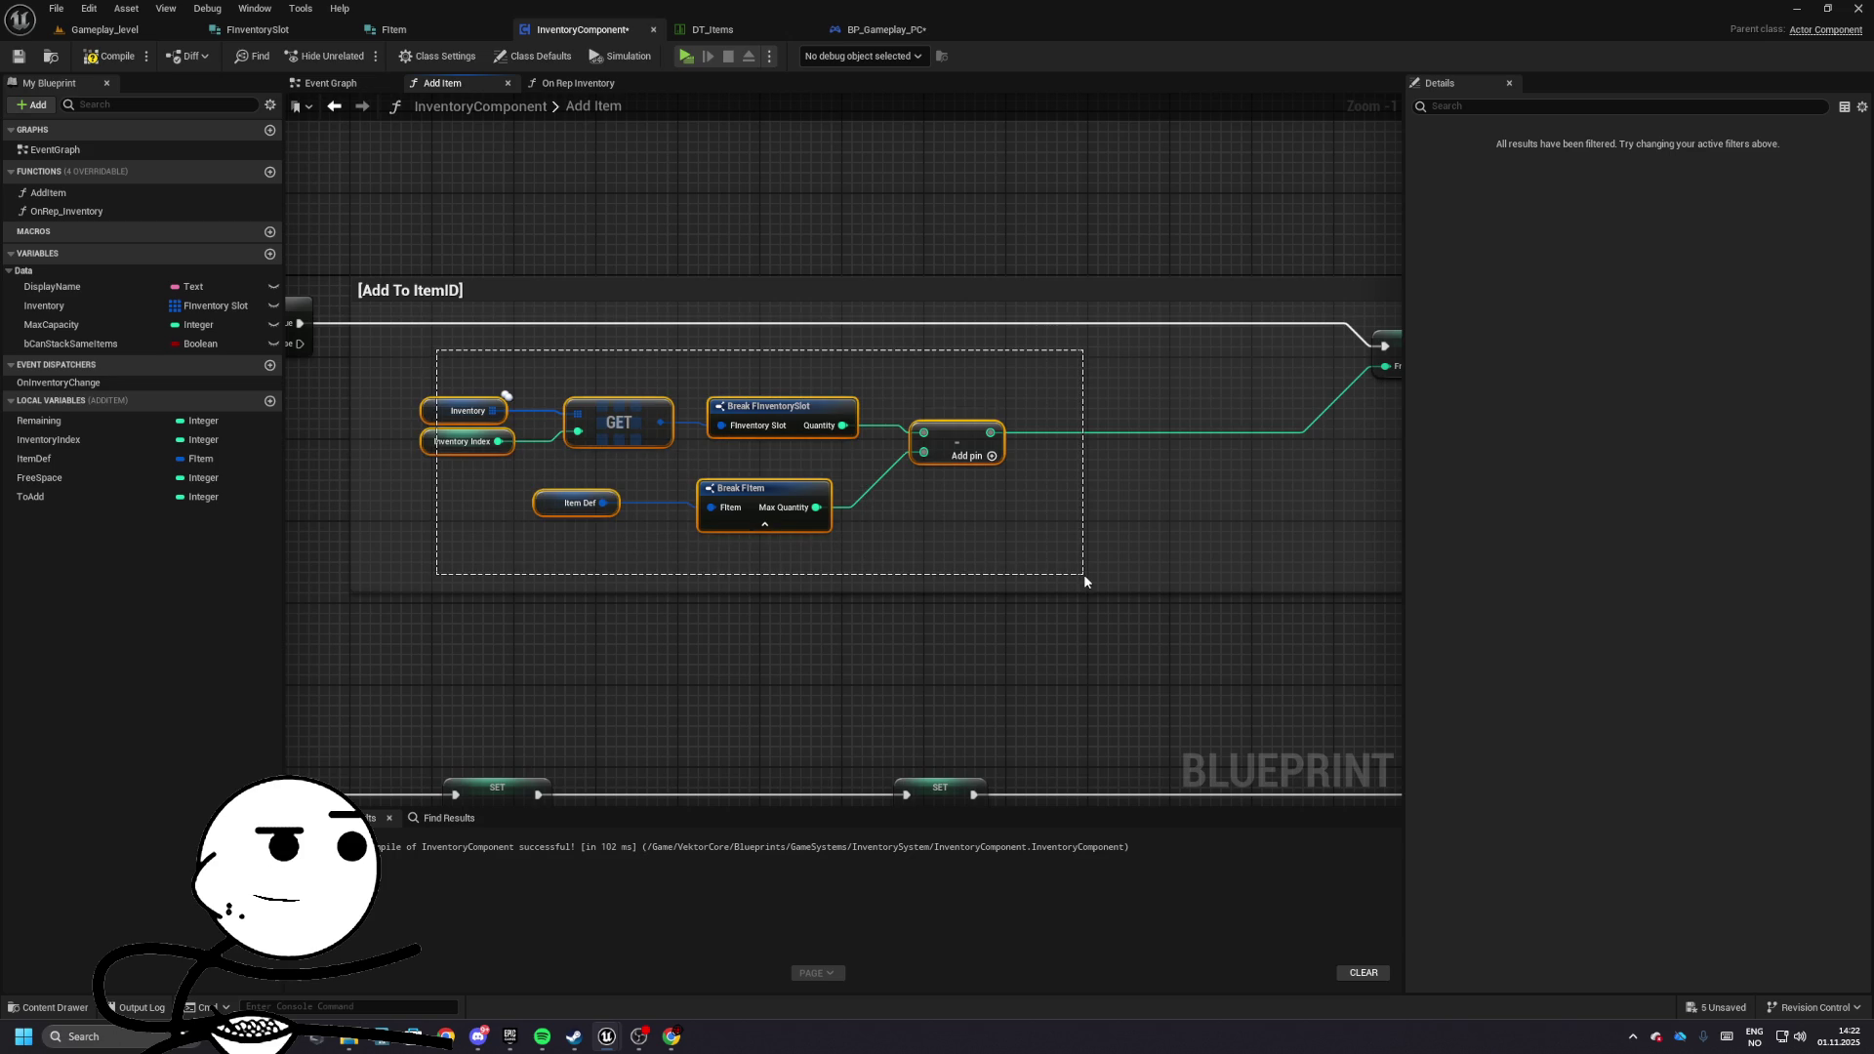
- Rearrange Item Def and Break FItem, settling the Remaining getter beside Break FItem
click(1065, 569)
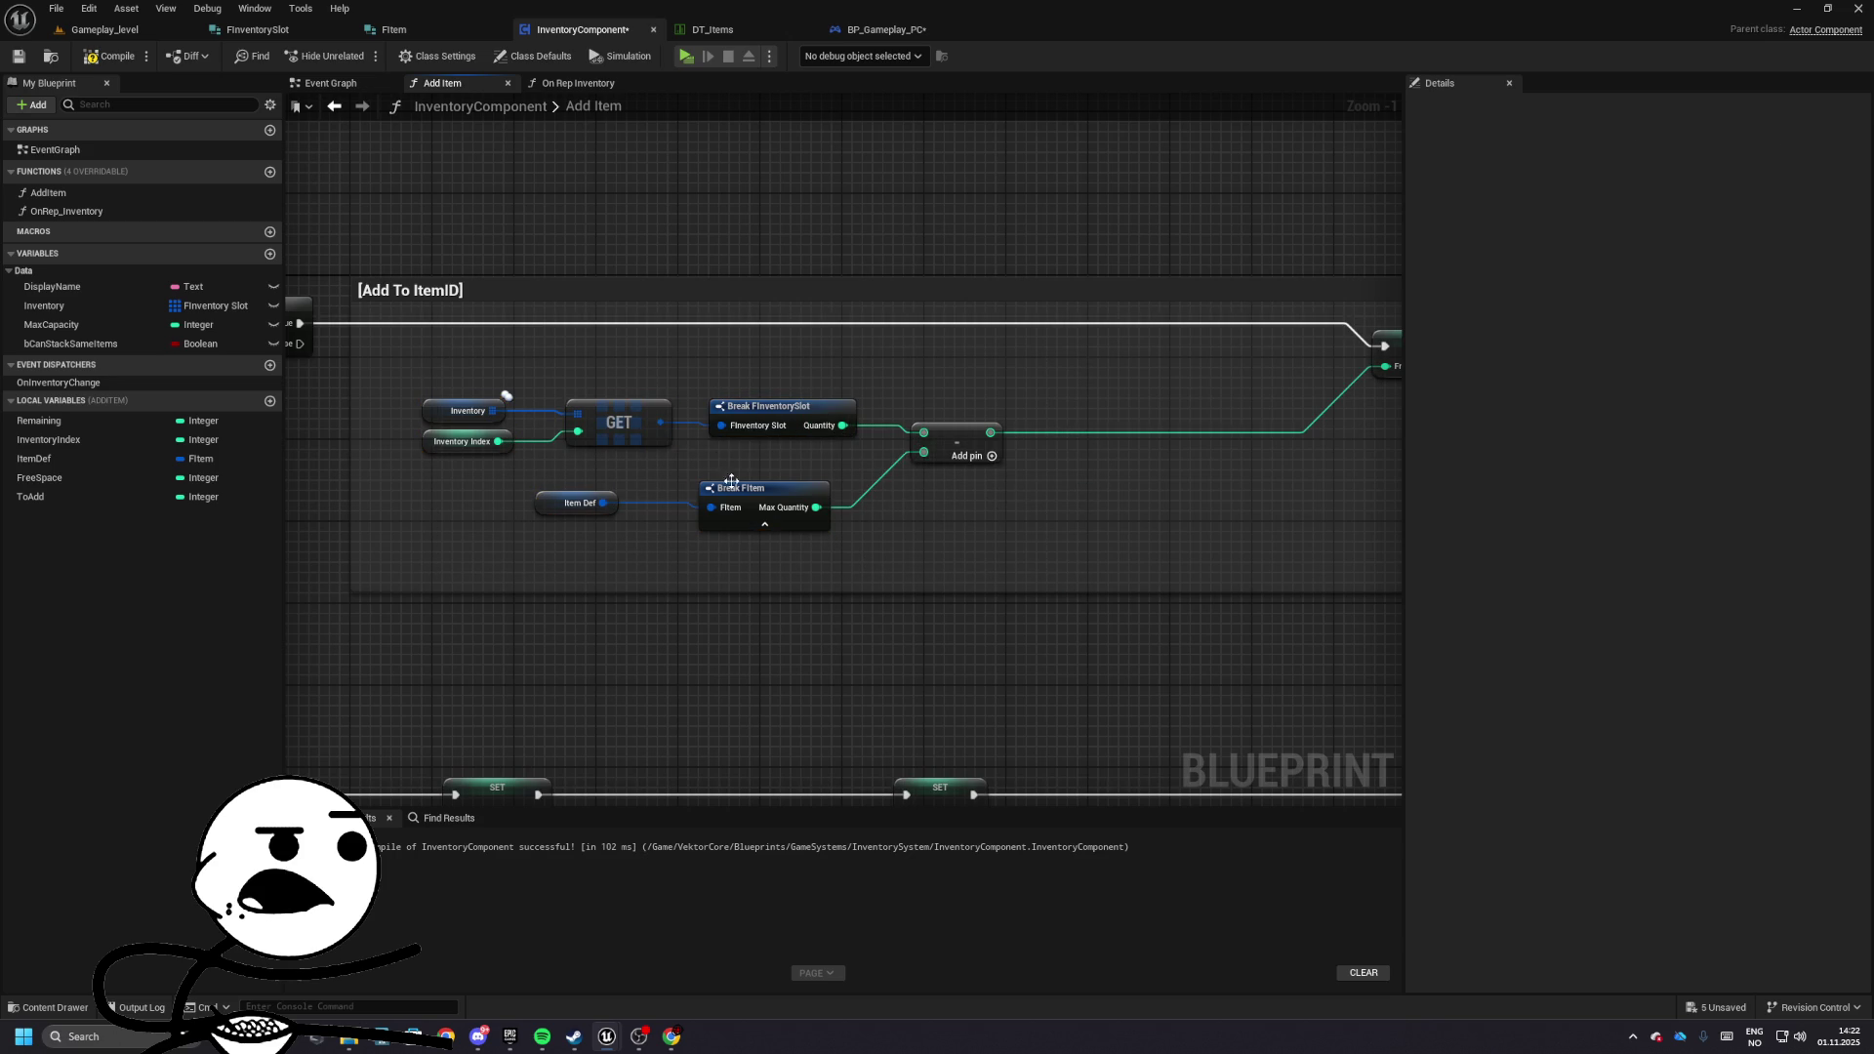
drag(547, 470, 906, 582)
mouse_move(1067, 437)
mouse_down()
mouse_move(1386, 556)
mouse_move(984, 512)
mouse_up()
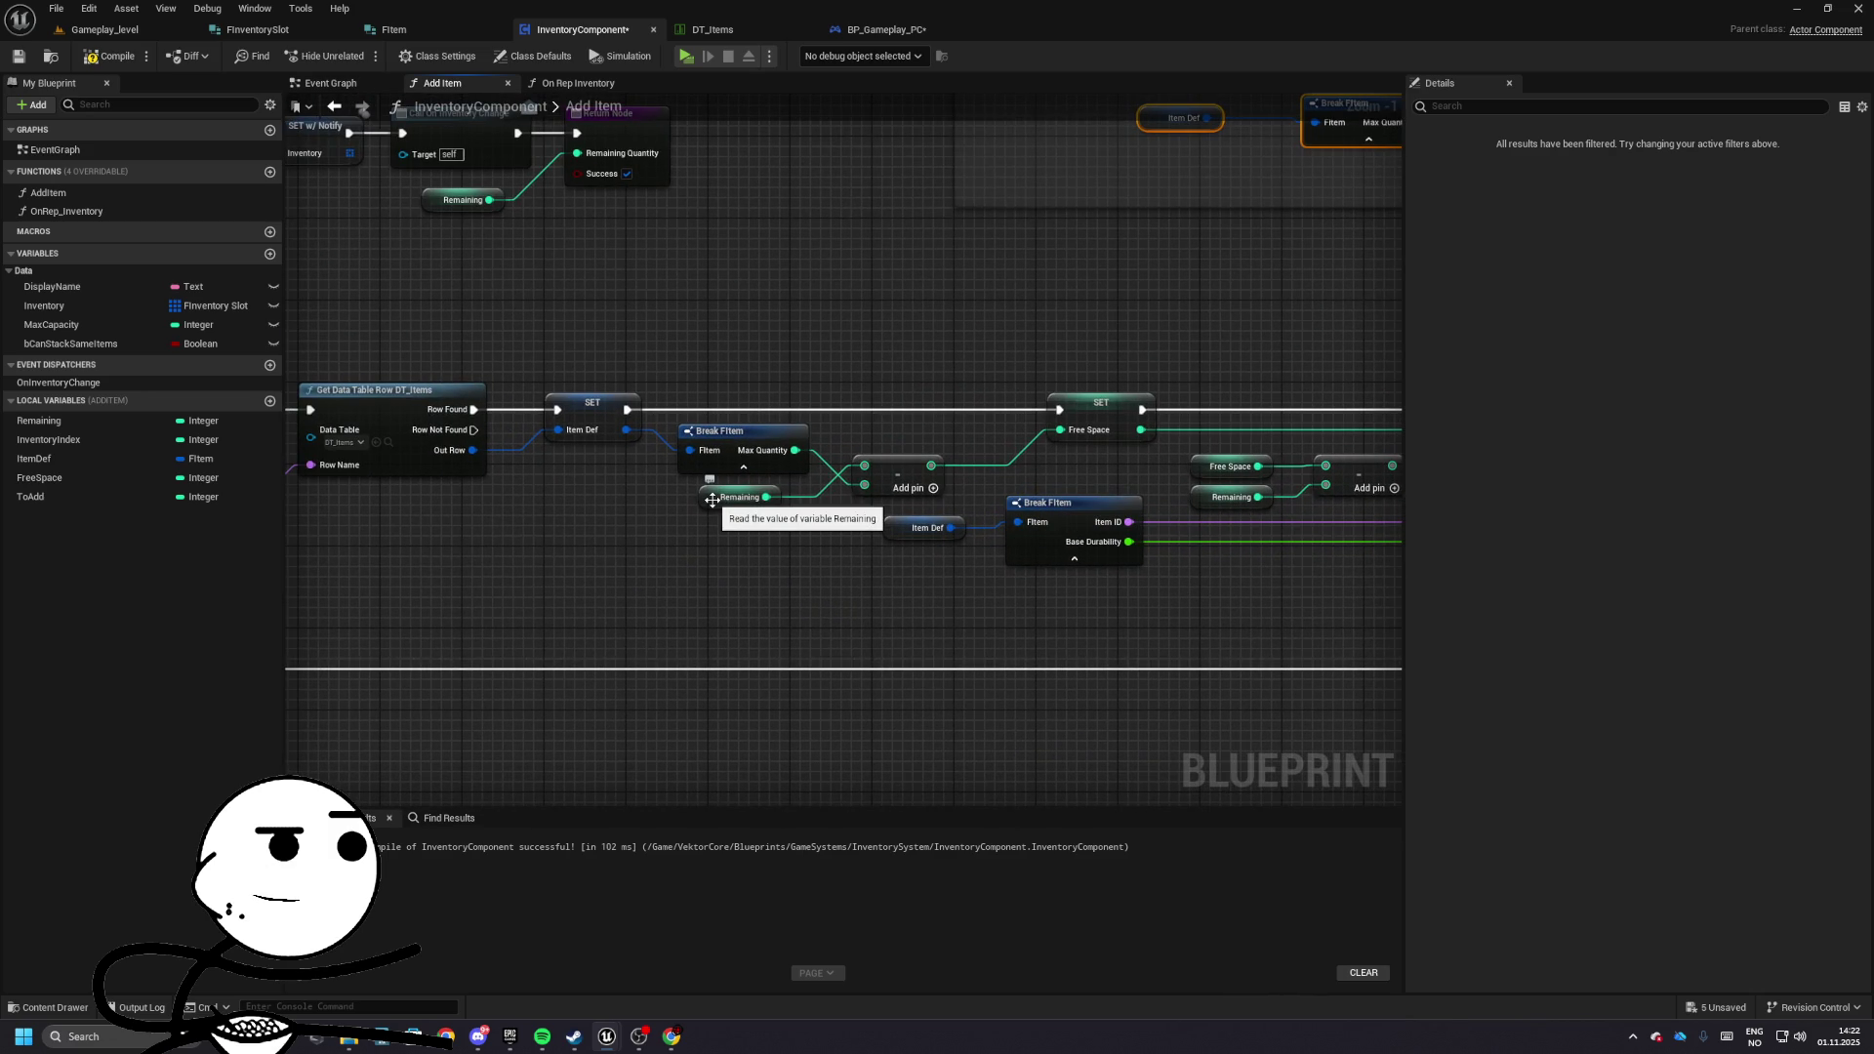
mouse_move(712, 499)
mouse_down()
mouse_move(511, 761)
mouse_move(346, 716)
mouse_move(1071, 292)
mouse_move(958, 465)
mouse_move(565, 694)
mouse_move(898, 335)
mouse_up()
mouse_move(759, 542)
mouse_down()
mouse_move(812, 459)
mouse_move(752, 534)
mouse_up()
mouse_move(795, 460)
mouse_down()
mouse_move(758, 500)
mouse_move(760, 544)
mouse_up()
- Add a Print String after the Free Space SET, printing the Free Space value
mouse_move(1080, 466)
mouse_down()
mouse_move(563, 468)
mouse_move(754, 447)
mouse_up()
text(print)
key(Return)
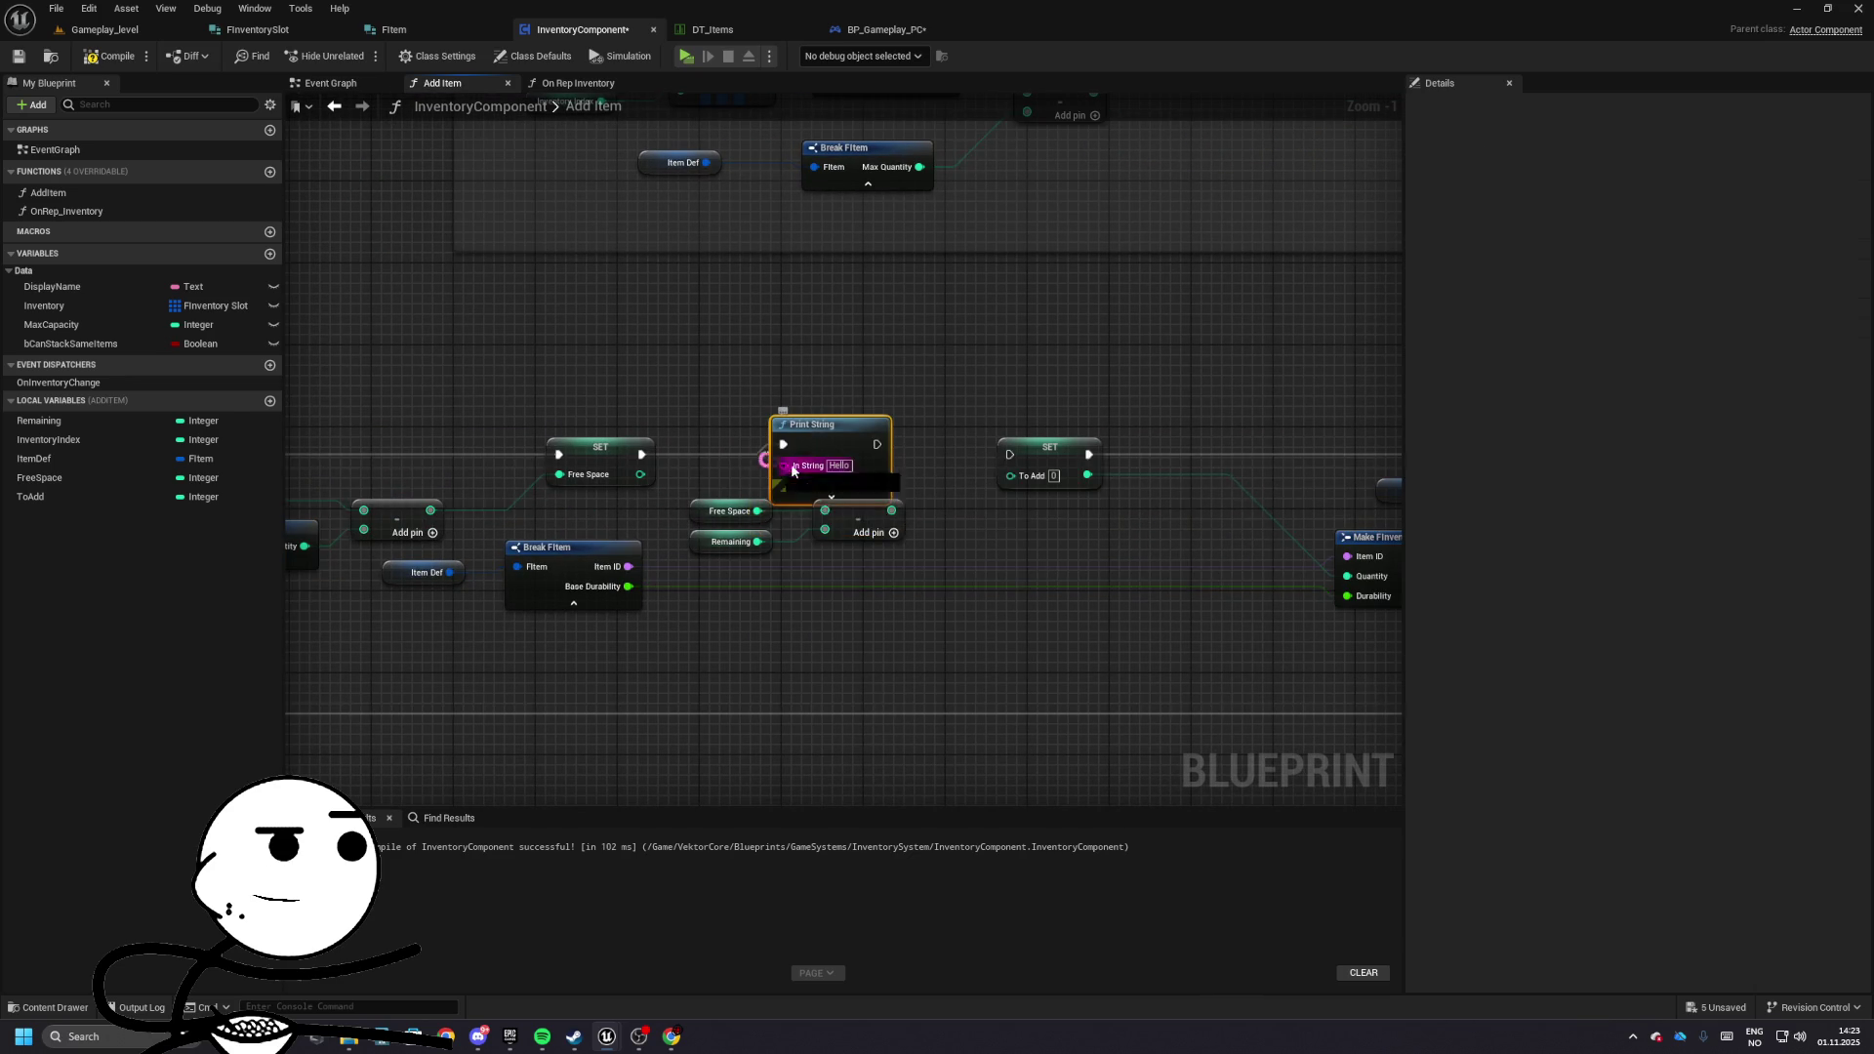
drag(641, 475, 783, 464)
- Compile and play-test (prints -85), change the printed integer, then play again (prints 15)
click(110, 56)
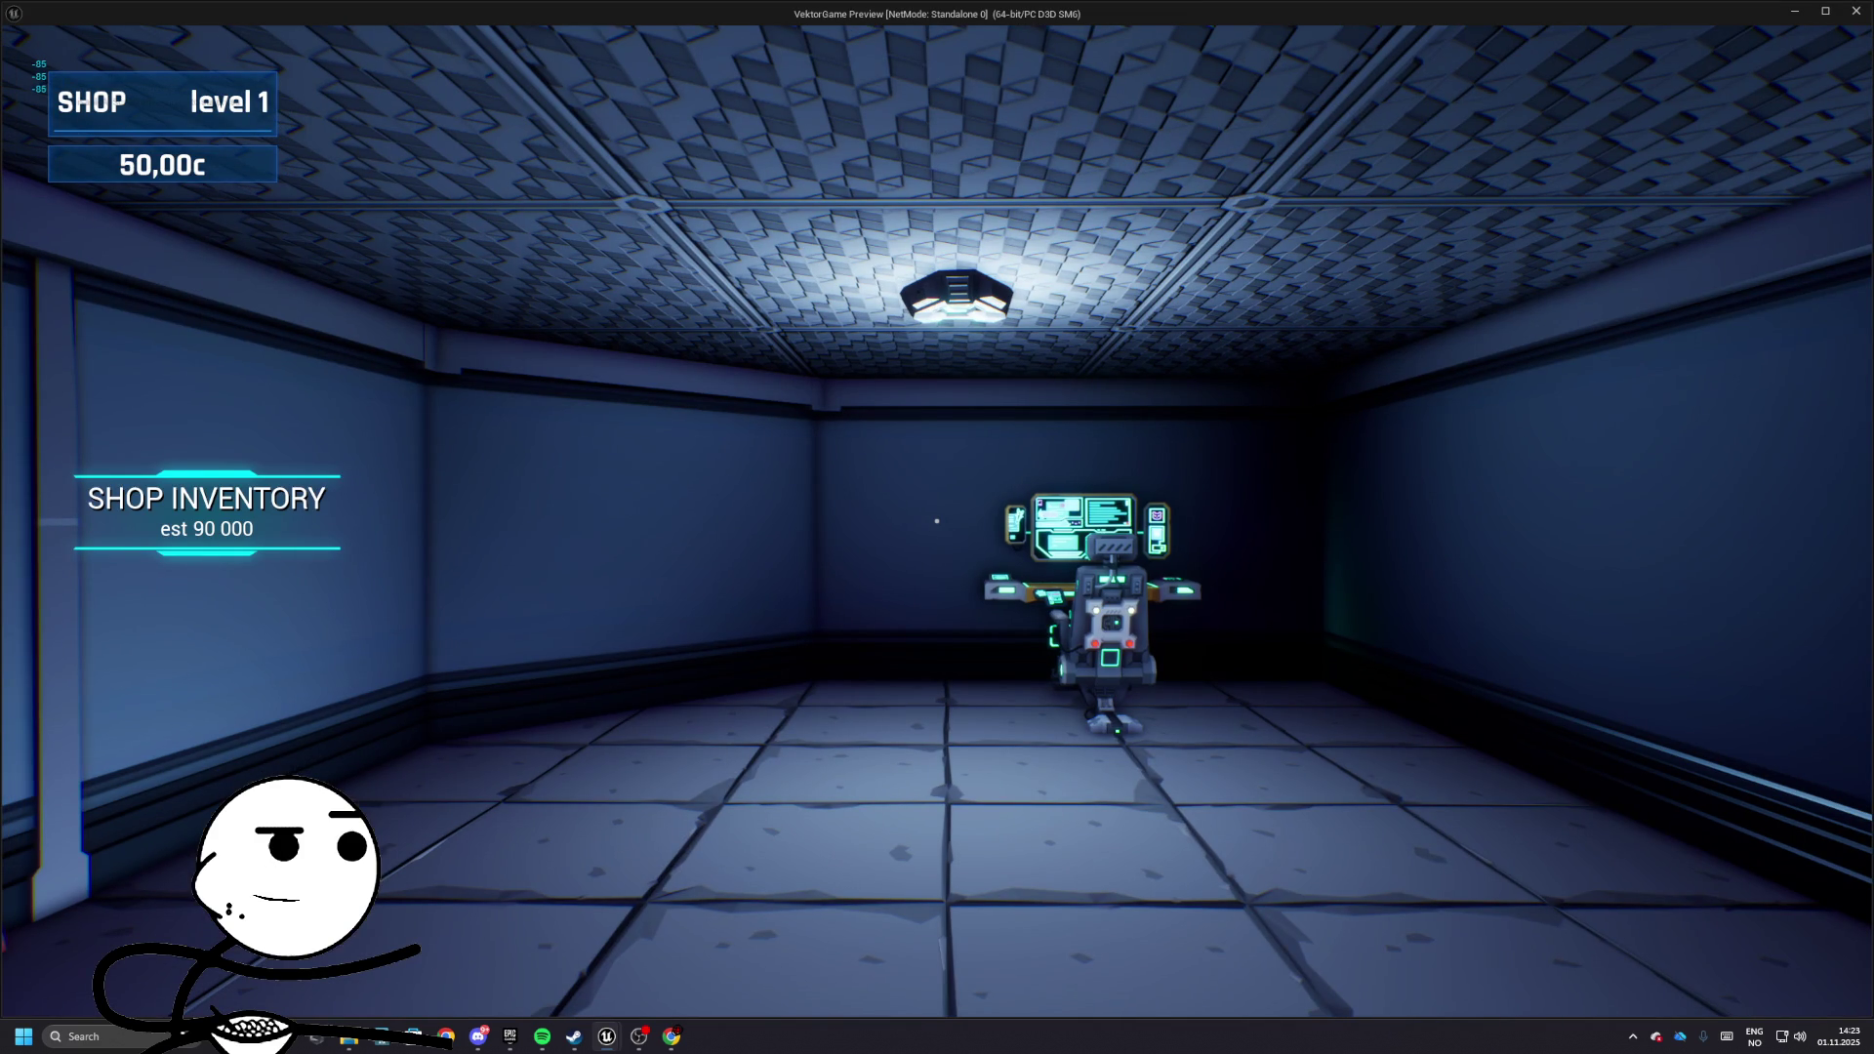
key(Escape)
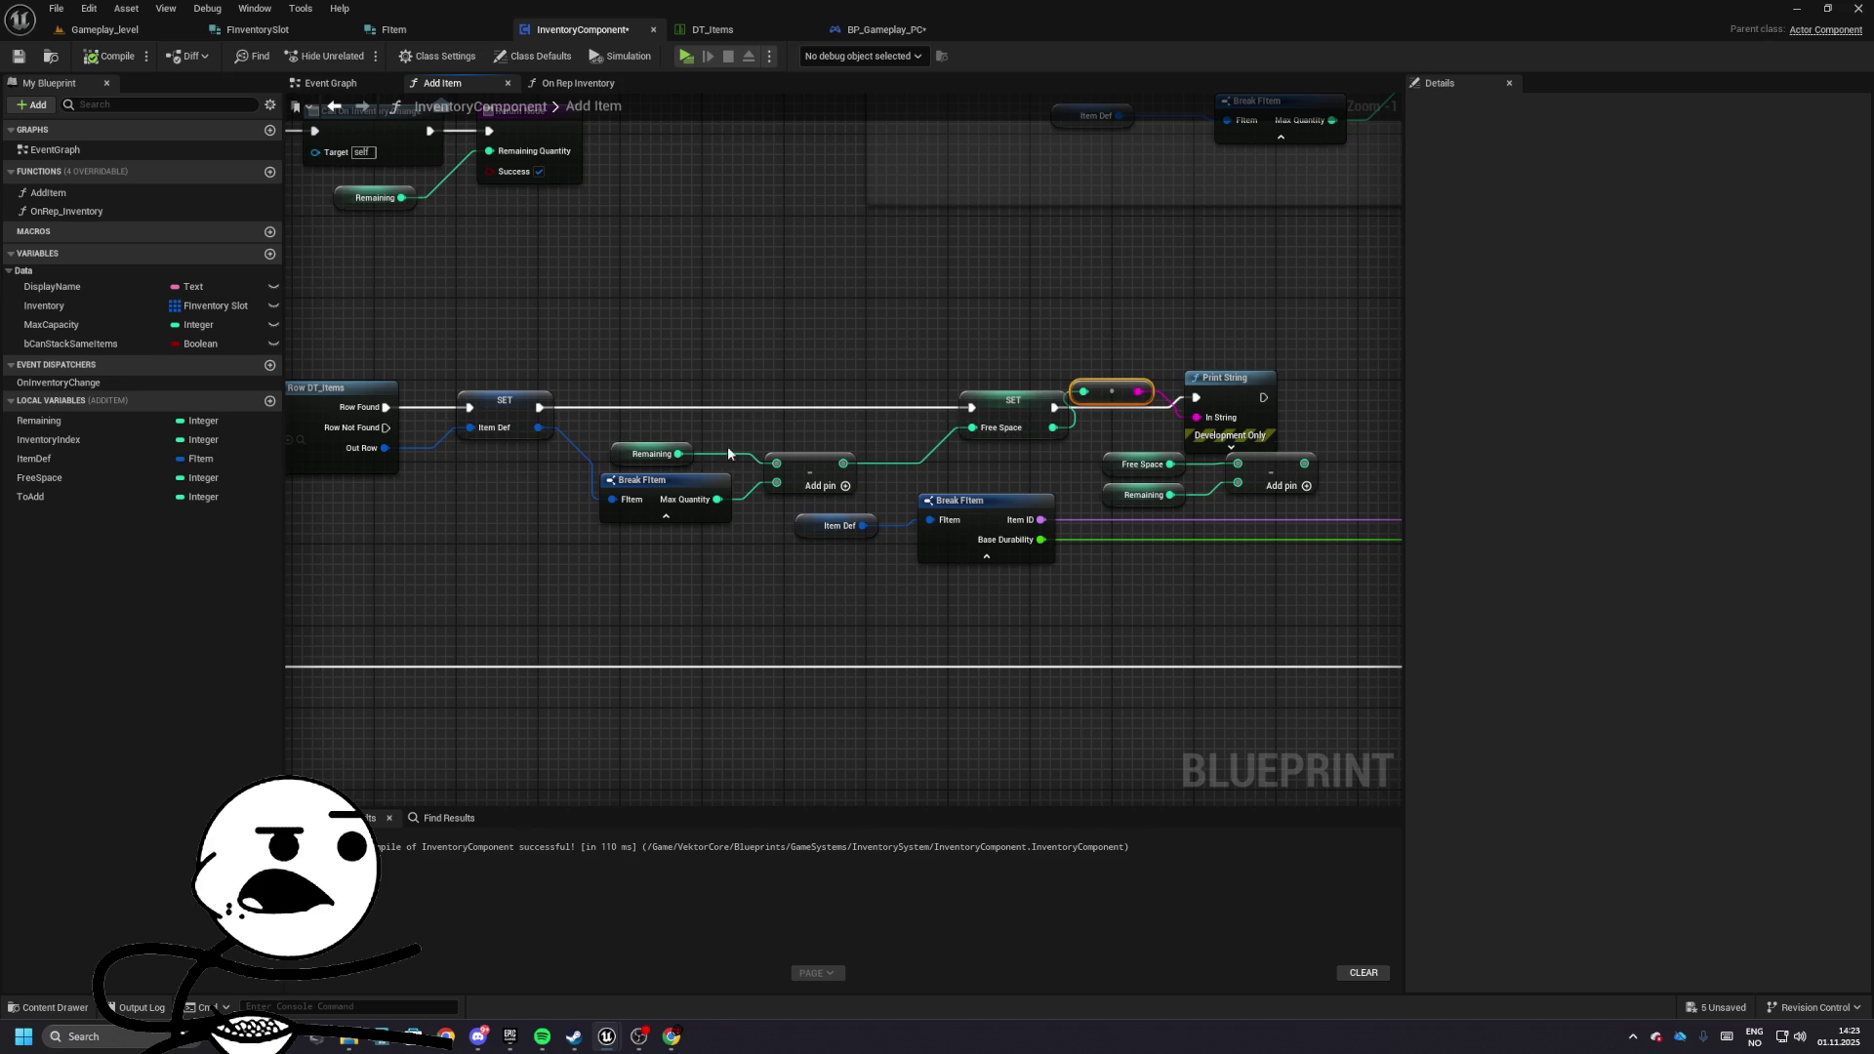
mouse_move(843, 463)
mouse_down()
mouse_move(1197, 417)
mouse_move(1125, 346)
mouse_move(1136, 327)
mouse_up()
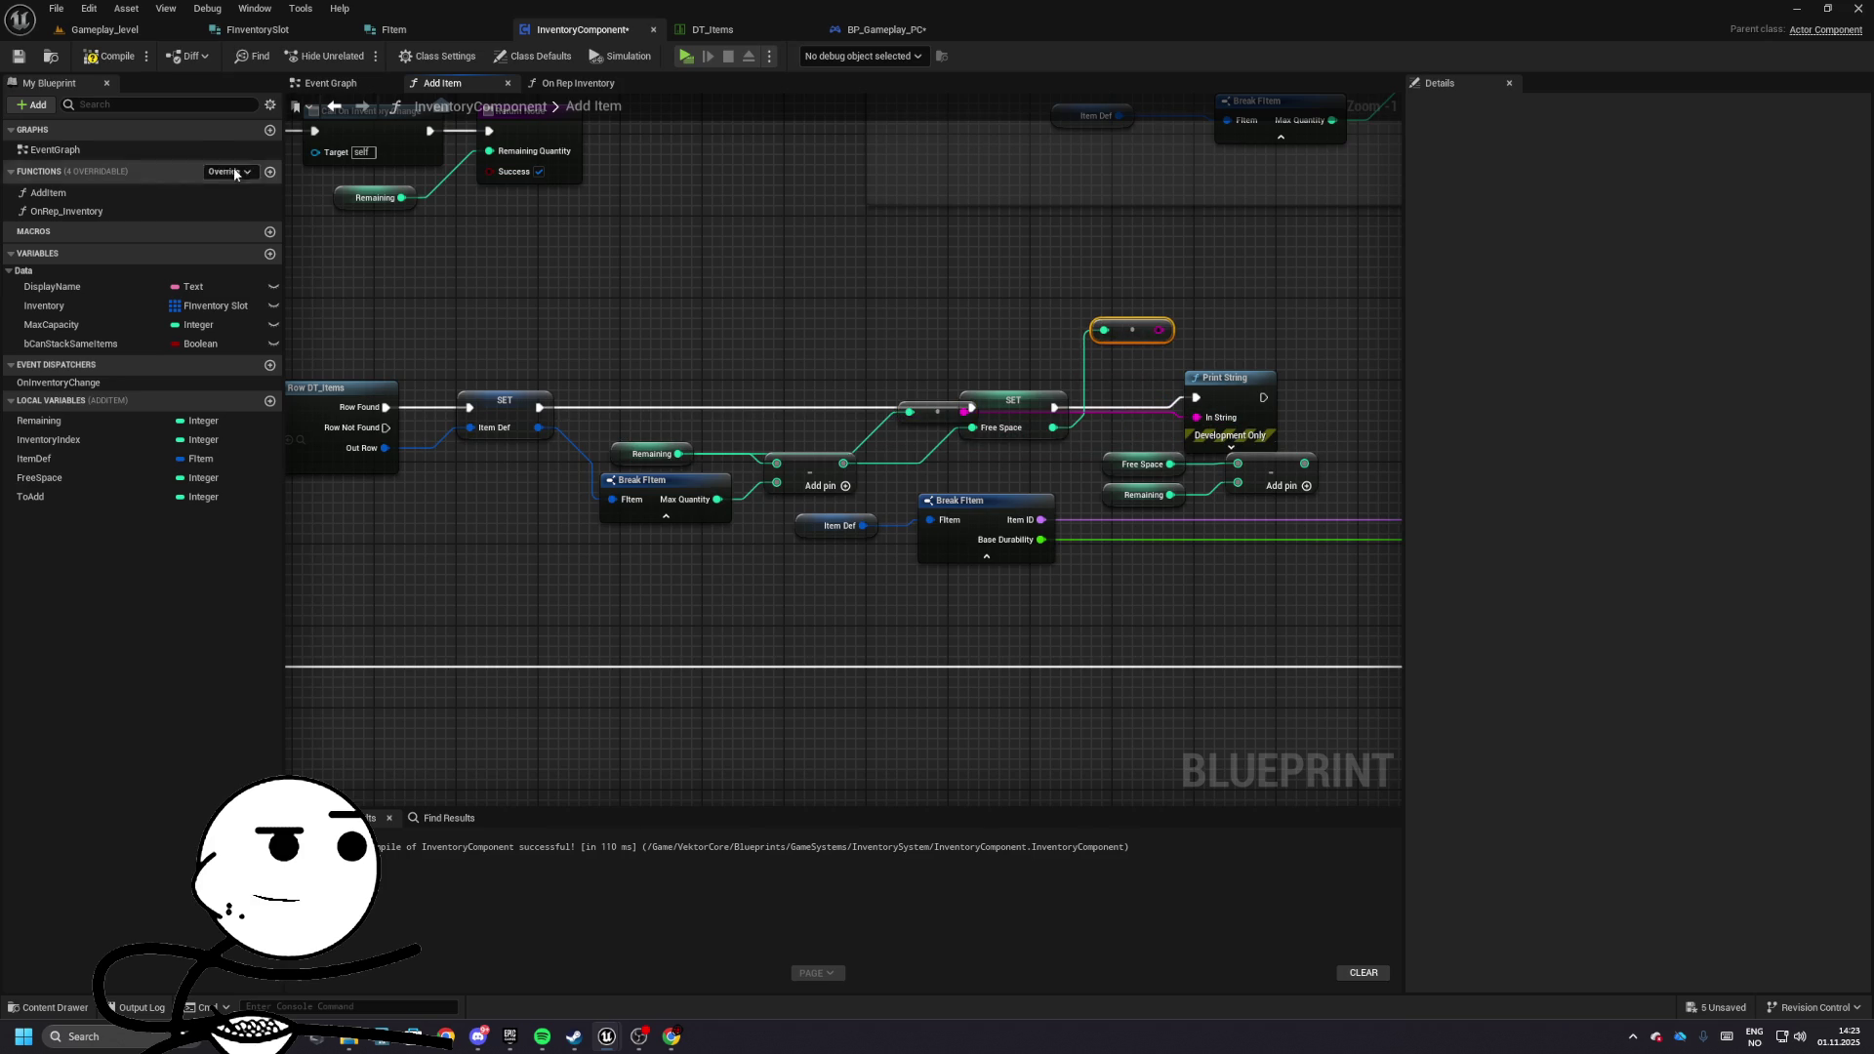
click(687, 56)
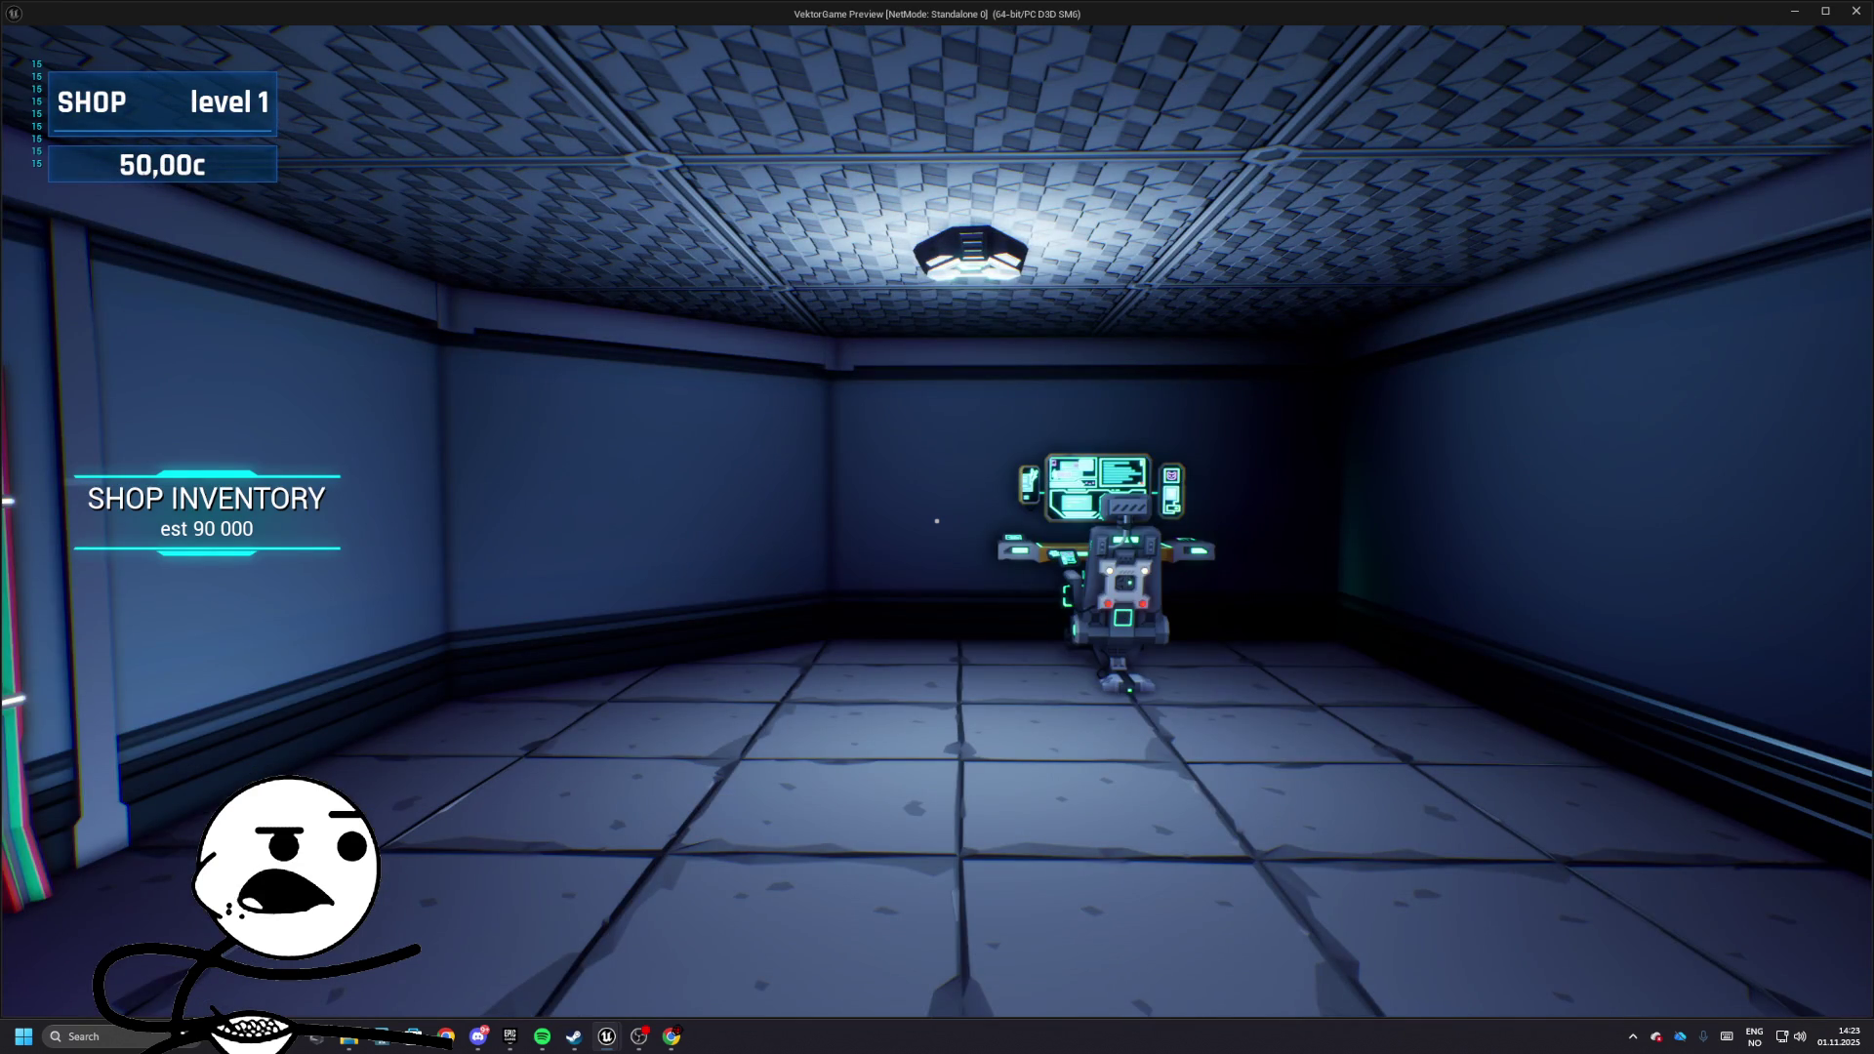
key(Escape)
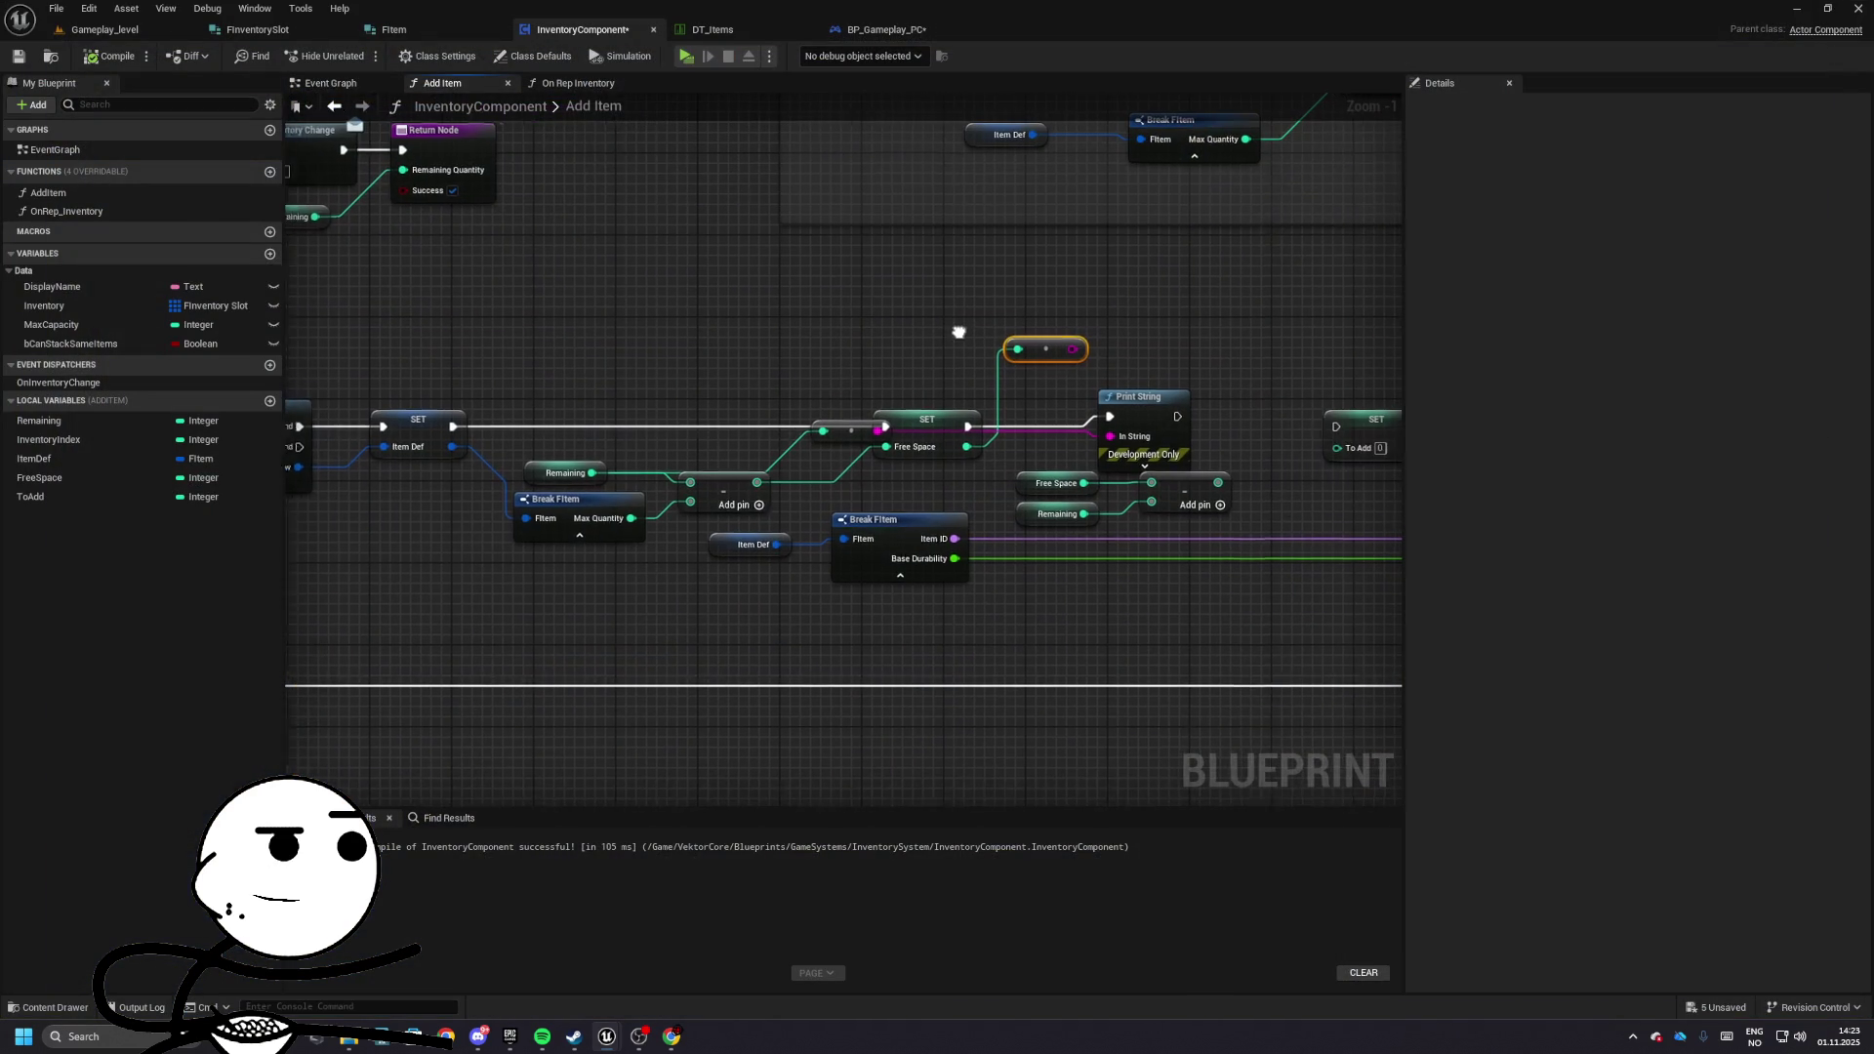
- Delete the debug Print String and its conversion node
click(825, 439)
click(998, 338)
ctrl+click(1117, 397)
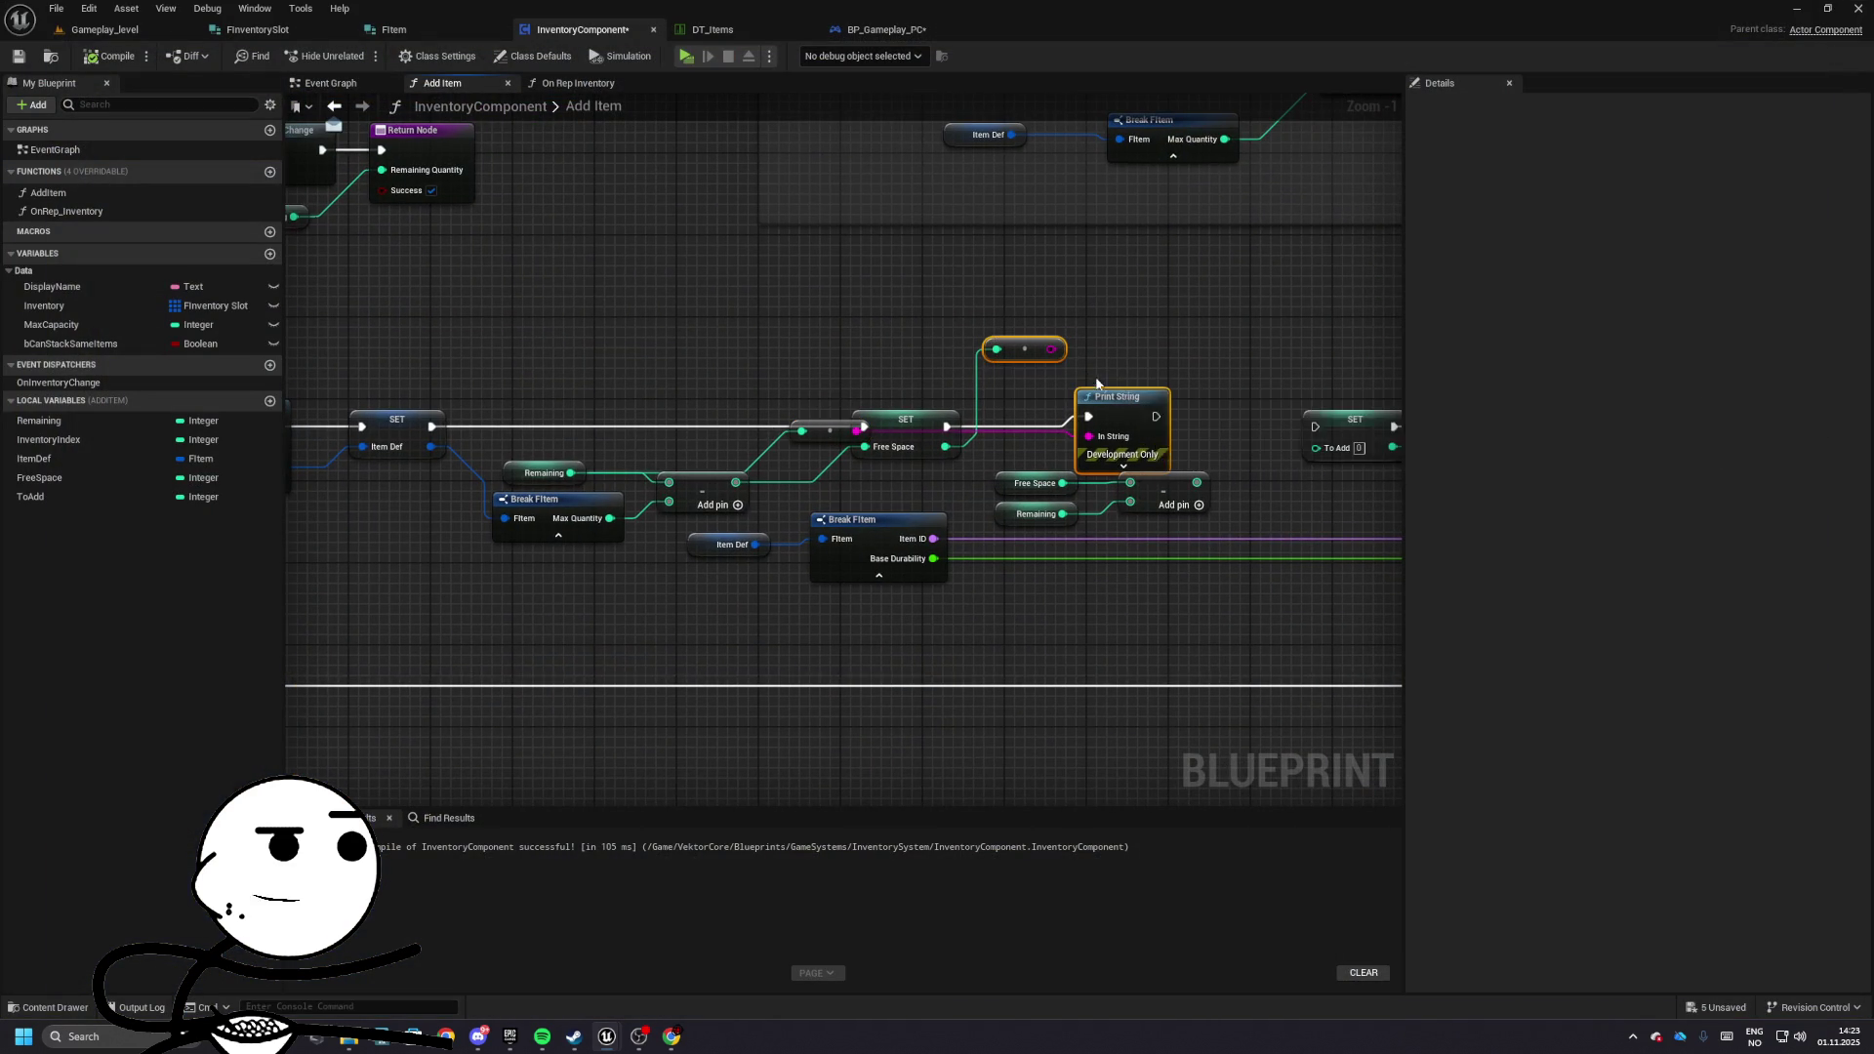
key(Delete)
key(Delete)
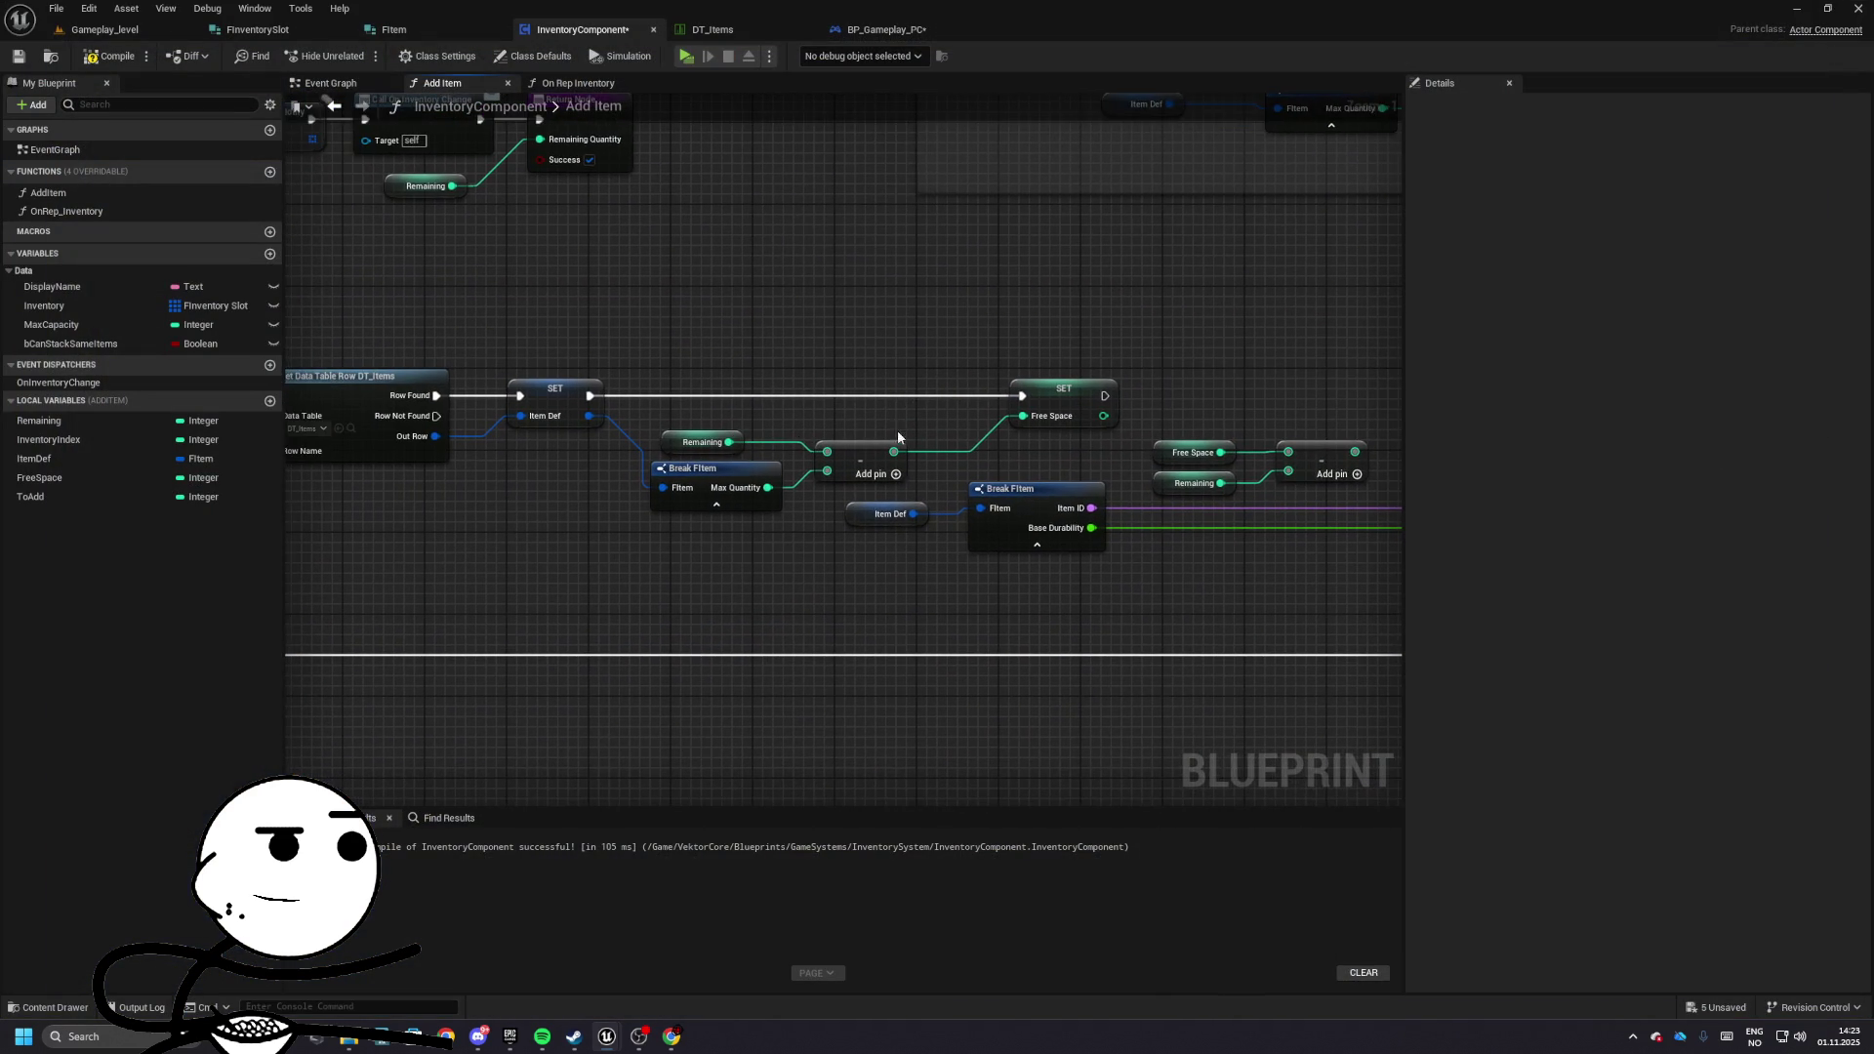
- Disconnect the subtraction, move Remaining below Break FItem, and rewire Max Quantity into it
scroll(597, 391, up, 1)
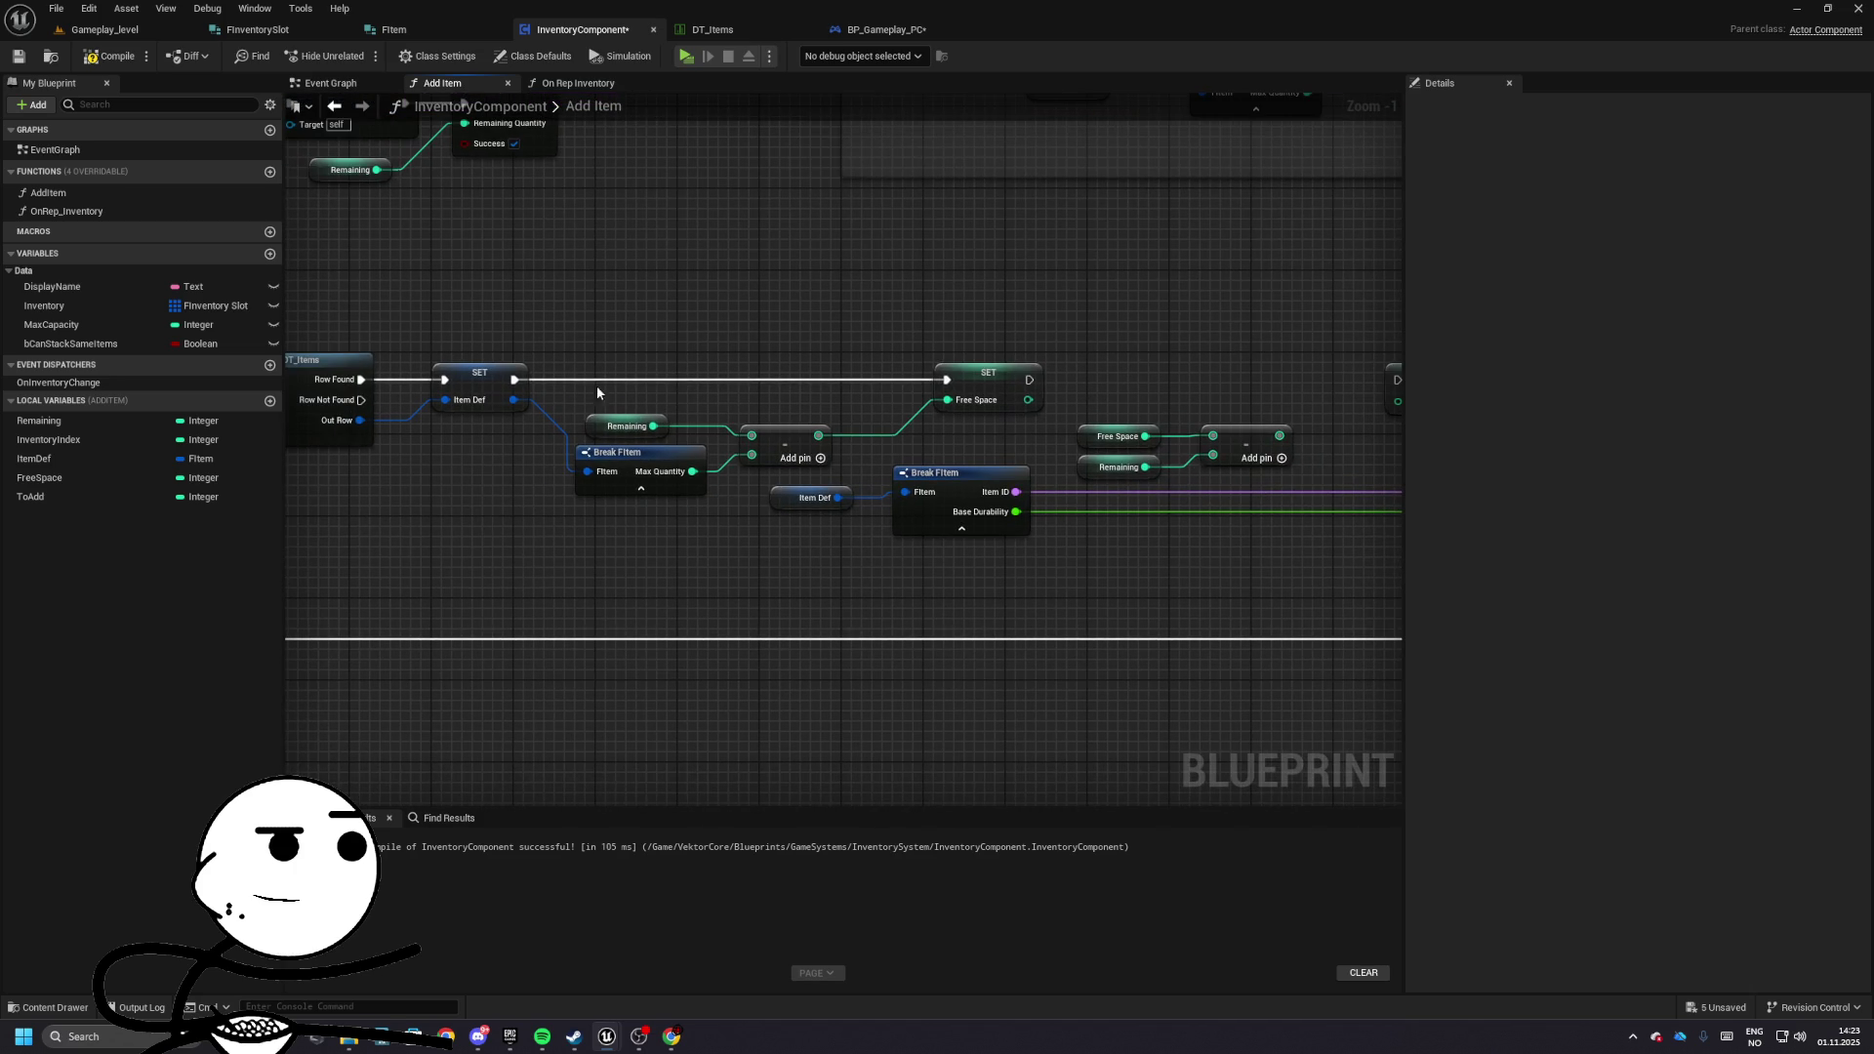
alt+click(653, 426)
alt+click(692, 472)
click(625, 459)
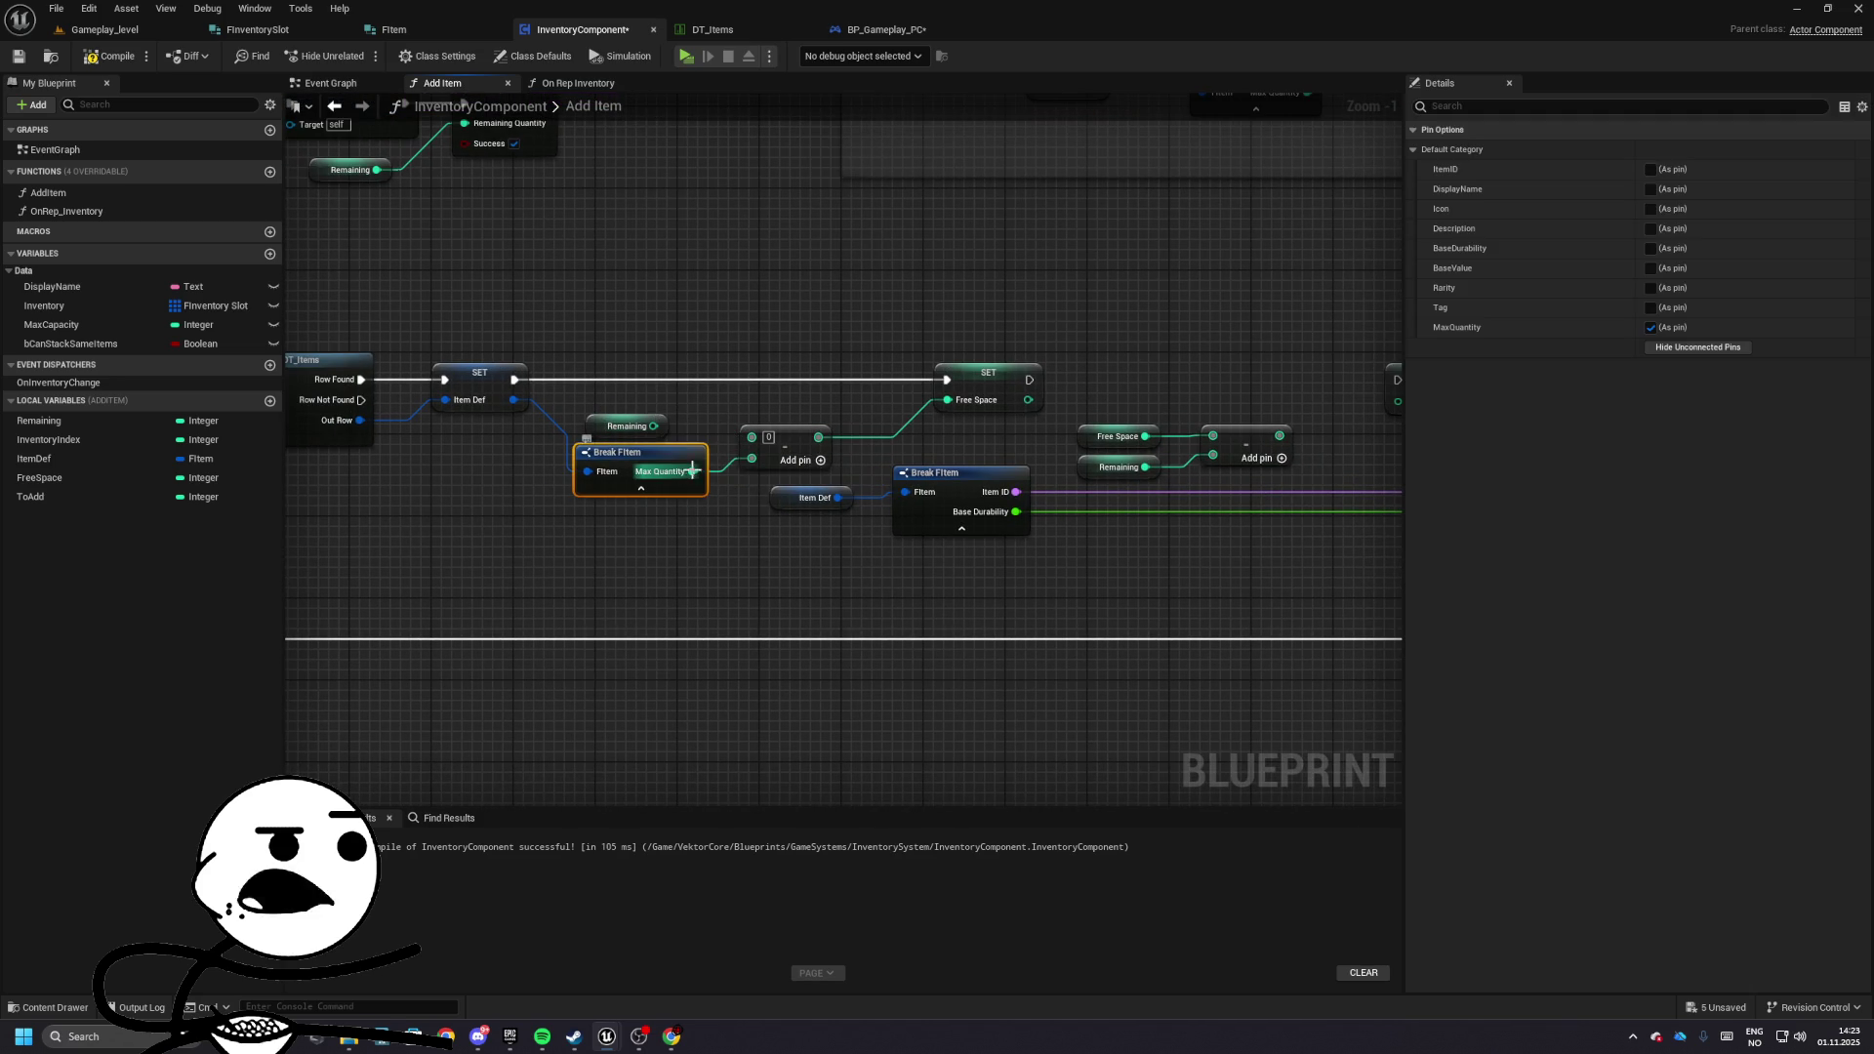
mouse_move(620, 433)
mouse_down()
mouse_move(612, 534)
mouse_move(617, 443)
mouse_move(752, 436)
mouse_up()
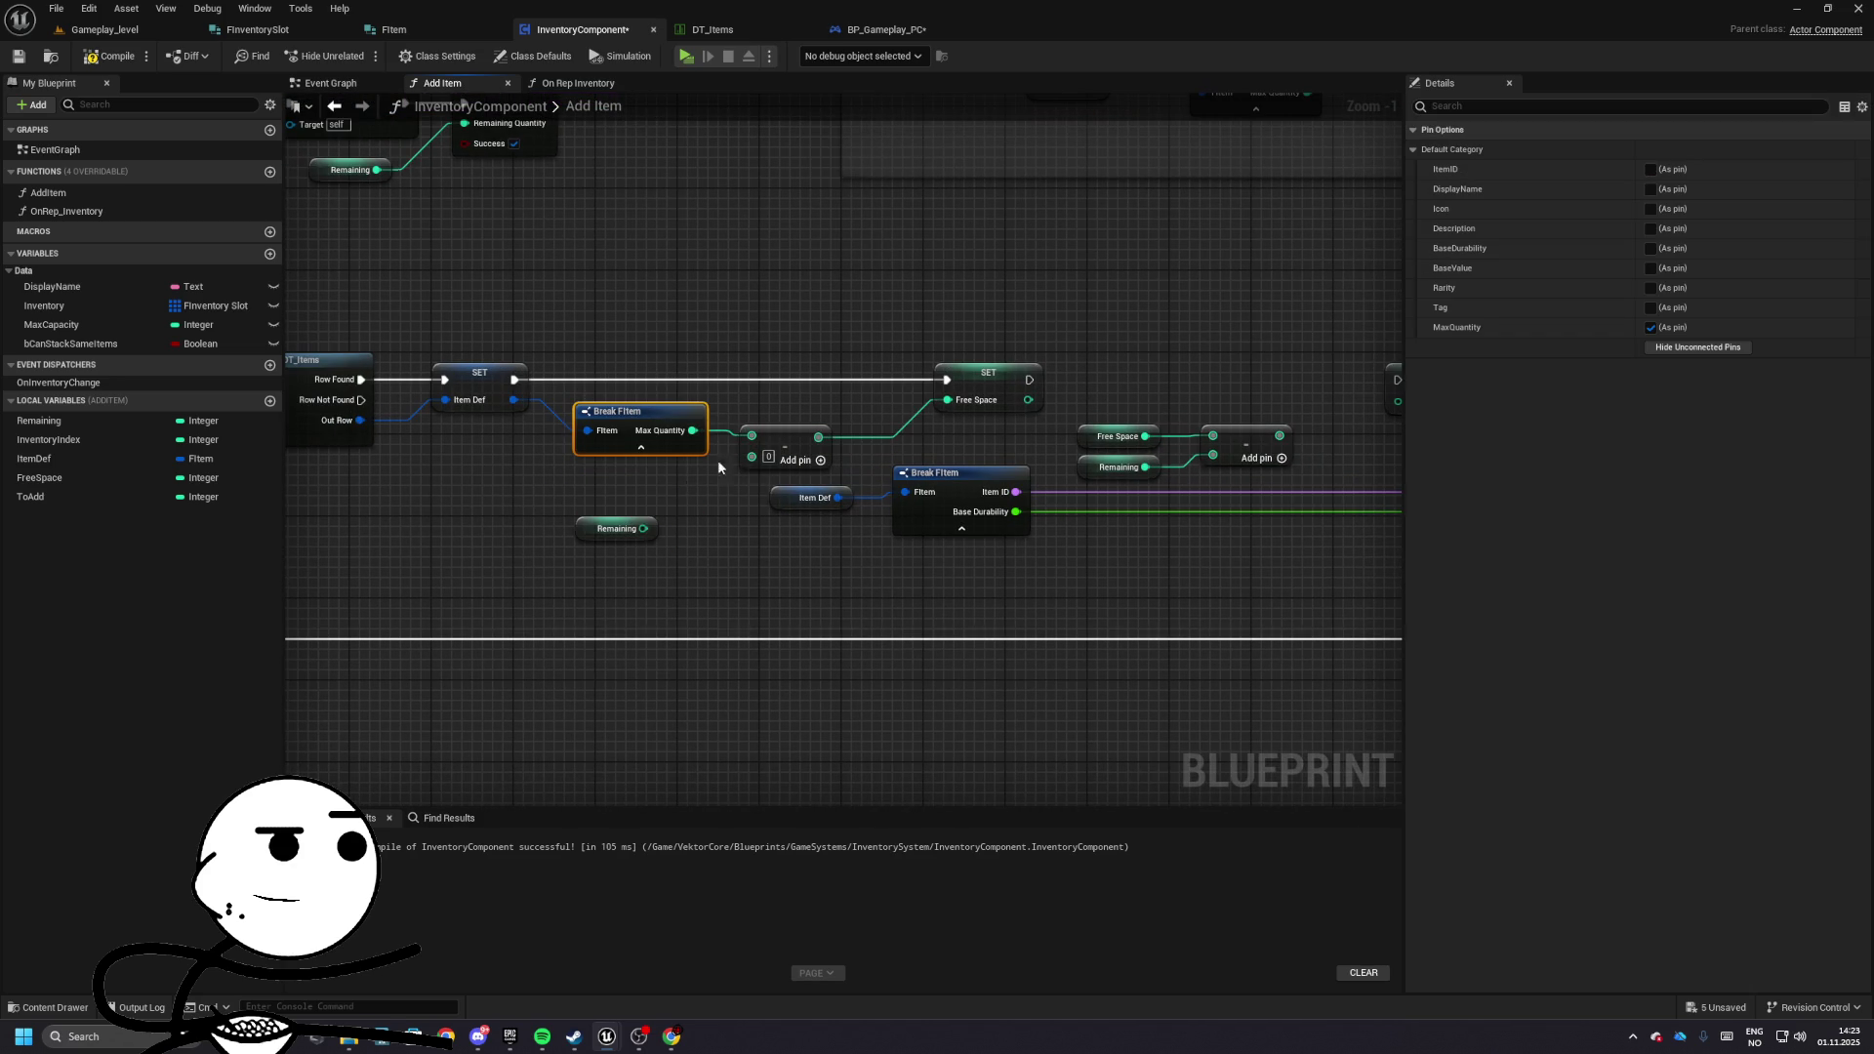
drag(598, 522, 607, 472)
scroll(858, 530, down, 2)
scroll(706, 574, up, 2)
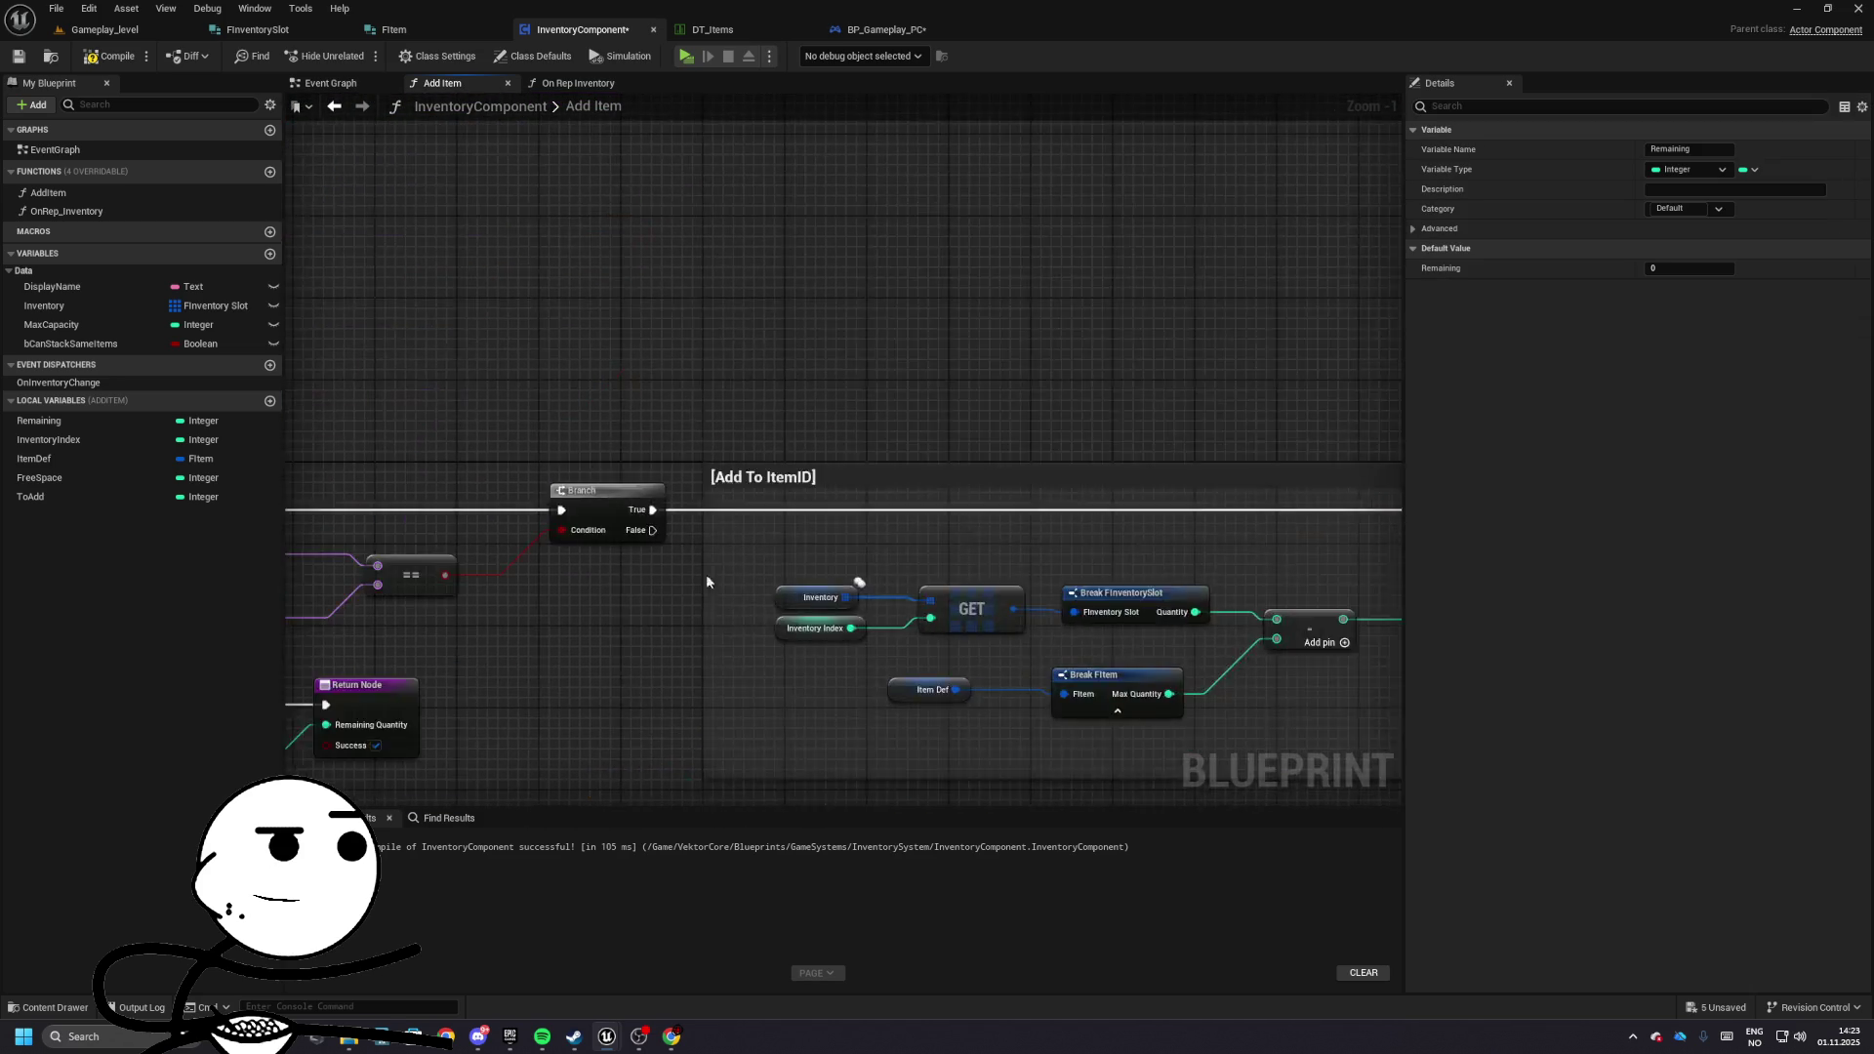
- Reorganise the Add To ItemID group and wire Quantity into the add node
drag(996, 411, 536, 277)
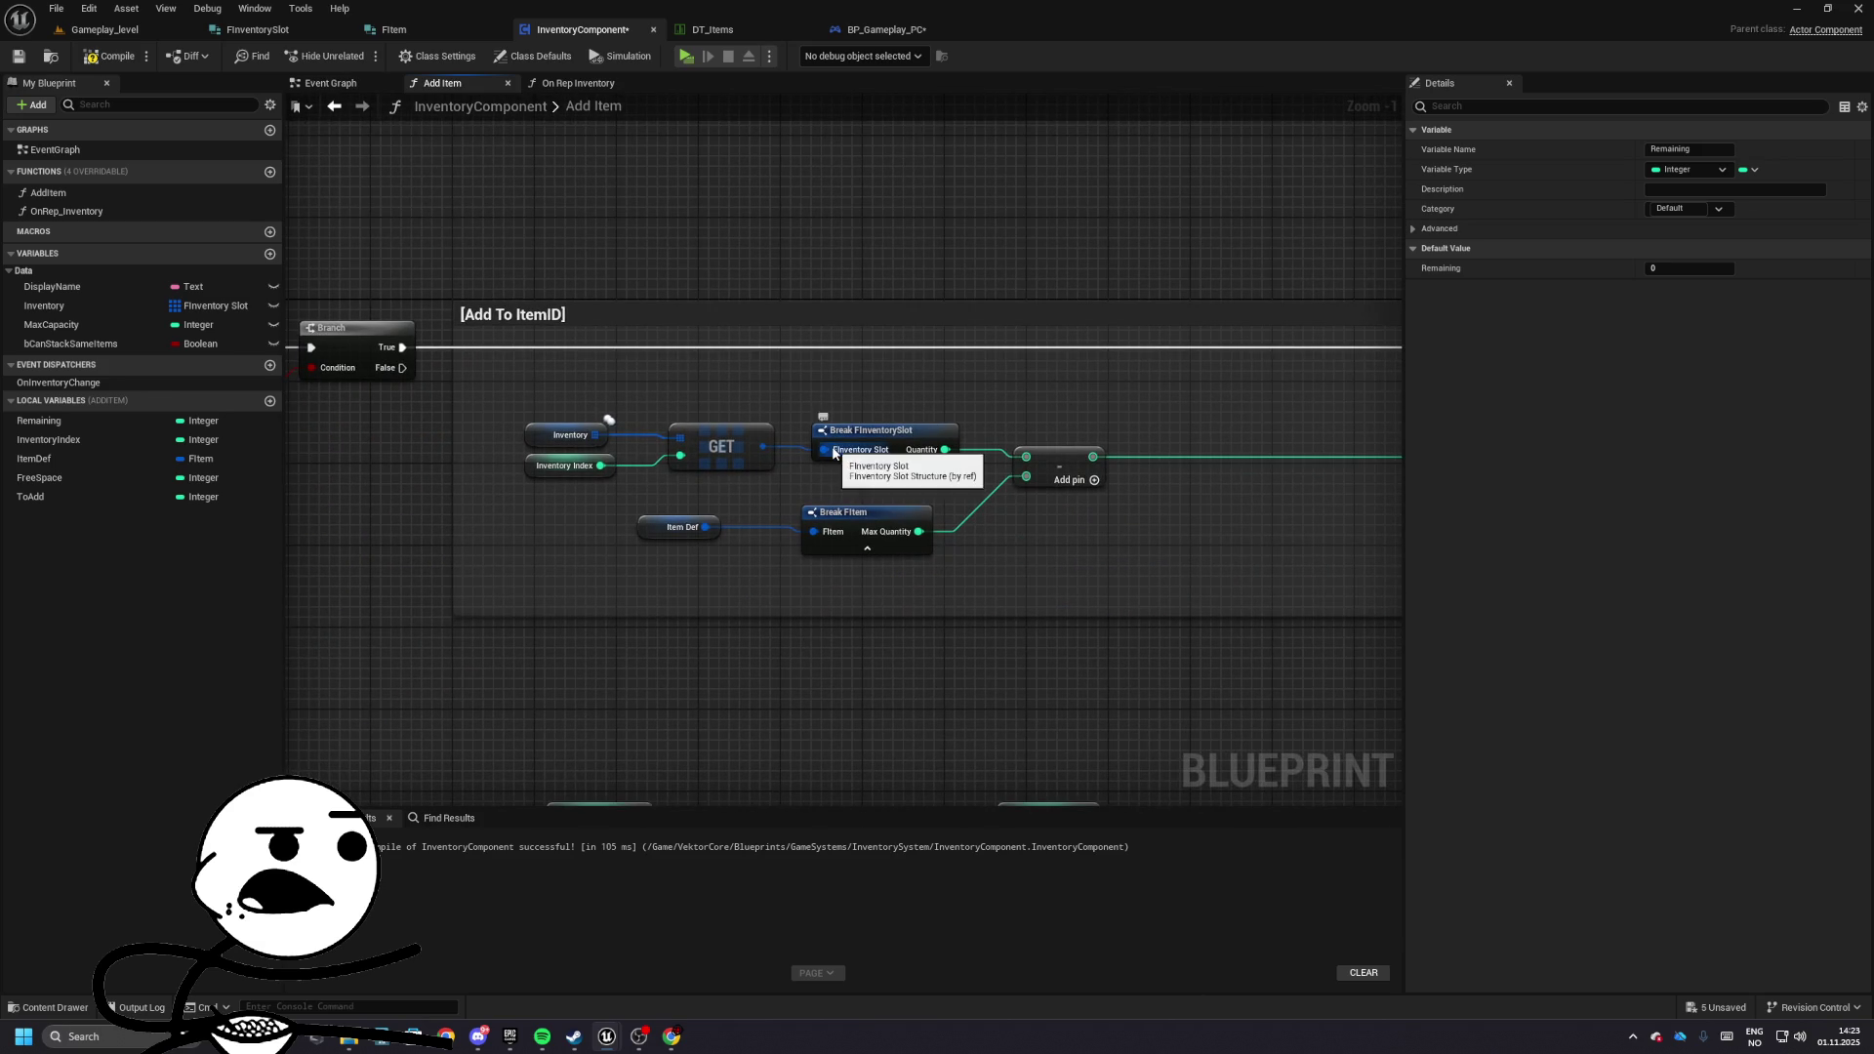
drag(571, 403, 883, 469)
drag(721, 449, 691, 469)
click(710, 527)
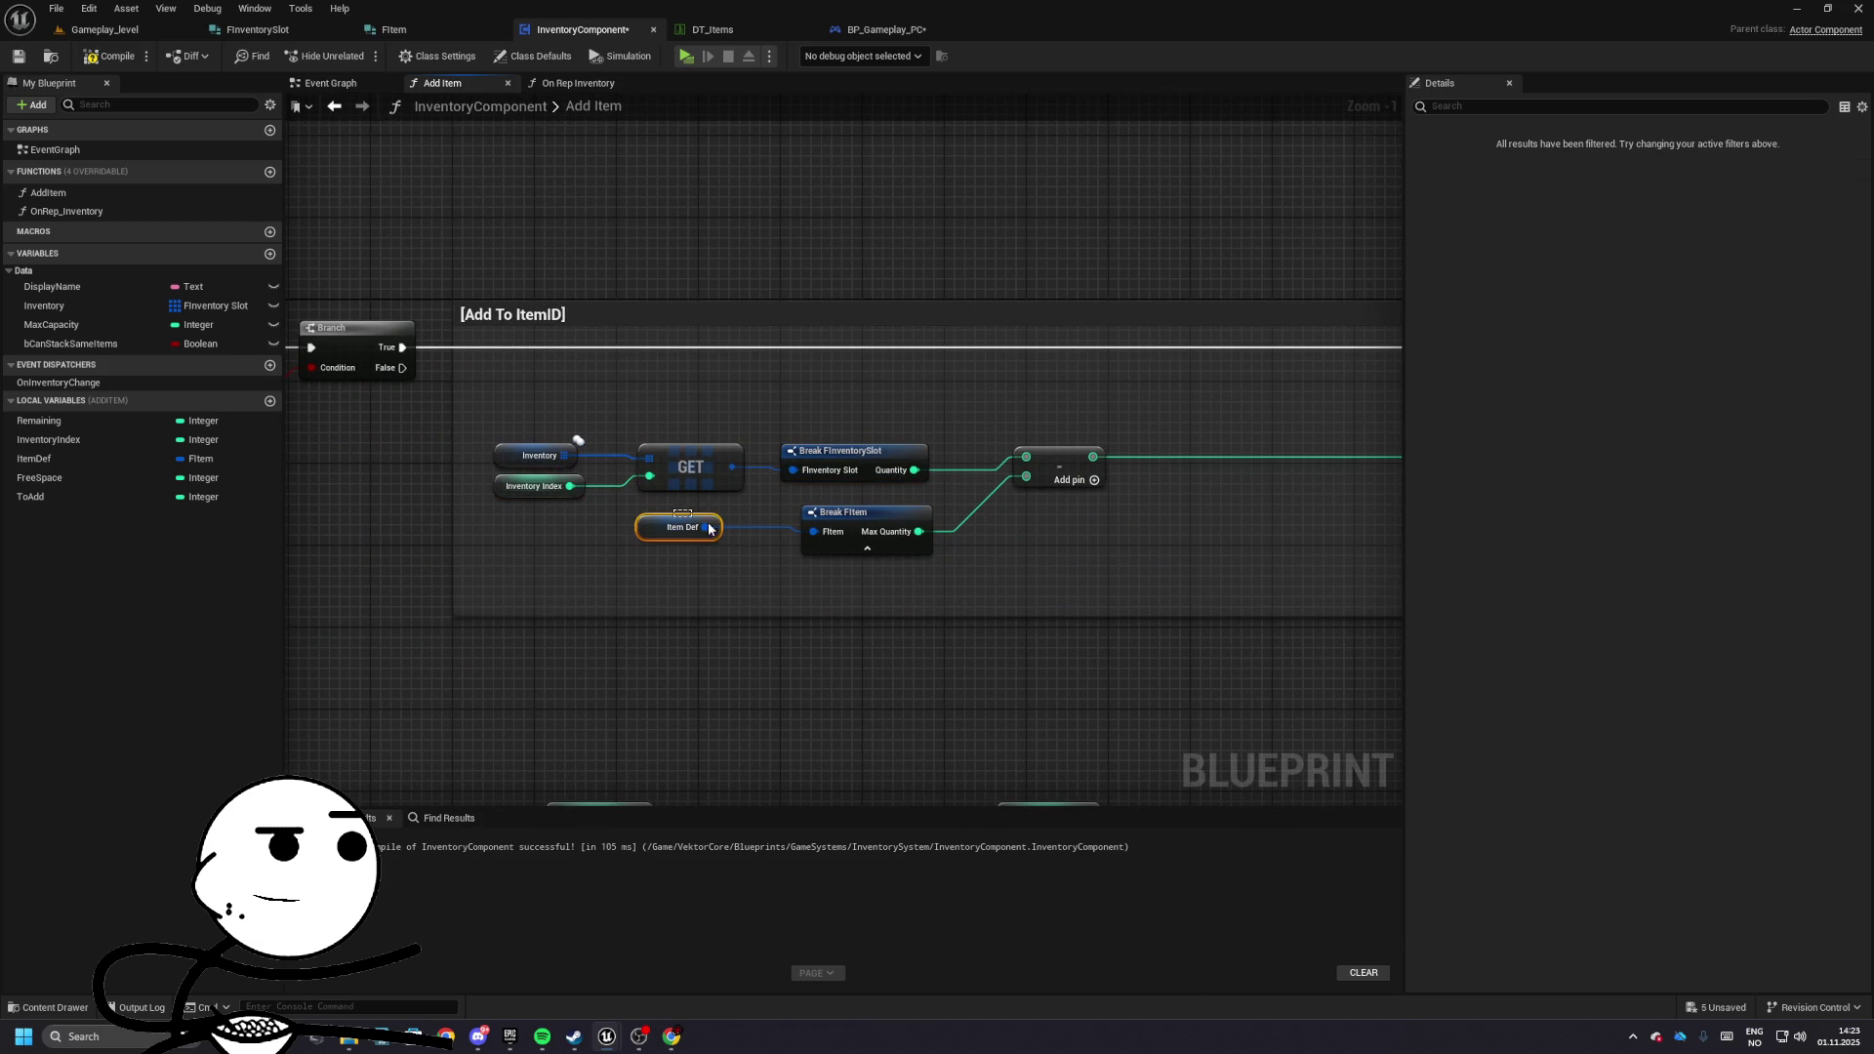
mouse_move(864, 518)
mouse_down()
mouse_move(825, 395)
mouse_move(1042, 486)
mouse_up()
drag(915, 470, 1026, 478)
mouse_move(570, 397)
mouse_down()
mouse_move(693, 391)
mouse_move(984, 463)
mouse_move(972, 501)
mouse_move(778, 500)
mouse_move(888, 472)
mouse_move(627, 473)
mouse_move(624, 443)
mouse_up()
- Paste a copy of the Branch and greater-than check after the Free Space SET, True into SET To Add
drag(730, 315, 939, 395)
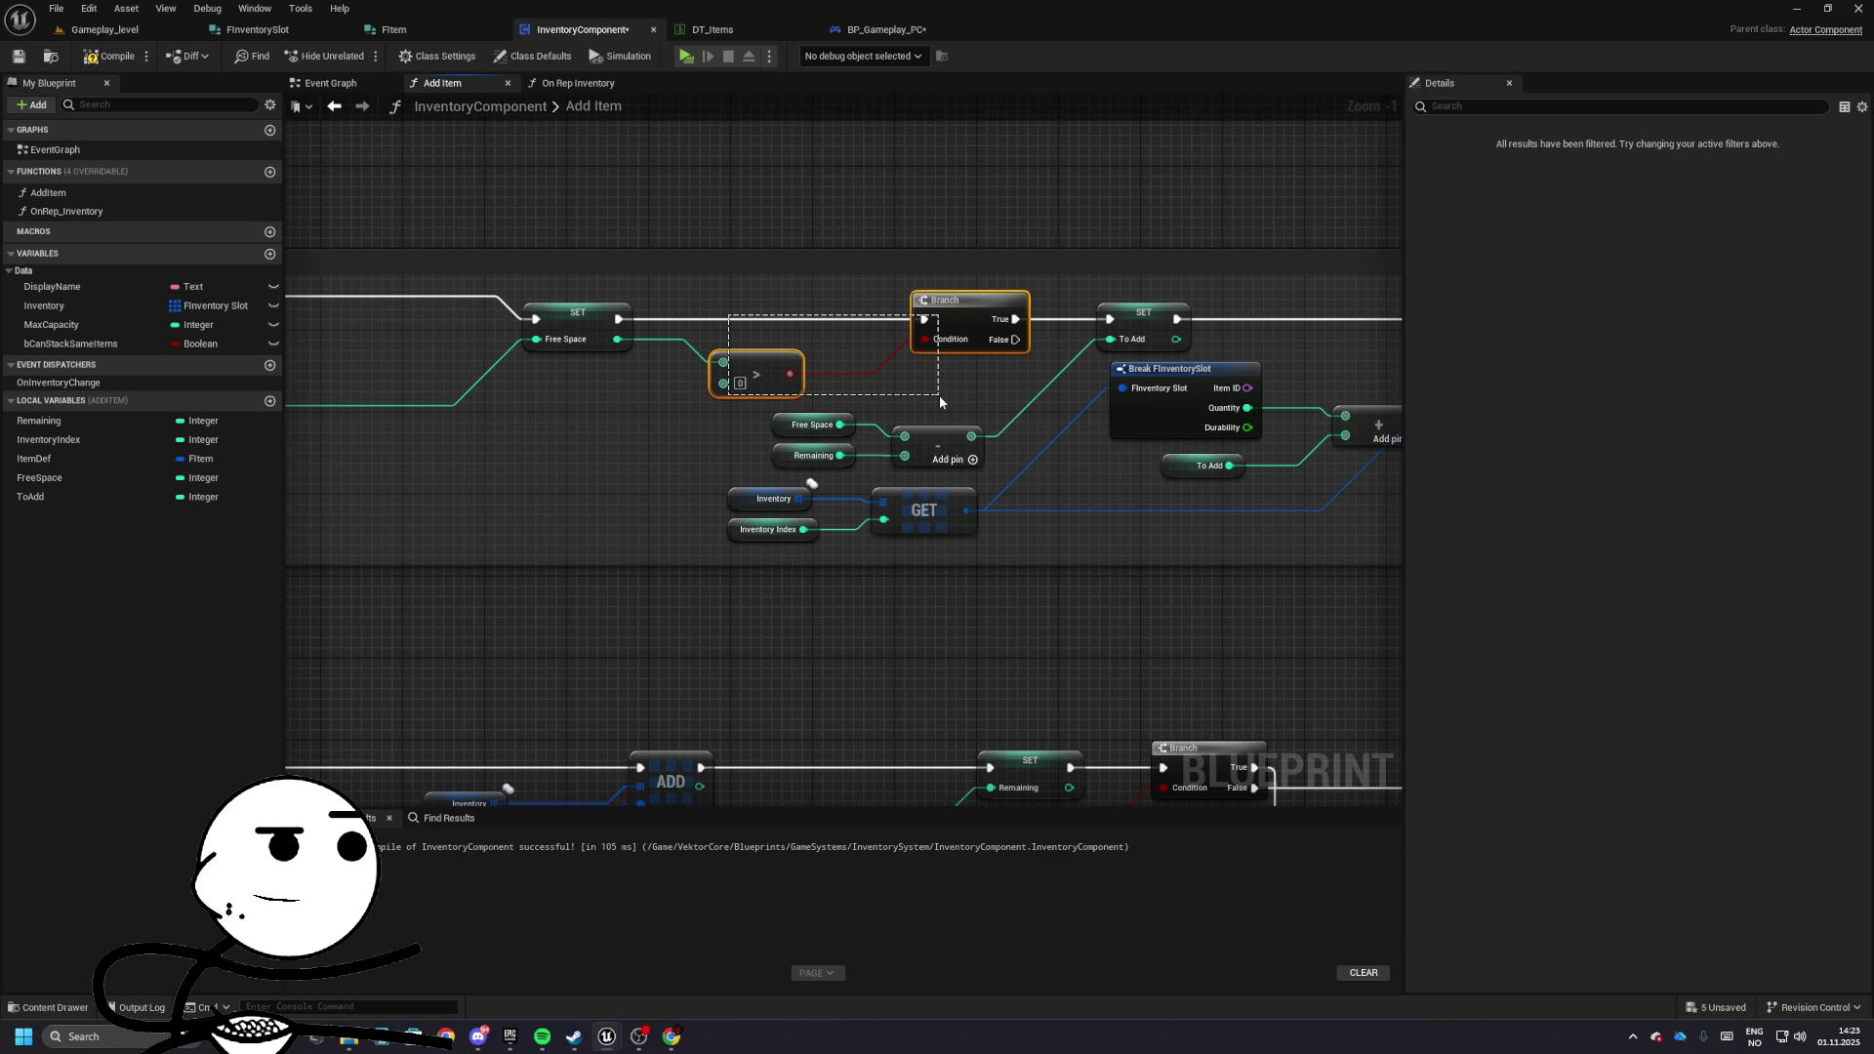
mouse_move(939, 395)
mouse_down()
mouse_move(1174, 341)
mouse_move(892, 493)
mouse_move(1097, 537)
mouse_move(793, 550)
mouse_move(935, 381)
mouse_move(736, 397)
mouse_up()
key(ctrl+v)
drag(878, 586, 747, 586)
drag(781, 378, 831, 378)
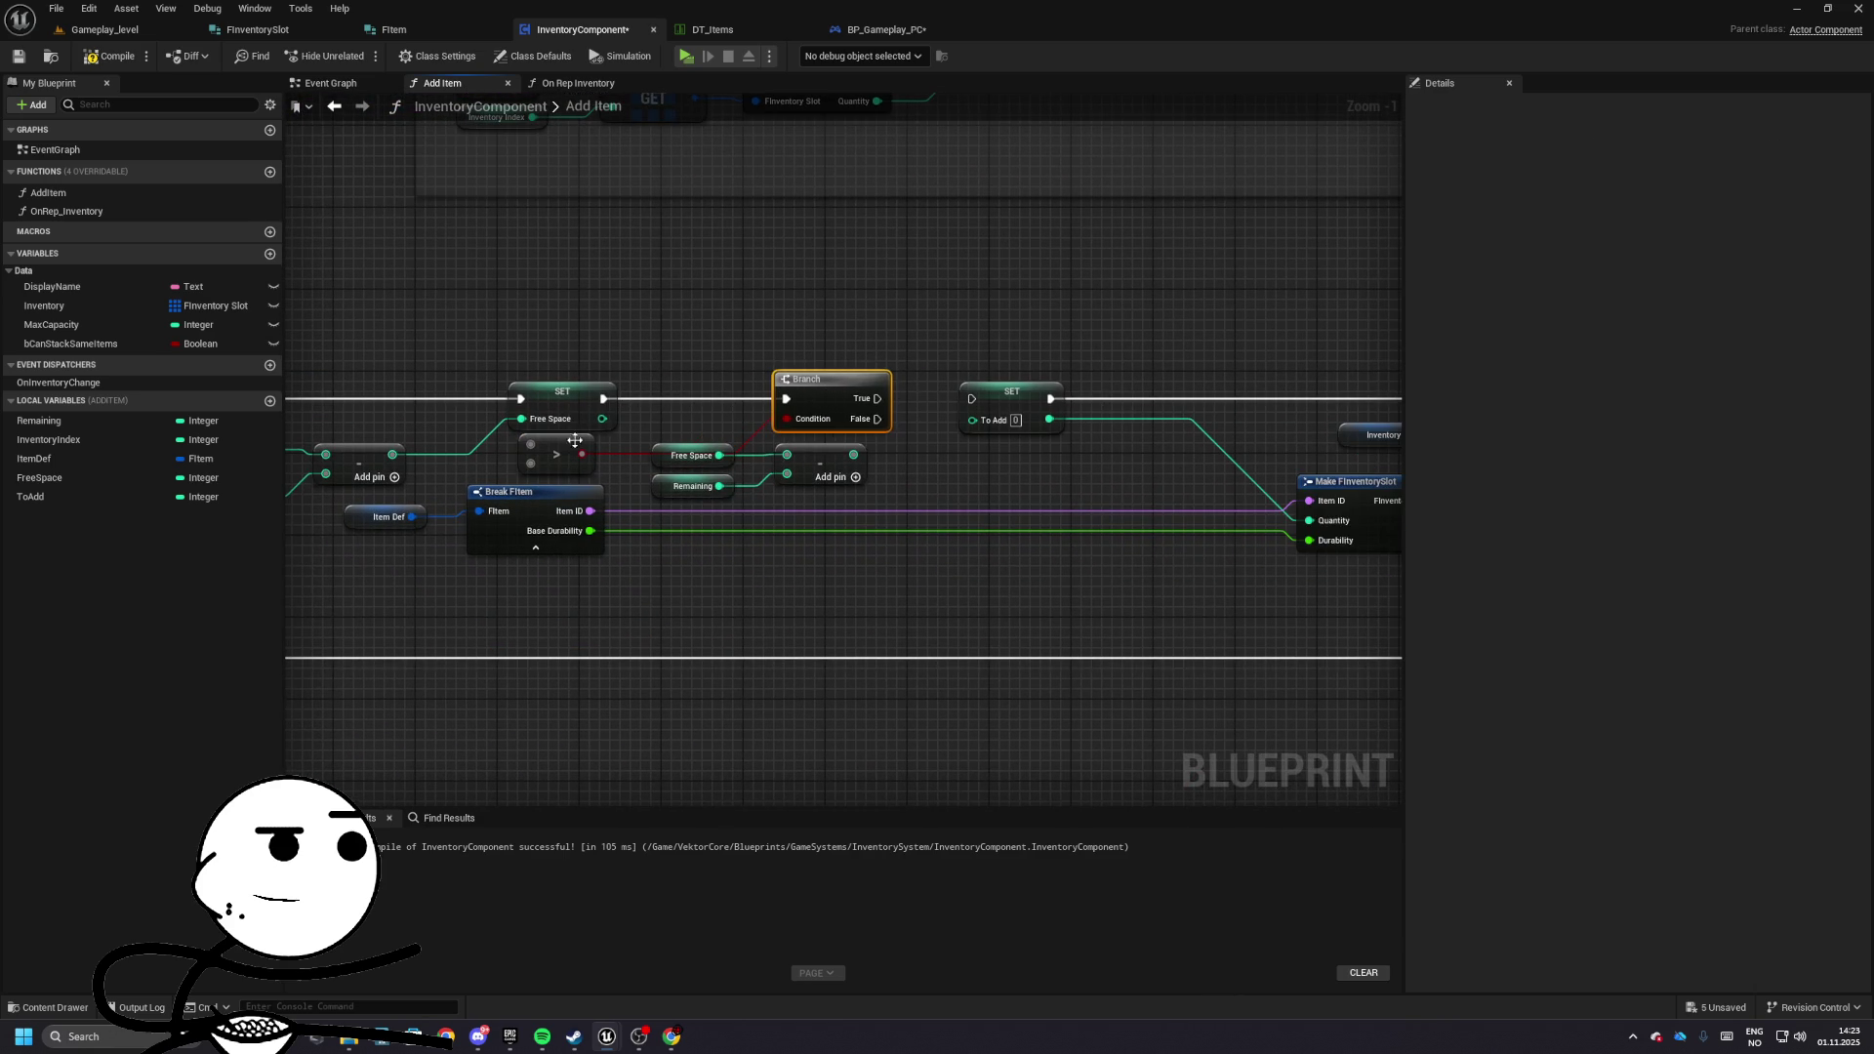
mouse_move(556, 452)
mouse_down()
mouse_move(661, 418)
mouse_move(652, 444)
mouse_move(699, 519)
mouse_up()
drag(645, 430, 664, 439)
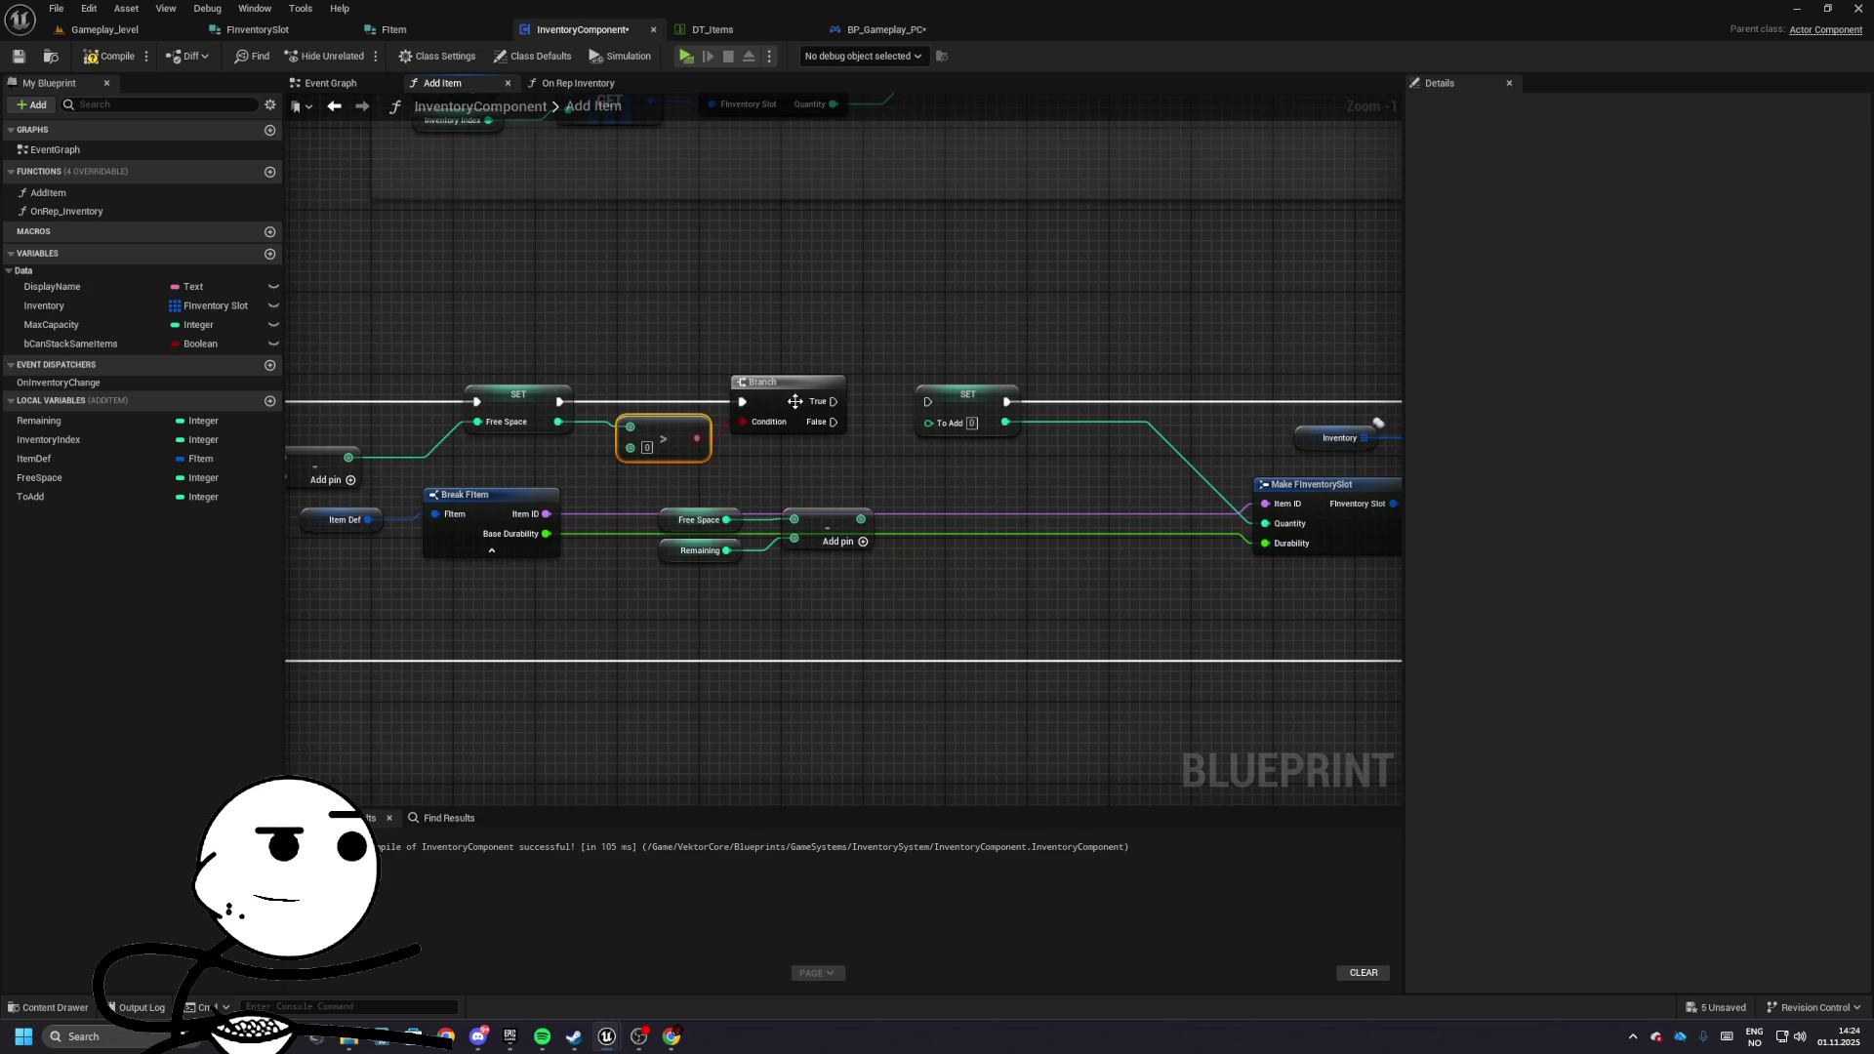
drag(832, 401, 929, 407)
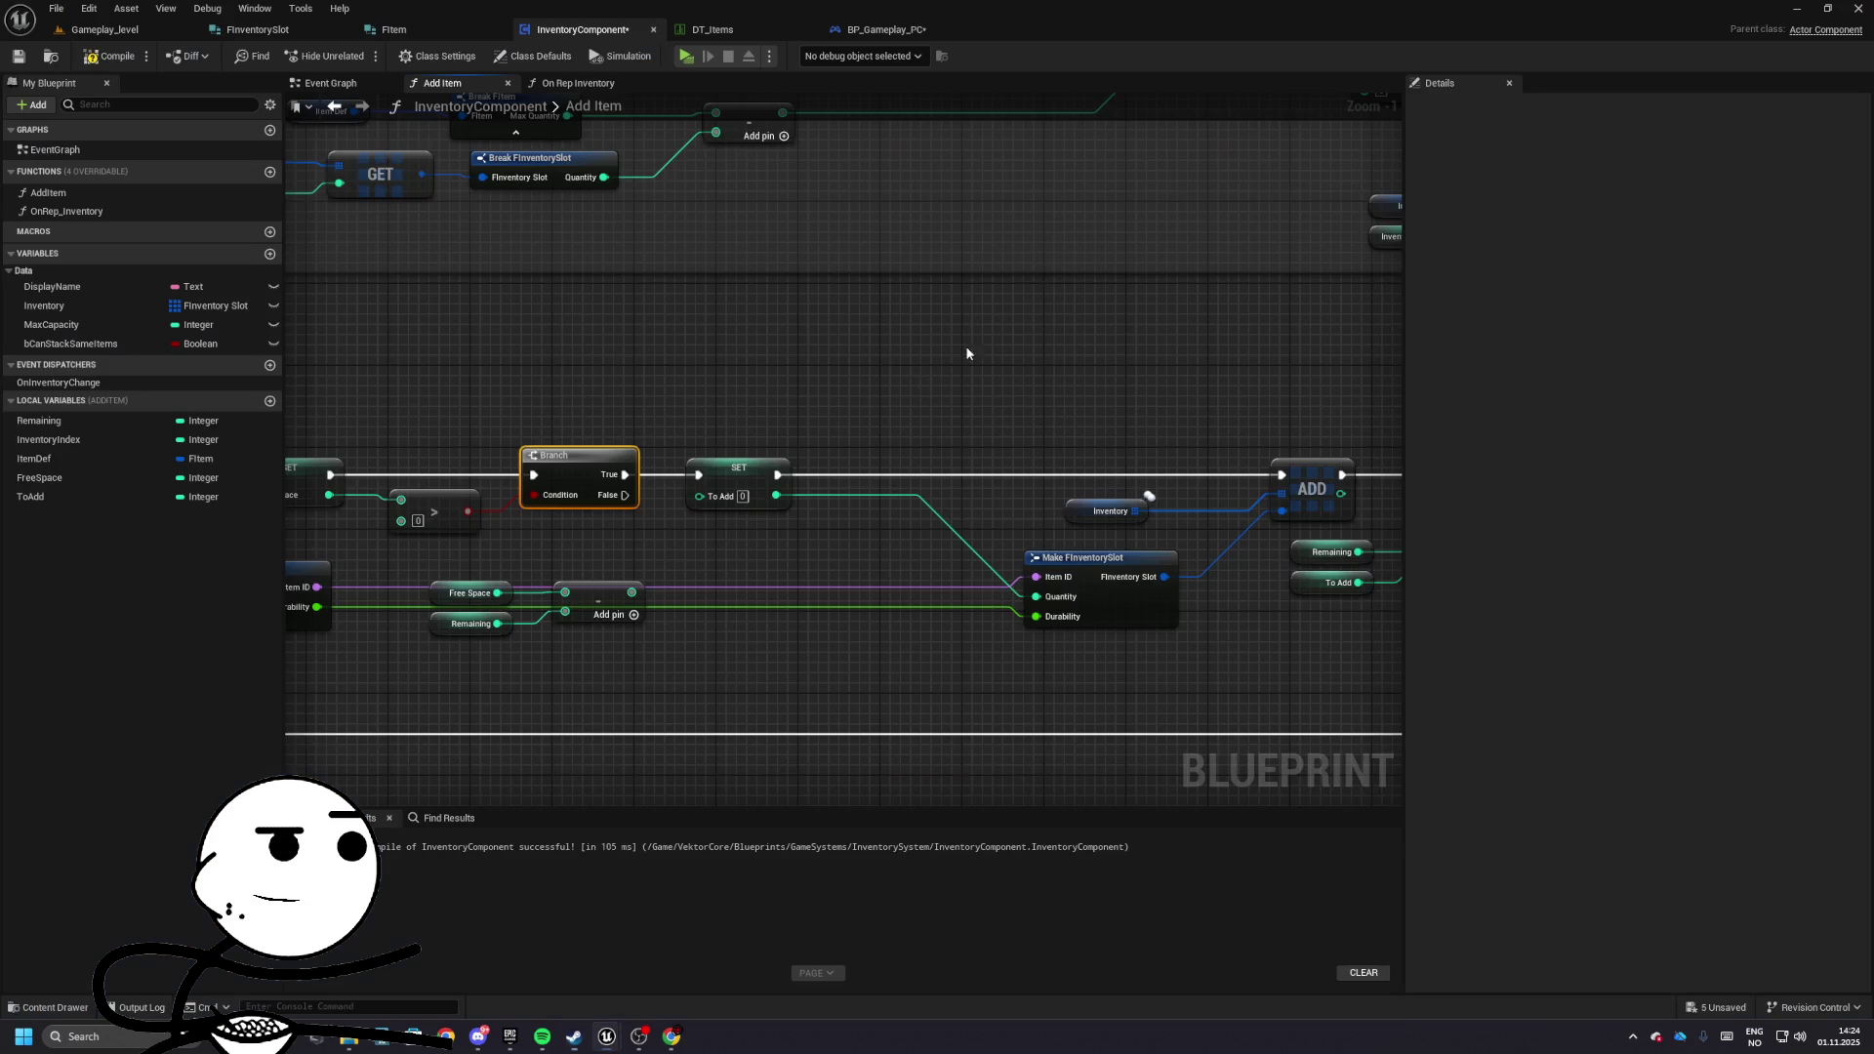
- Feed the Free Space minus Remaining subtraction into SET To Add
click(937, 390)
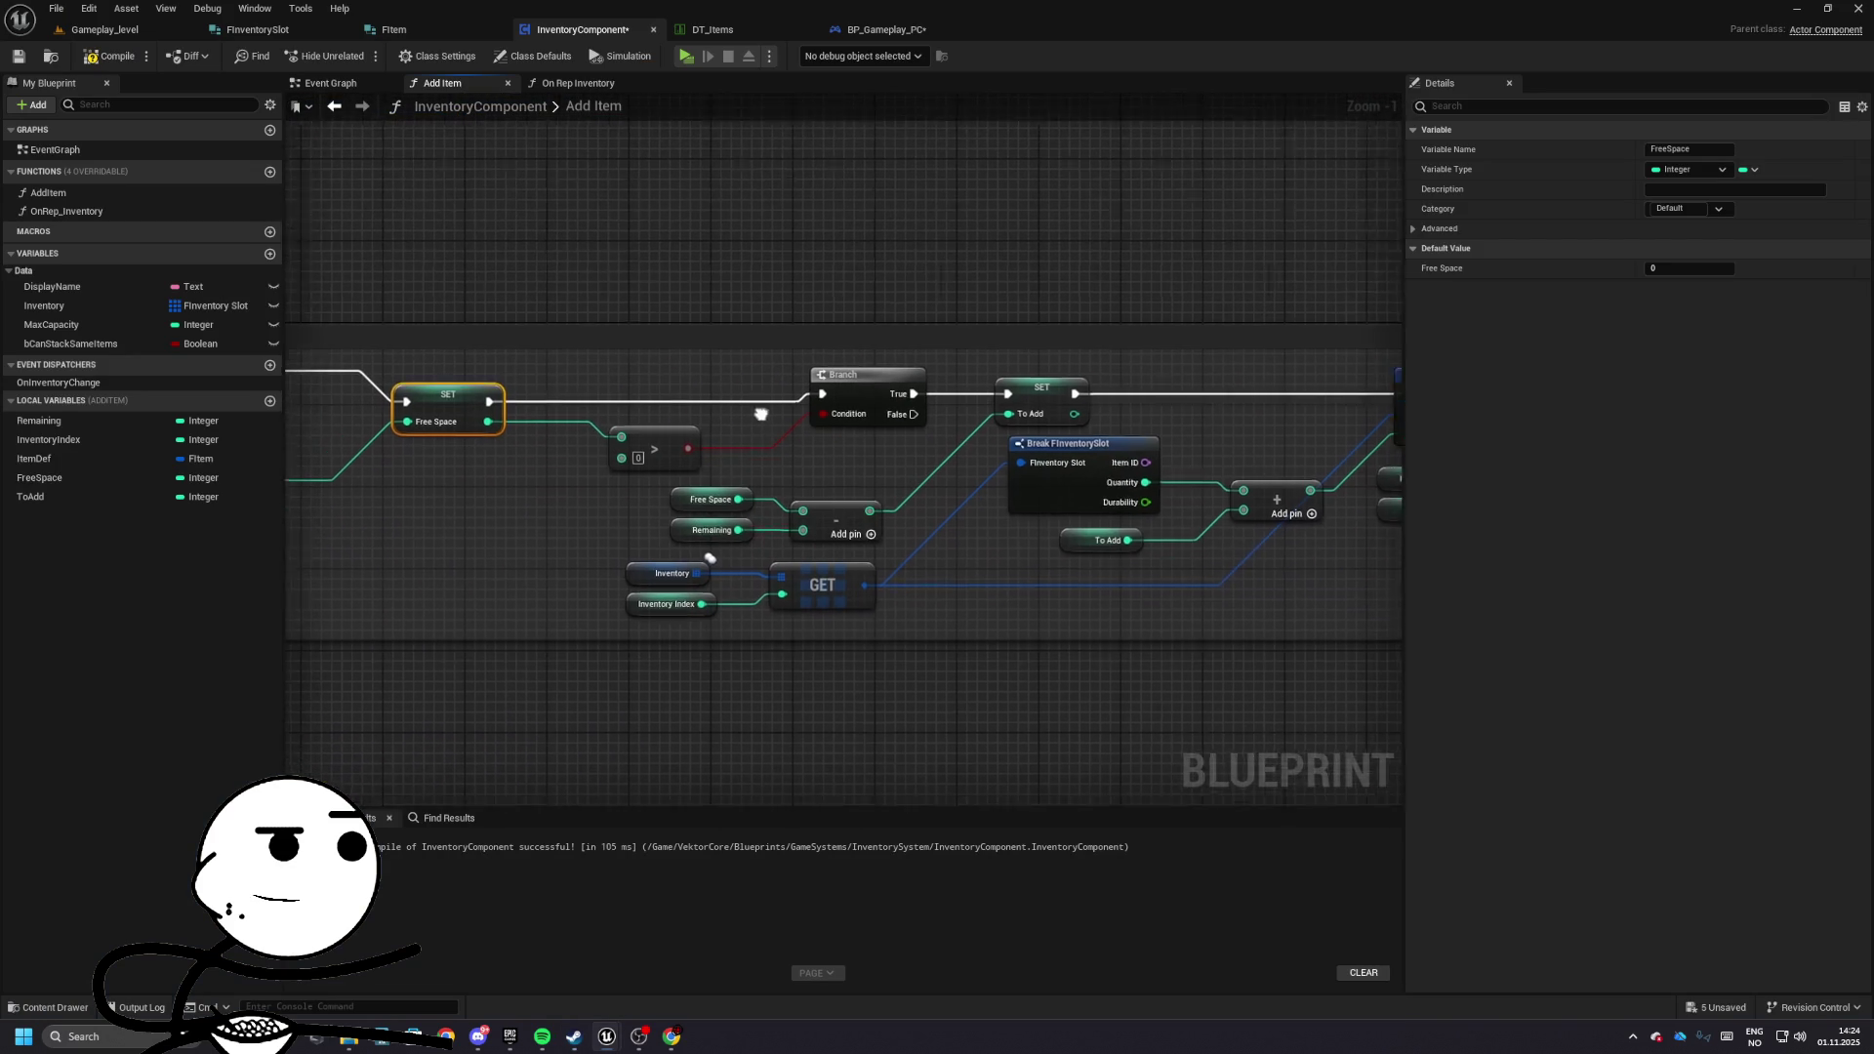
drag(640, 451, 748, 517)
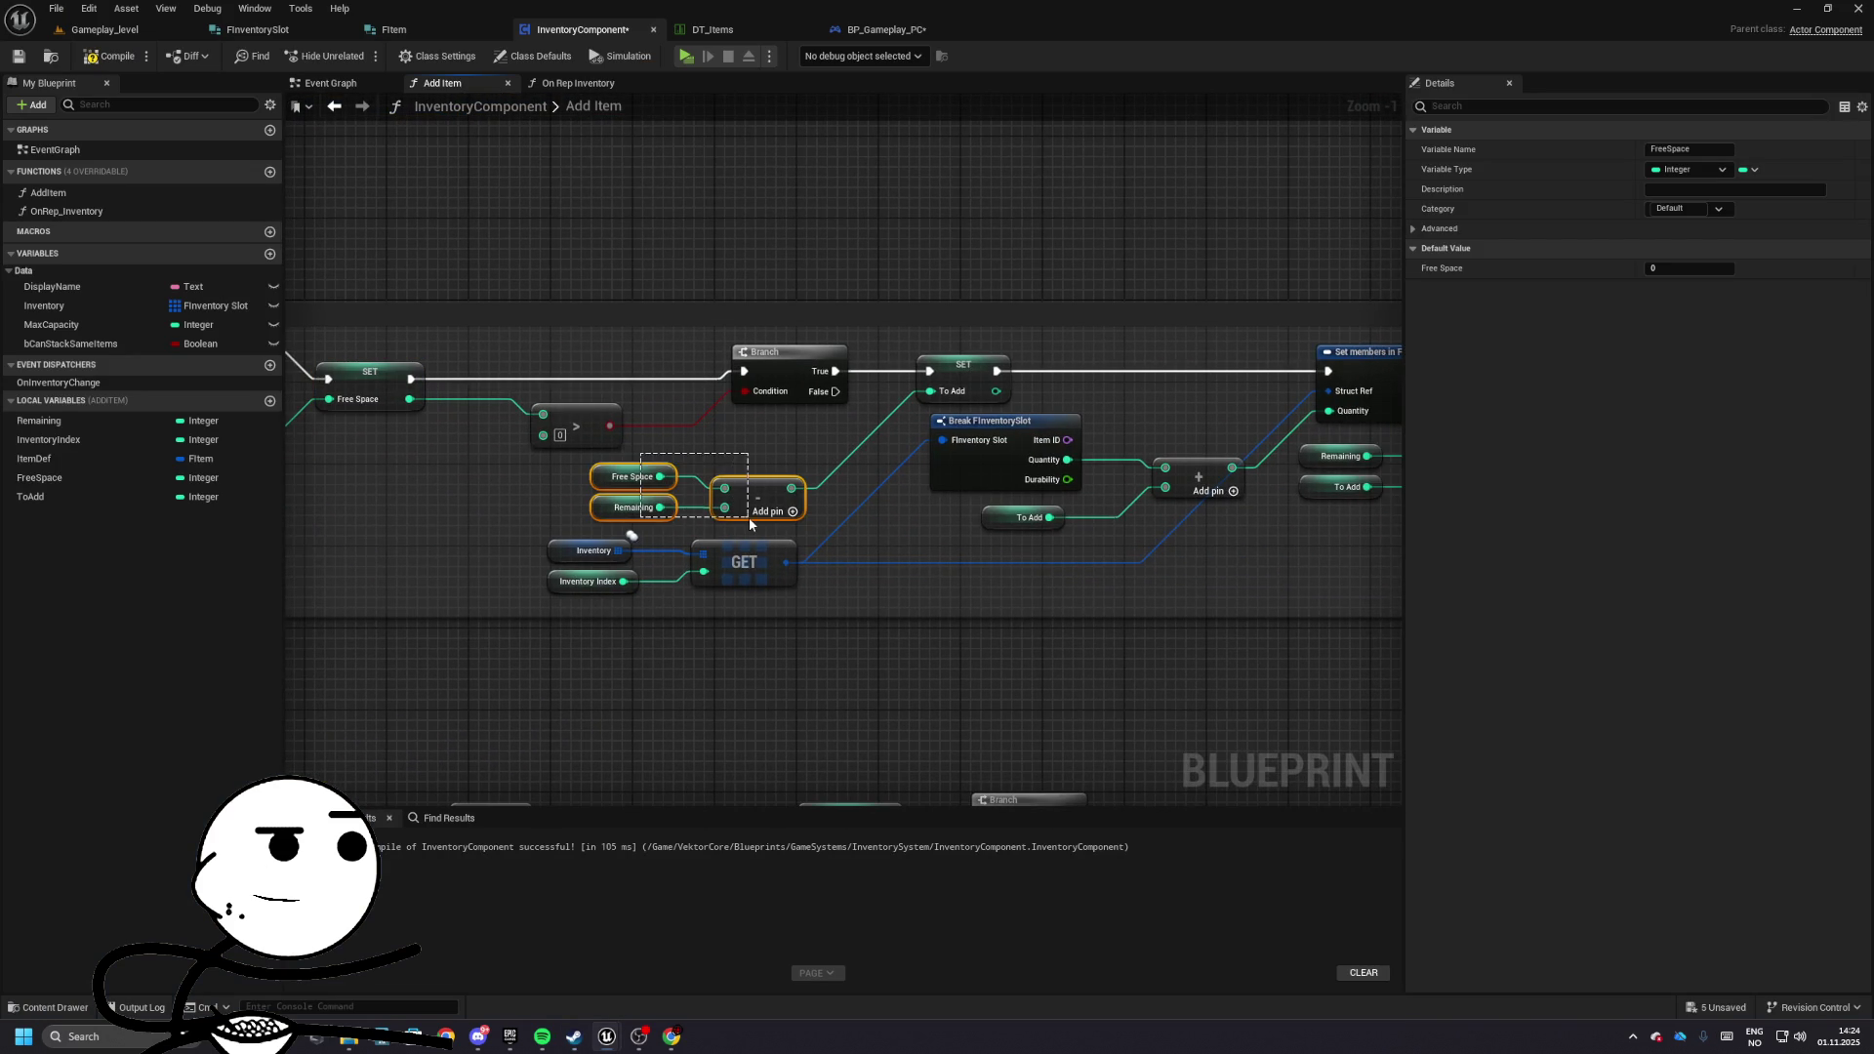
click(634, 507)
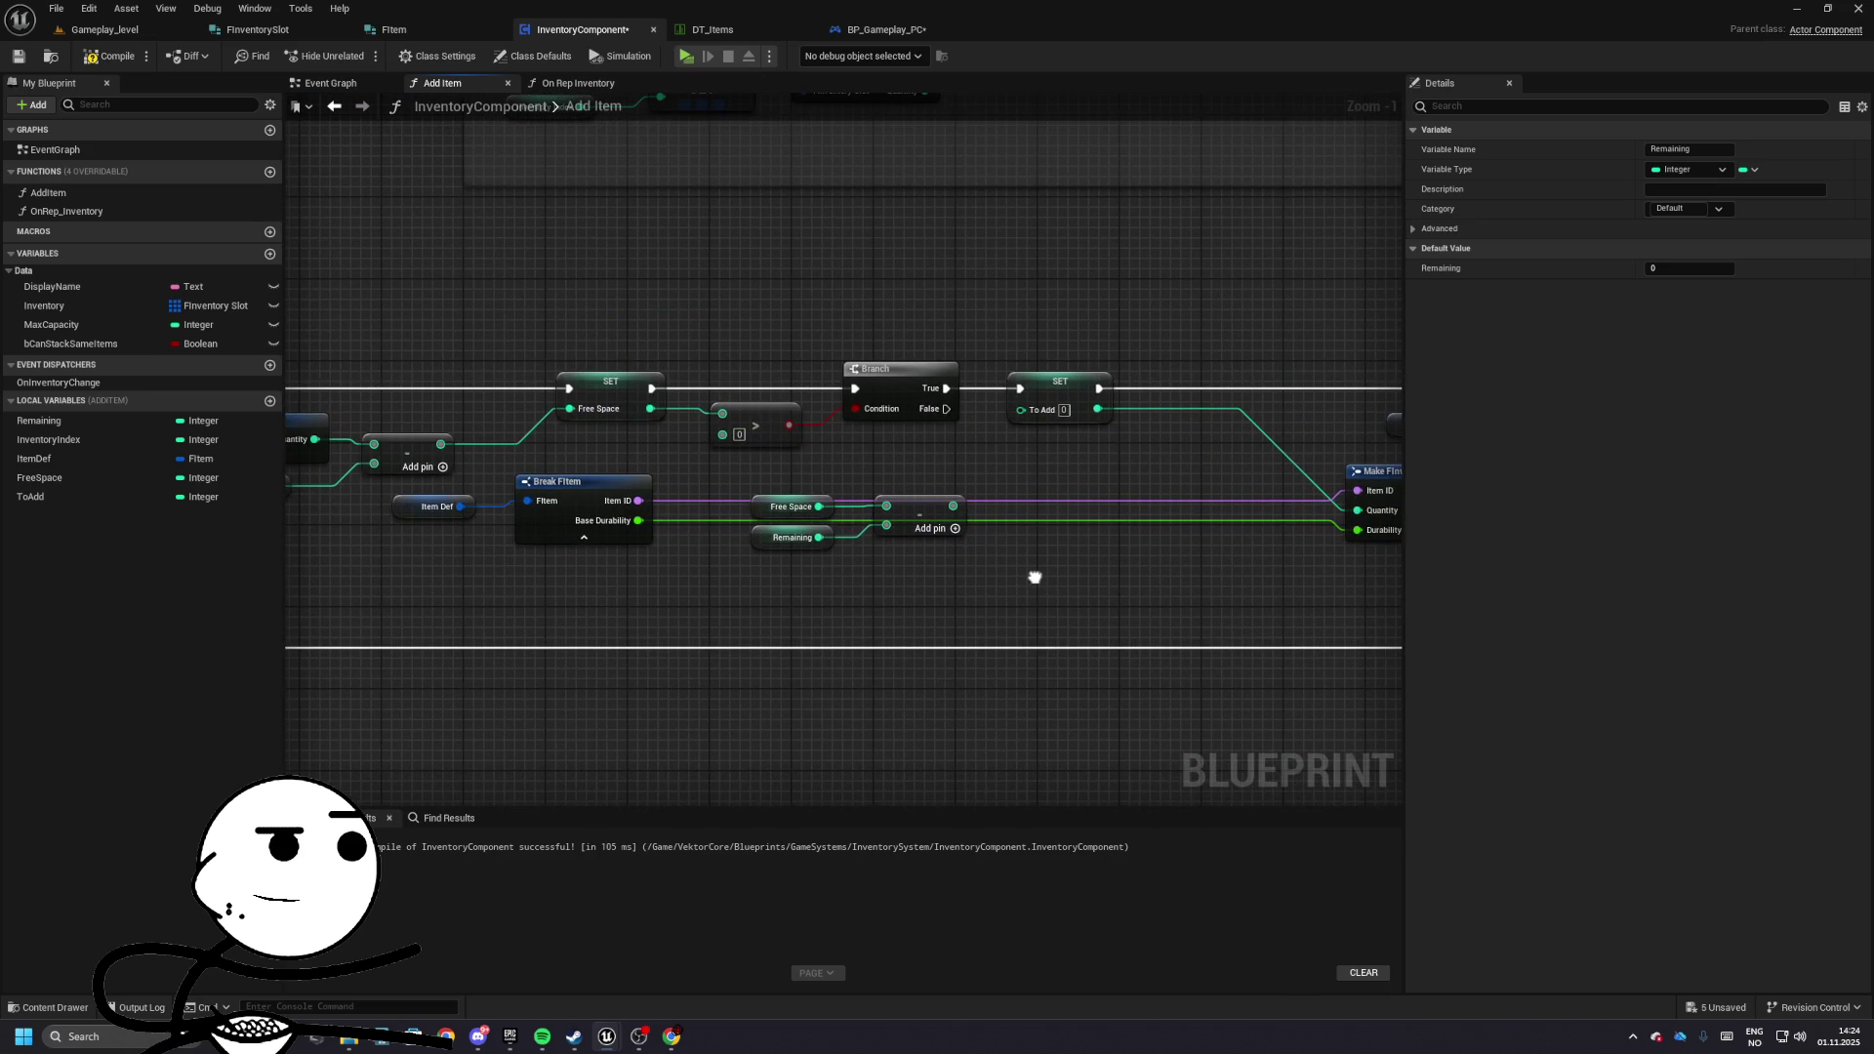
mouse_move(953, 506)
mouse_down()
mouse_move(1064, 420)
mouse_move(1020, 410)
mouse_up()
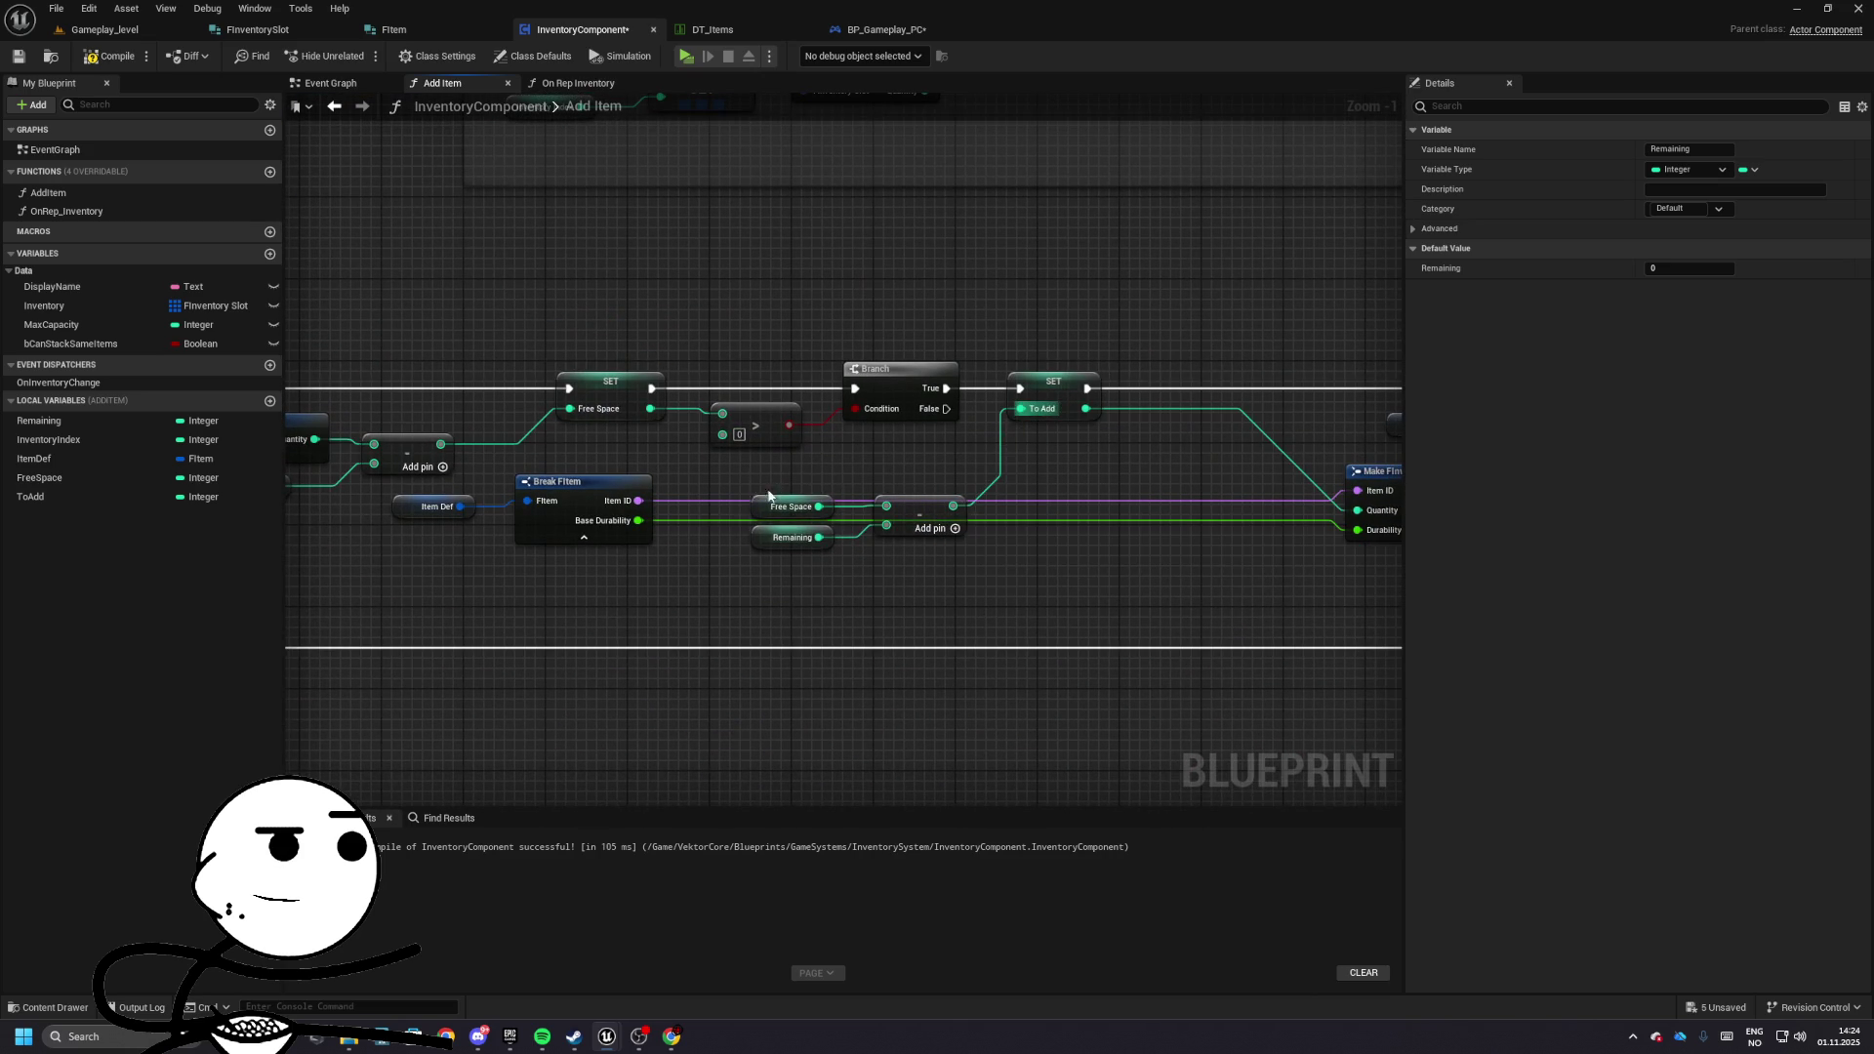
drag(742, 489, 972, 551)
drag(920, 517, 1003, 455)
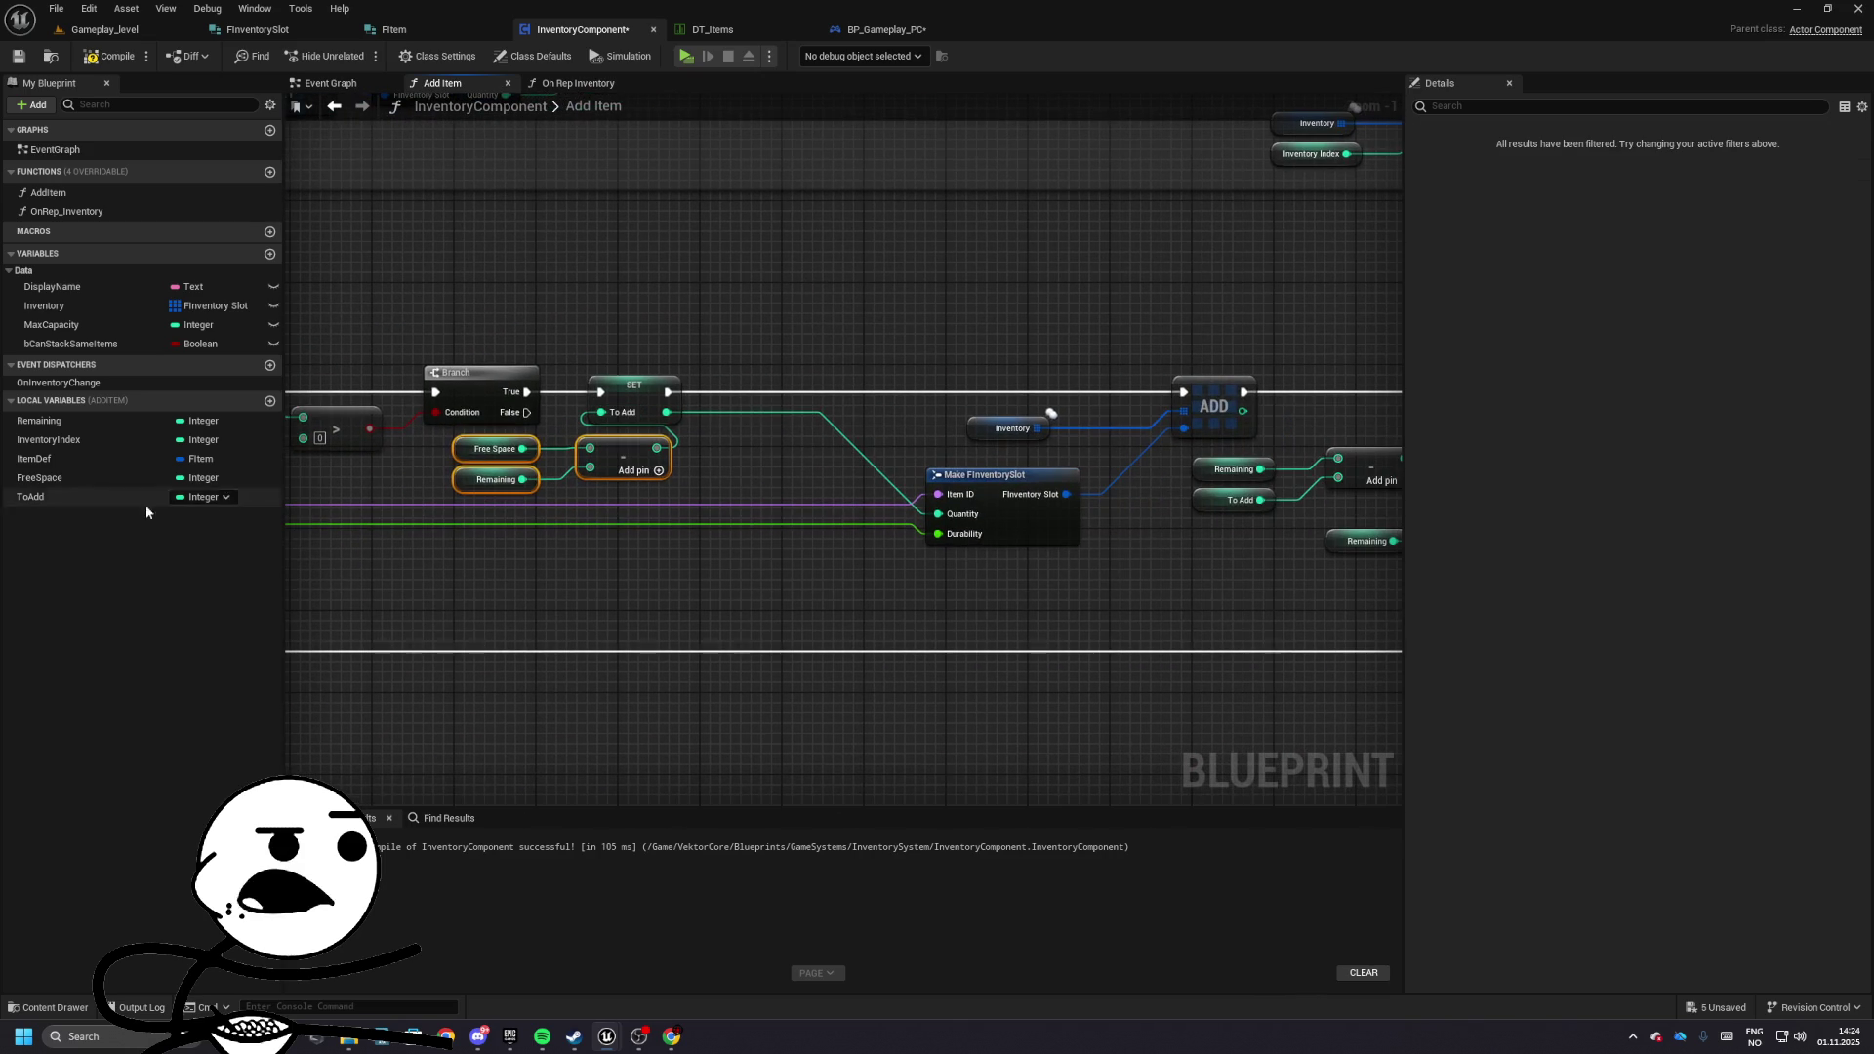
- Connect a To Add getter to Make FInventorySlot Quantity and review the Remaining update nodes
mouse_move(145, 500)
mouse_down()
mouse_move(442, 491)
mouse_move(1146, 529)
mouse_move(818, 510)
mouse_move(938, 514)
mouse_move(816, 465)
mouse_up()
mouse_move(902, 347)
mouse_down()
mouse_move(785, 338)
mouse_move(715, 406)
mouse_up()
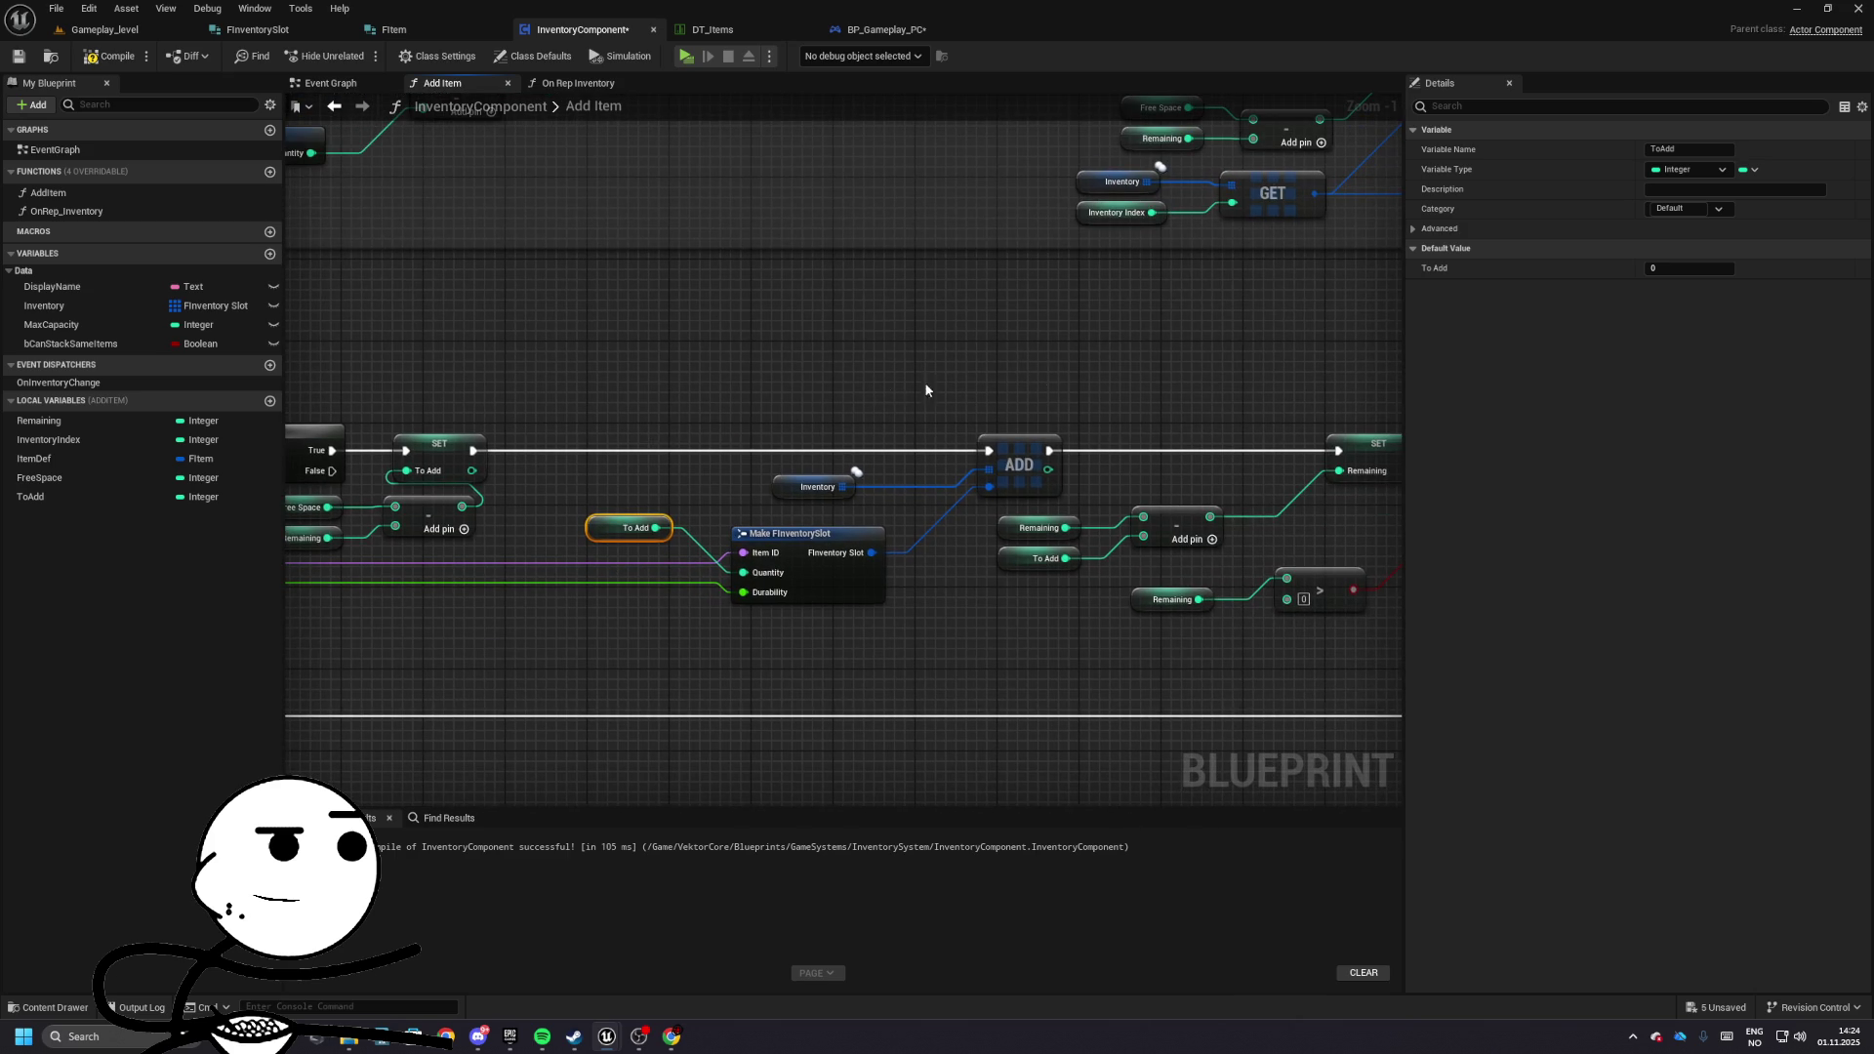
drag(924, 389, 638, 391)
mouse_move(846, 399)
mouse_down()
mouse_move(840, 519)
mouse_move(875, 355)
mouse_move(921, 313)
mouse_up()
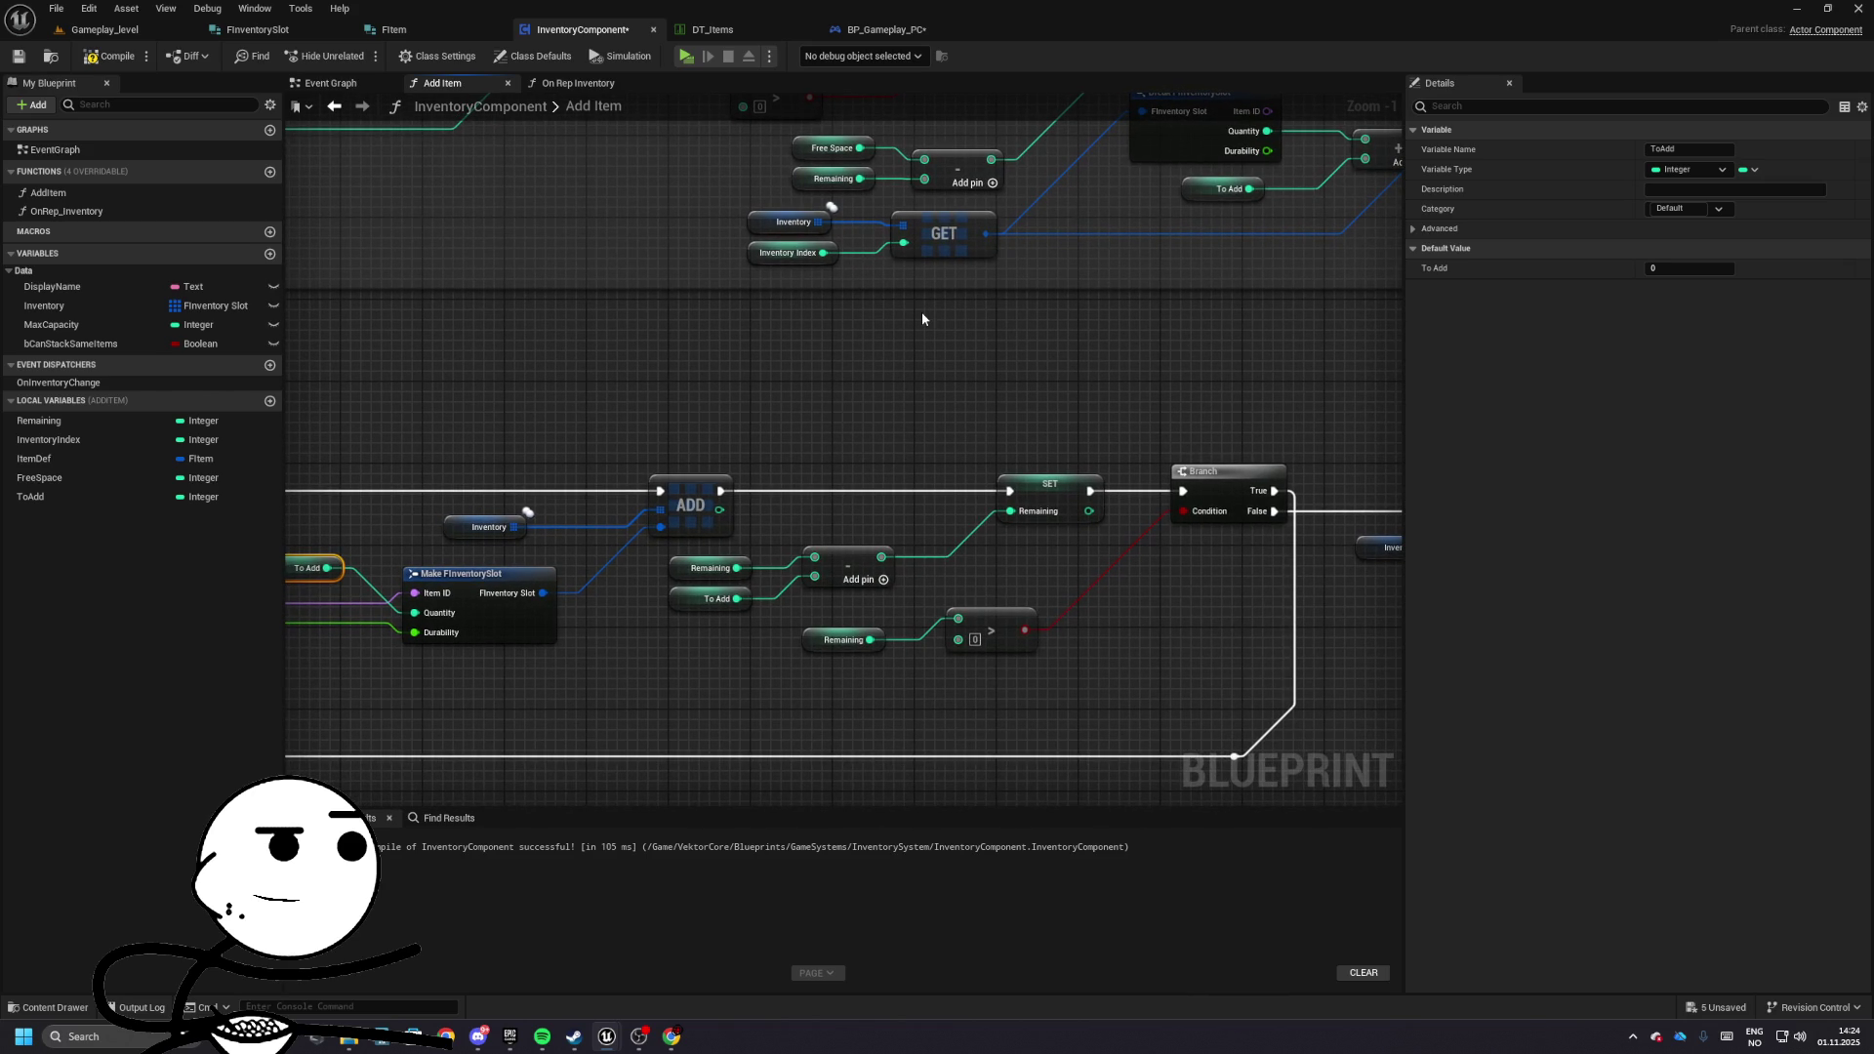
mouse_move(757, 496)
mouse_down()
mouse_move(1250, 493)
mouse_move(1125, 410)
mouse_move(716, 392)
mouse_up()
click(829, 474)
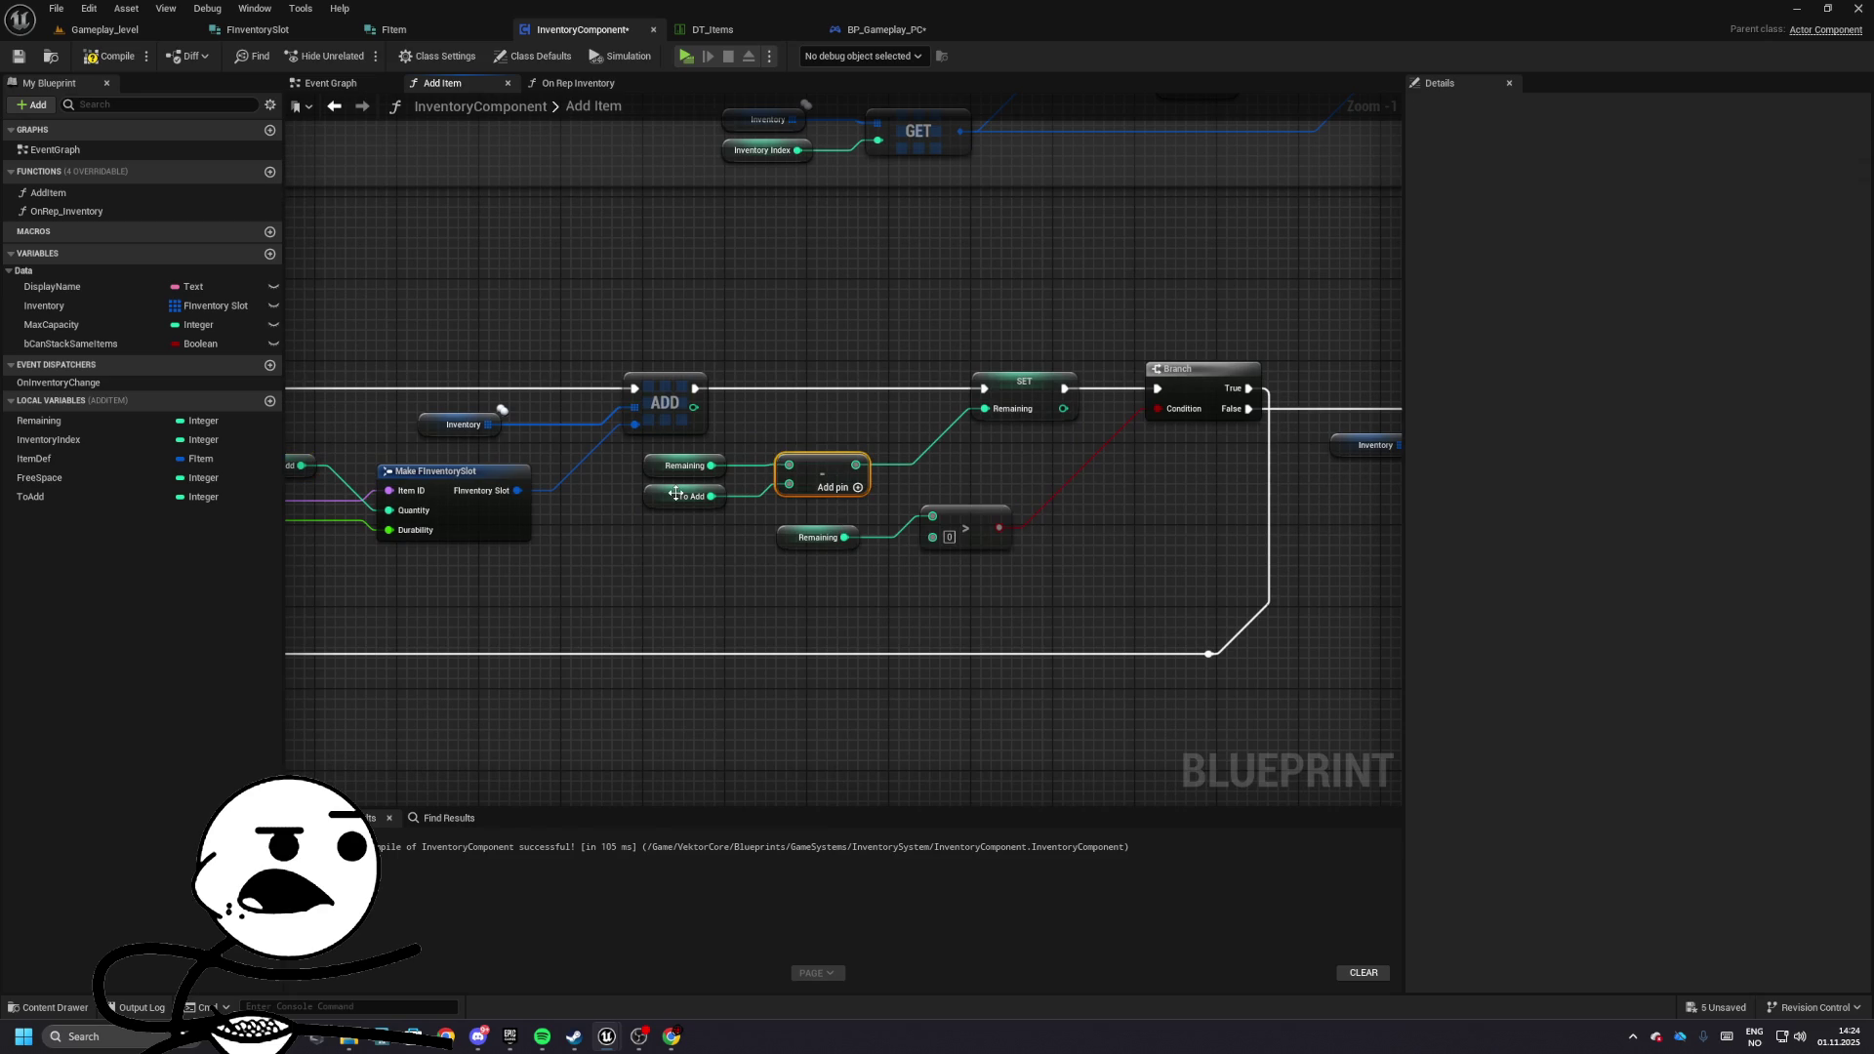
drag(750, 505, 629, 513)
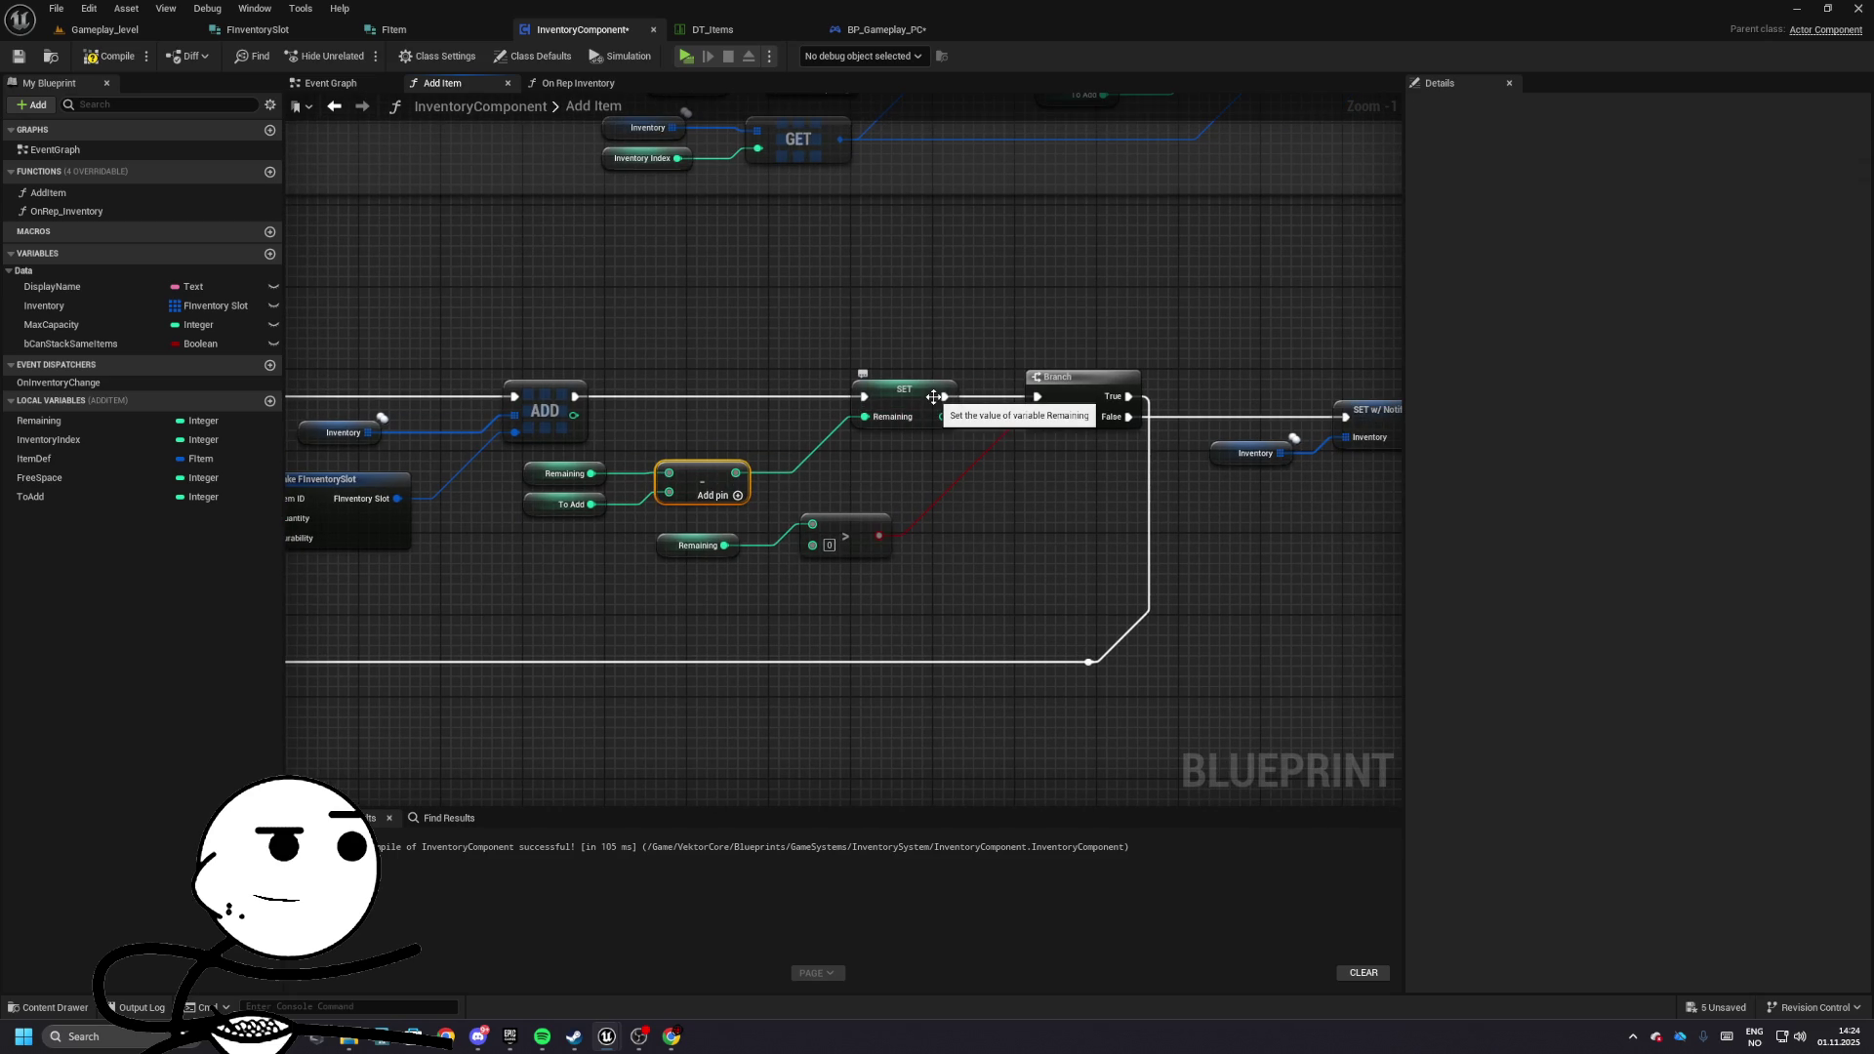
drag(774, 556, 894, 590)
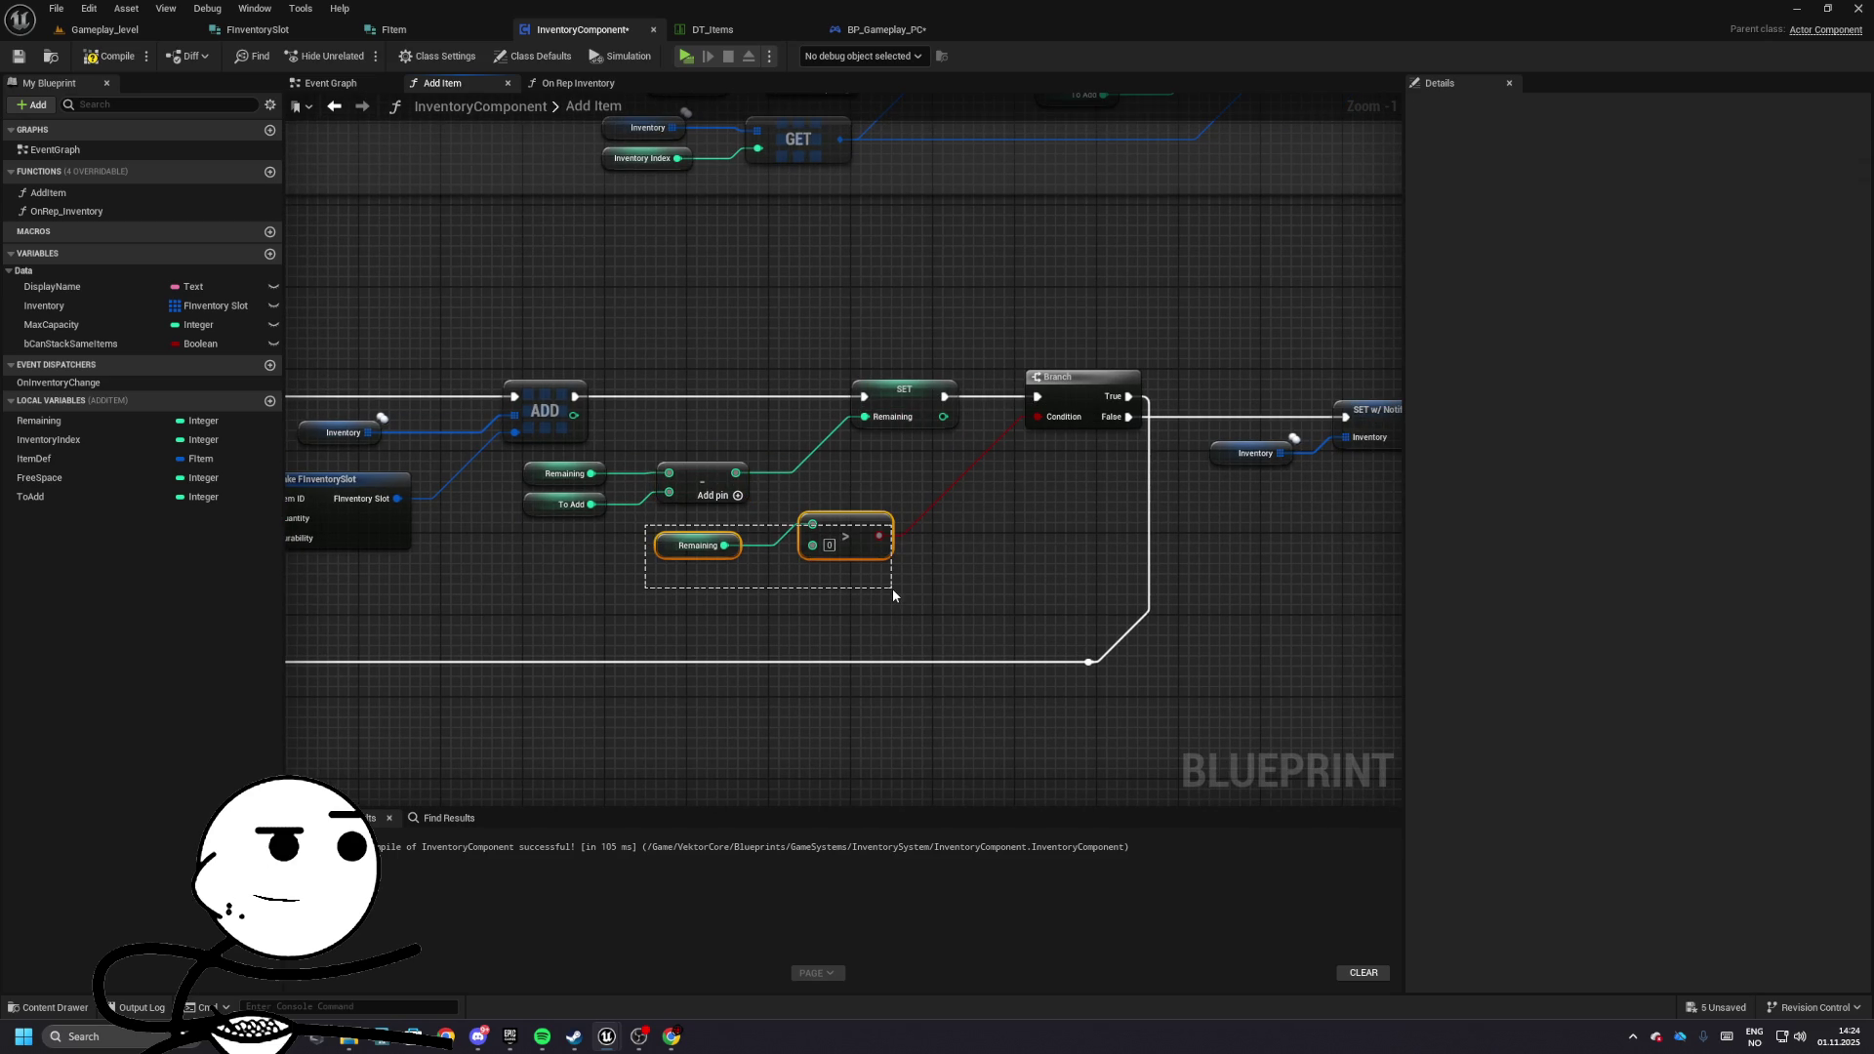
drag(893, 588, 892, 589)
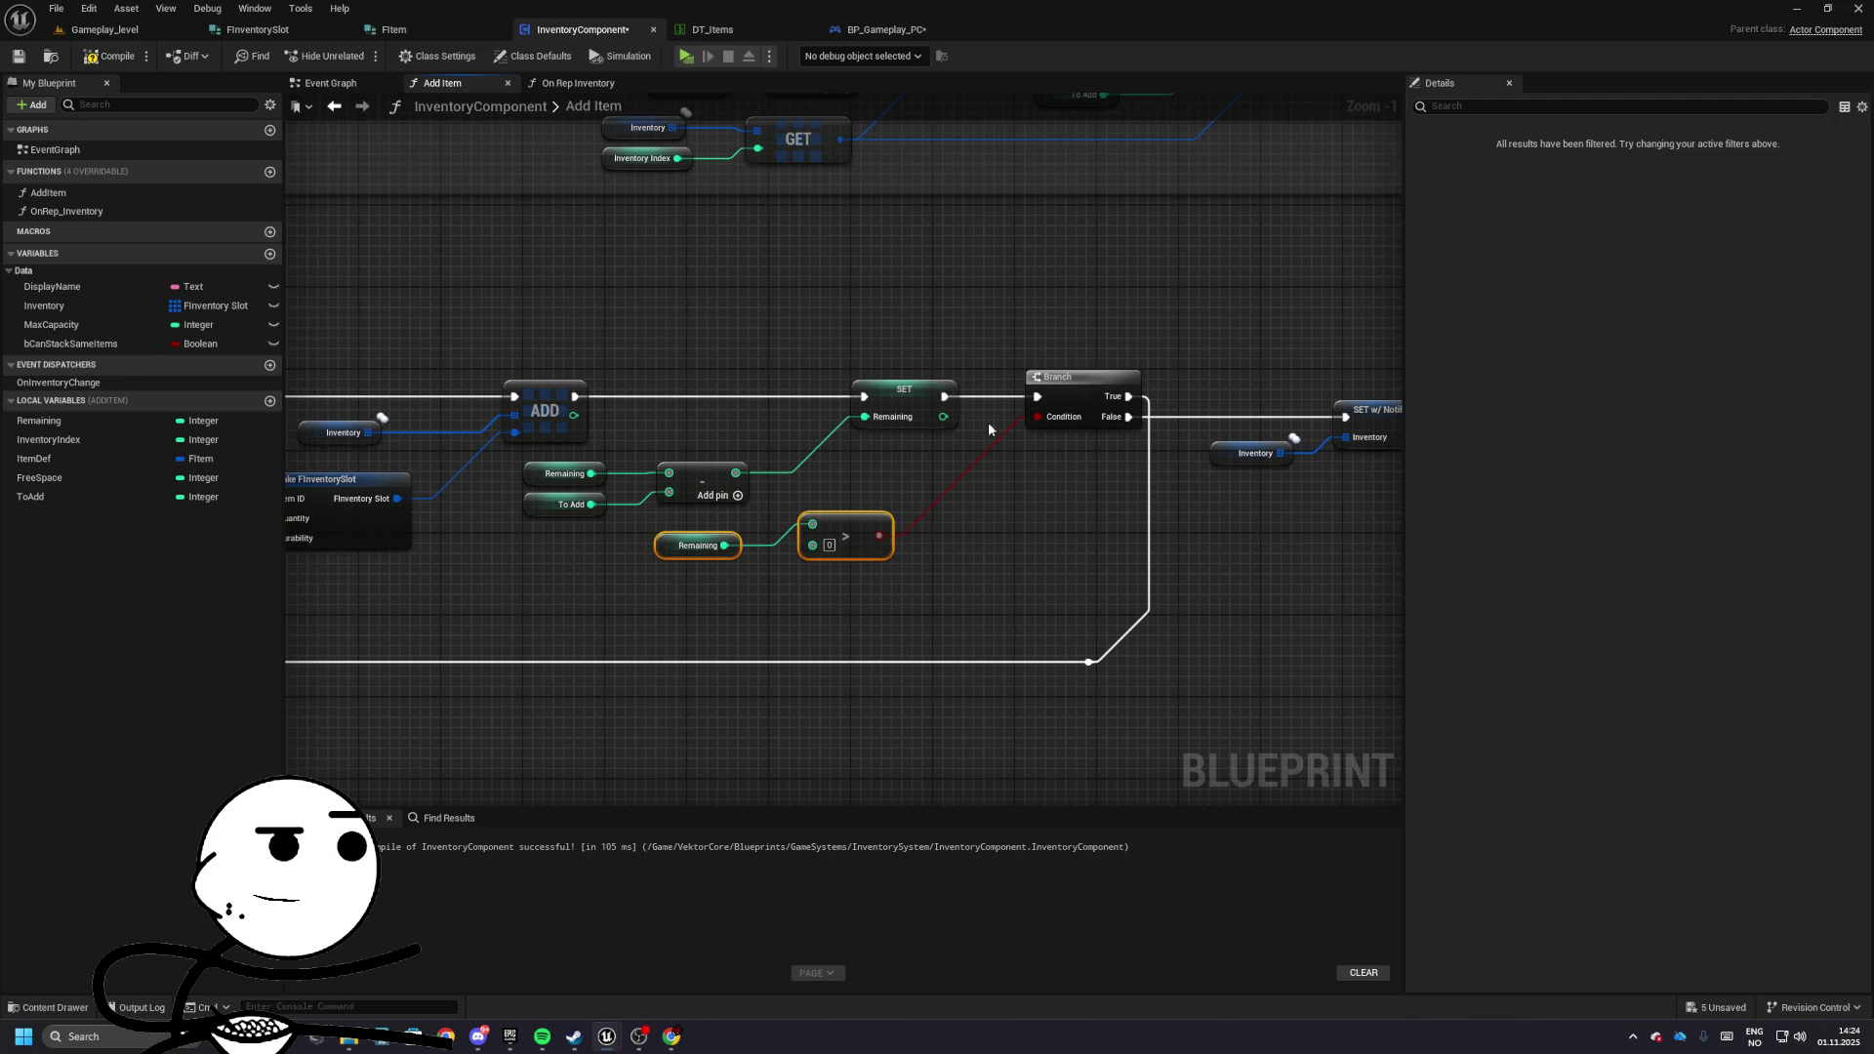
mouse_move(1138, 576)
mouse_down()
mouse_move(1323, 669)
mouse_move(1041, 730)
mouse_up()
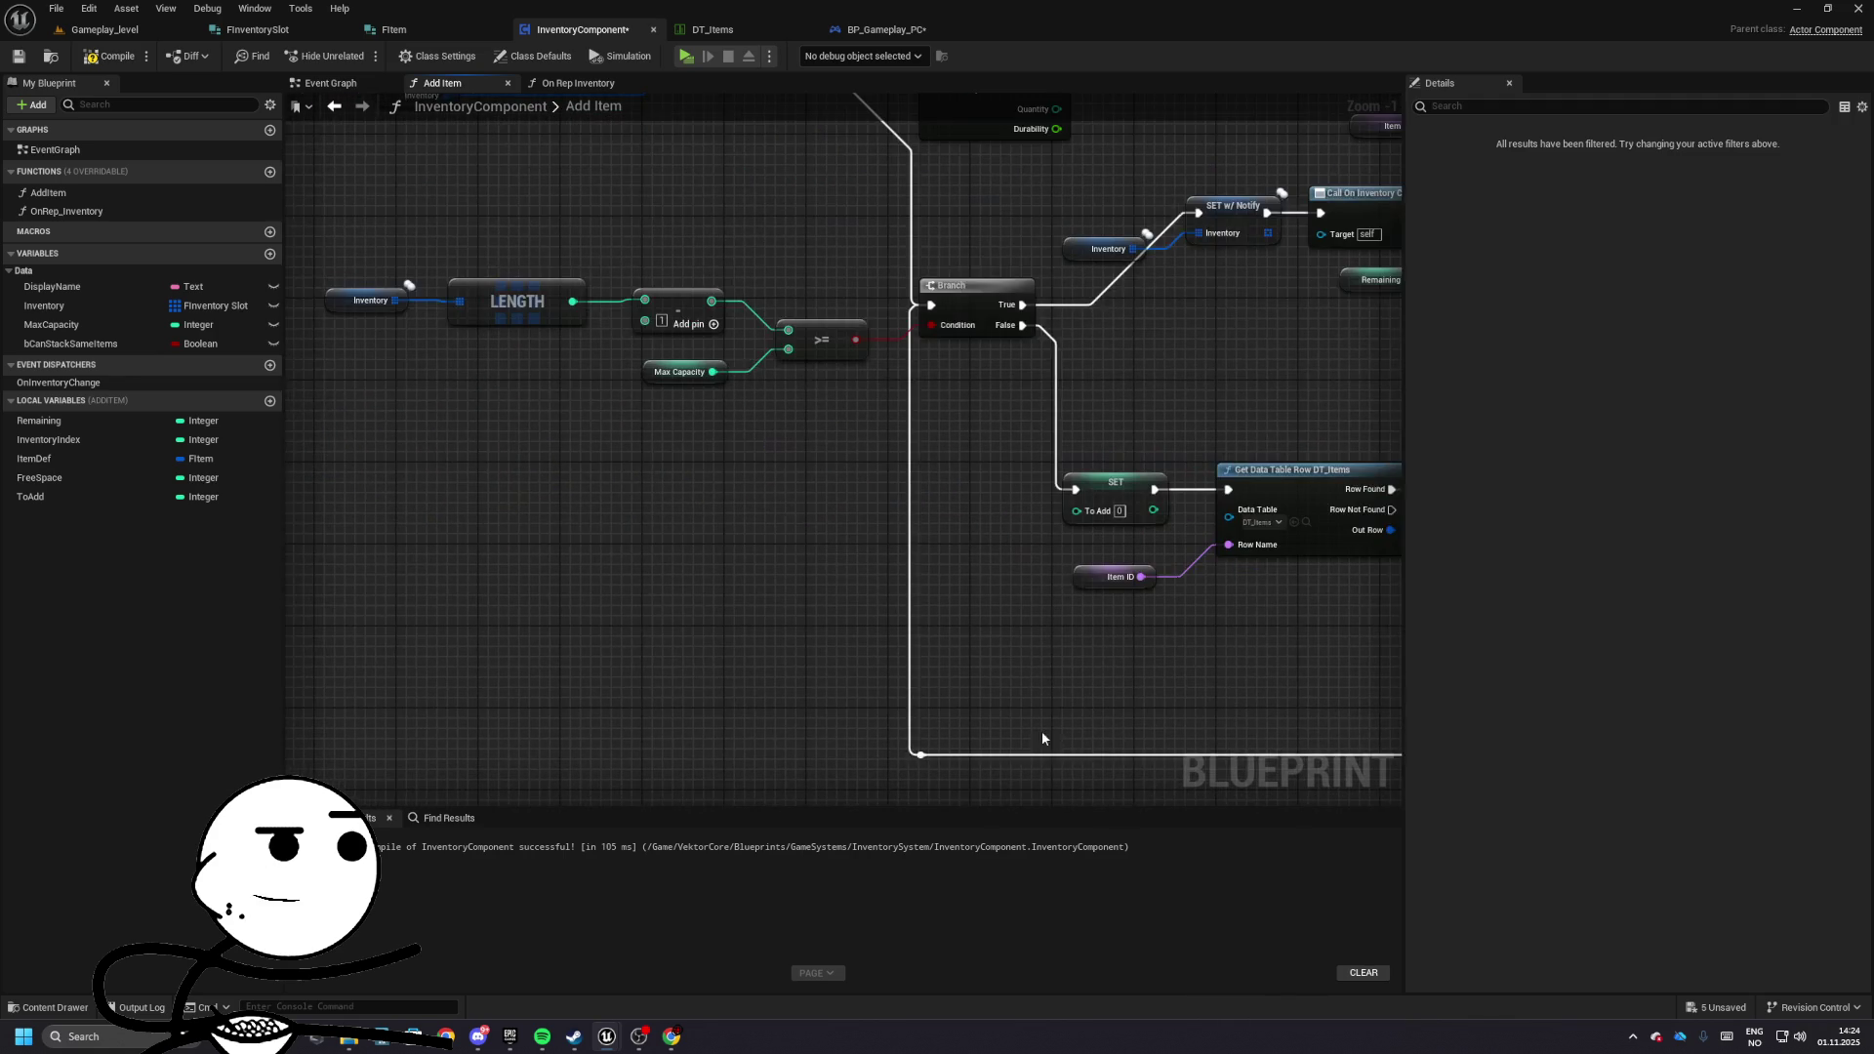
- Review the For Each Loop, data table lookup, SET To Add and Free Space calculation nodes
mouse_move(867, 318)
mouse_down()
mouse_move(767, 668)
mouse_move(734, 499)
mouse_move(546, 488)
mouse_move(848, 501)
mouse_move(935, 551)
mouse_move(840, 571)
mouse_move(684, 556)
mouse_up()
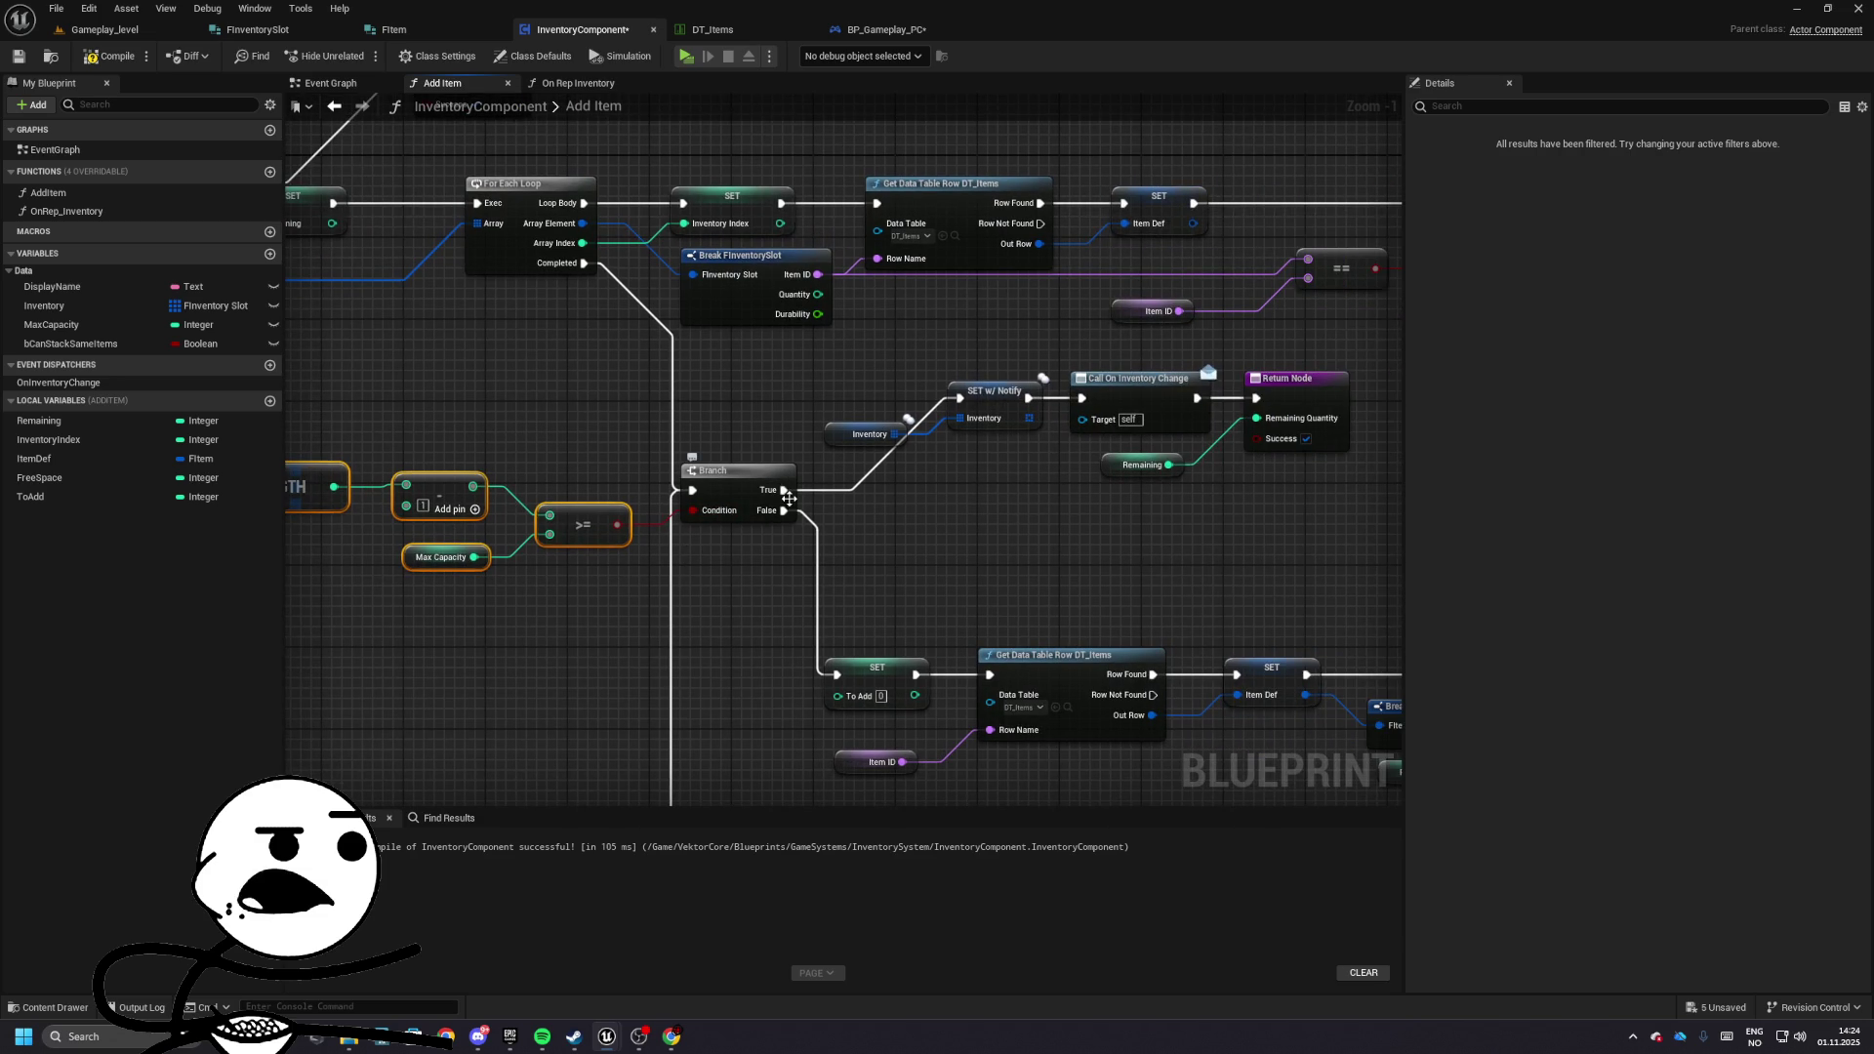
mouse_move(823, 681)
mouse_down()
mouse_move(755, 593)
mouse_move(566, 543)
mouse_up()
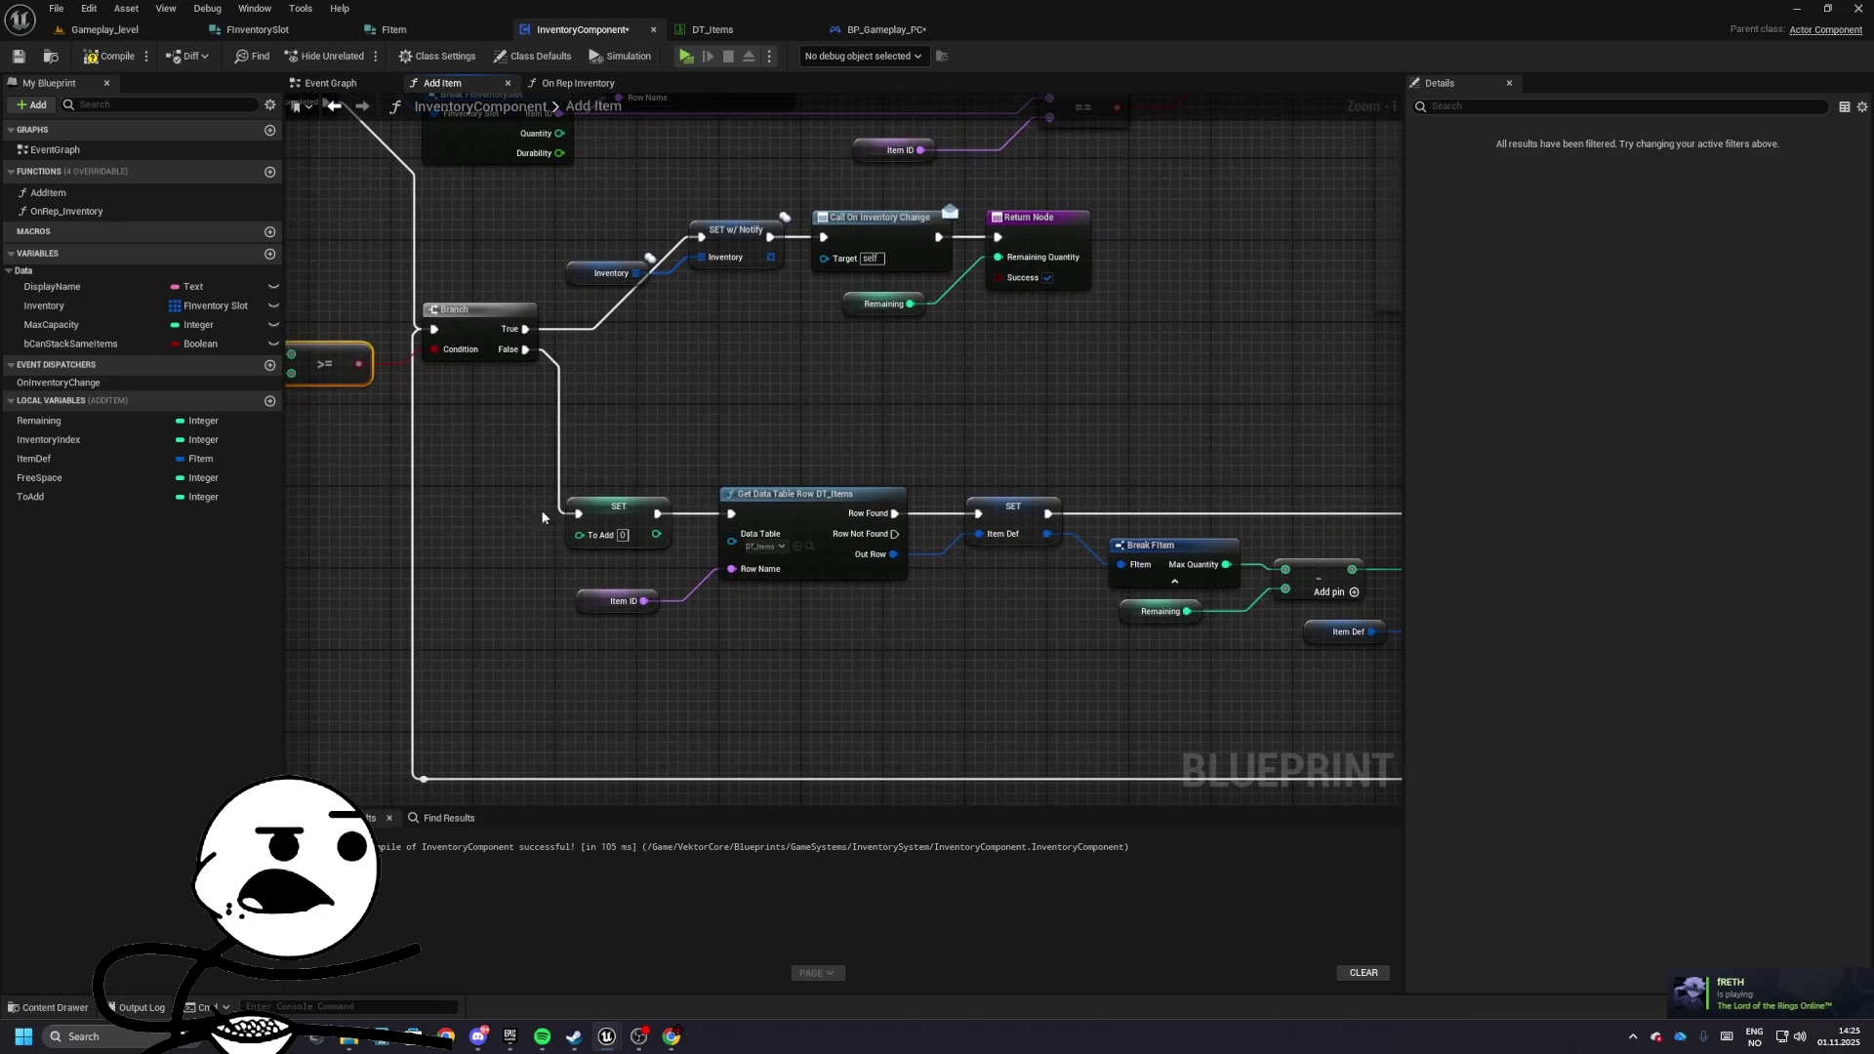
click(667, 539)
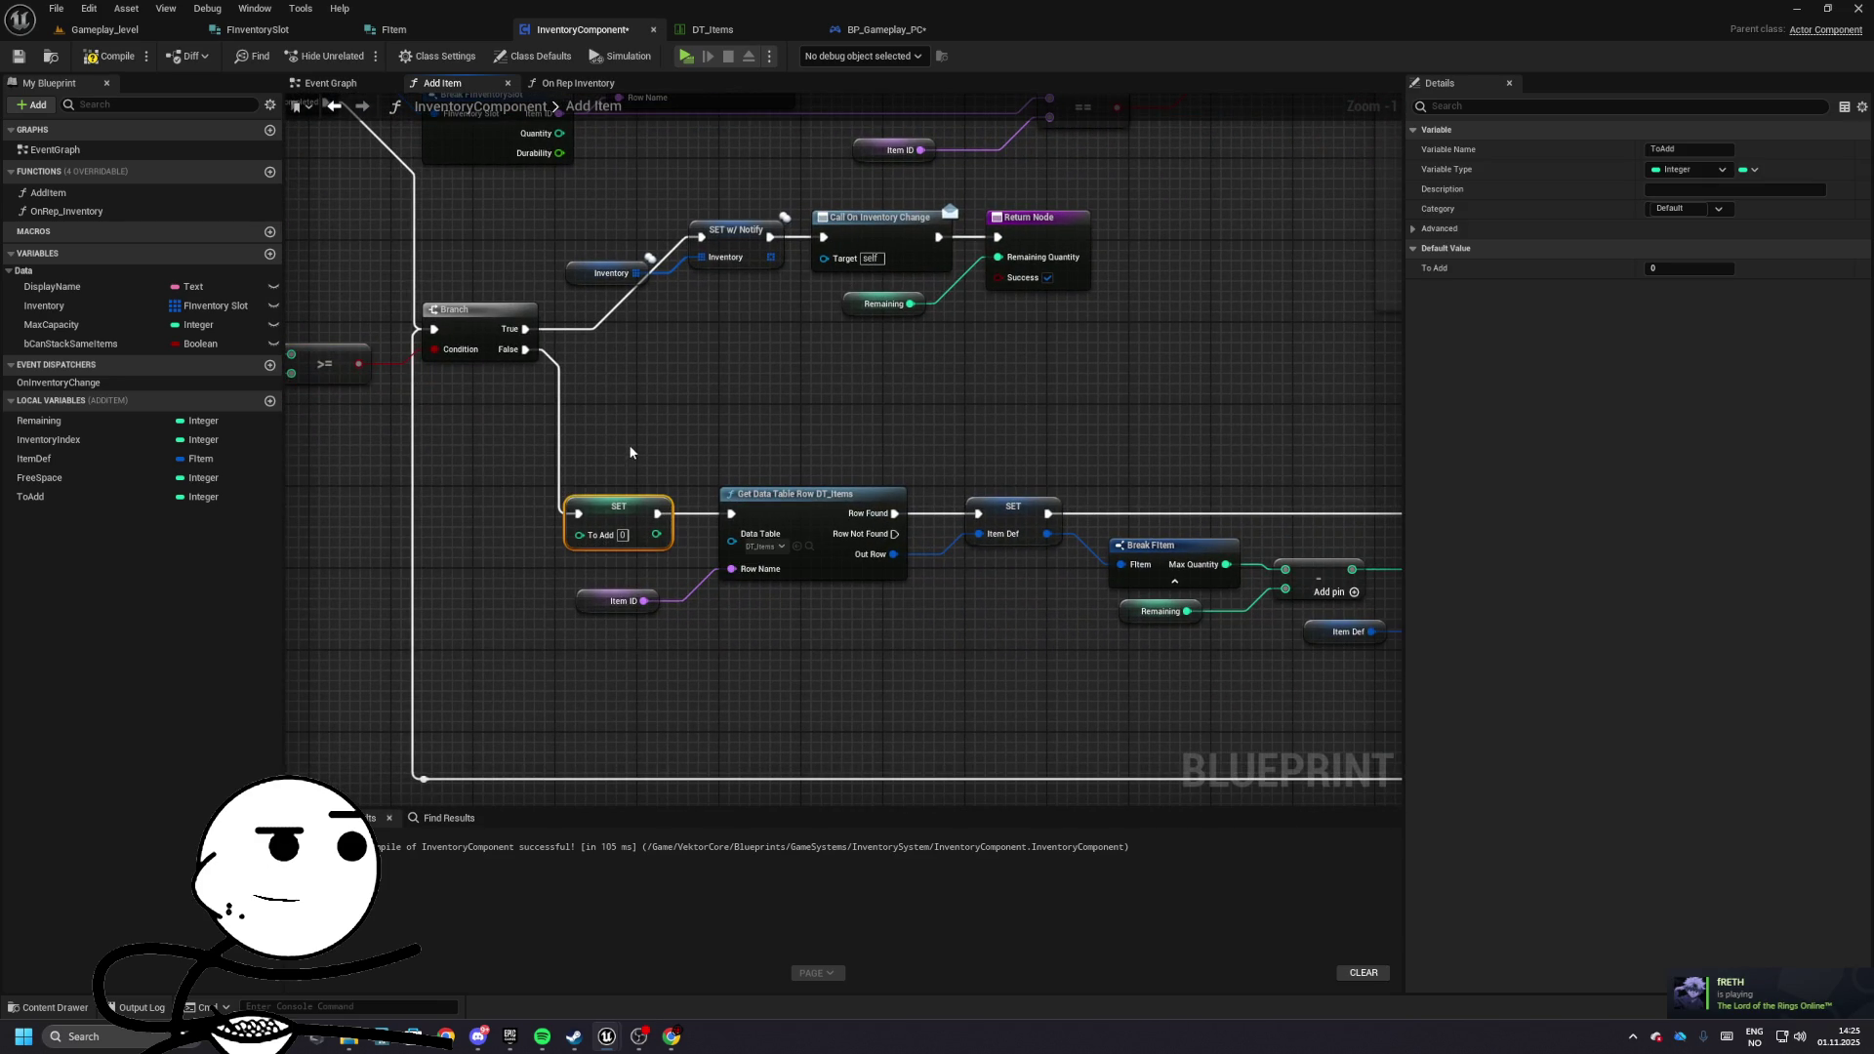
mouse_move(629, 436)
mouse_down()
mouse_move(994, 681)
mouse_move(1070, 649)
mouse_move(708, 657)
mouse_up()
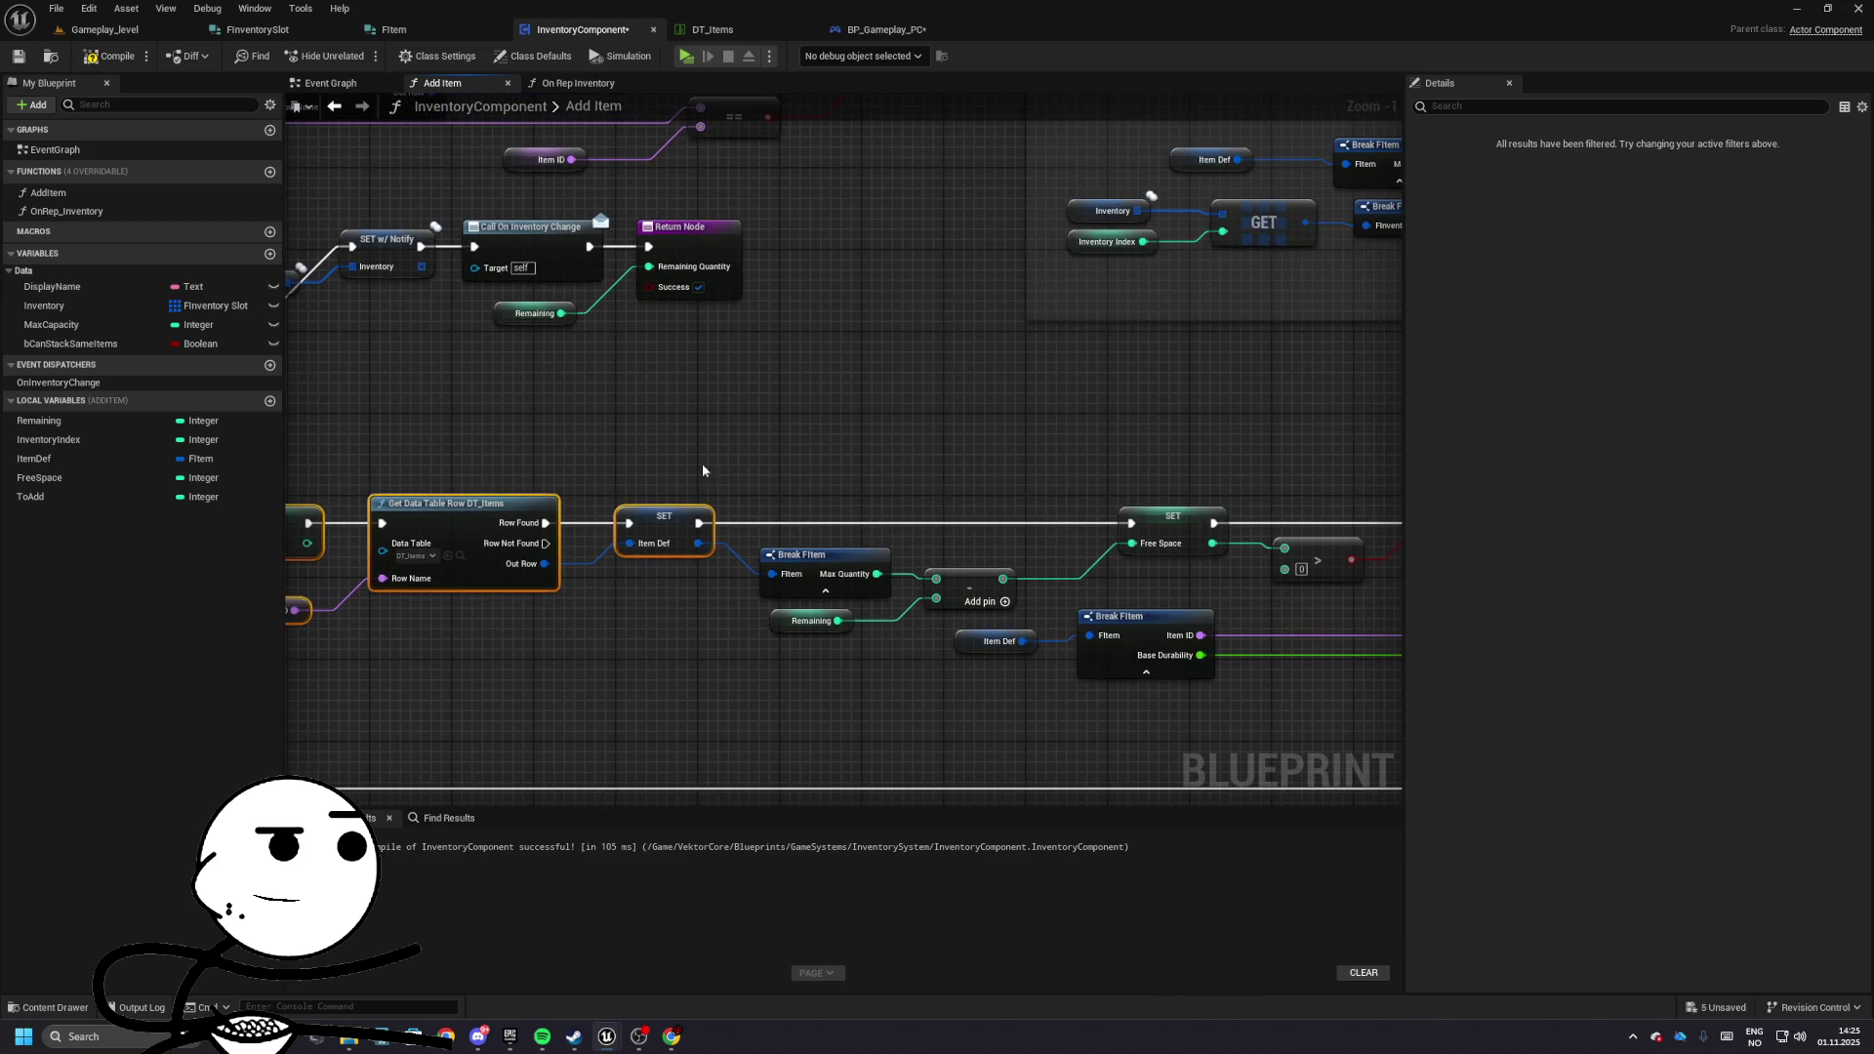
mouse_move(701, 463)
mouse_down()
mouse_move(1225, 683)
mouse_move(769, 632)
mouse_up()
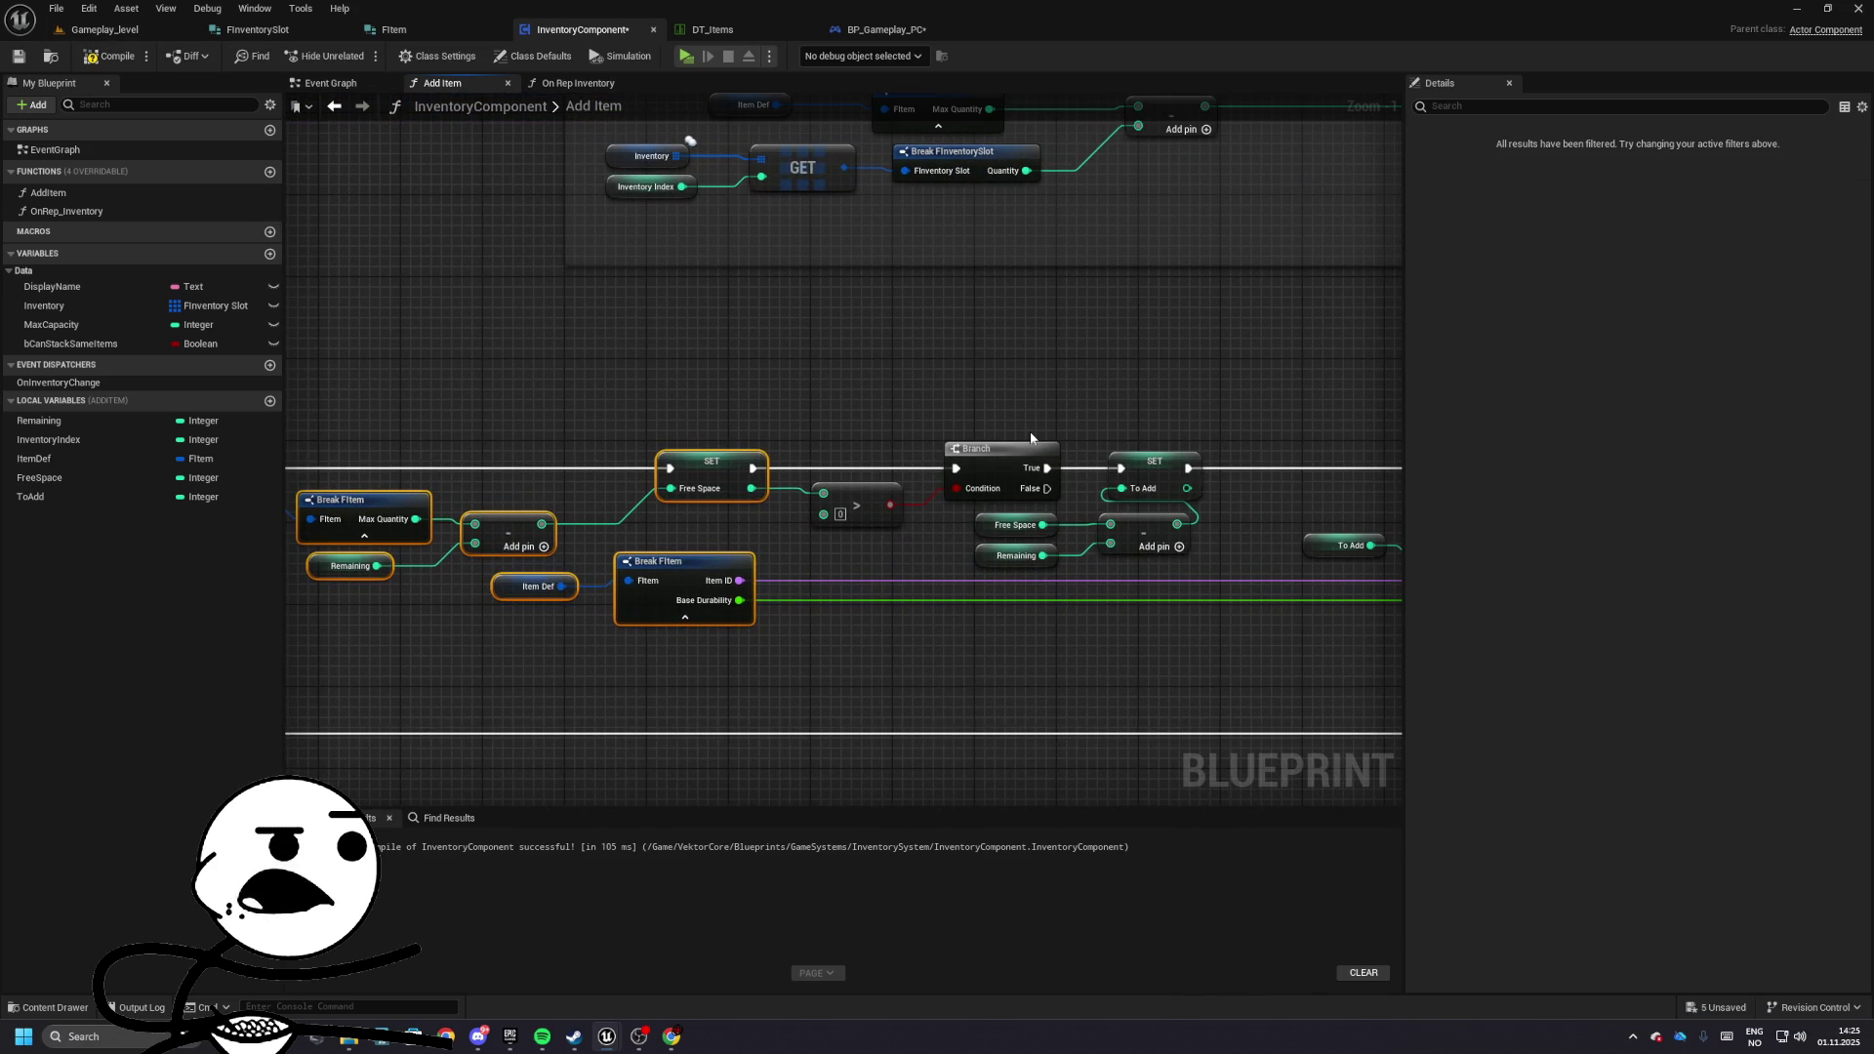
click(984, 551)
- Play-test the level in a Standalone window, where the shop fills with 85-stacks, then stop
click(97, 29)
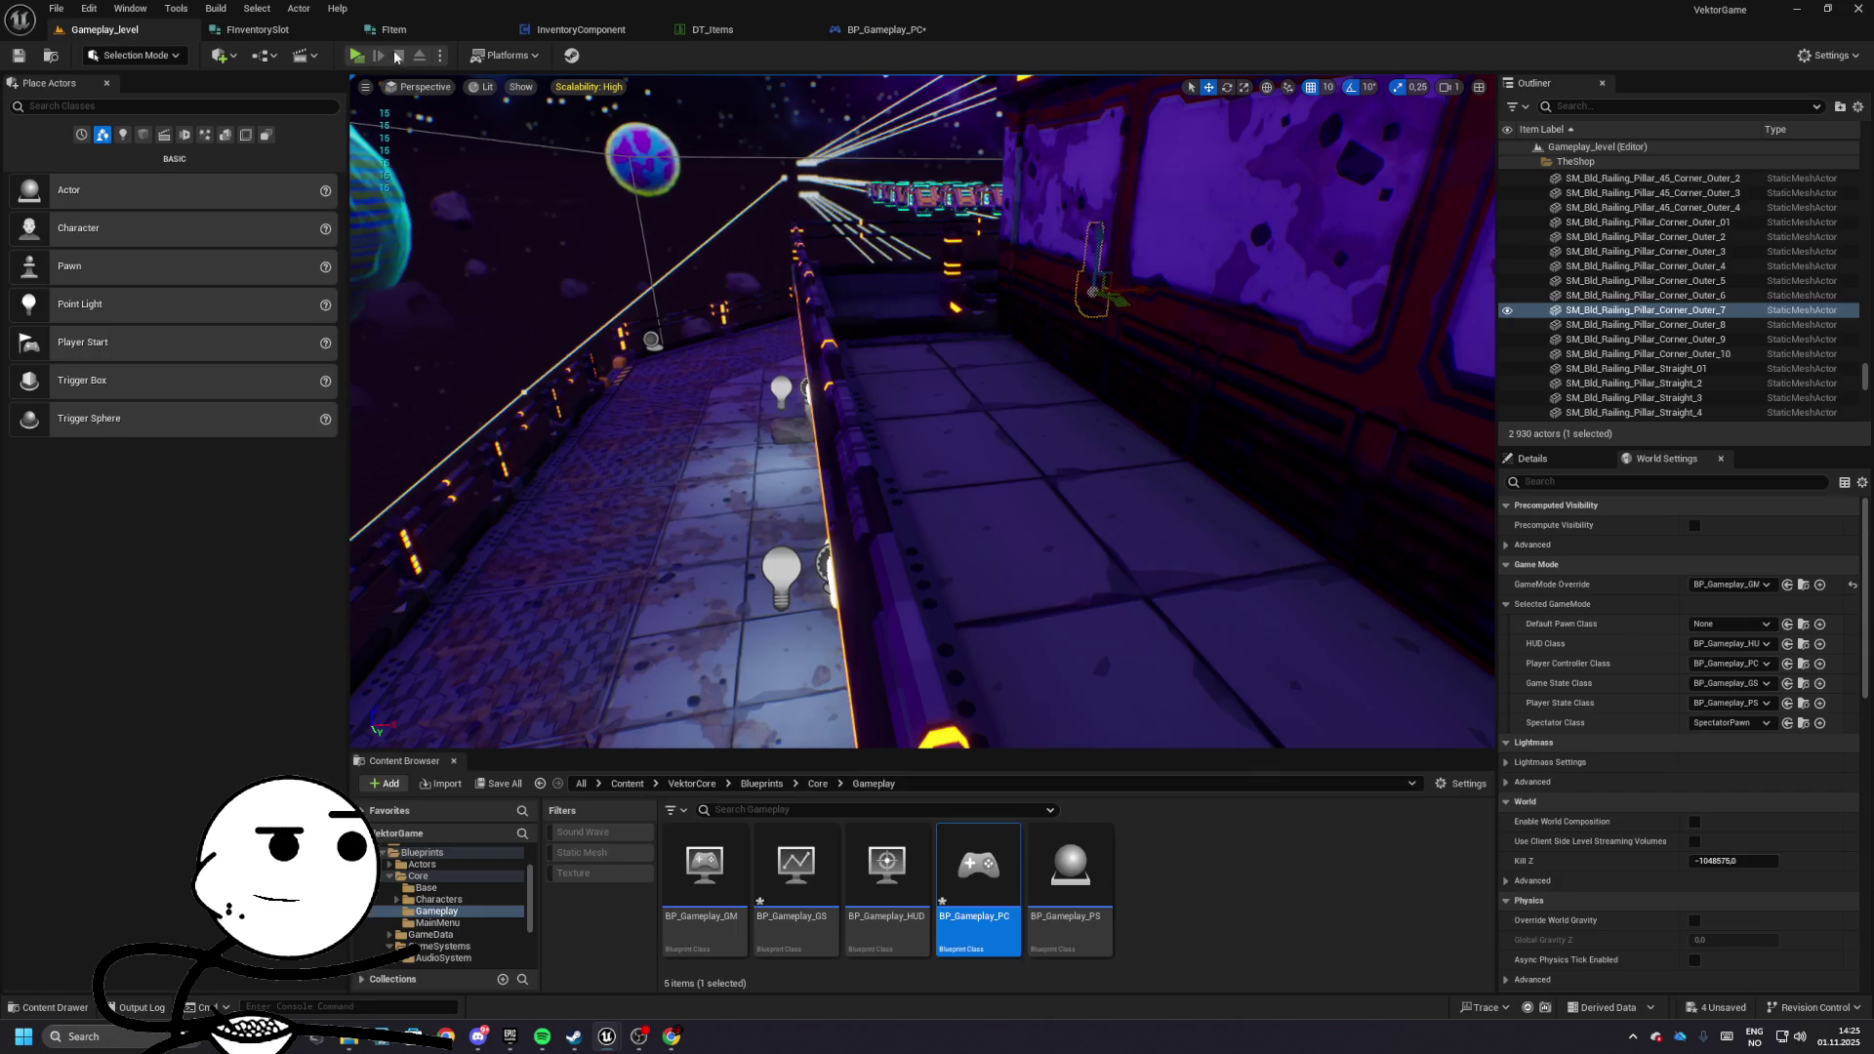
click(401, 97)
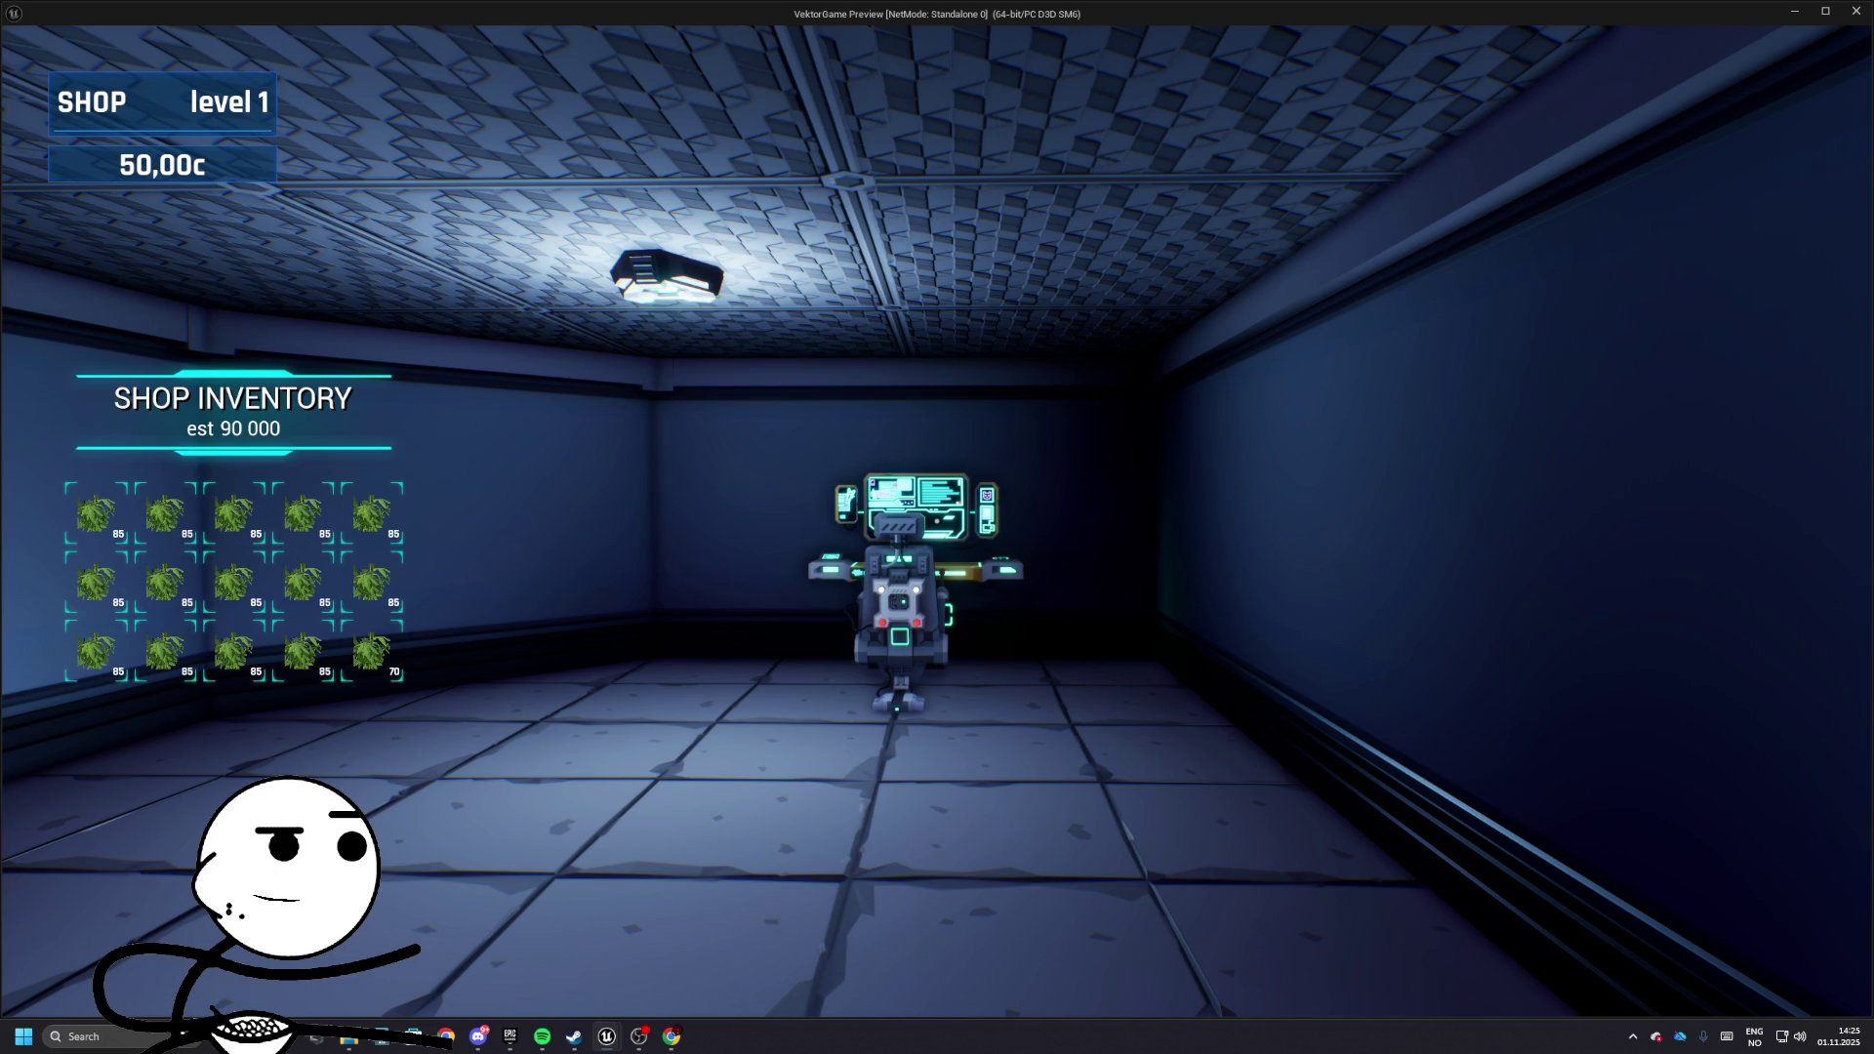
key(Escape)
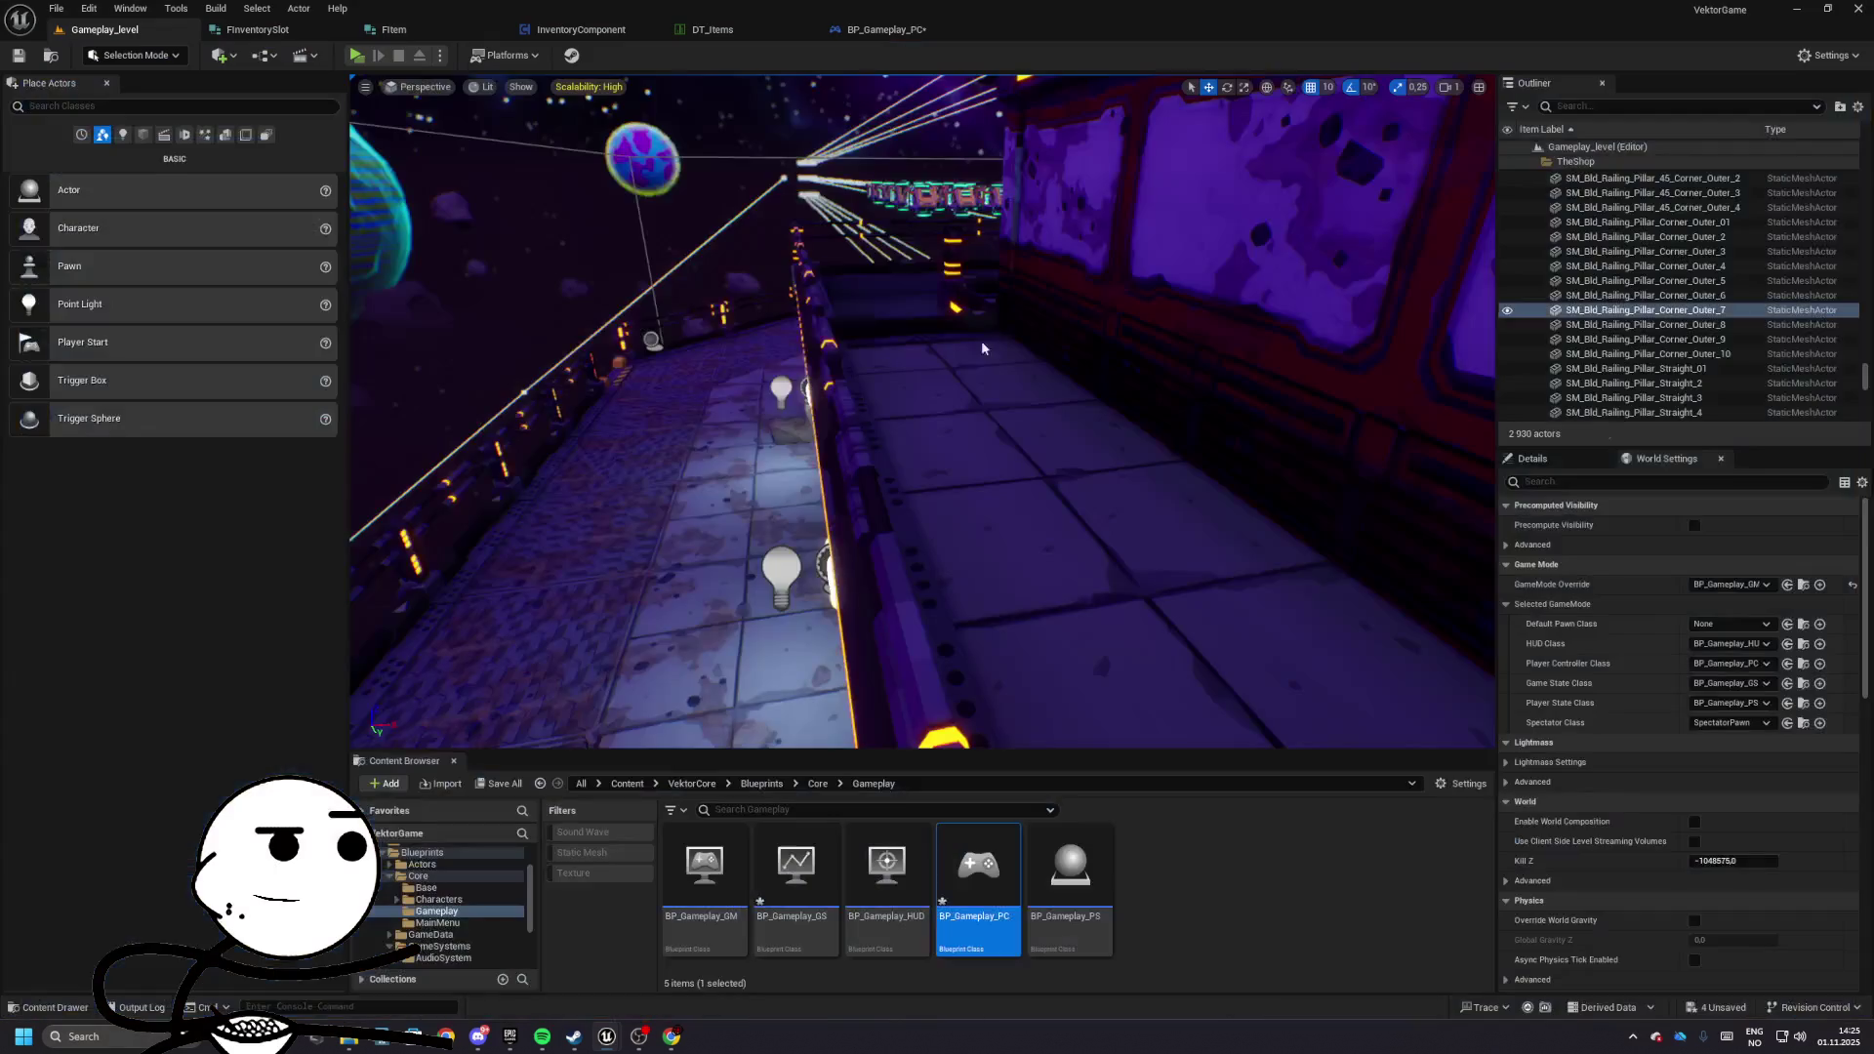
- Cycle through the BP_Gameplay_PC, FInventorySlot and FItem tabs back to the InventoryComponent Add Item graph
click(878, 30)
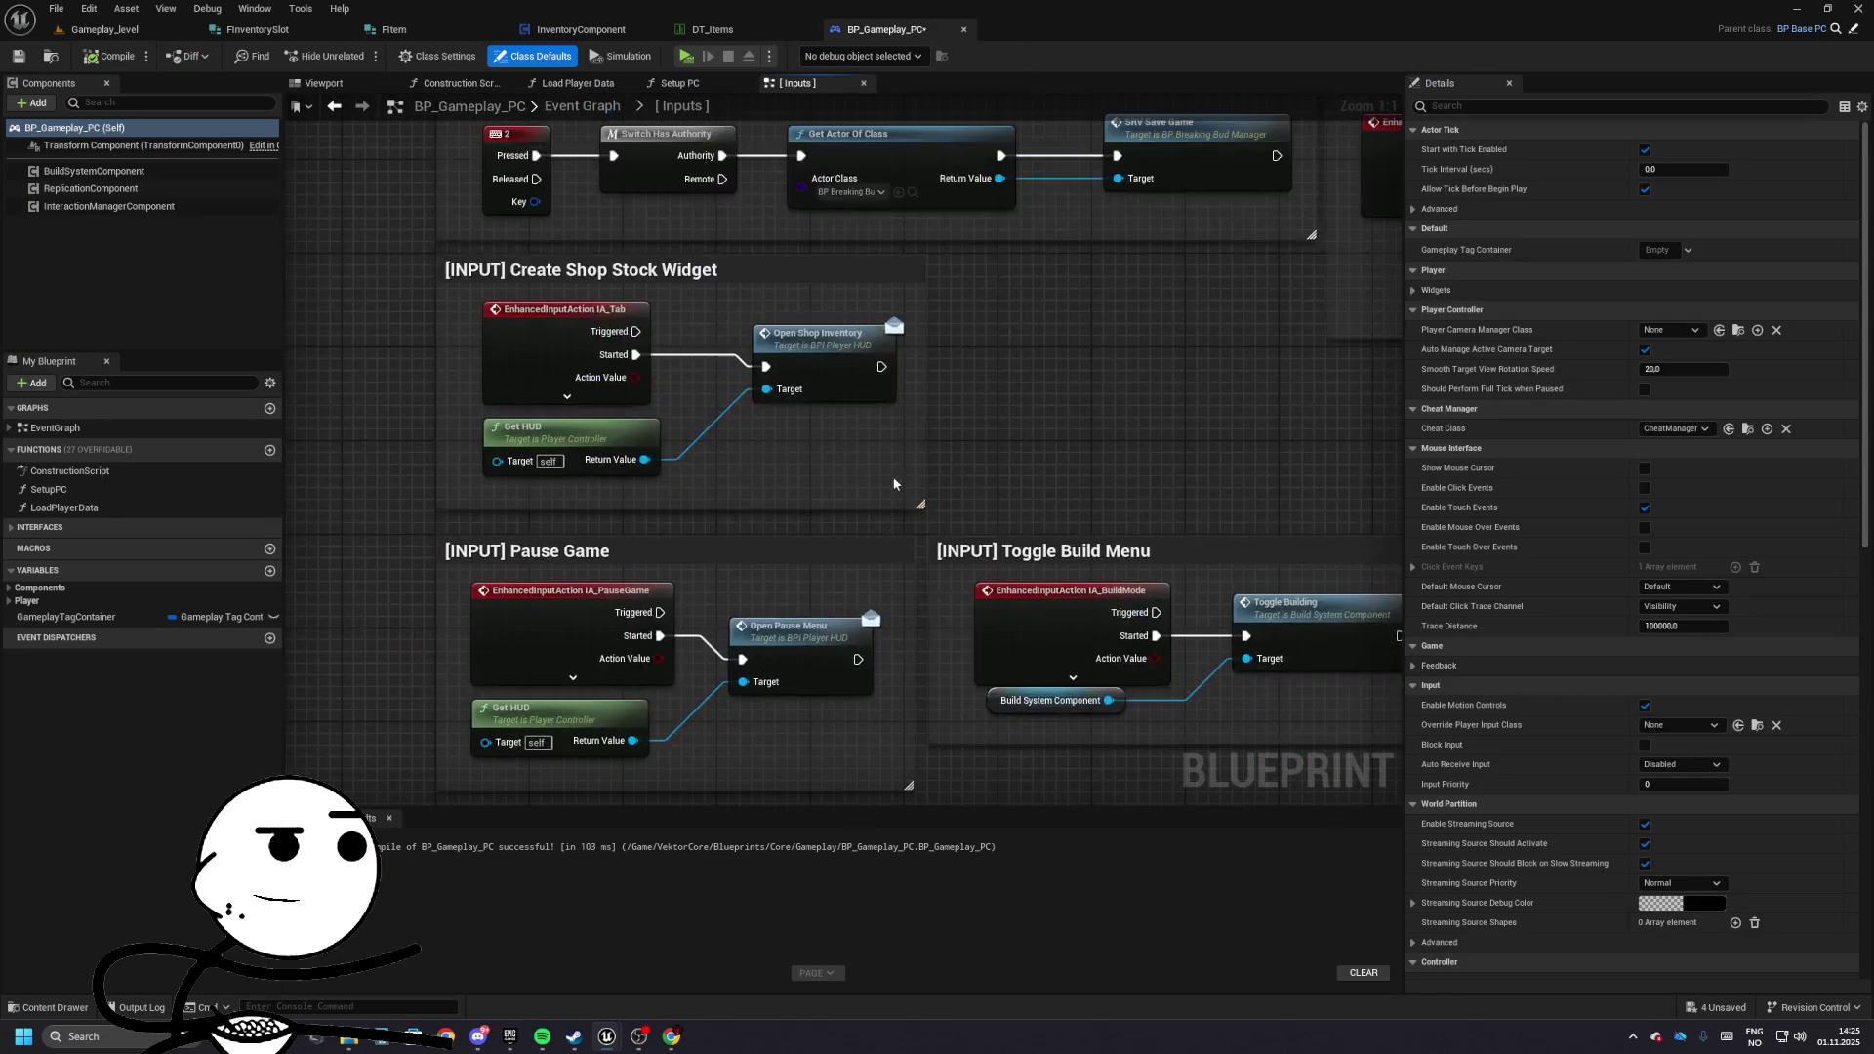
click(293, 30)
click(394, 30)
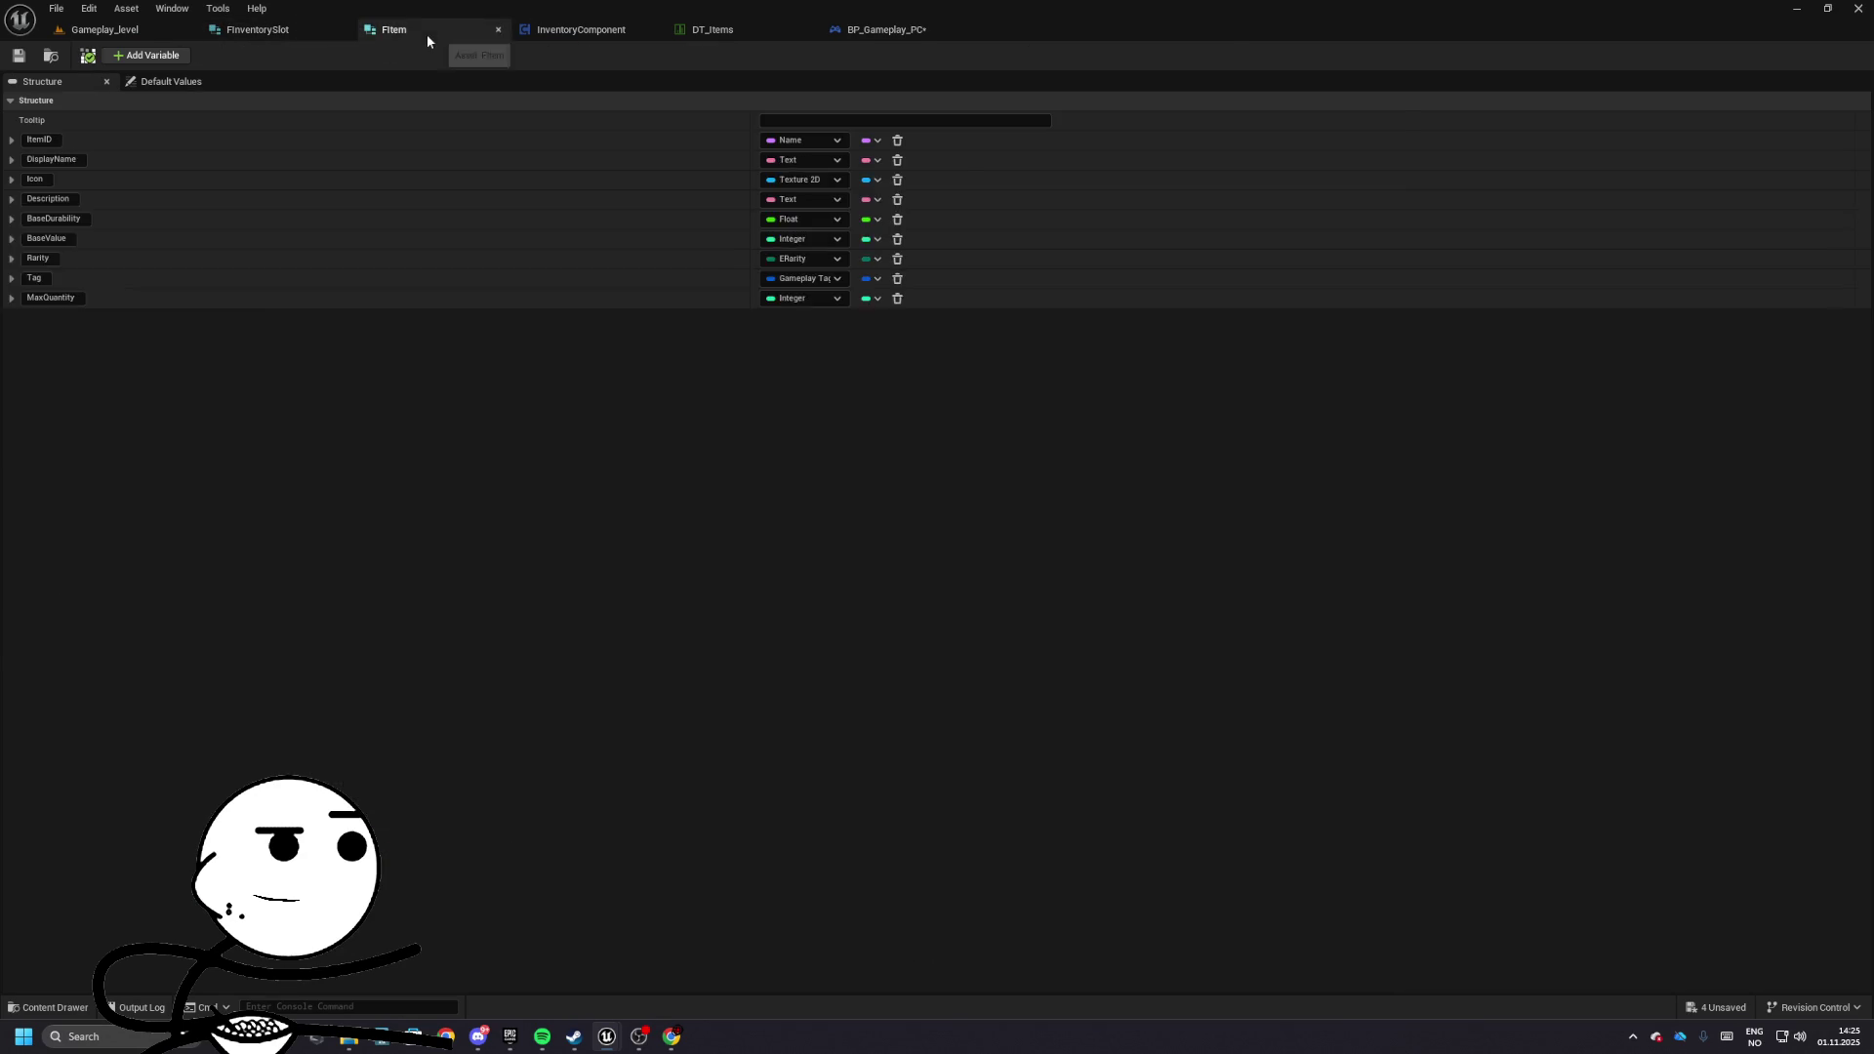
click(581, 29)
mouse_move(849, 415)
mouse_down()
mouse_move(776, 591)
mouse_move(413, 573)
mouse_up()
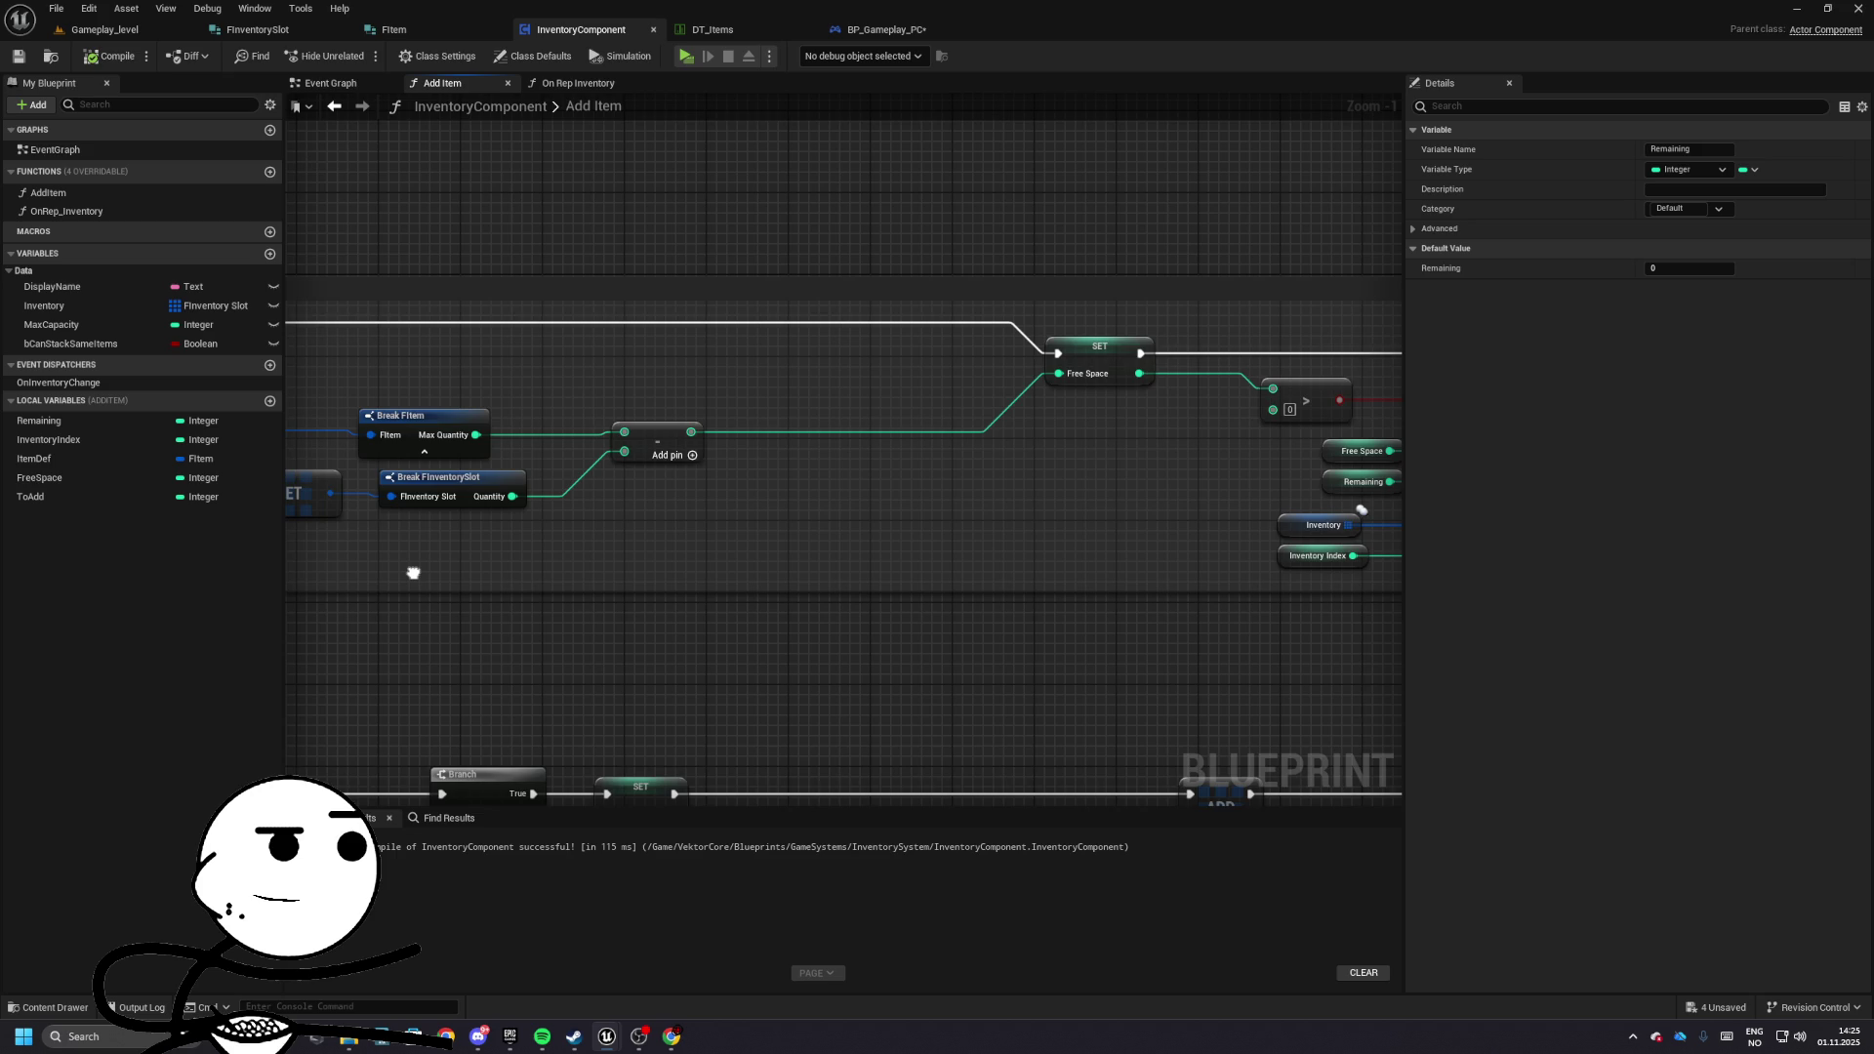
- Survey the Branch area, selecting the slot lookup, Break FItem, subtraction and SET Free Space nodes
mouse_move(413, 573)
mouse_down()
mouse_move(1102, 584)
mouse_move(735, 563)
mouse_up()
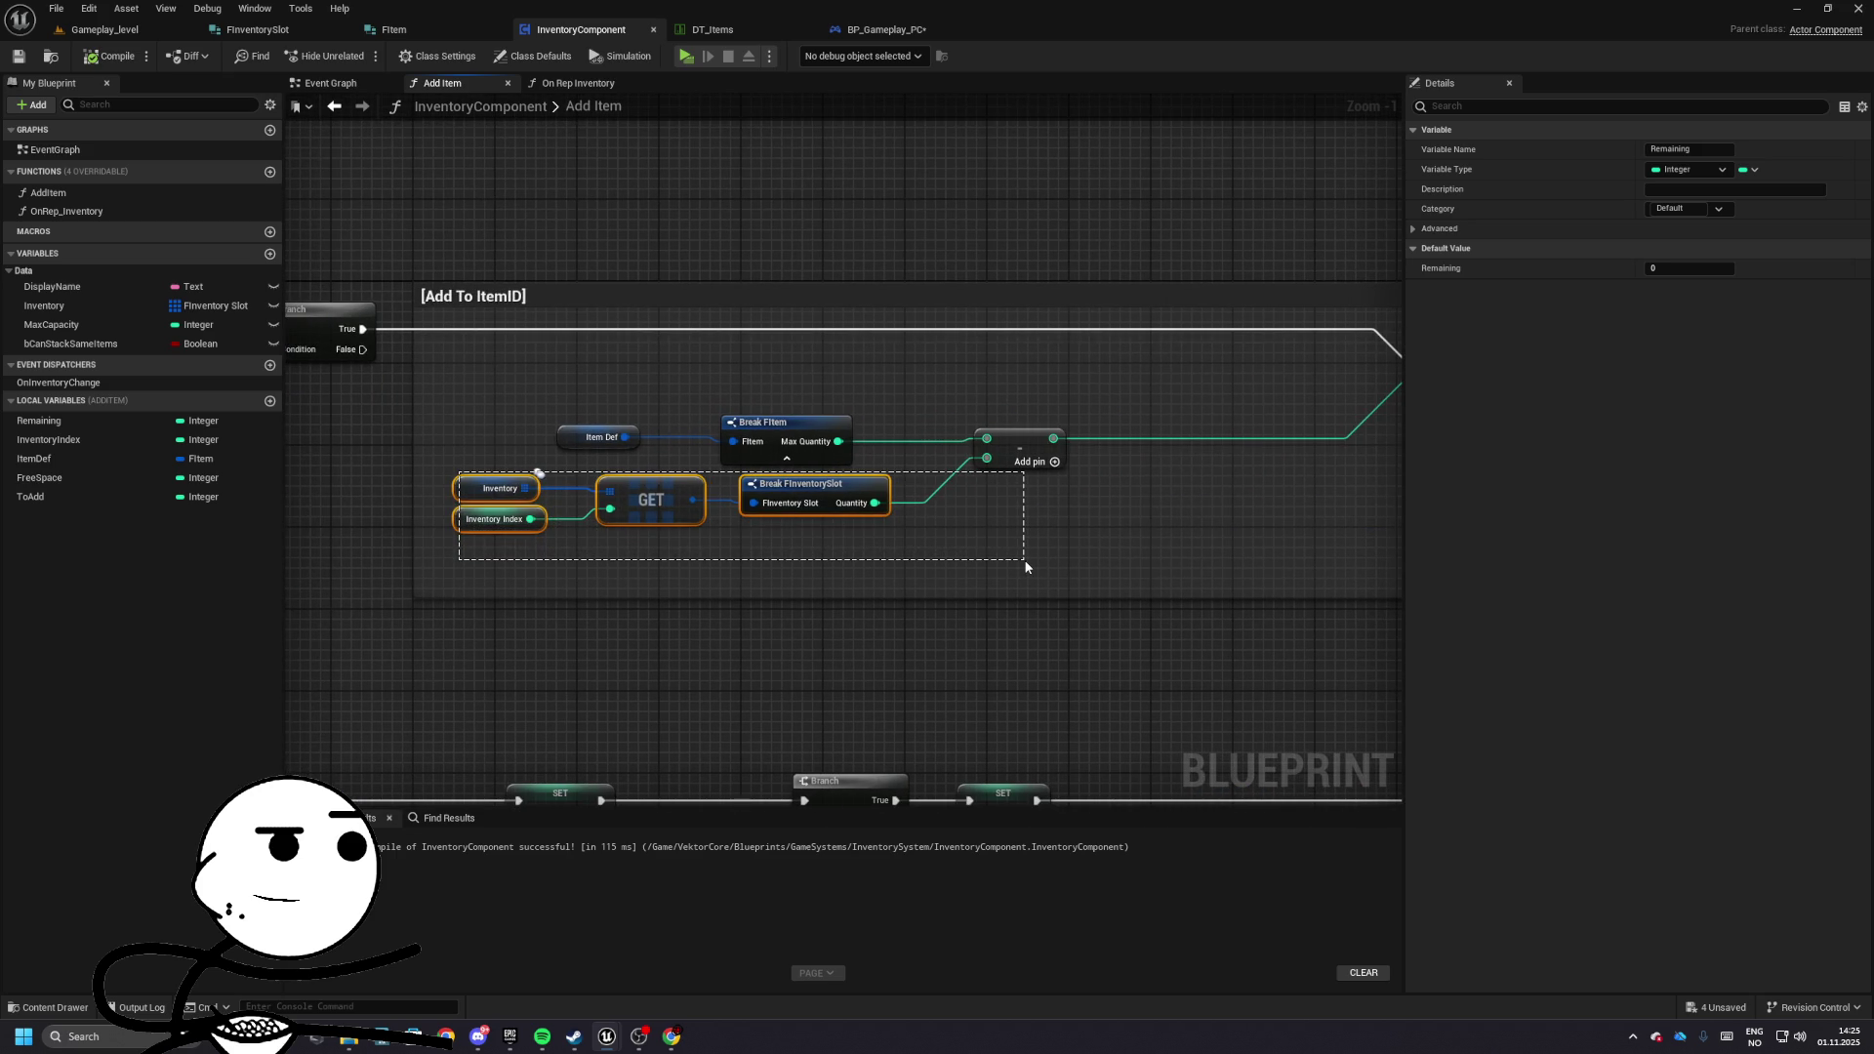
drag(1025, 566, 1025, 566)
drag(588, 365, 844, 451)
drag(481, 561, 775, 525)
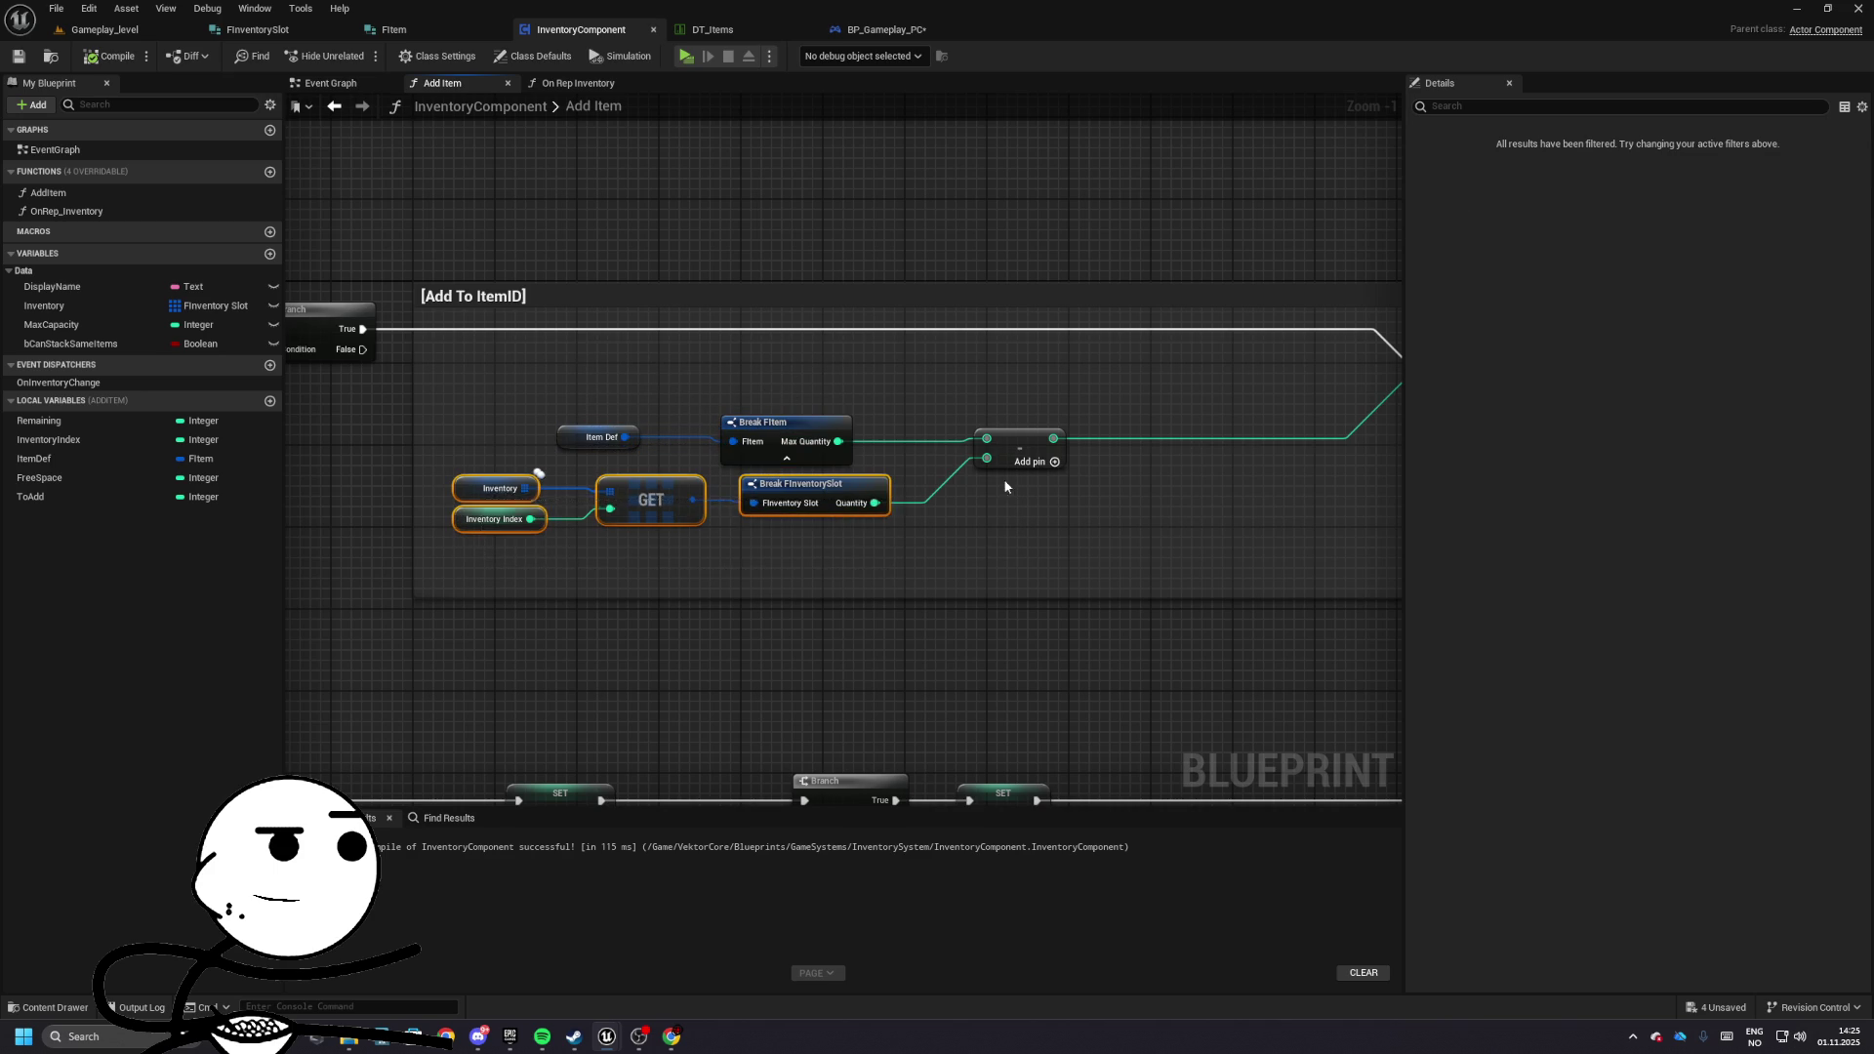
mouse_move(1006, 485)
mouse_down()
mouse_move(776, 455)
mouse_move(984, 422)
mouse_up()
click(766, 461)
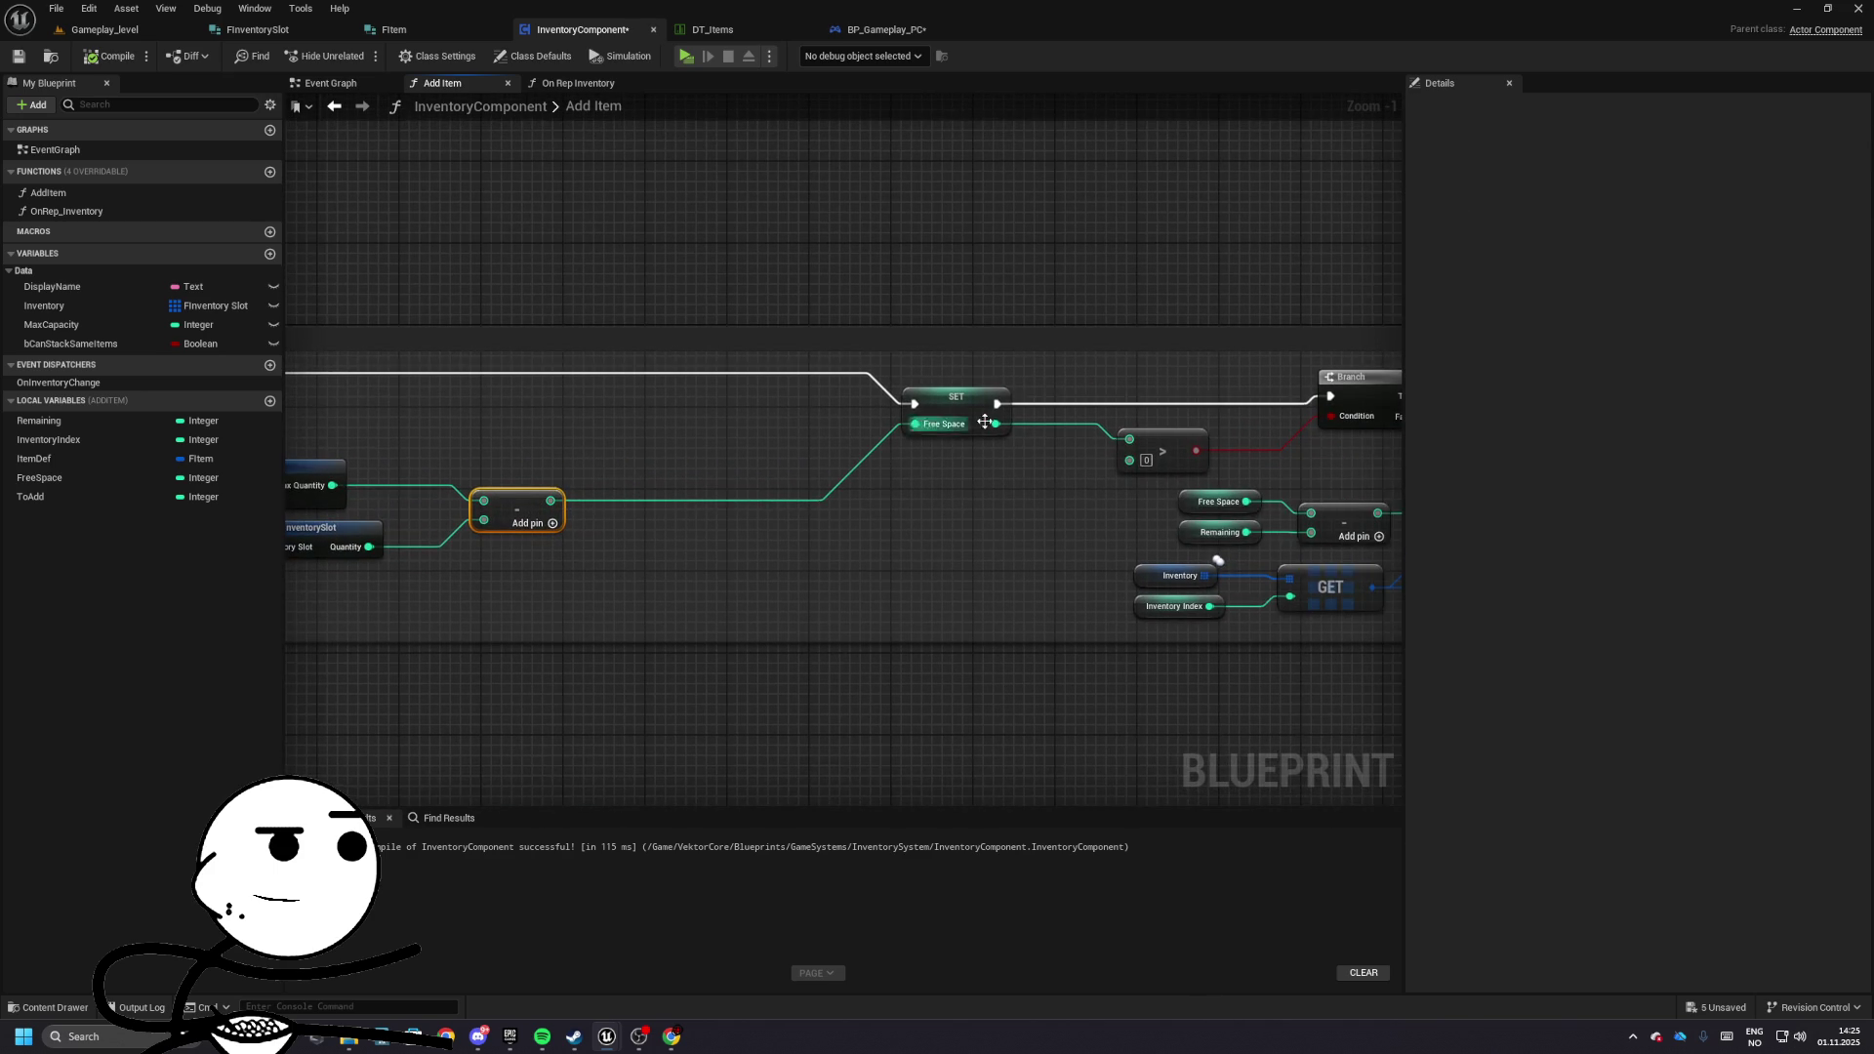
click(984, 422)
- Wire SET Free Space's execution straight to SET To Add, bypassing the Branch
mouse_move(1079, 458)
mouse_down()
mouse_move(849, 459)
mouse_move(867, 424)
mouse_up()
drag(986, 427, 872, 428)
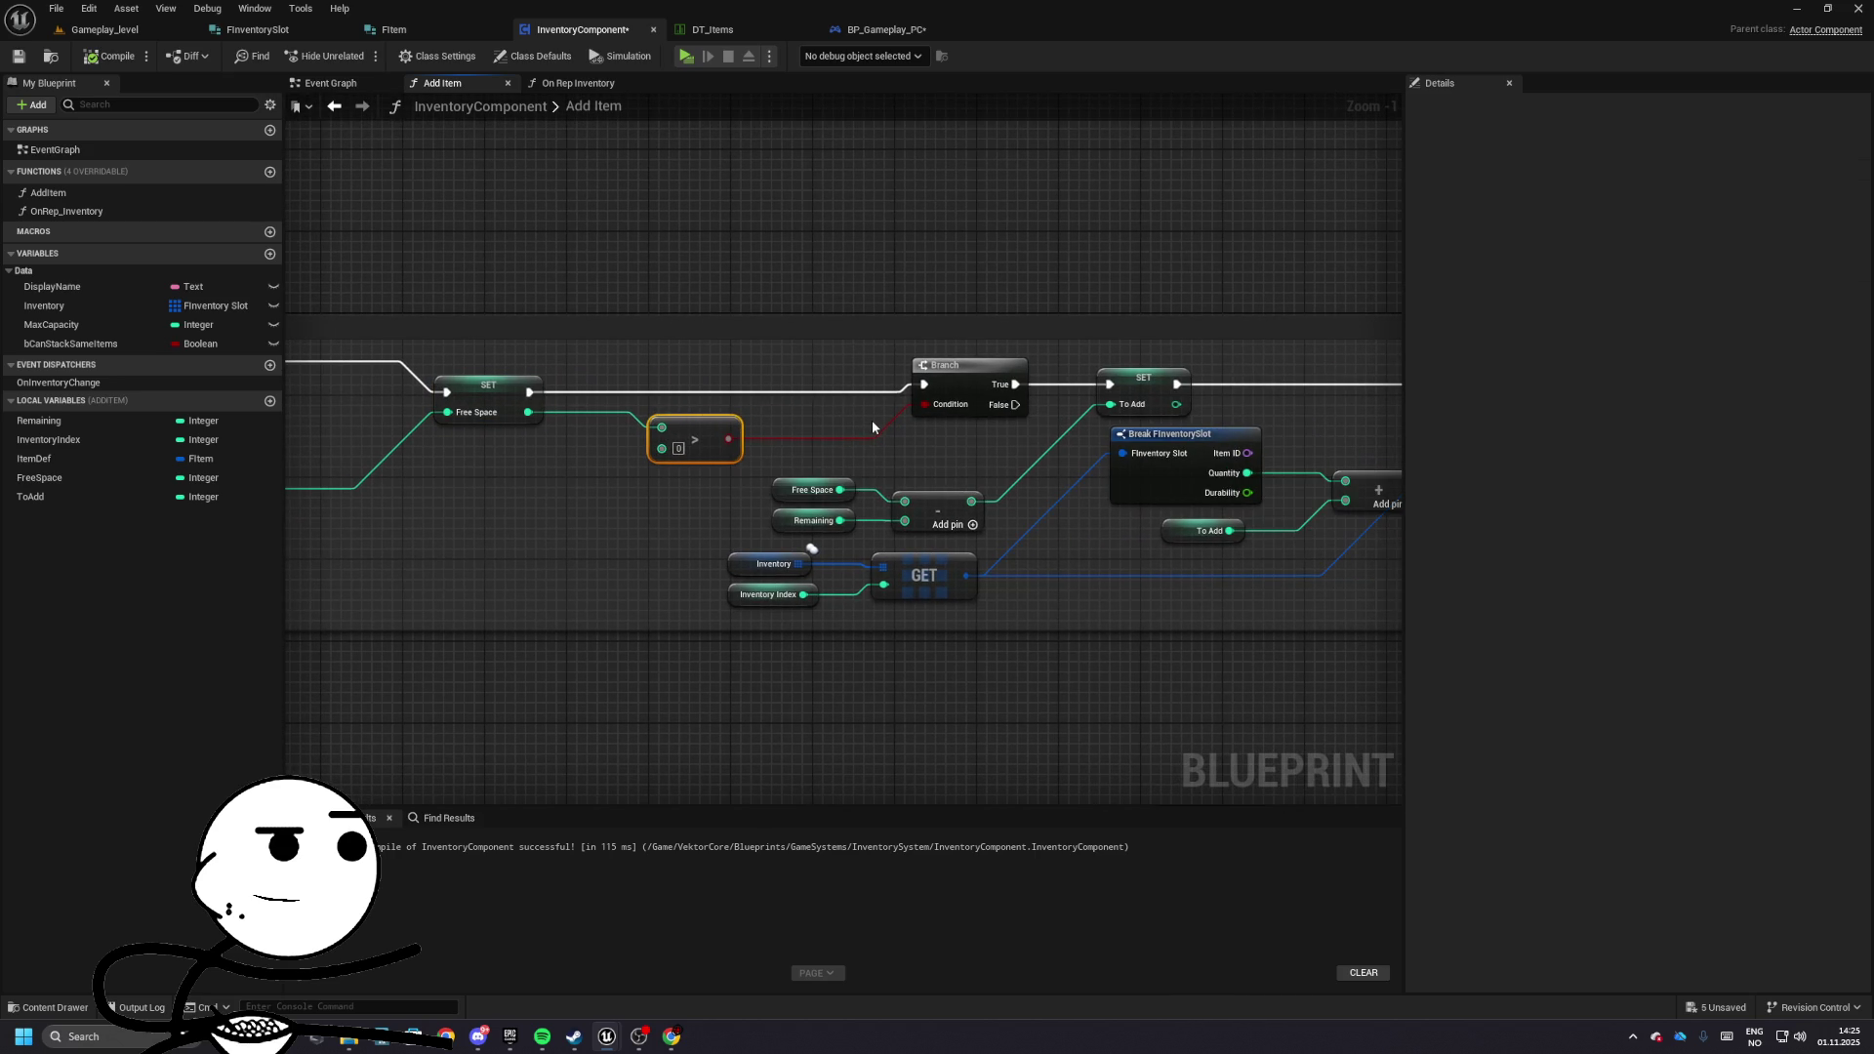
mouse_move(527, 392)
mouse_down()
mouse_move(640, 422)
mouse_move(1110, 384)
mouse_up()
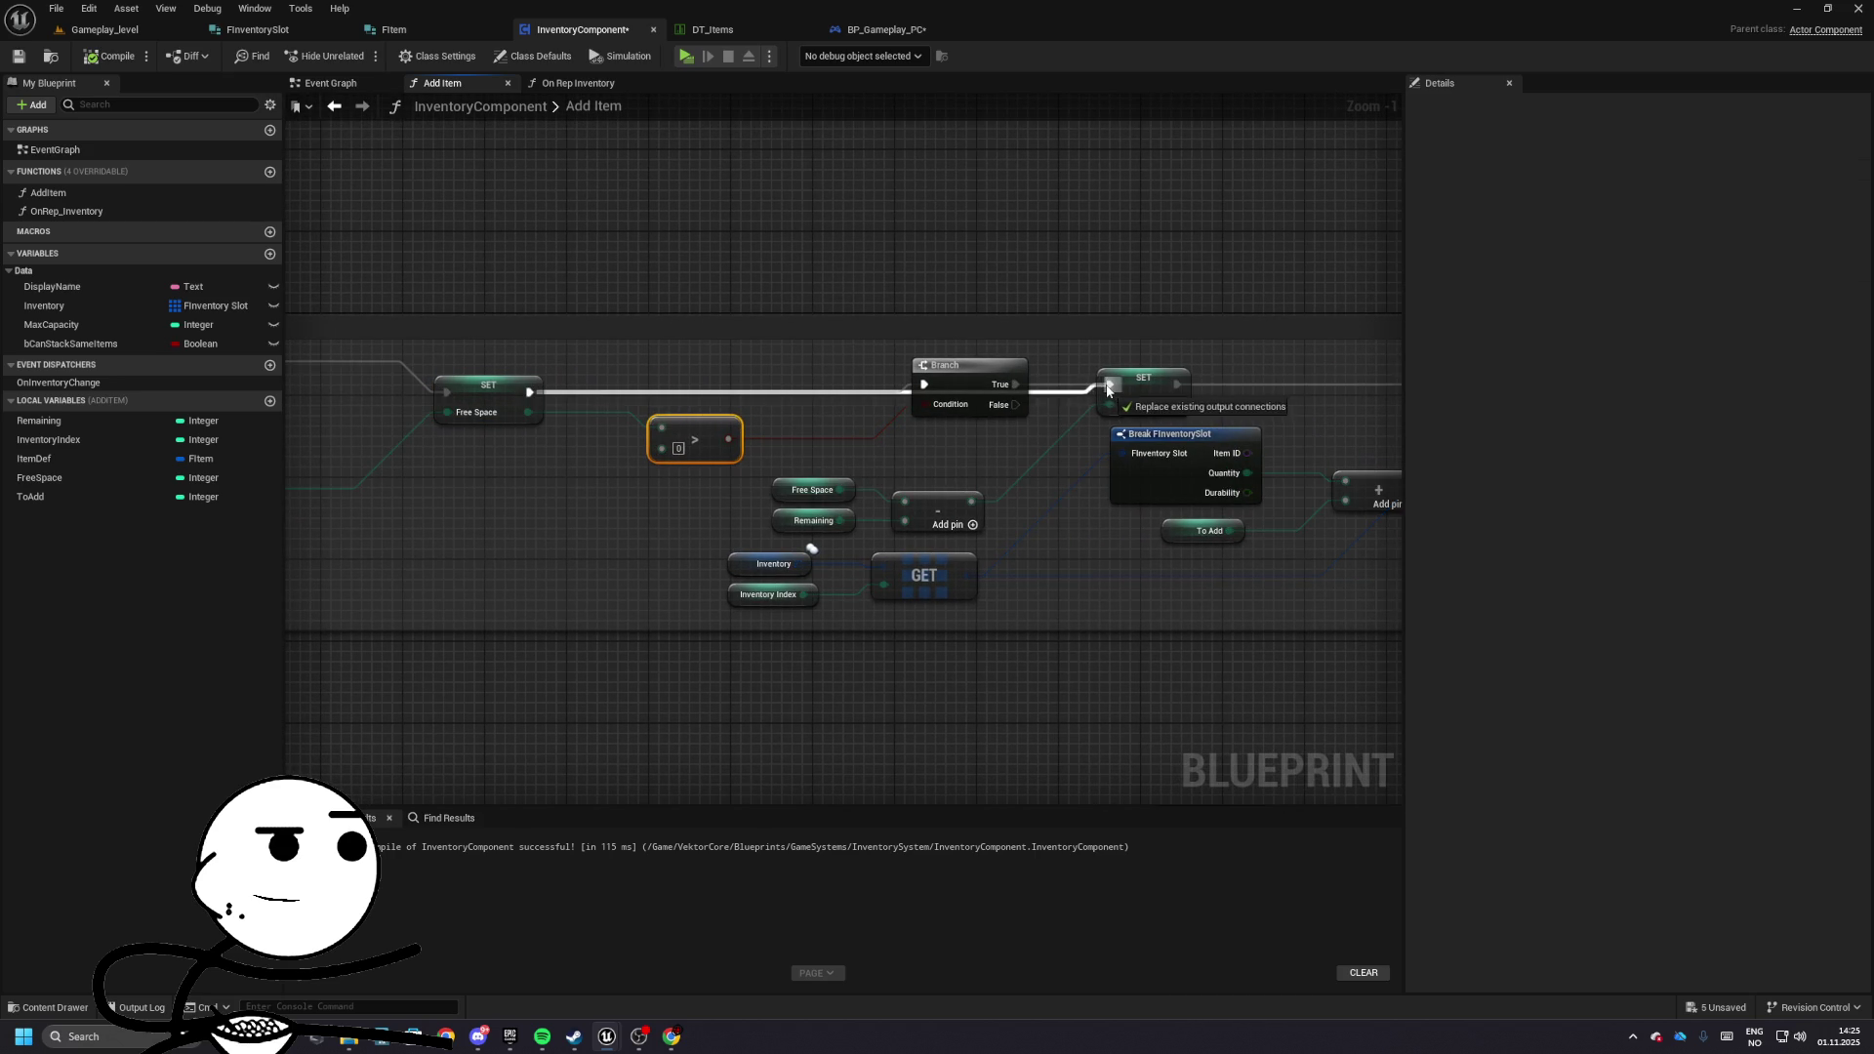
drag(651, 240, 588, 240)
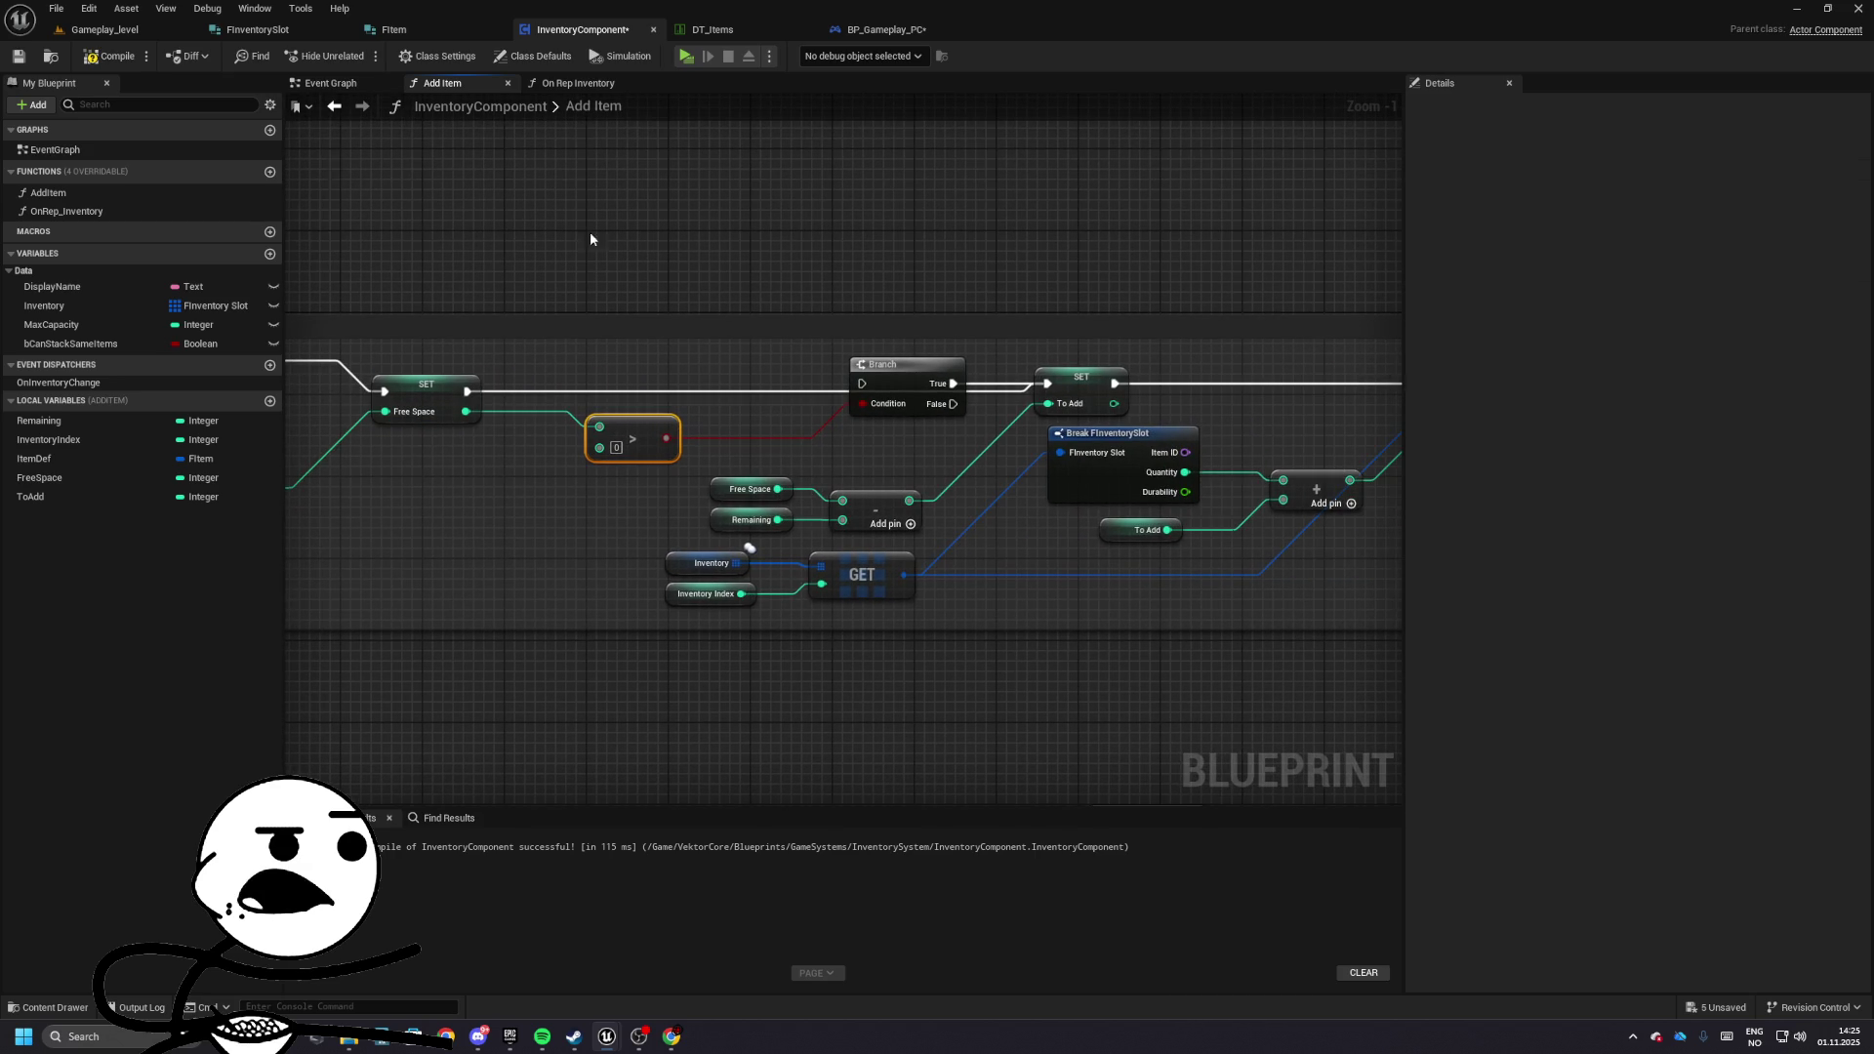
- Run a quick play test, stop it, and undo the accidental node move
click(686, 56)
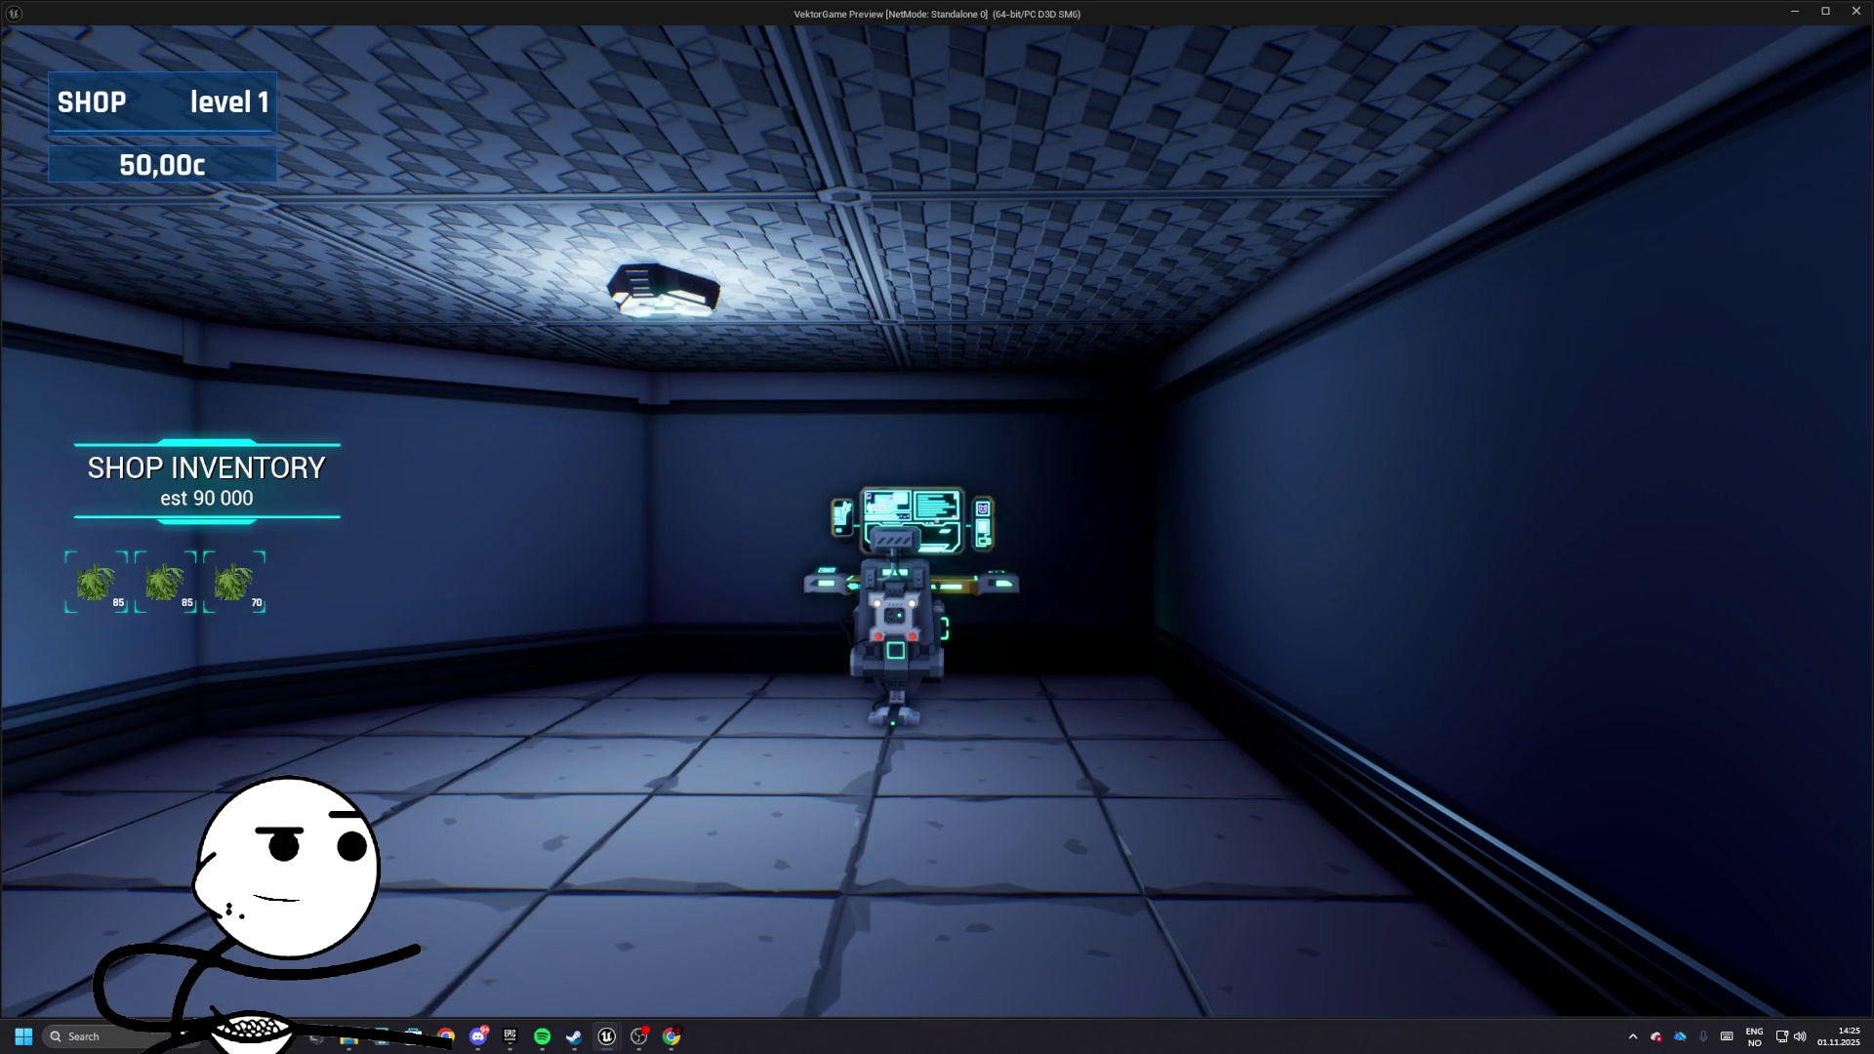
key(Escape)
key(ctrl+z)
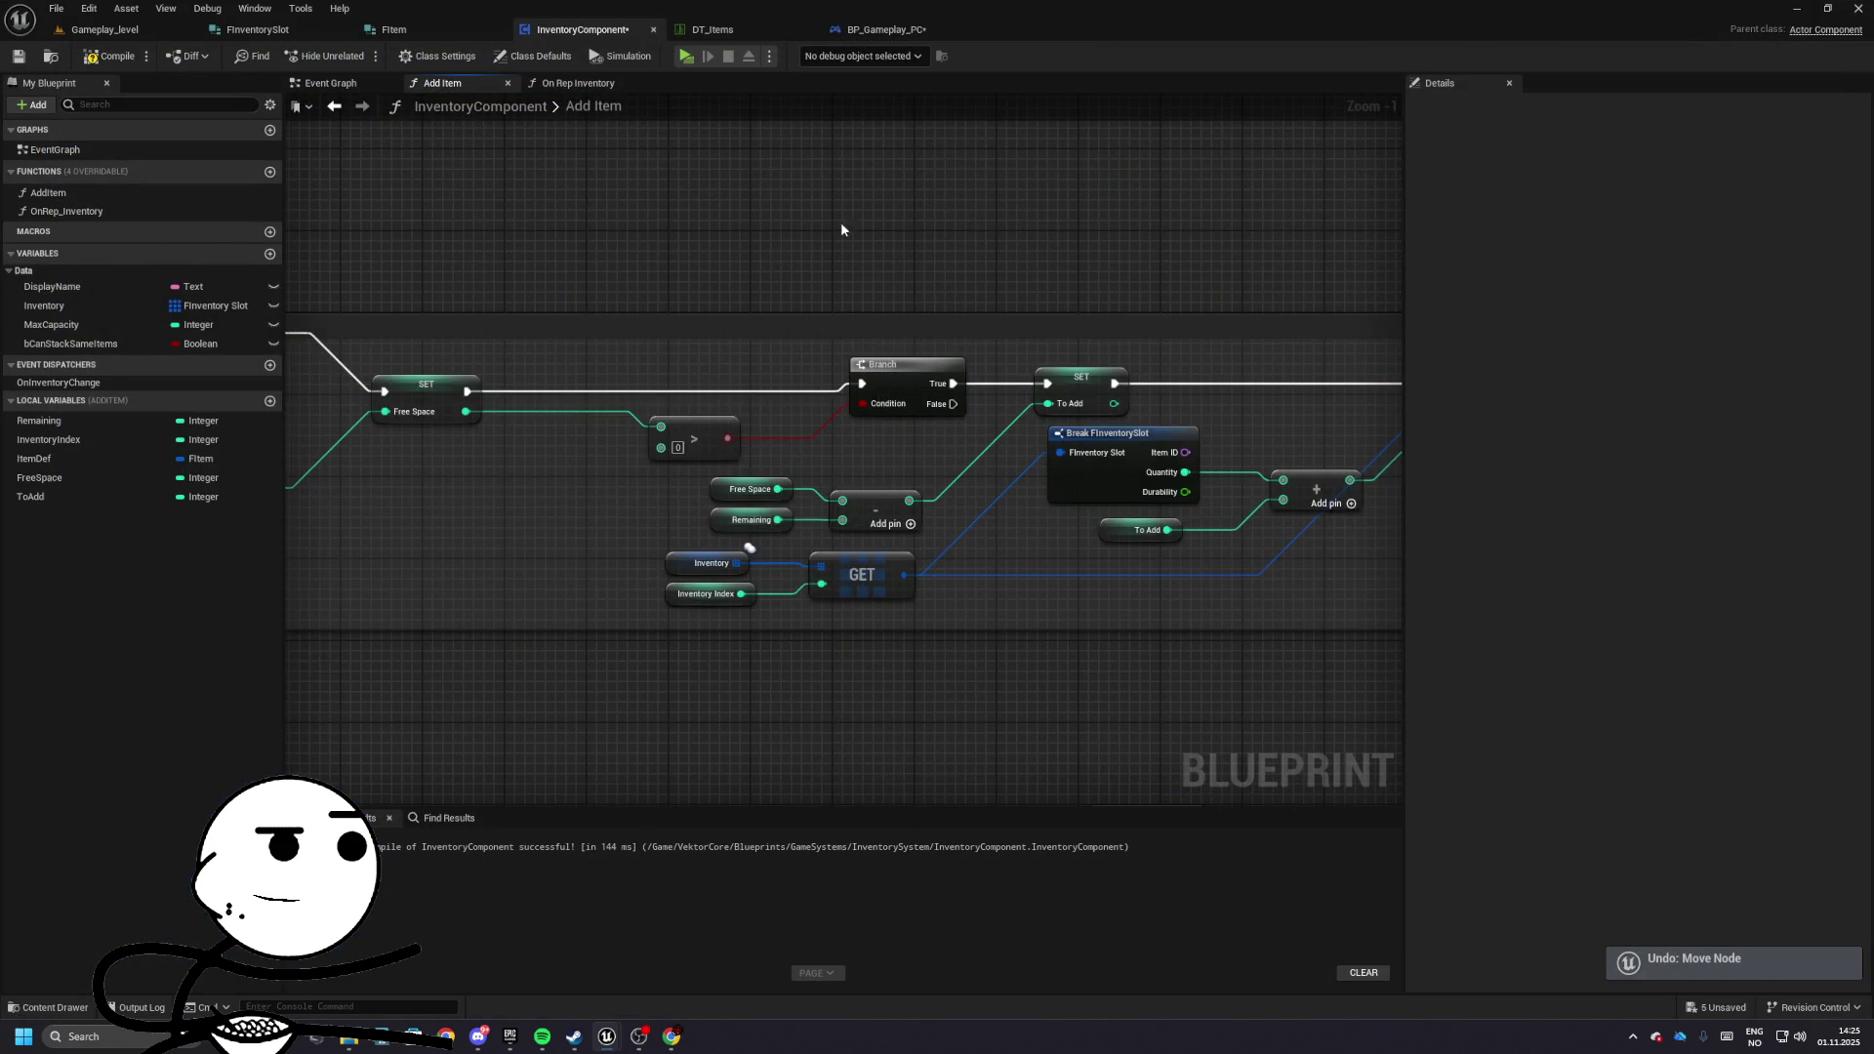
- Hide Break FInventorySlot's unused Item ID and Durability pins, leaving only Quantity
mouse_move(1039, 237)
mouse_down()
mouse_move(922, 383)
mouse_move(629, 491)
mouse_up()
click(630, 492)
drag(517, 532, 796, 600)
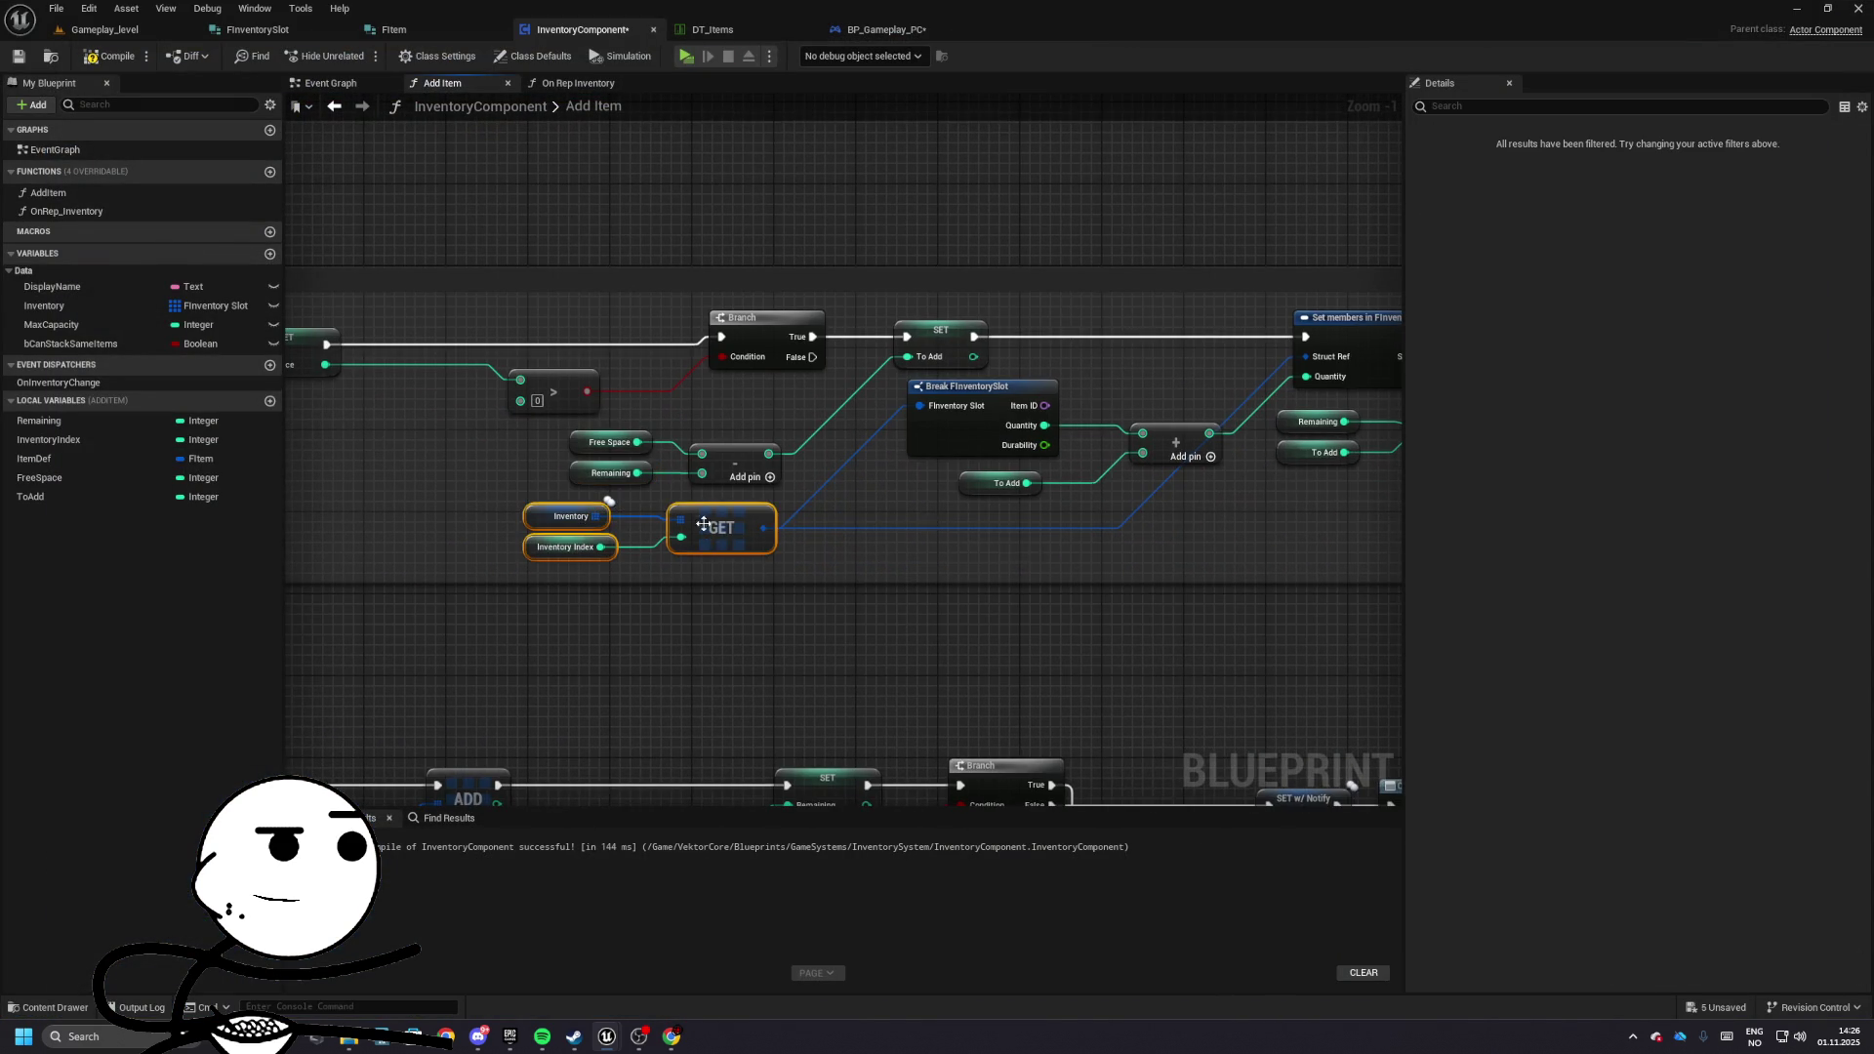
click(716, 493)
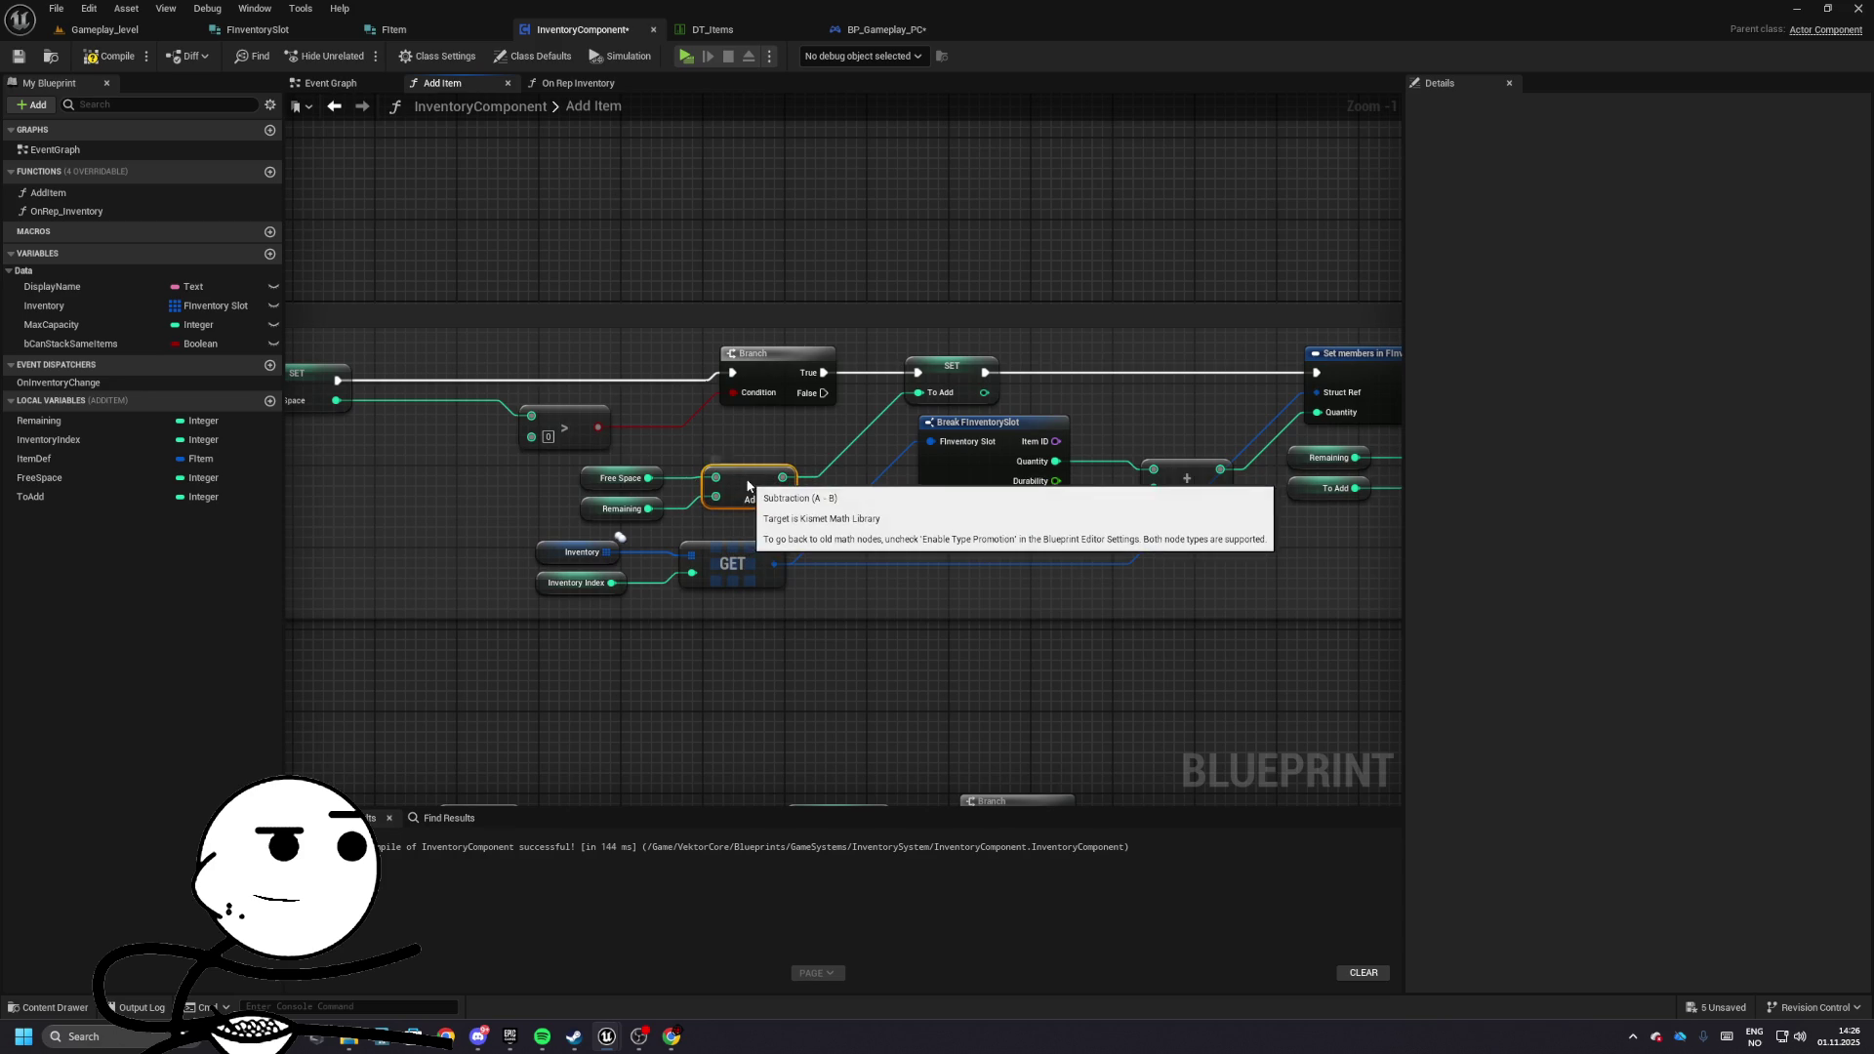
drag(840, 452, 490, 542)
click(684, 571)
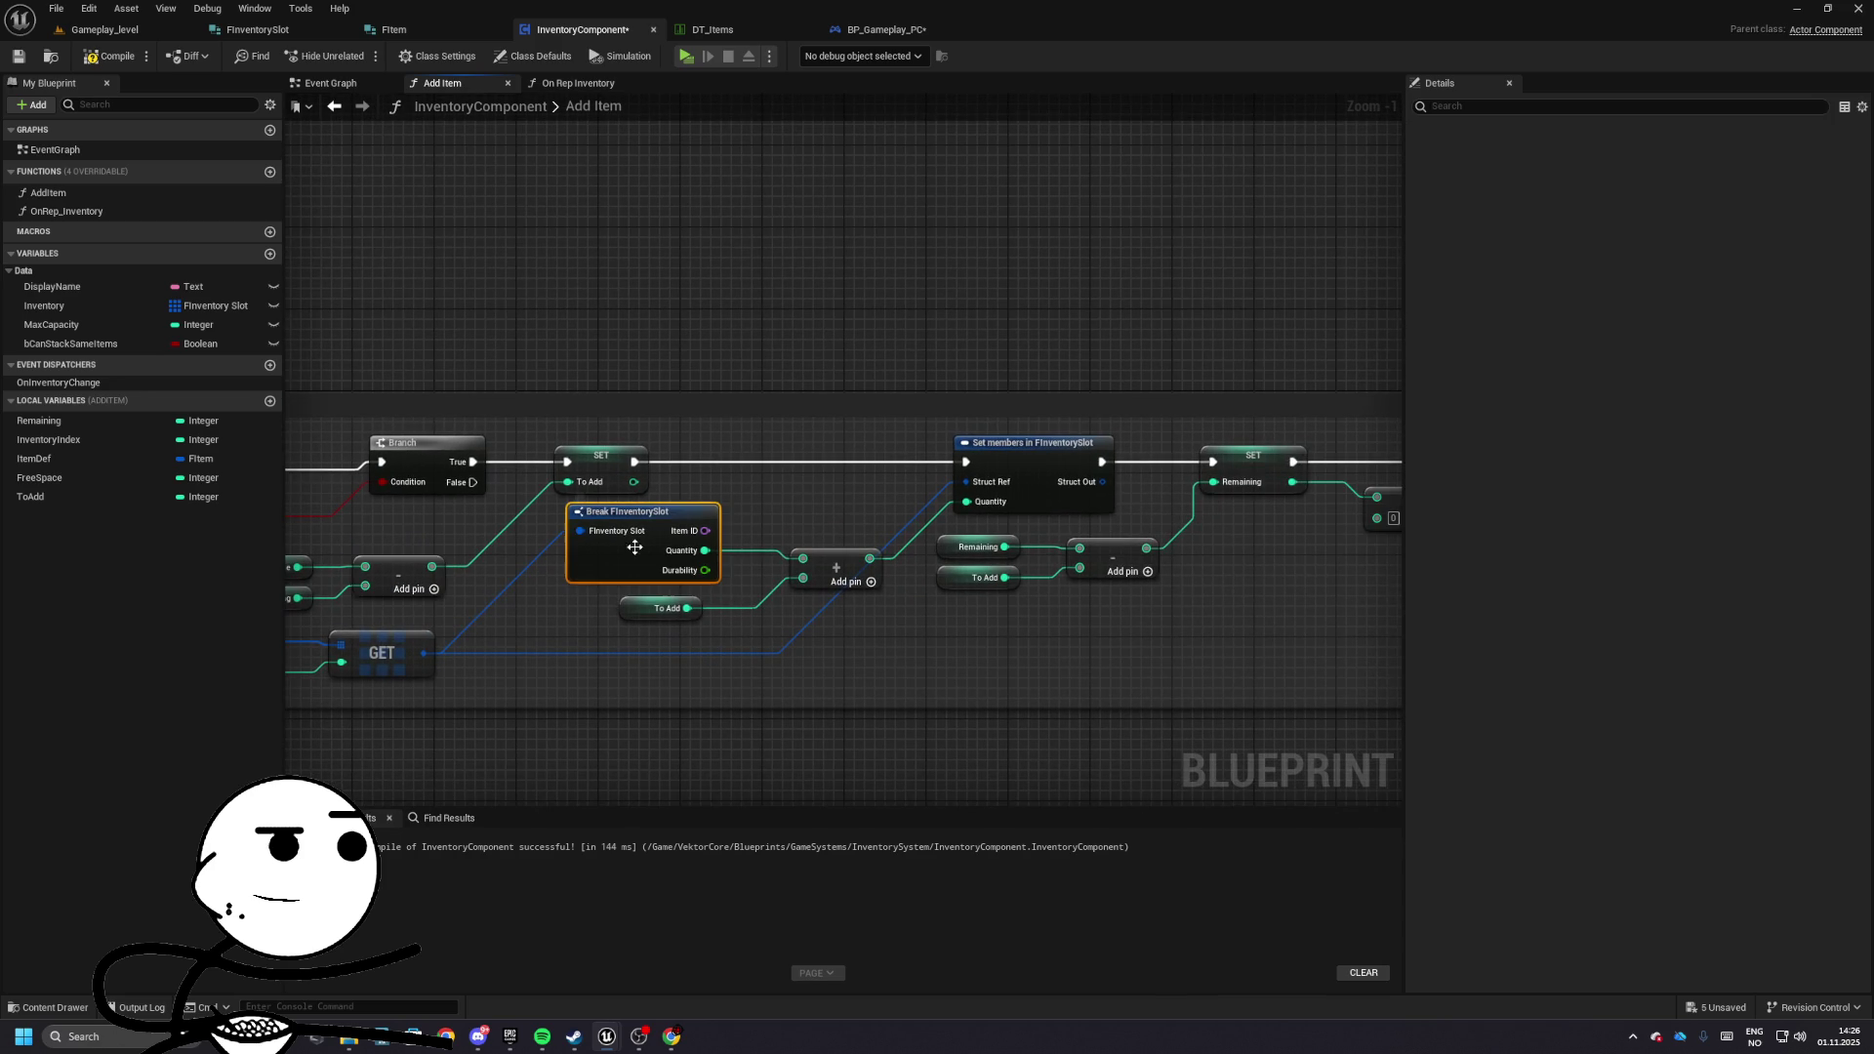
click(1697, 229)
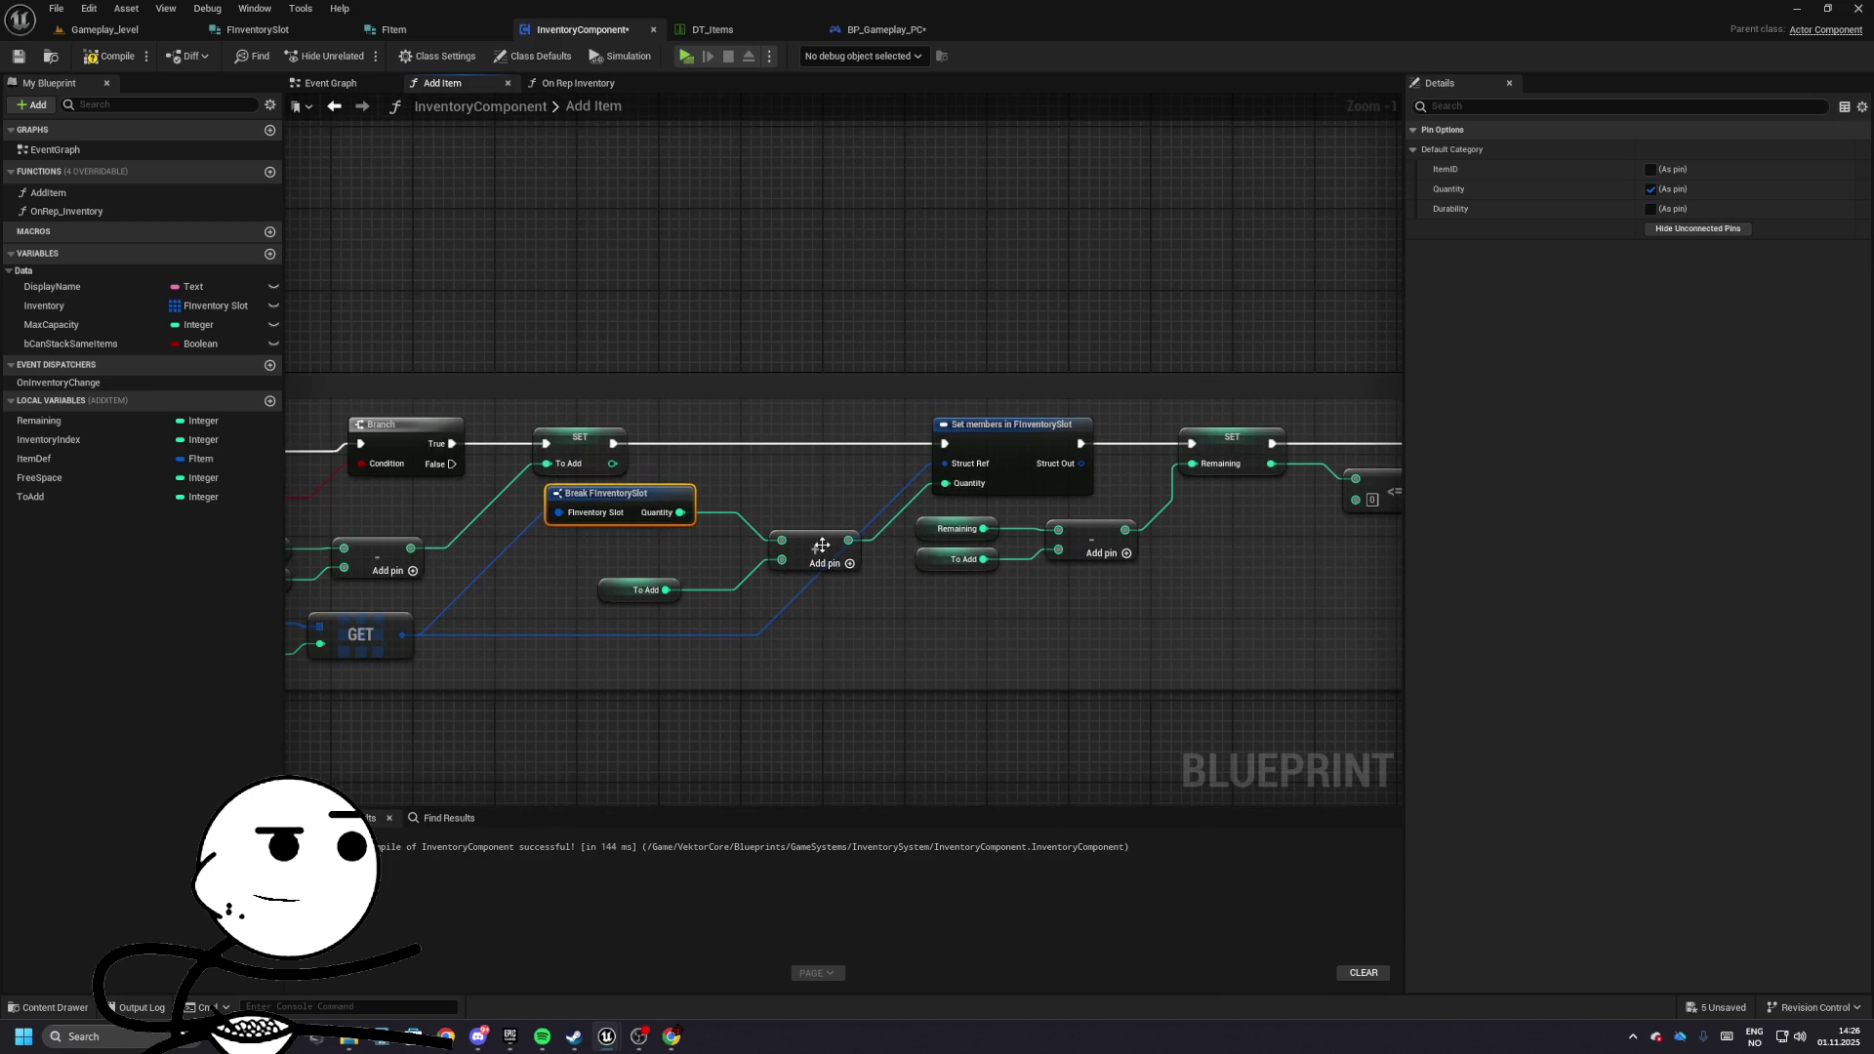
- Move the Add node down beside its To Add getter input
click(680, 588)
drag(681, 589, 589, 589)
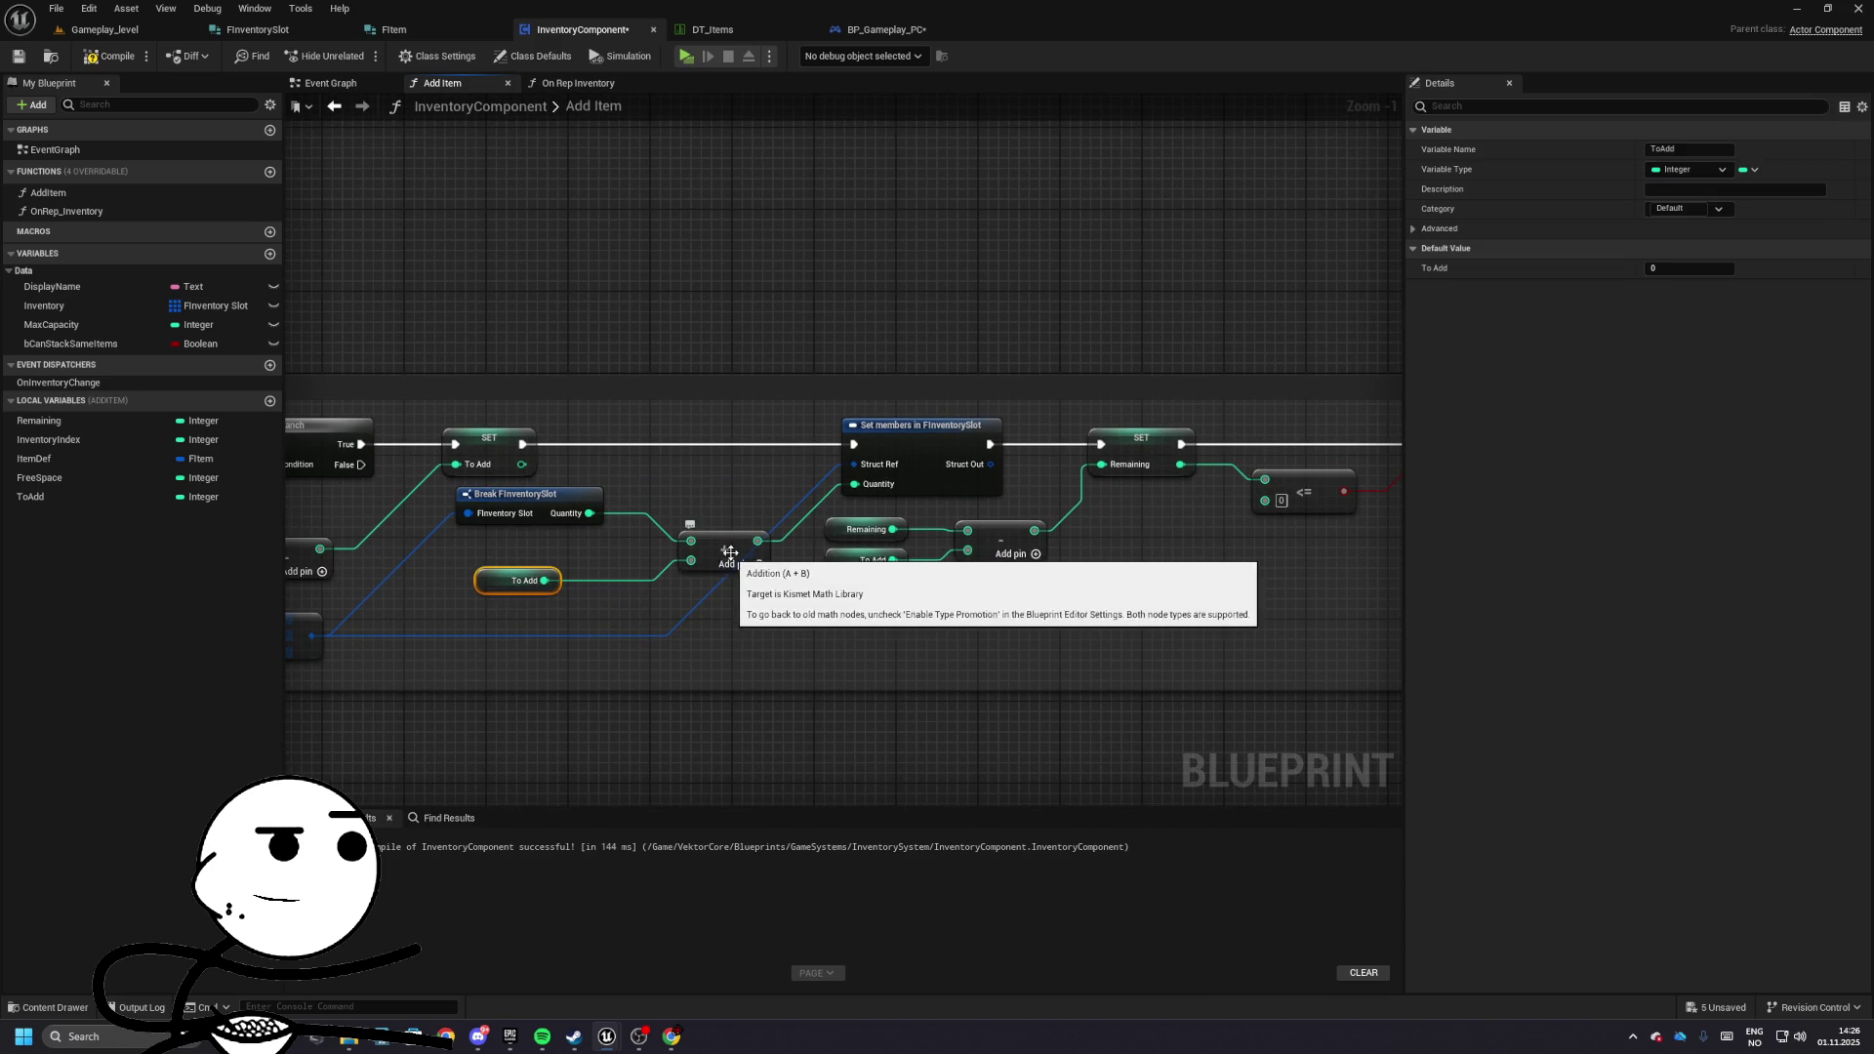
click(710, 498)
mouse_move(711, 498)
mouse_down()
mouse_move(700, 539)
mouse_move(723, 590)
mouse_move(821, 597)
mouse_move(1074, 500)
mouse_up()
click(515, 583)
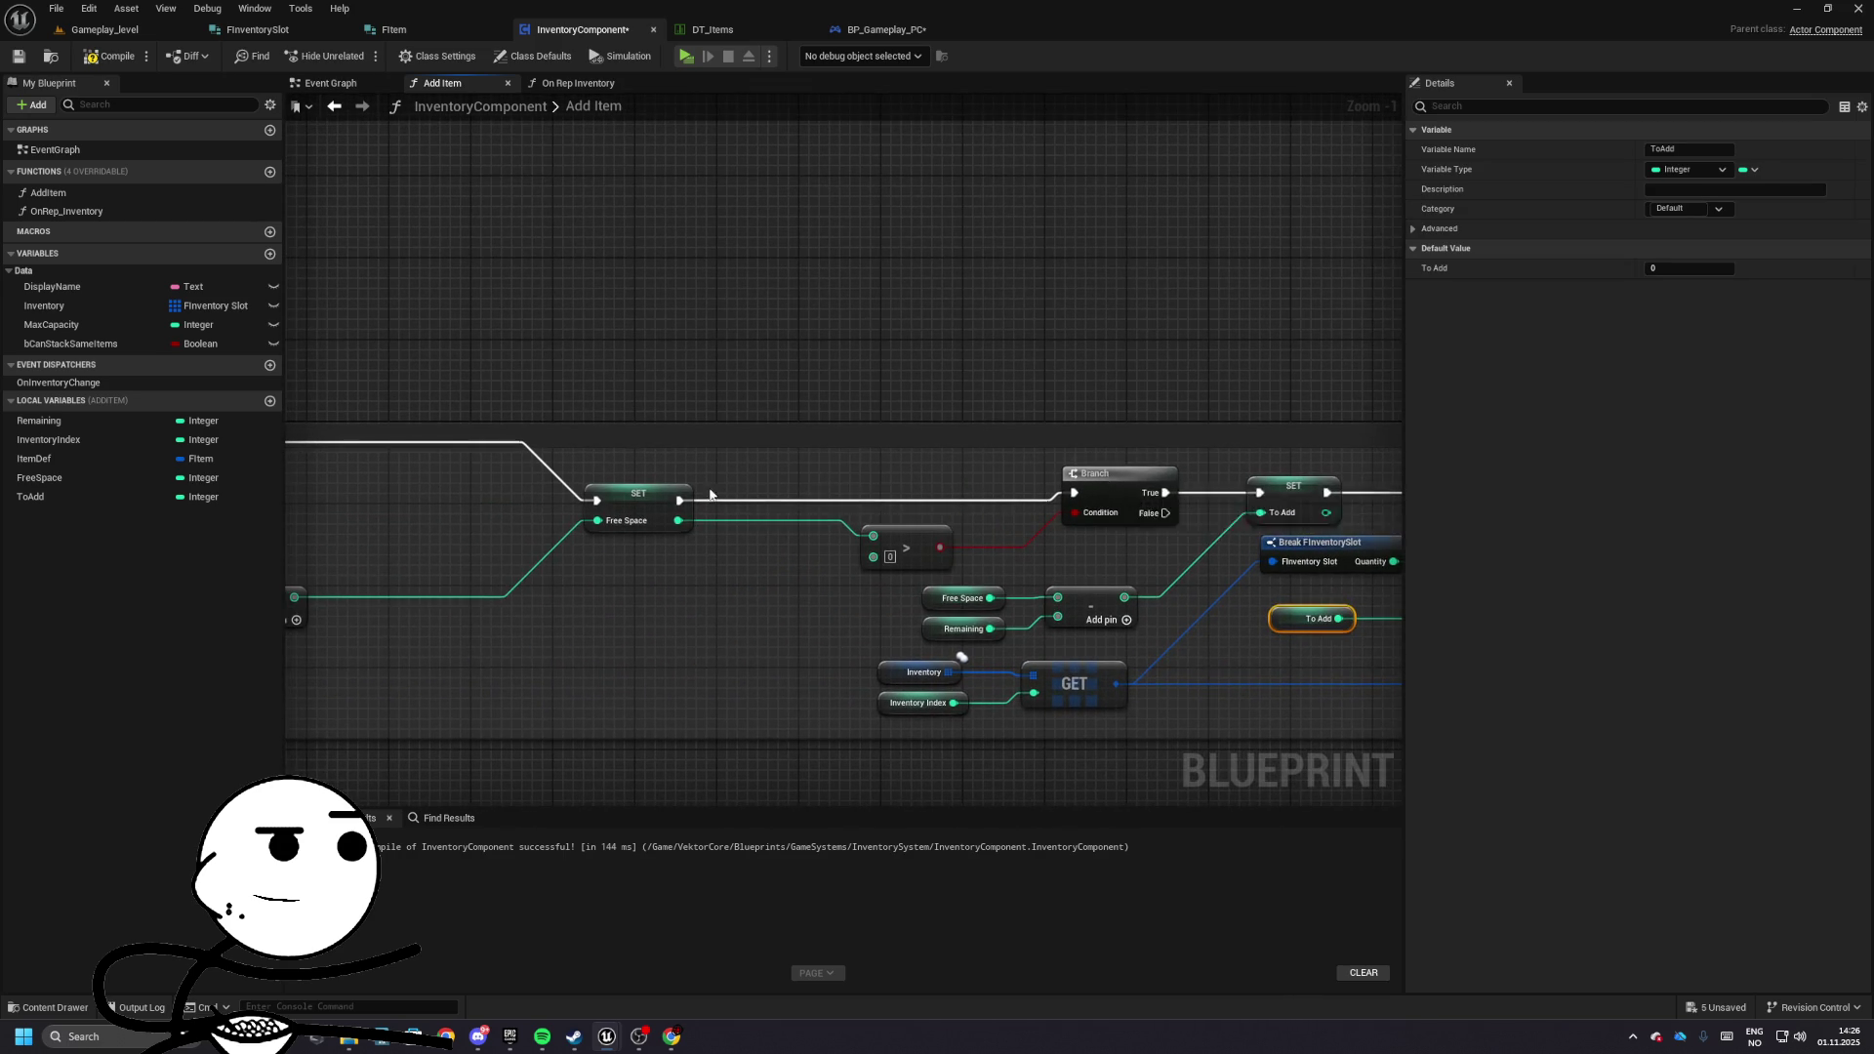
- Add a Print String node on the Branch True path to print the free-space value
mouse_move(710, 495)
mouse_down()
mouse_move(820, 523)
mouse_move(979, 523)
mouse_move(673, 498)
mouse_move(401, 436)
mouse_move(1283, 443)
mouse_move(1121, 576)
mouse_up()
text(print string)
key(Return)
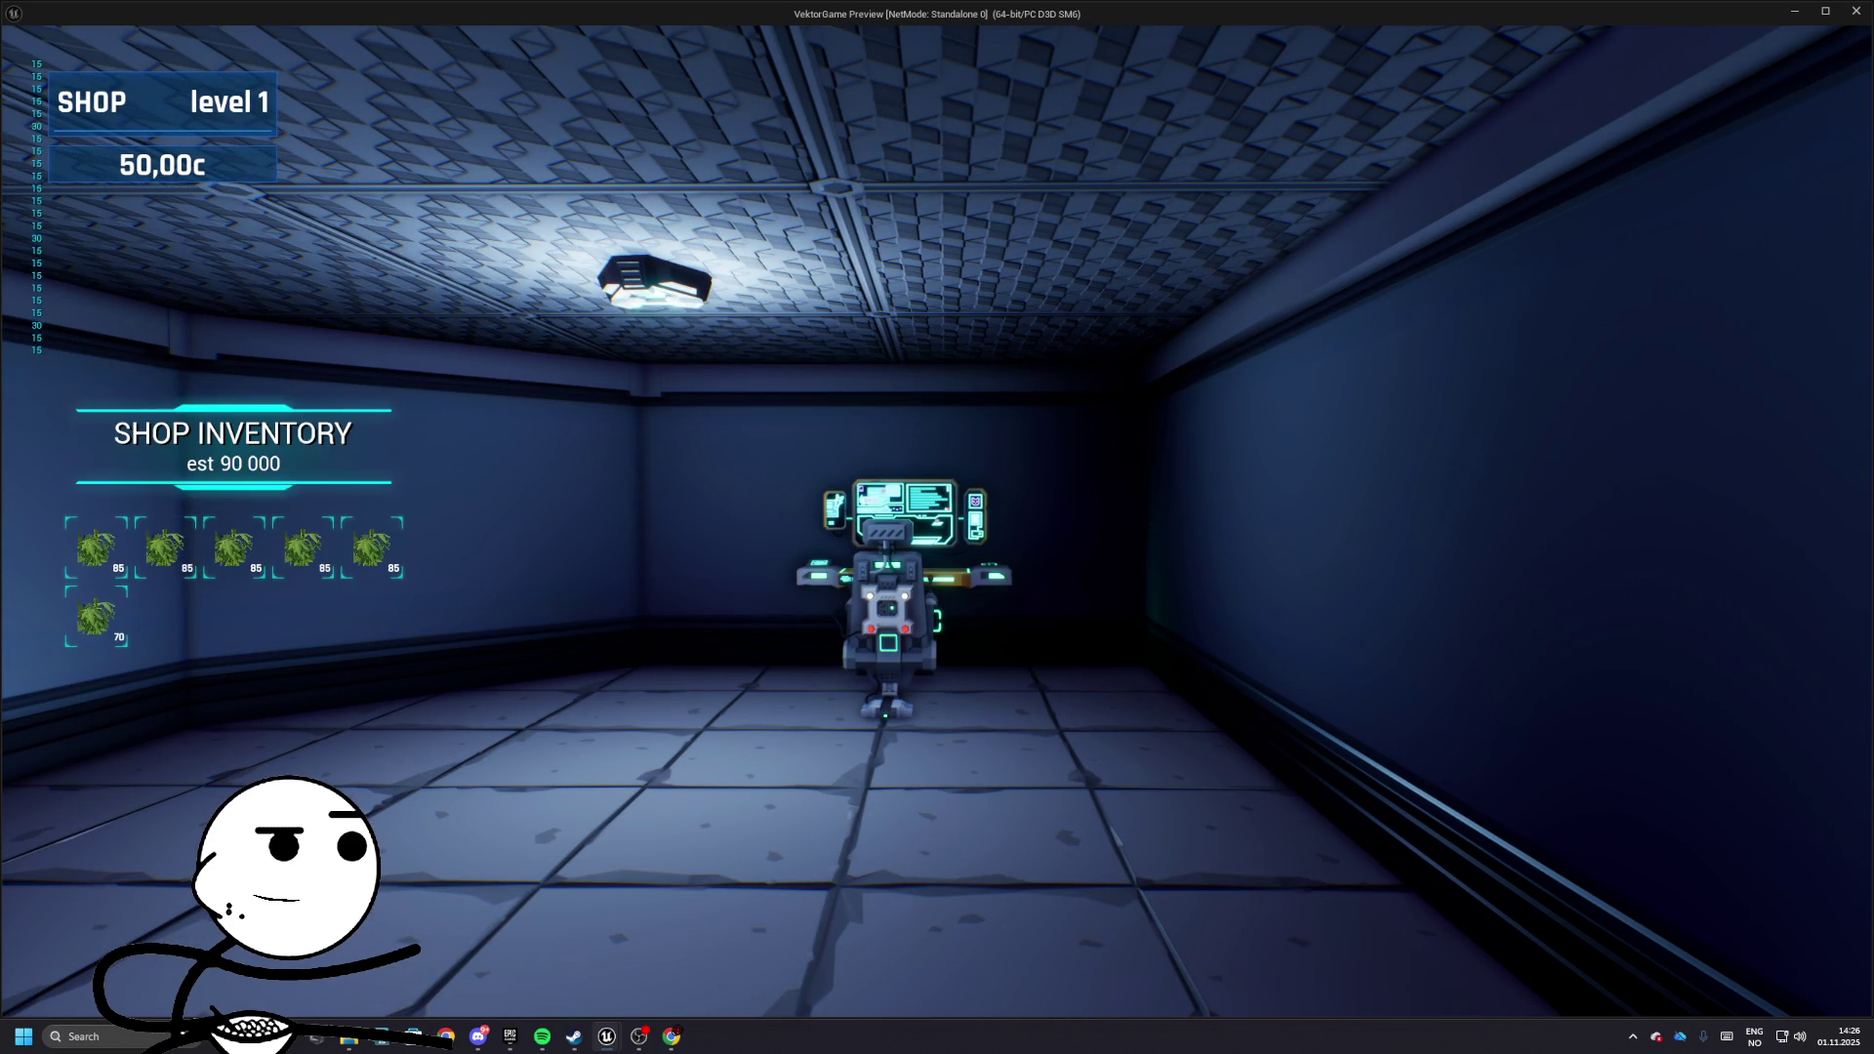
- Stop the test run that filled six shop slots, then select the reroute and Print String nodes
key(Escape)
drag(982, 375, 533, 361)
drag(770, 488, 771, 488)
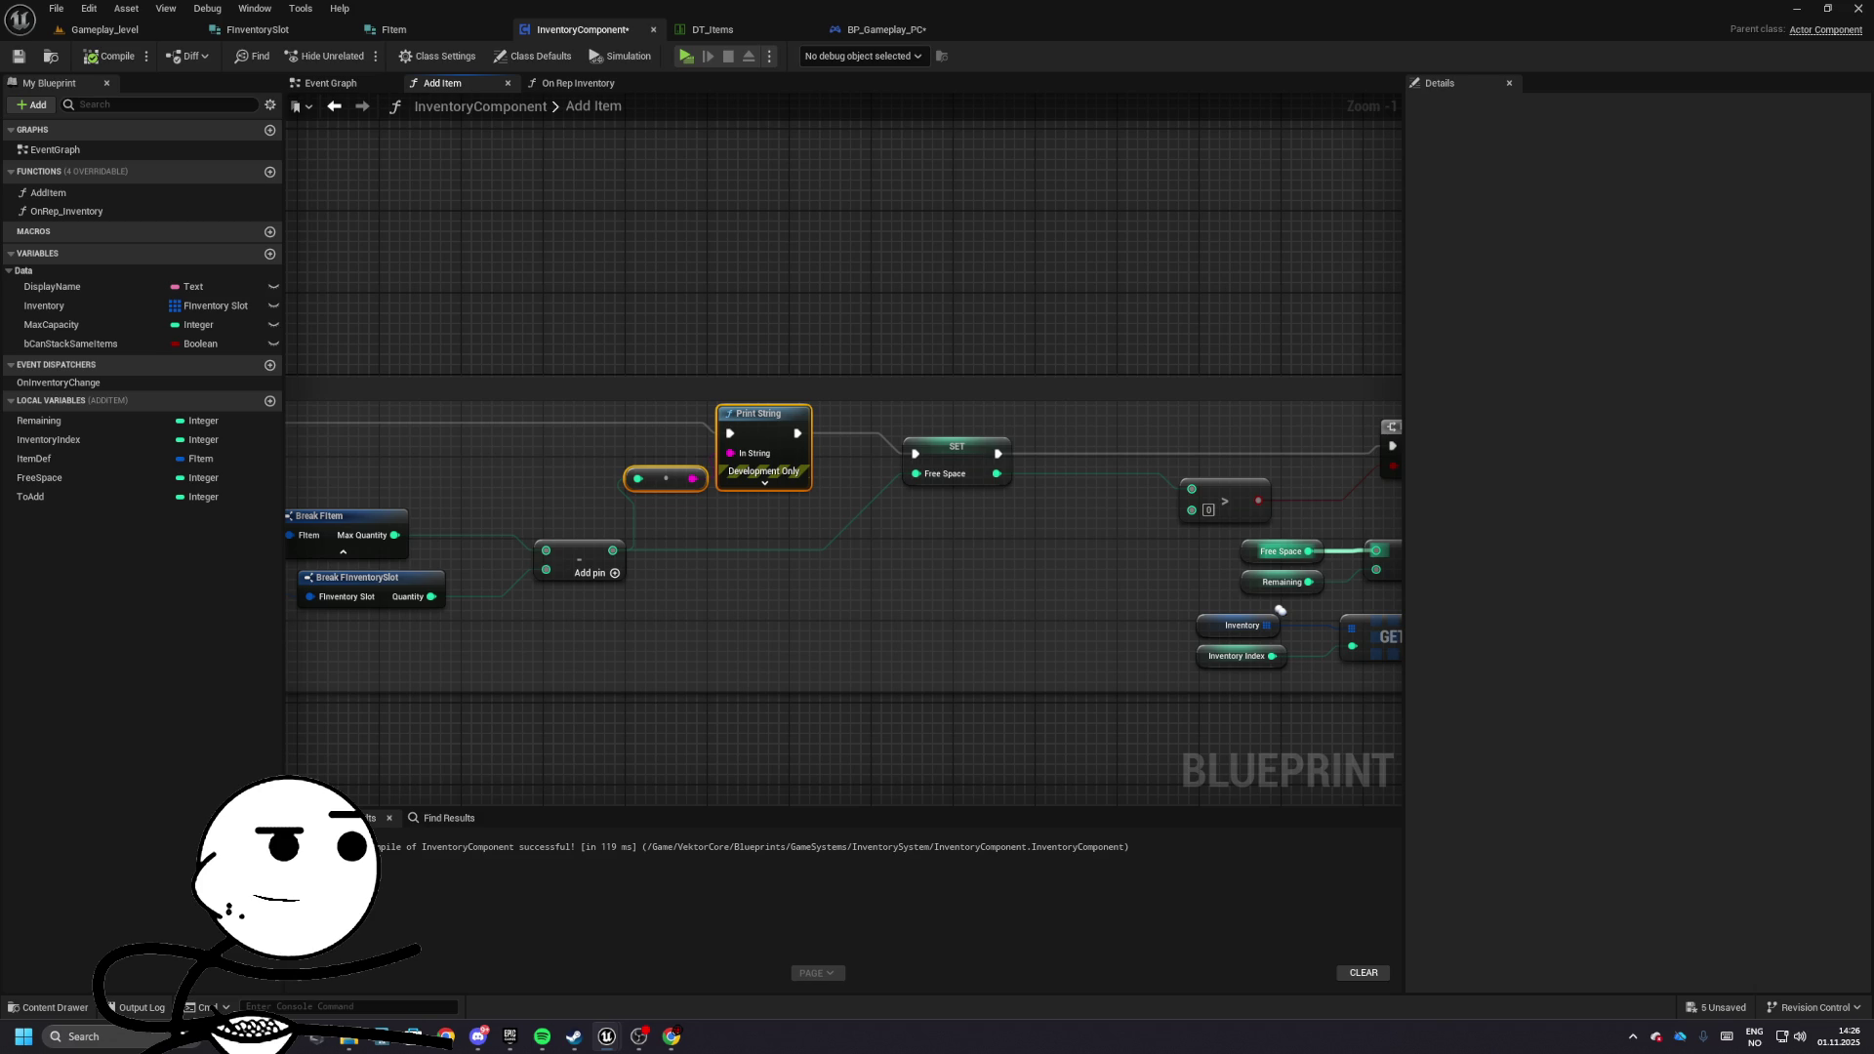
- Delete the Print String and reroute, reconnecting Branch True to SET Free Space
drag(881, 442, 1072, 510)
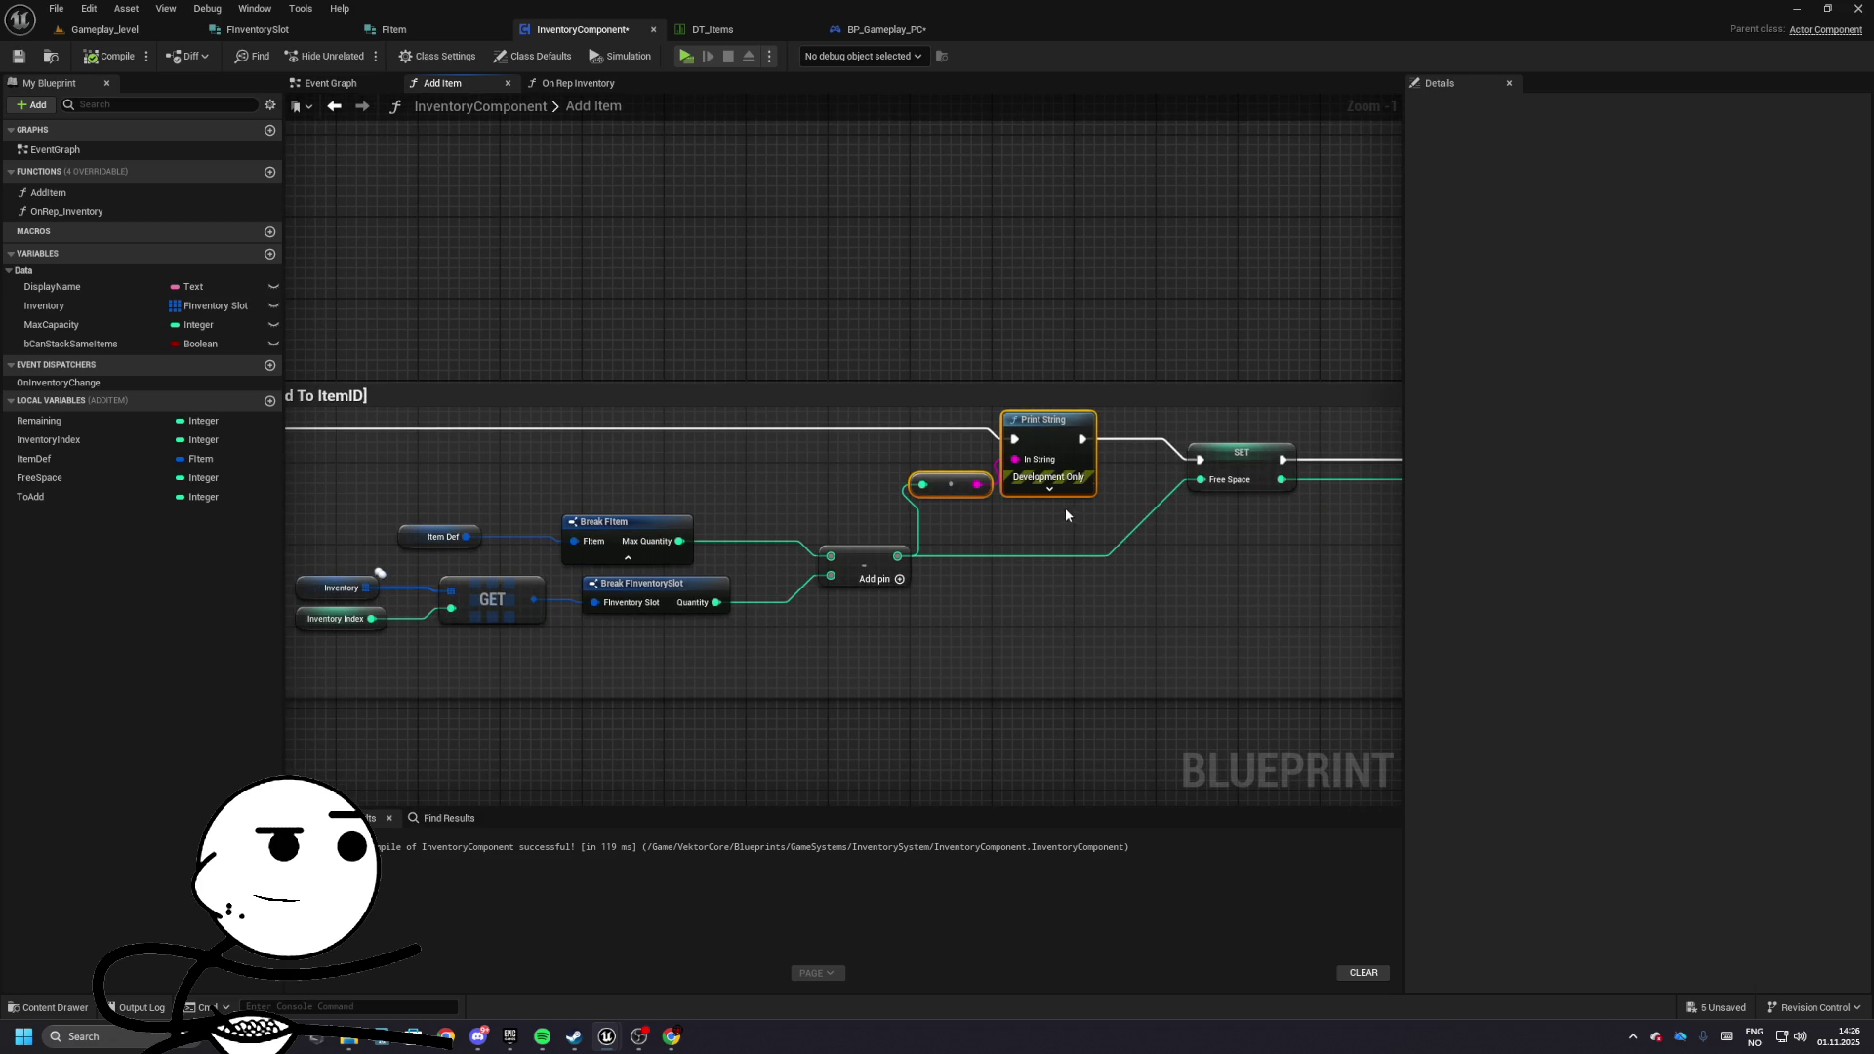
key(Delete)
mouse_move(1200, 459)
mouse_down()
mouse_move(293, 468)
mouse_move(483, 439)
mouse_up()
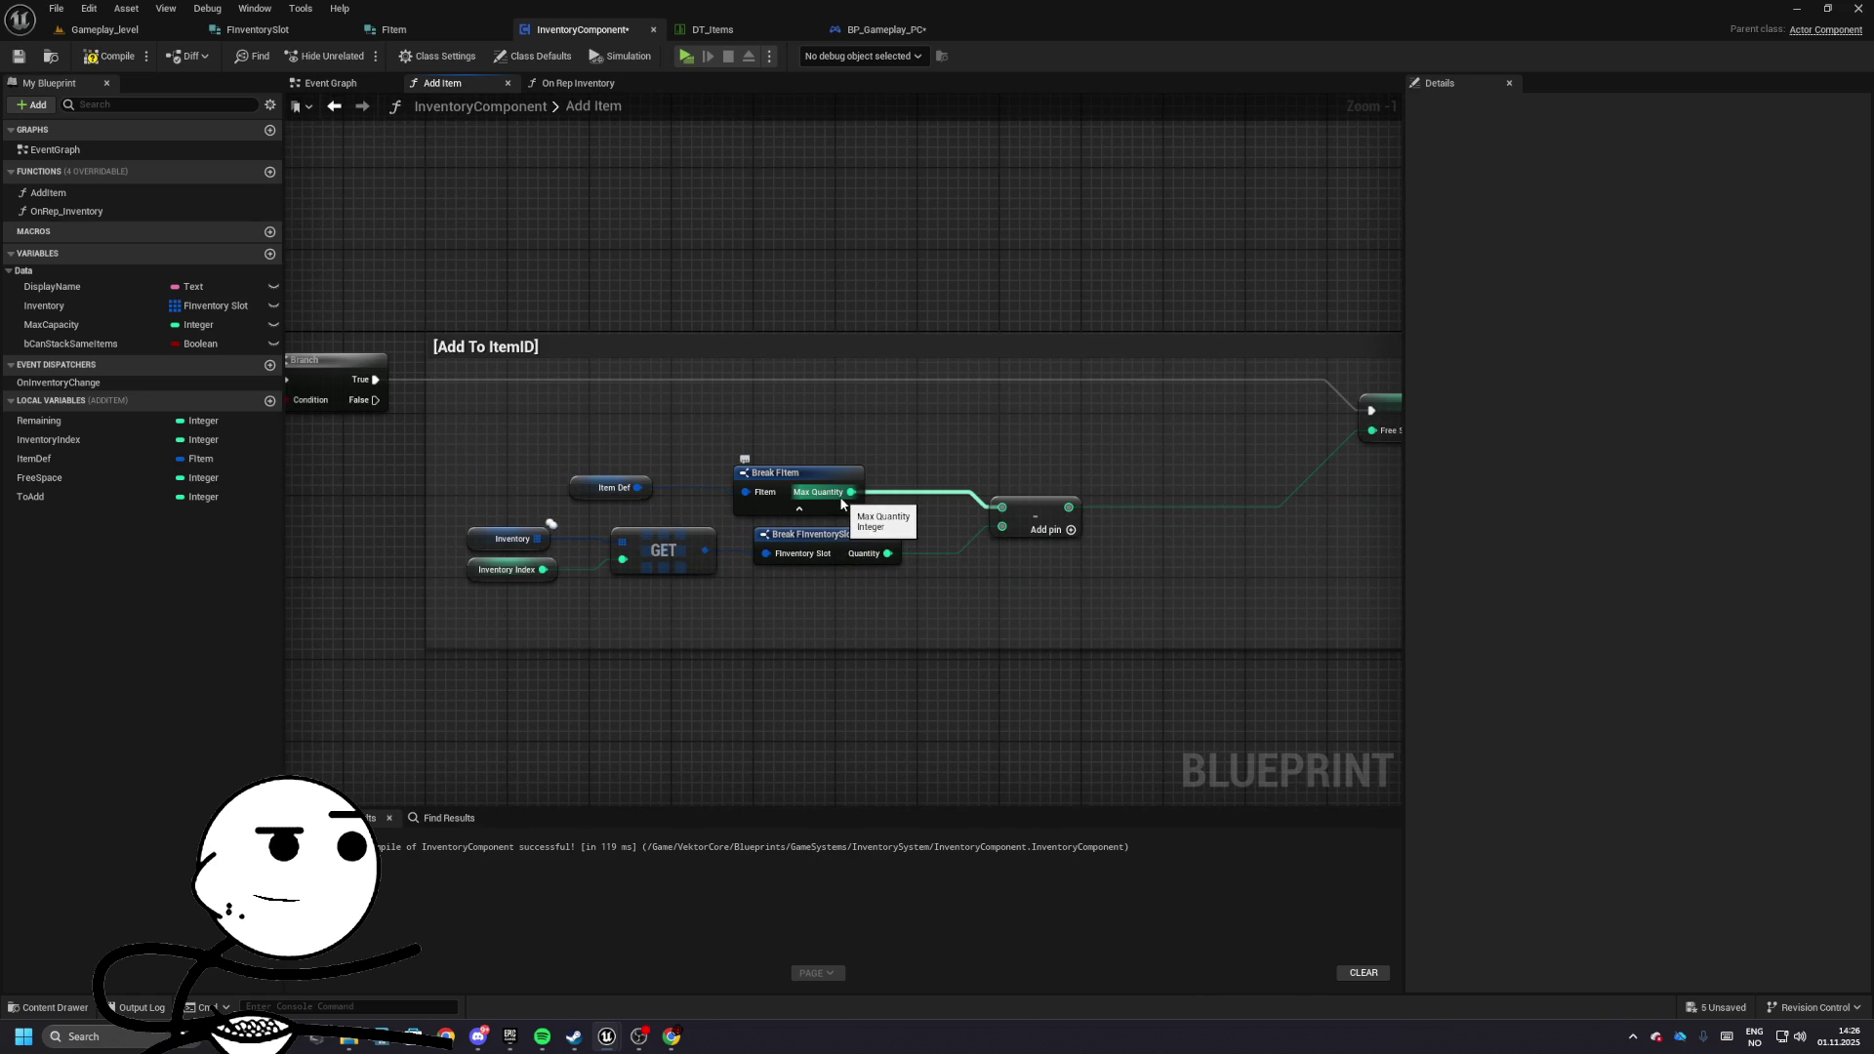
- Connect Max Quantity to the subtract node, tidy nearby nodes, recompile and play-test
mouse_move(506, 532)
mouse_down()
mouse_move(697, 583)
mouse_move(527, 535)
mouse_move(837, 553)
mouse_move(816, 439)
mouse_up()
drag(1001, 528, 852, 498)
drag(603, 512, 869, 464)
drag(781, 472, 781, 517)
click(373, 296)
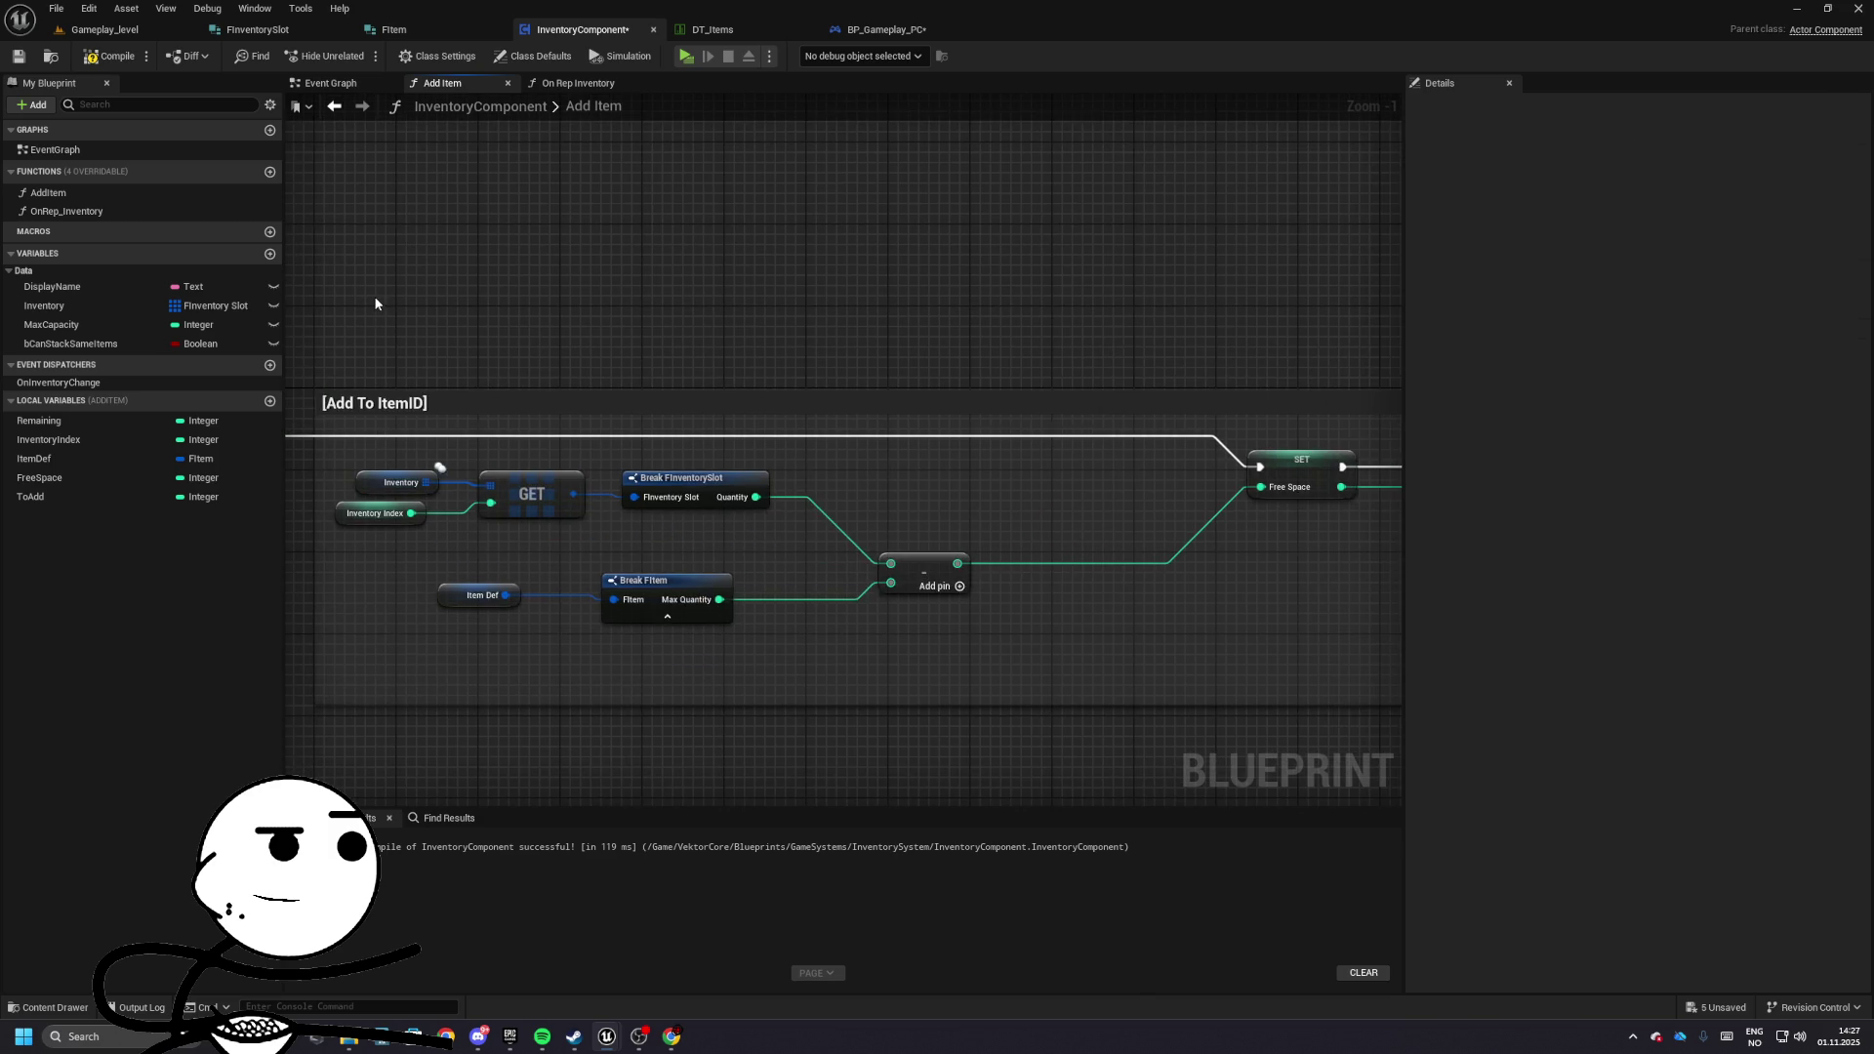
drag(374, 303, 534, 247)
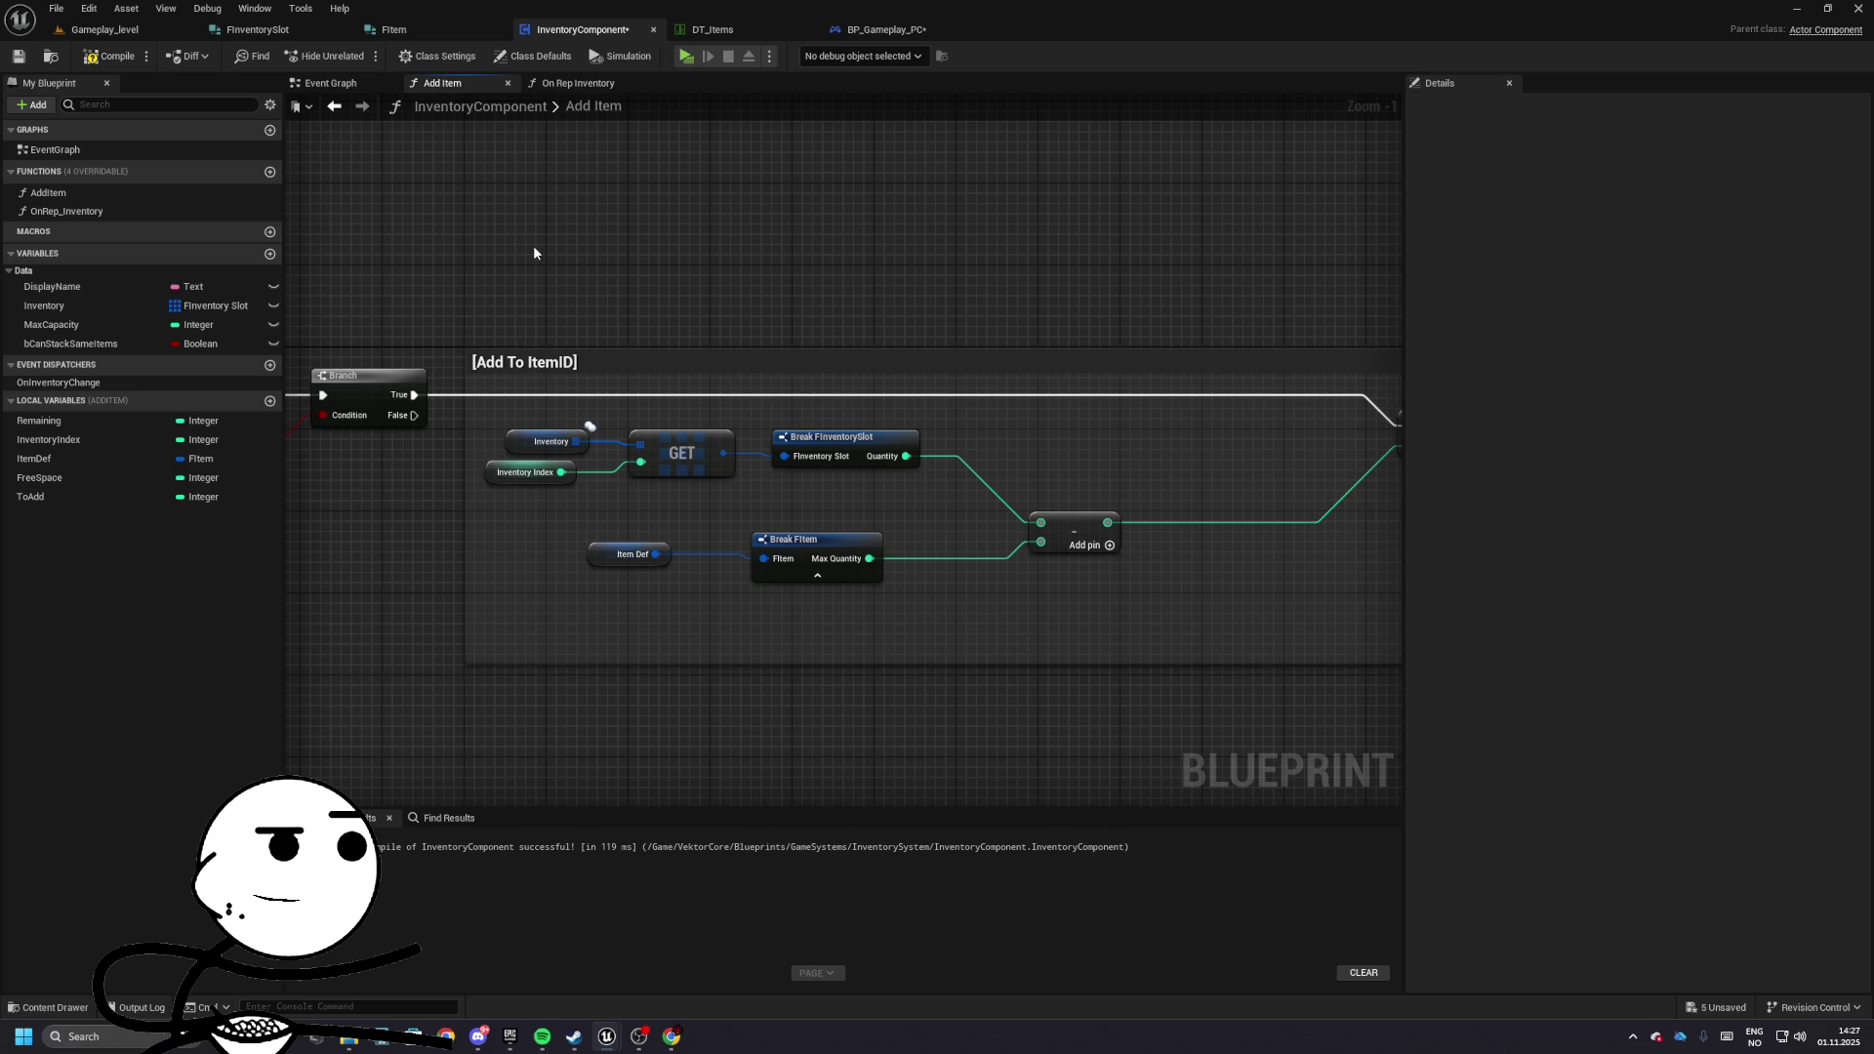
key(F7)
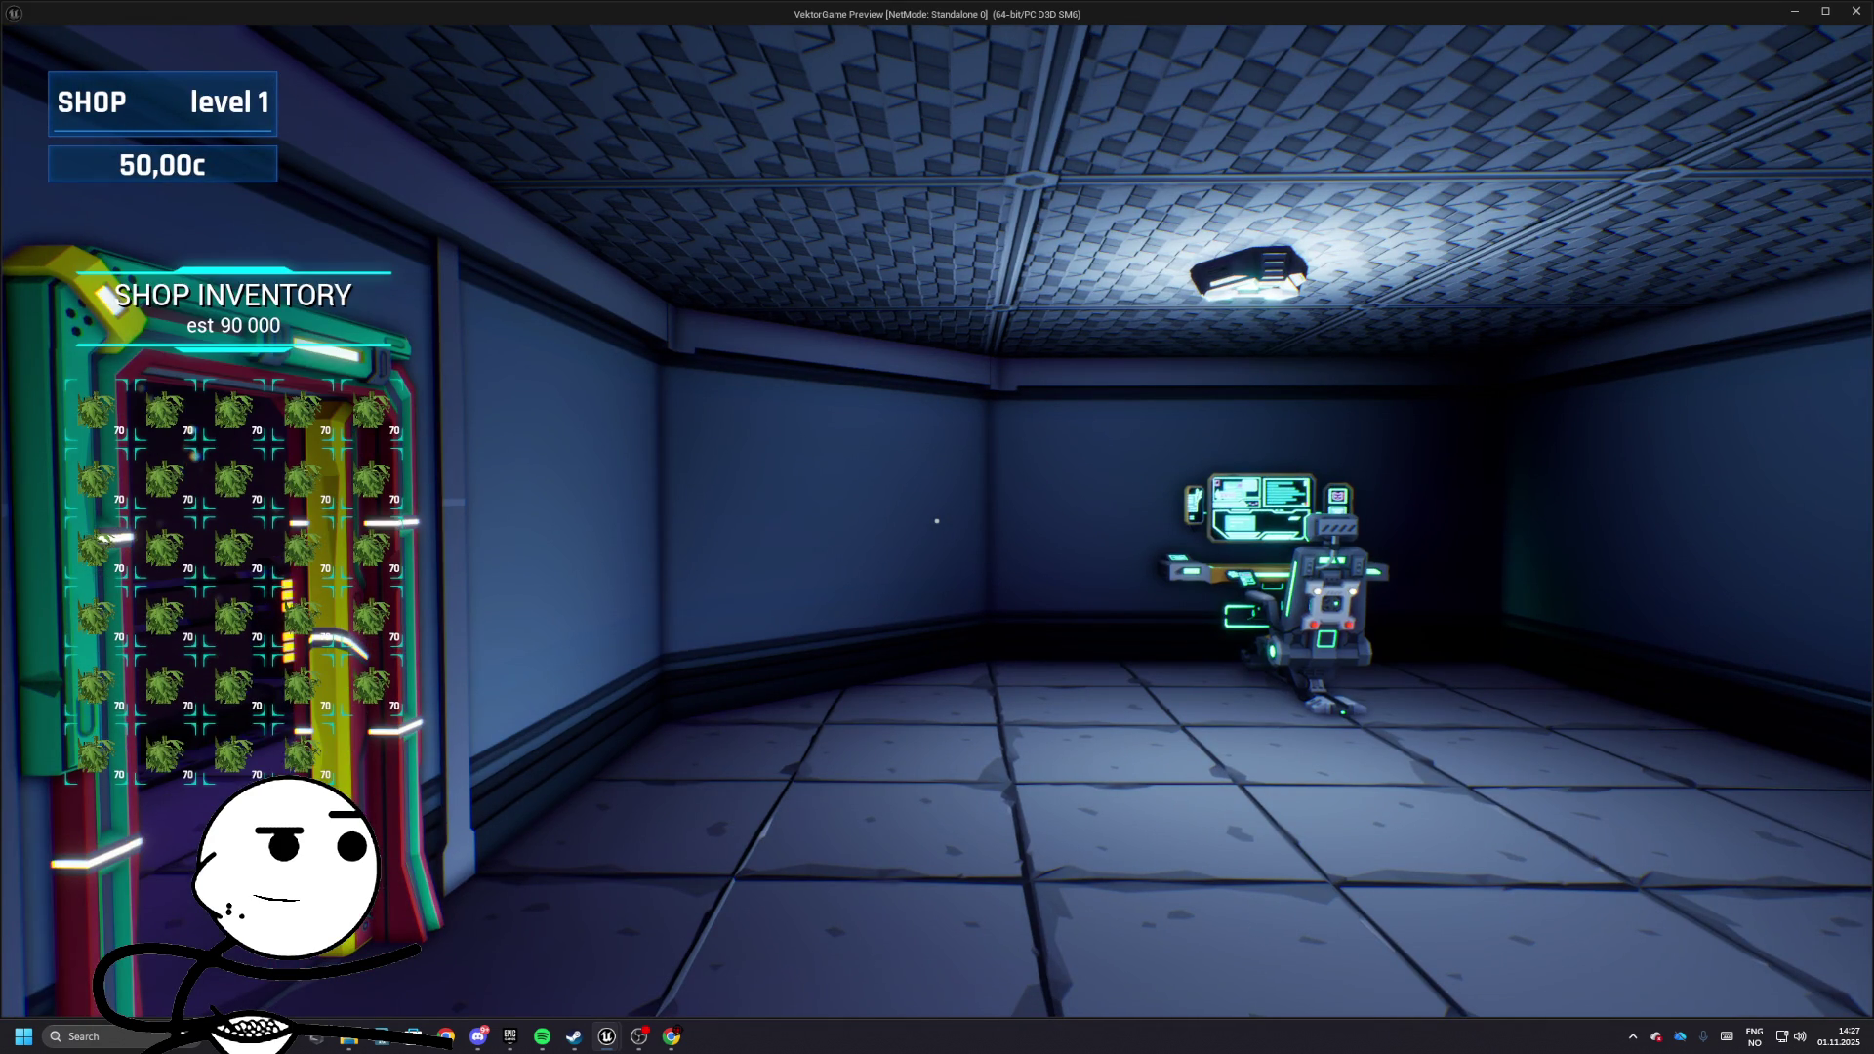
key(Escape)
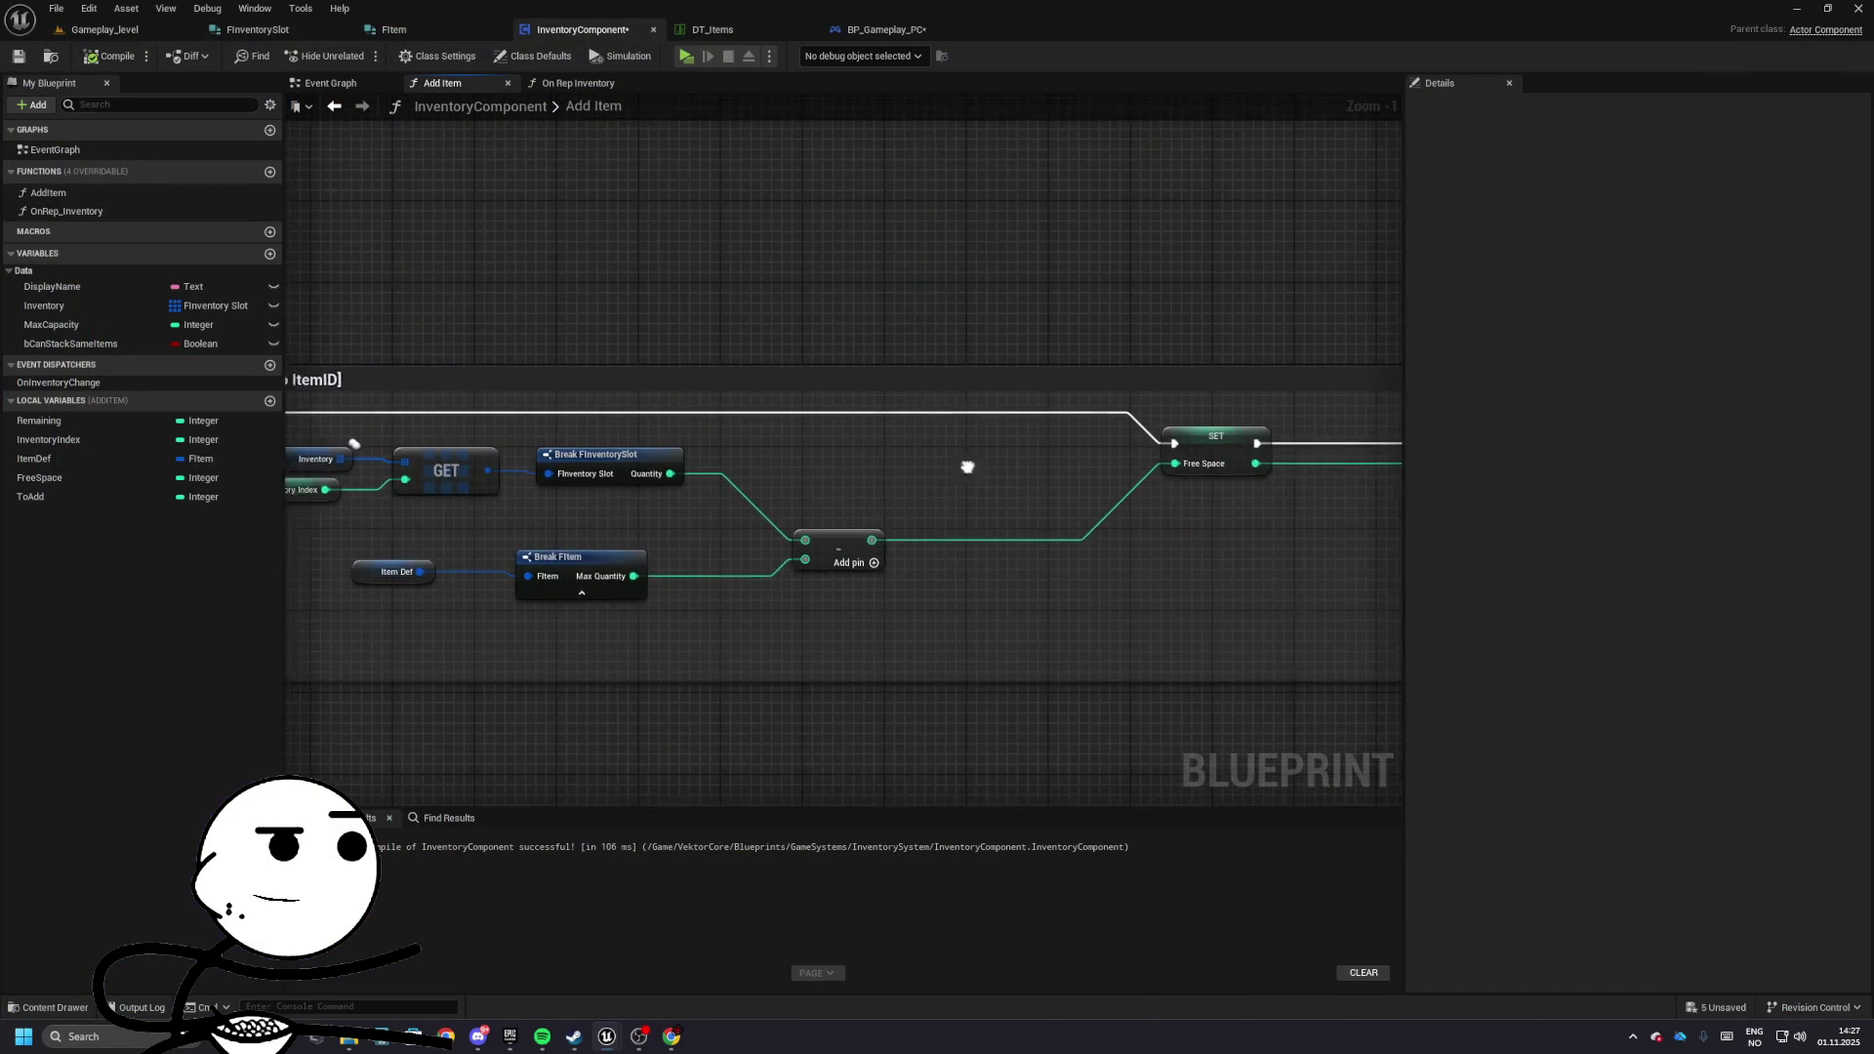
- Rewire subtraction as Max Quantity minus slot Quantity, and realign the lookup nodes
mouse_move(467, 407)
mouse_down()
mouse_move(727, 469)
mouse_move(753, 602)
mouse_move(969, 535)
mouse_up()
alt+click(798, 546)
alt+click(803, 607)
drag(797, 546, 968, 512)
mouse_move(489, 489)
mouse_down()
mouse_move(601, 536)
mouse_move(820, 575)
mouse_up()
drag(693, 557, 651, 485)
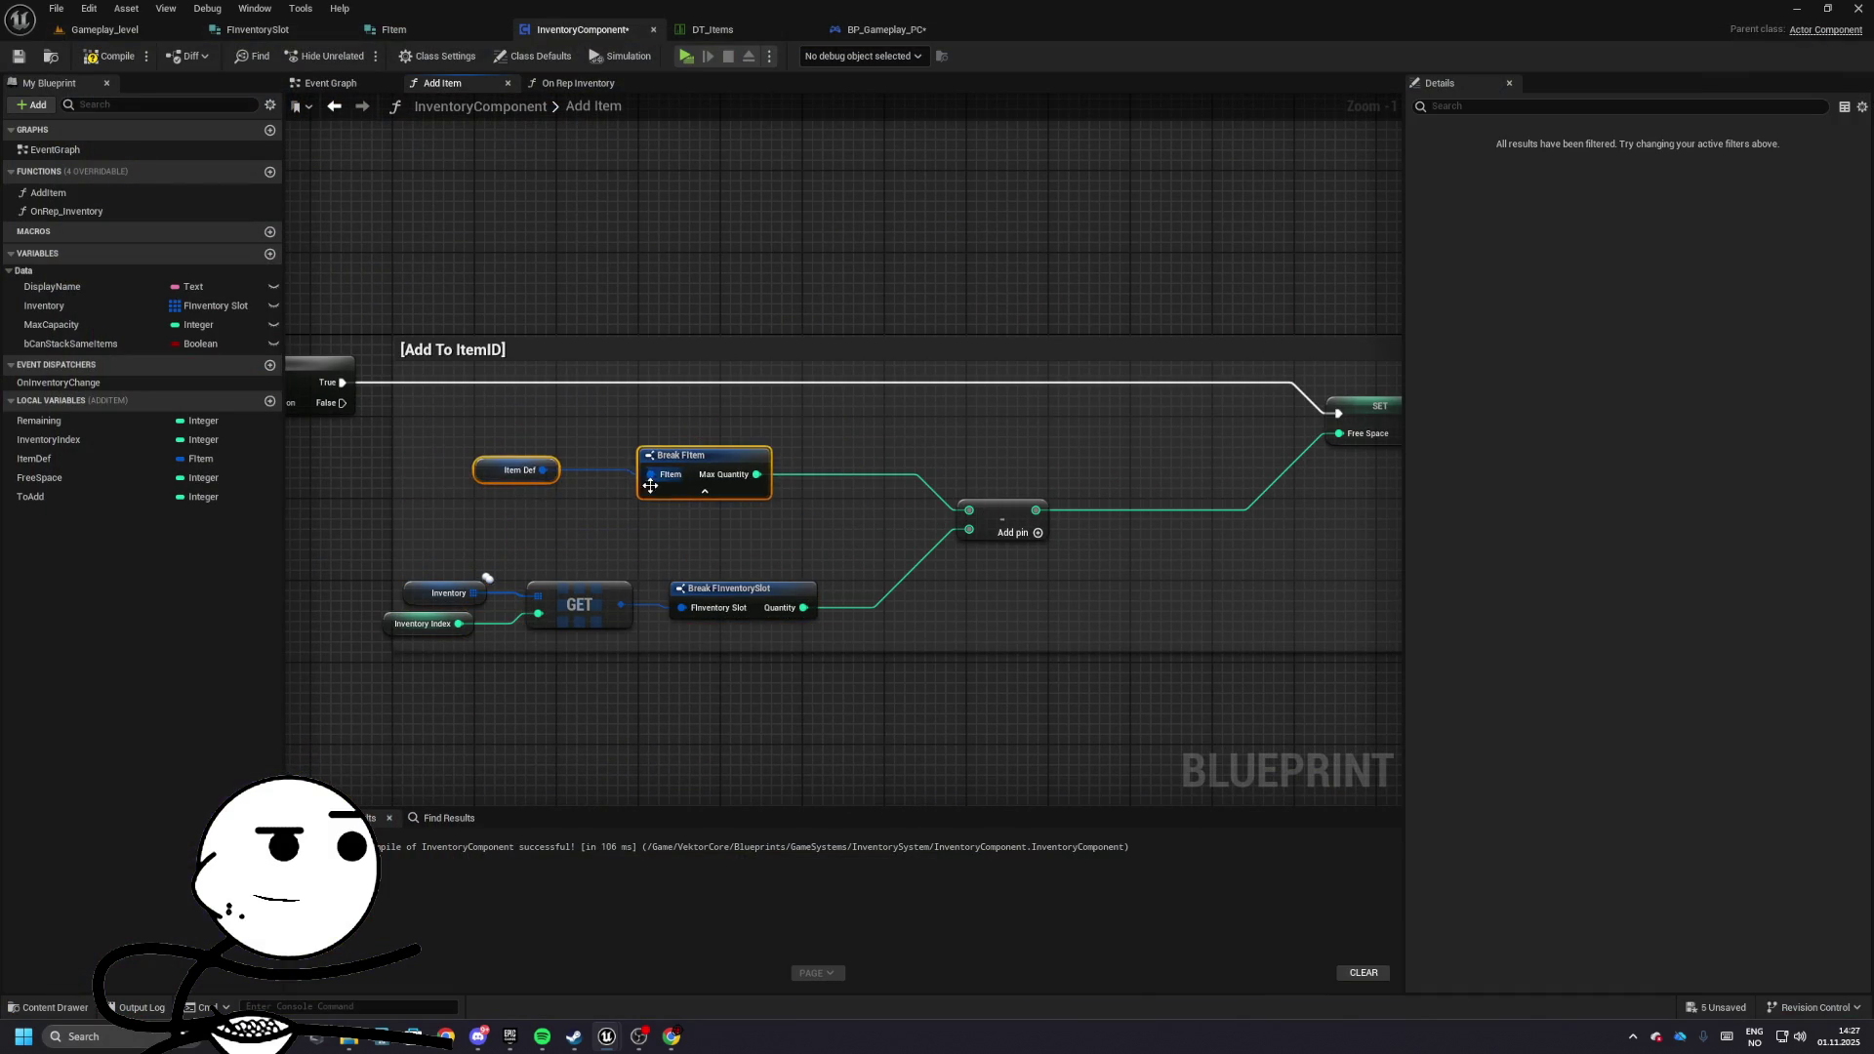
mouse_move(840, 639)
mouse_down()
mouse_move(524, 545)
mouse_move(380, 576)
mouse_up()
drag(579, 605, 599, 573)
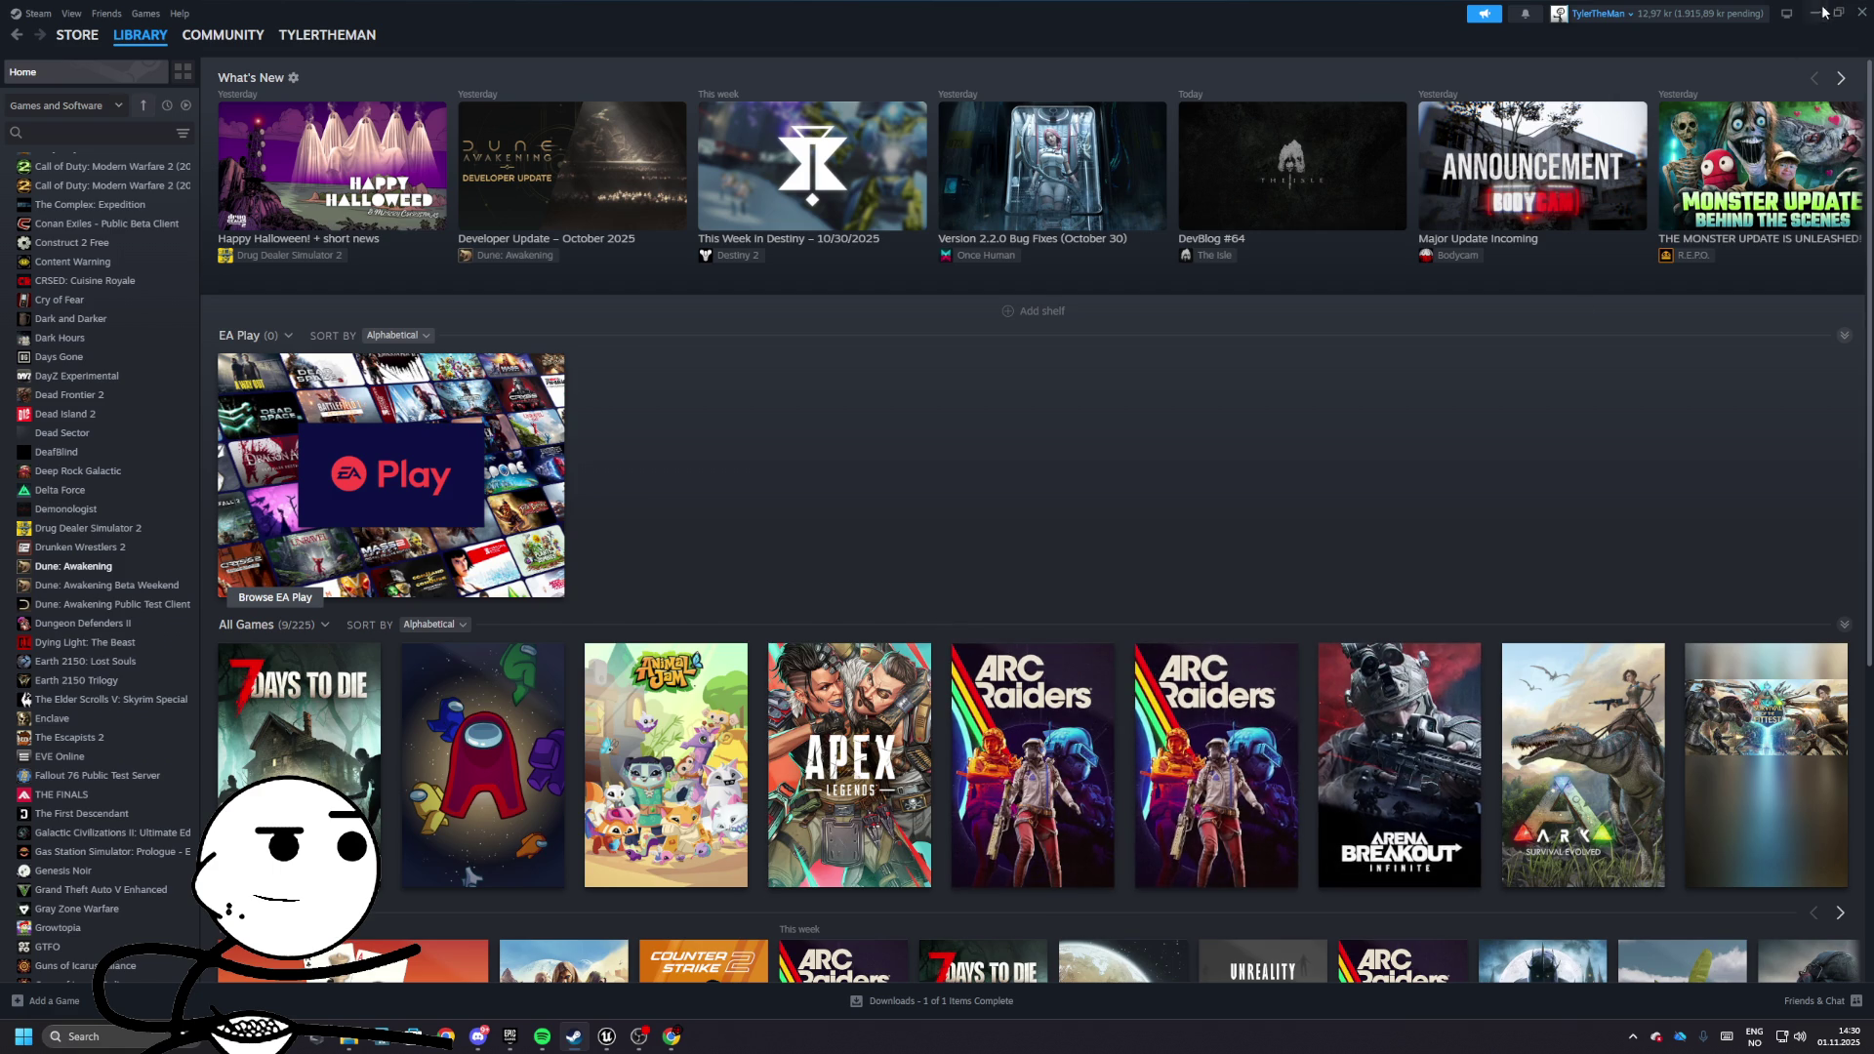
- Minimize the Steam library window to reveal the Unreal Add Item graph
click(1819, 14)
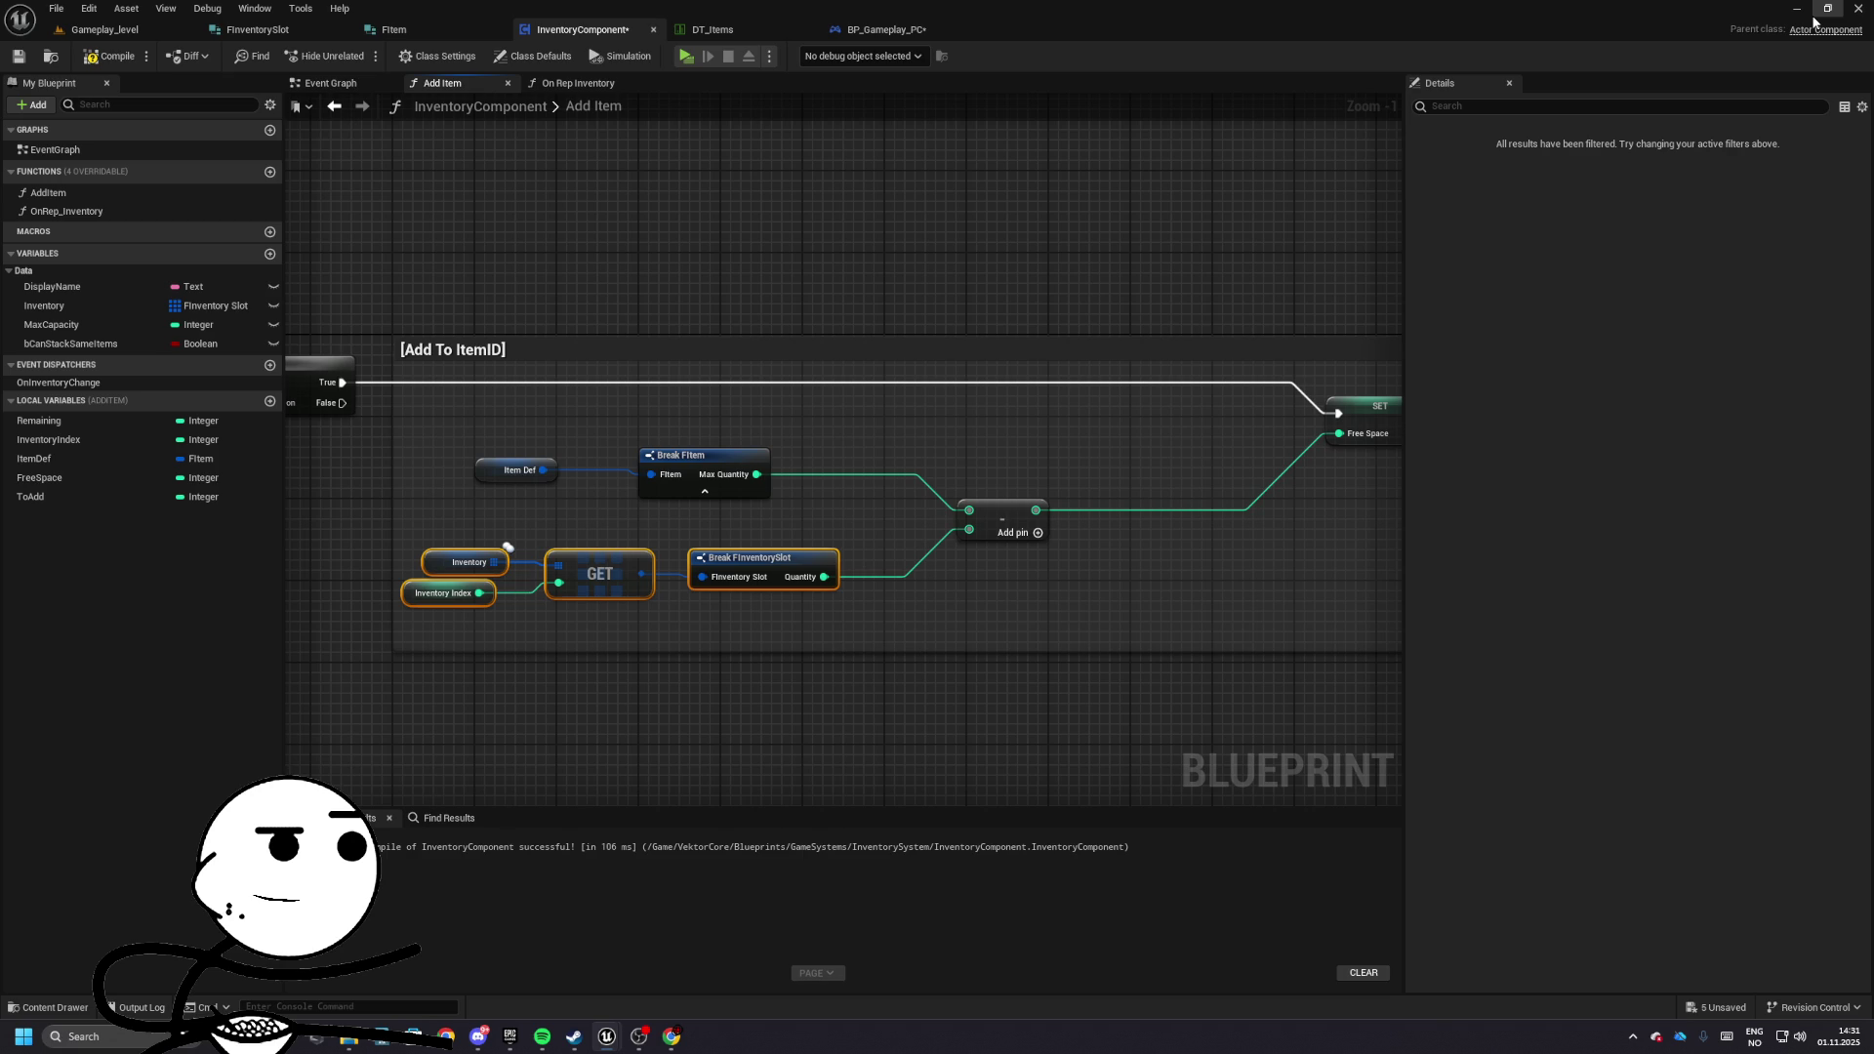
- Reposition the slot lookup nodes near the Add To ItemID section
mouse_move(302, 402)
mouse_down()
mouse_move(761, 475)
mouse_move(1179, 334)
mouse_move(829, 333)
mouse_move(853, 456)
mouse_move(979, 414)
mouse_move(996, 523)
mouse_move(553, 293)
mouse_move(795, 419)
mouse_move(1351, 587)
mouse_move(1029, 344)
mouse_move(781, 355)
mouse_move(477, 423)
mouse_move(460, 457)
mouse_move(619, 418)
mouse_move(325, 410)
mouse_up()
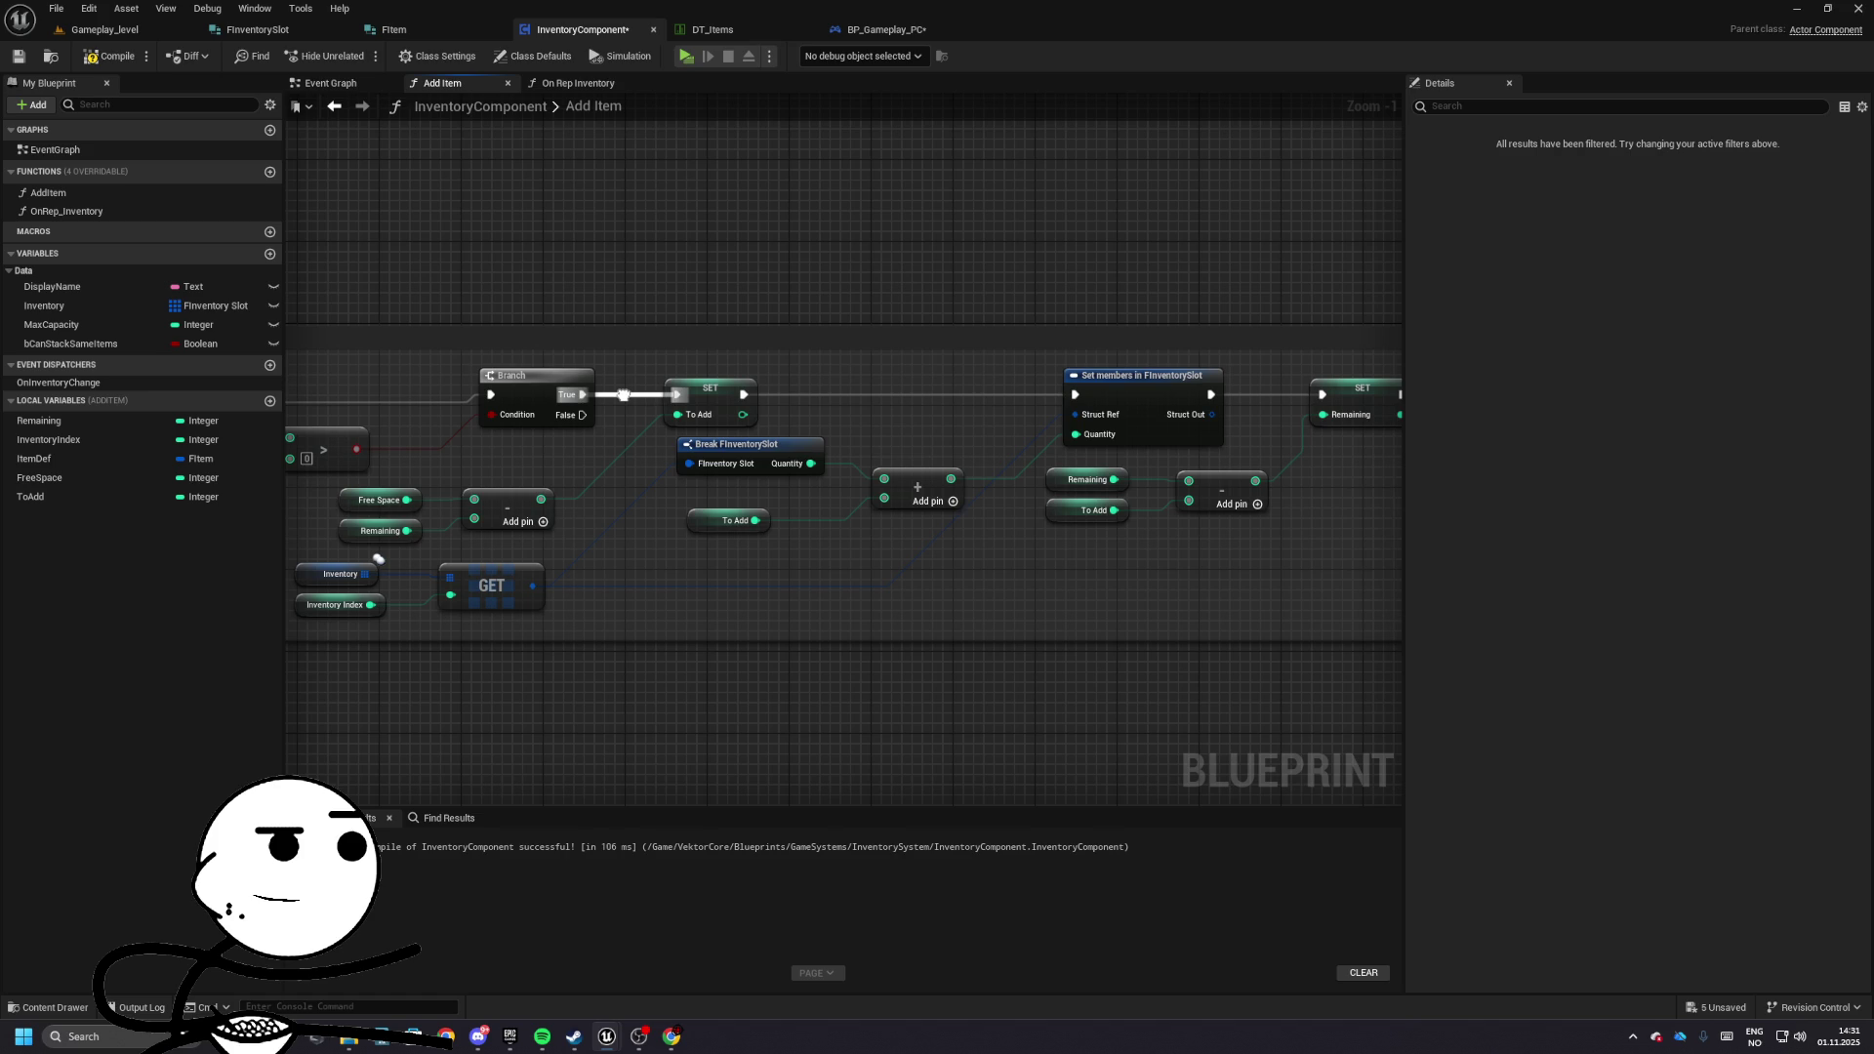
mouse_move(624, 394)
mouse_down()
mouse_move(723, 228)
mouse_move(1032, 227)
mouse_move(1601, 438)
mouse_up()
drag(337, 507, 789, 504)
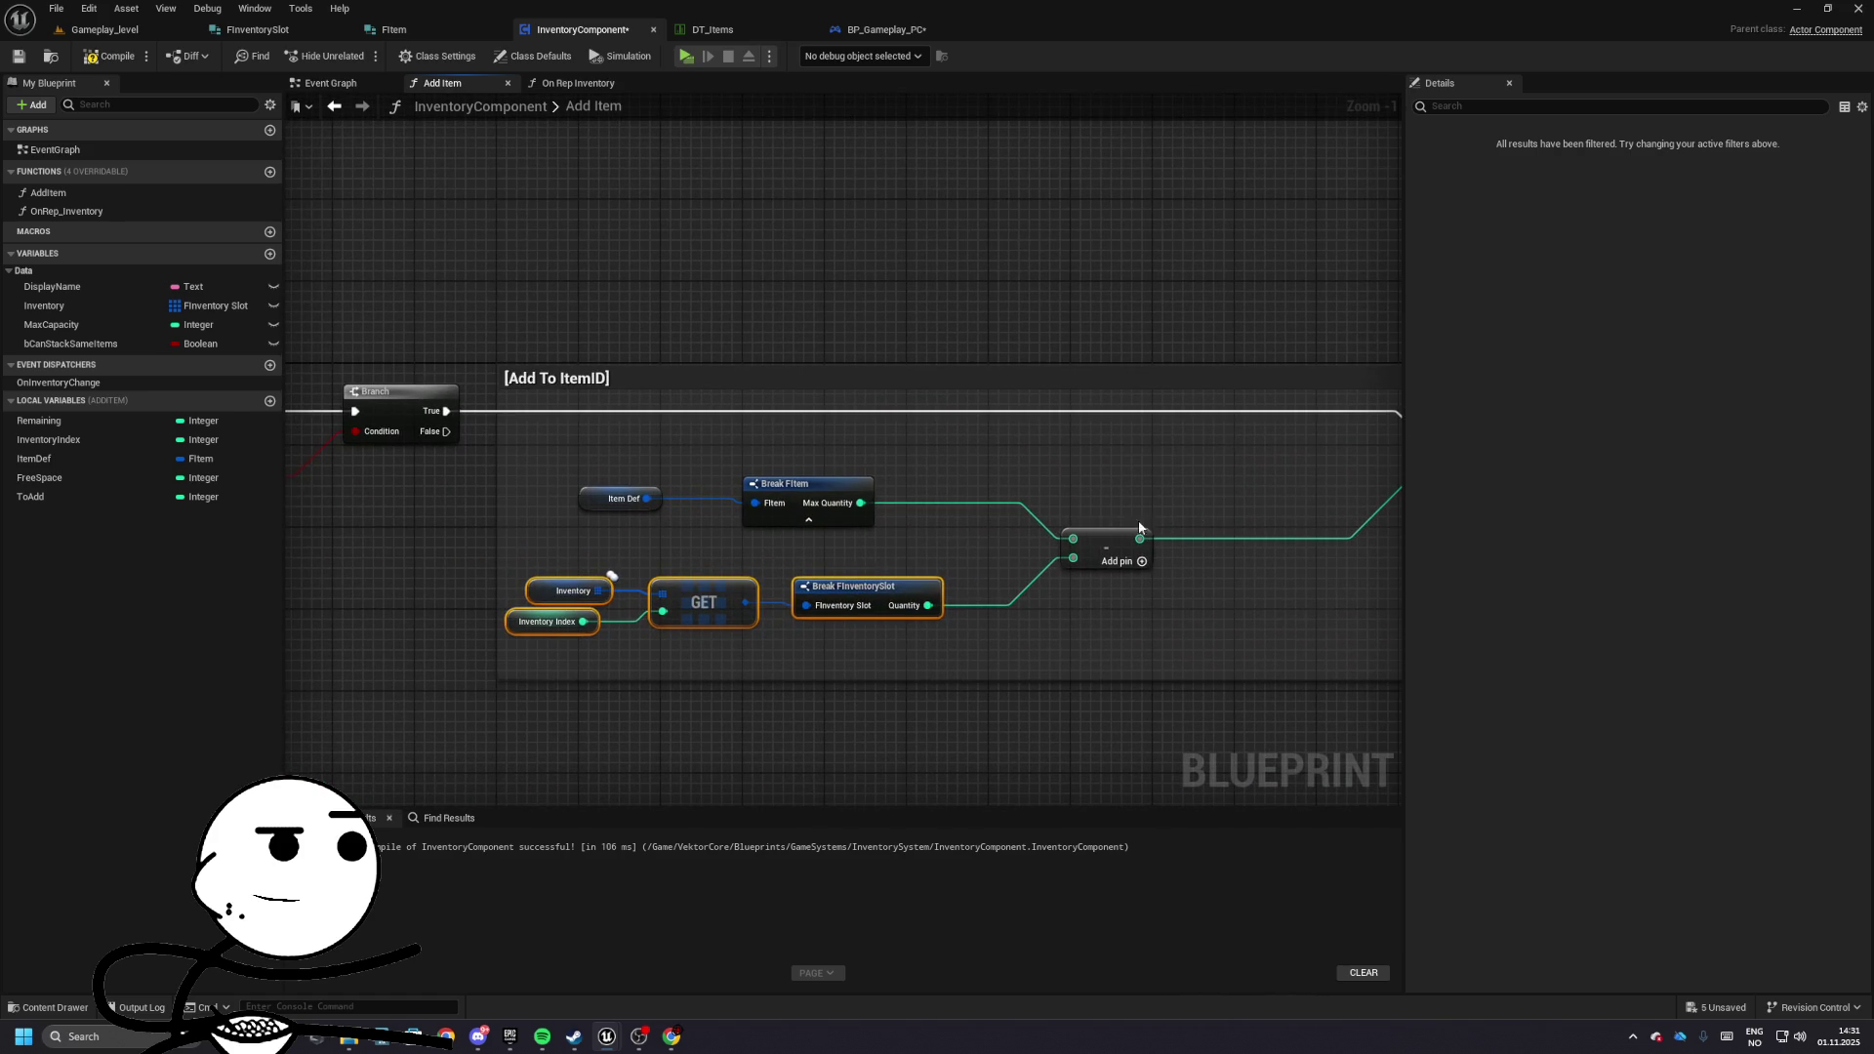
drag(653, 477, 475, 434)
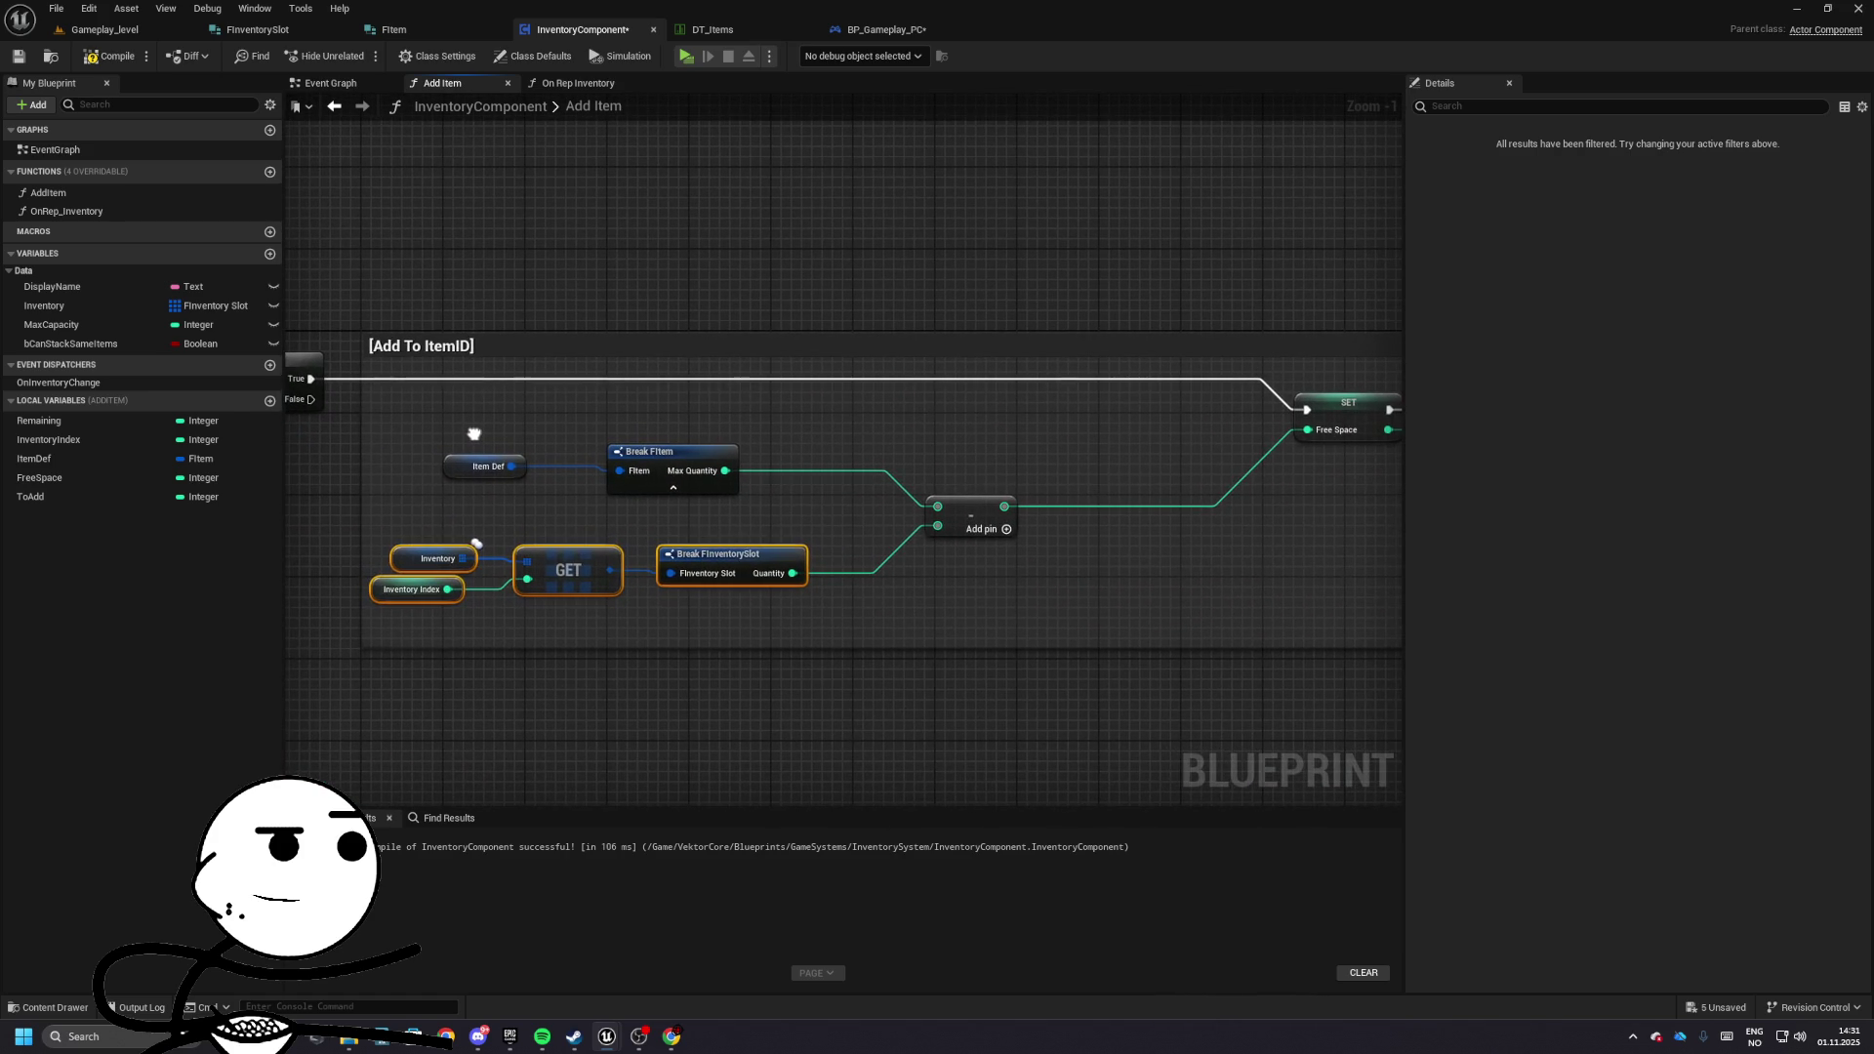
mouse_move(395, 594)
mouse_down()
mouse_move(426, 573)
mouse_move(722, 590)
mouse_up()
click(435, 584)
click(447, 569)
drag(777, 538, 707, 542)
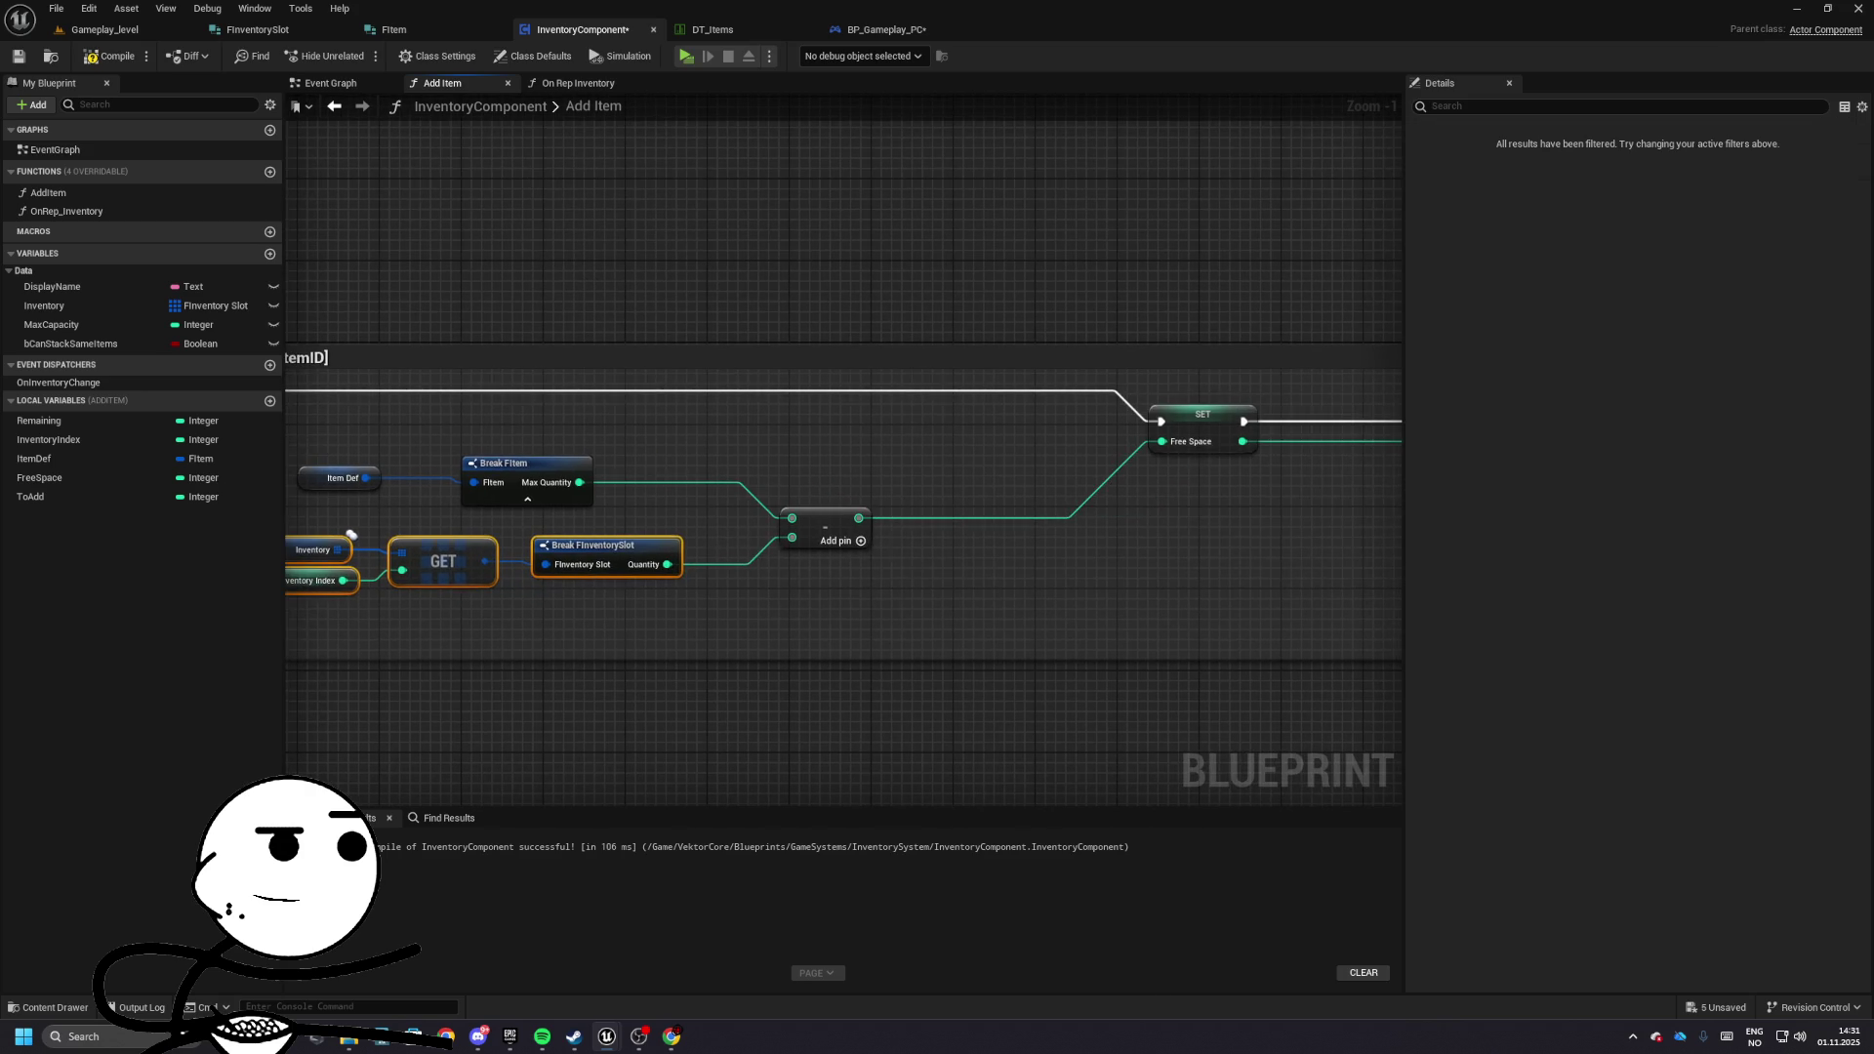
mouse_move(1101, 527)
mouse_down()
mouse_move(638, 513)
mouse_move(724, 485)
mouse_move(782, 493)
mouse_up()
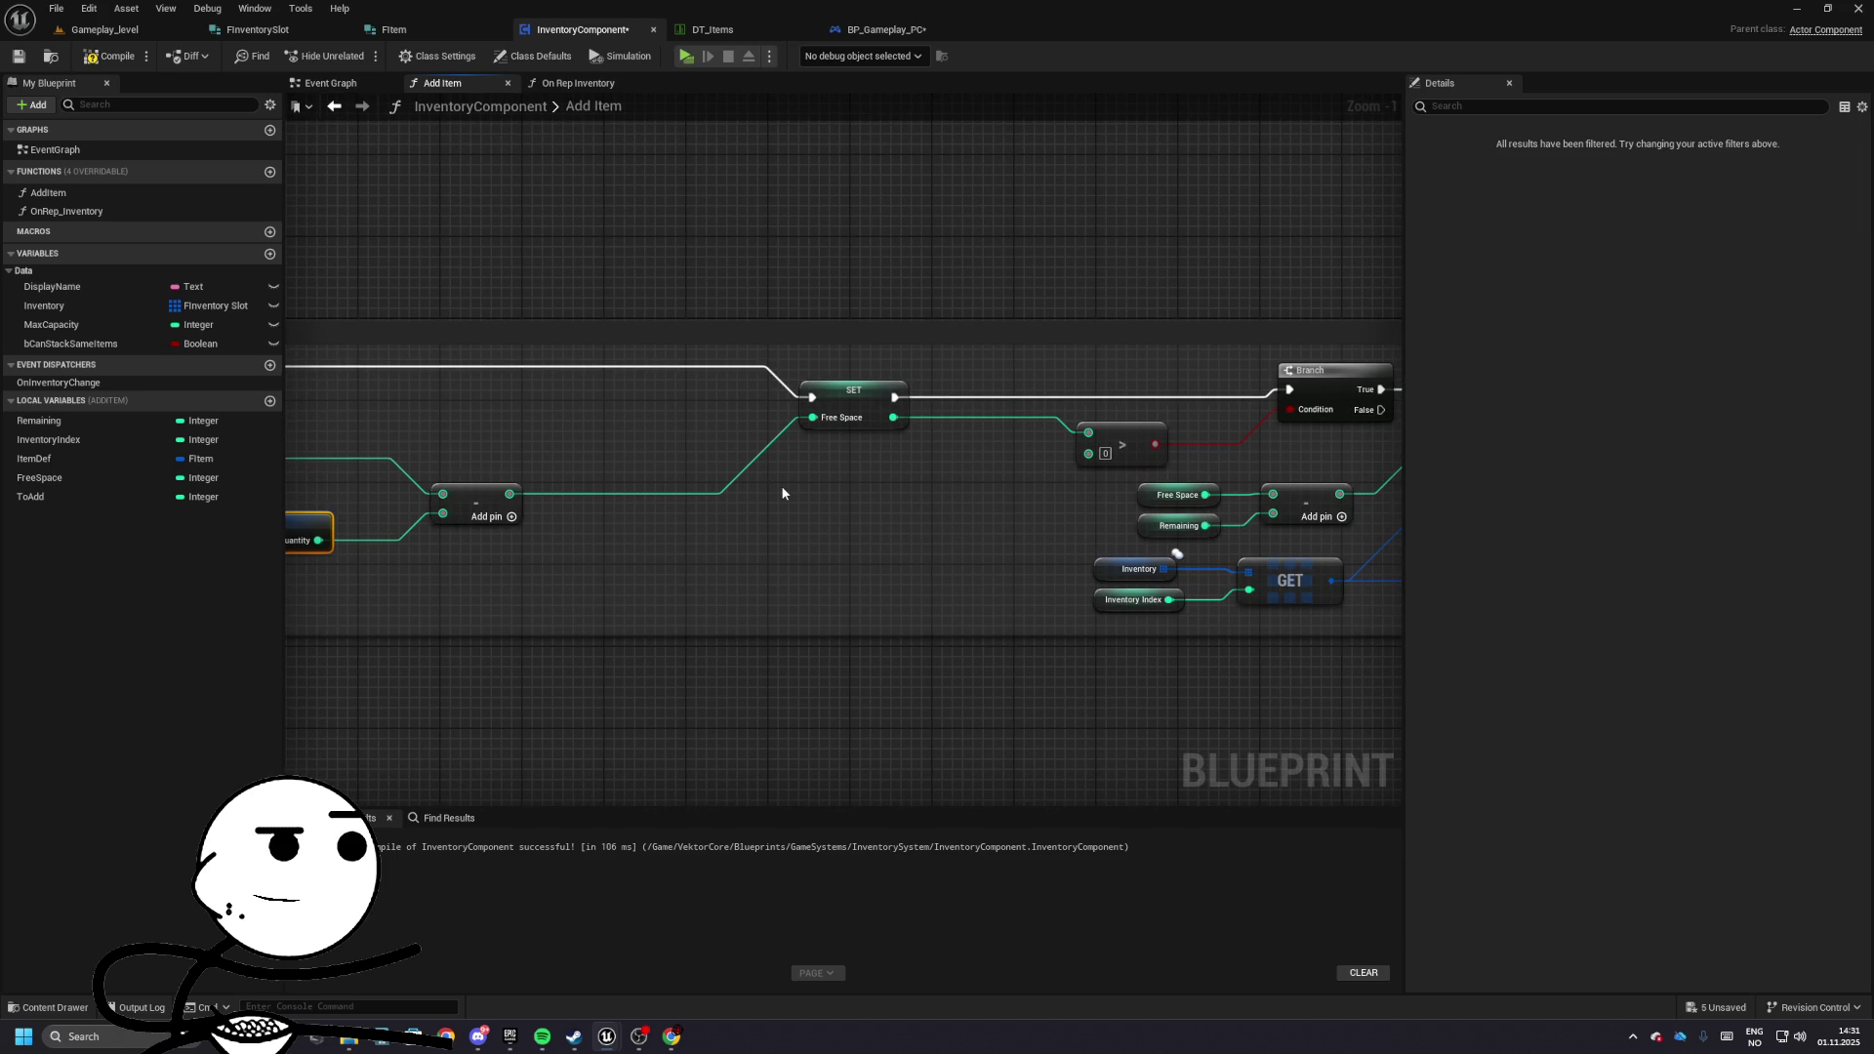
- Move SET Free Space and the > node left, and feed Free Space and Remaining into subtraction swapped
drag(829, 403, 633, 406)
drag(1144, 434, 622, 420)
drag(780, 430, 741, 451)
alt+click(852, 486)
alt+click(852, 516)
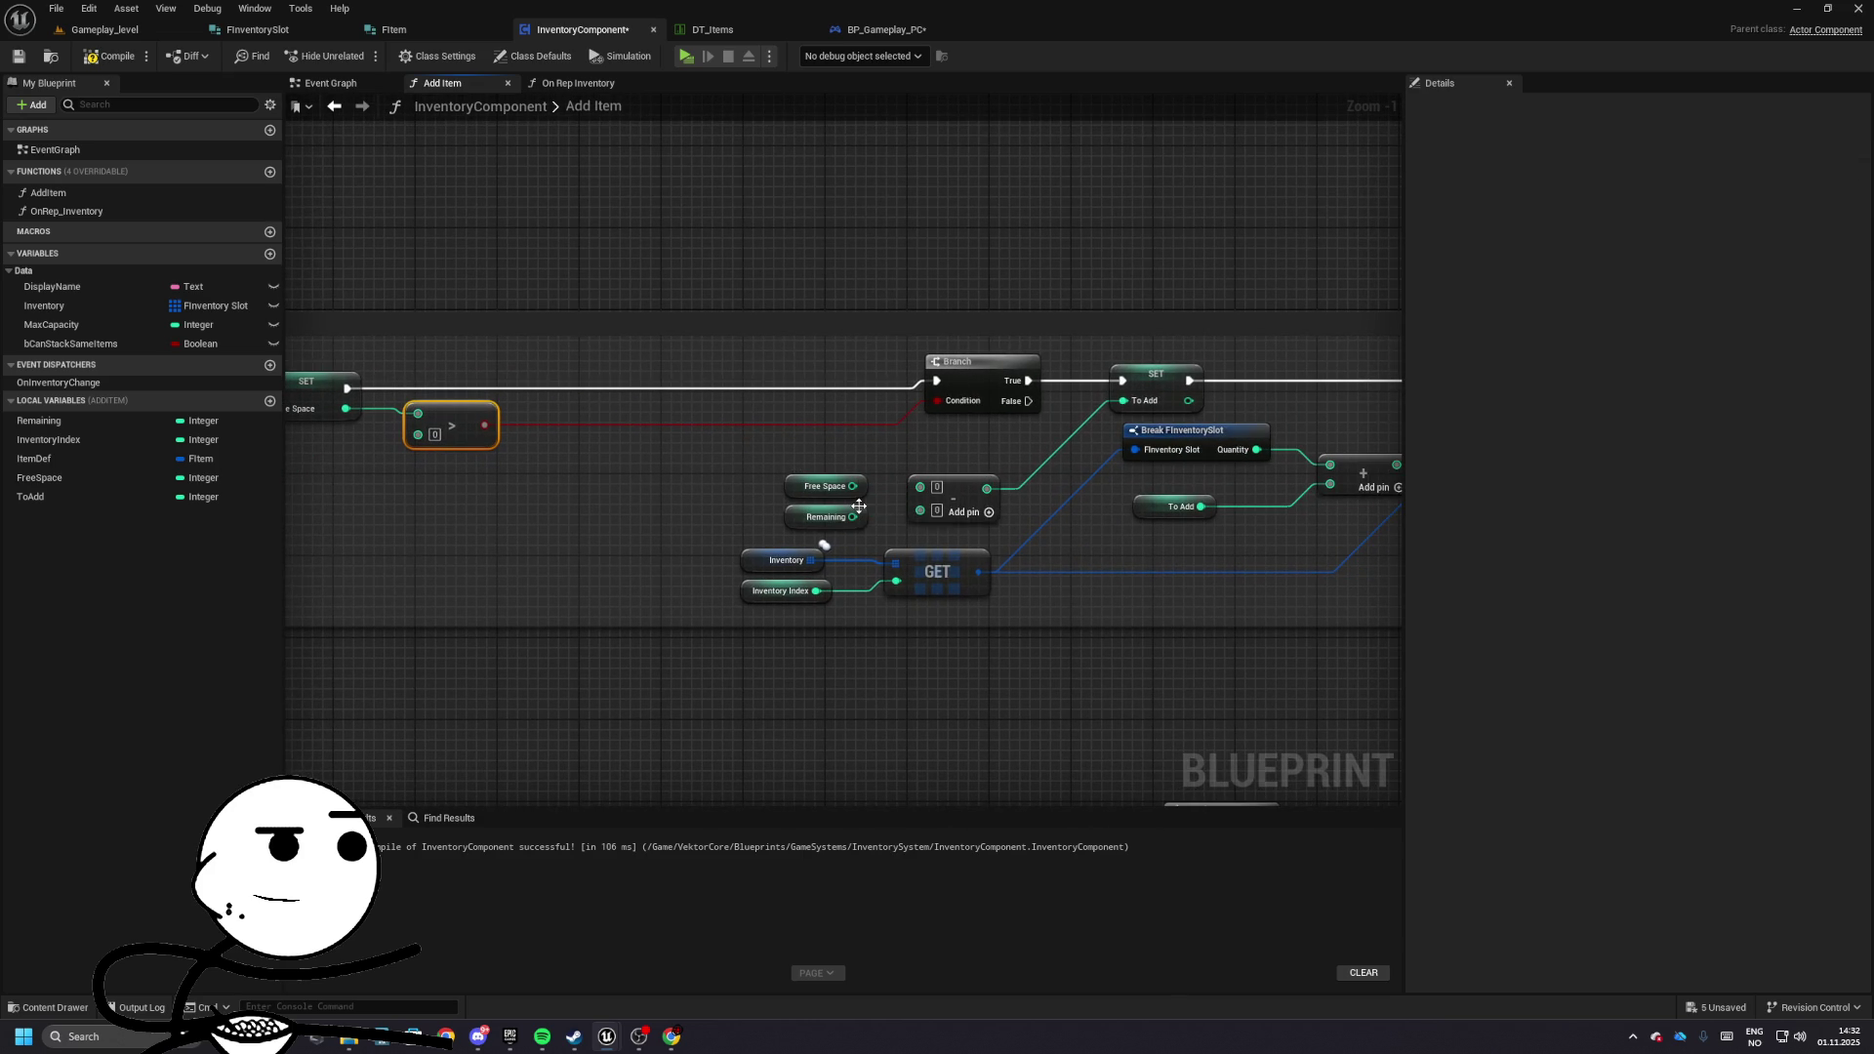
mouse_move(852, 516)
mouse_down()
mouse_move(919, 486)
mouse_move(920, 508)
mouse_up()
- Save the InventoryComponent blueprint with Ctrl+S
key(ctrl+s)
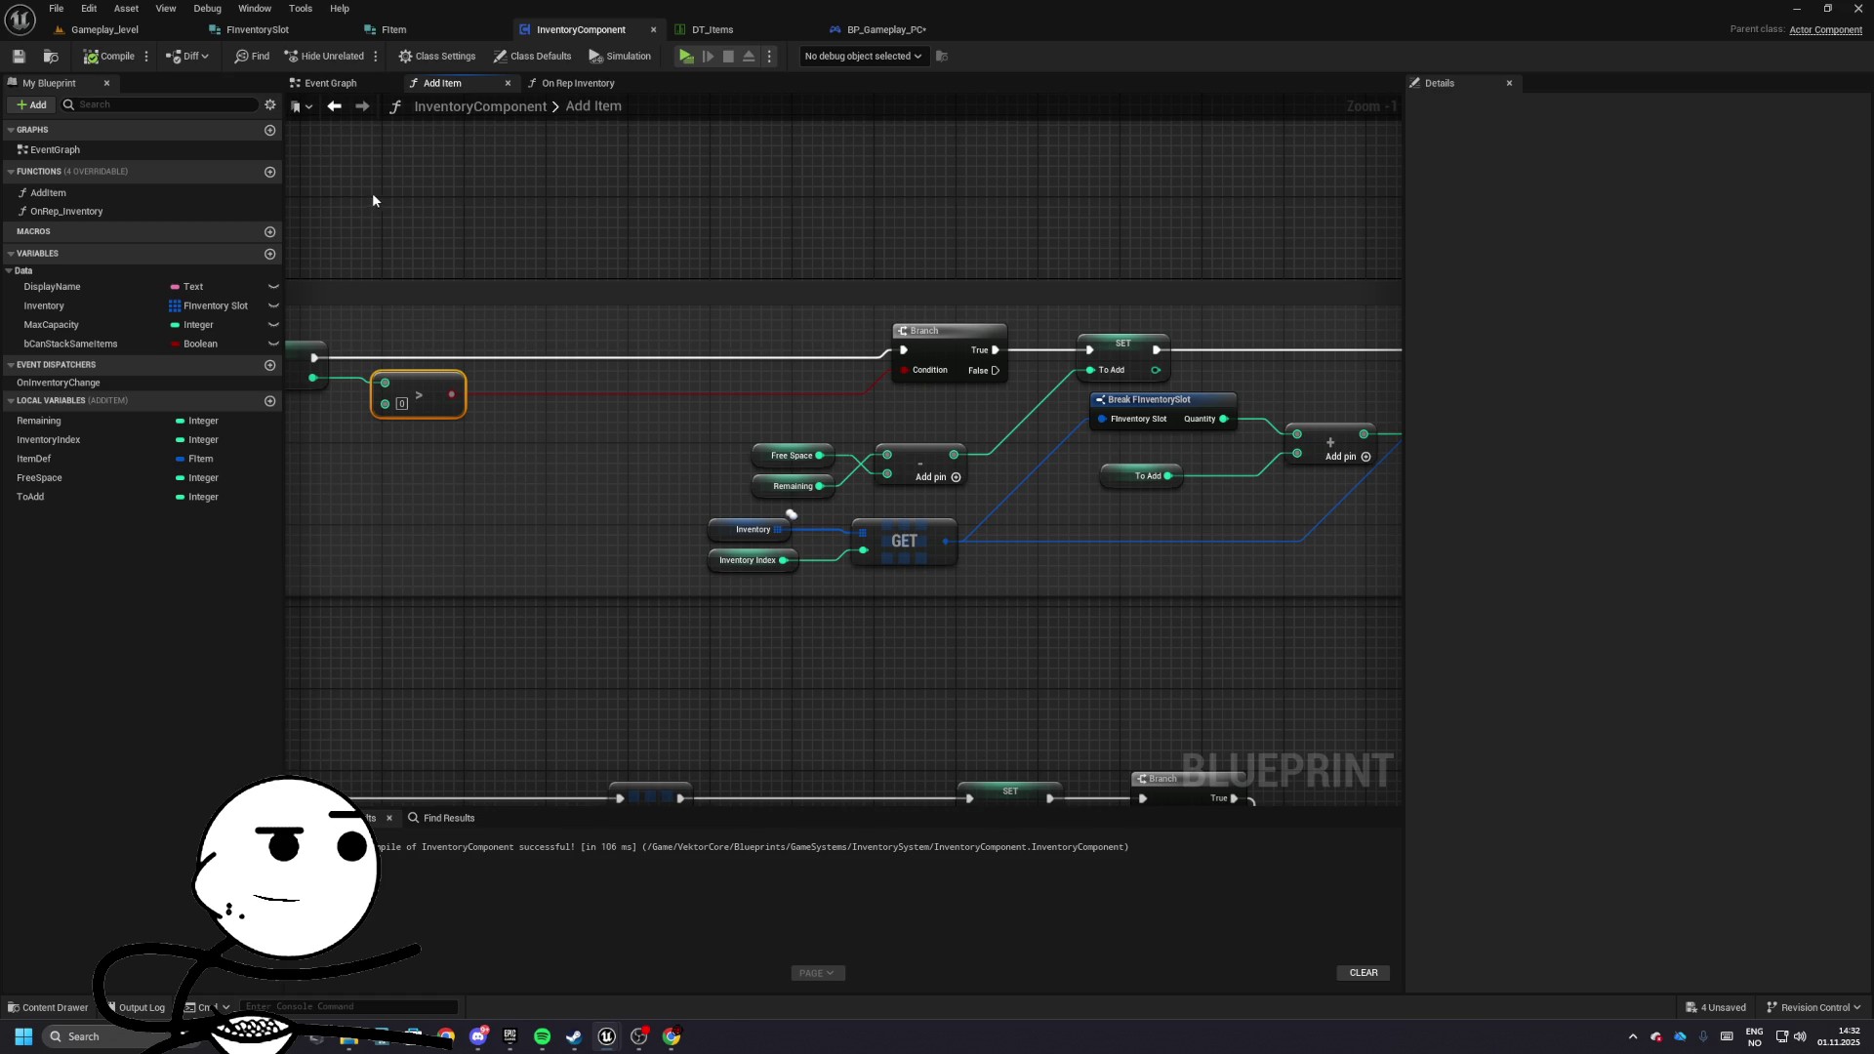
scroll(669, 531, up, 2)
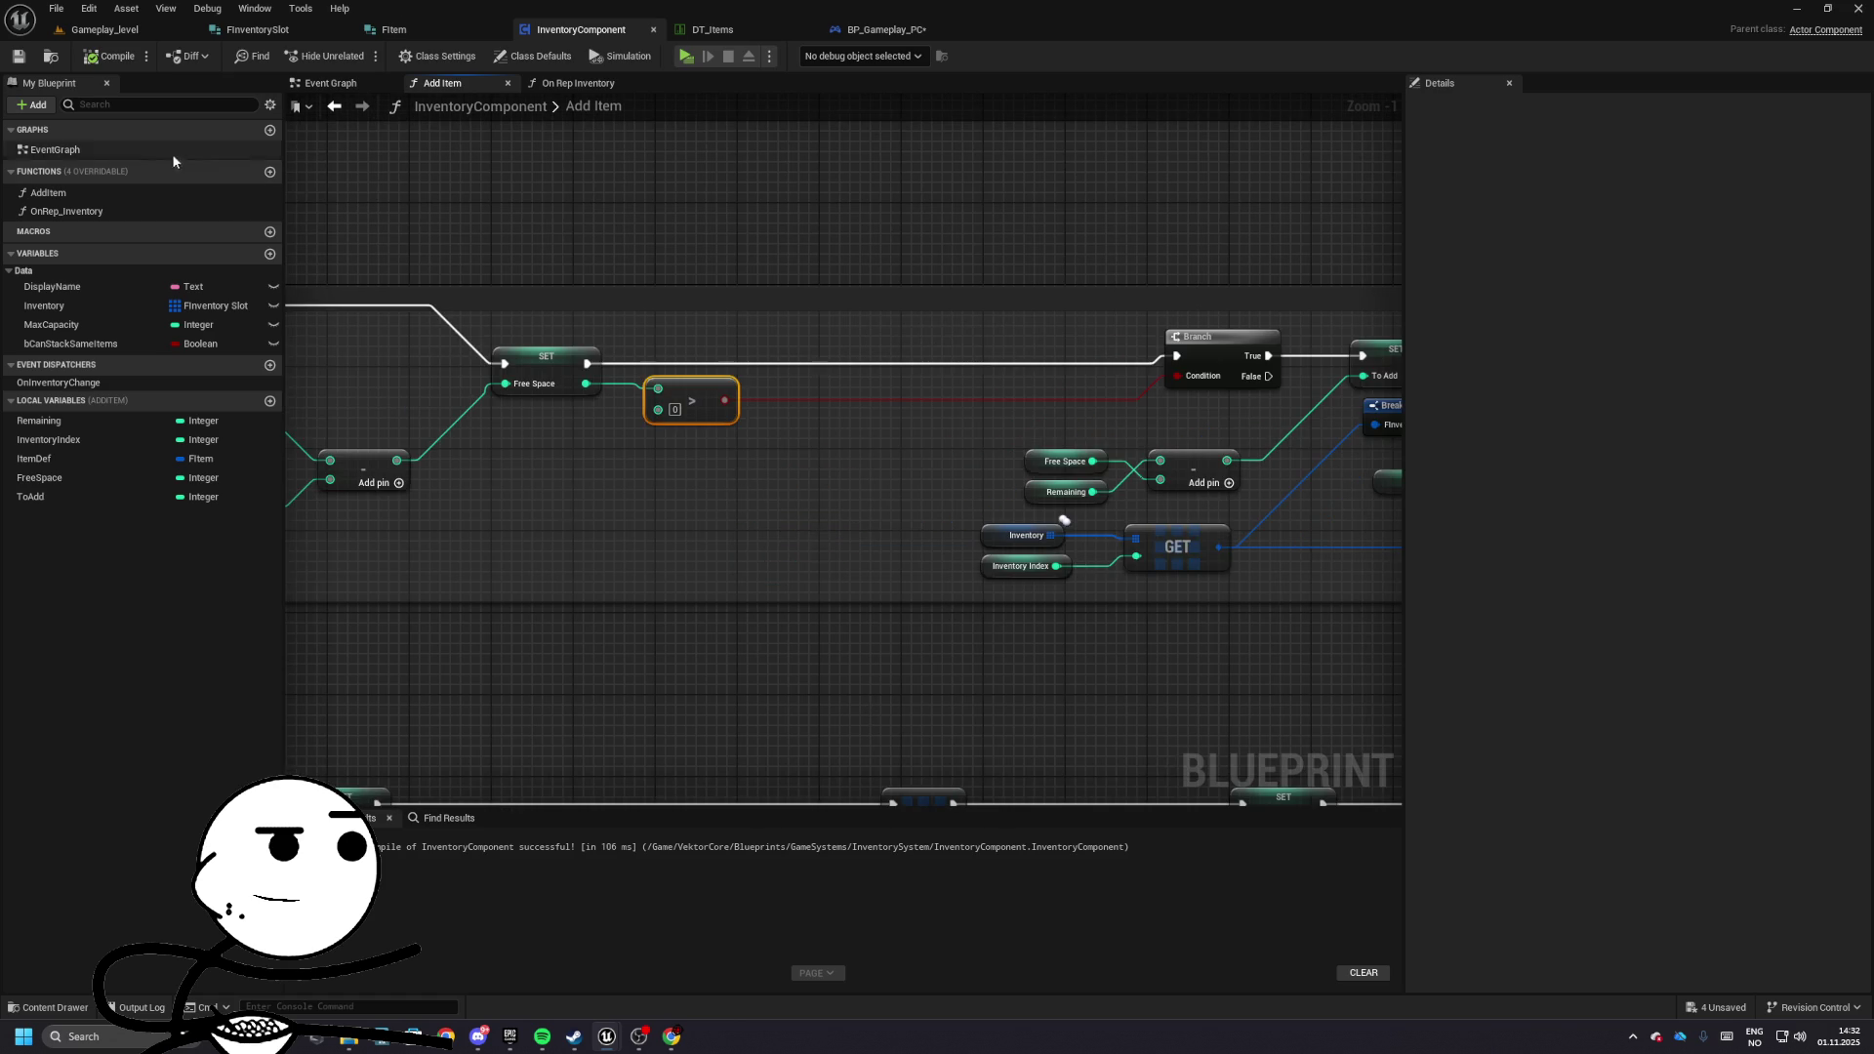
scroll(406, 187, down, 2)
- Play-test showing runaway and negative shop stack counts, stop, and relaunch from Gameplay_level
click(686, 56)
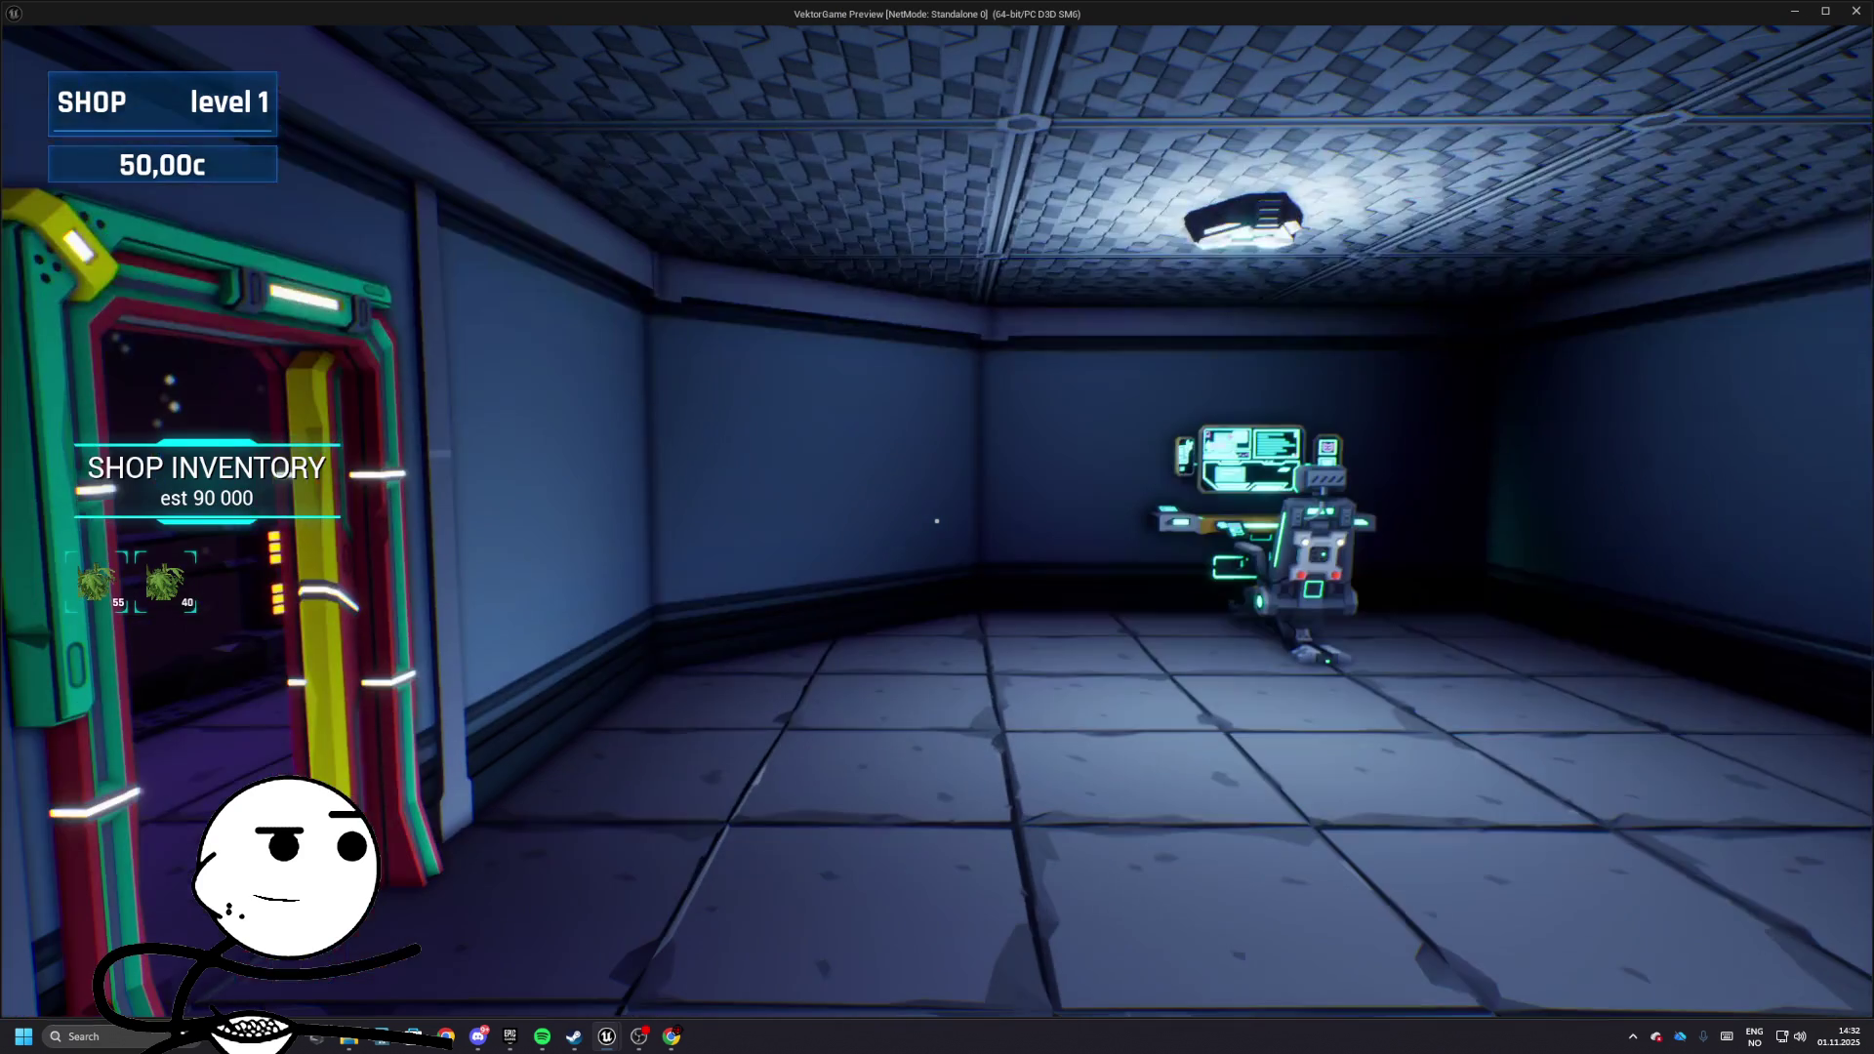
mouse_move(937, 528)
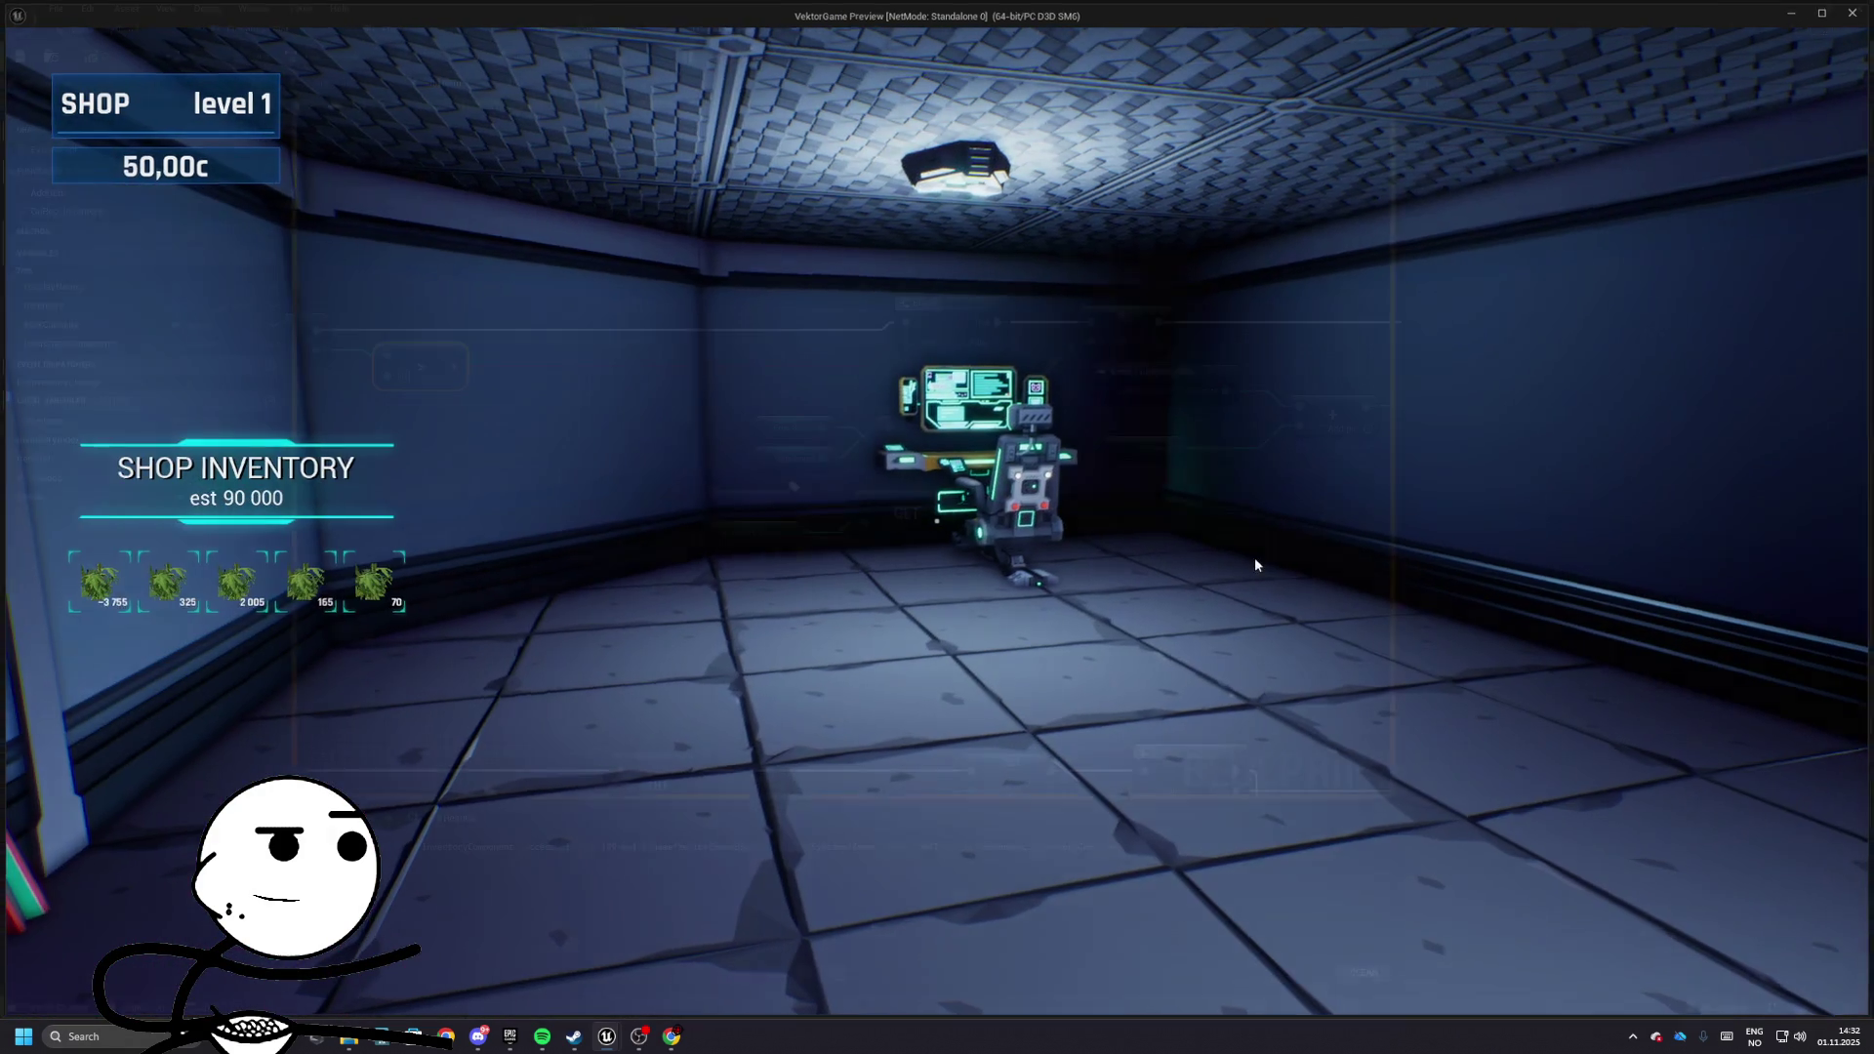
key(Escape)
click(107, 30)
click(356, 56)
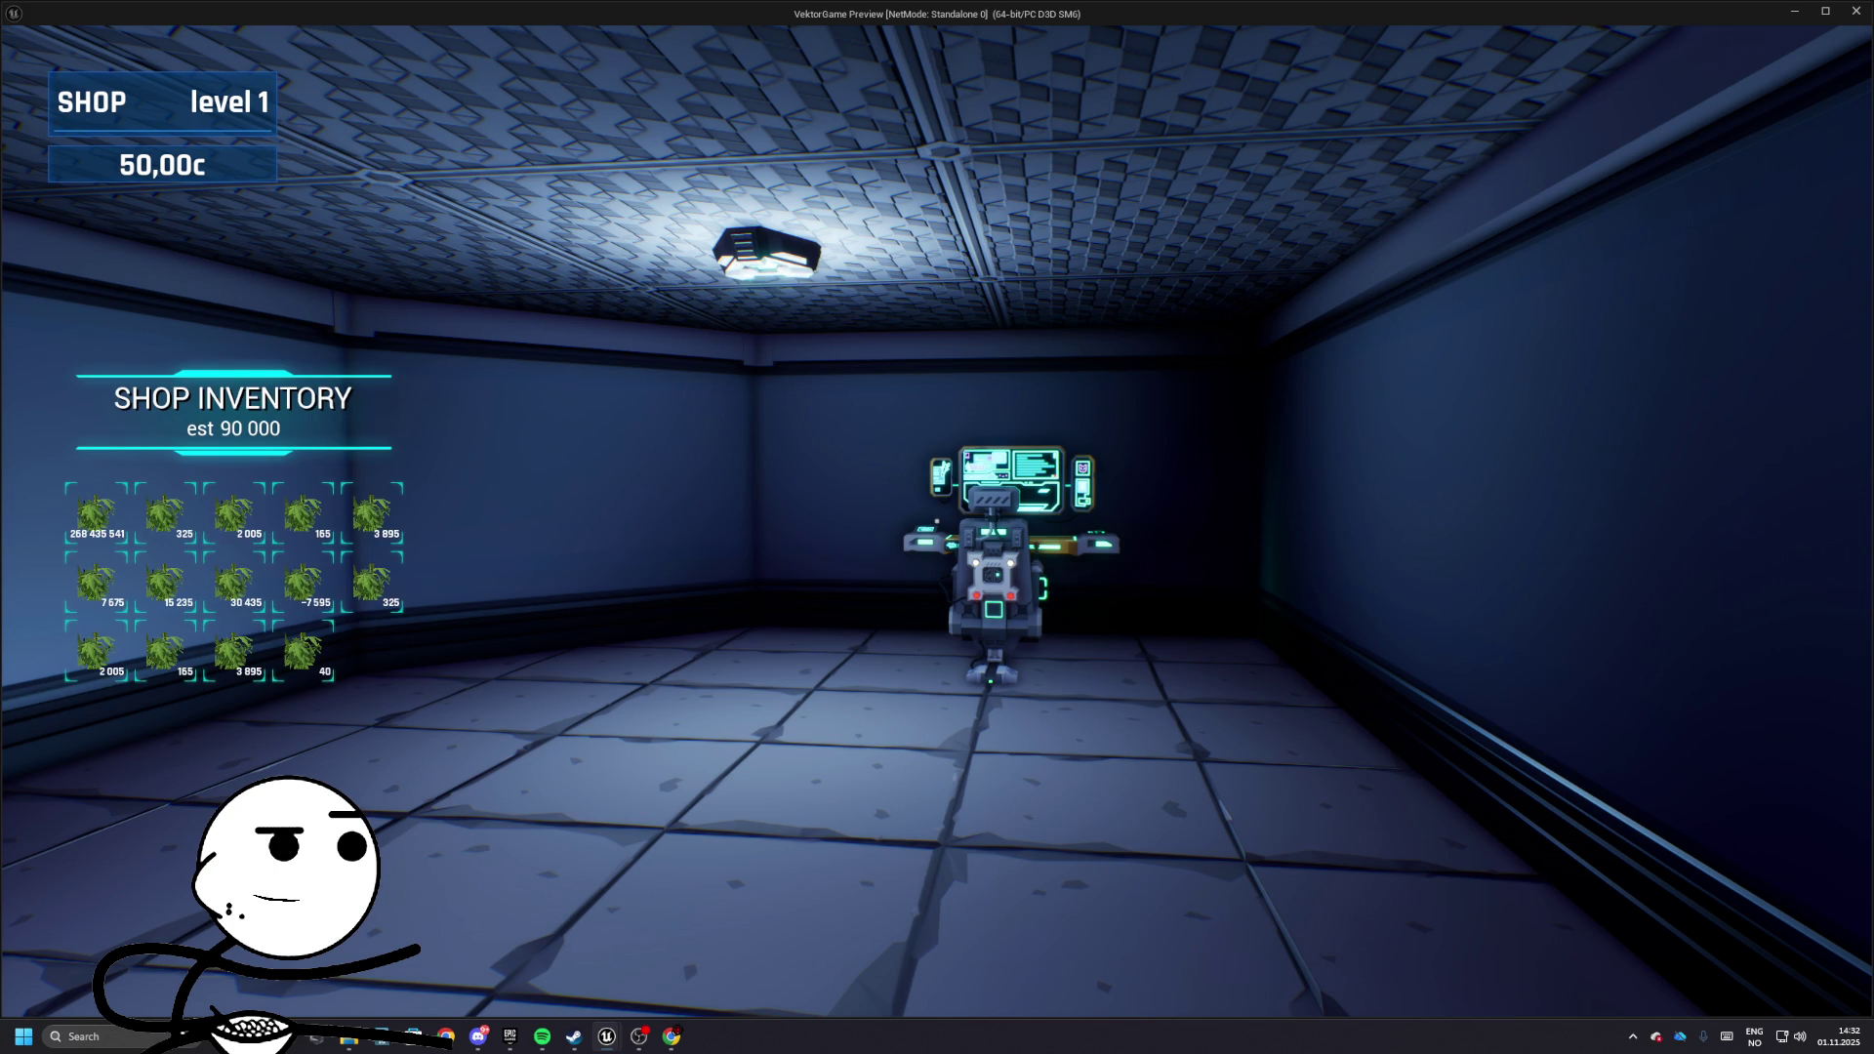
- Stop the play test, return to the InventoryComponent Add Item graph and recompile it
mouse_move(937, 521)
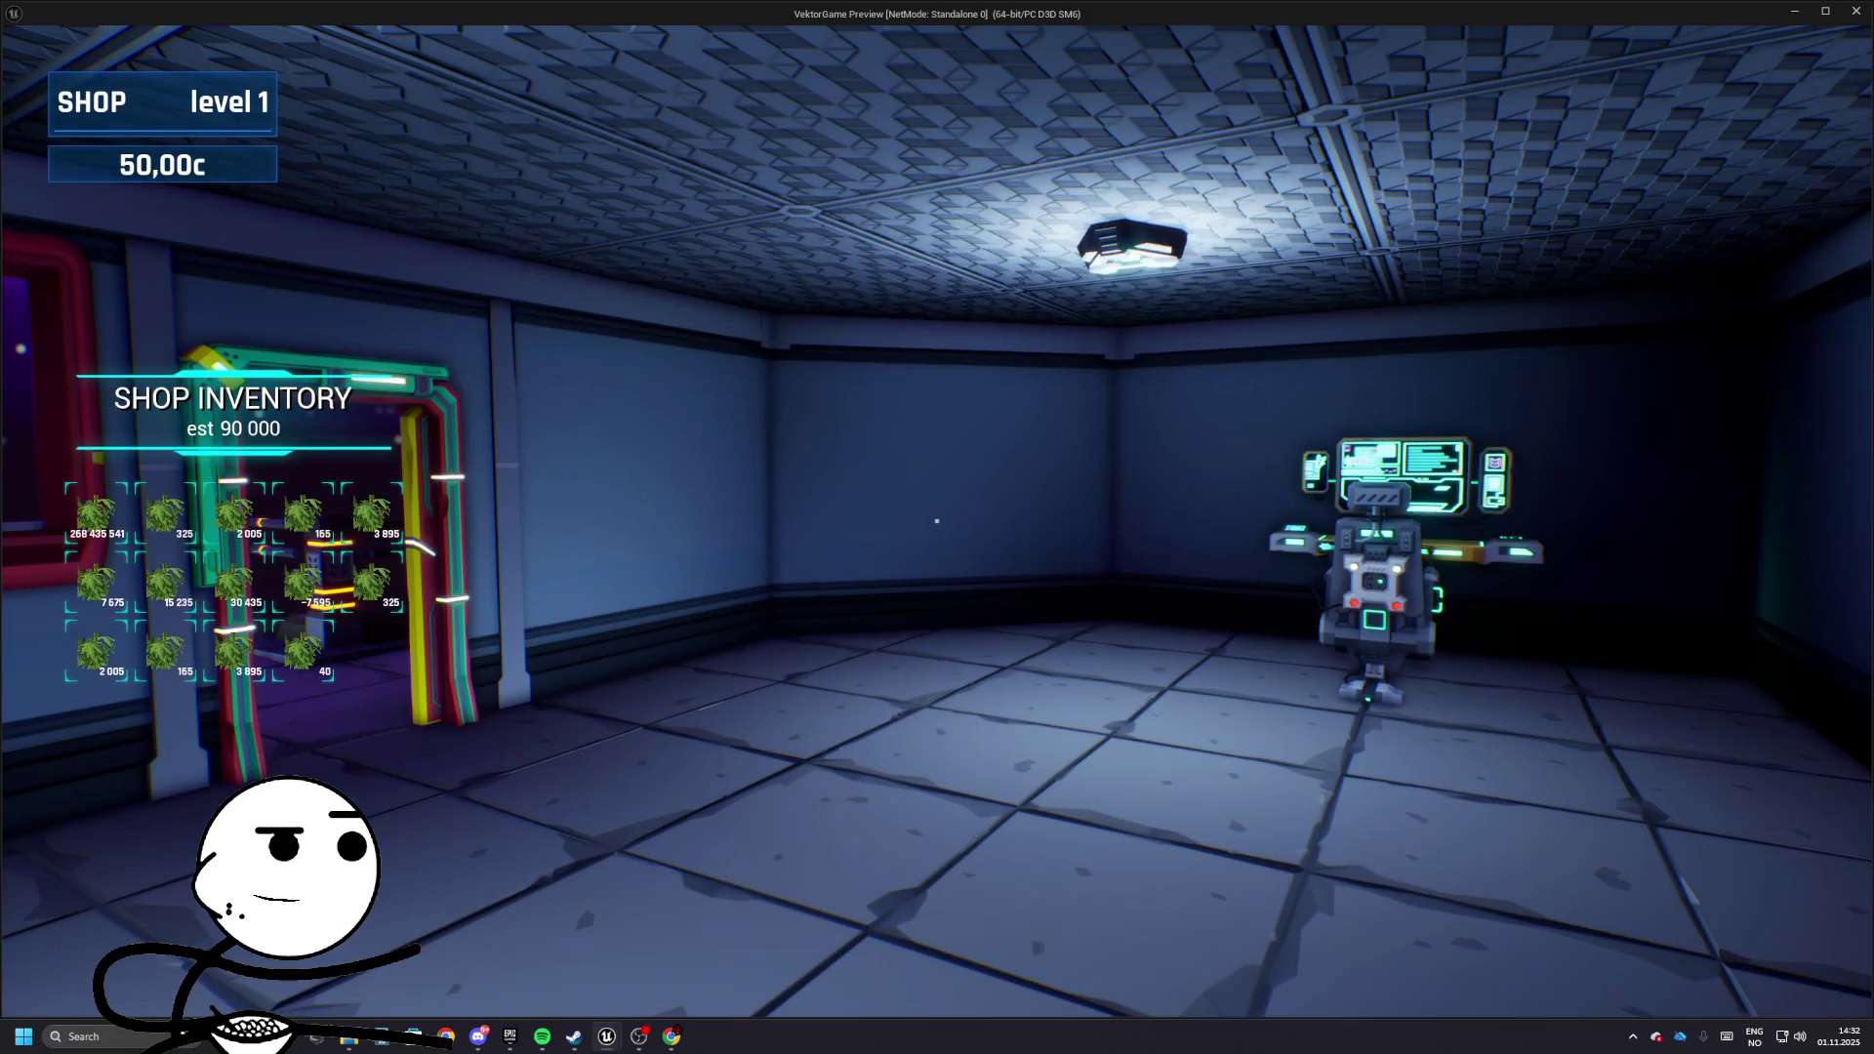
key(Escape)
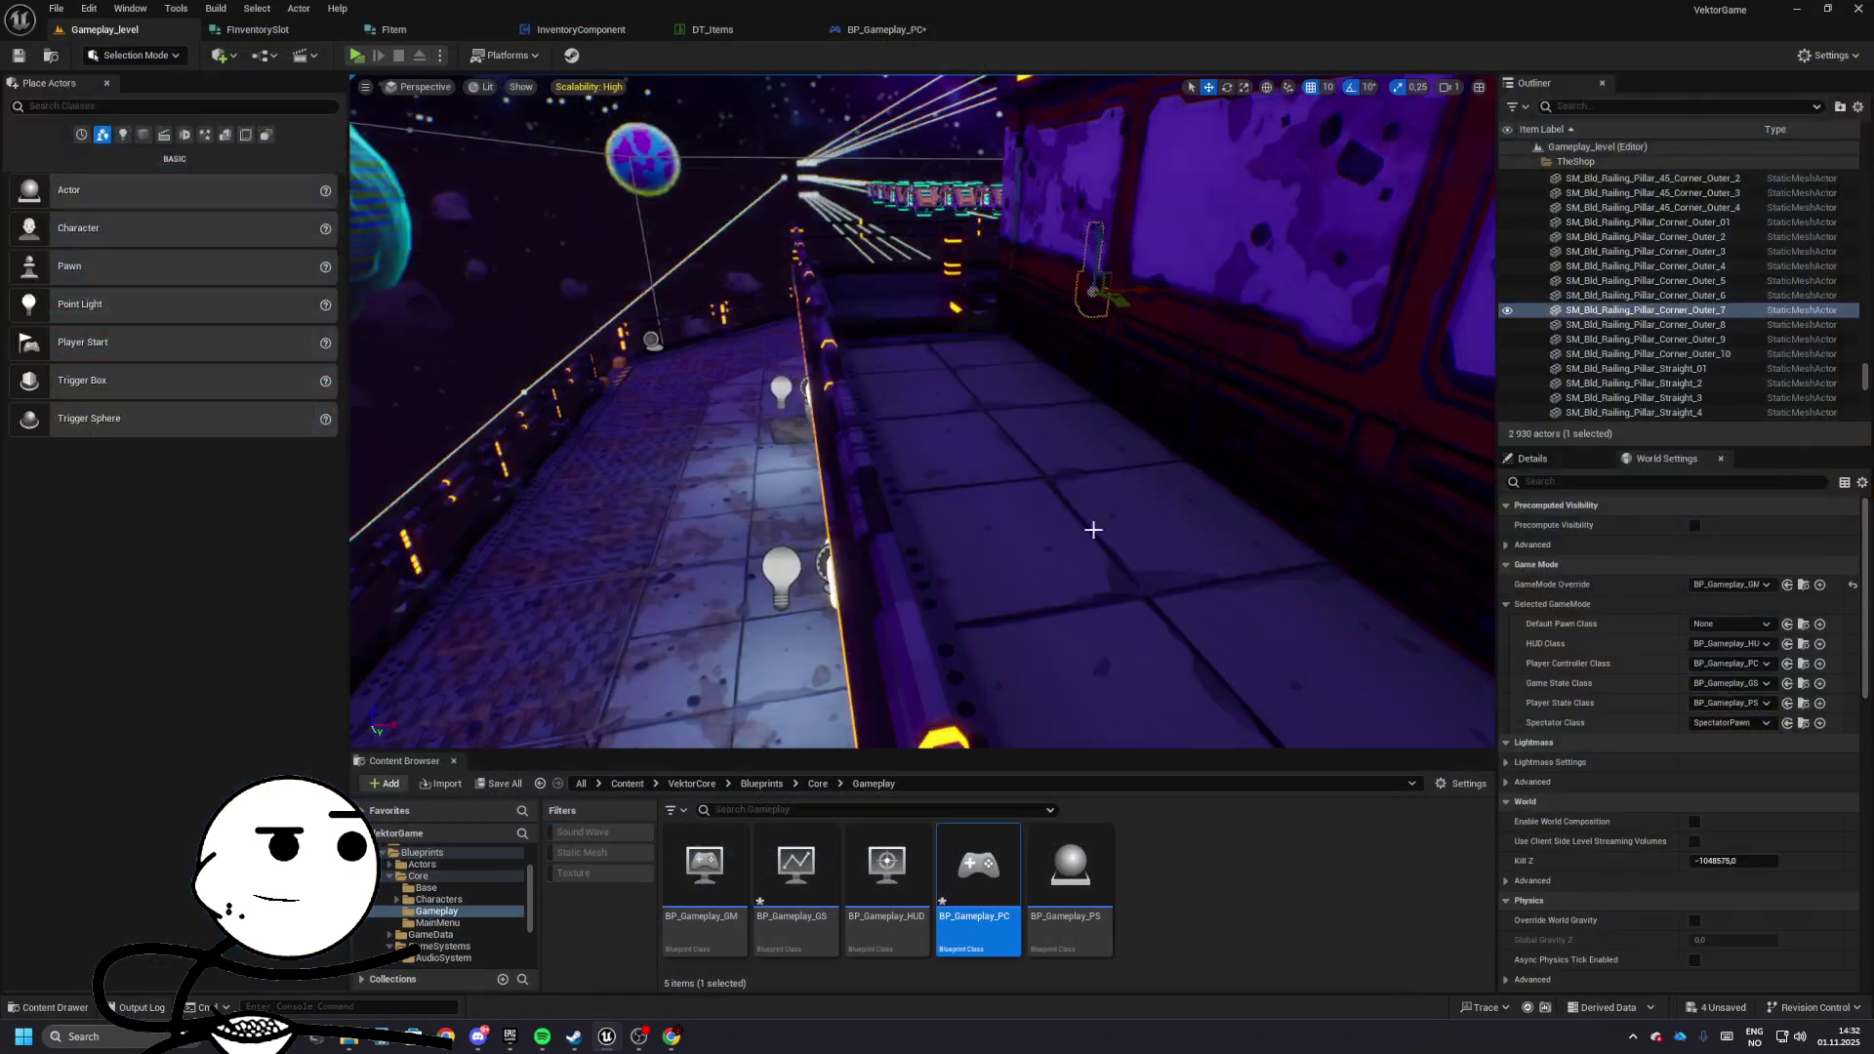
click(879, 29)
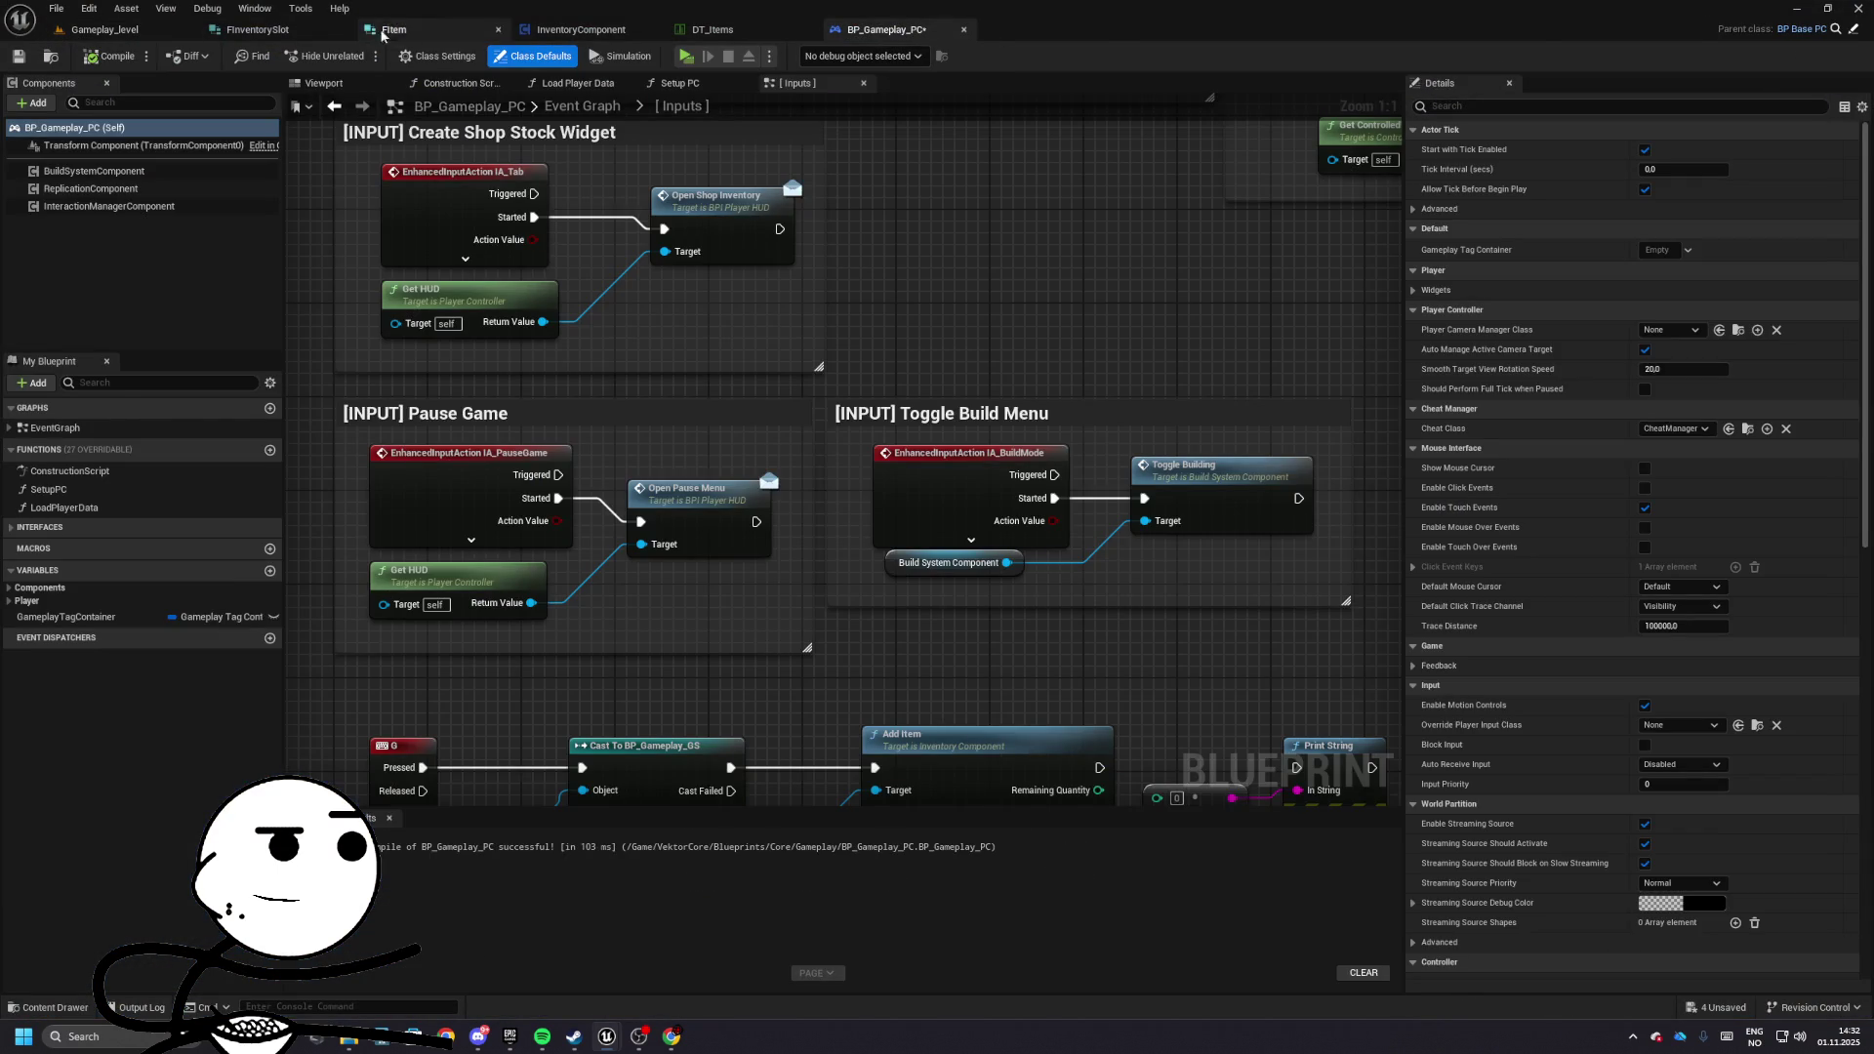
click(582, 32)
drag(819, 466, 424, 436)
click(110, 56)
- Play-test from Gameplay_level, confirming all 14 shop slots hold 85, then return to InventoryComponent
drag(1187, 379, 771, 374)
click(100, 31)
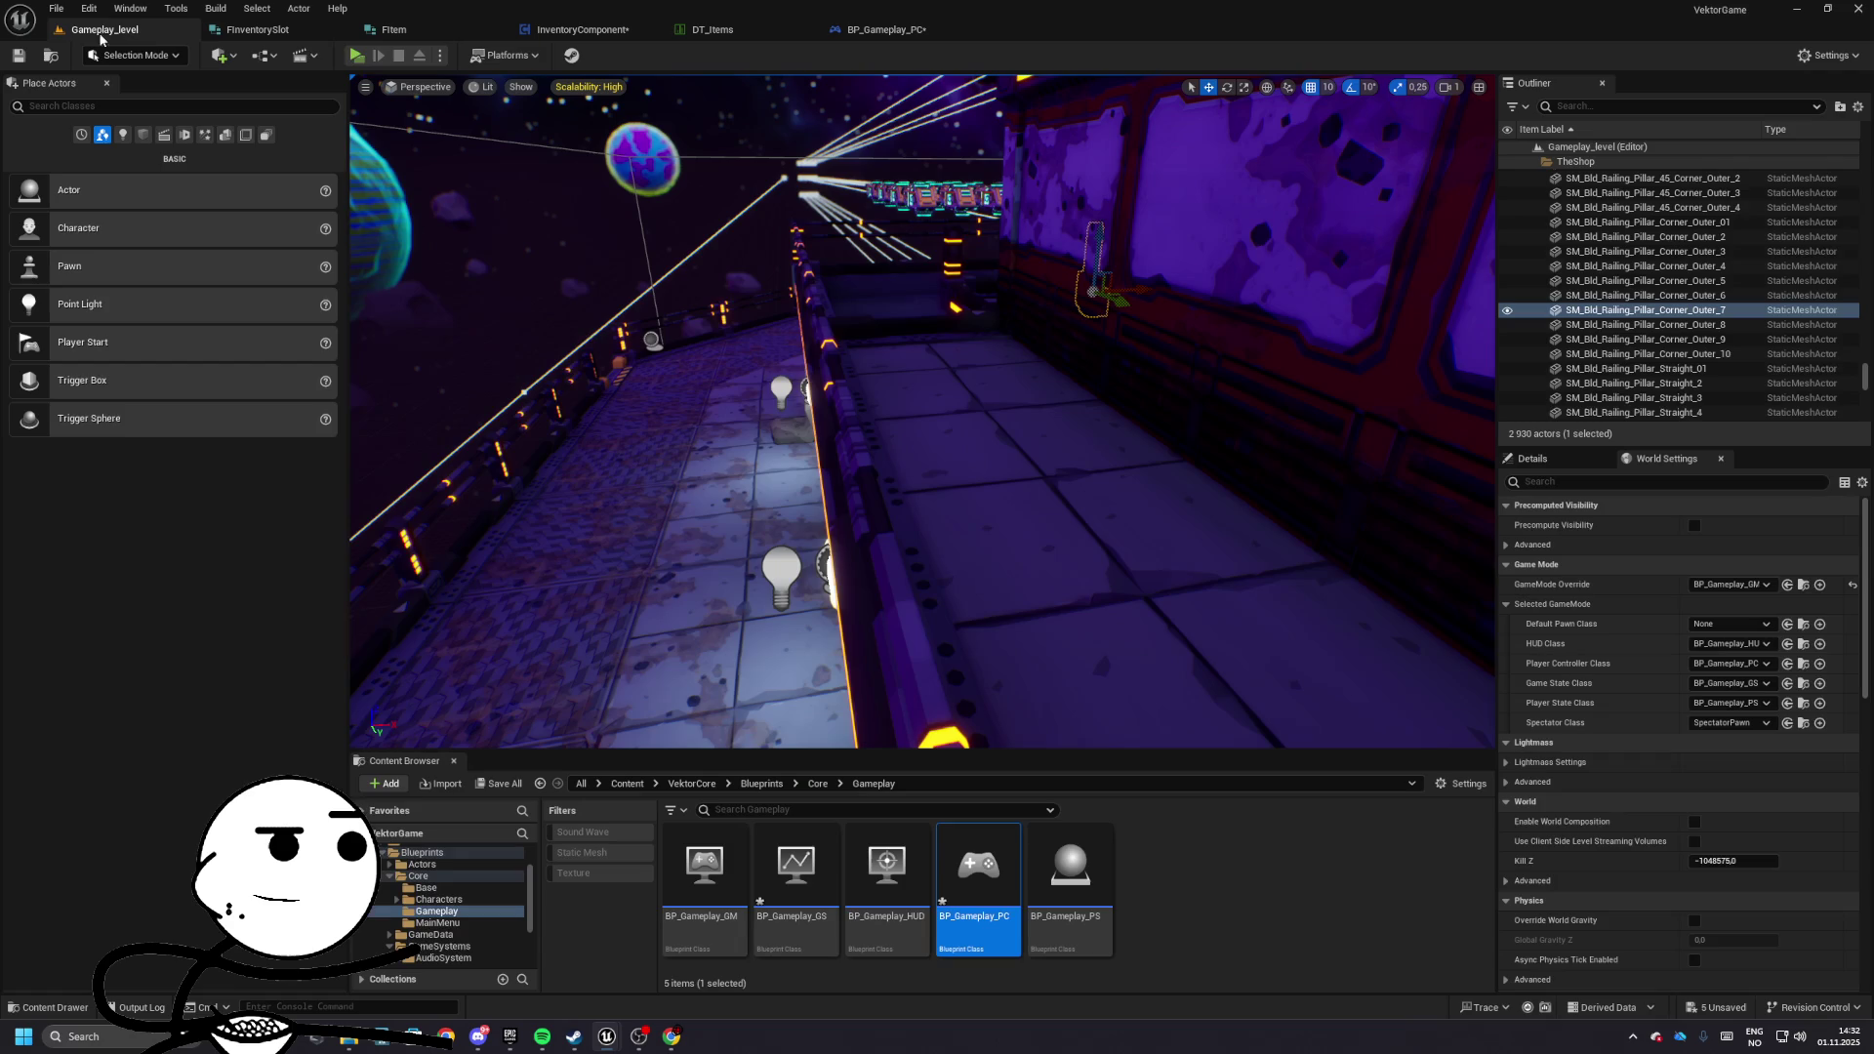
click(355, 56)
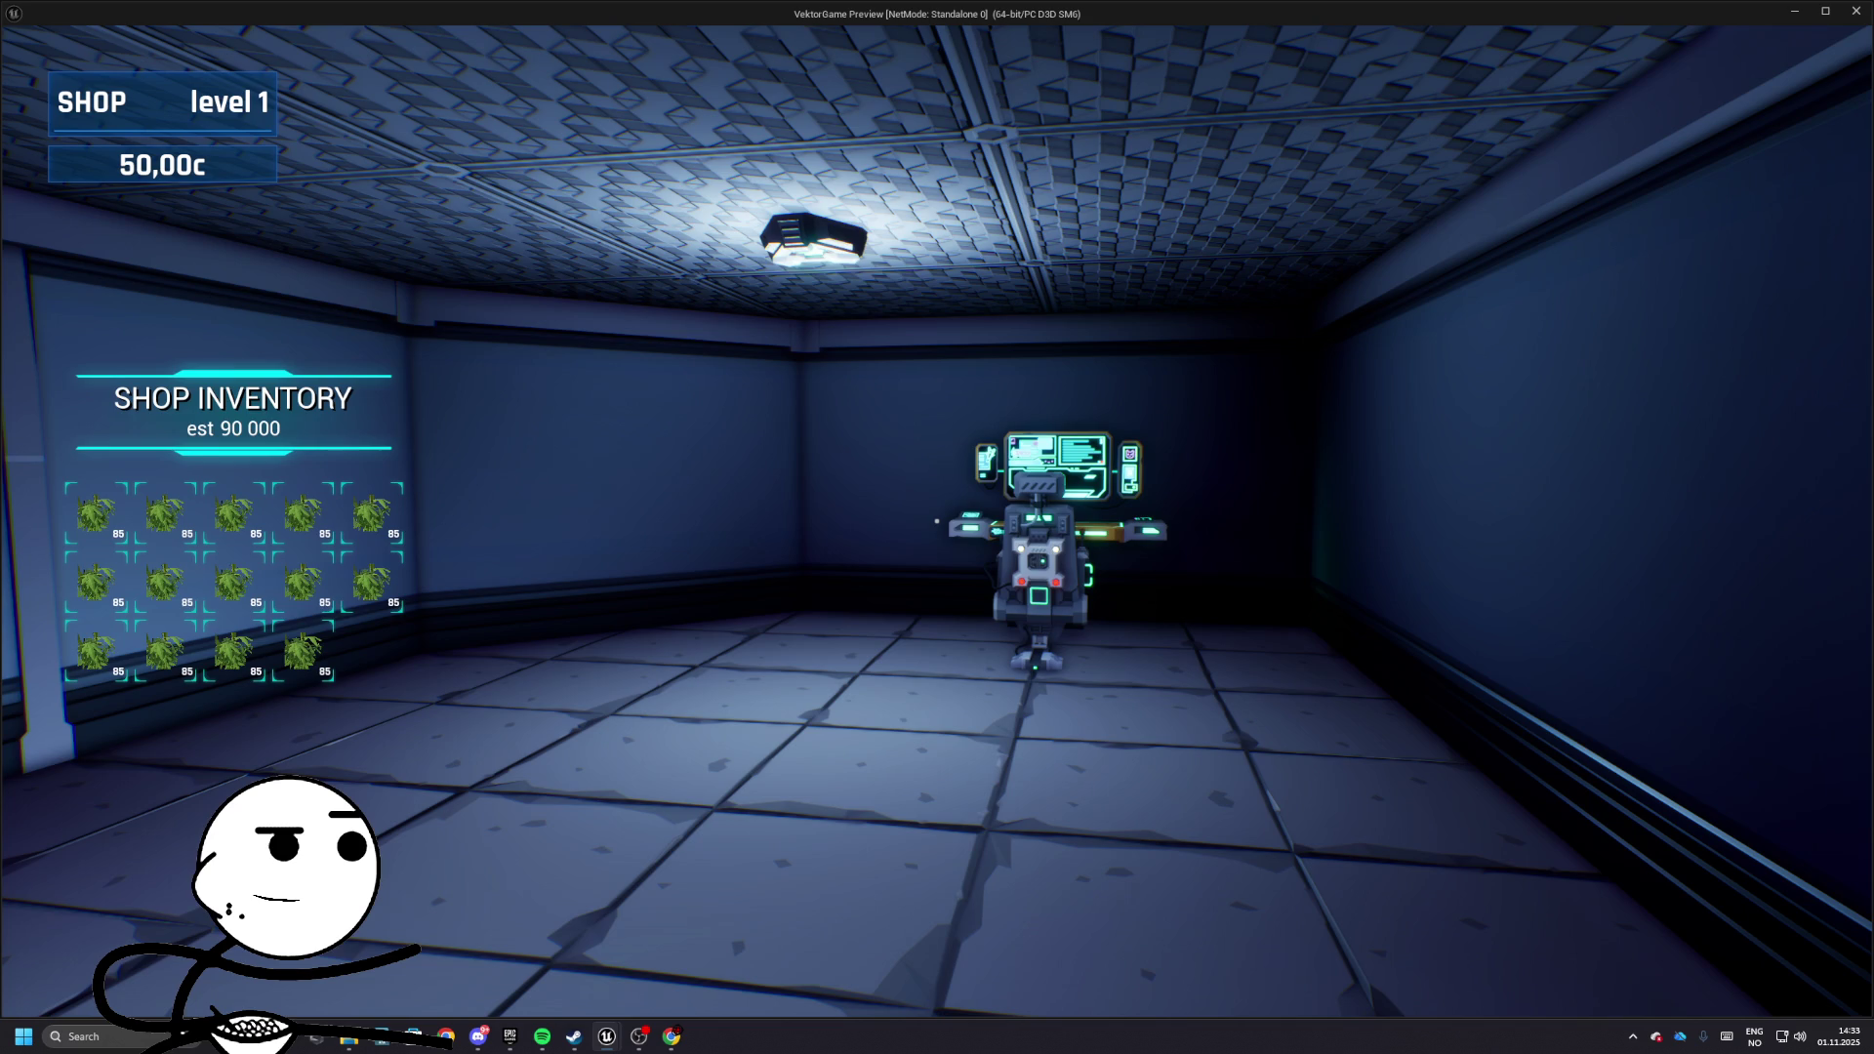
key(Escape)
click(582, 29)
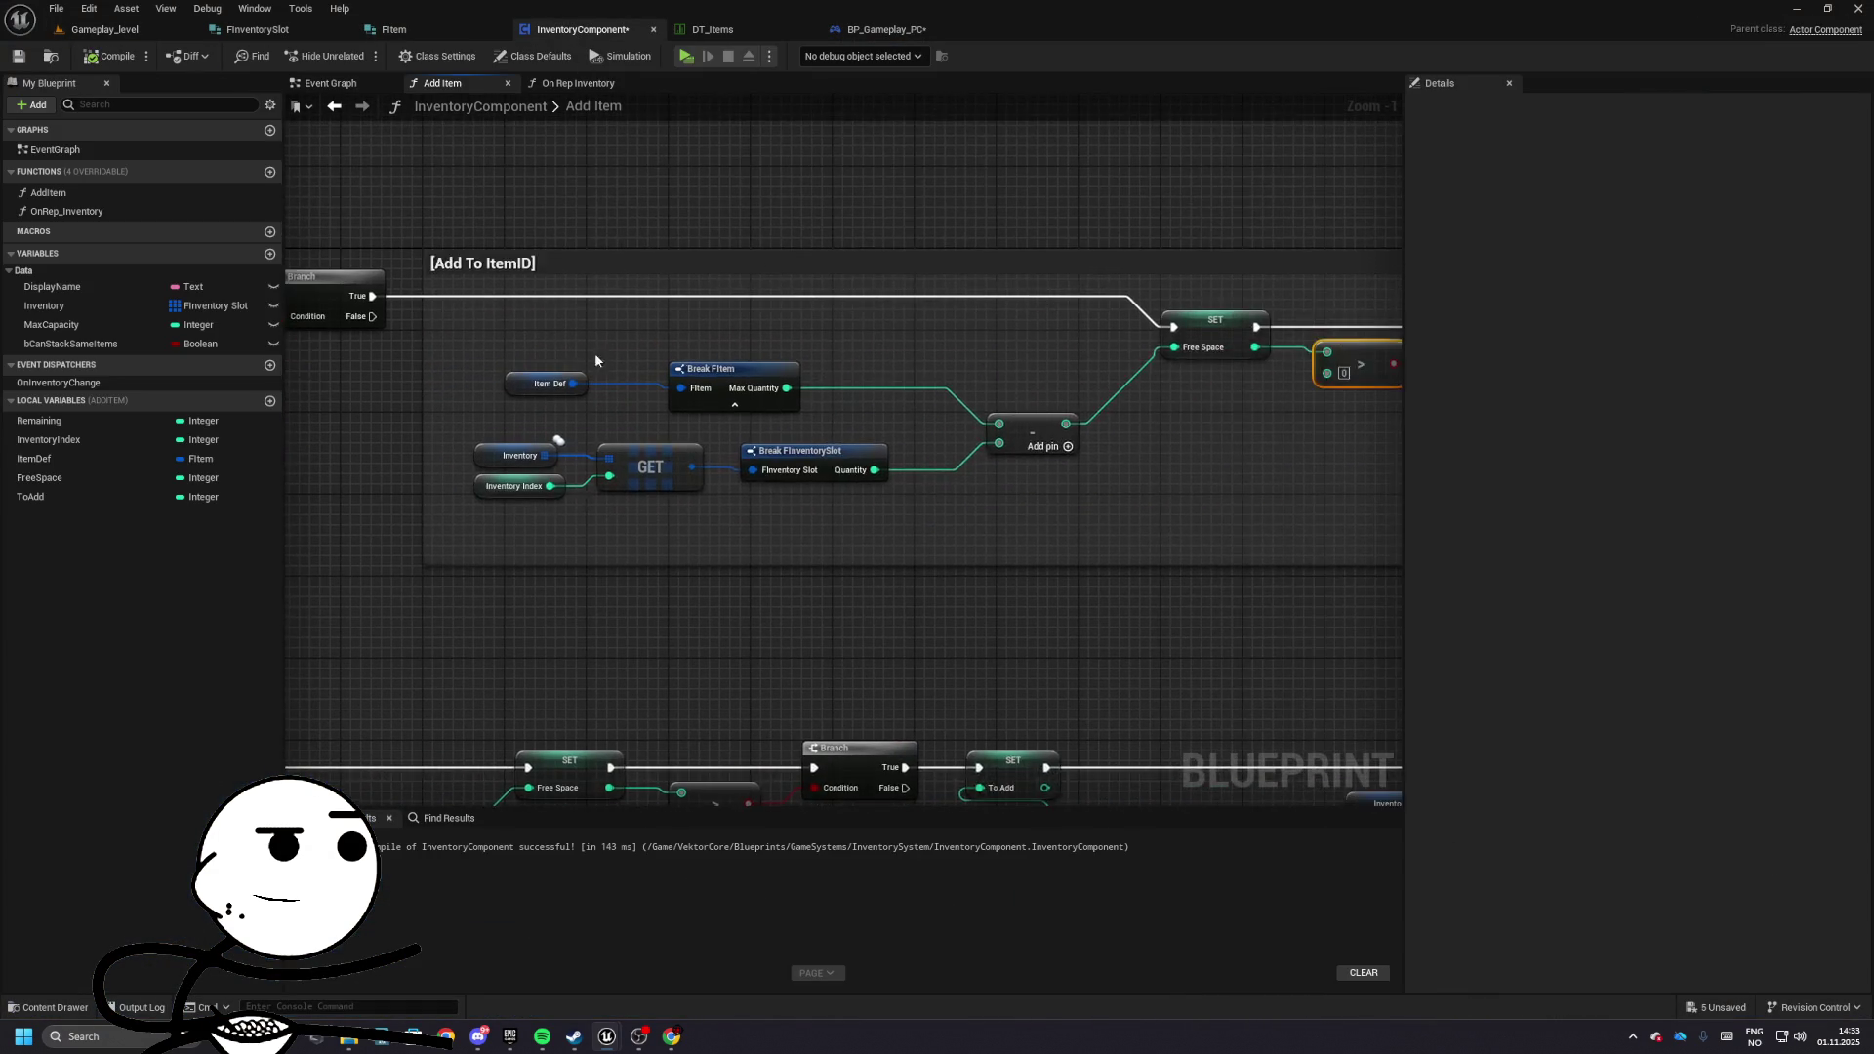
- Shift the Branch-to-Return Node chain right to make room after SET Remaining
drag(502, 313, 991, 523)
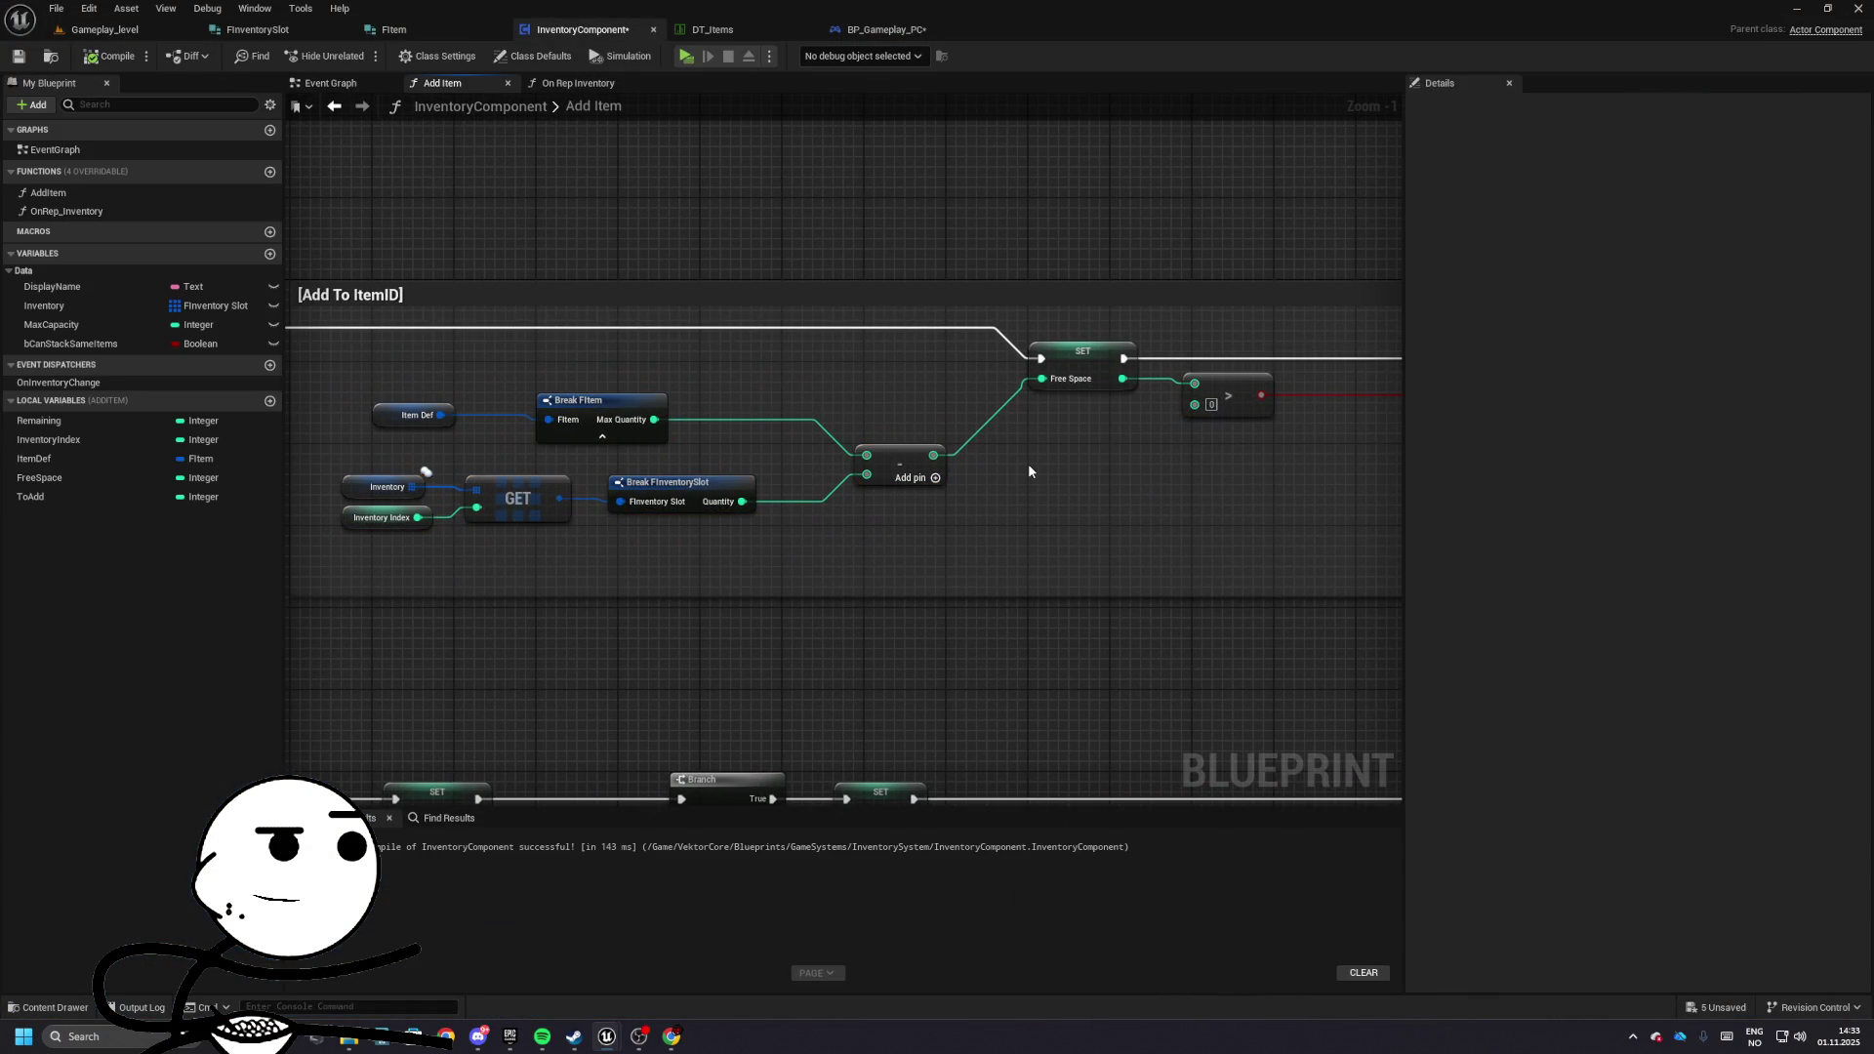
scroll(1028, 471, up, 1)
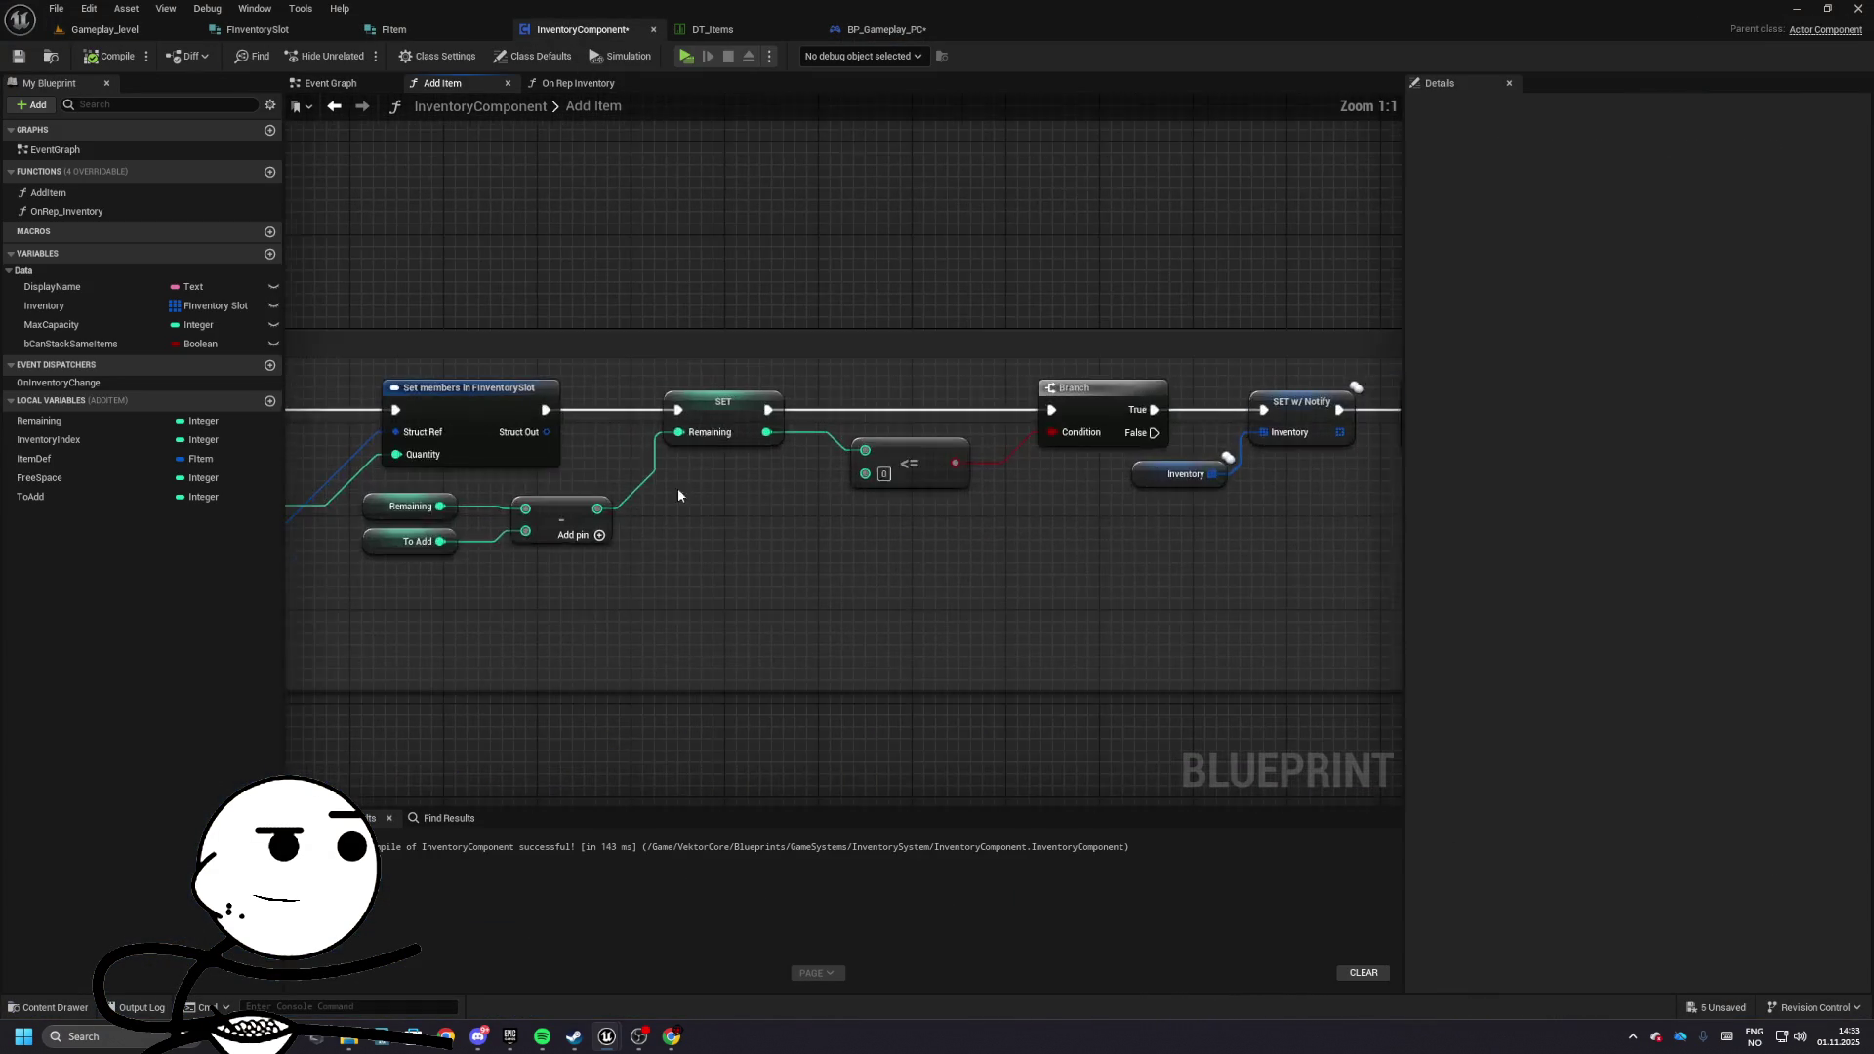
click(921, 402)
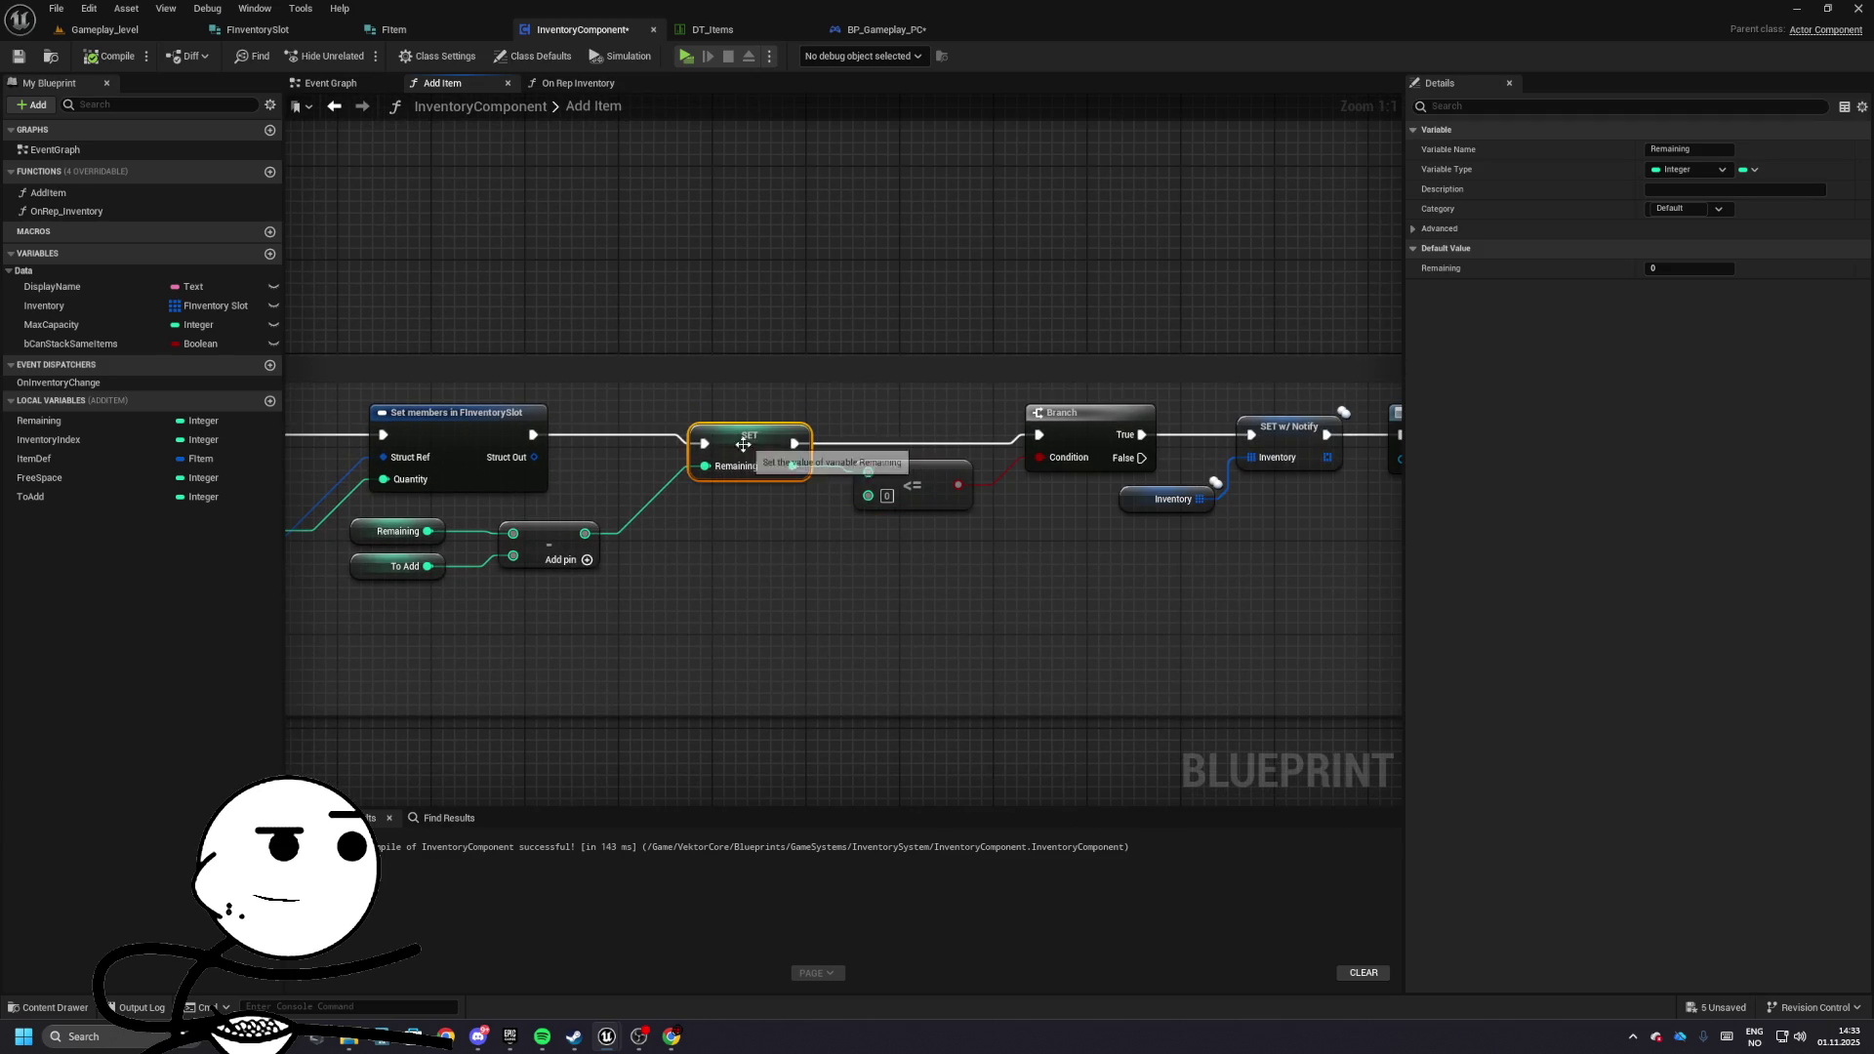
mouse_move(477, 518)
mouse_down()
mouse_move(615, 586)
mouse_move(778, 623)
mouse_up()
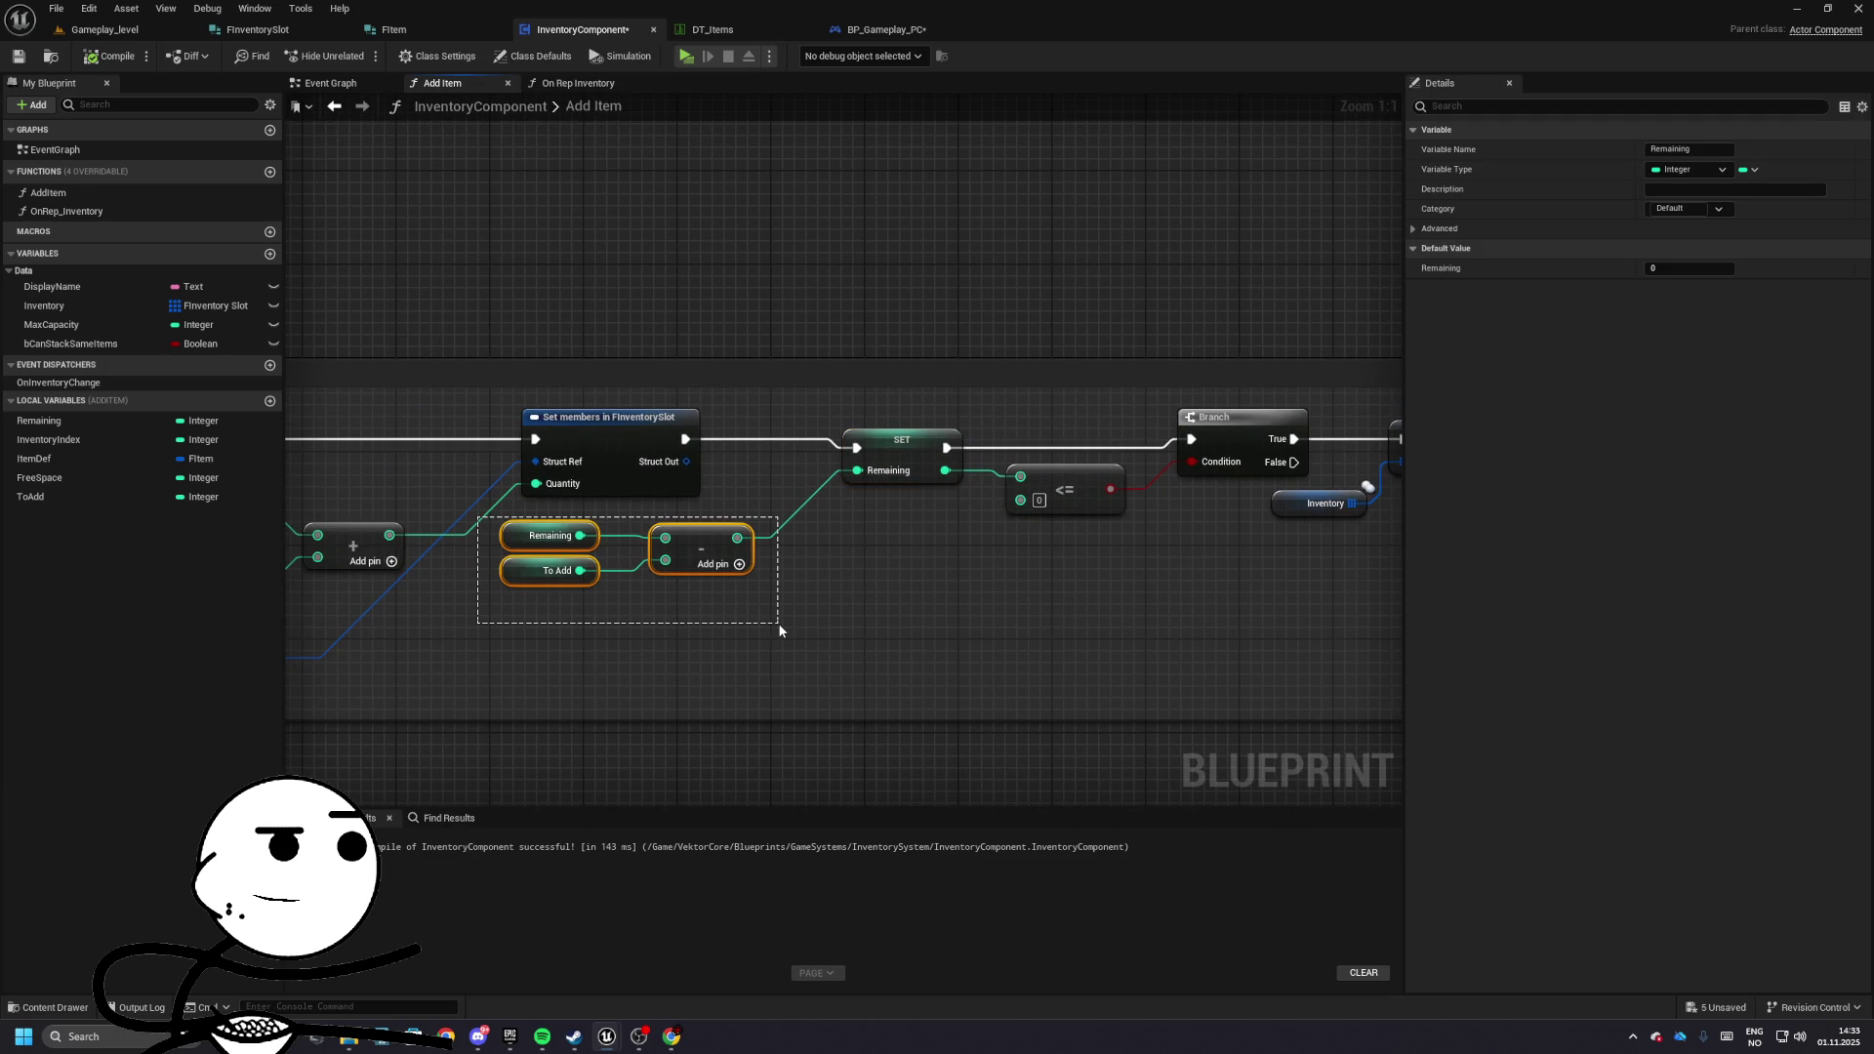
key(ctrl+a)
drag(1129, 441, 1258, 430)
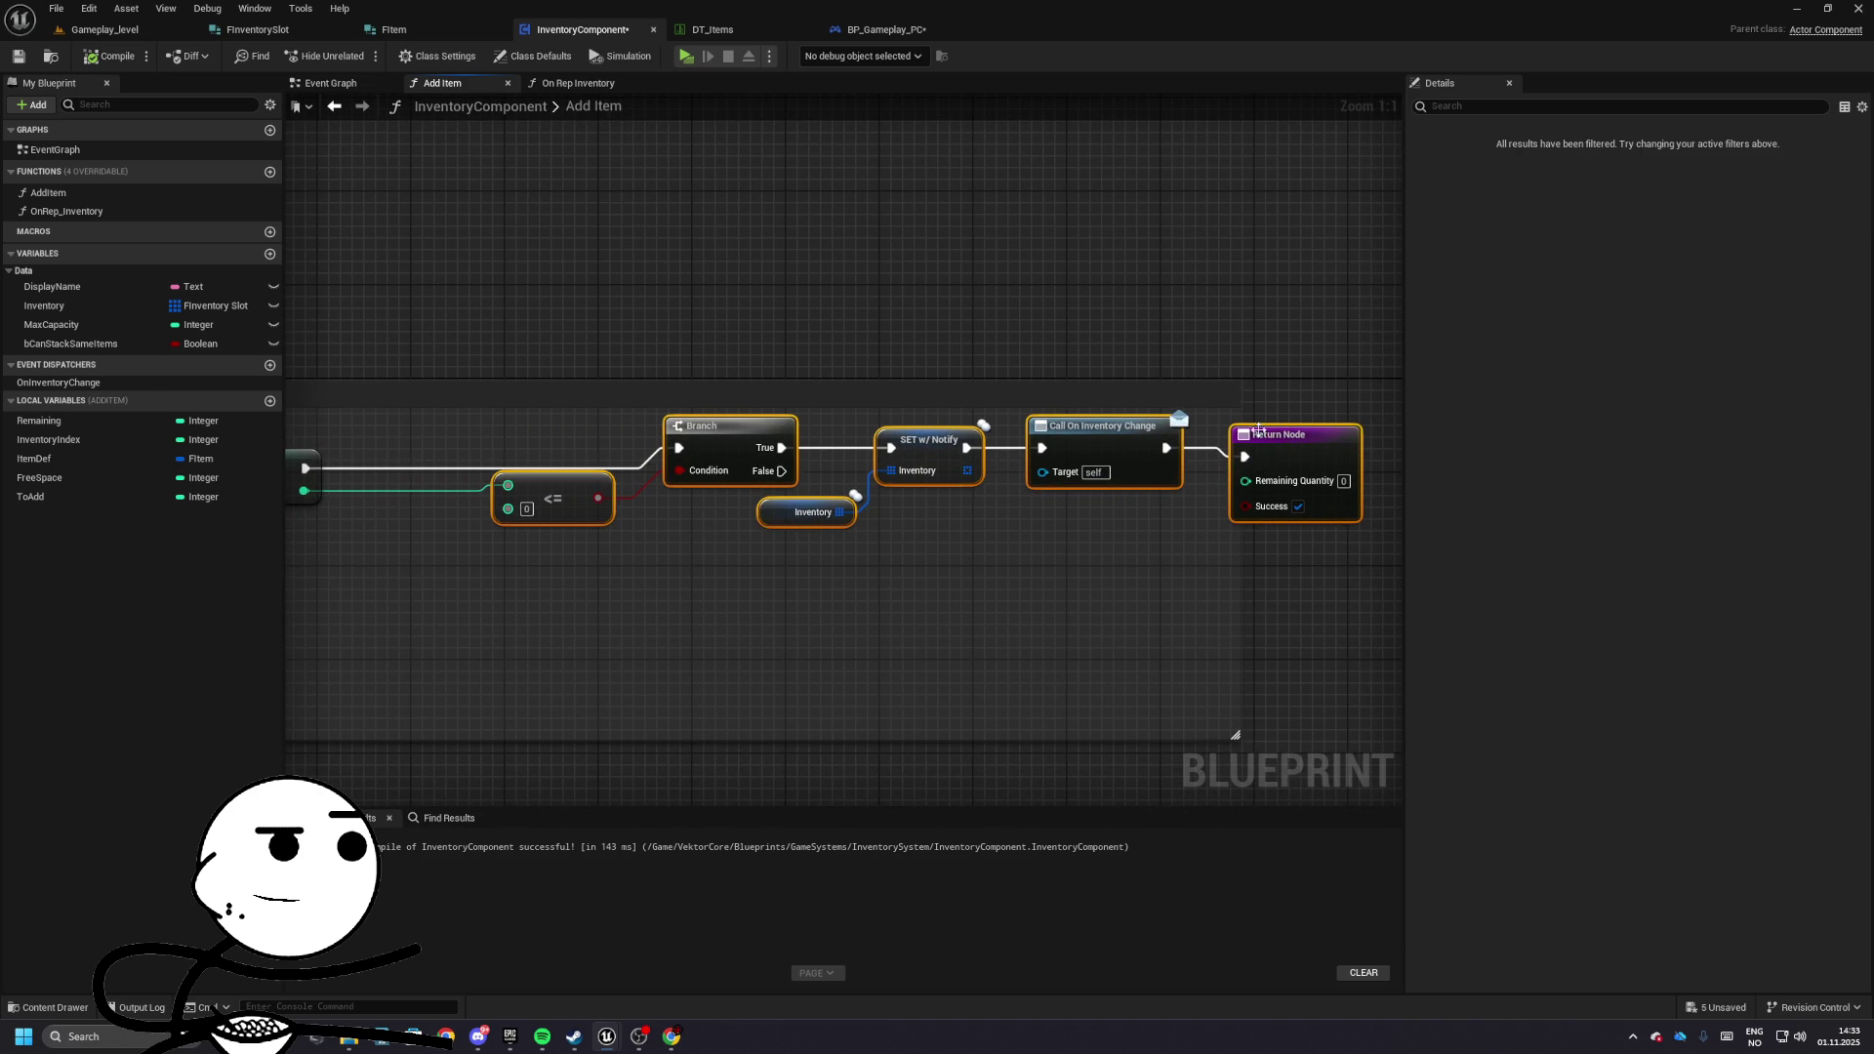
mouse_move(293, 467)
mouse_down()
mouse_move(753, 465)
mouse_move(703, 493)
mouse_up()
- Insert a Print String after SET Remaining and play-test with it
text(print)
key(Return)
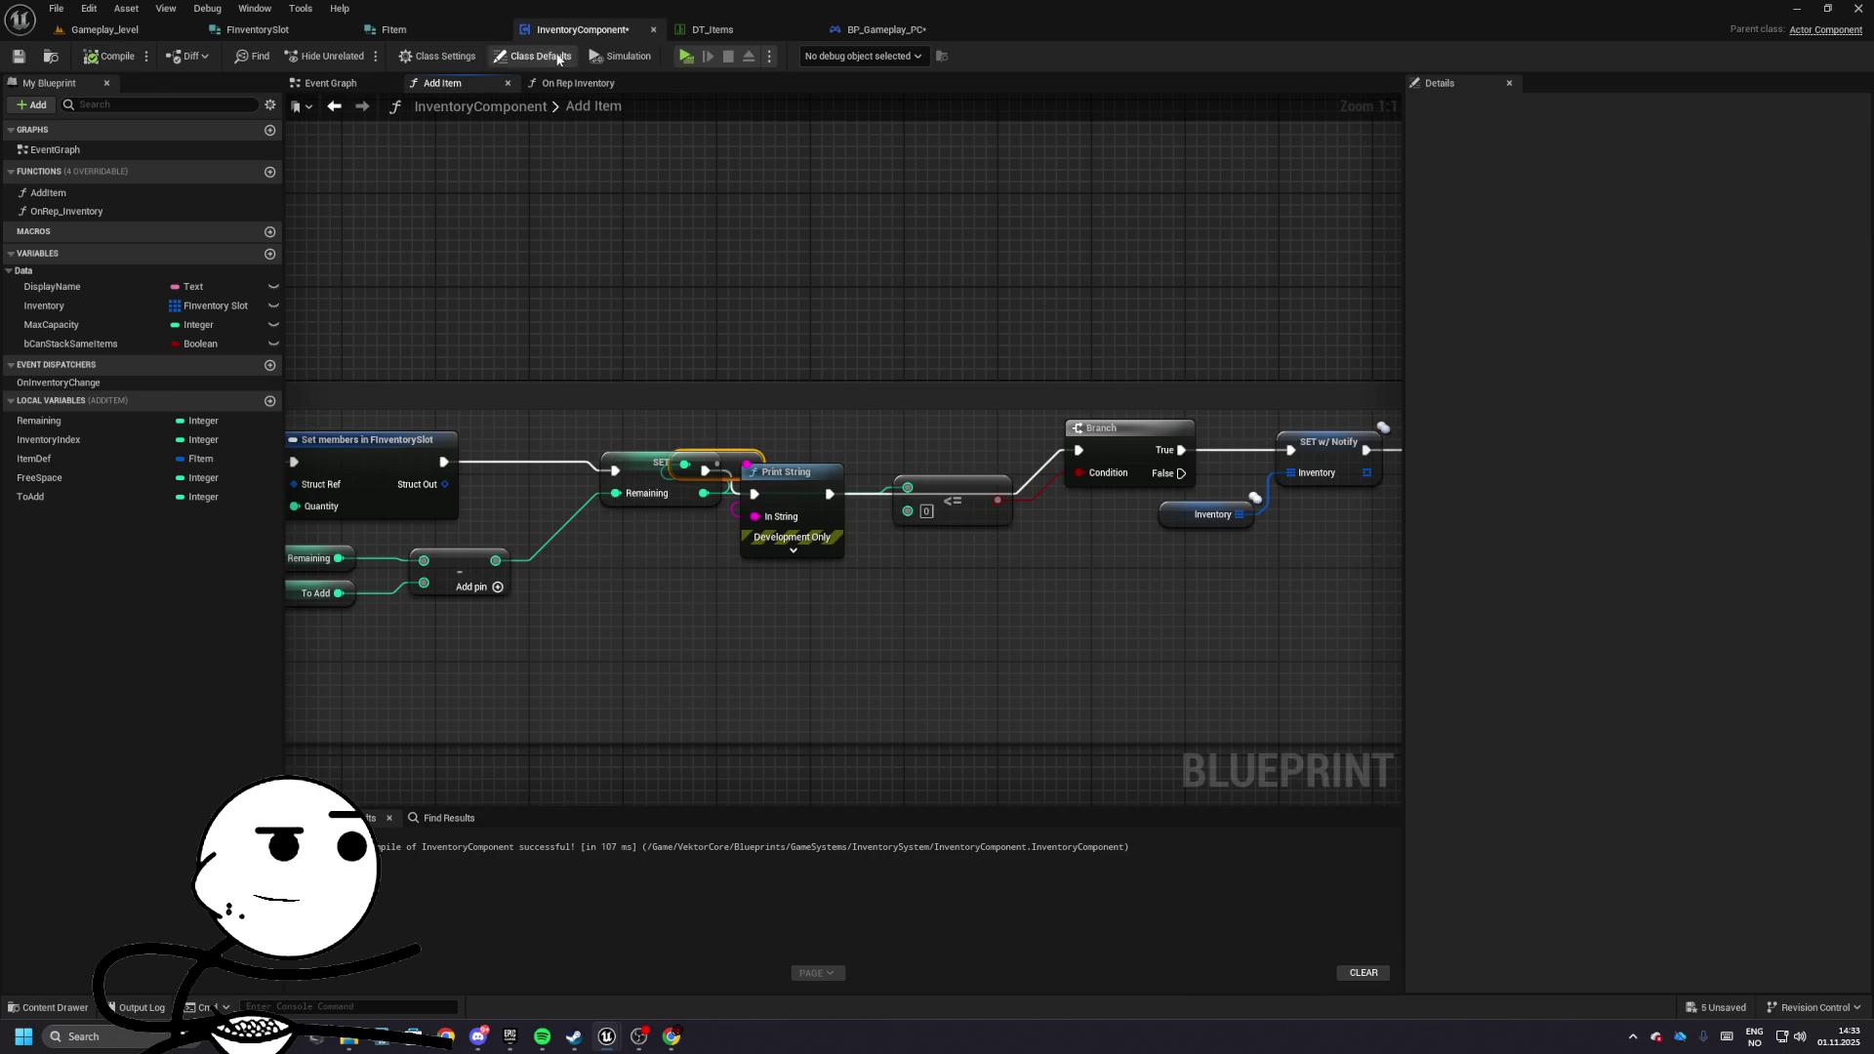
click(687, 59)
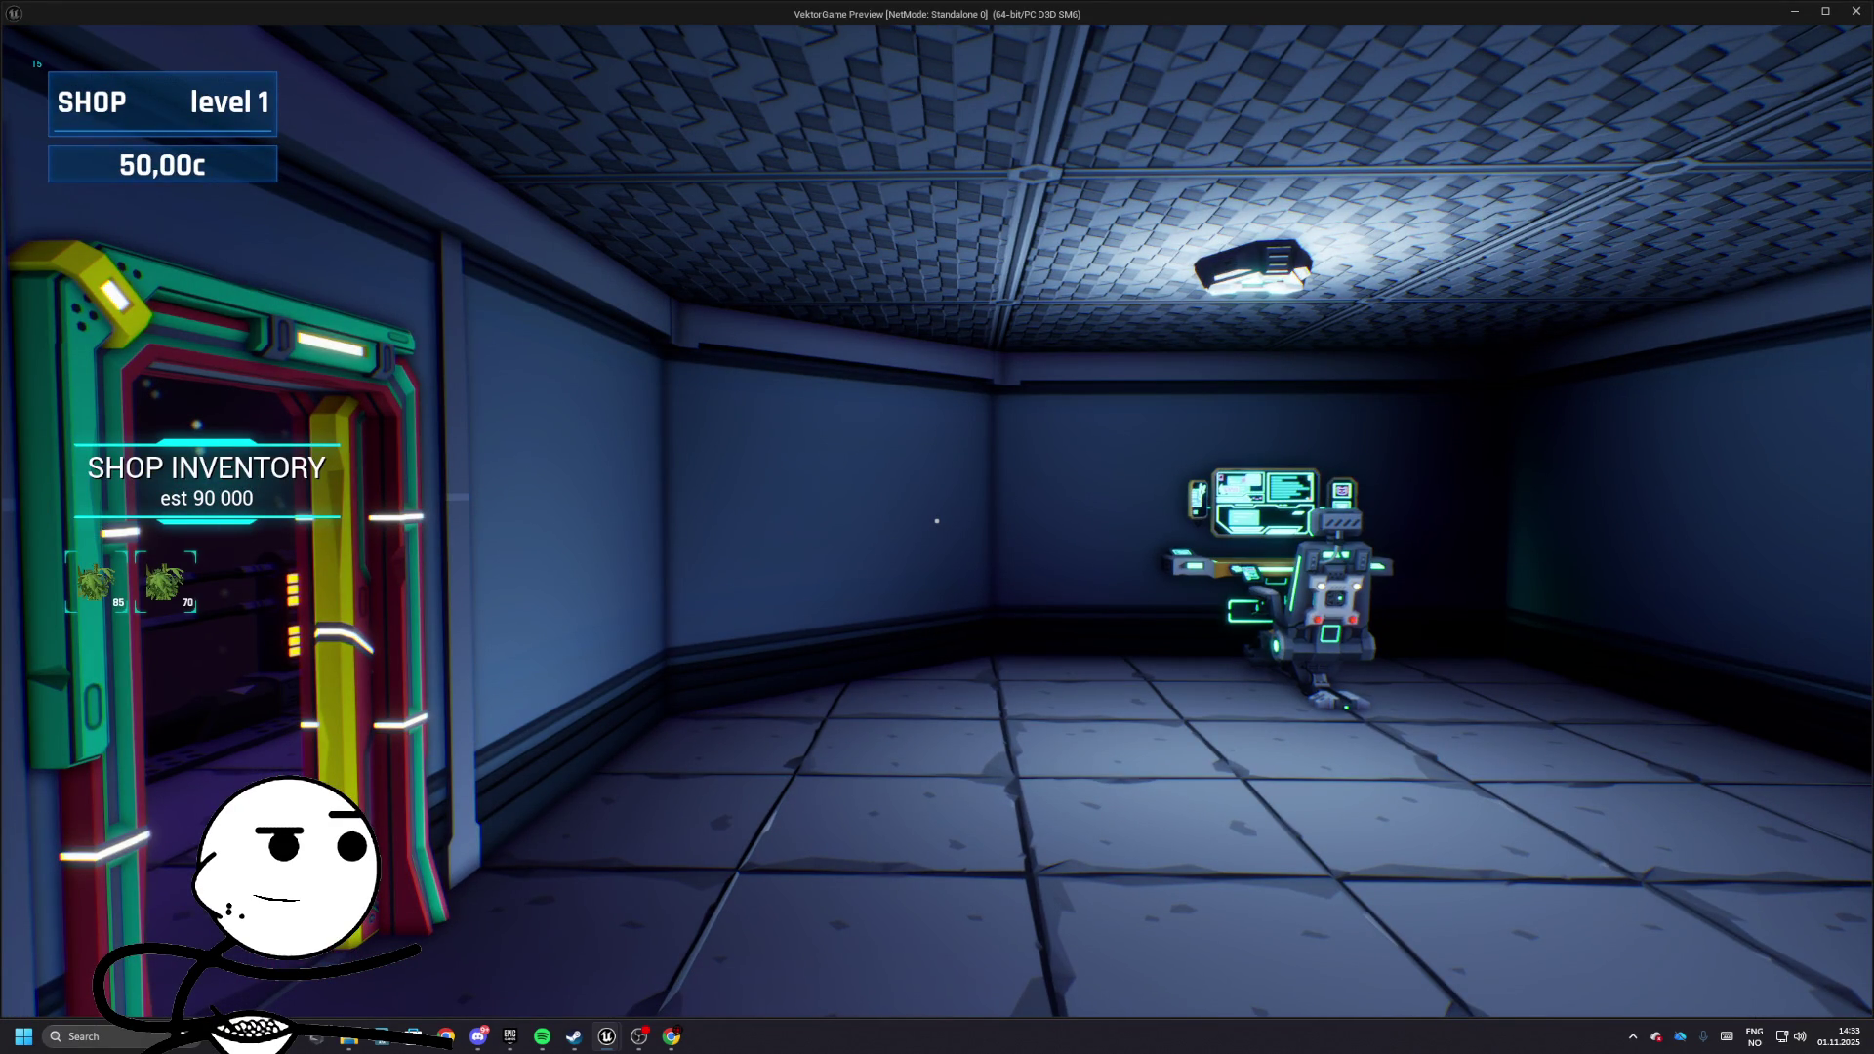
key(Escape)
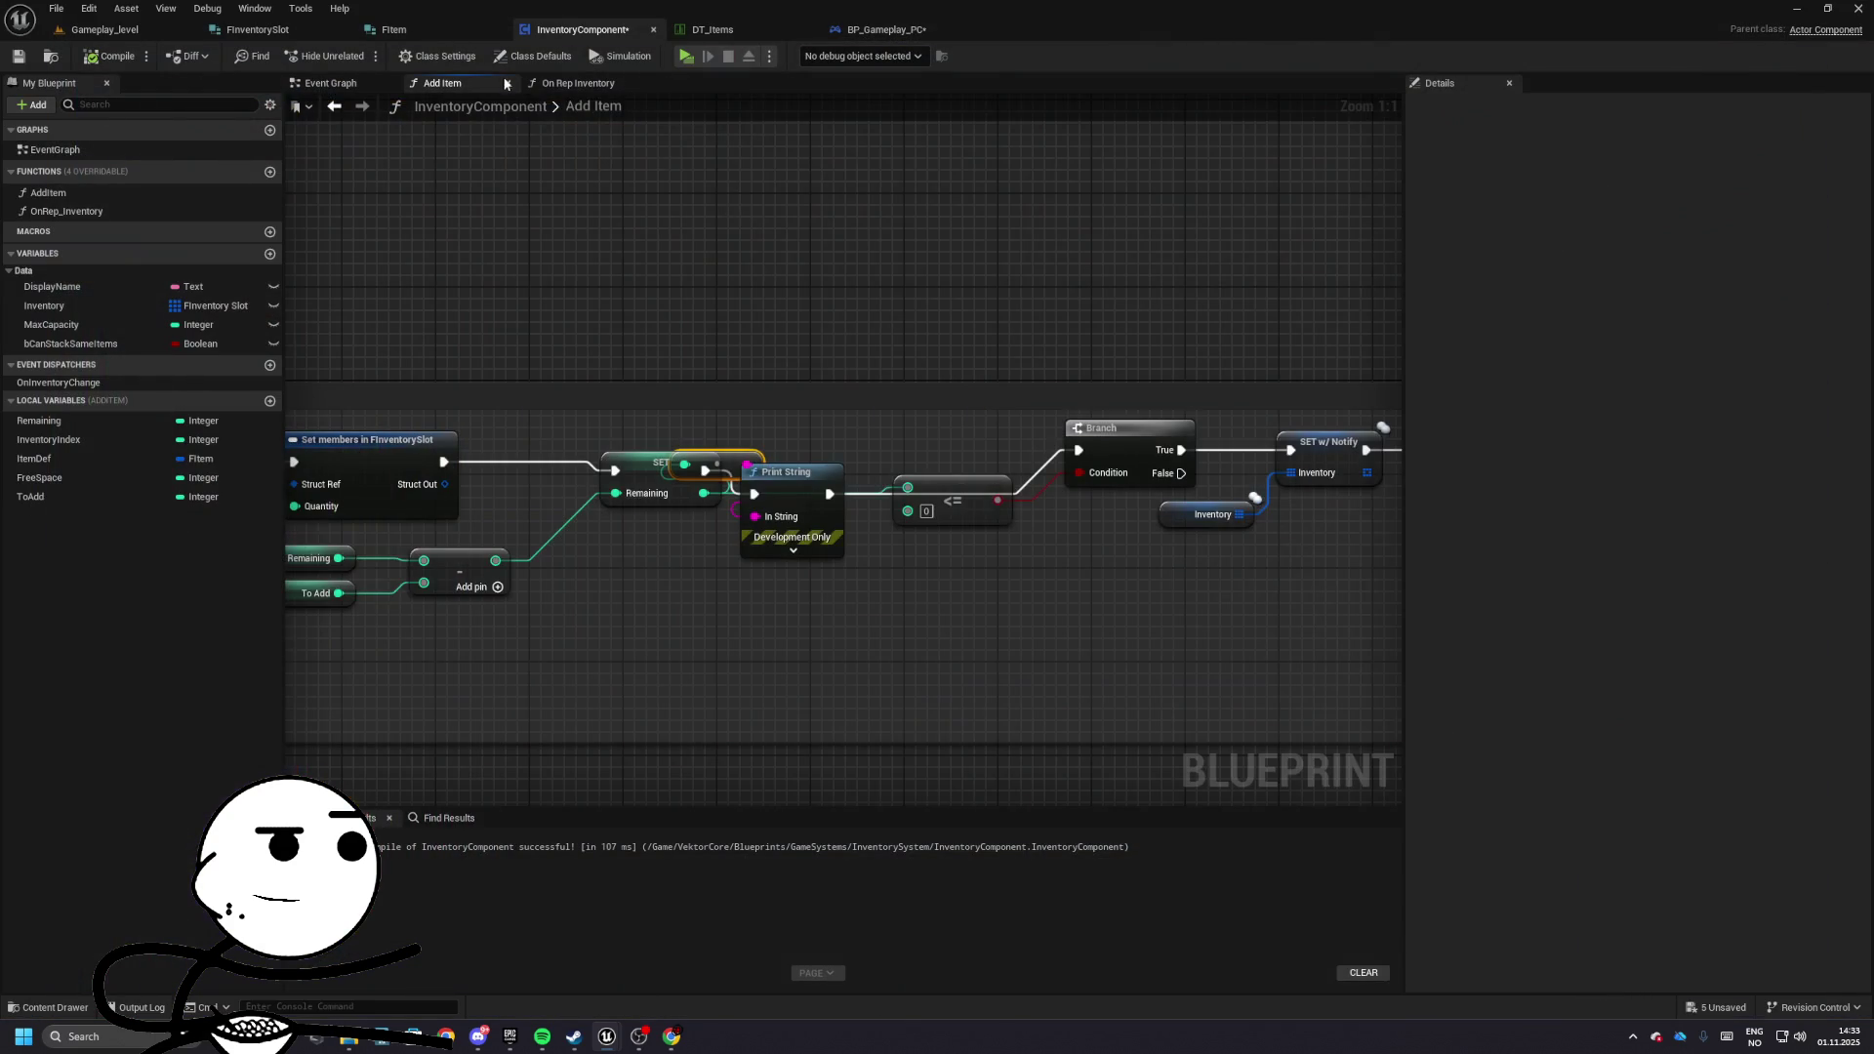
- Delete that Print String and reconnect SET Remaining directly to the Branch
key(Delete)
mouse_move(891, 449)
mouse_down()
mouse_move(913, 473)
mouse_move(1264, 428)
mouse_up()
click(872, 447)
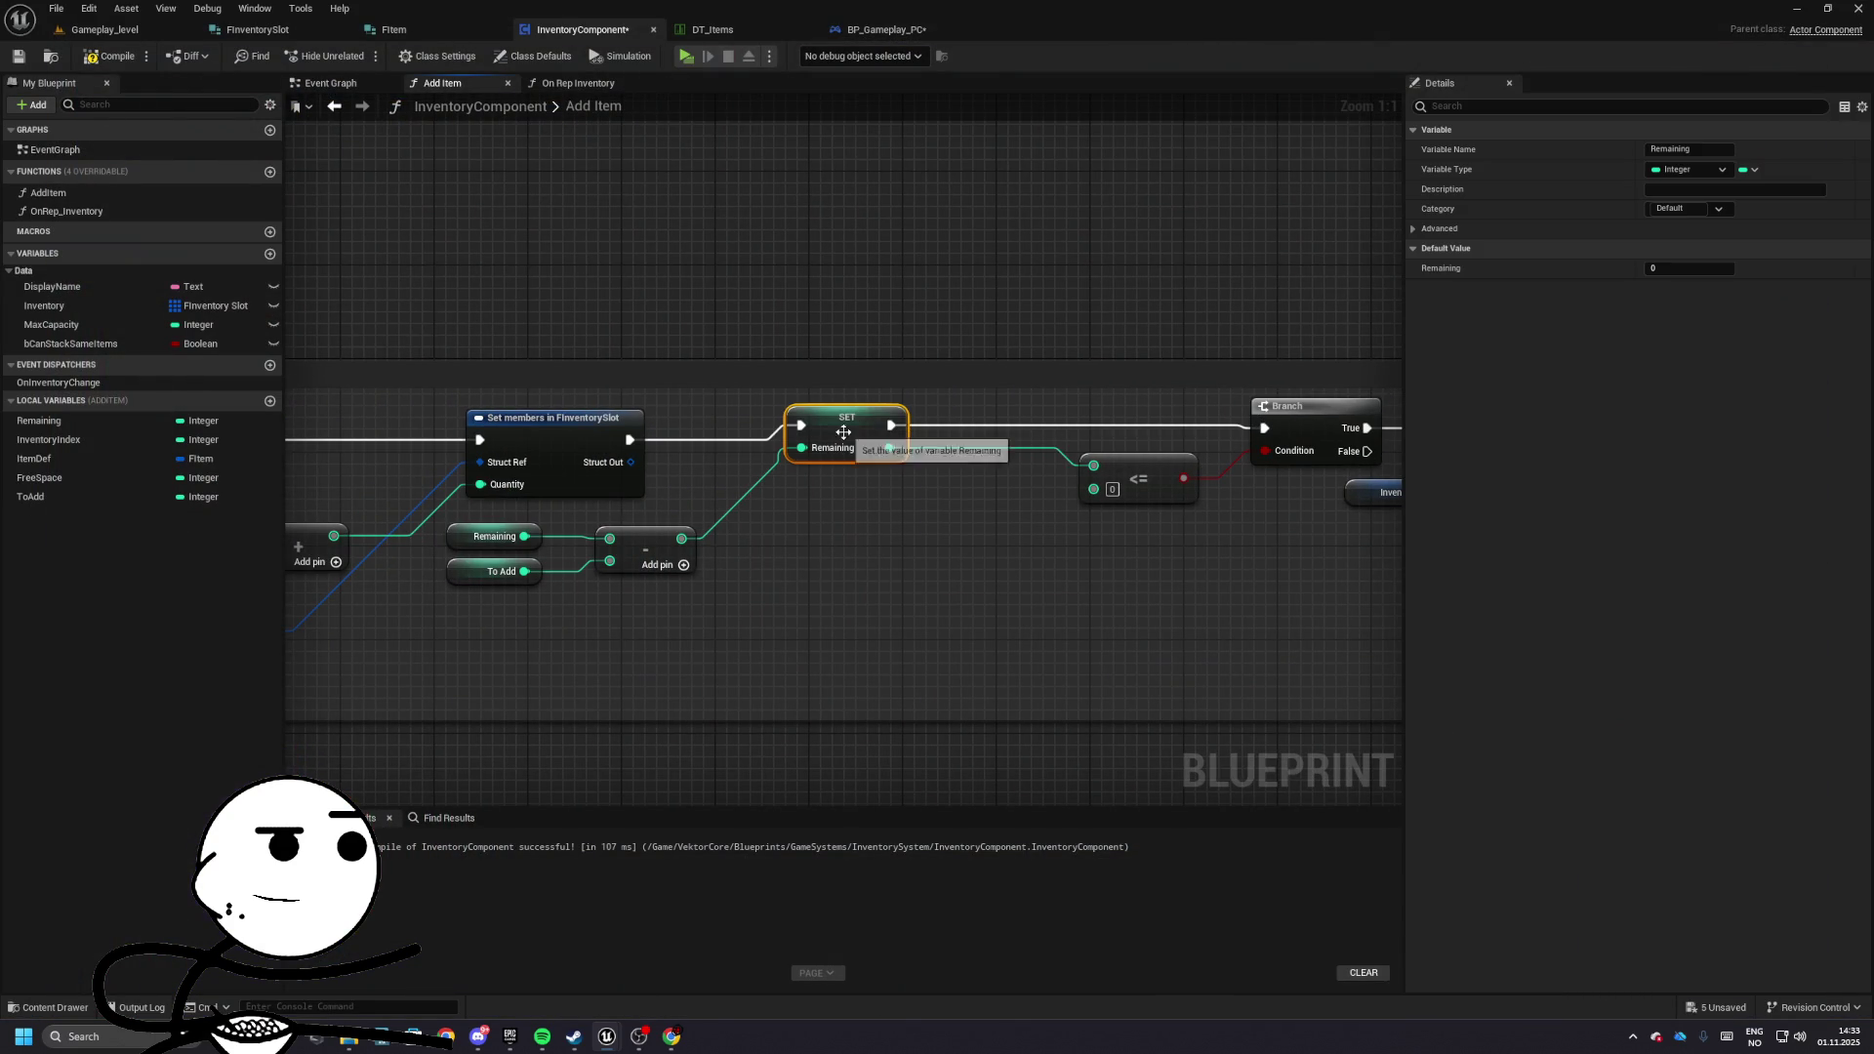
mouse_move(872, 446)
mouse_down()
mouse_move(947, 420)
mouse_move(825, 459)
mouse_move(979, 439)
mouse_move(928, 469)
mouse_move(961, 427)
mouse_move(1083, 429)
mouse_move(710, 510)
mouse_up()
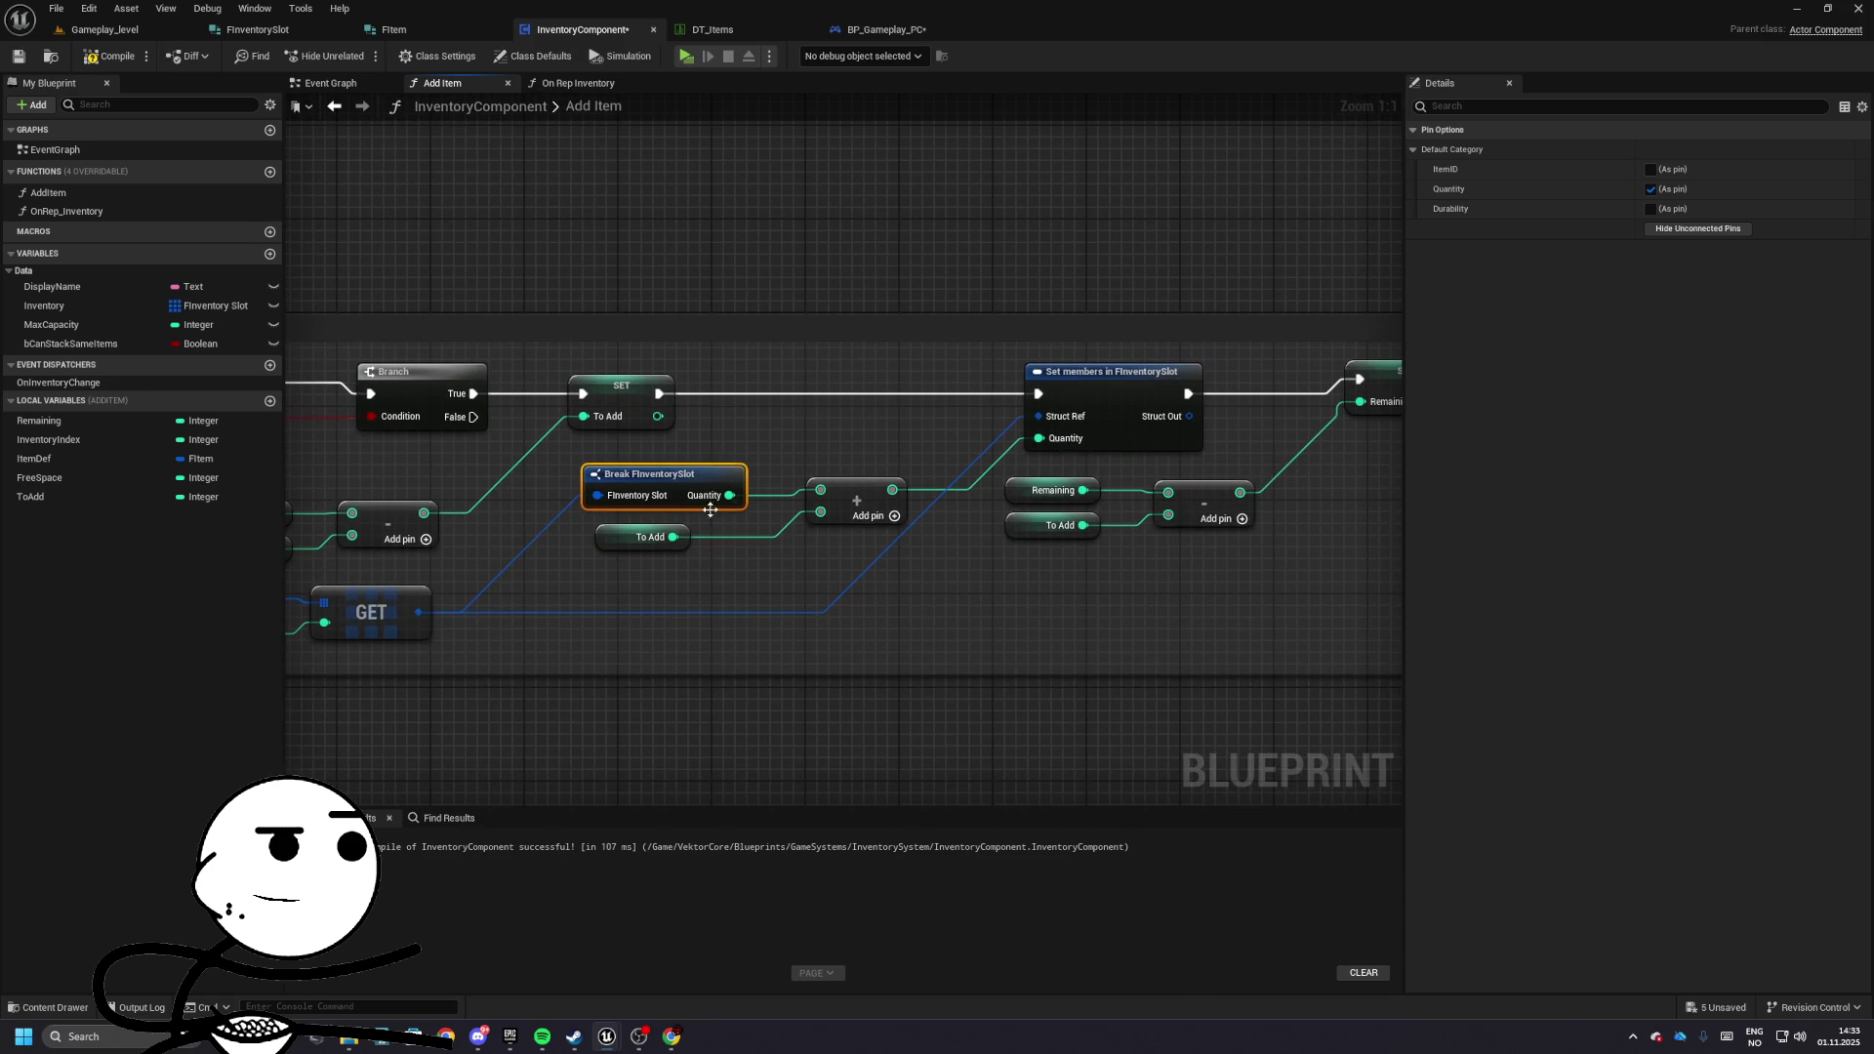
drag(978, 481, 892, 466)
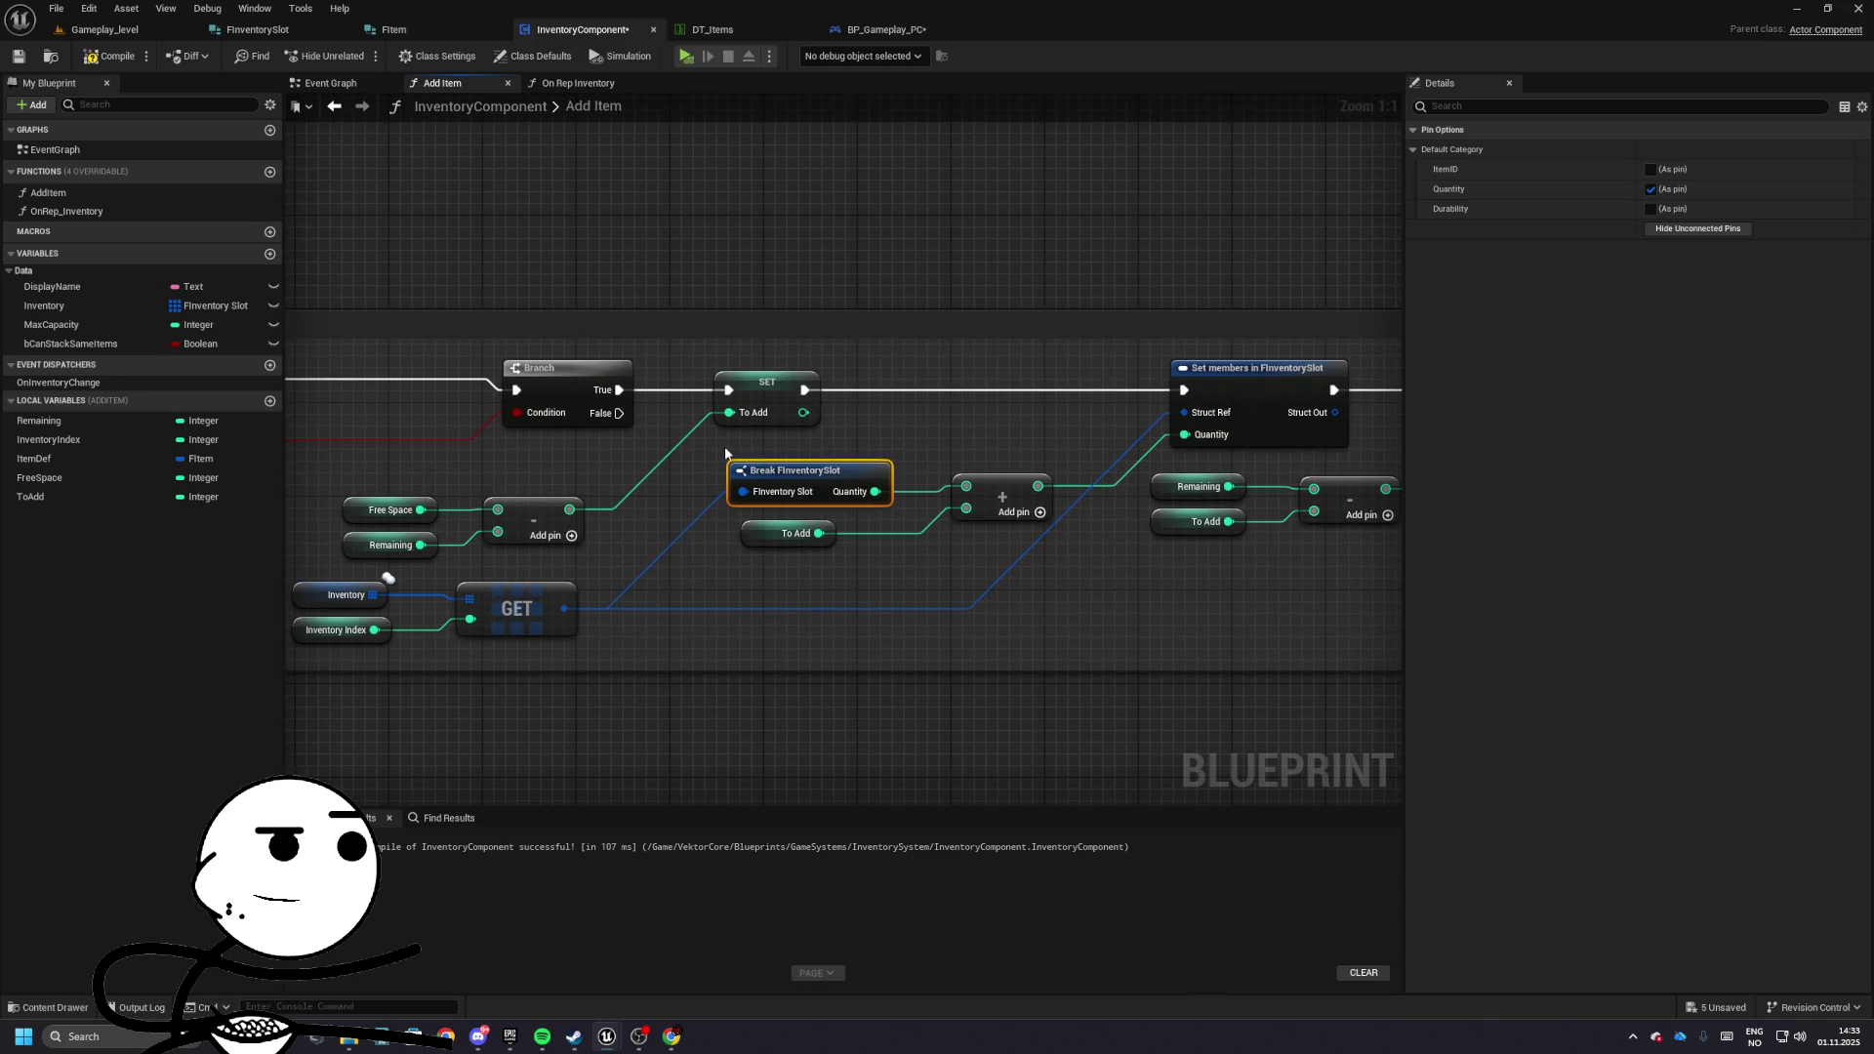
- Add a Print String after SET To Add that prints the To Add value
mouse_move(726, 451)
mouse_down()
mouse_move(890, 509)
mouse_move(849, 479)
mouse_up()
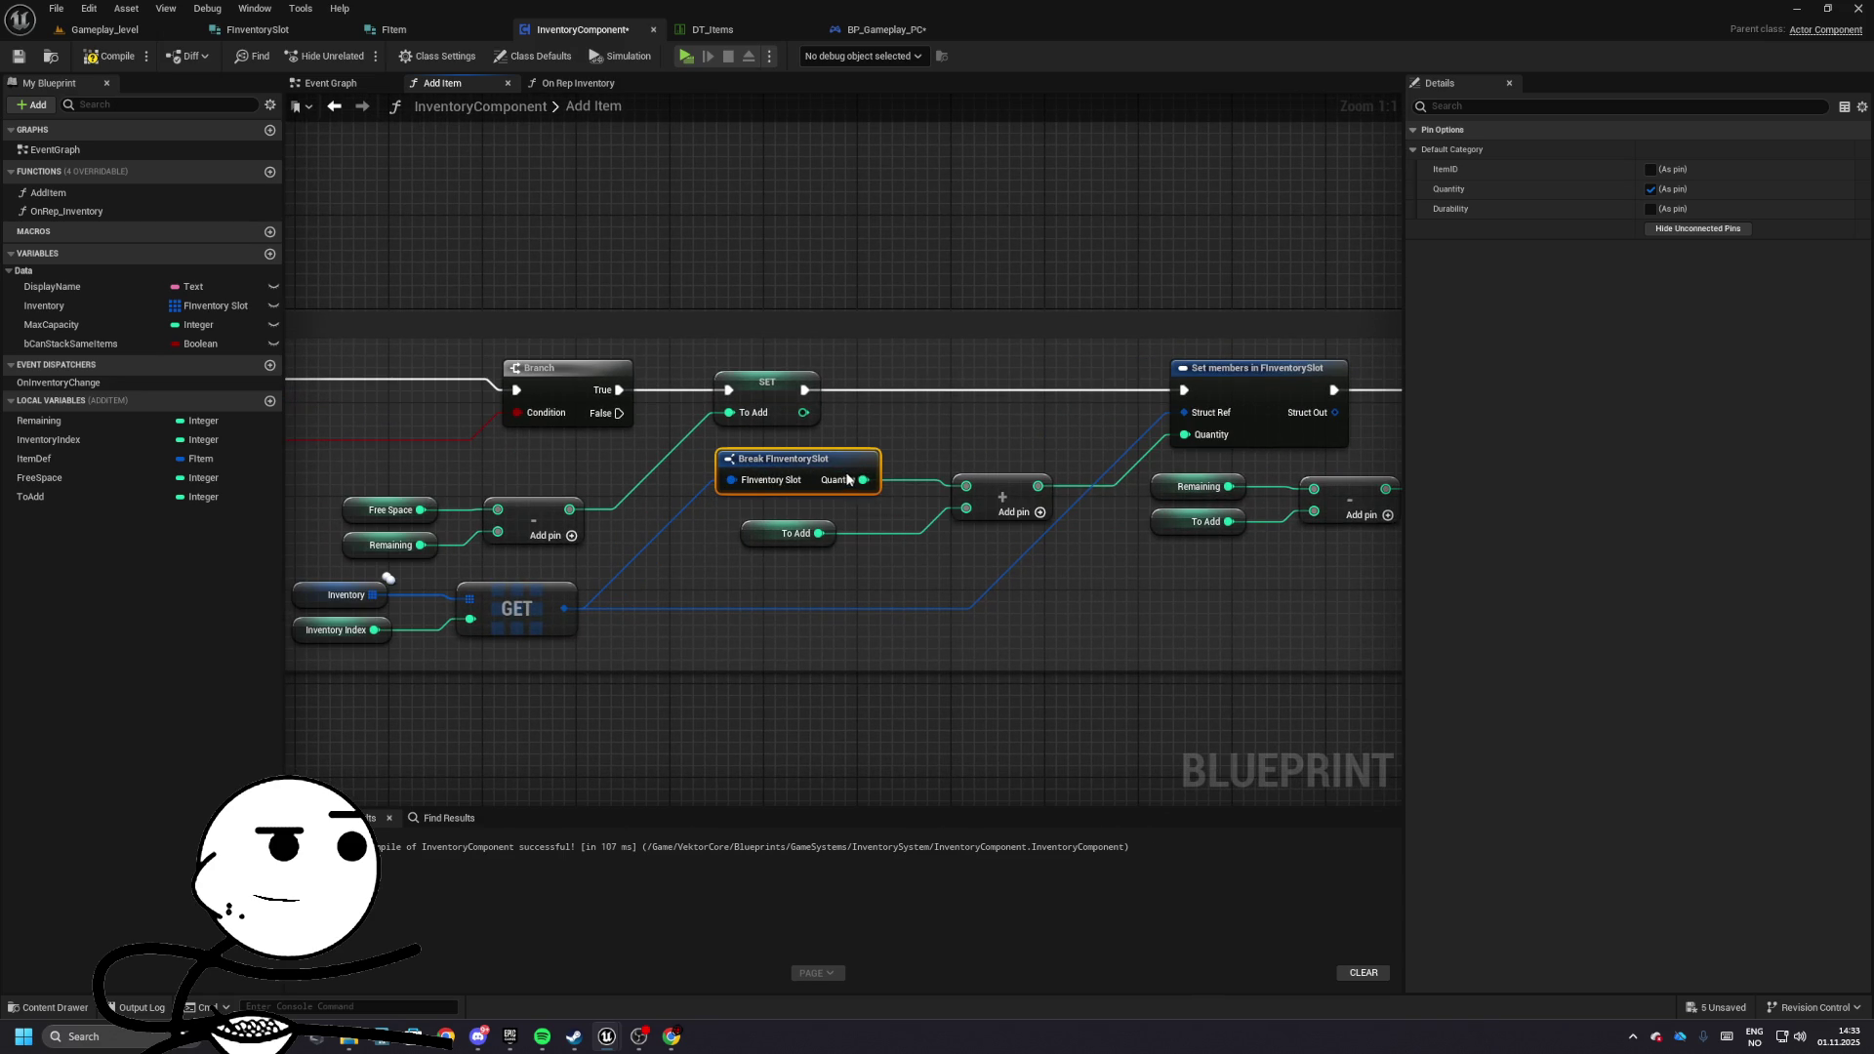
click(793, 533)
mouse_move(803, 390)
mouse_down()
mouse_move(896, 390)
mouse_move(918, 410)
mouse_up()
text(print)
key(Return)
- Recompile InventoryComponent and play-test, which shows one 70-stack, then stop
click(110, 56)
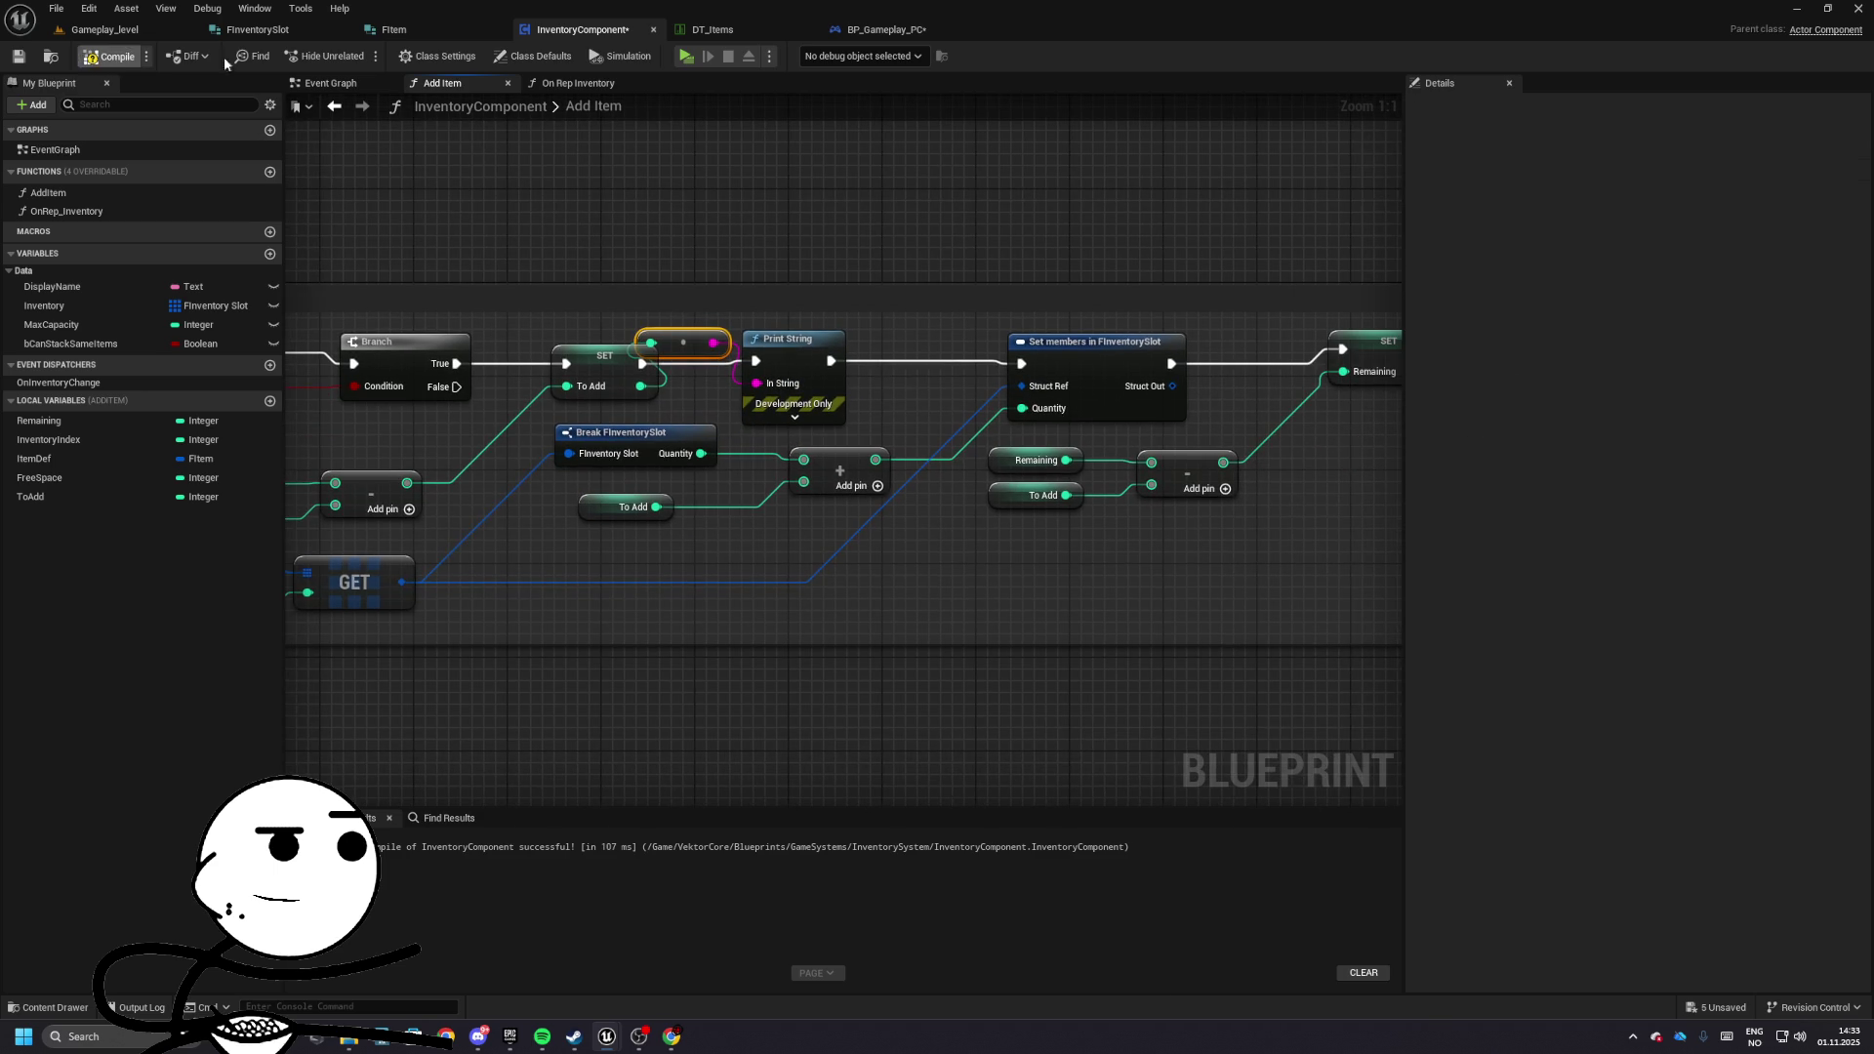
key(alt+p)
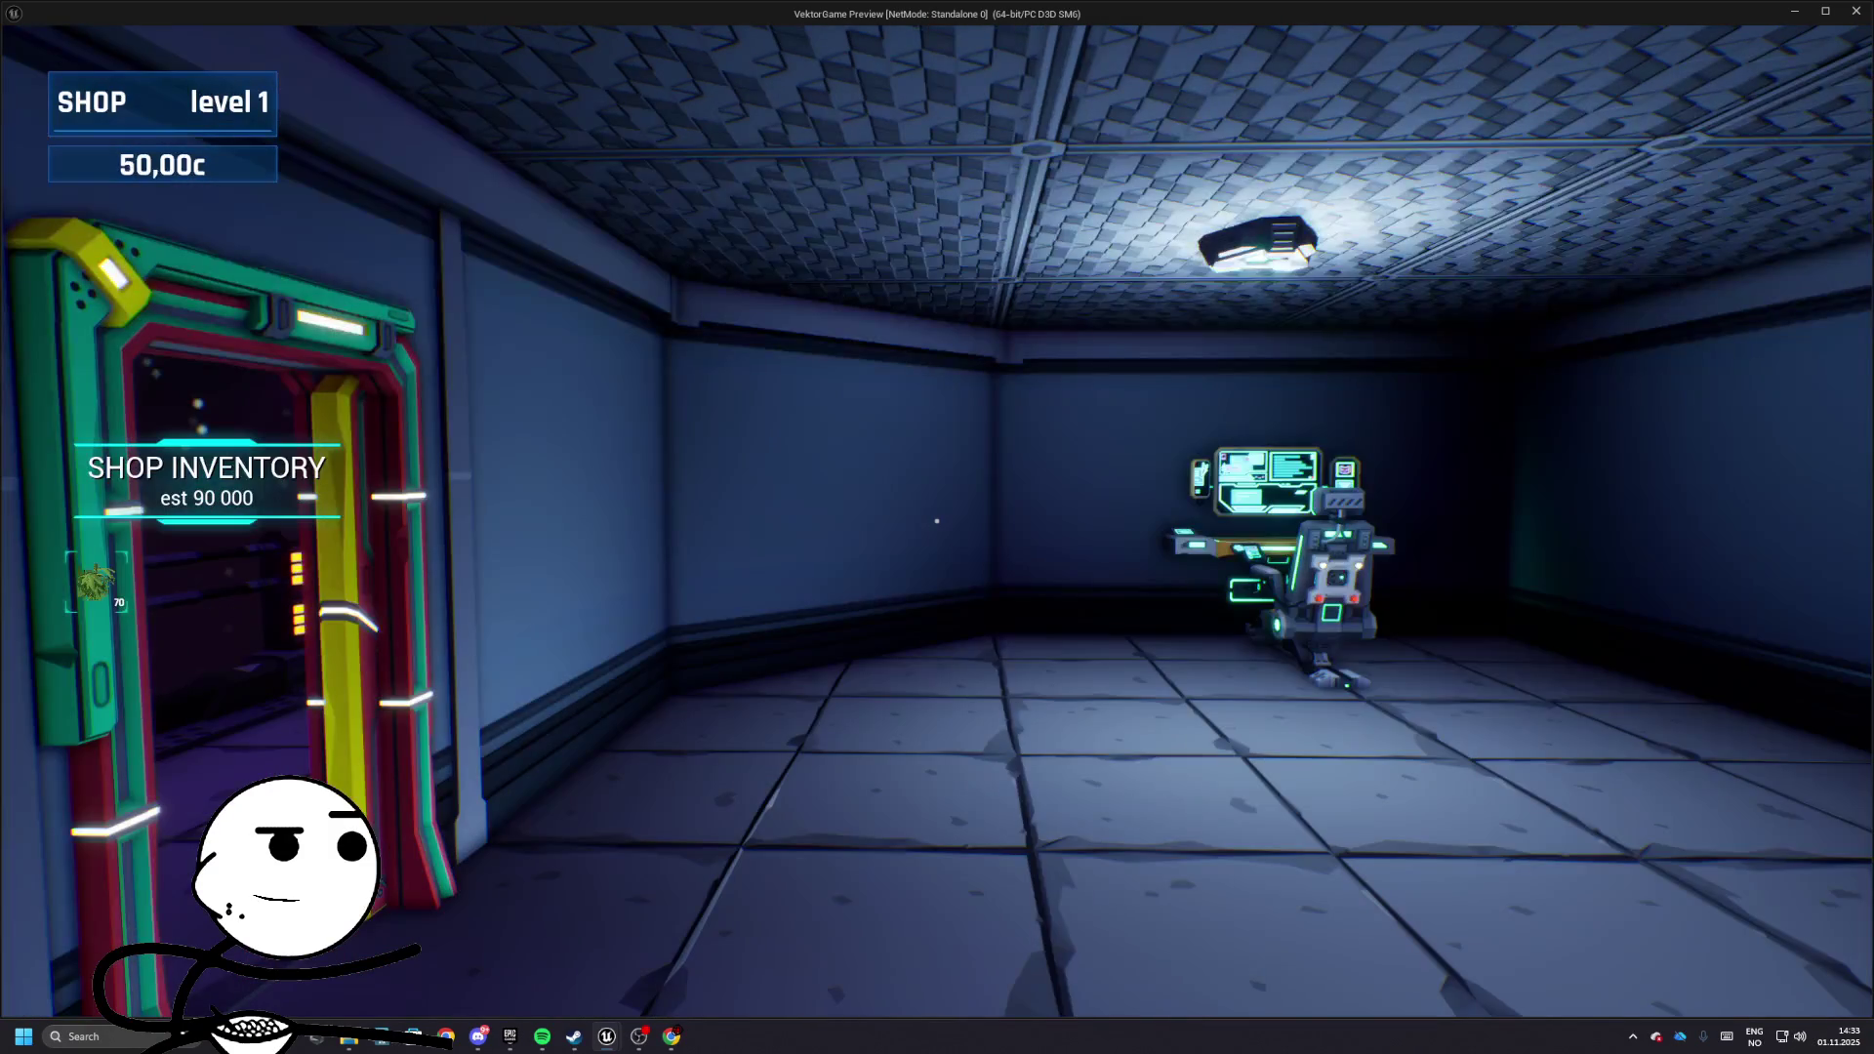
key(Escape)
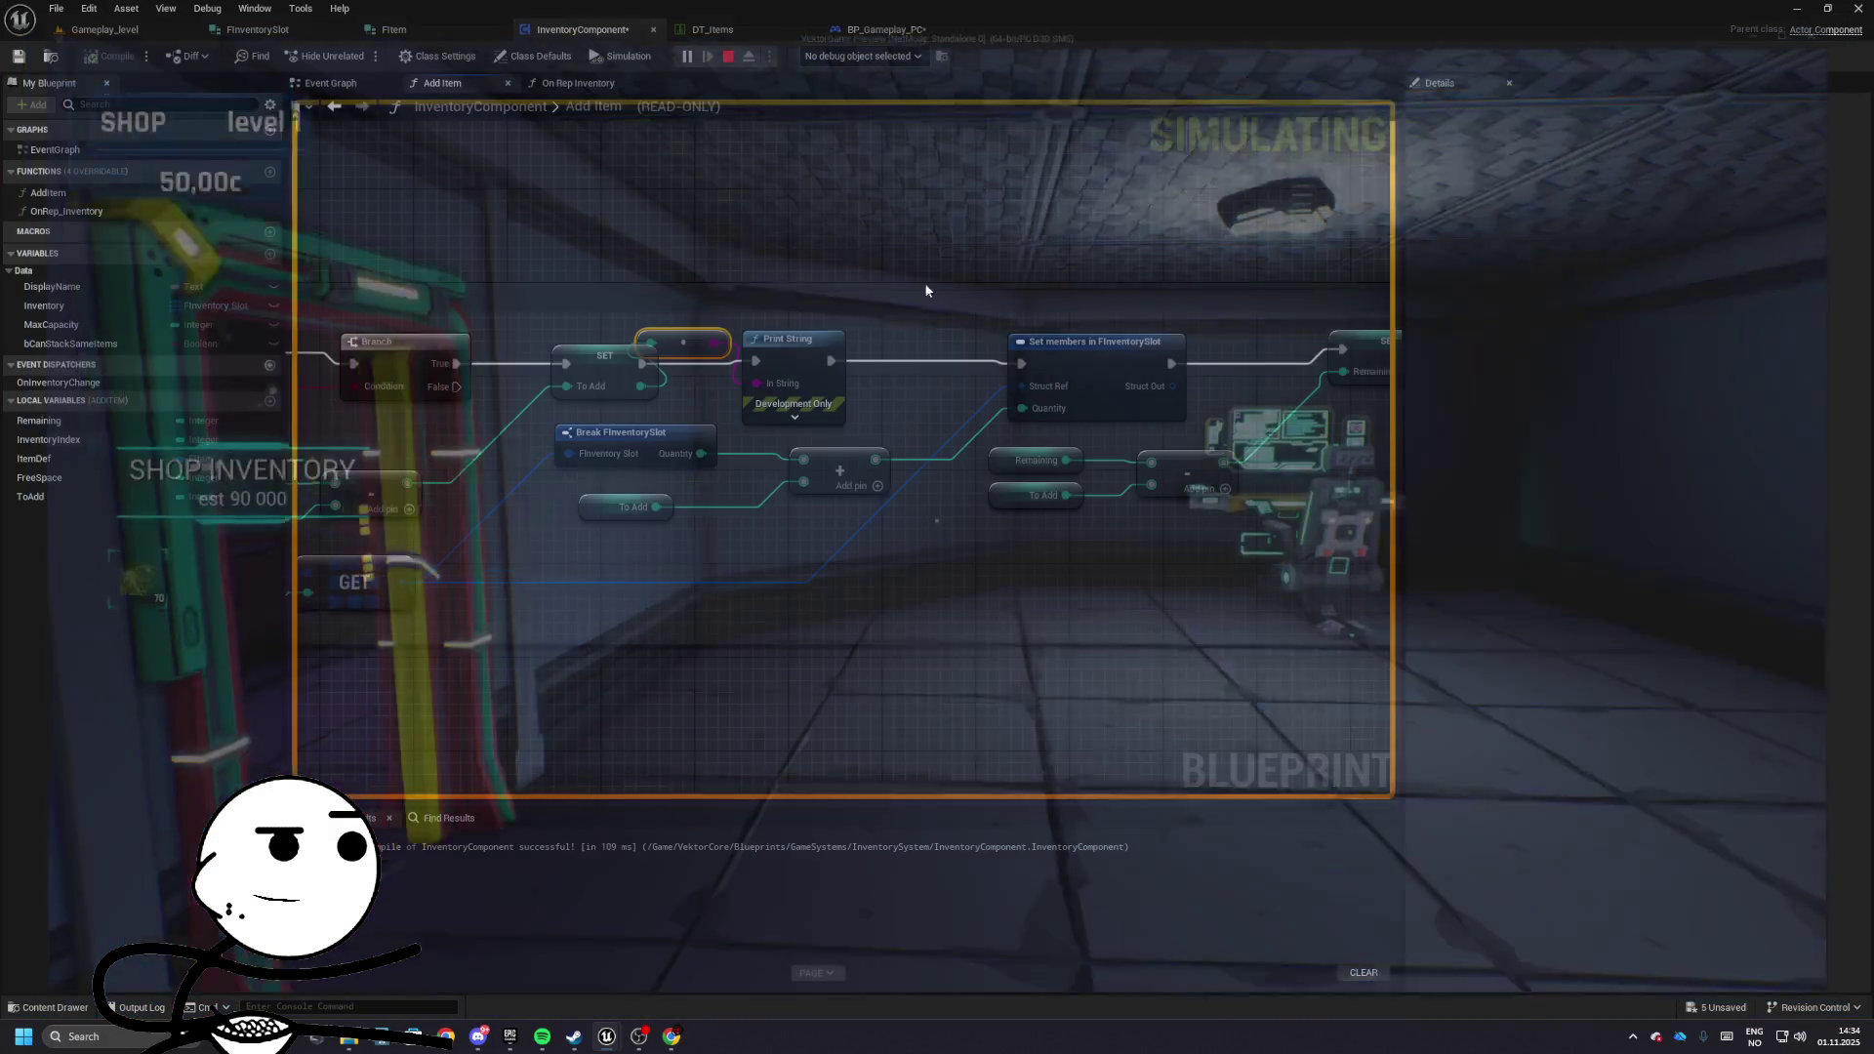
- Make room after SET Free Space and add a Print String there
mouse_move(1133, 276)
mouse_down()
mouse_move(1088, 360)
mouse_move(1153, 357)
mouse_move(992, 381)
mouse_move(723, 355)
mouse_move(908, 372)
mouse_move(690, 435)
mouse_move(533, 432)
mouse_up()
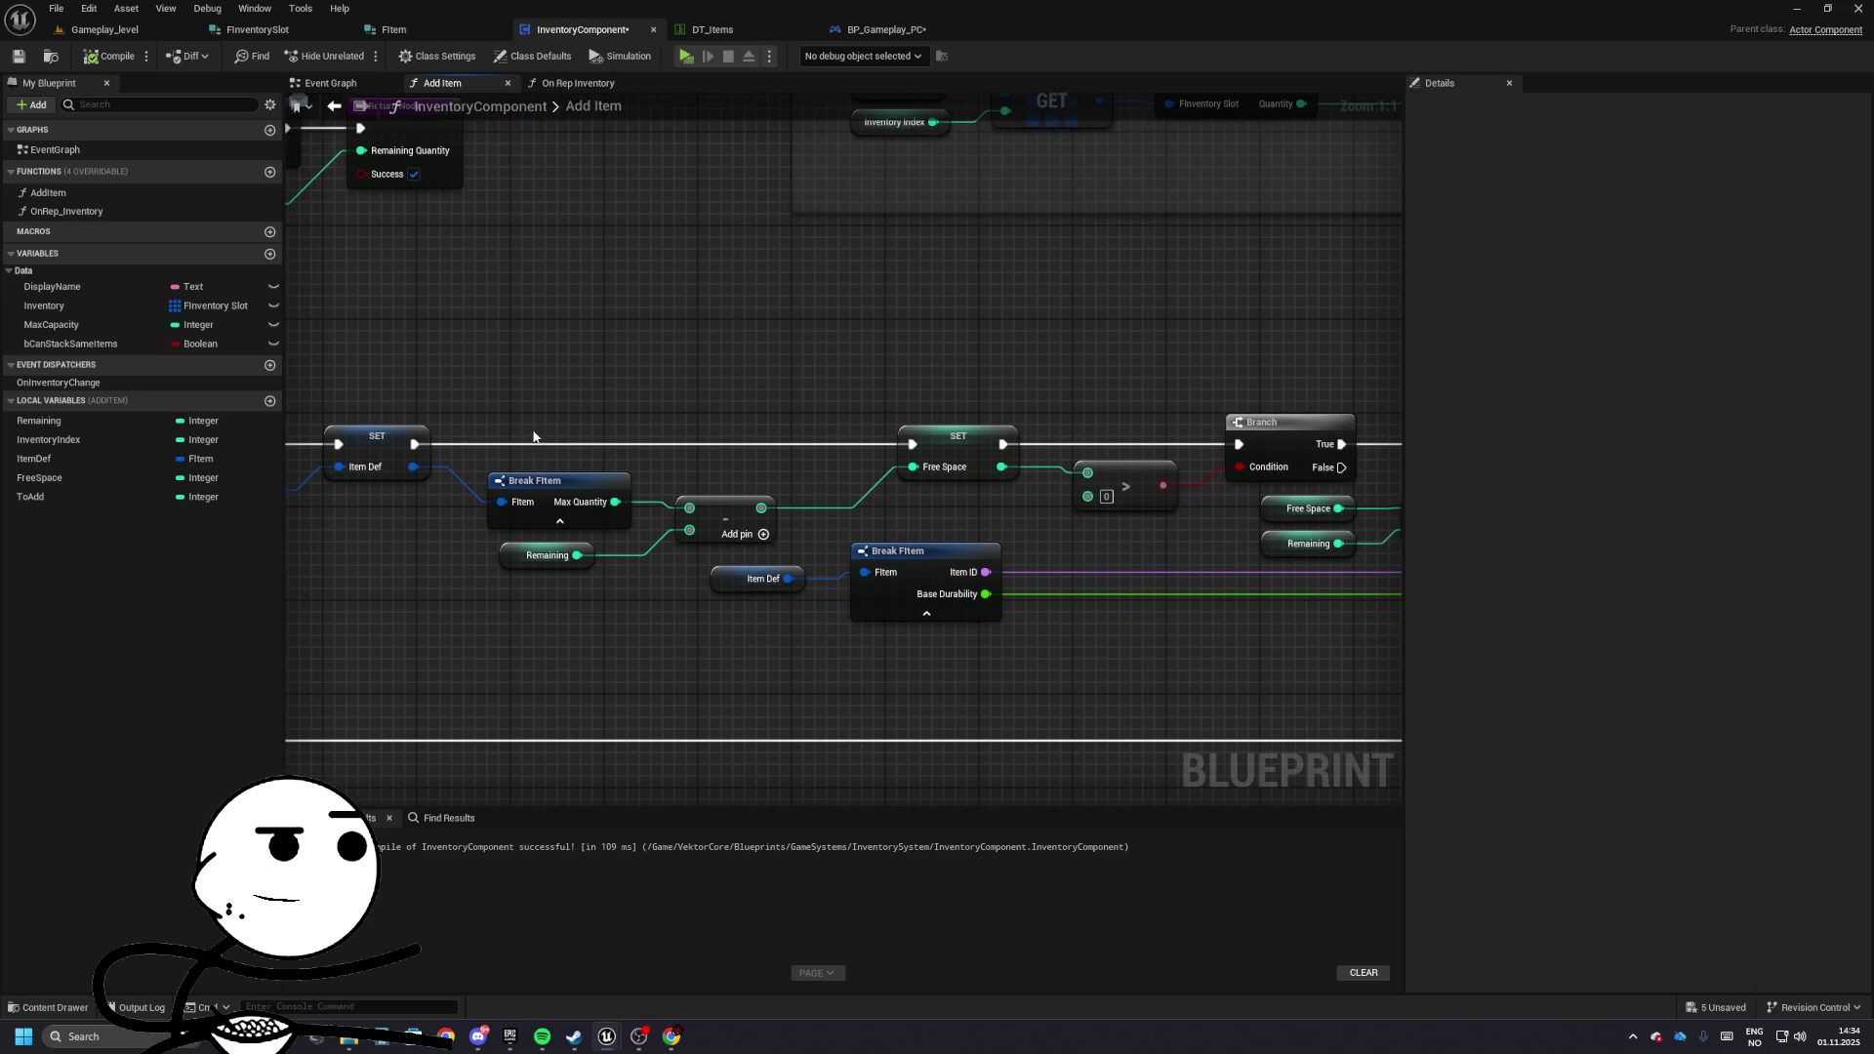
mouse_move(940, 479)
mouse_down()
mouse_move(850, 488)
mouse_move(814, 464)
mouse_move(572, 446)
mouse_up()
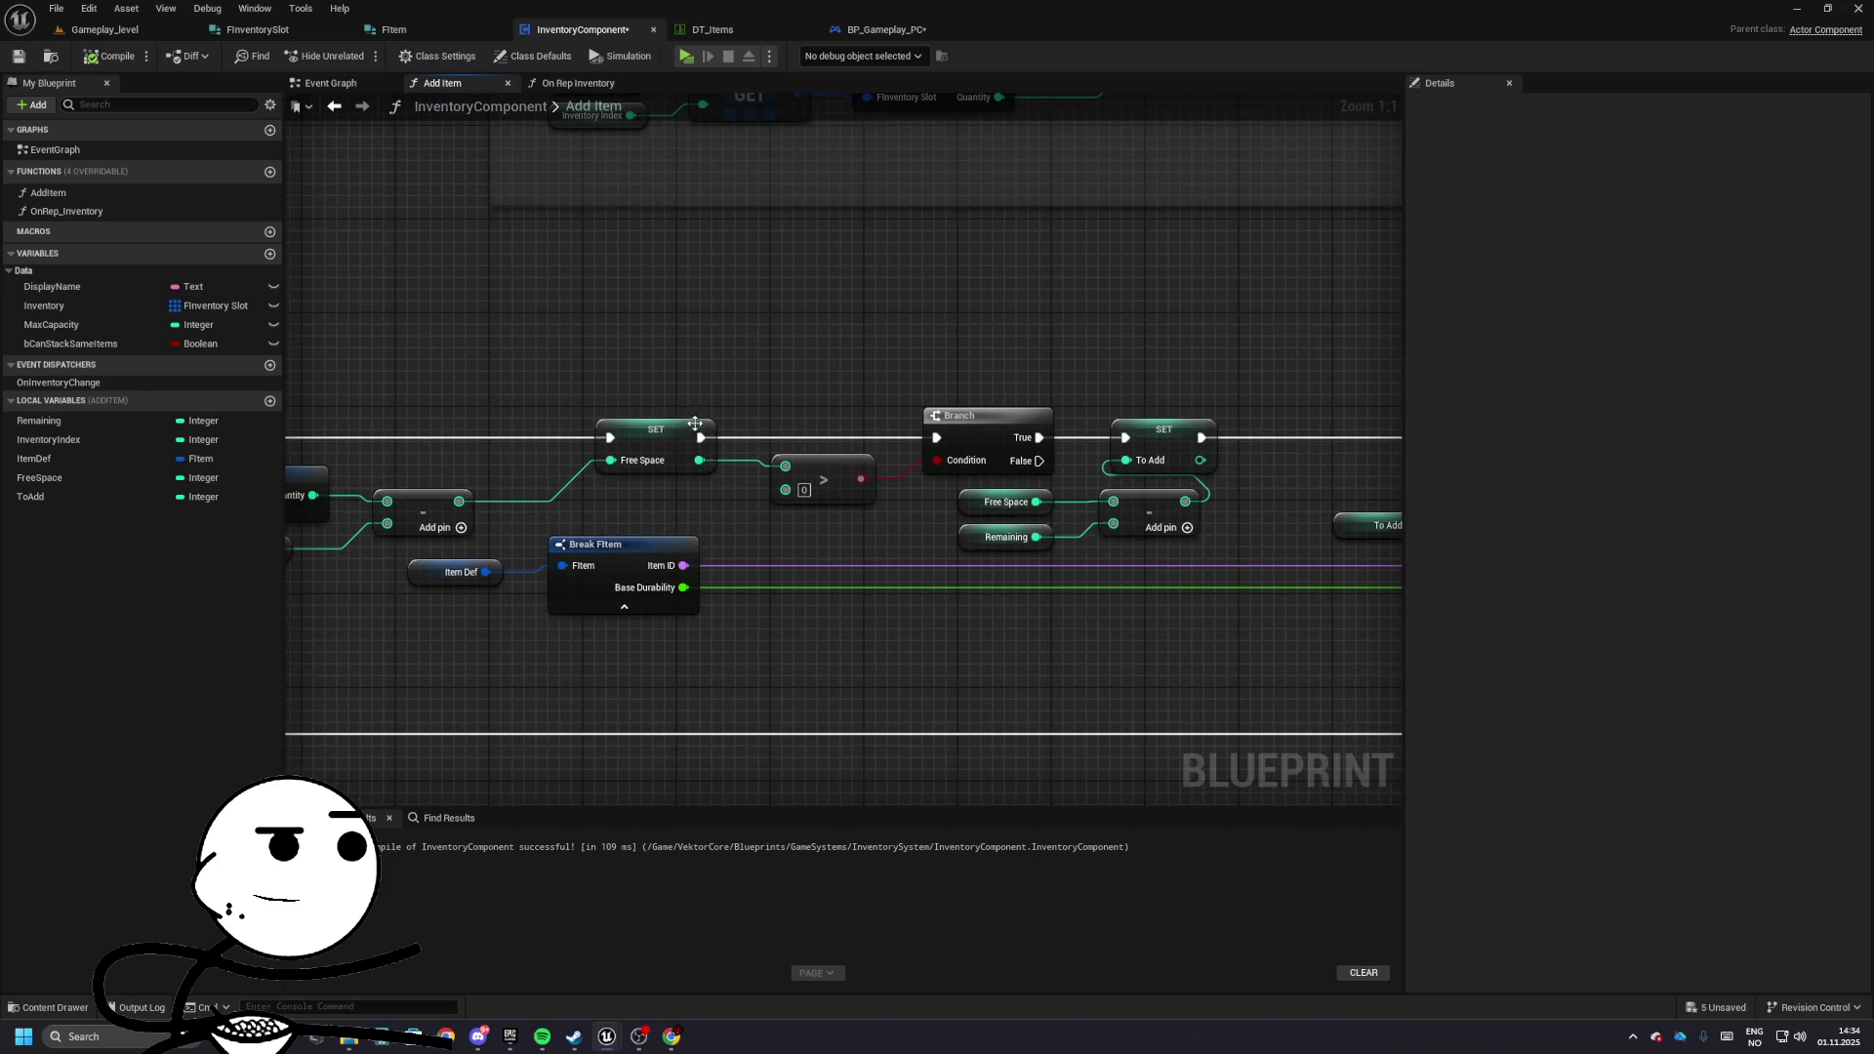
mouse_move(695, 440)
mouse_down()
mouse_move(554, 440)
mouse_move(633, 441)
mouse_up()
text(print)
key(Return)
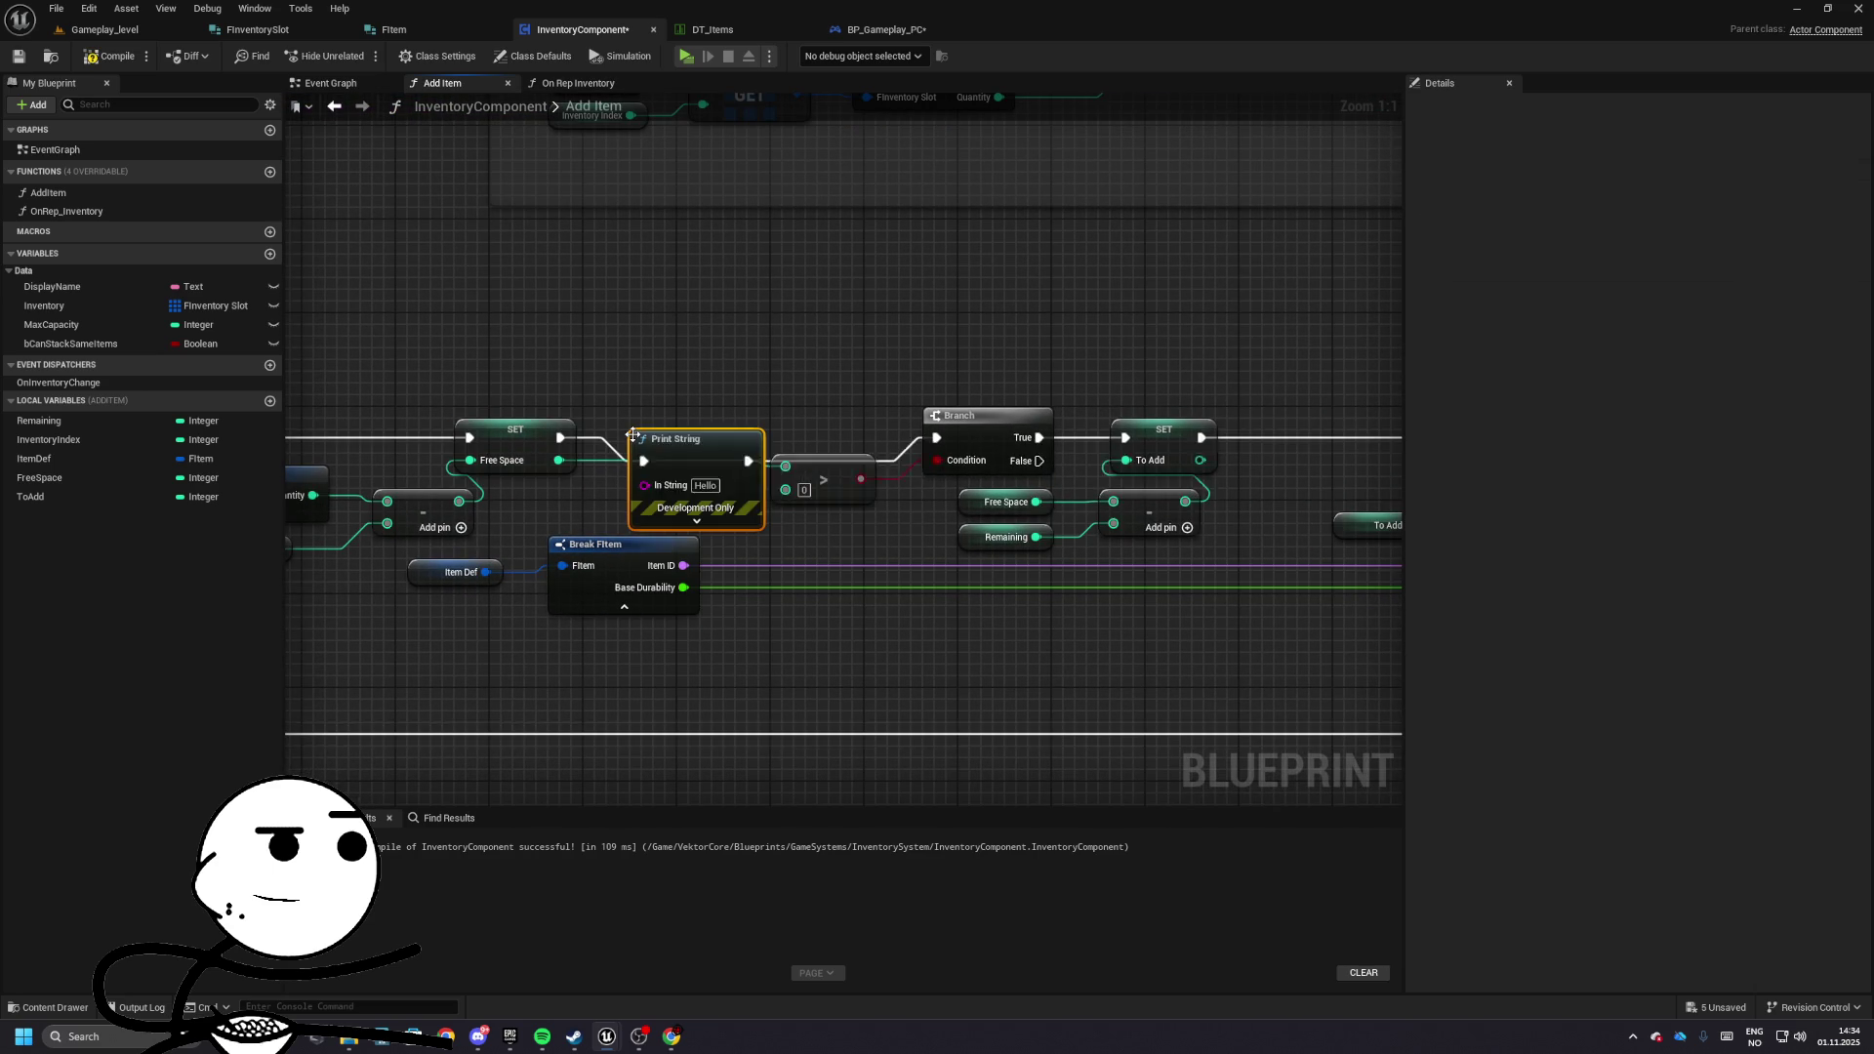
scroll(473, 284, down, 3)
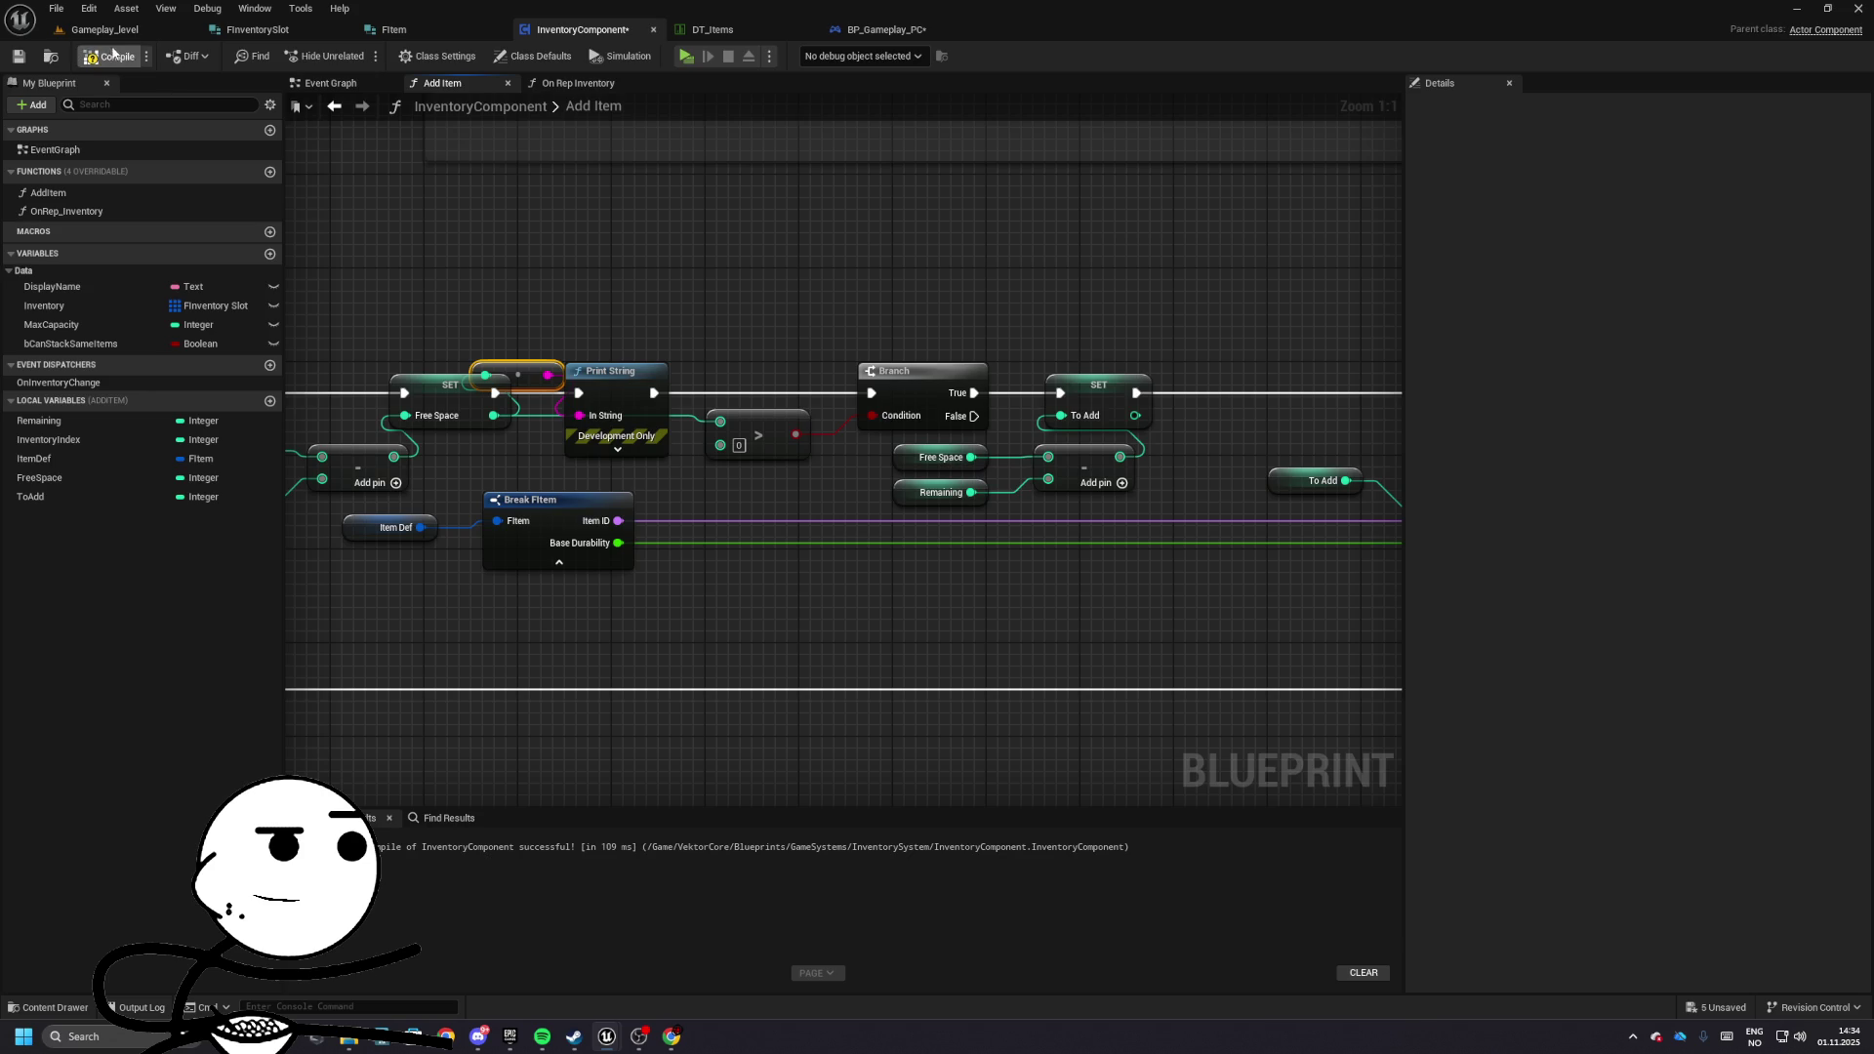
- Play-test the Gameplay_level, confirm a single stack of 70, then select the Remaining getter
click(107, 29)
click(357, 56)
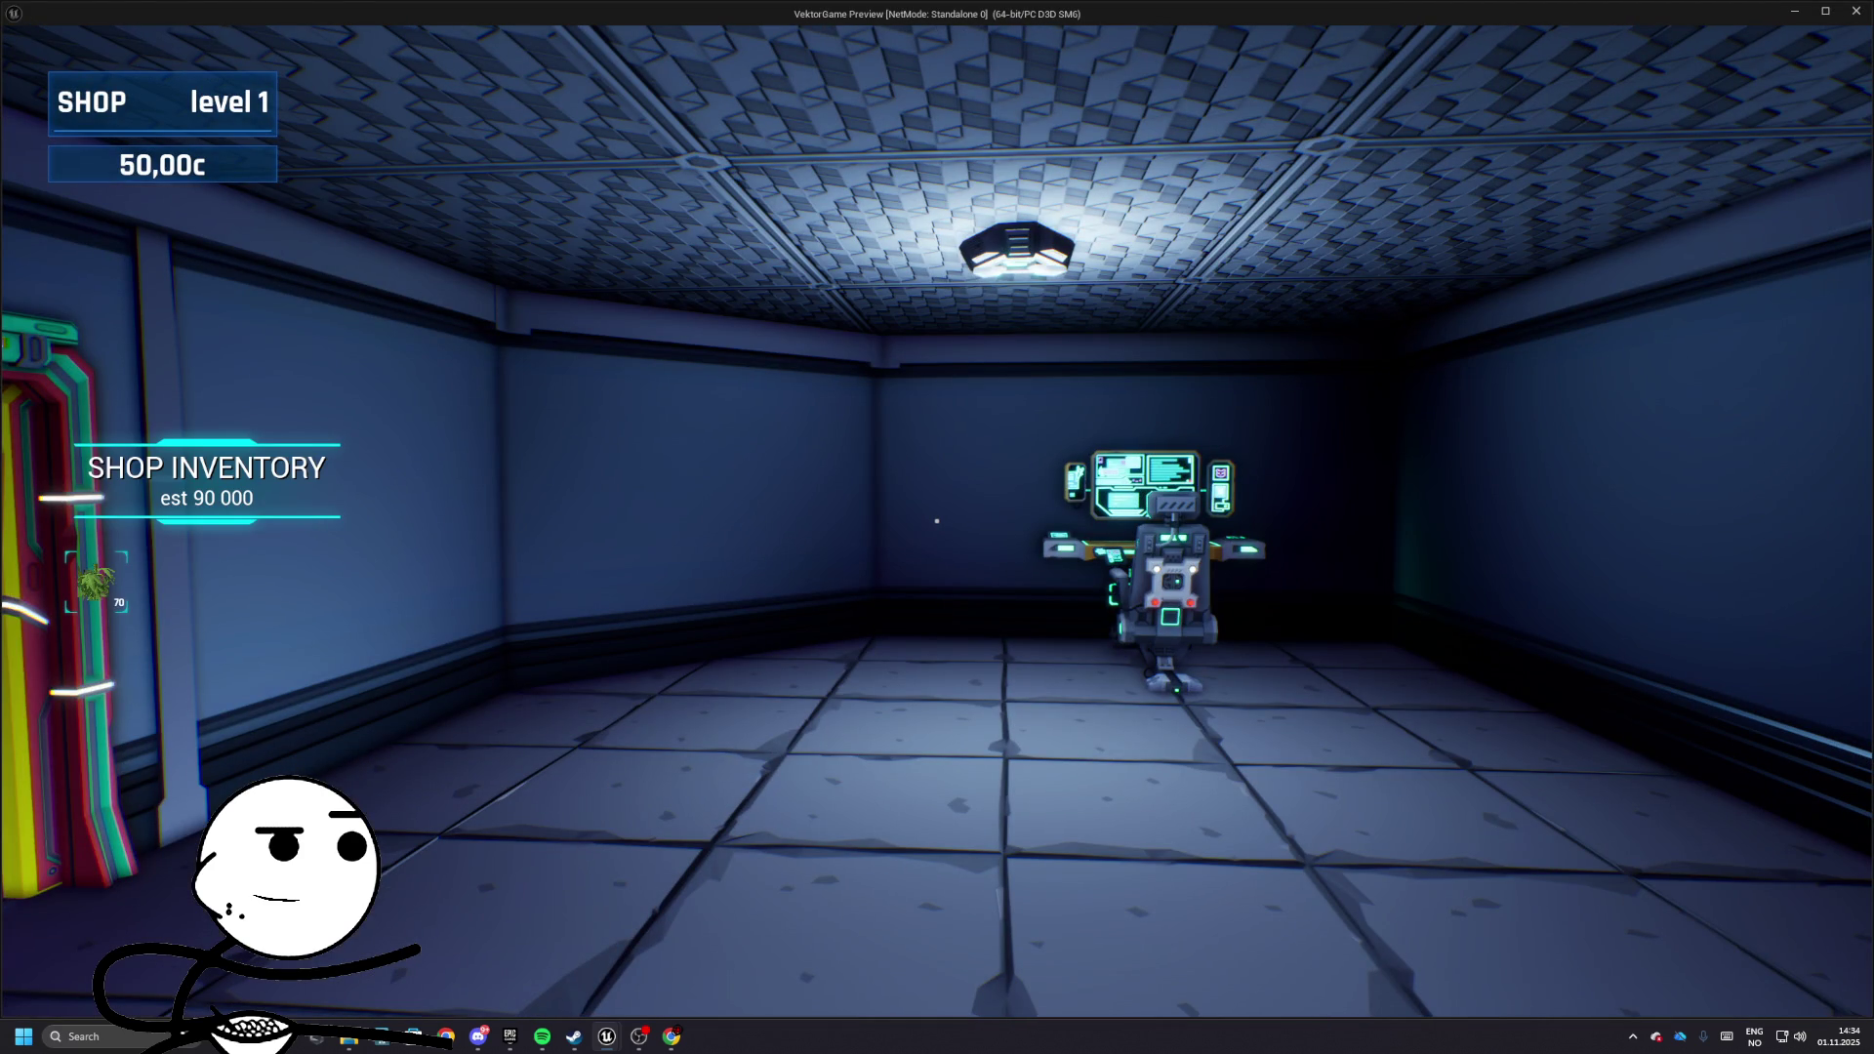
key(Escape)
click(583, 29)
scroll(883, 300, up, 3)
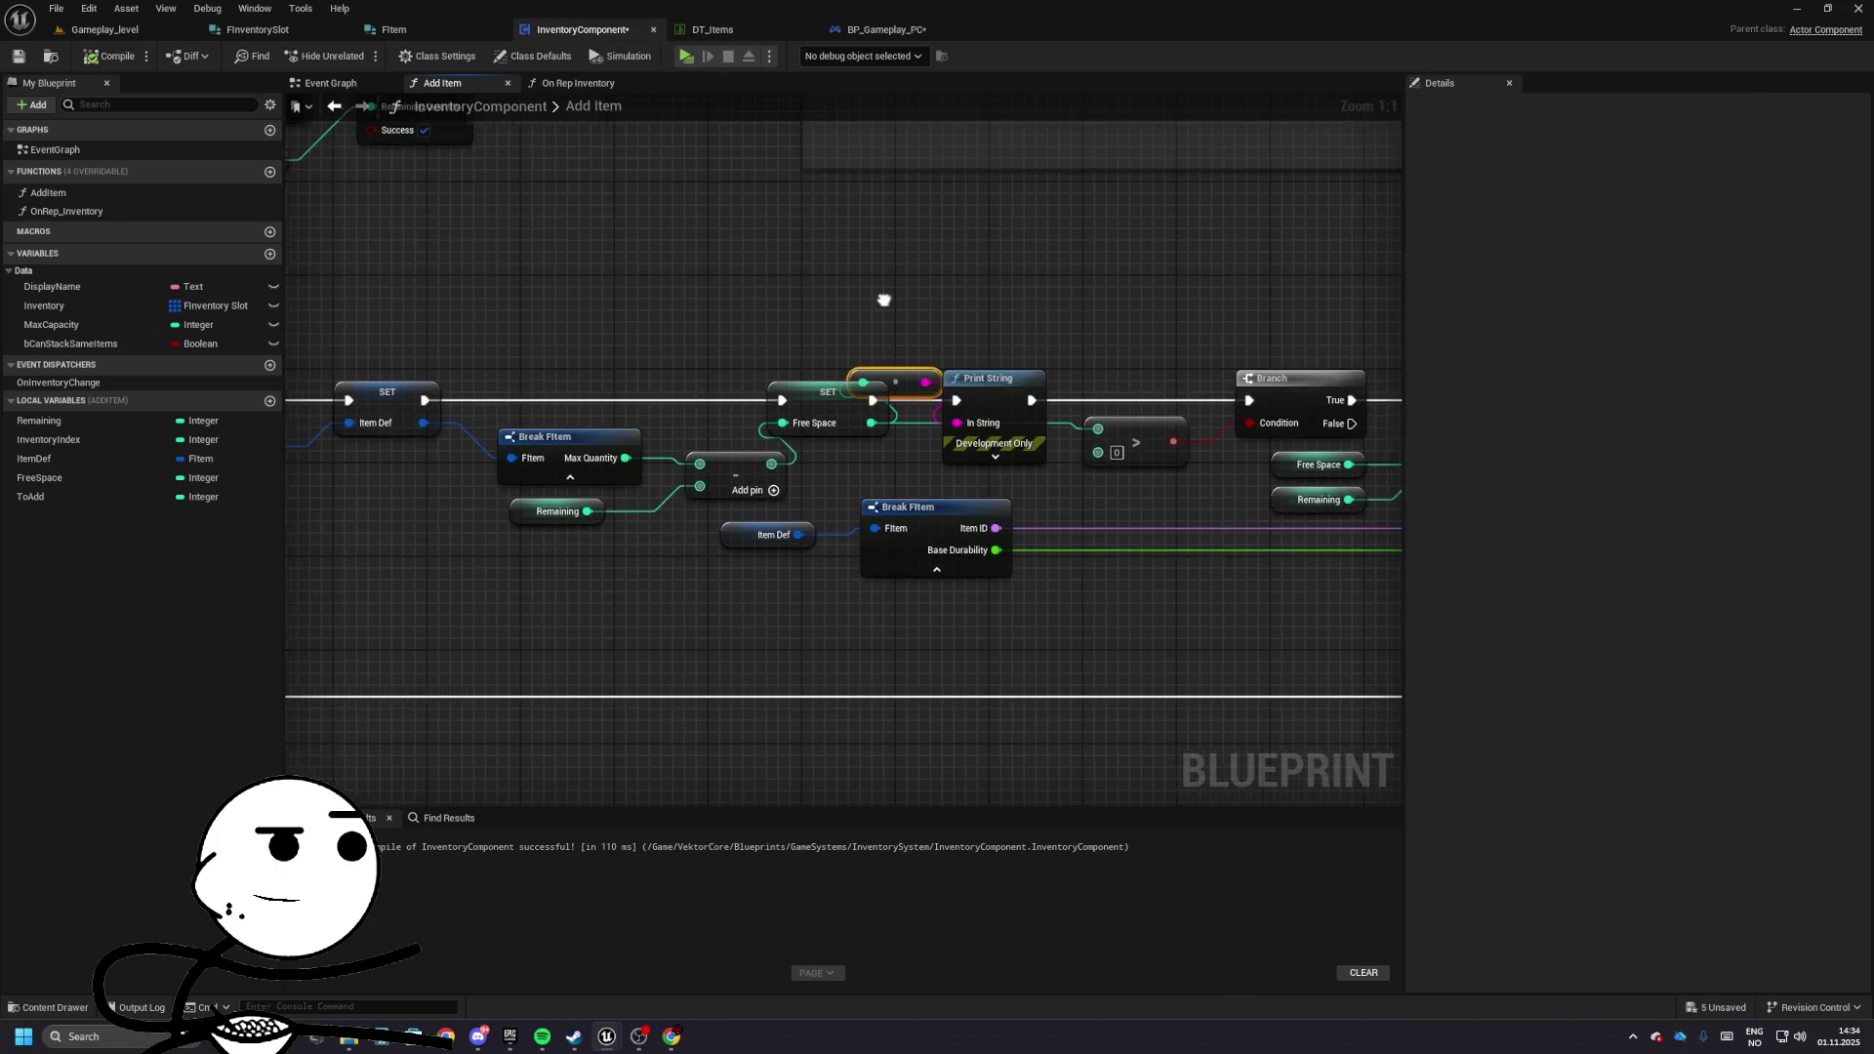
drag(611, 549, 698, 503)
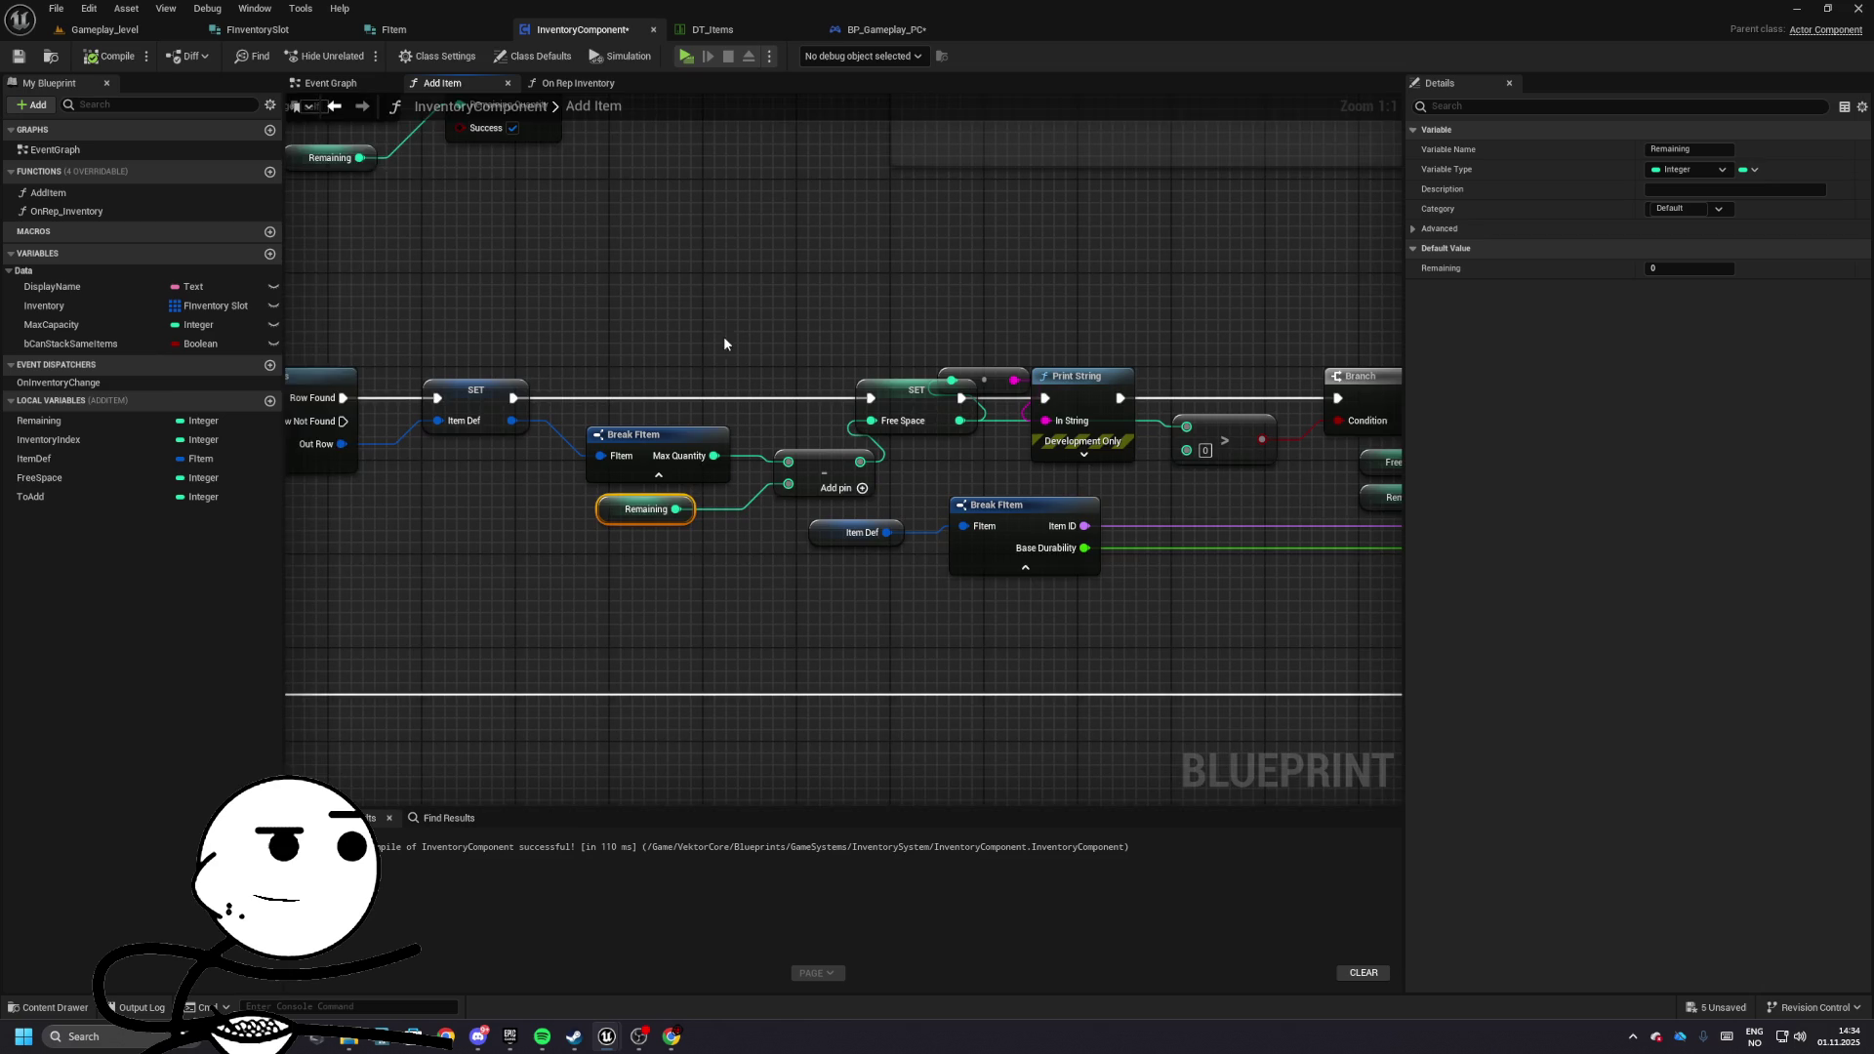
- Delete the old Remaining and subtract nodes plus the debug Print String and its converter
key(Delete)
mouse_move(650, 451)
mouse_down()
mouse_move(642, 464)
mouse_move(805, 418)
mouse_move(776, 387)
mouse_up()
click(918, 378)
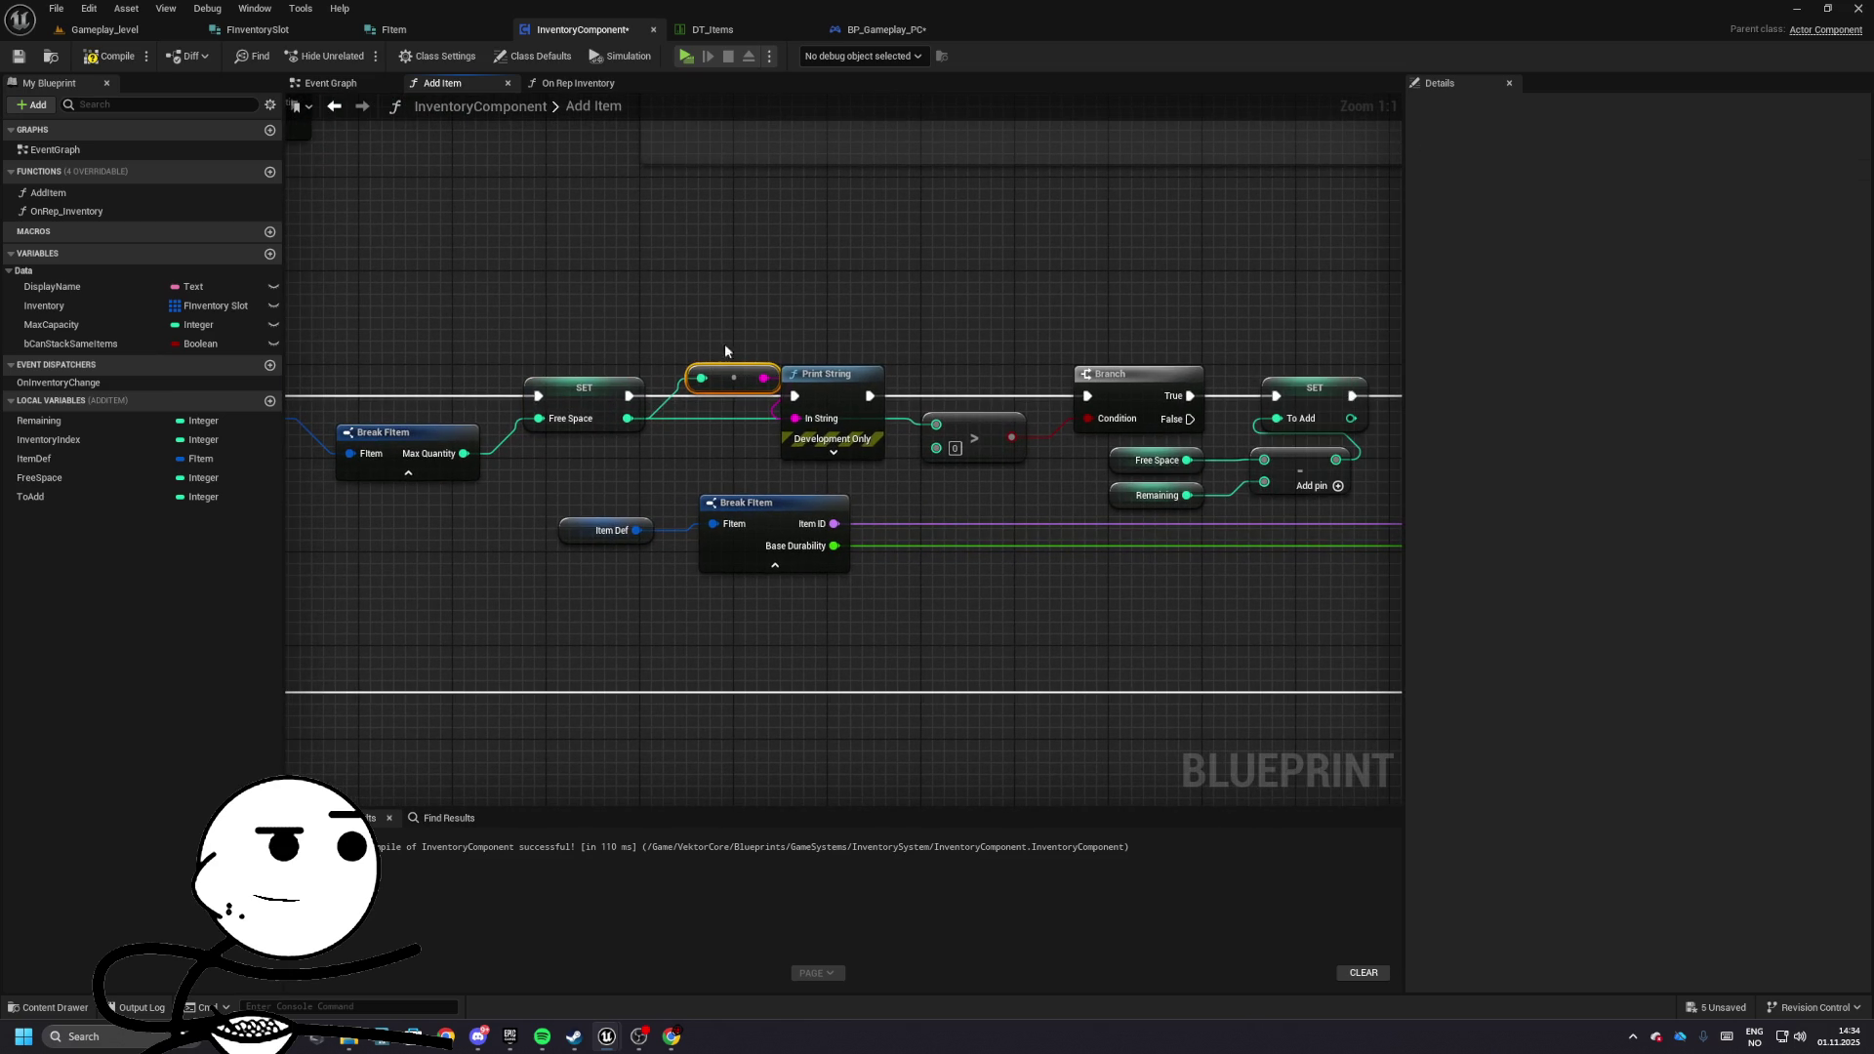
shift+click(827, 374)
key(Delete)
- Wire SET Free Space straight to the Branch and close the gap between nodes
drag(628, 395, 1087, 396)
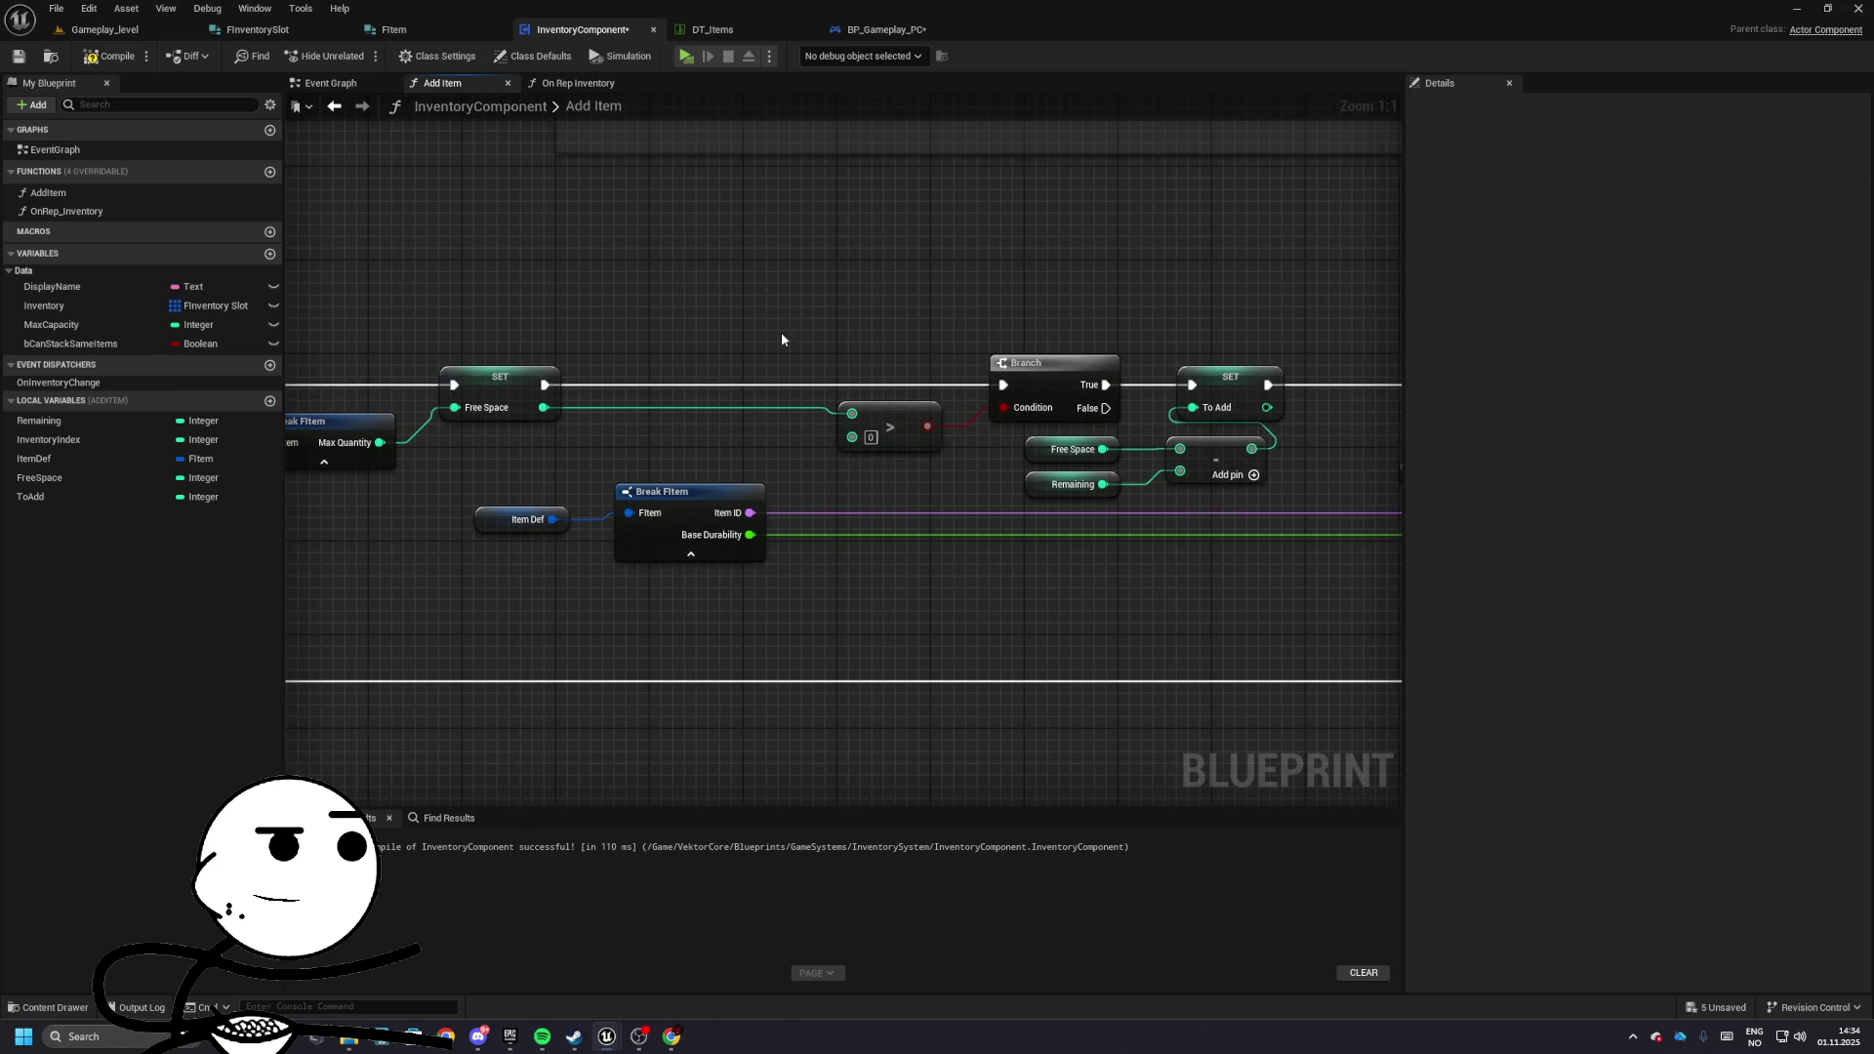
drag(781, 339, 1006, 439)
mouse_move(1035, 364)
mouse_down()
mouse_move(826, 363)
mouse_move(880, 447)
mouse_move(976, 503)
mouse_move(828, 466)
mouse_move(724, 401)
mouse_up()
click(928, 314)
click(724, 401)
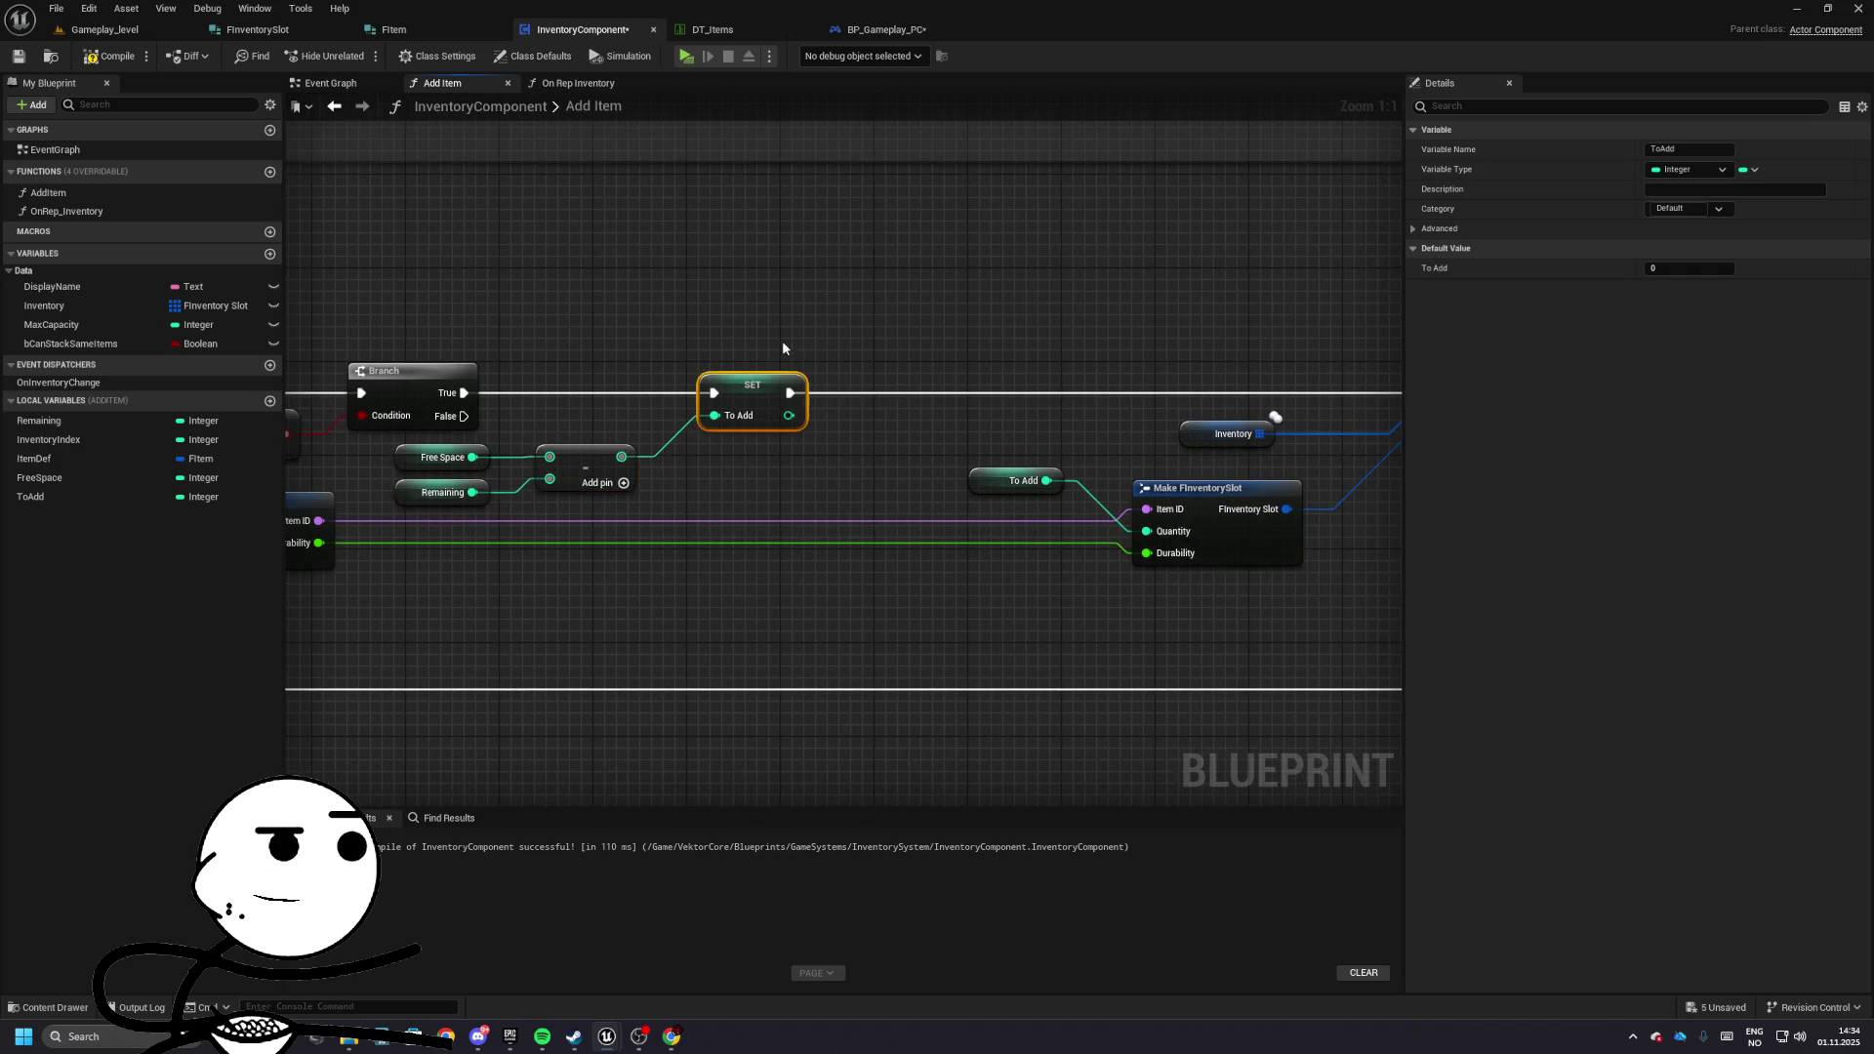
- Play-test the Gameplay_level in a standalone preview and return to Add Item
click(107, 55)
click(105, 30)
click(333, 59)
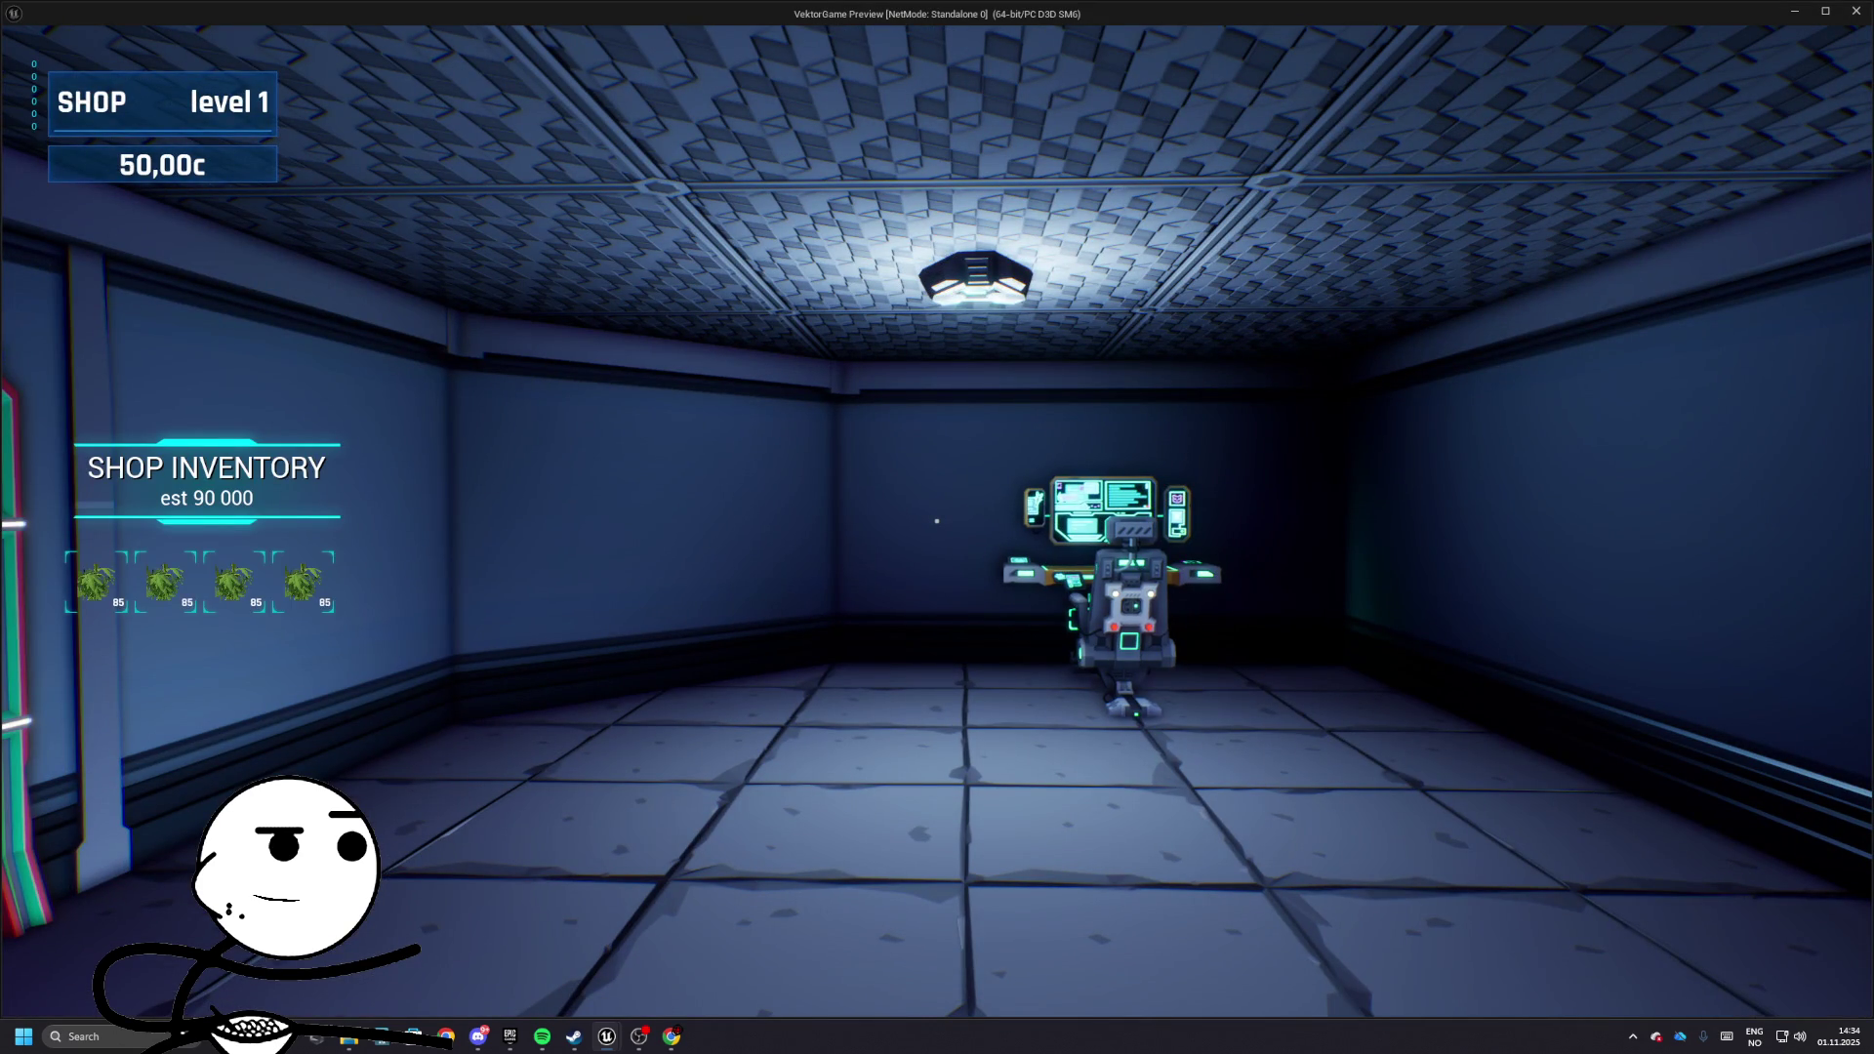
key(Escape)
click(583, 29)
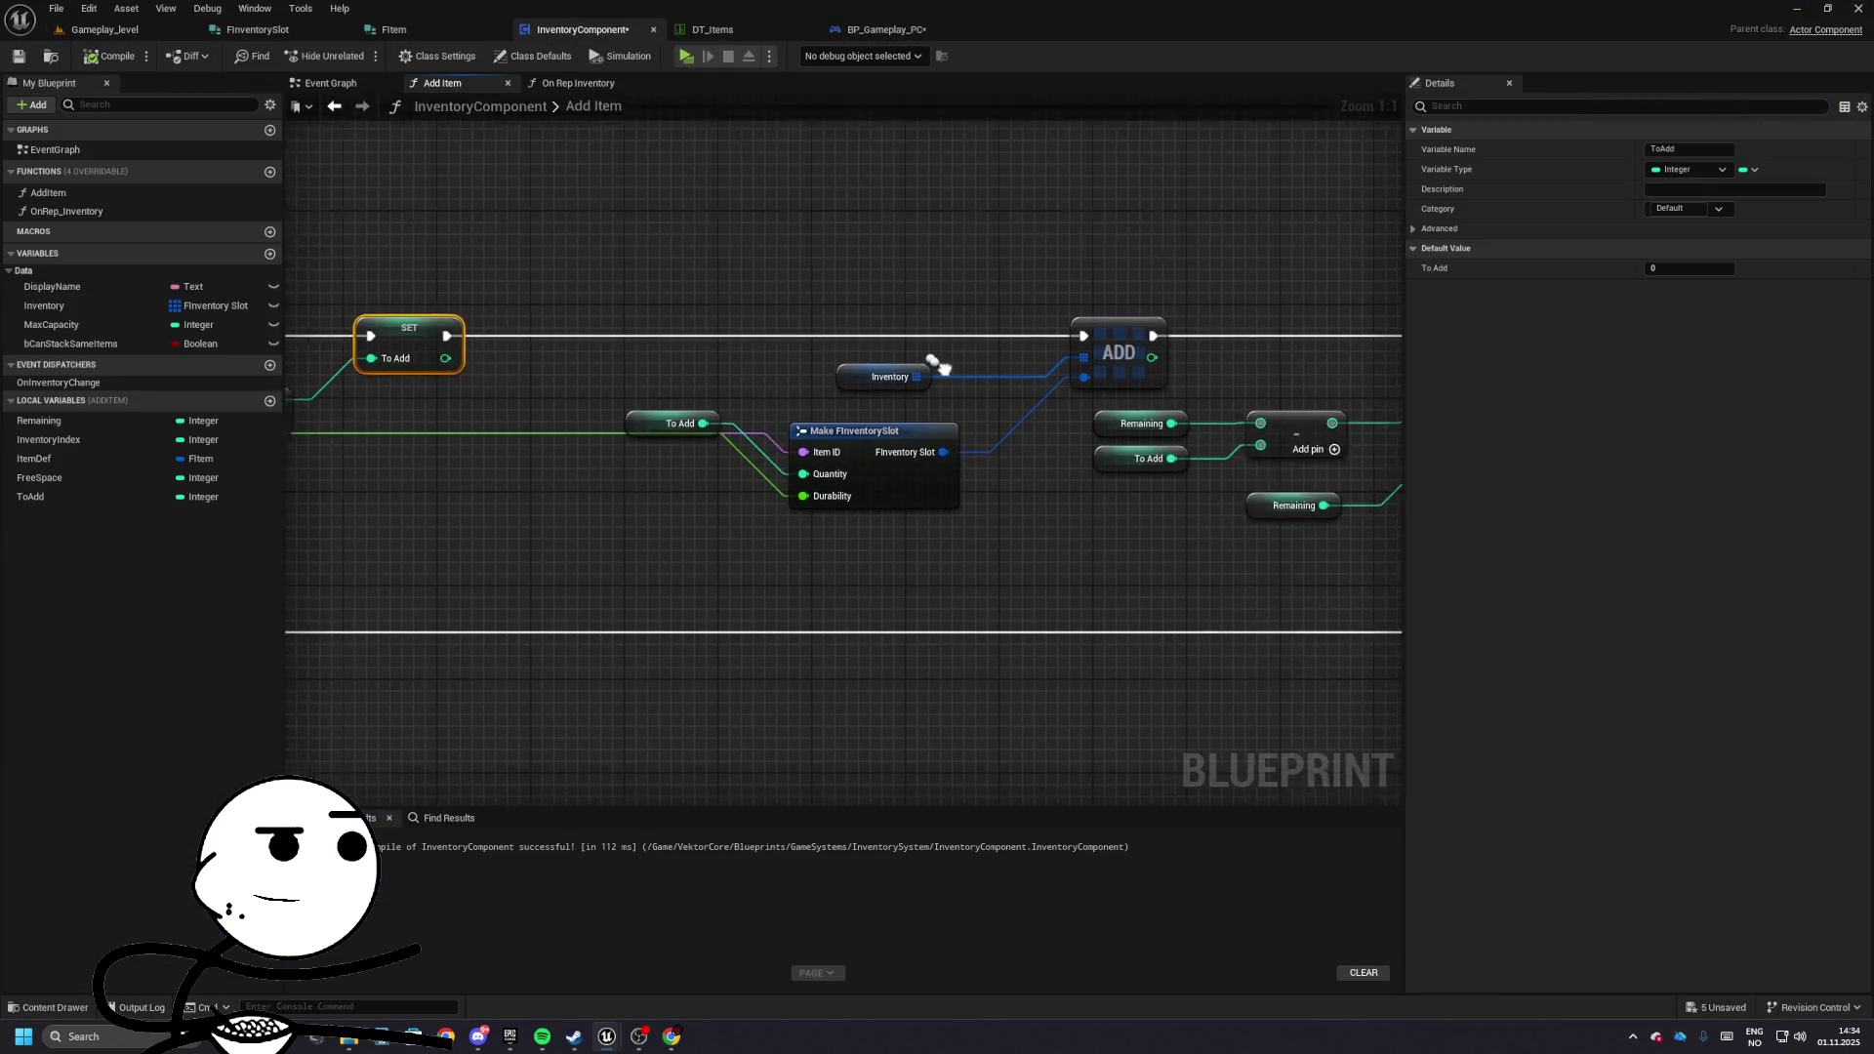
- Make To Add equal Remaining minus Free Space by putting Remaining on the top pin
mouse_move(939, 367)
mouse_down()
mouse_move(1015, 391)
mouse_move(941, 391)
mouse_up()
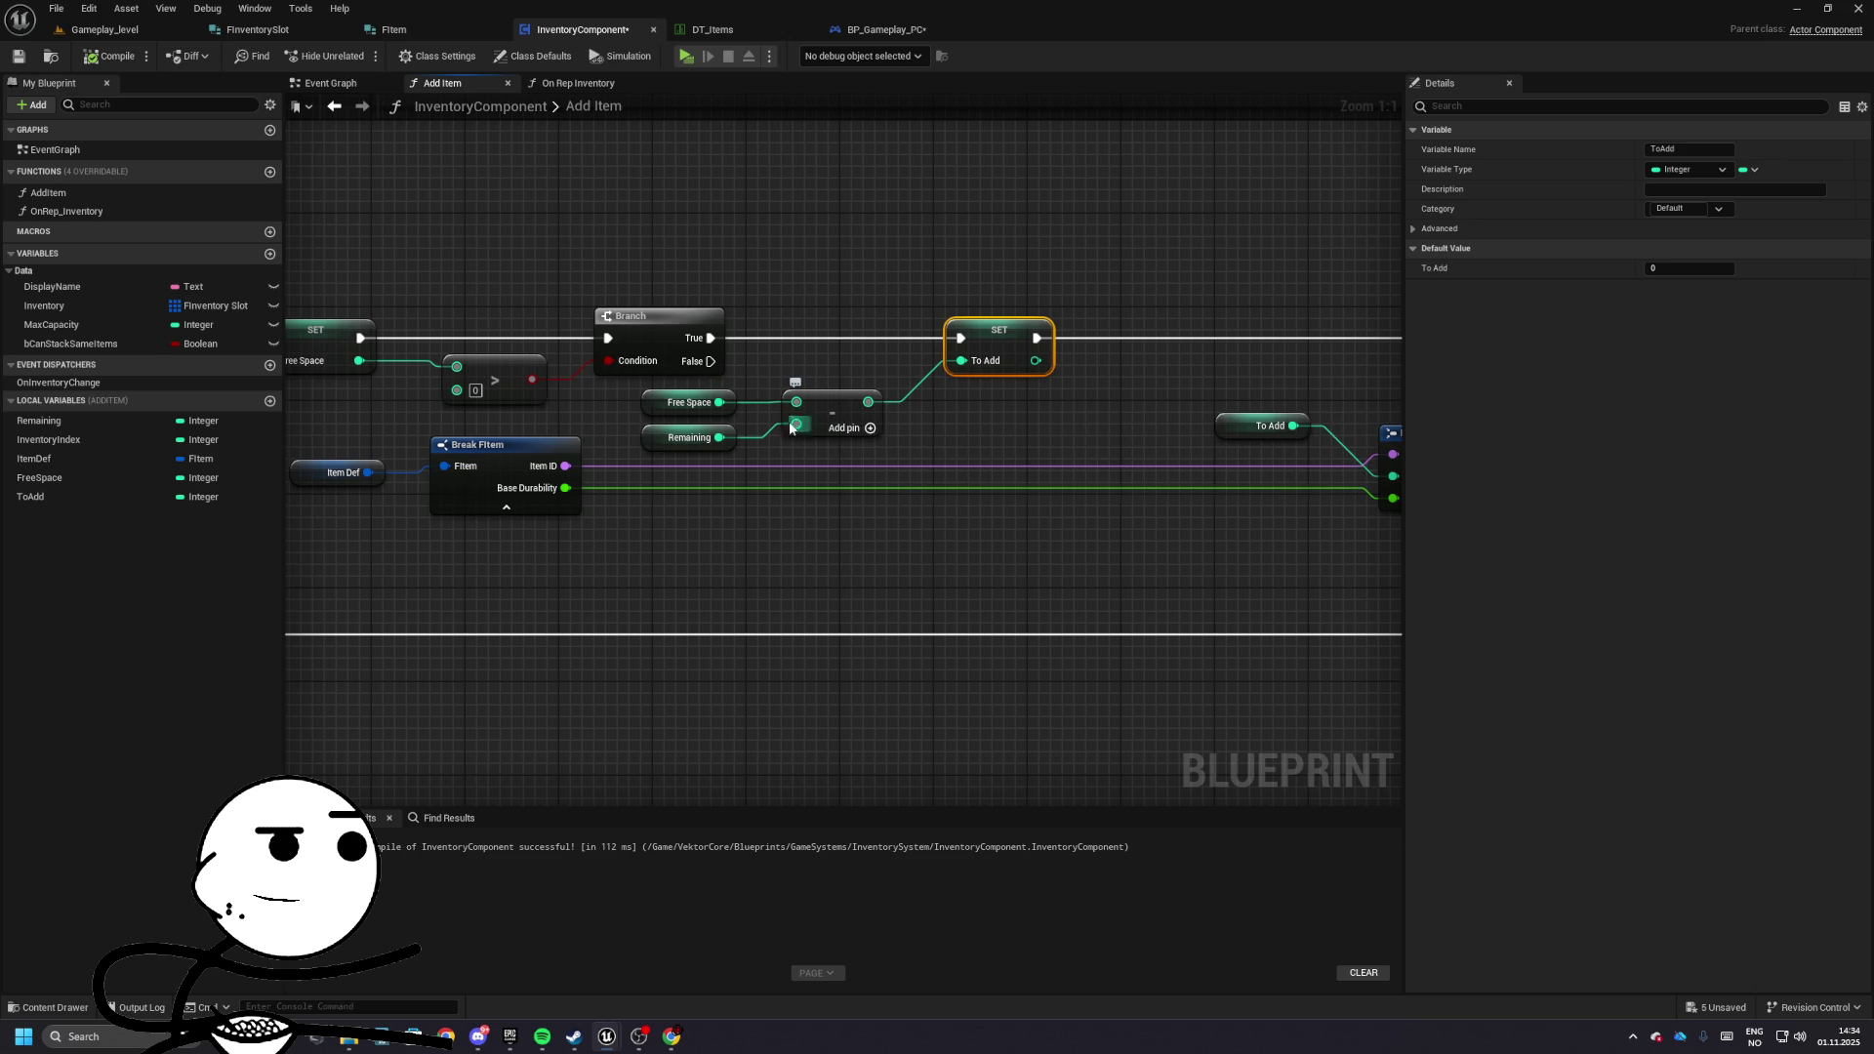
mouse_move(797, 424)
mouse_down()
mouse_move(811, 408)
mouse_move(711, 439)
mouse_move(713, 472)
mouse_move(677, 438)
mouse_up()
click(666, 433)
shift+click(688, 473)
click(176, 80)
- Play-test again and see many zero-quantity shop slots
click(108, 56)
click(686, 56)
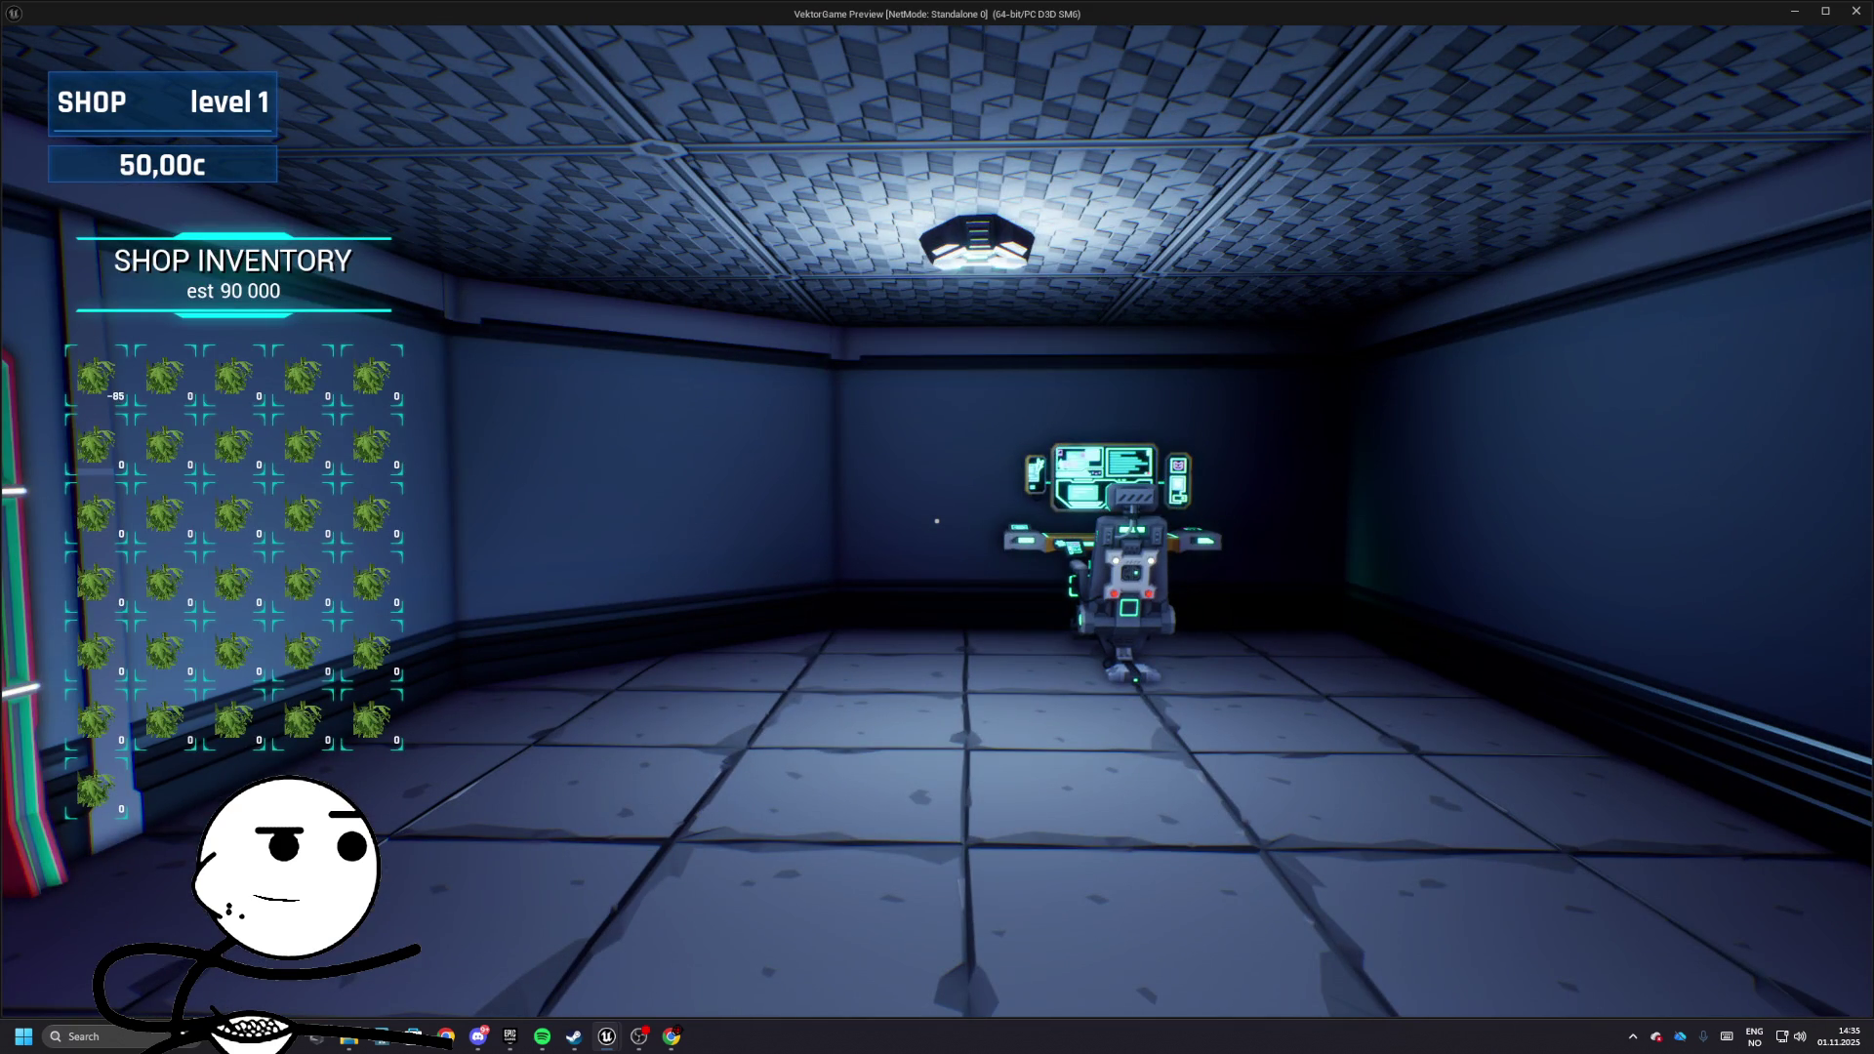
key(Escape)
scroll(678, 379, down, 3)
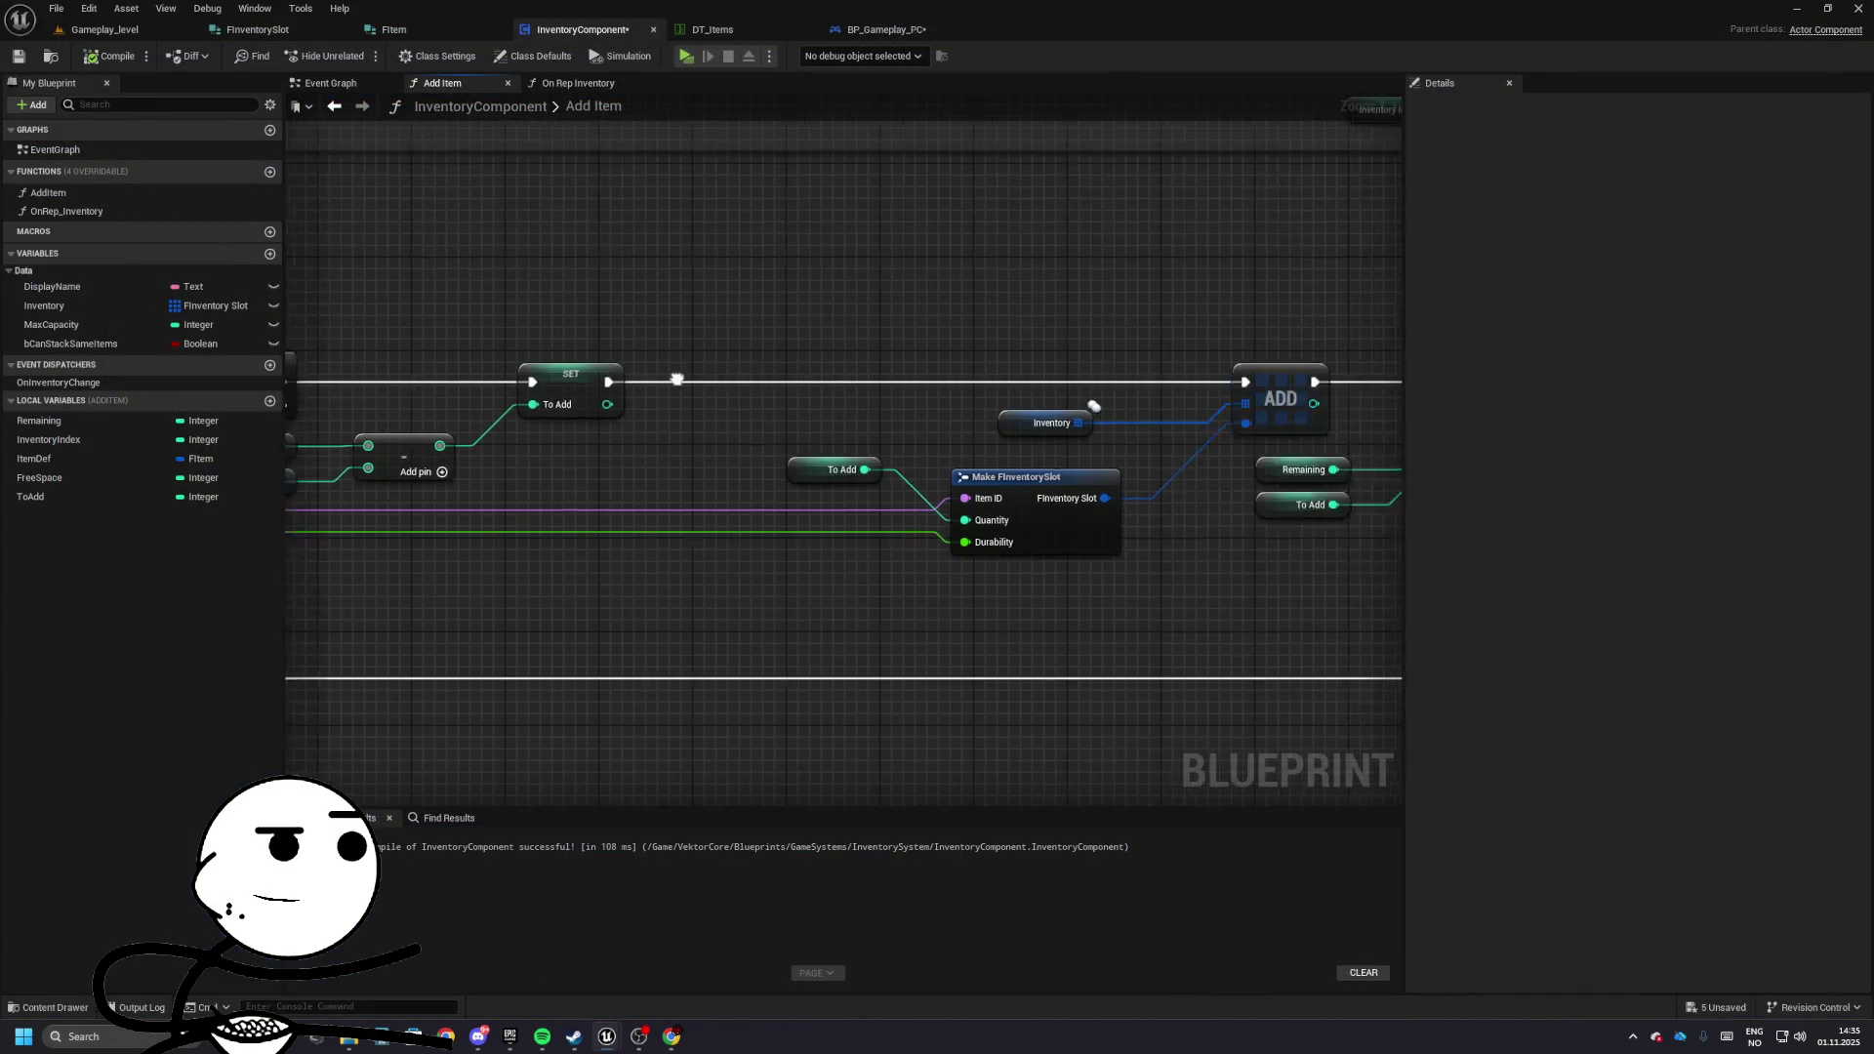
- Lower the Item Def, Break FItem and Free Space nodes, then chain SET To Add into SET Free Space
mouse_move(678, 378)
mouse_down()
mouse_move(699, 352)
mouse_move(1251, 322)
mouse_move(964, 341)
mouse_move(1246, 359)
mouse_move(1276, 439)
mouse_move(1313, 742)
mouse_up()
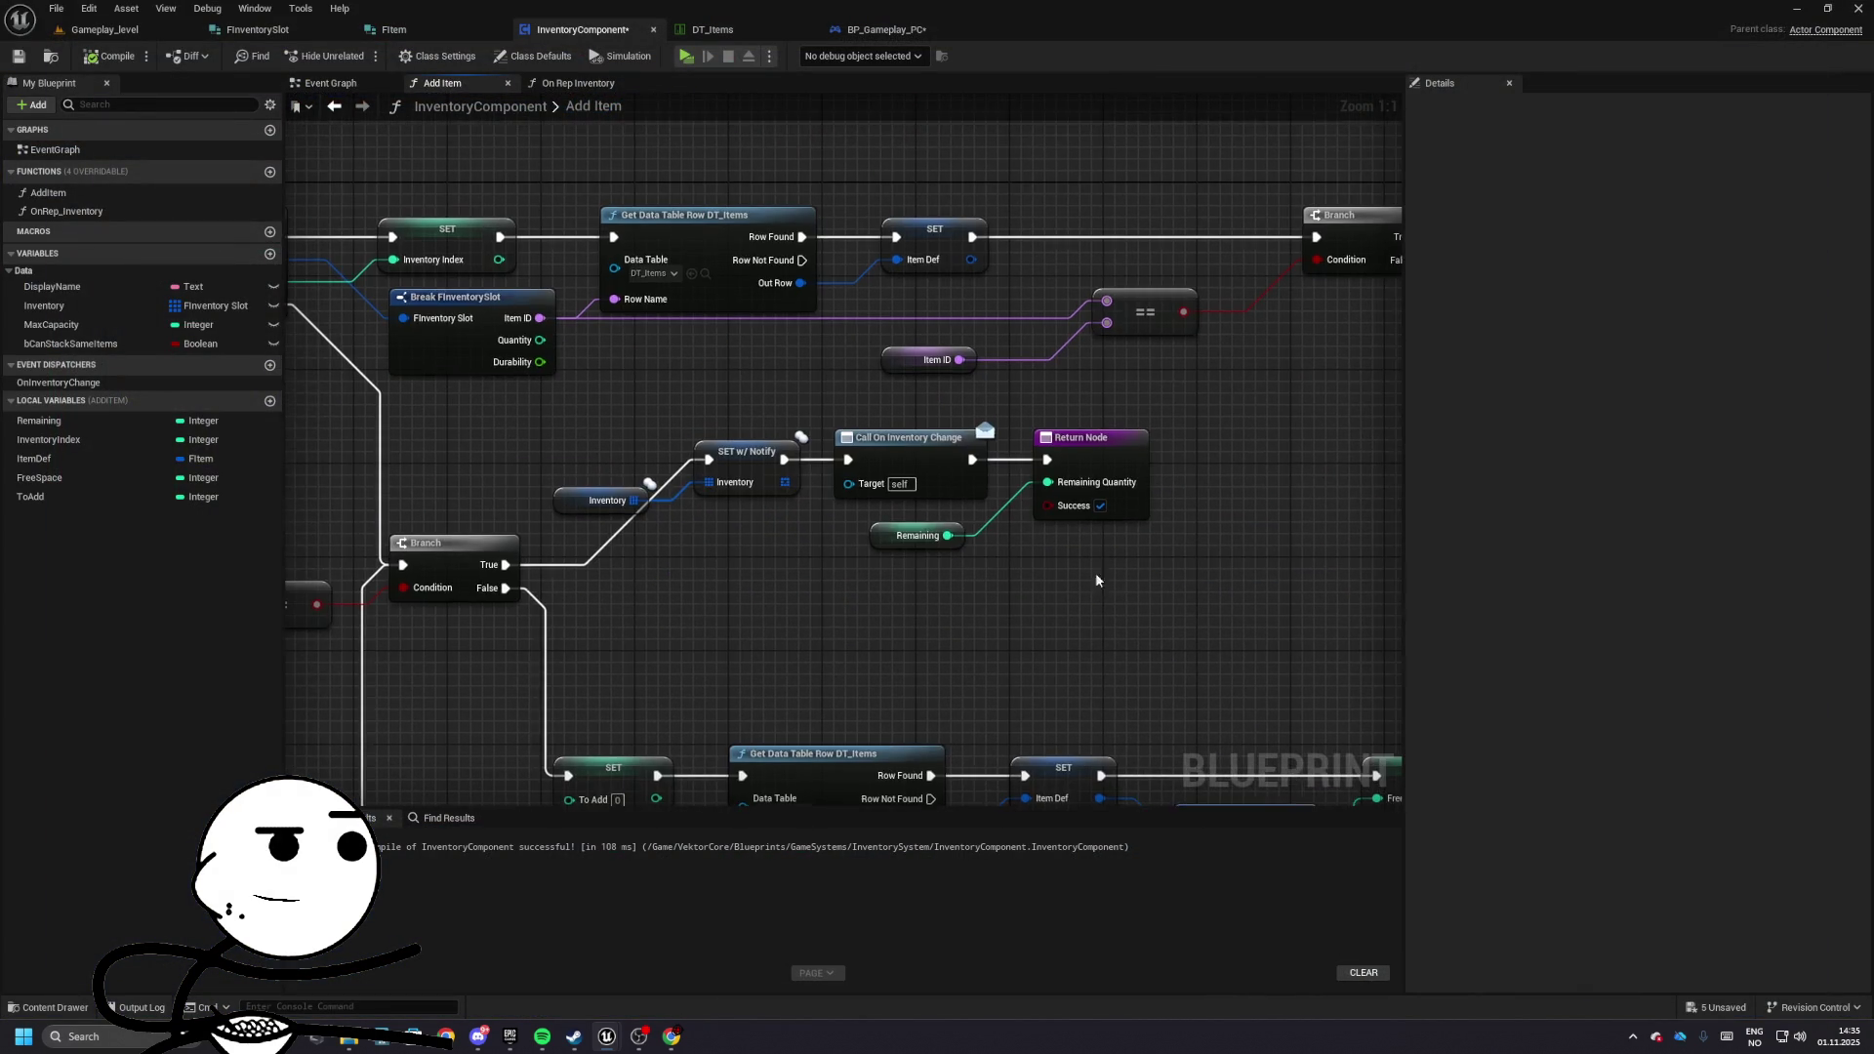
mouse_move(1095, 579)
mouse_down()
mouse_move(1156, 279)
mouse_move(1243, 660)
mouse_move(1298, 722)
mouse_move(832, 449)
mouse_move(373, 399)
mouse_move(509, 382)
mouse_up()
mouse_move(732, 385)
mouse_down()
mouse_move(481, 385)
mouse_move(1098, 379)
mouse_up()
drag(494, 414, 757, 483)
drag(443, 435, 1094, 599)
mouse_move(1081, 521)
mouse_down()
mouse_move(1081, 557)
mouse_move(910, 426)
mouse_up()
mouse_move(383, 457)
mouse_down()
mouse_move(68, 517)
mouse_move(570, 464)
mouse_move(859, 472)
mouse_up()
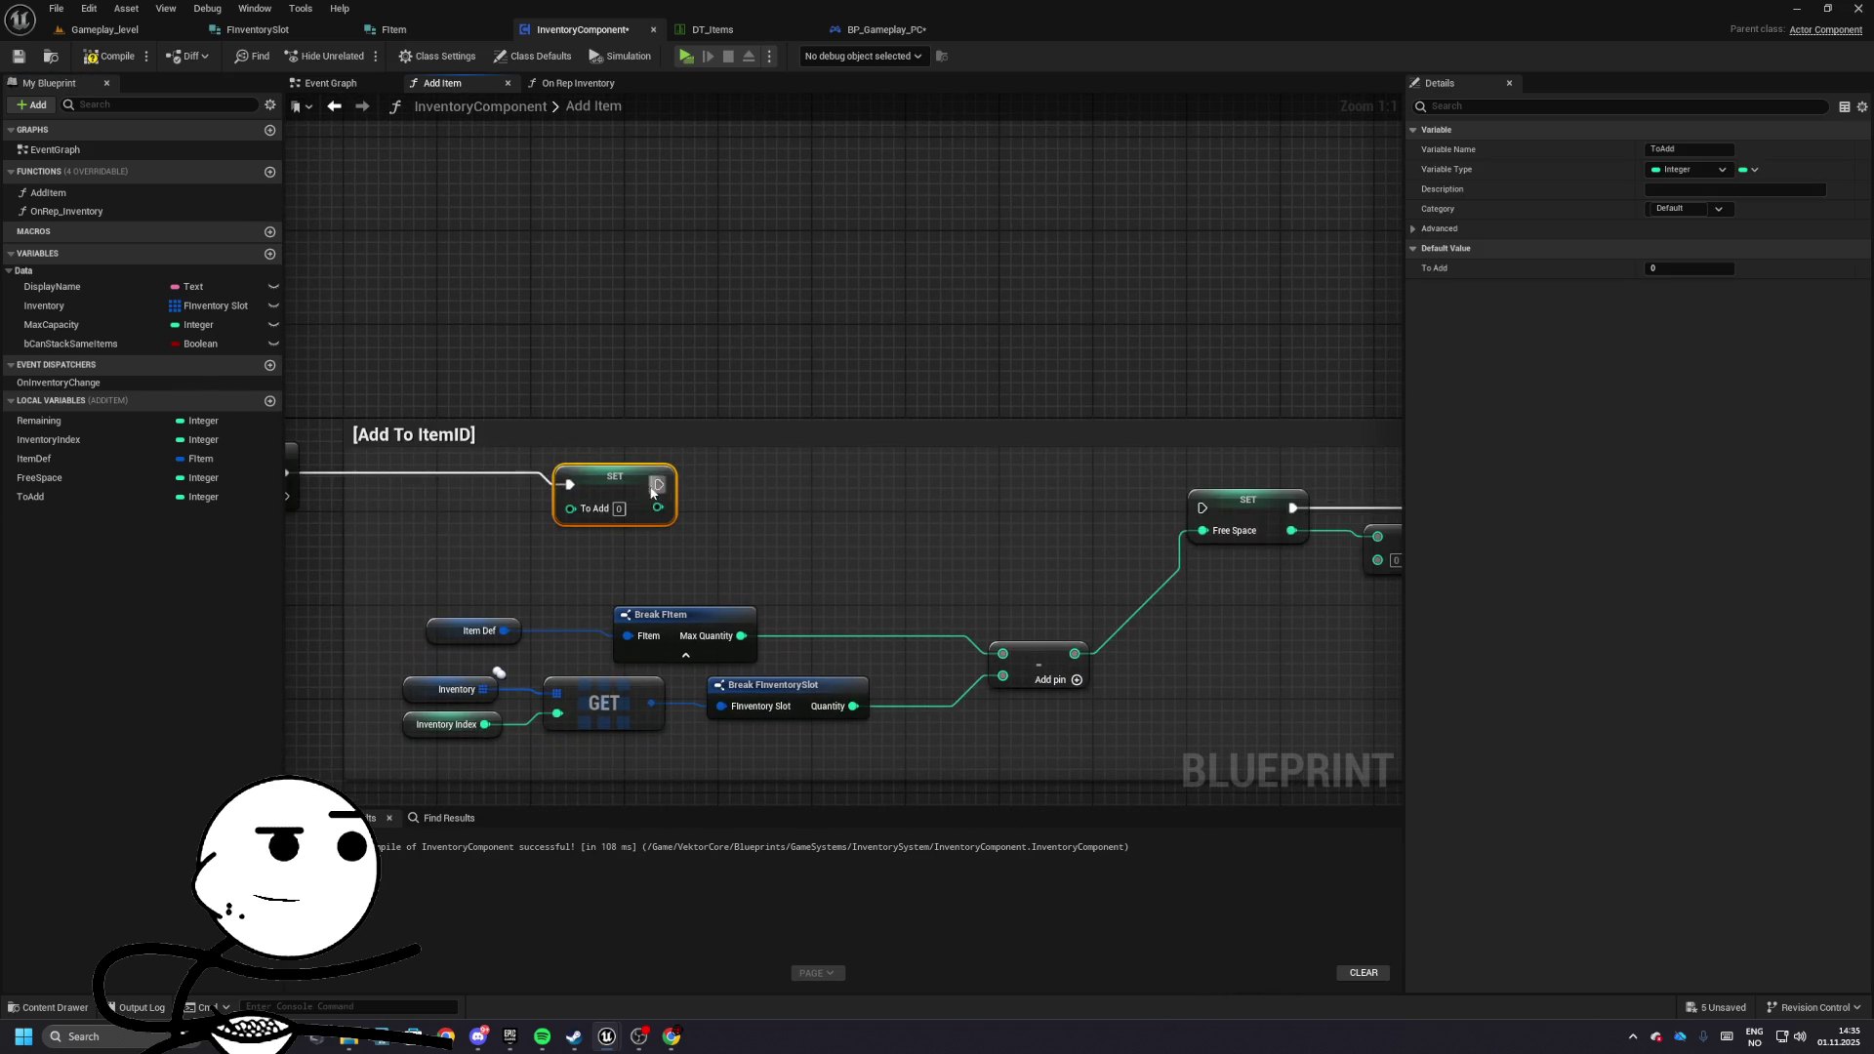
drag(661, 475, 1204, 501)
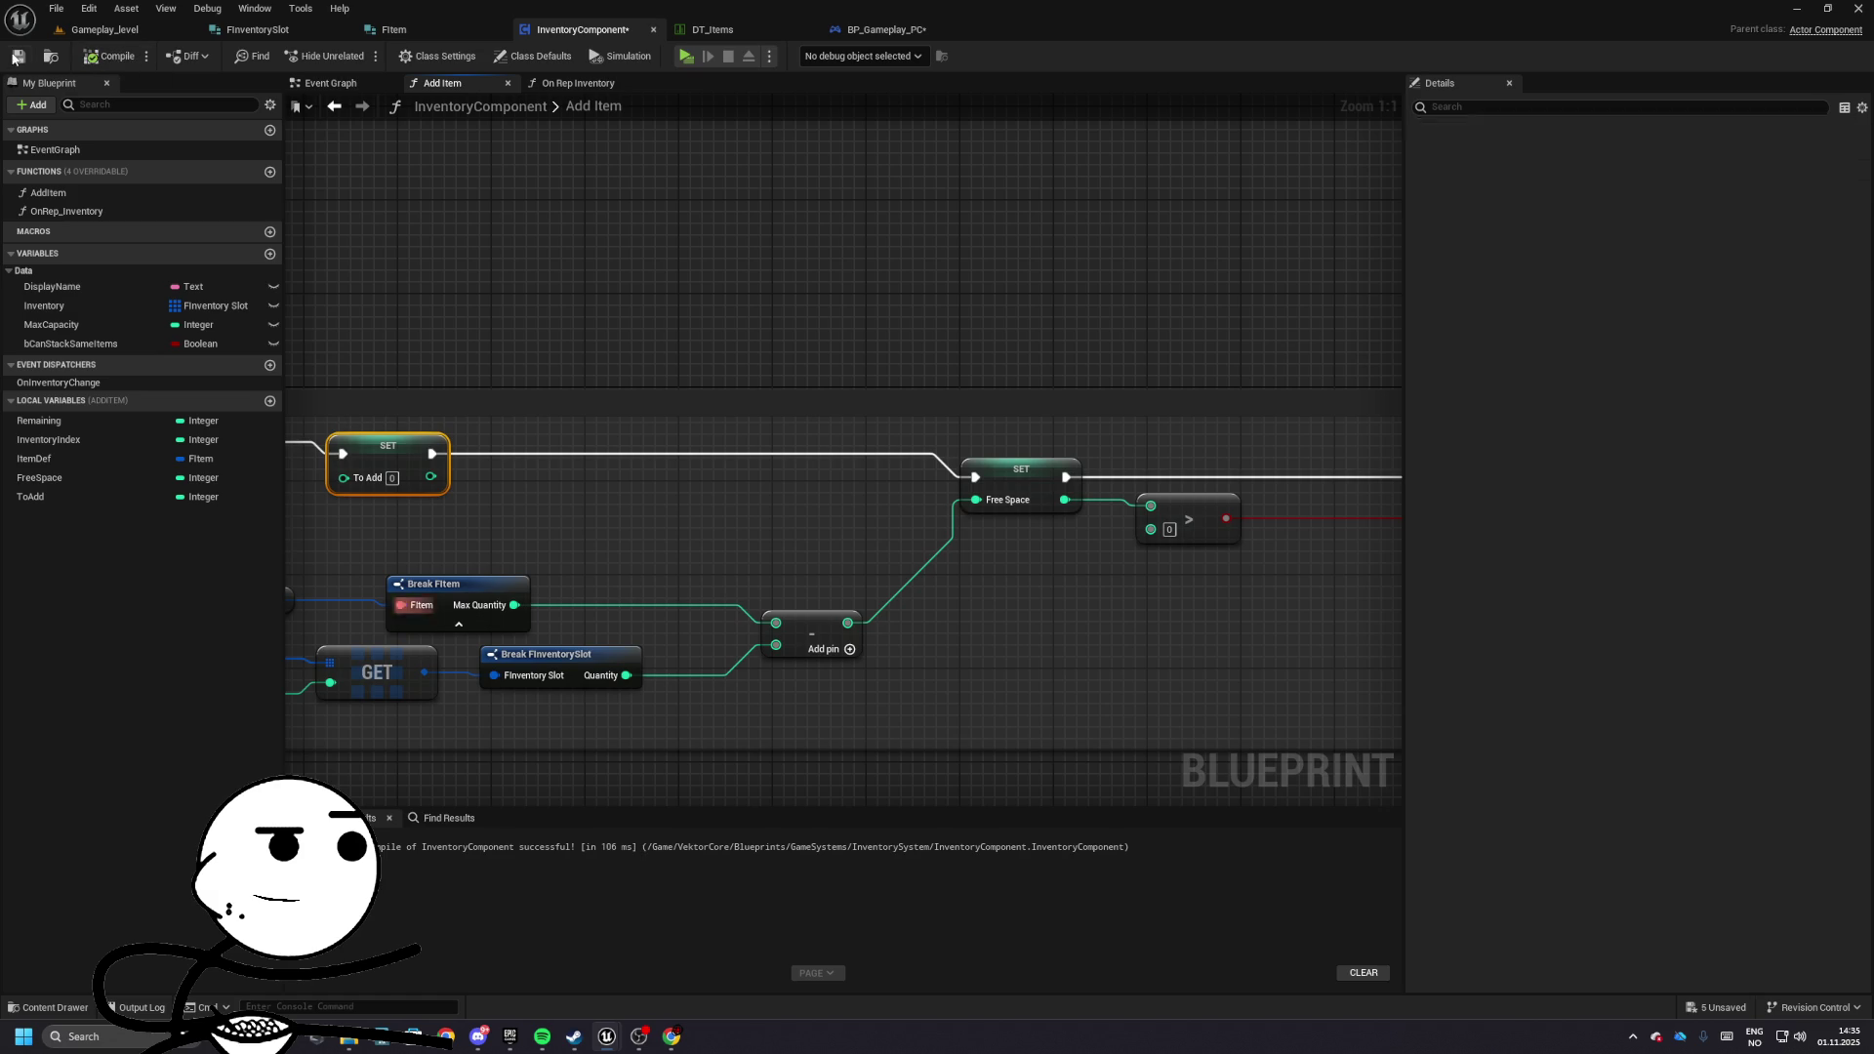
- Run a standalone play-test showing several shop slots filled with 85
click(105, 29)
click(363, 61)
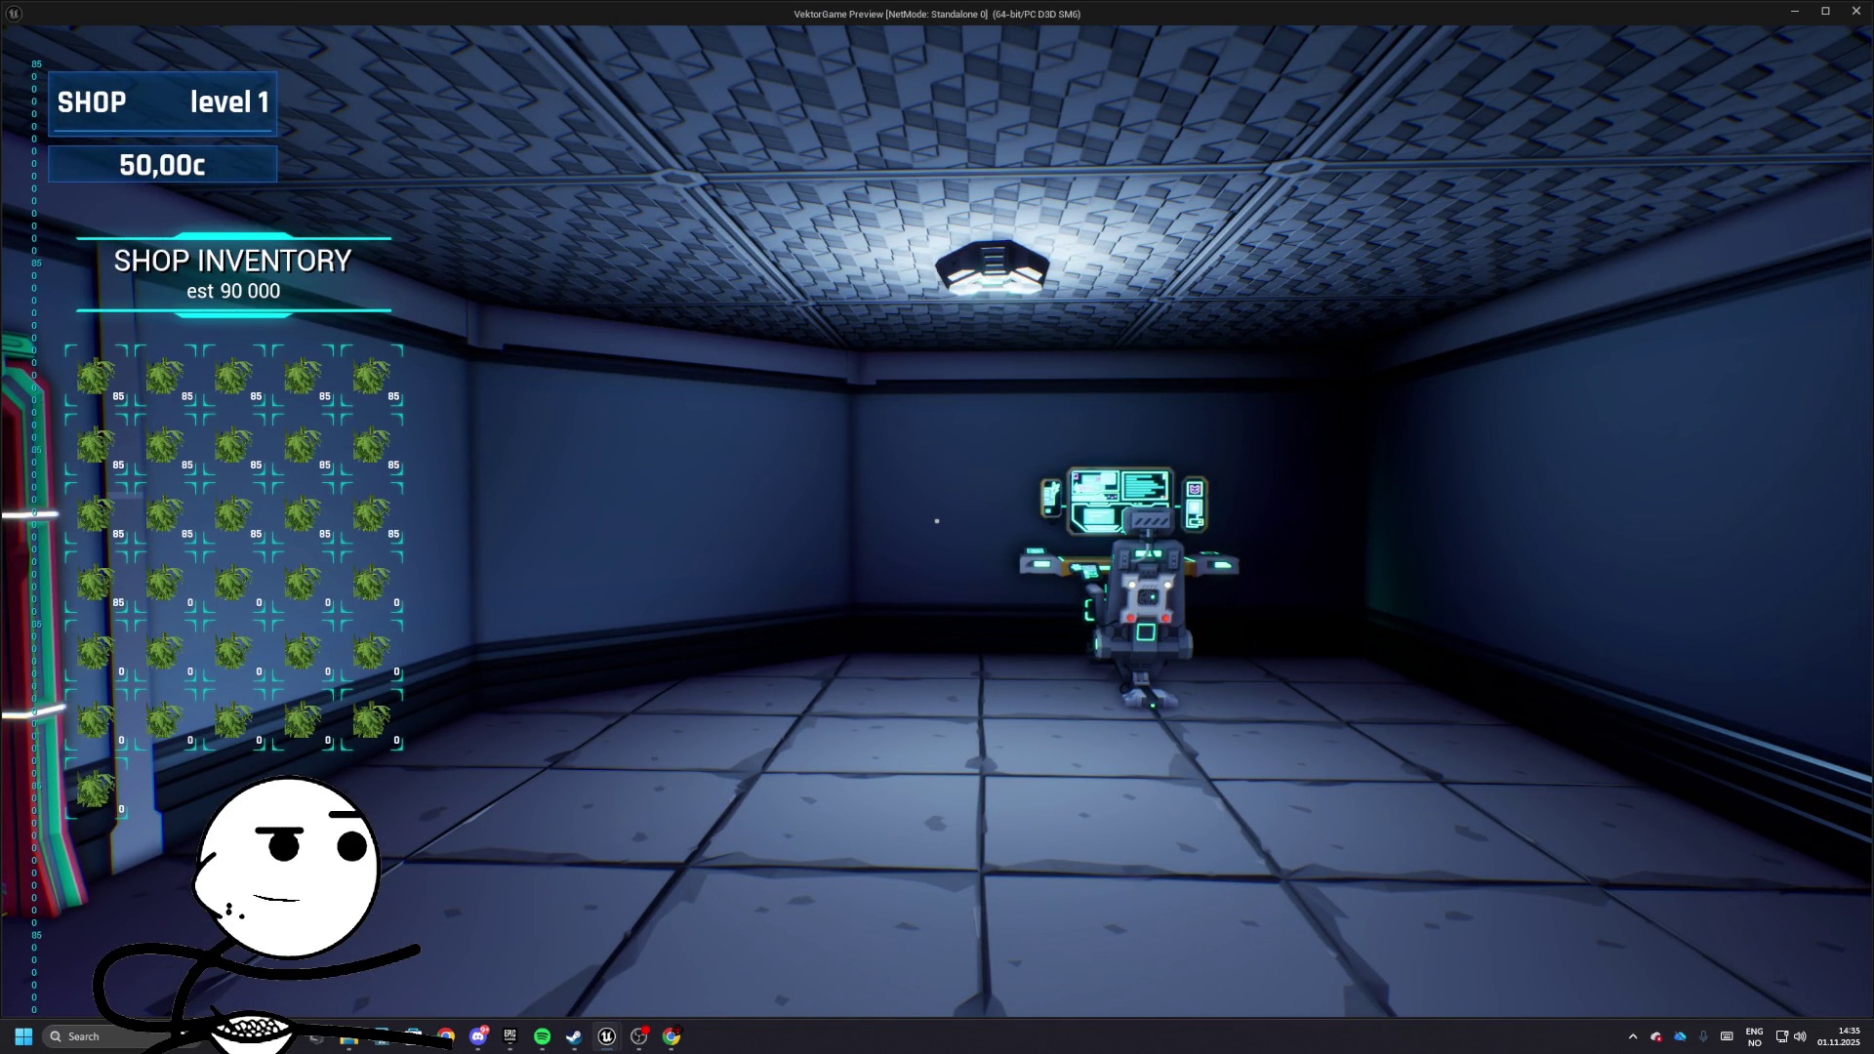
key(Escape)
click(581, 30)
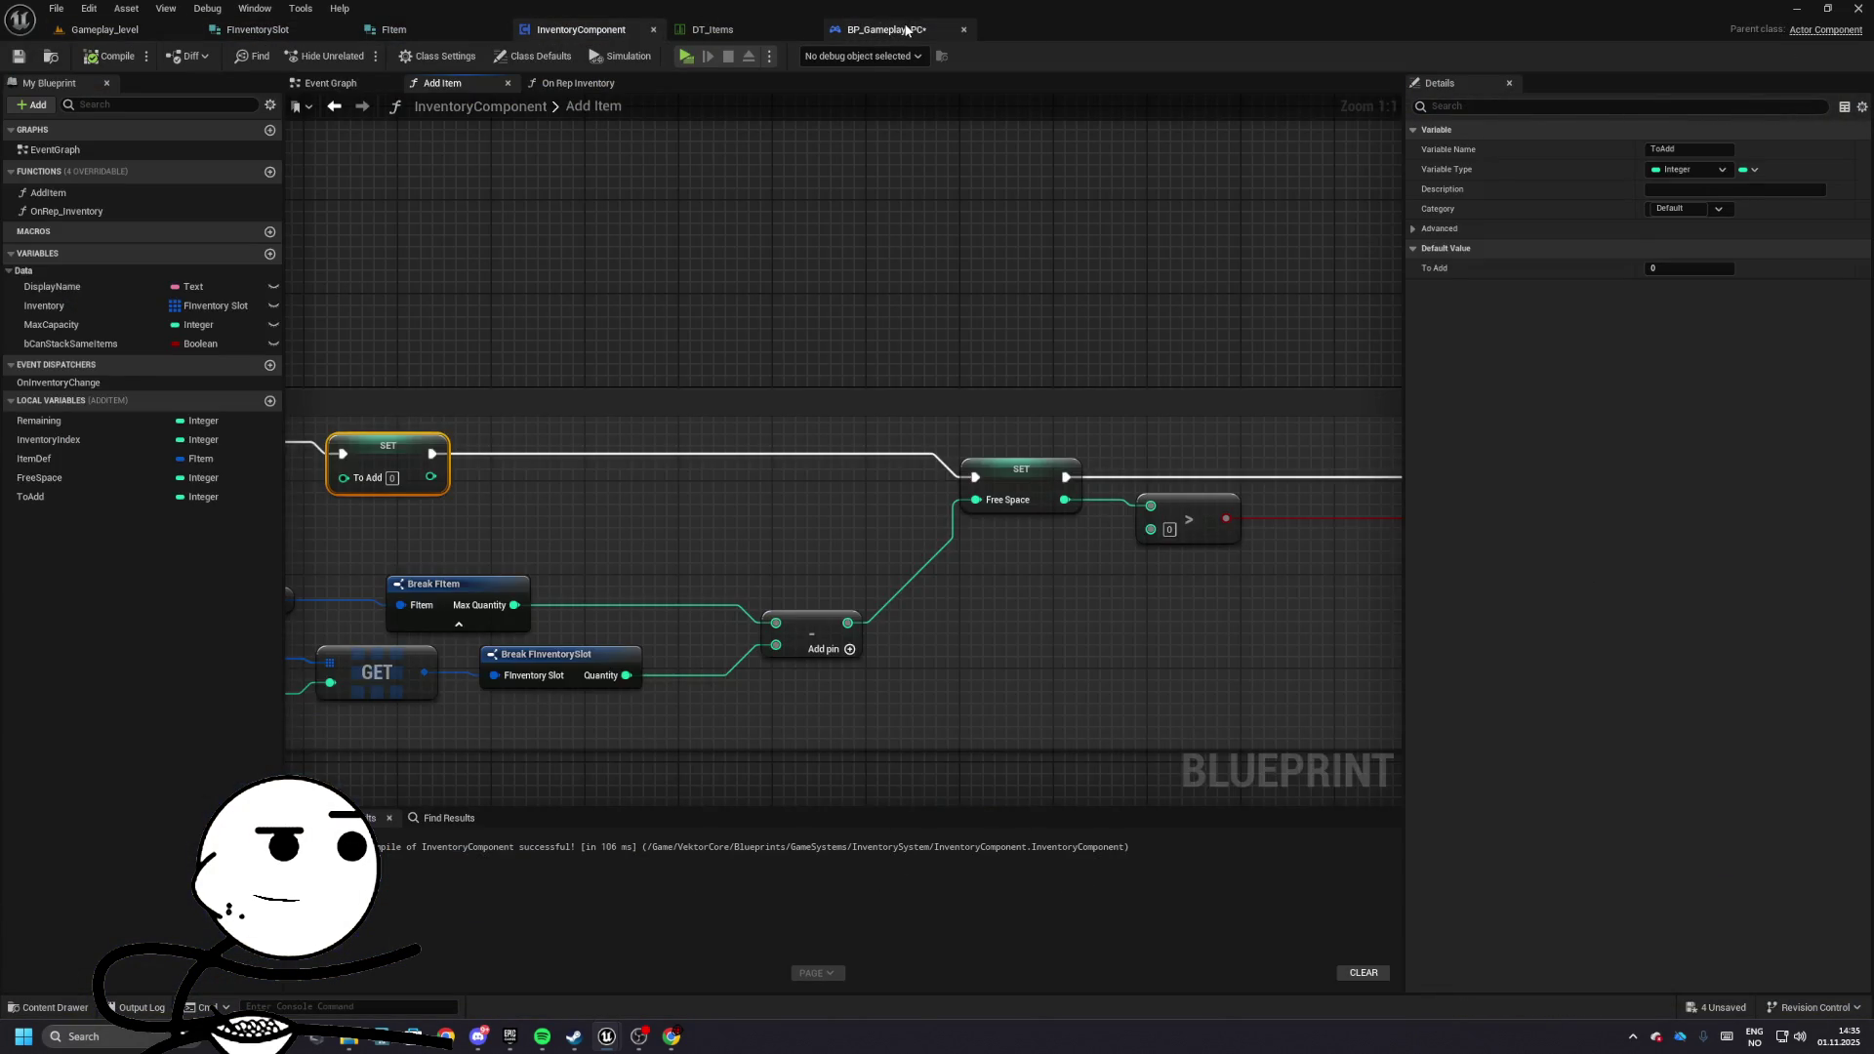
- Rearrange the Free Space calculation and inventory lookup nodes in Add To ItemID
click(906, 31)
click(560, 31)
scroll(900, 420, down, 4)
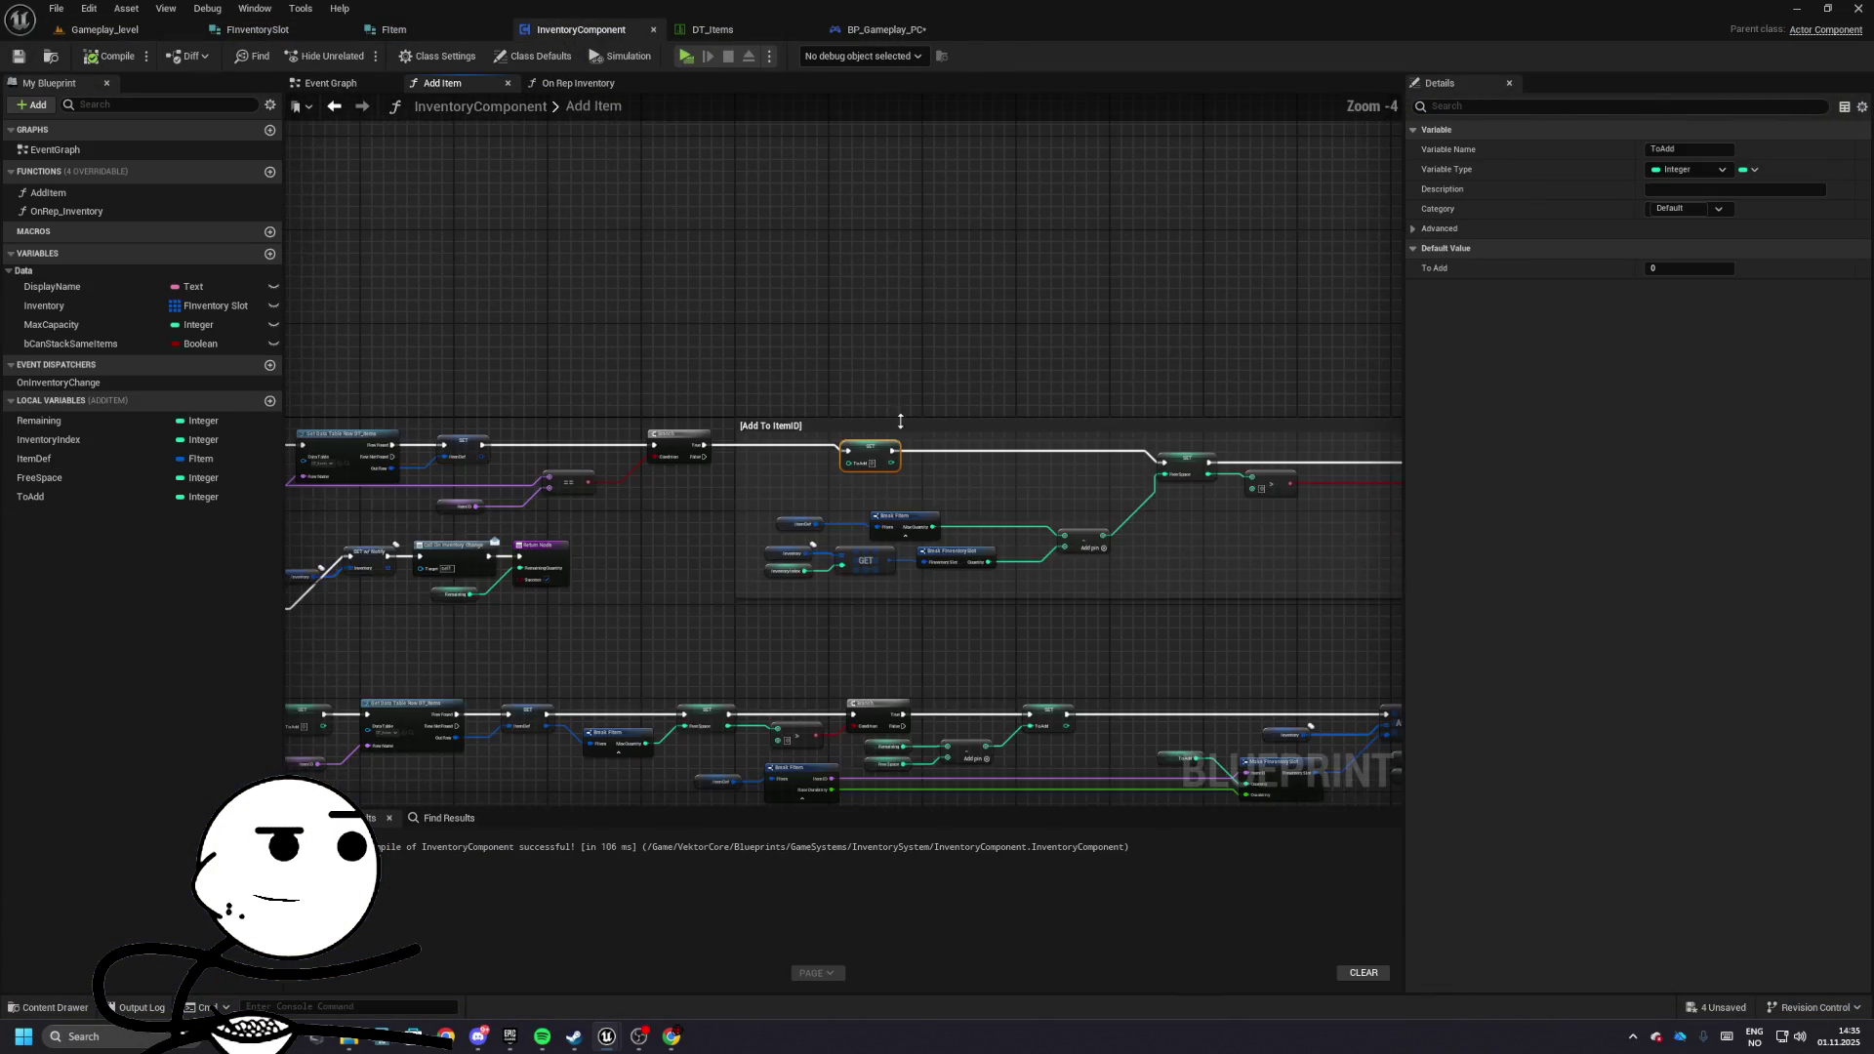
mouse_move(900, 421)
mouse_down()
mouse_move(841, 297)
mouse_move(1188, 293)
mouse_move(1247, 368)
mouse_move(1319, 391)
mouse_up()
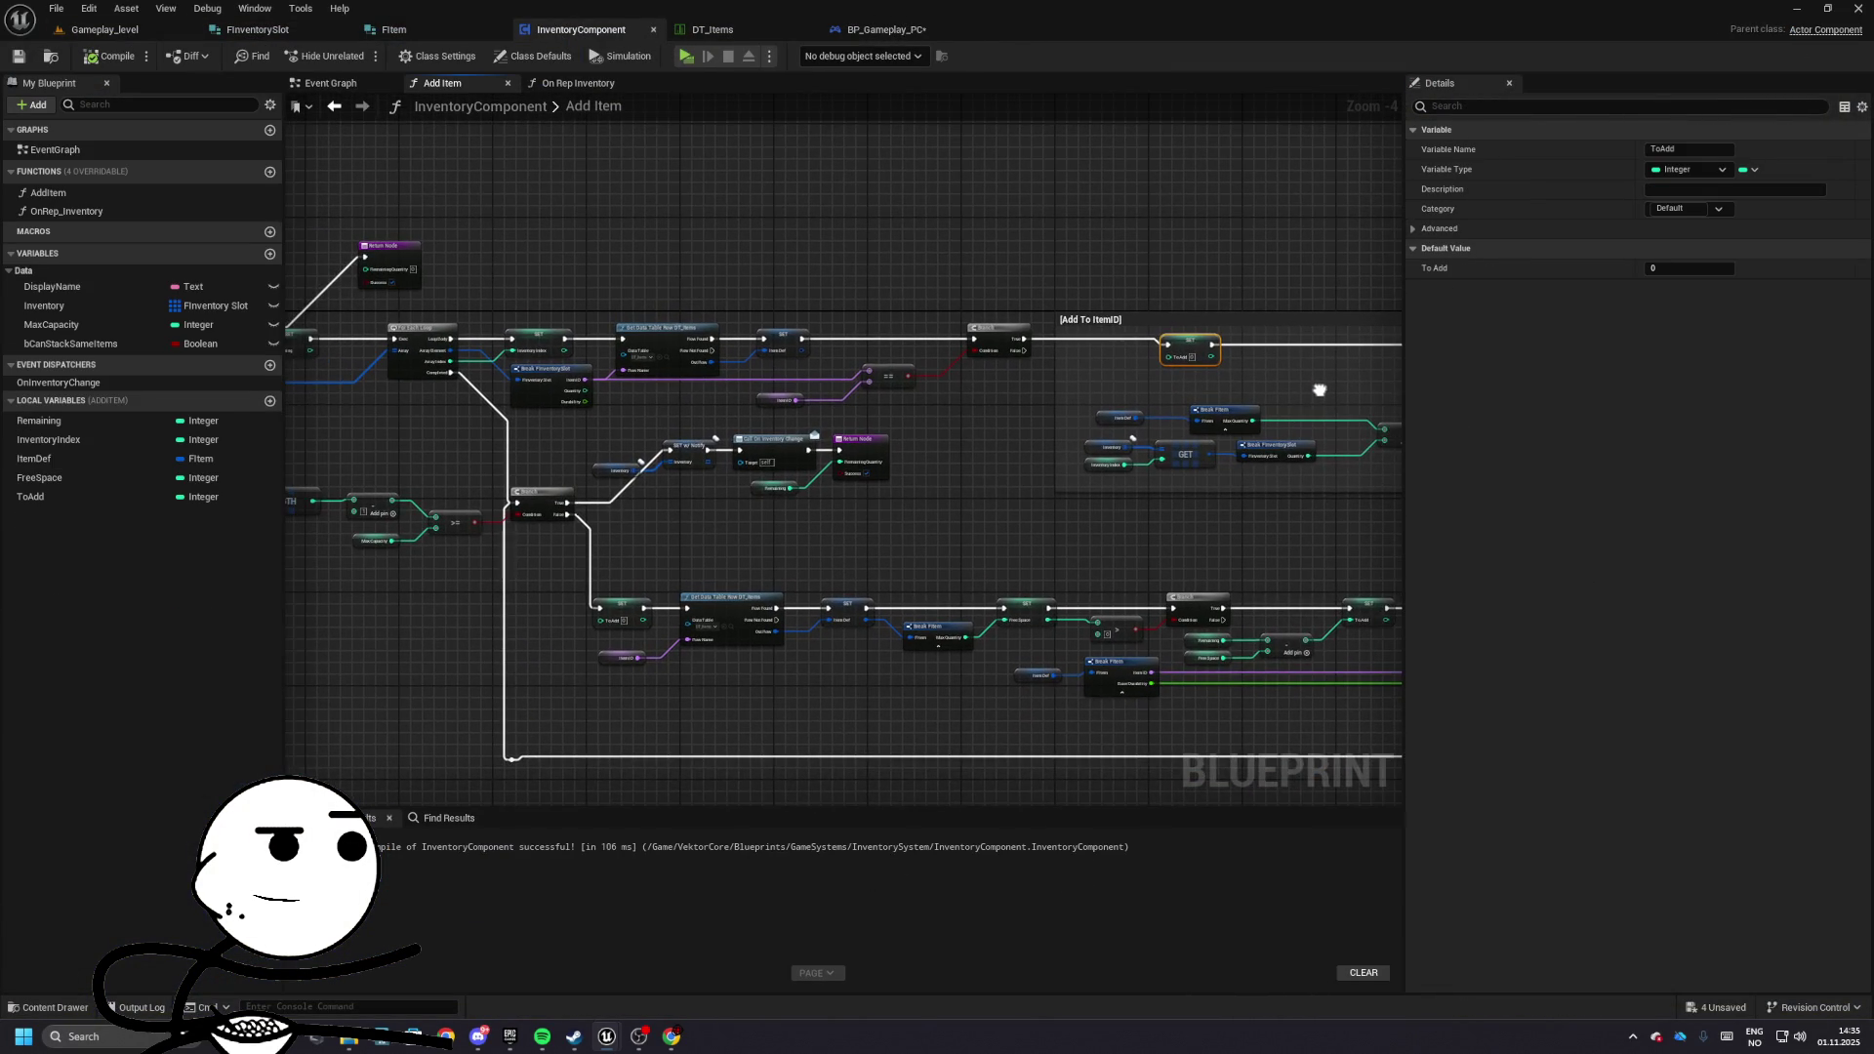
scroll(956, 339, up, 4)
mouse_move(957, 338)
mouse_down()
mouse_move(1141, 292)
mouse_move(947, 323)
mouse_move(974, 348)
mouse_move(778, 319)
mouse_move(1192, 293)
mouse_move(967, 407)
mouse_move(1106, 396)
mouse_up()
drag(547, 443, 1145, 623)
drag(1120, 533, 1121, 498)
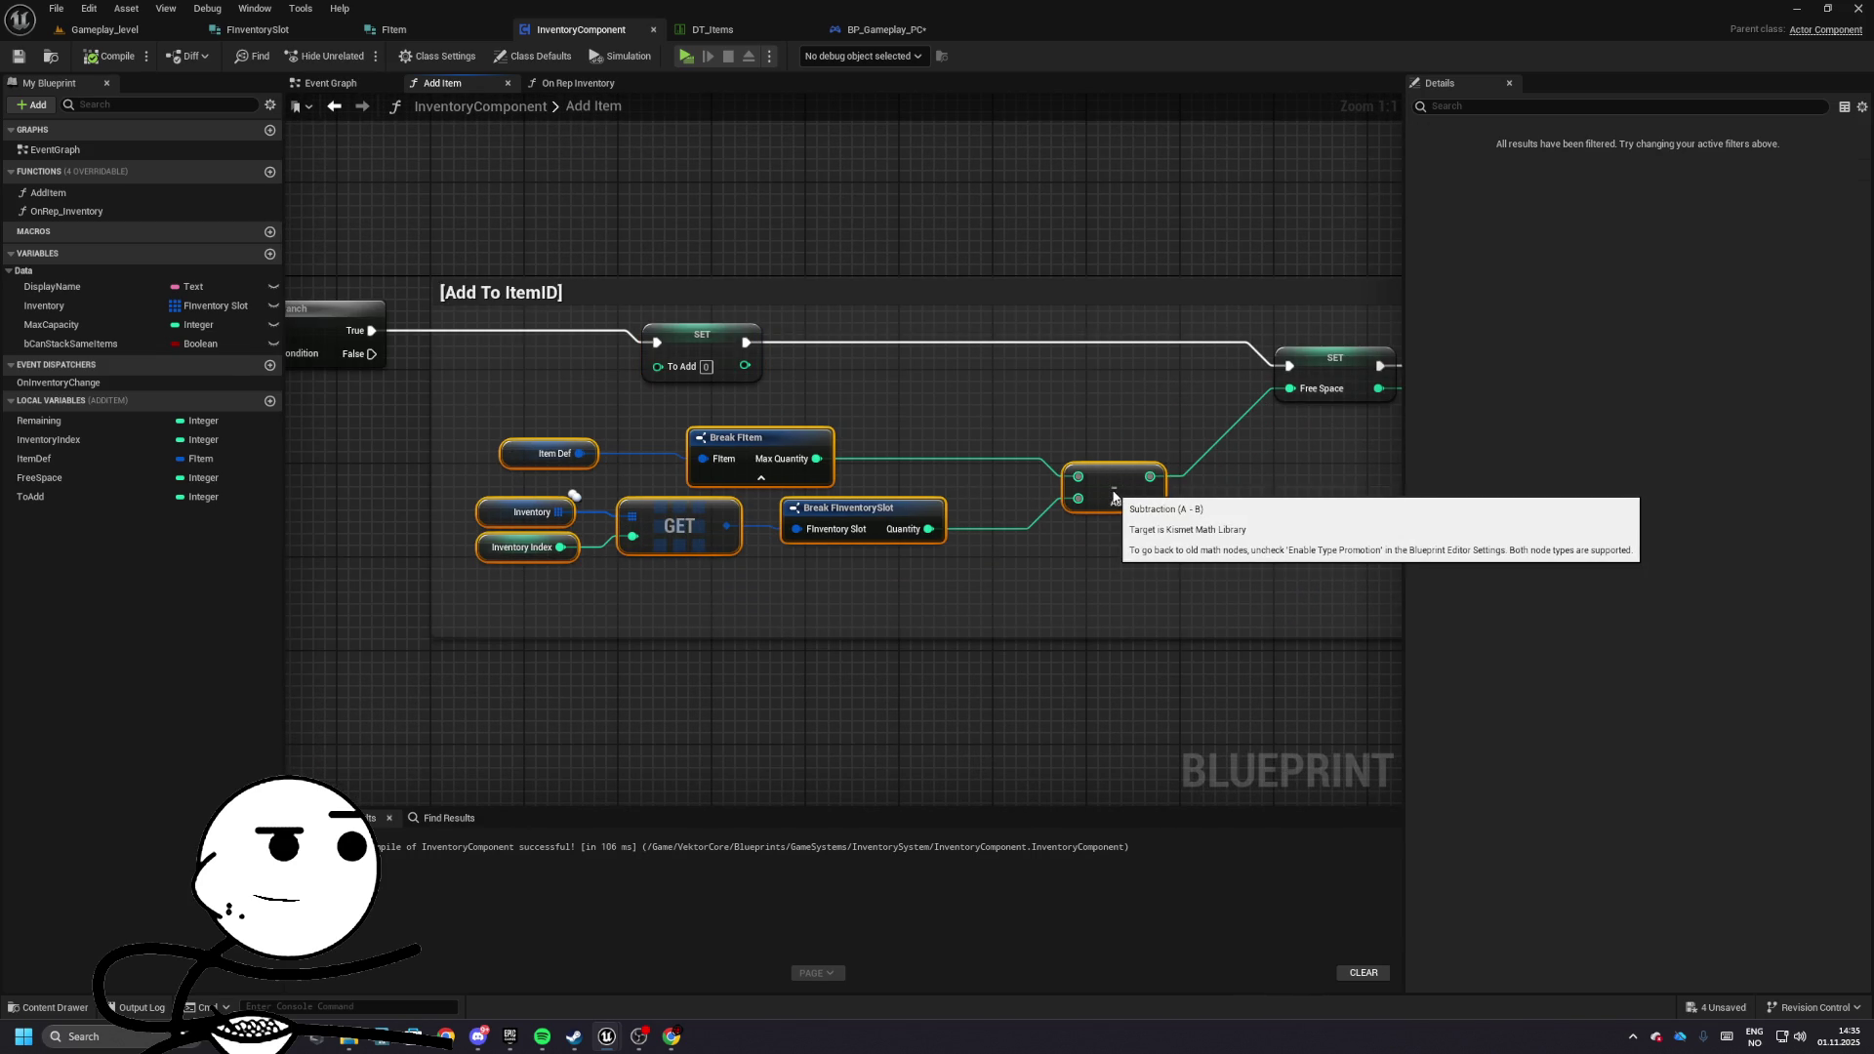
click(971, 593)
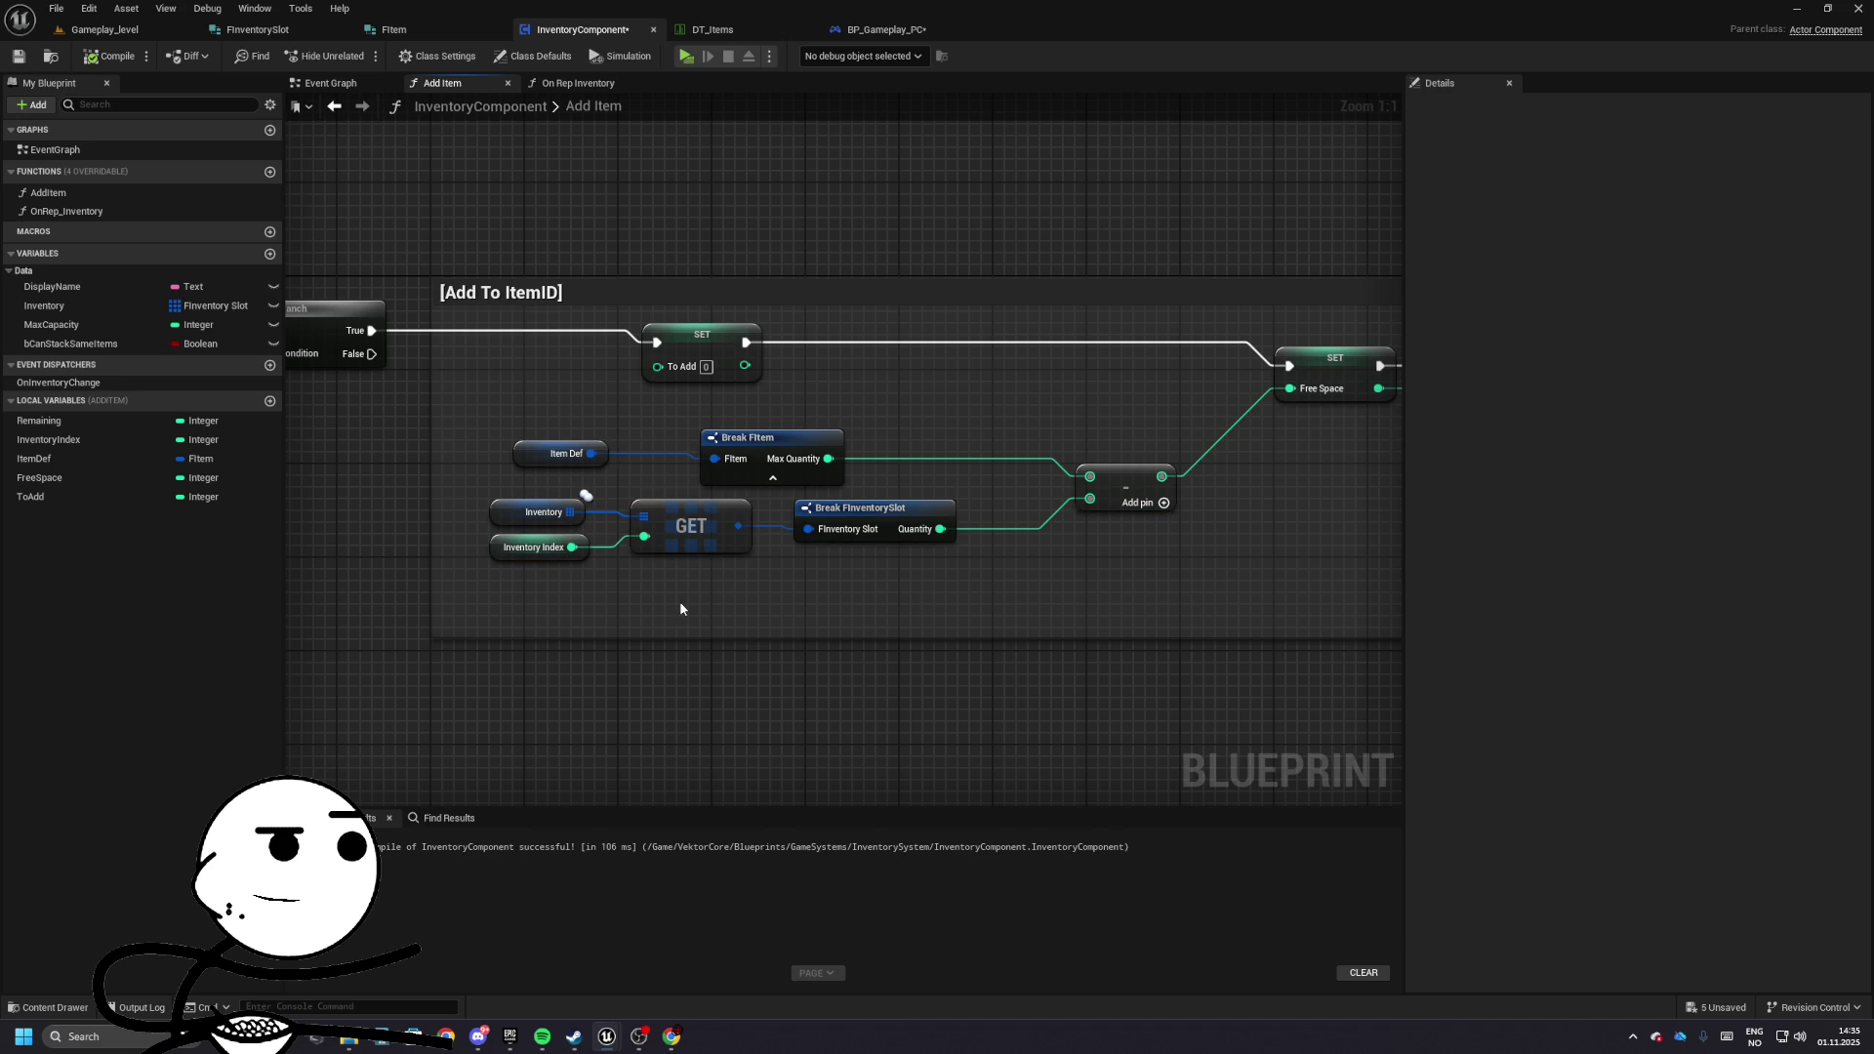
drag(602, 531, 882, 511)
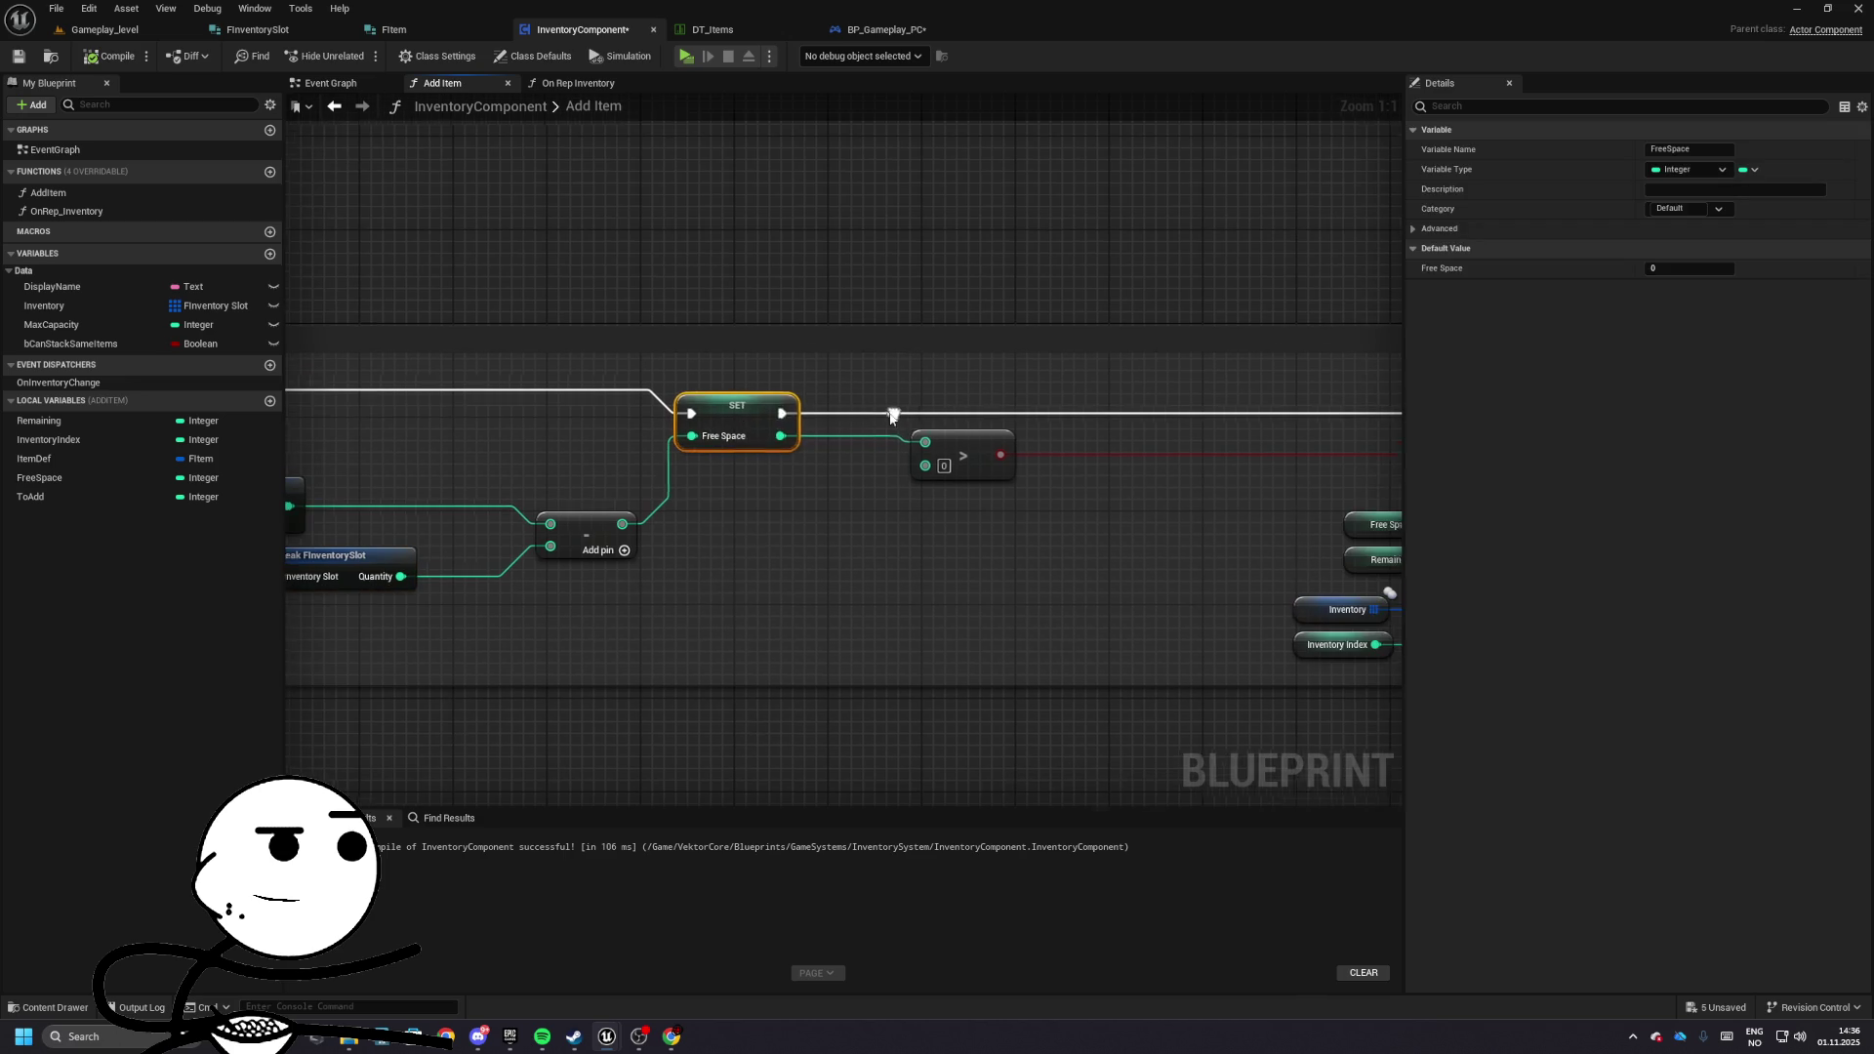
click(1077, 462)
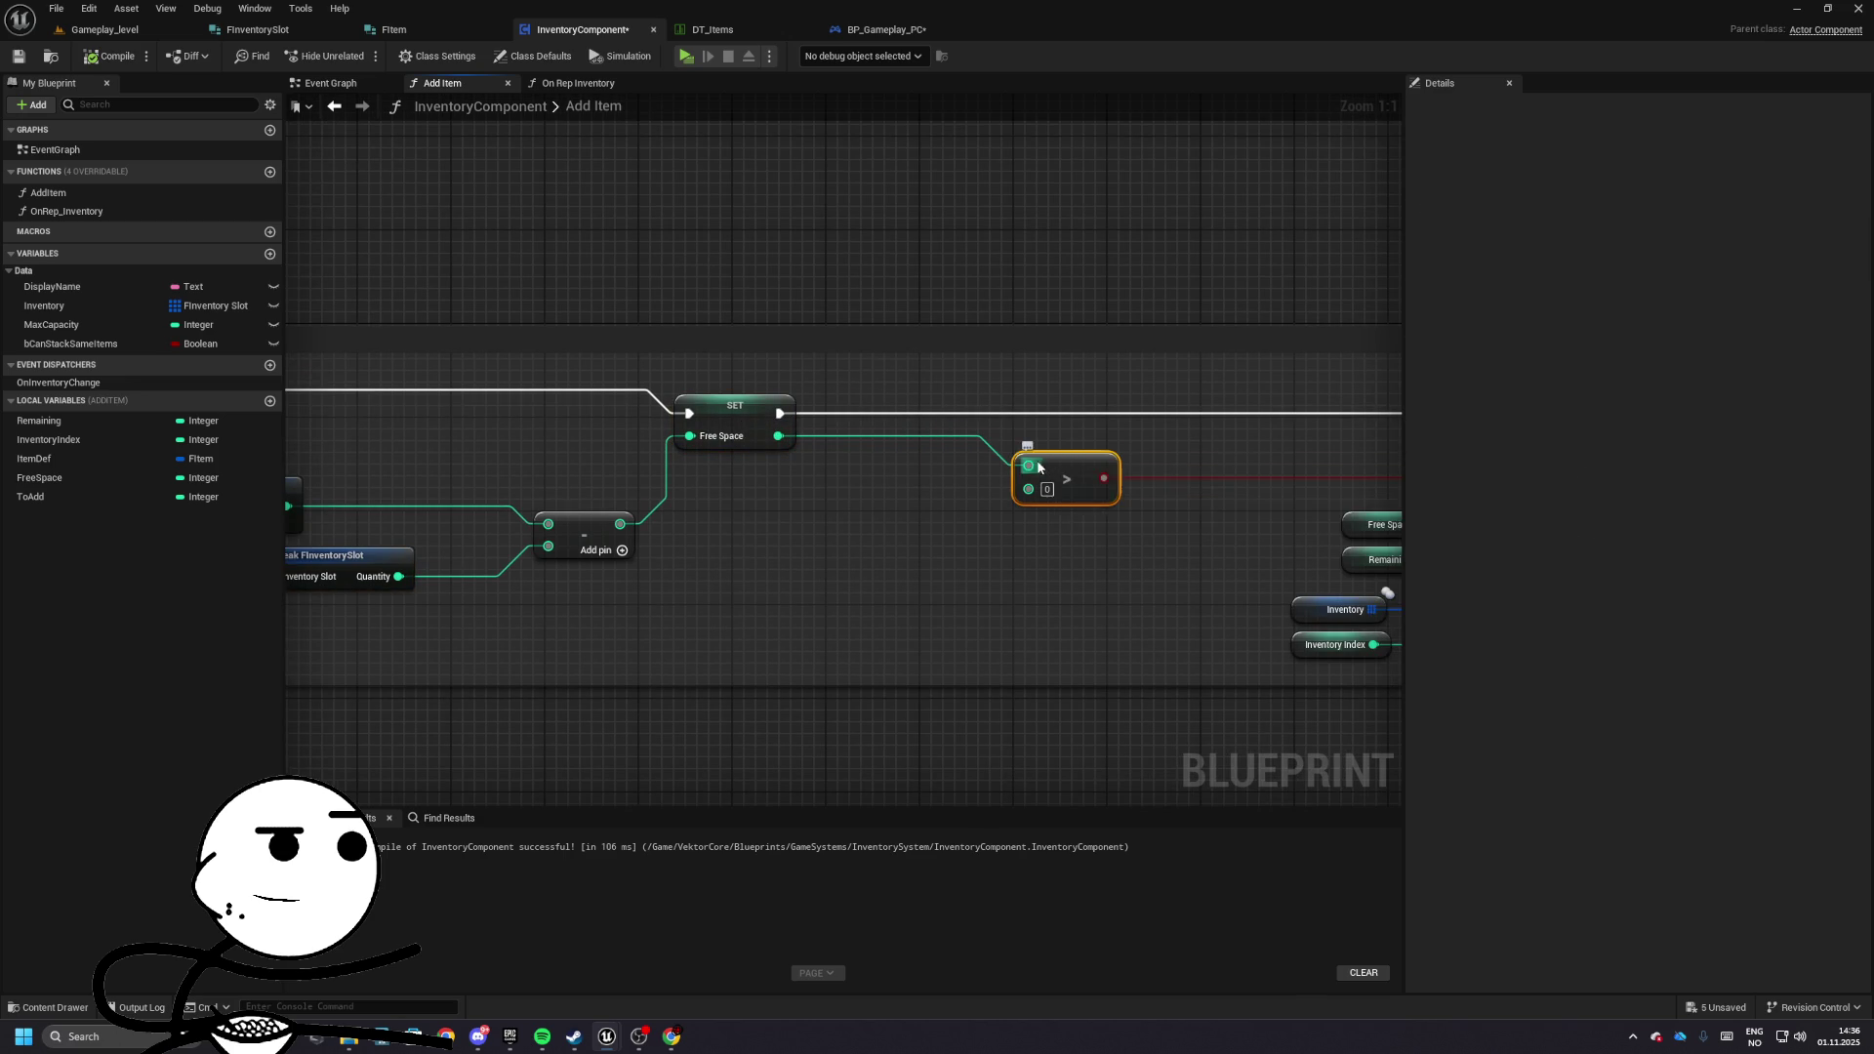
- Add a Print String after SET To Add that prints To Add, compile and play-test
drag(1078, 461, 1109, 125)
scroll(800, 398, down, 4)
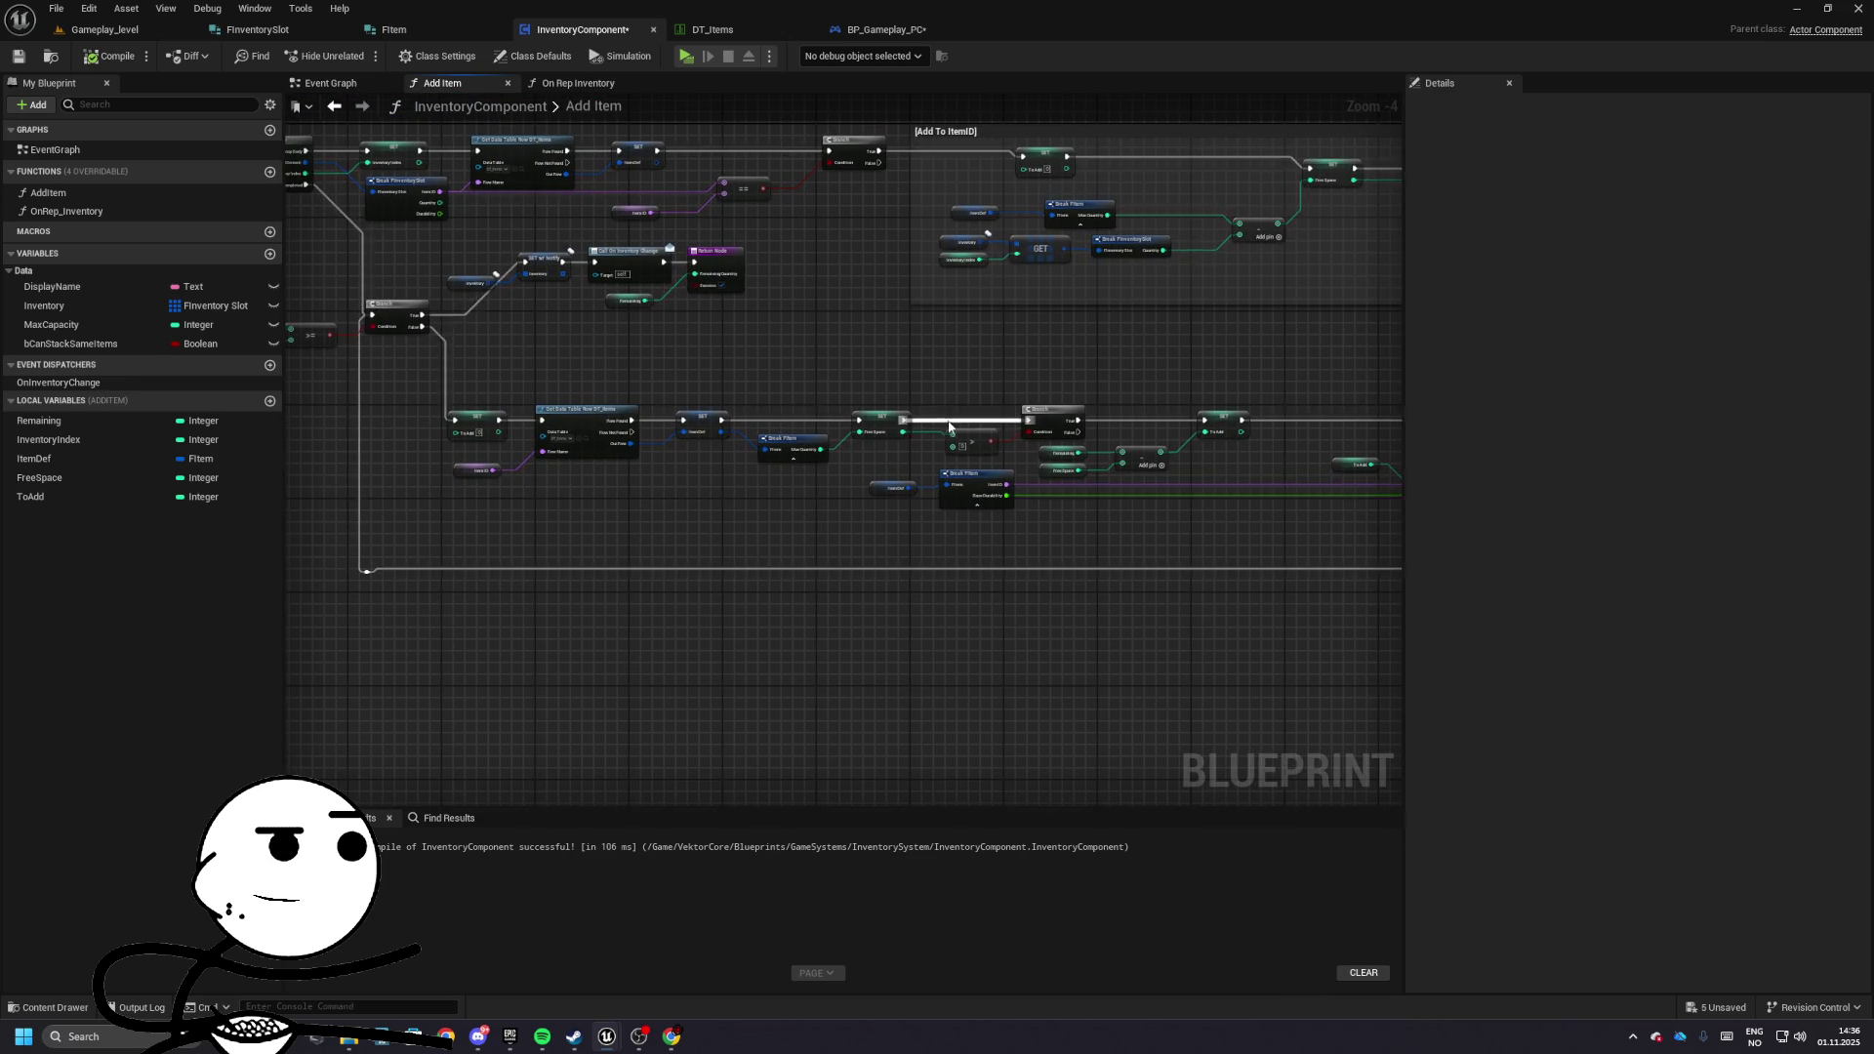
scroll(800, 398, up, 2)
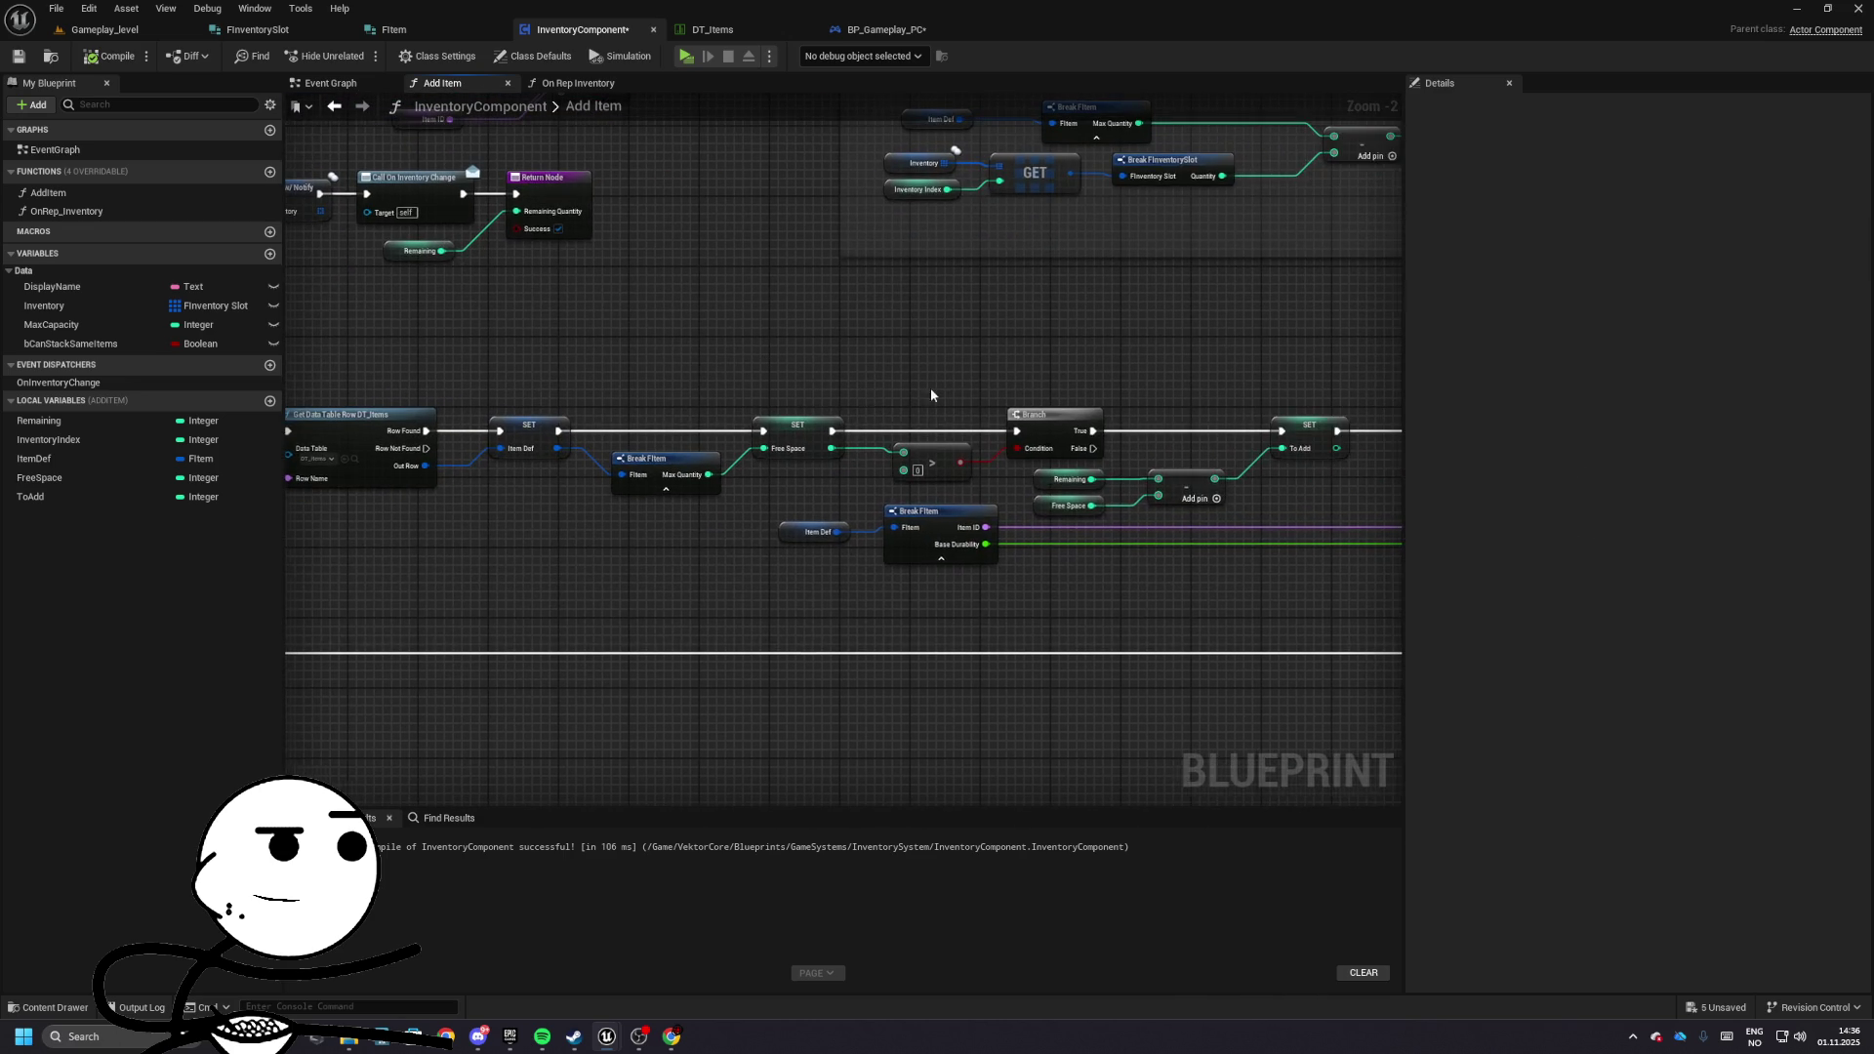
mouse_move(985, 444)
mouse_down()
mouse_move(1087, 424)
mouse_move(983, 460)
mouse_up()
text(print string)
key(Return)
click(111, 55)
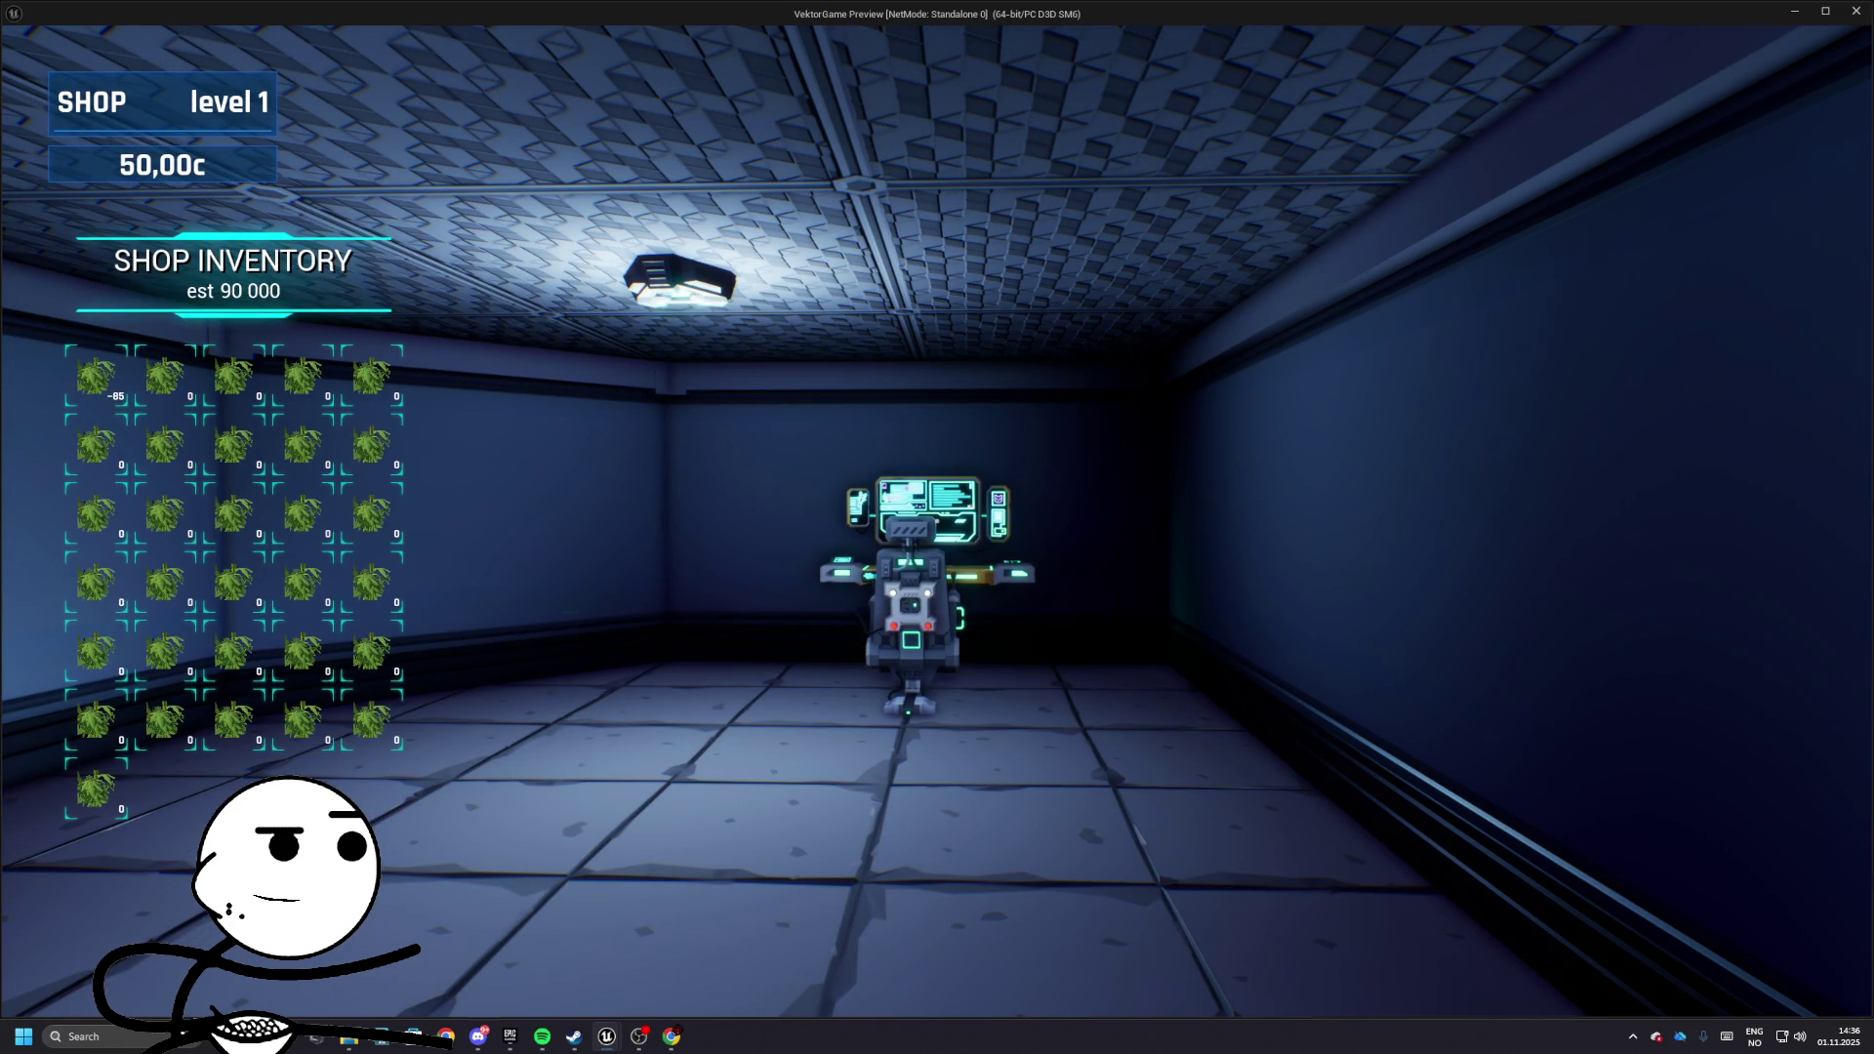
key(Escape)
- Compute To Add as Free Space minus Remaining, then play-test for one 85 stack
drag(781, 377, 906, 367)
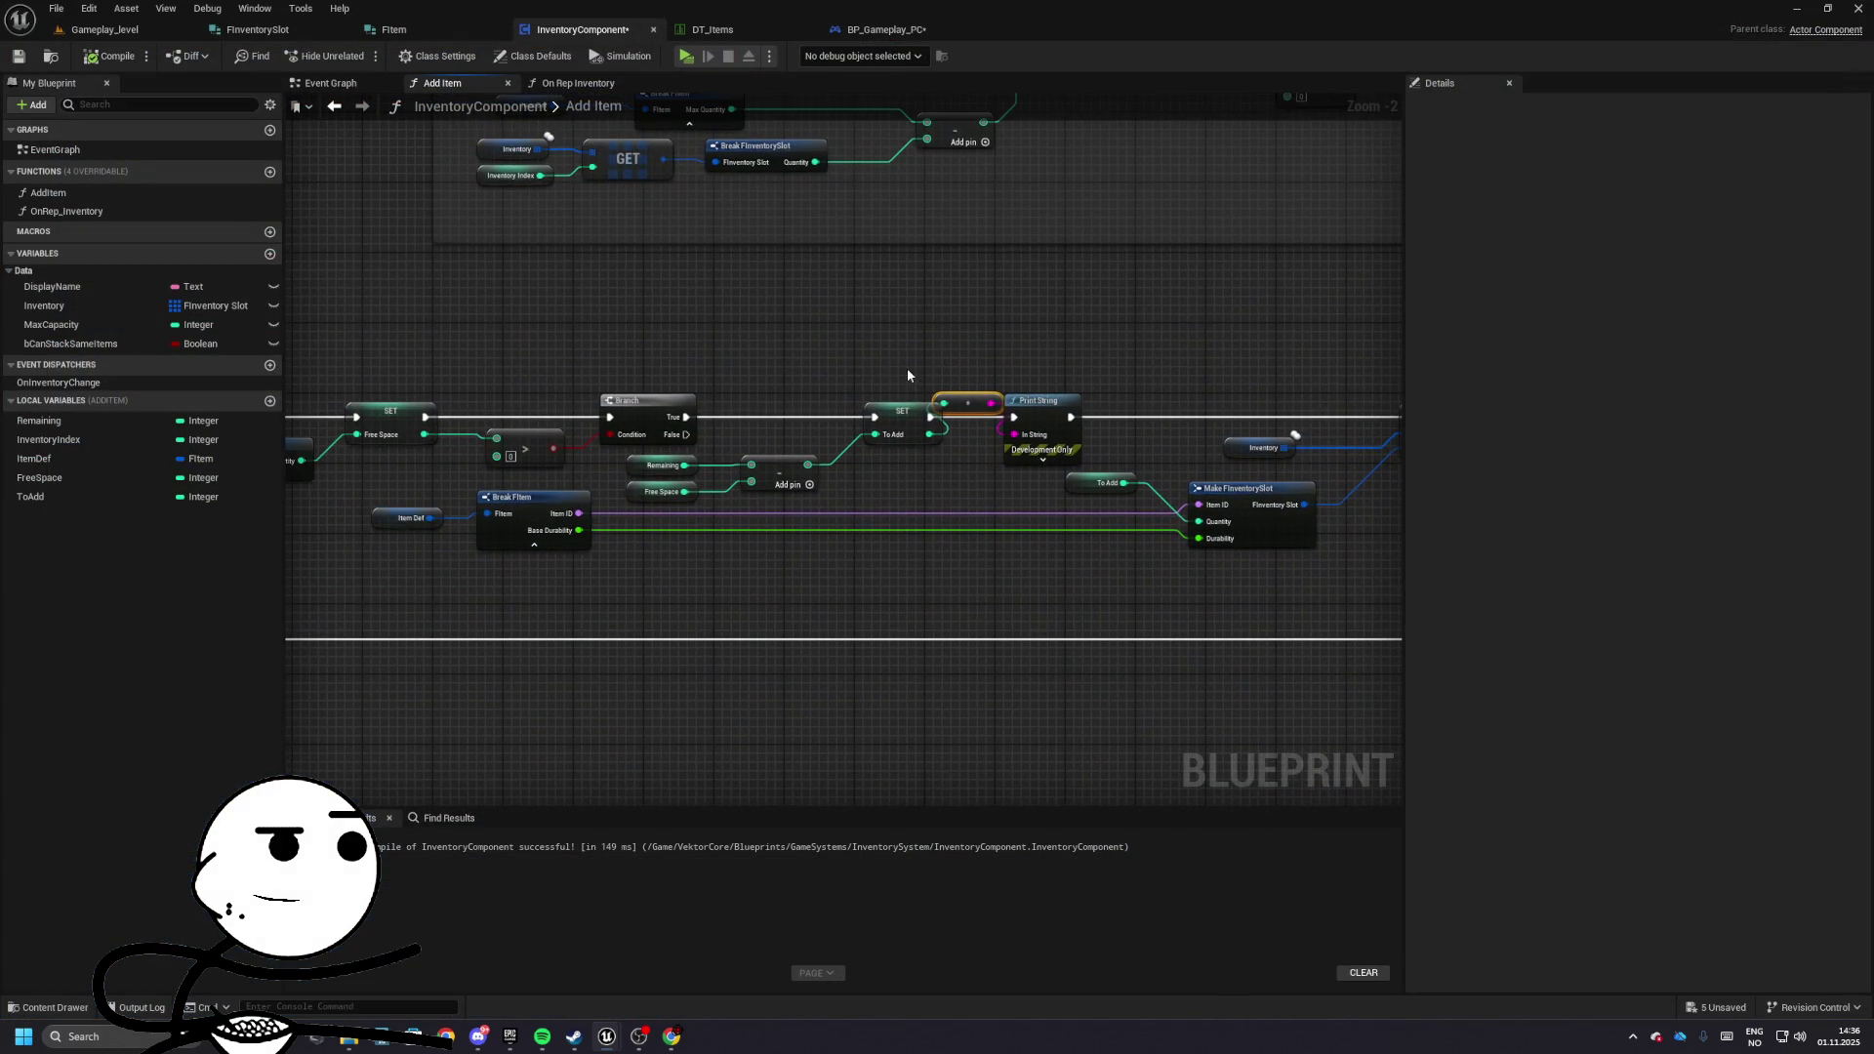
scroll(738, 447, up, 2)
drag(639, 482, 723, 501)
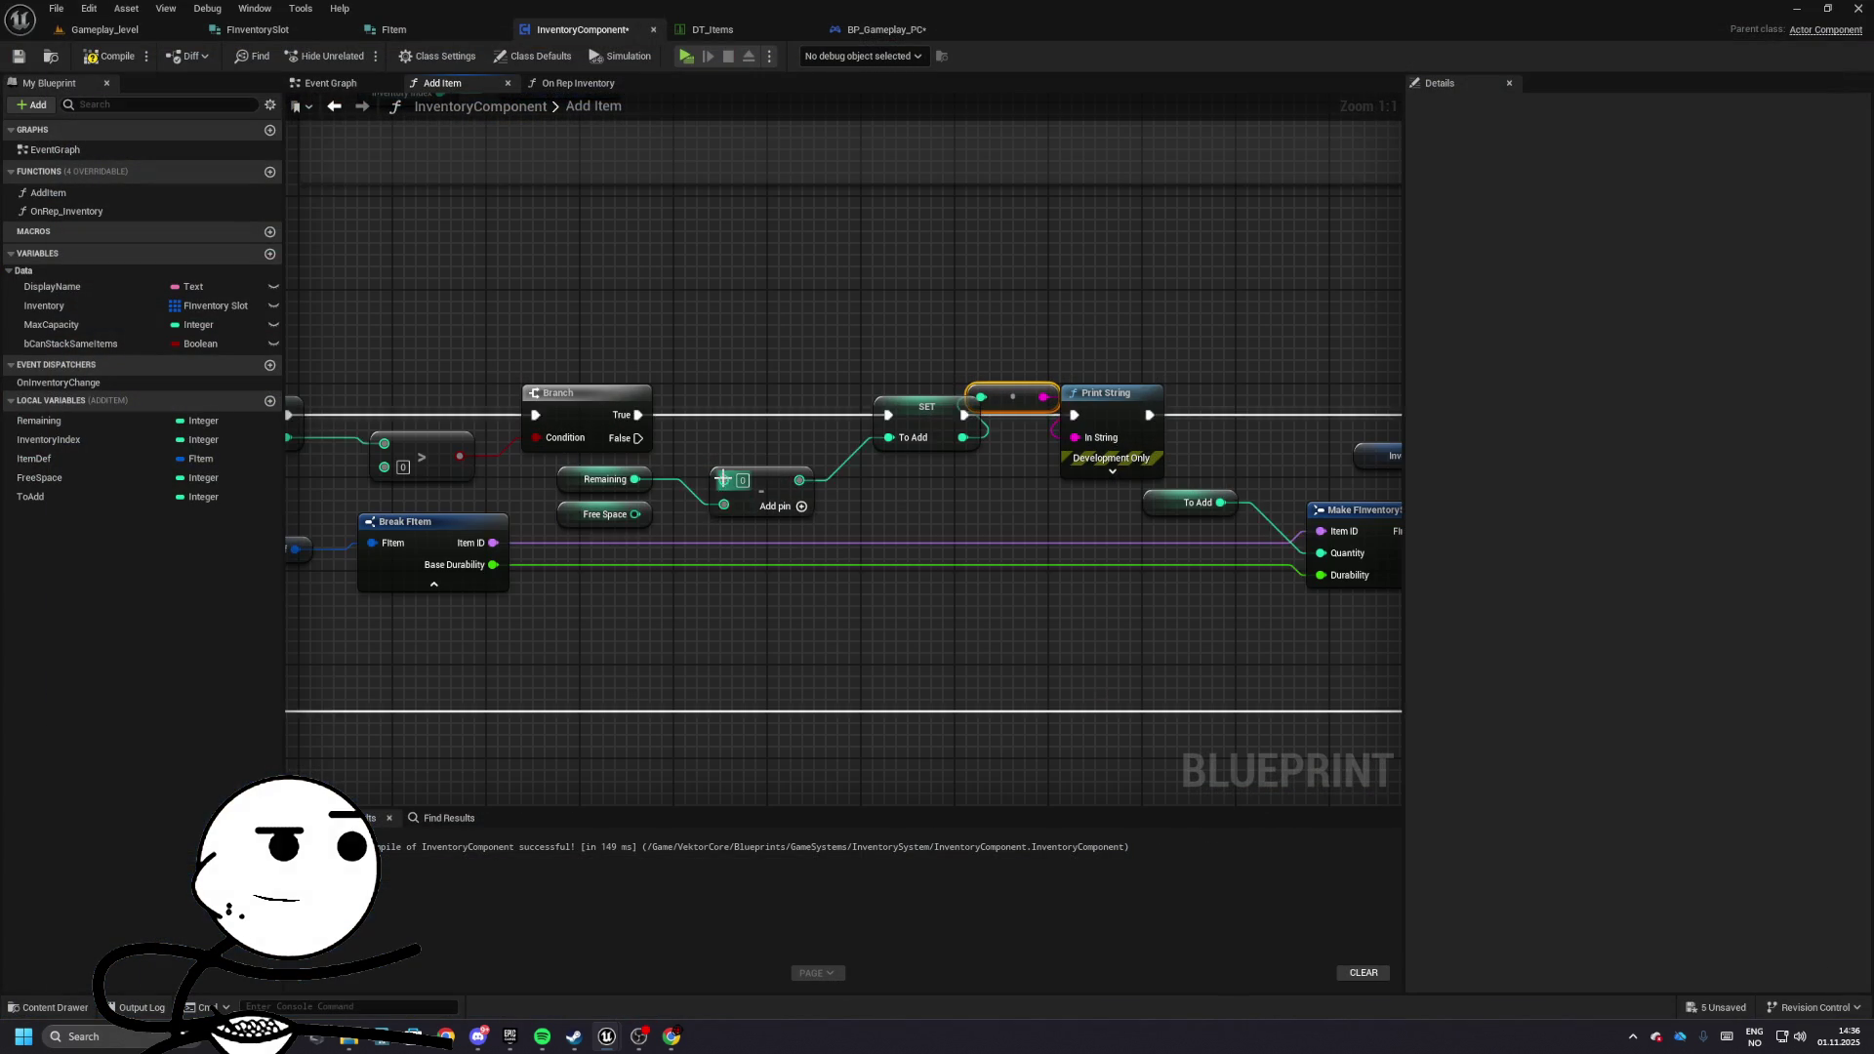
mouse_move(596, 480)
mouse_down()
mouse_move(595, 538)
mouse_move(579, 517)
mouse_up()
click(672, 525)
click(686, 55)
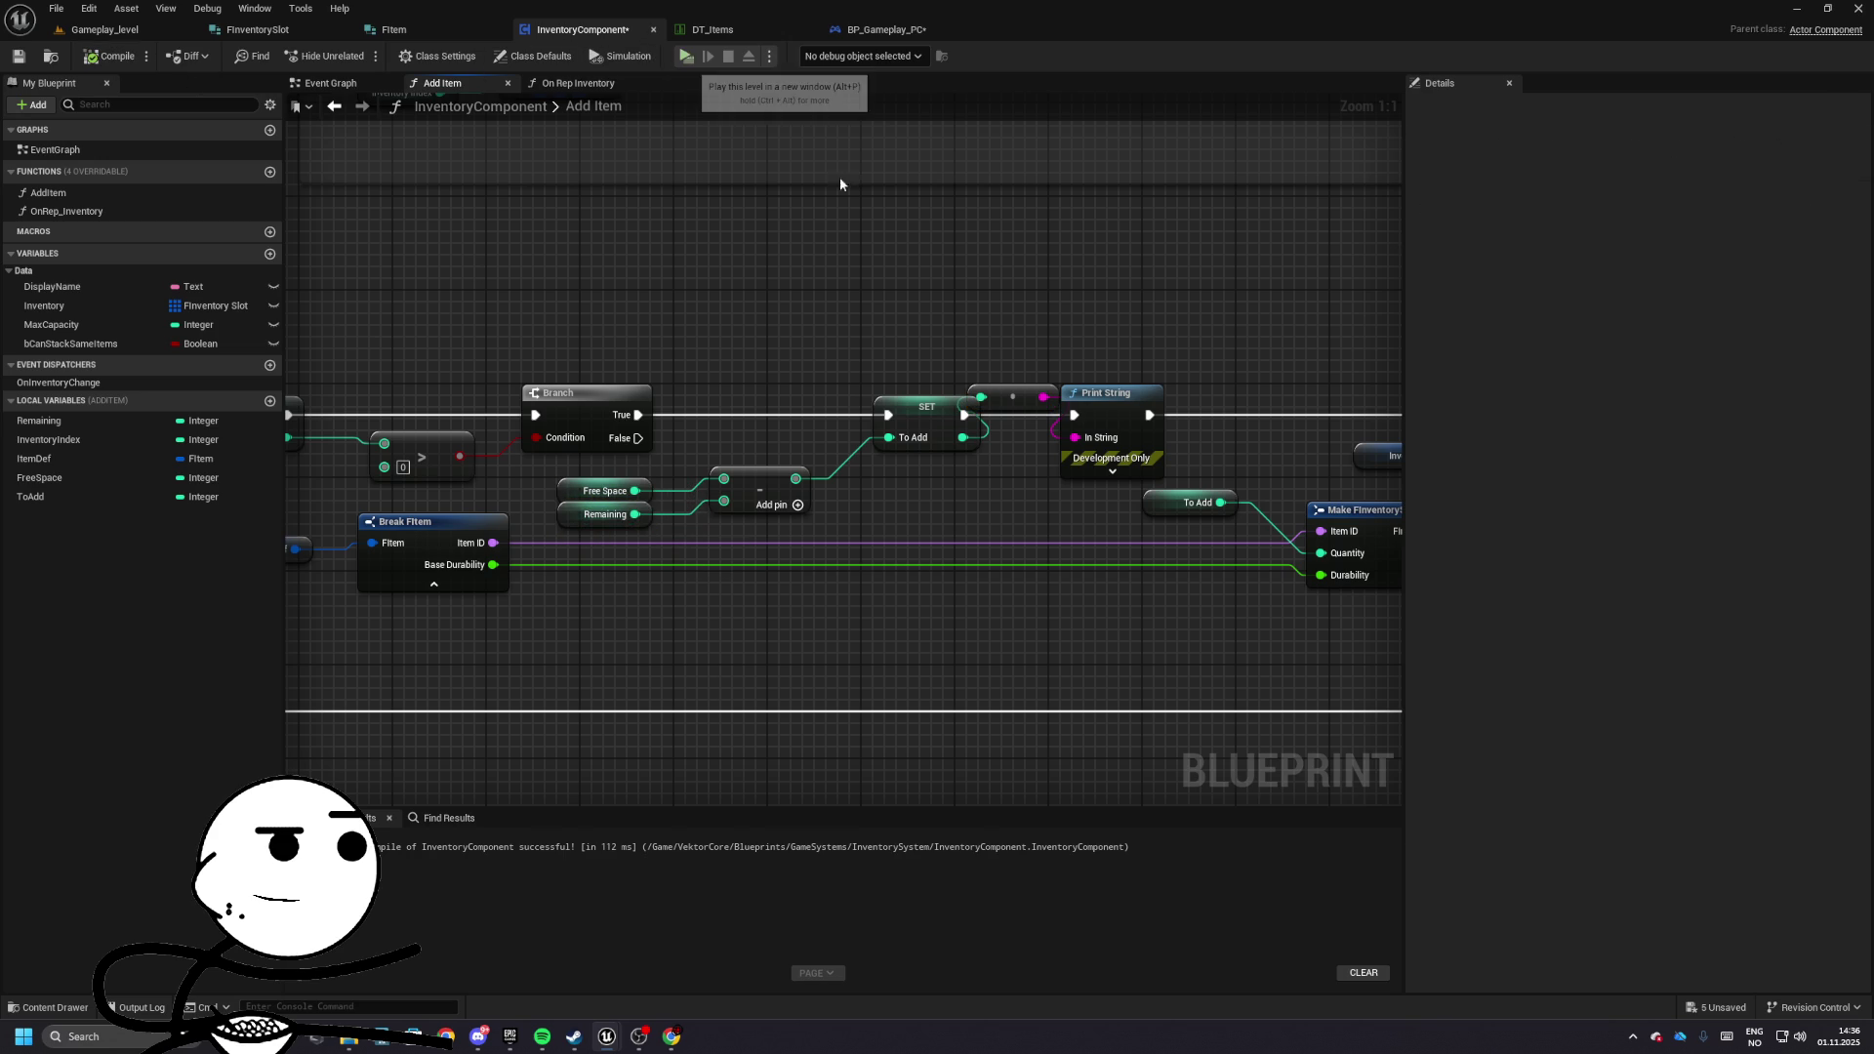